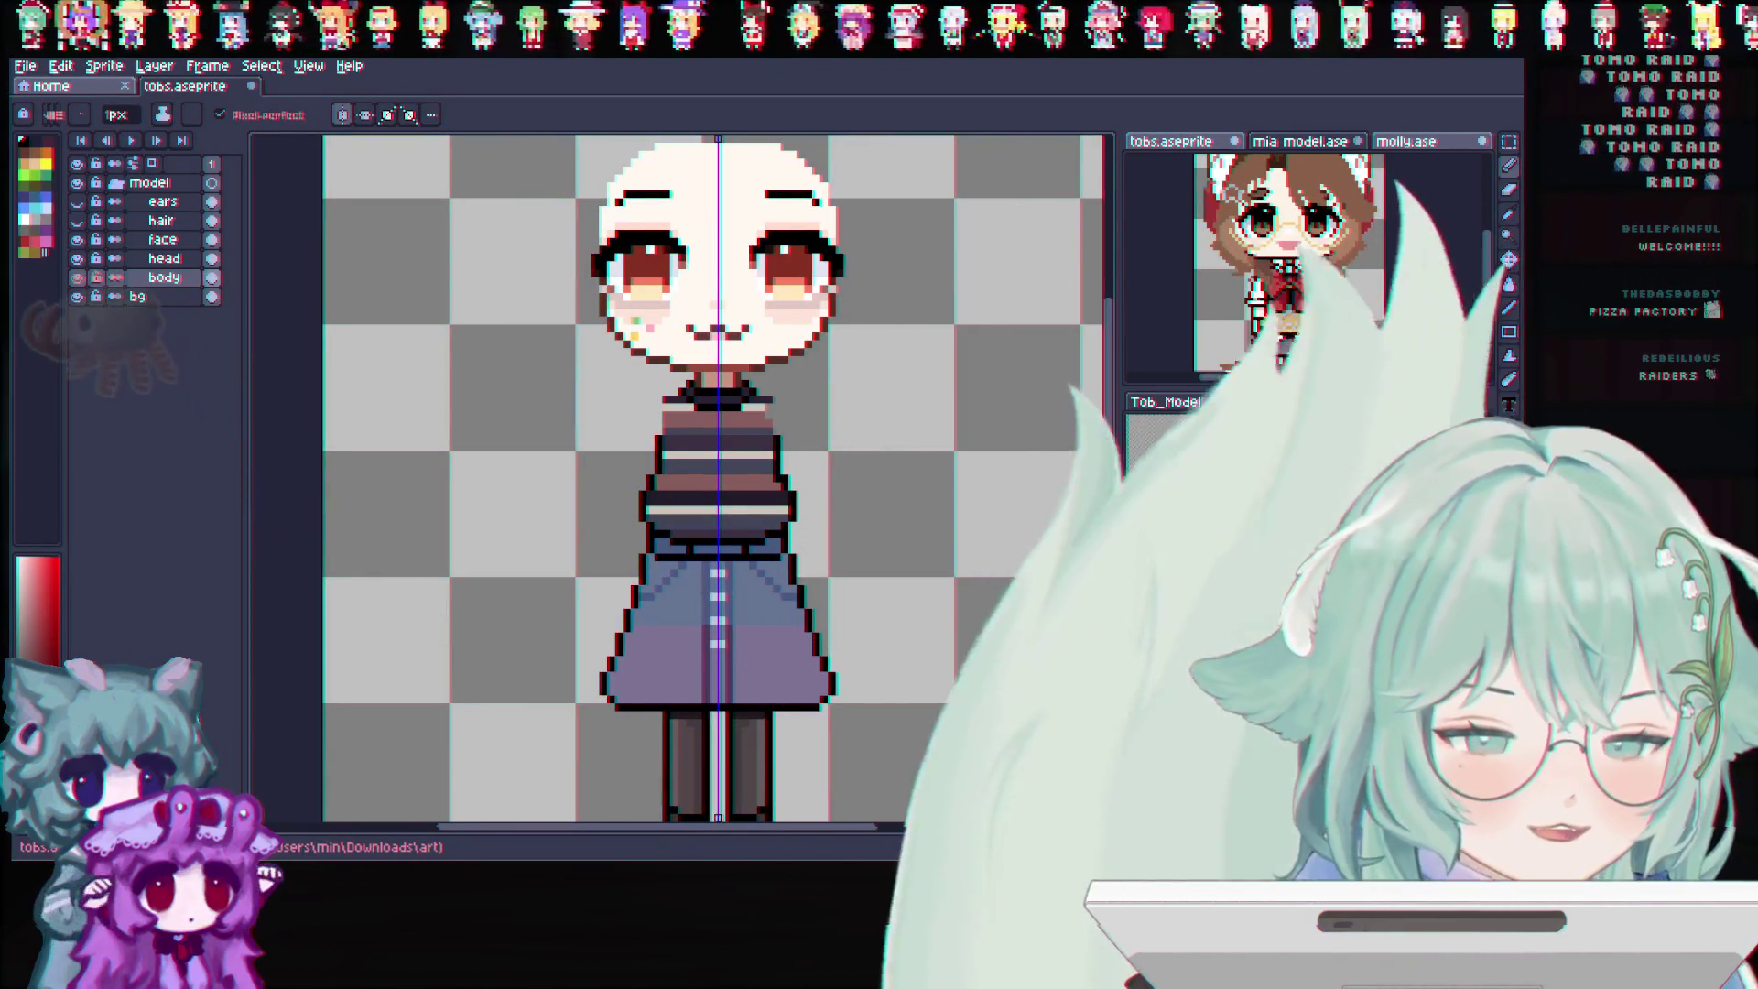
scroll(715, 480, up, 1)
scroll(715, 480, down, 2)
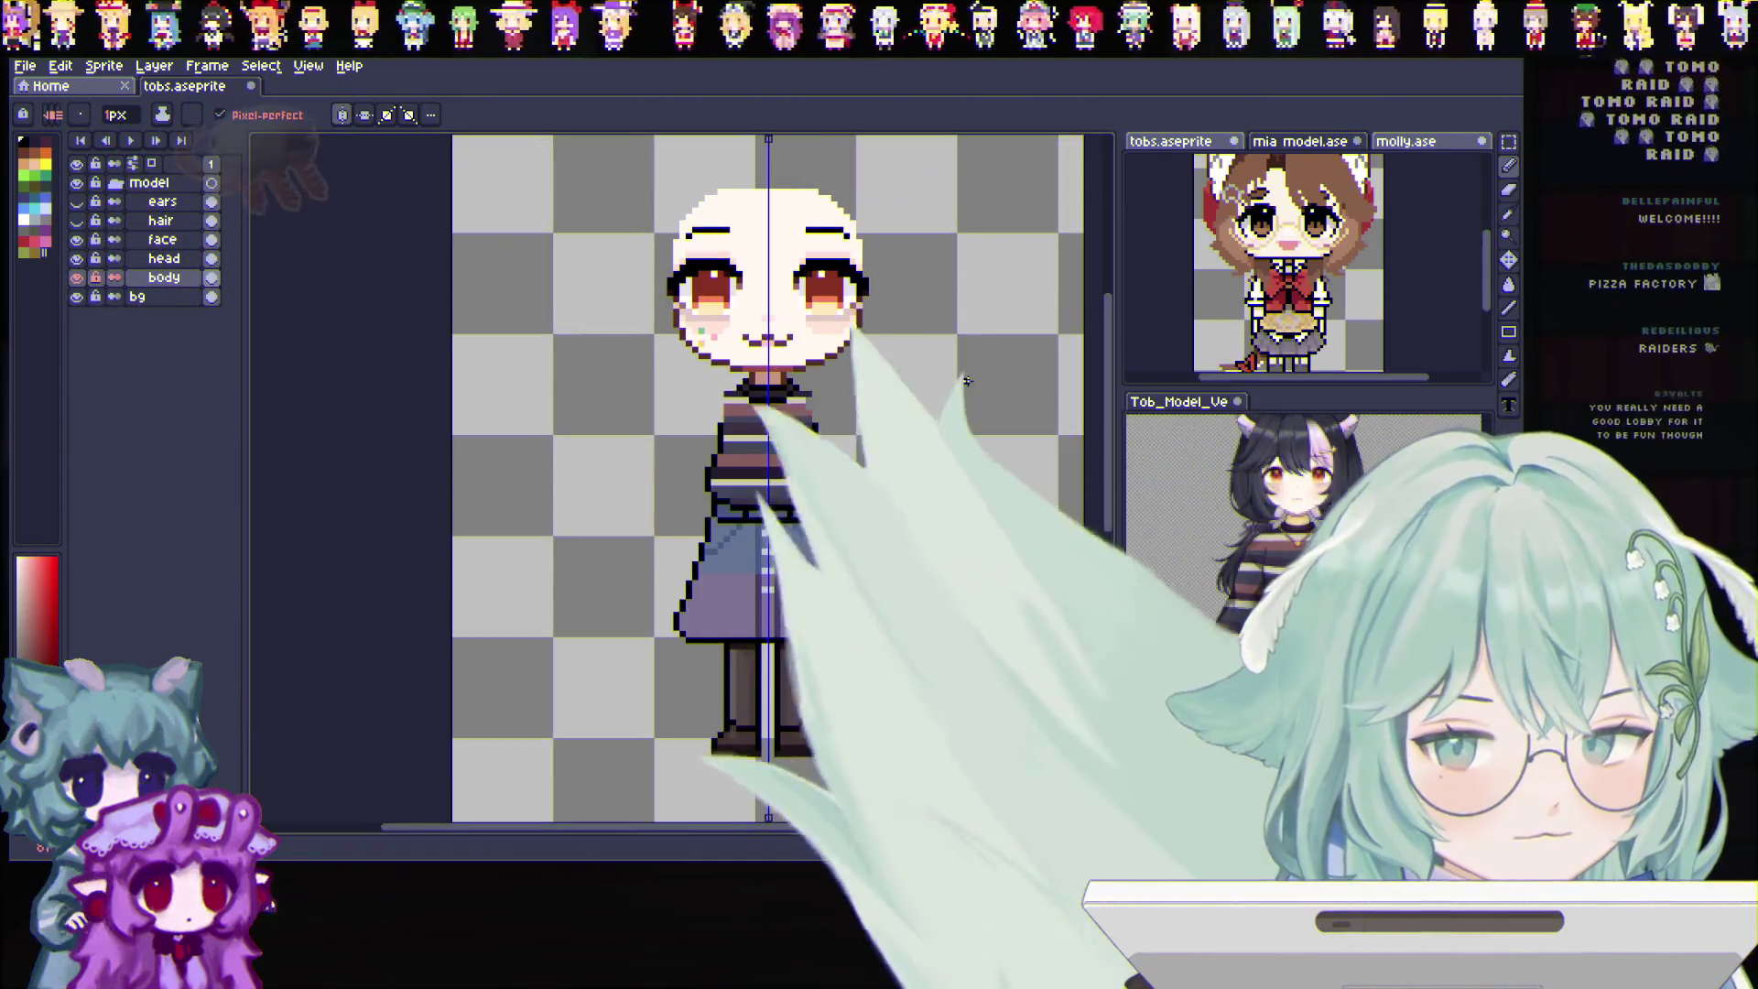
scroll(964, 387, down, 1)
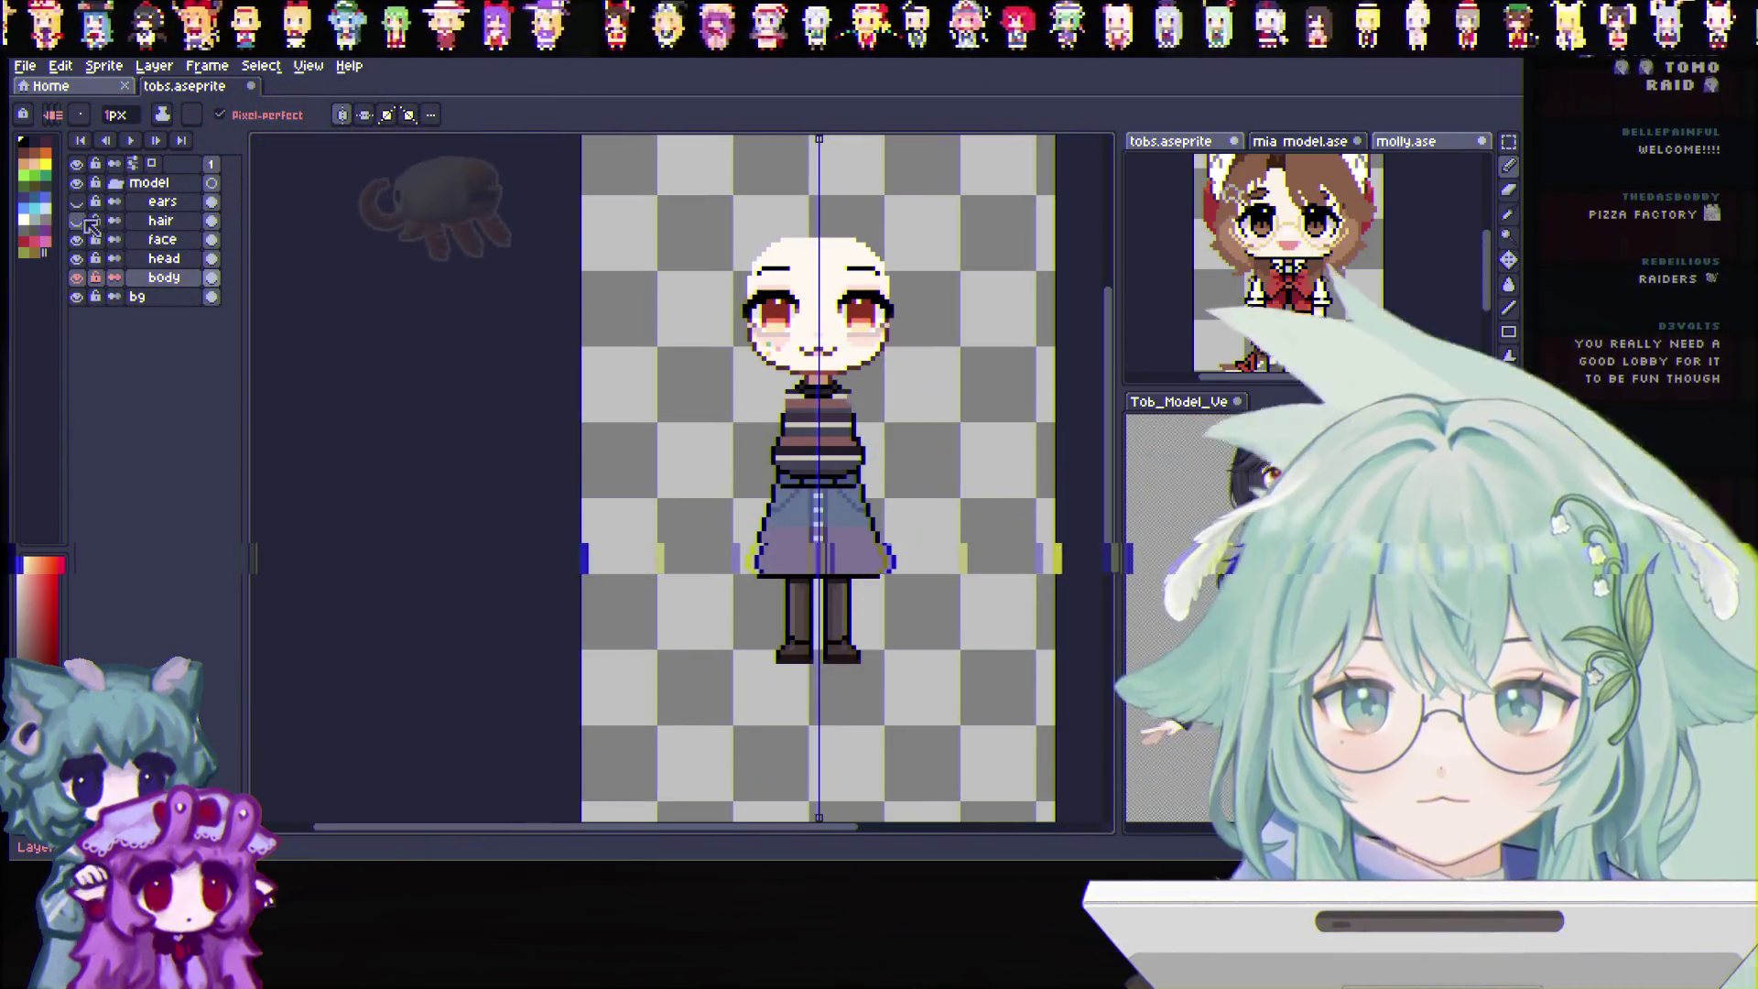
Make the hair and ears layers visible again so the cat-ear hair returns
drag(76, 202, 76, 220)
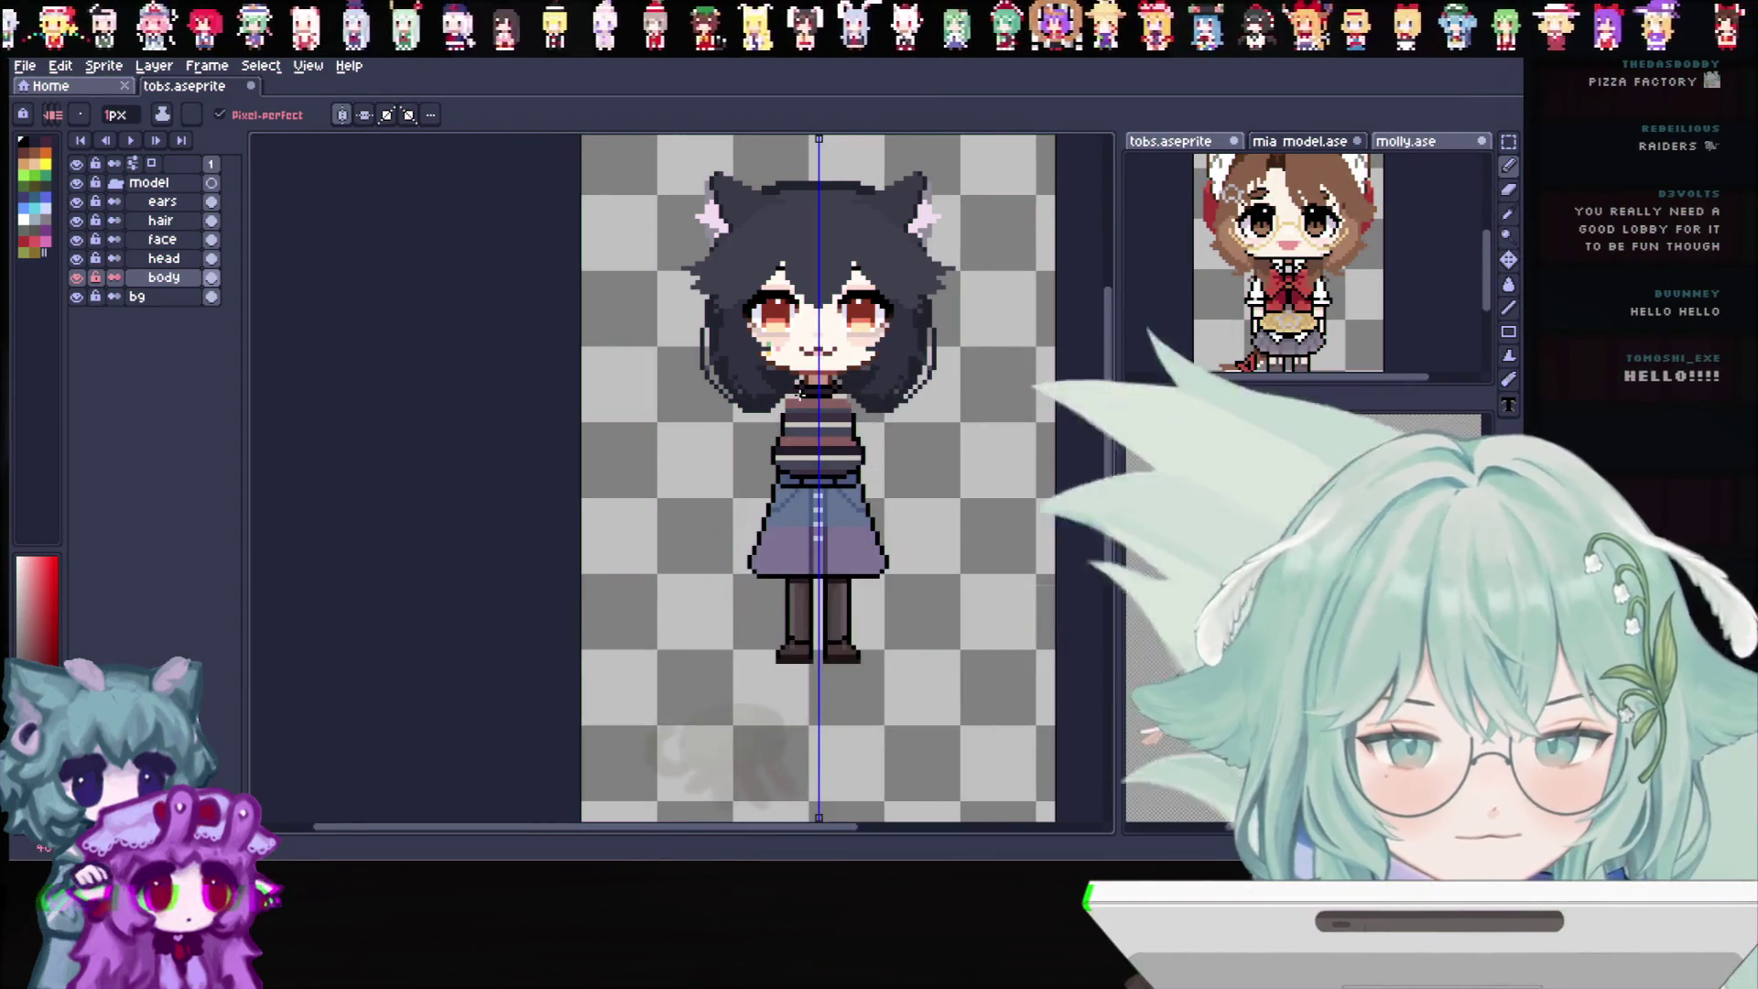
scroll(942, 745, right, 3)
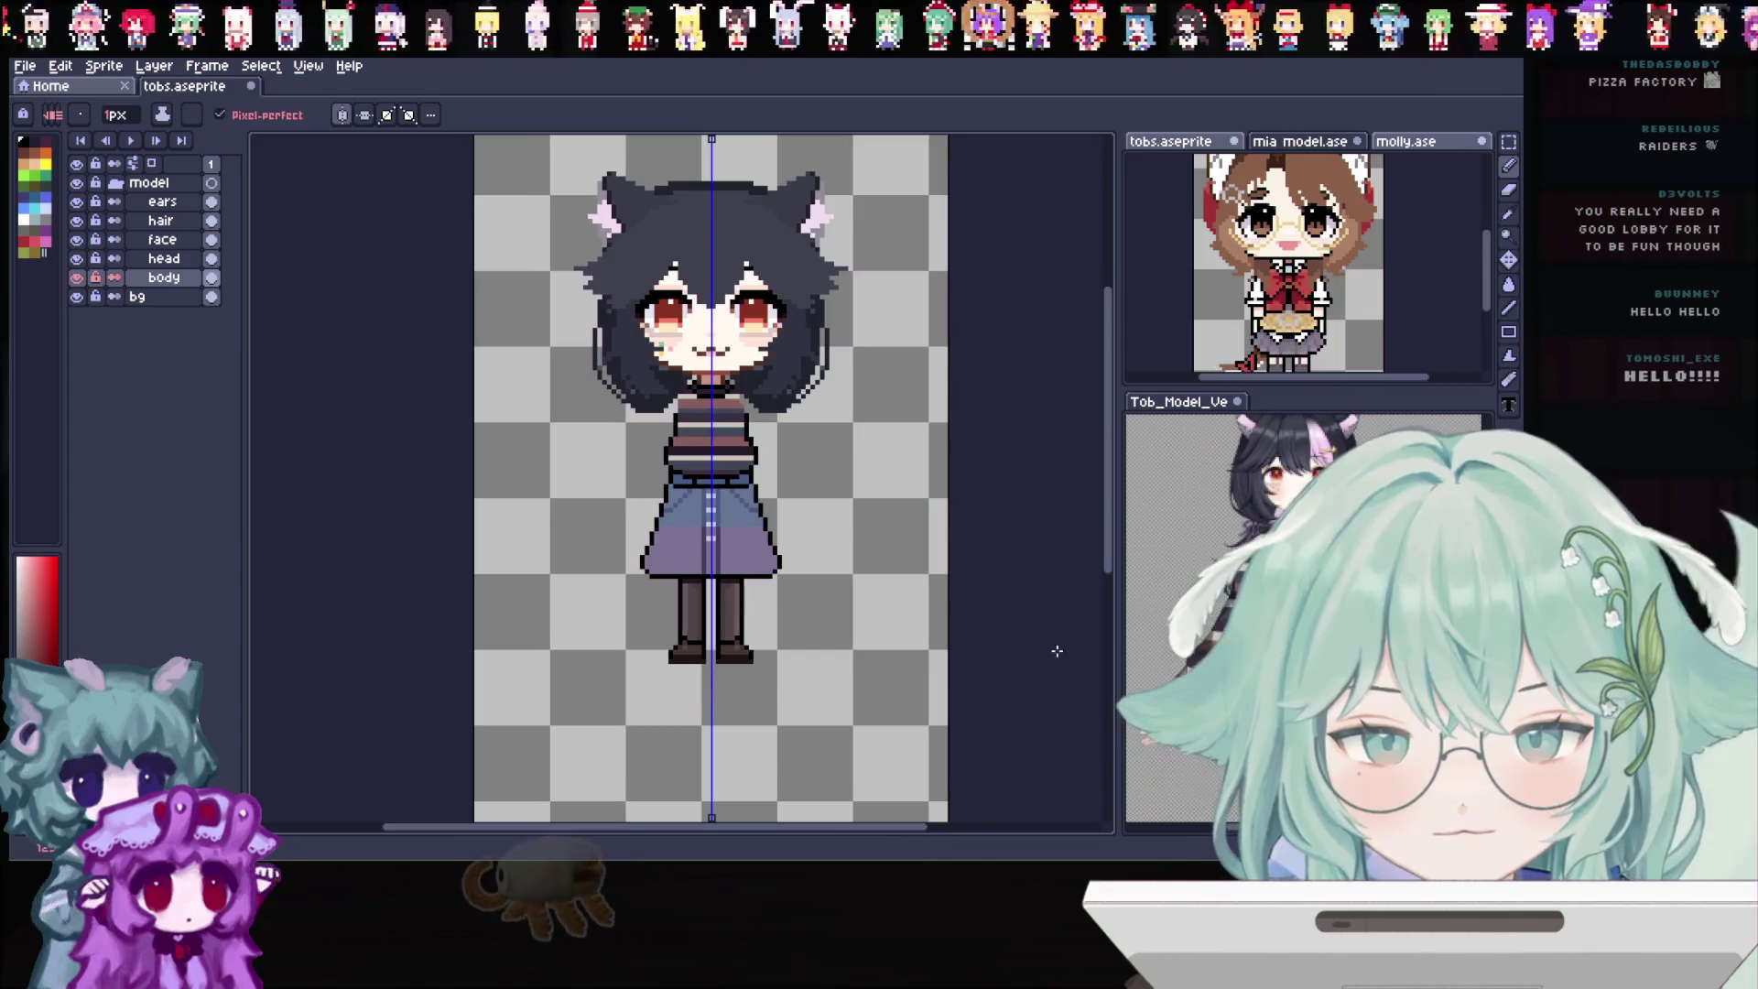
scroll(593, 430, down, 1)
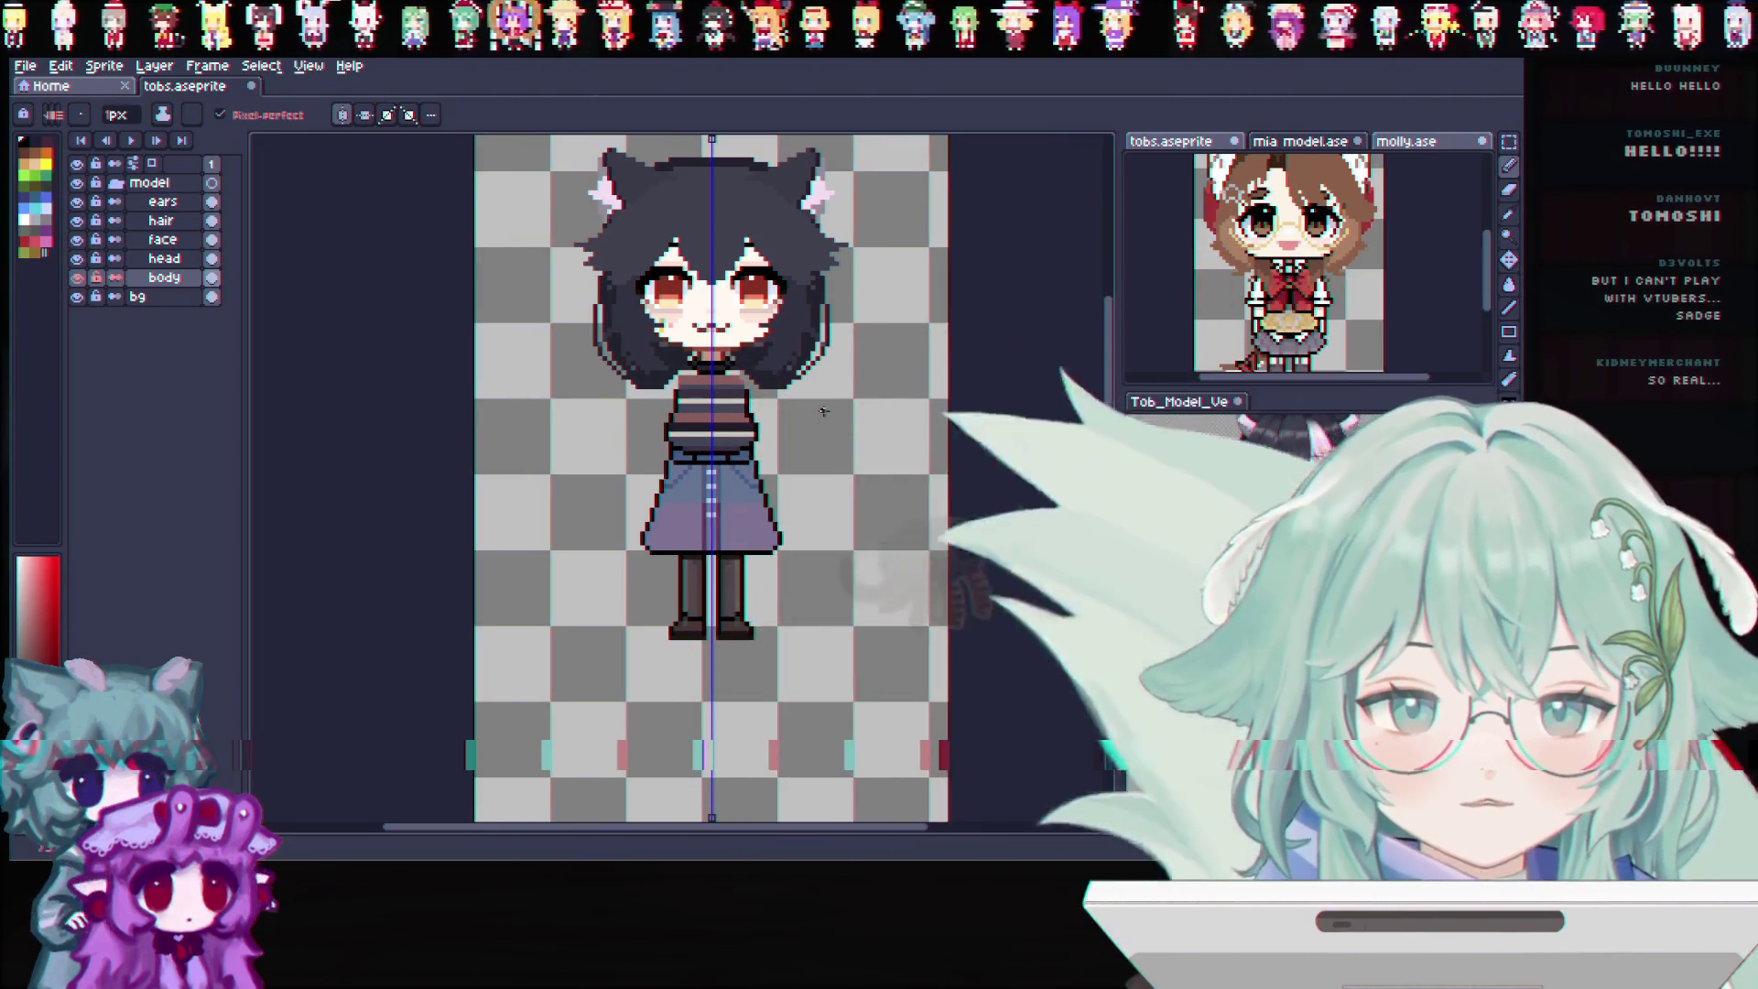
scroll(857, 397, up, 1)
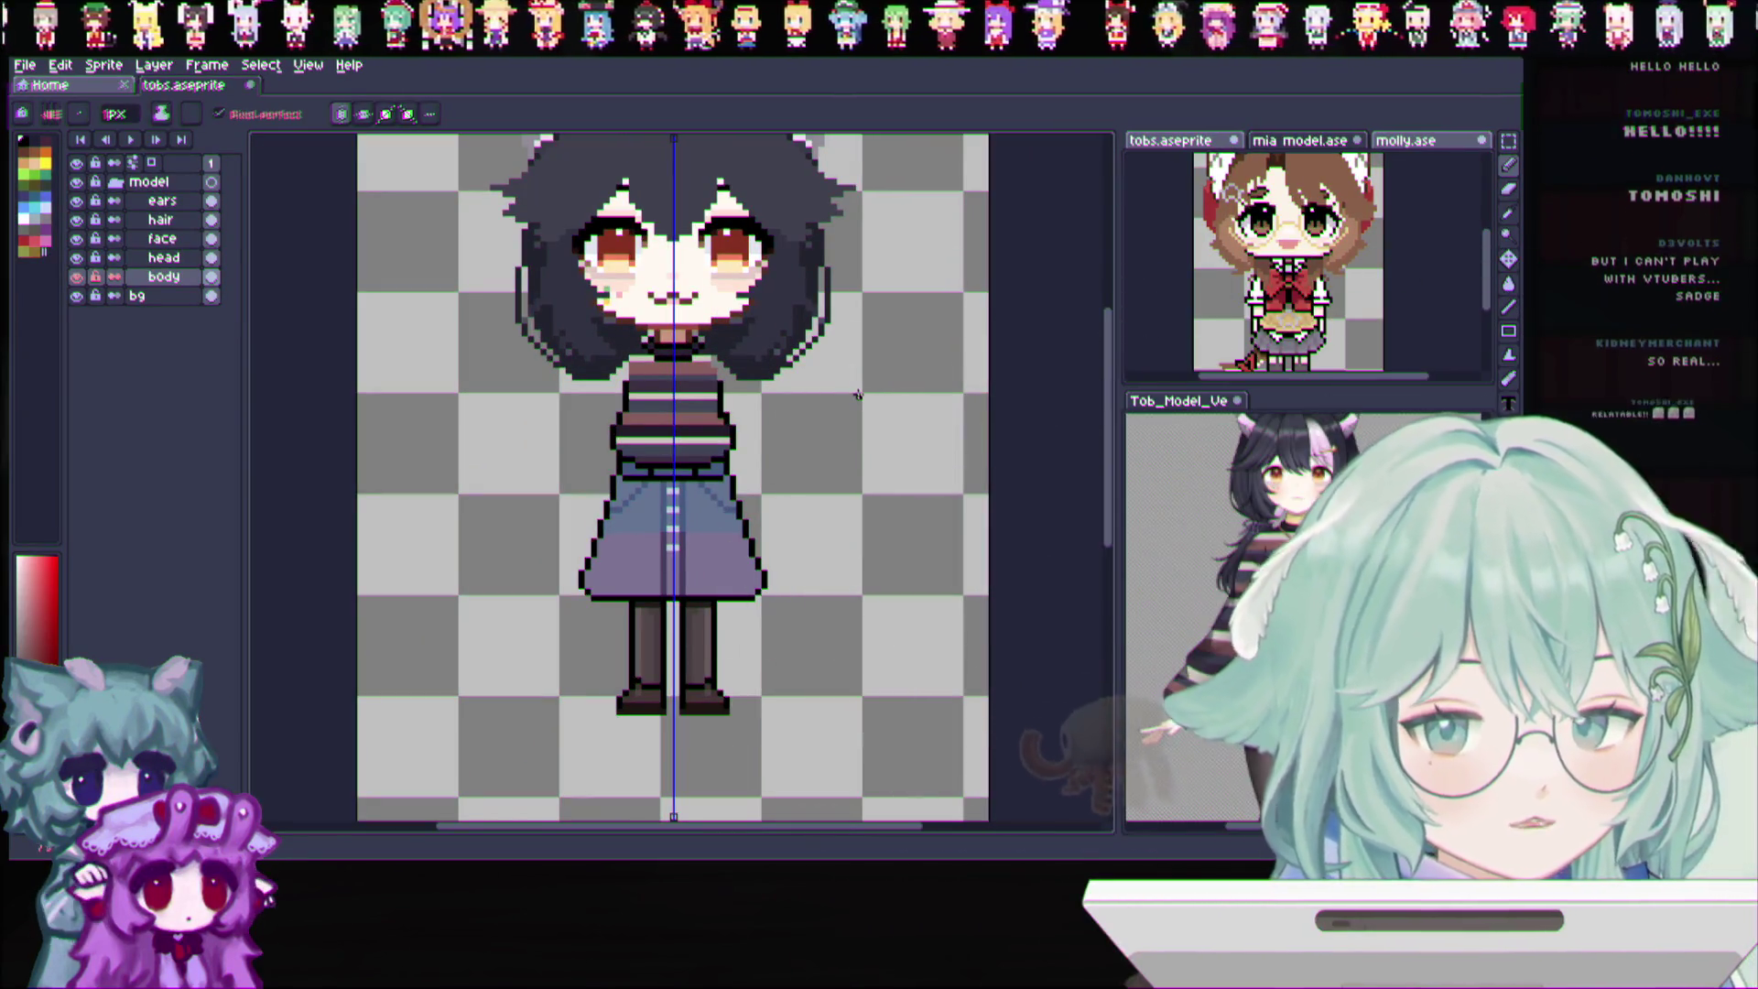
scroll(858, 395, down, 1)
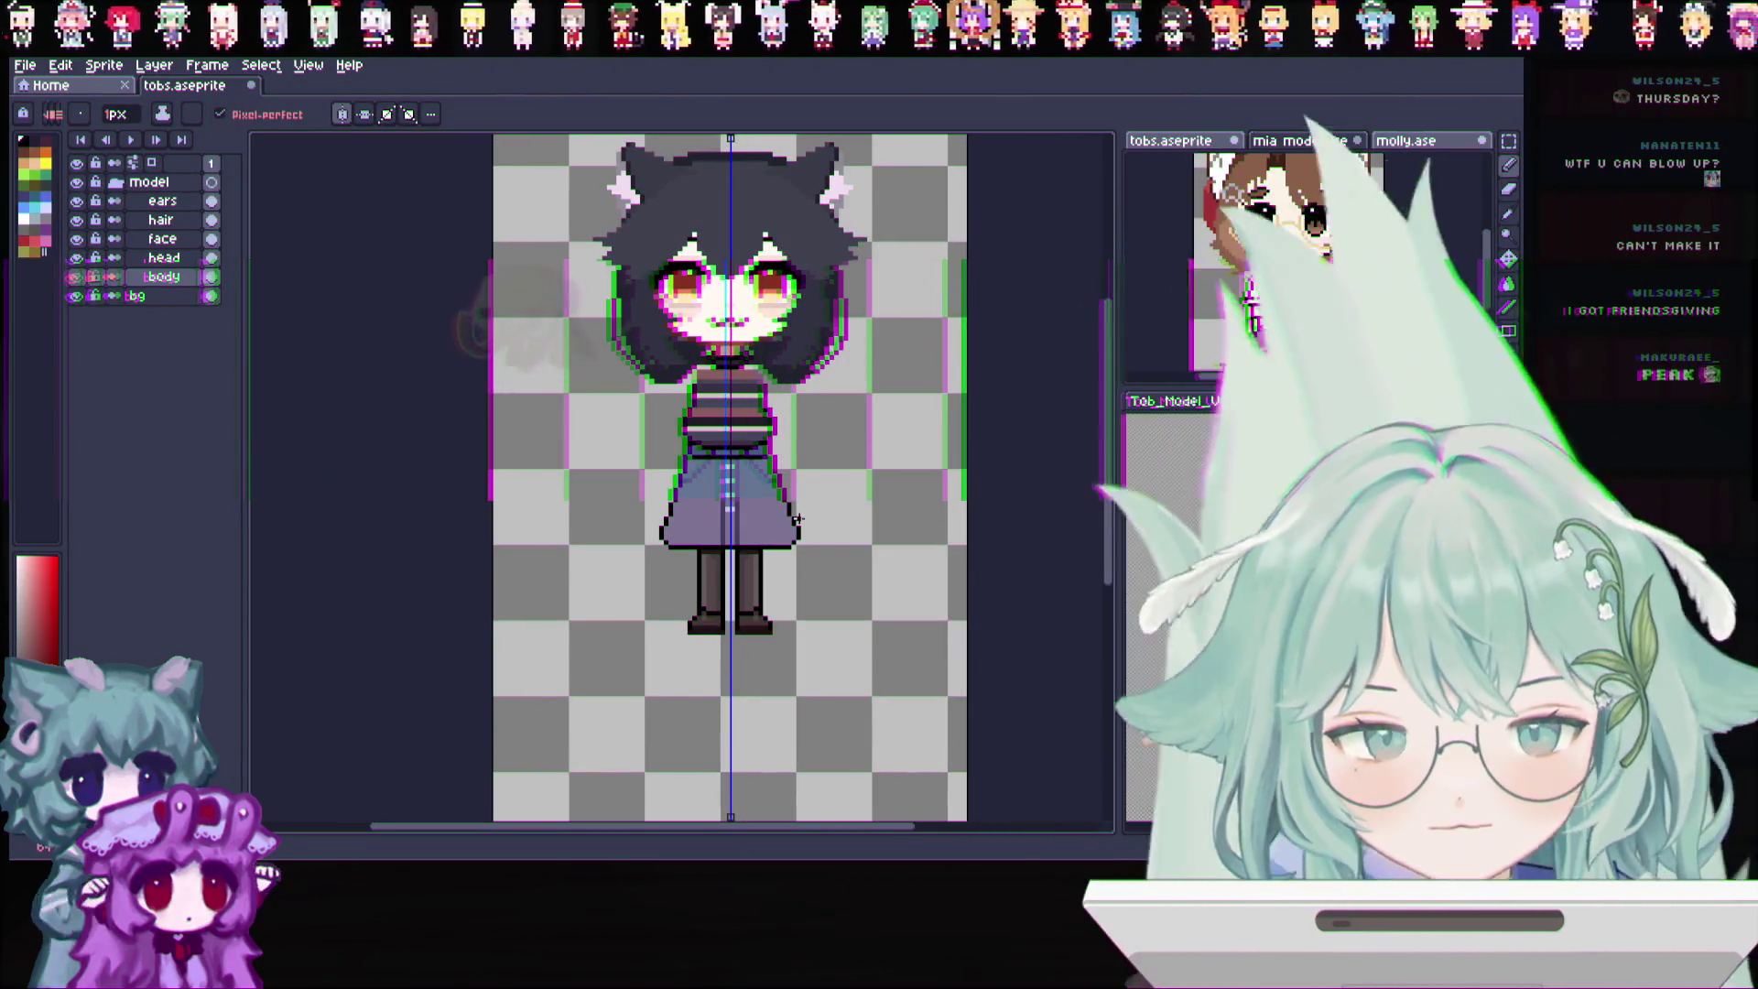
scroll(738, 430, up, 1)
scroll(738, 431, down, 1)
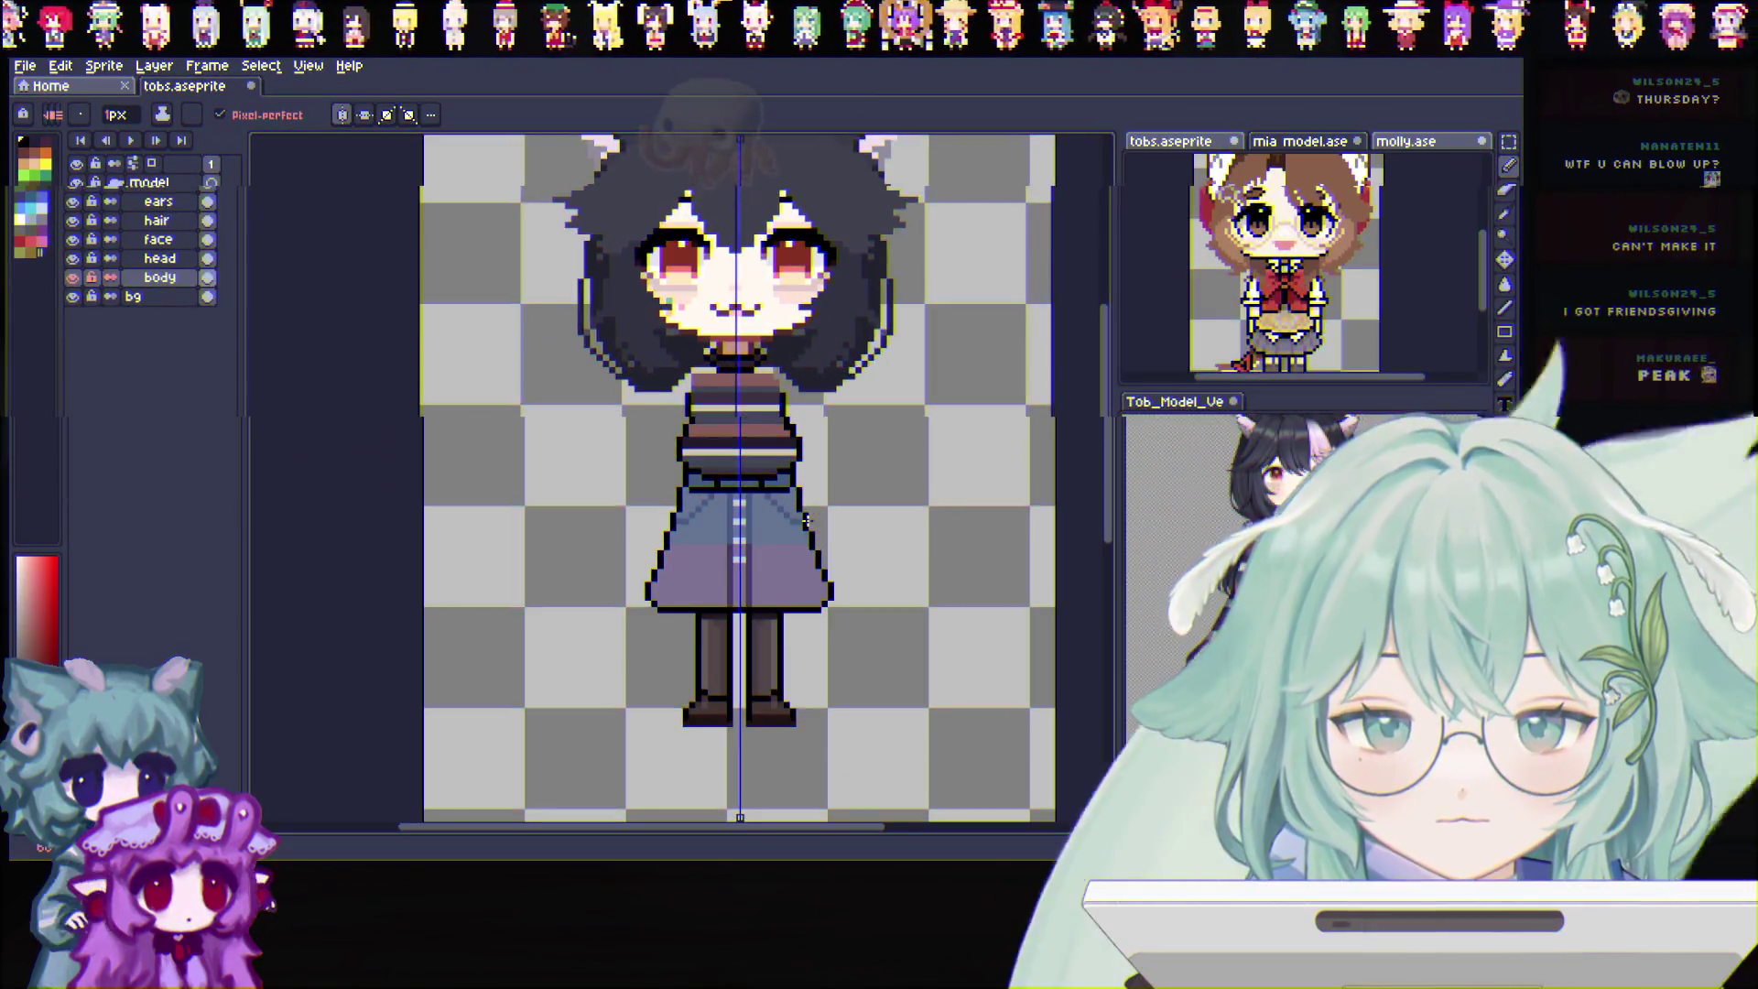
scroll(769, 453, down, 1)
scroll(987, 561, down, 1)
scroll(988, 561, up, 1)
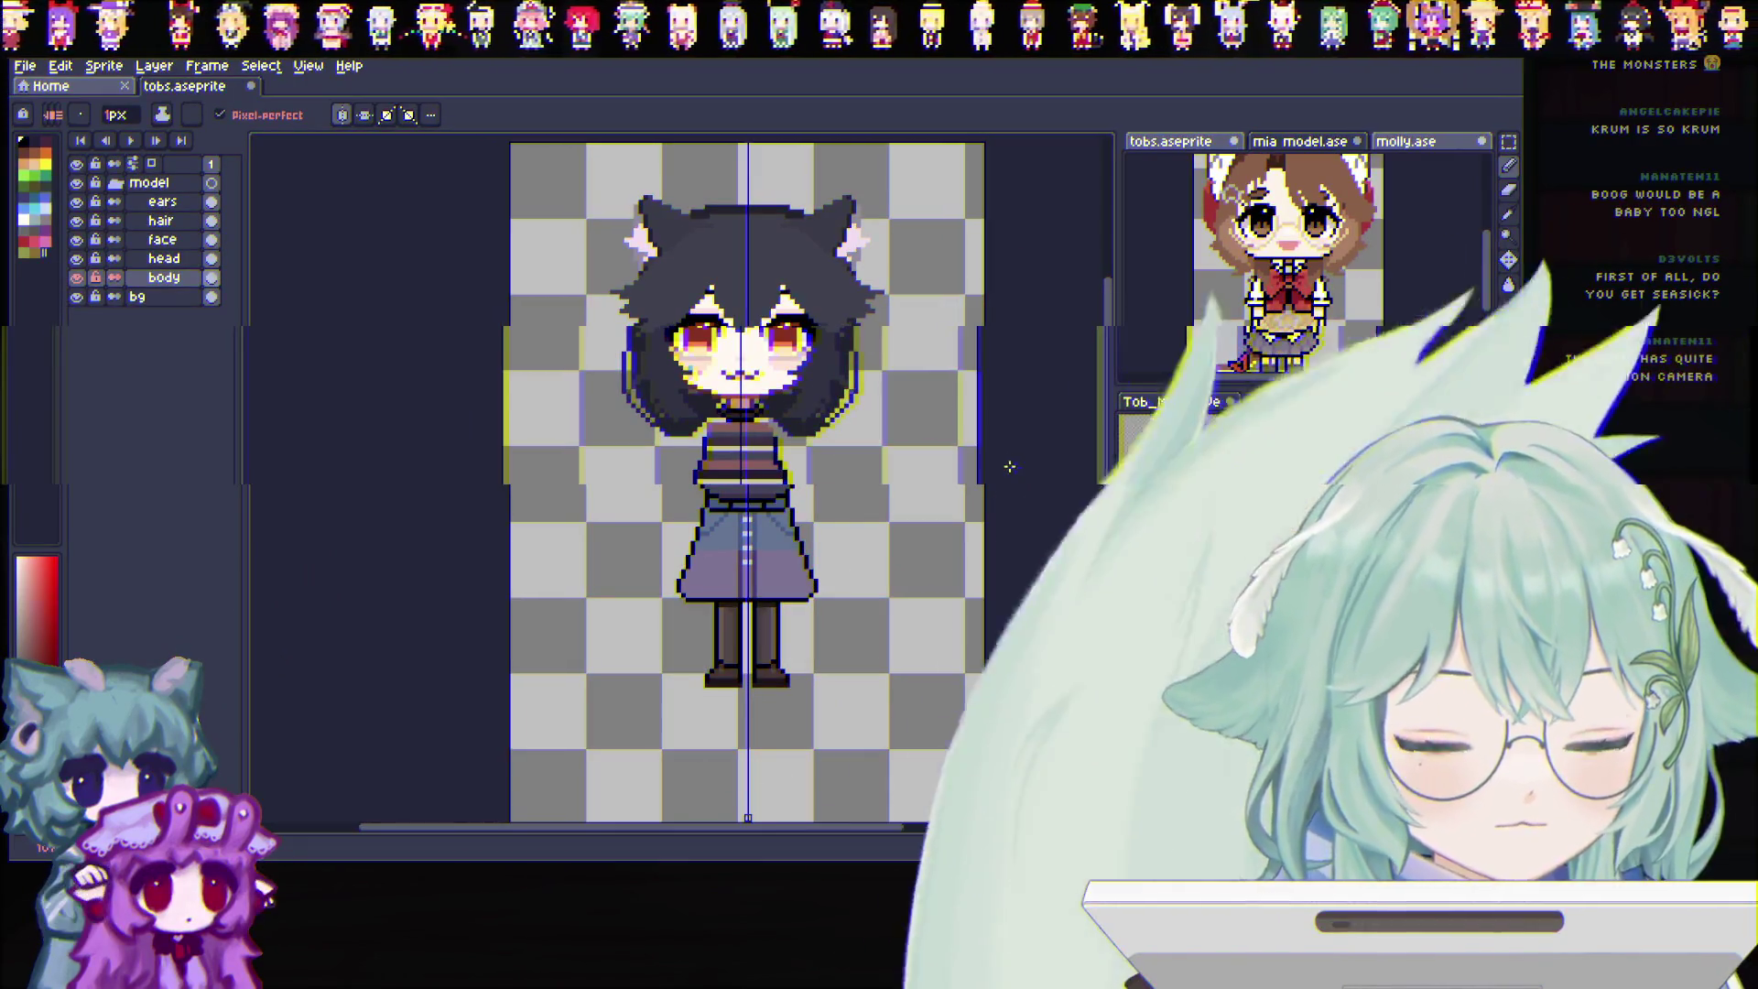
scroll(724, 472, up, 1)
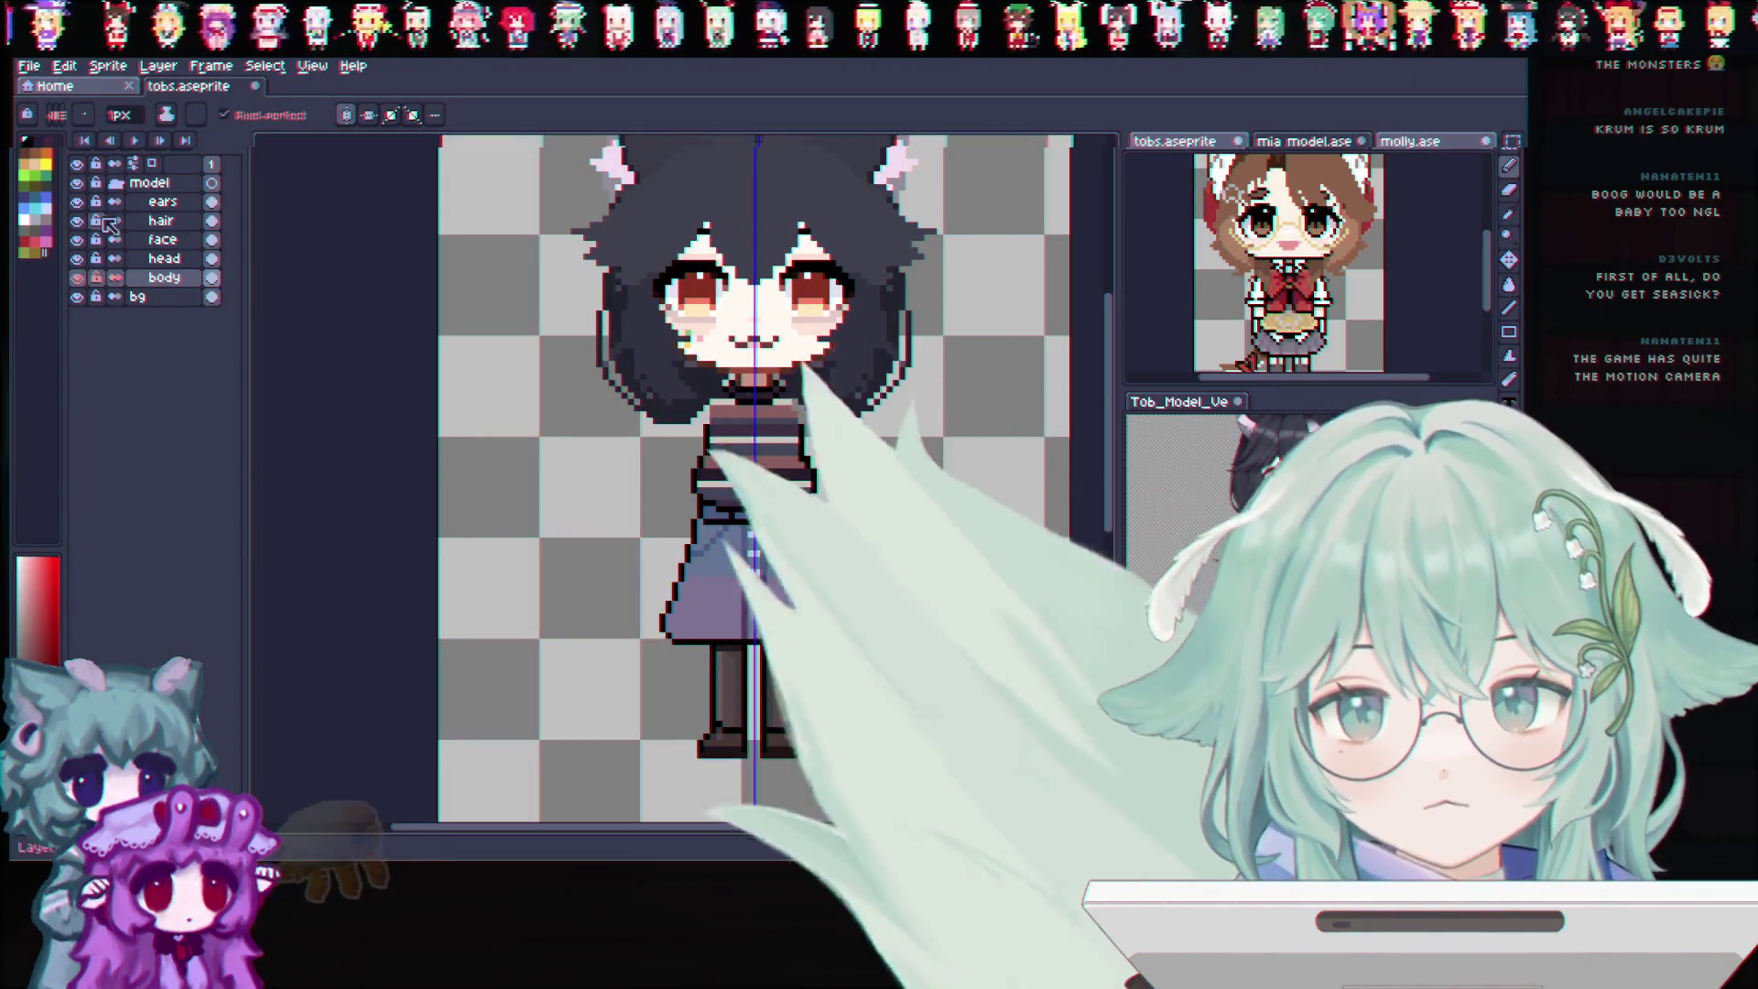
Hide the hair layer and make the body layer active, ready to move its content
click(78, 220)
click(177, 281)
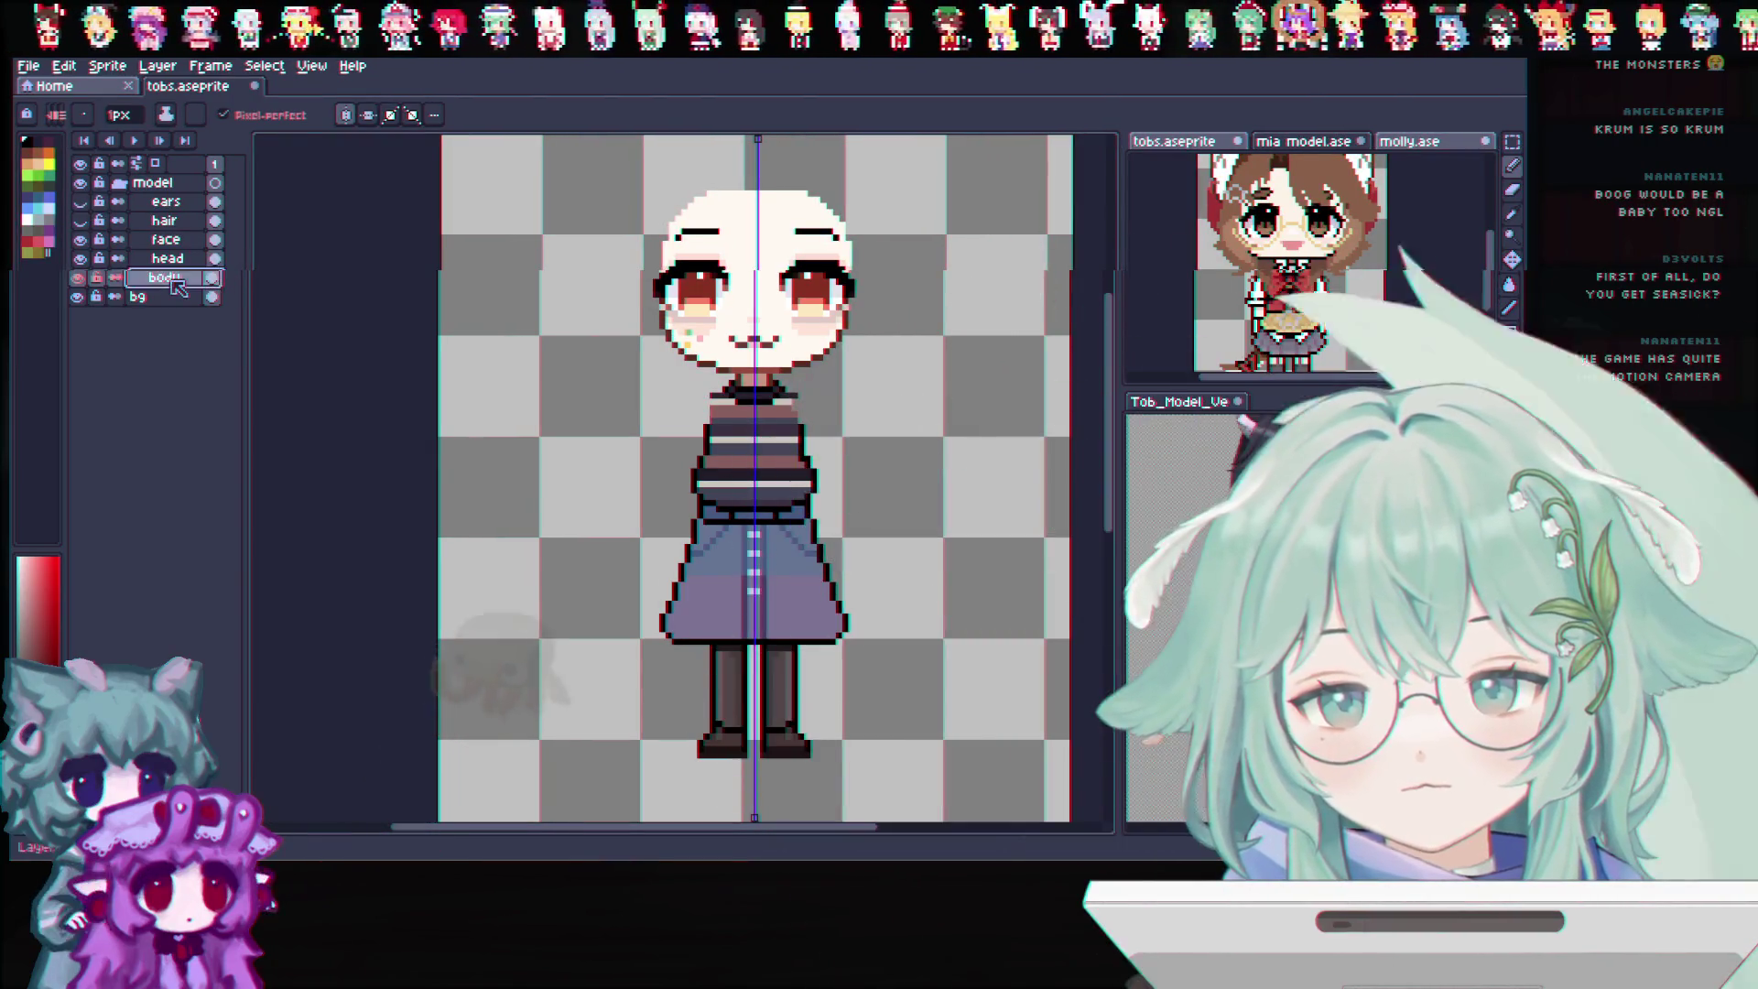
click(171, 277)
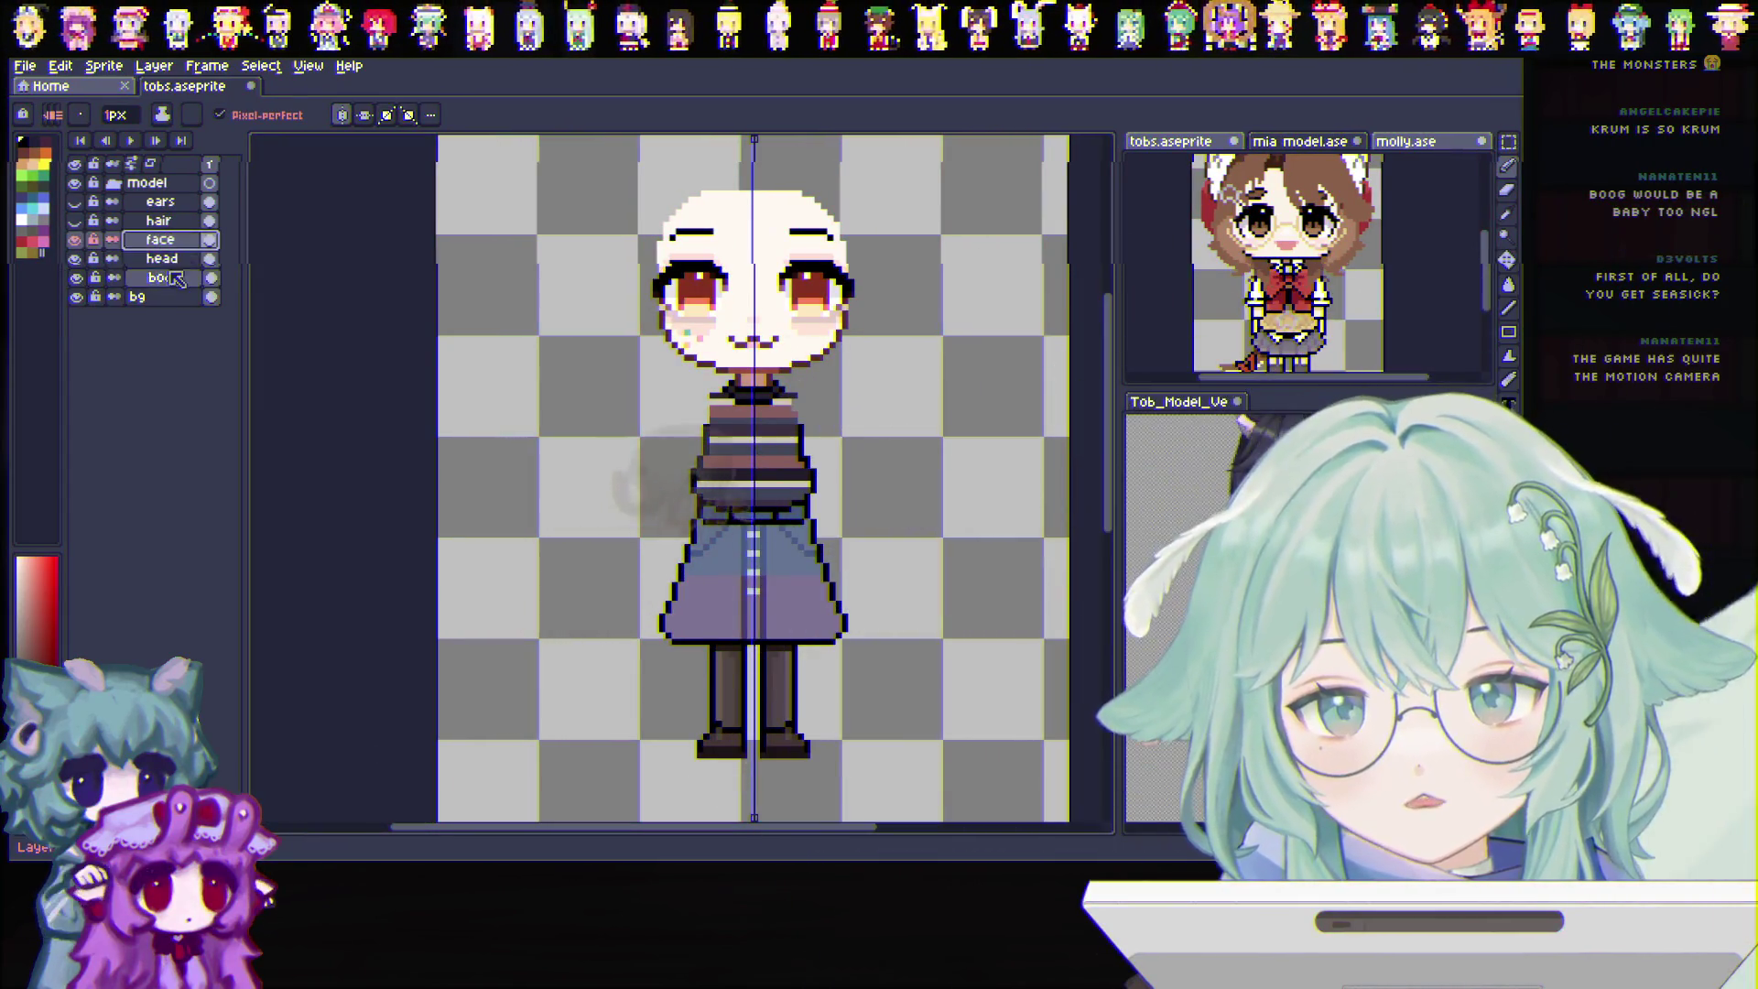
click(174, 278)
scroll(714, 451, up, 1)
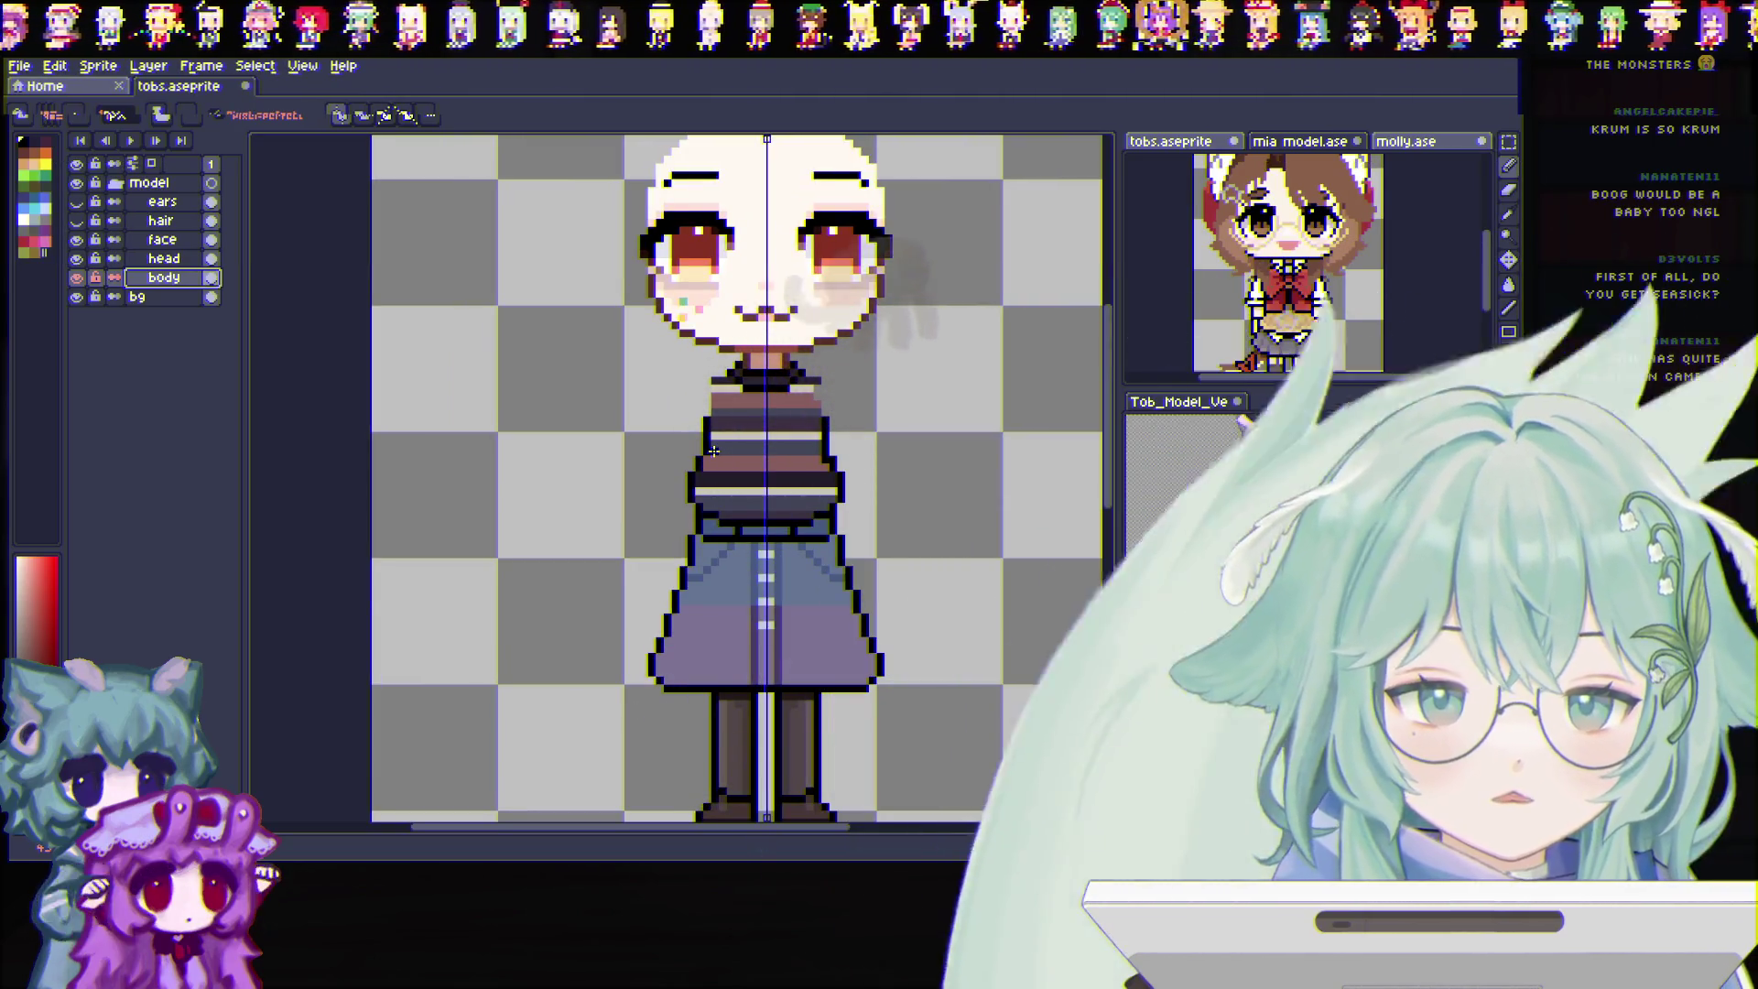
scroll(712, 450, down, 1)
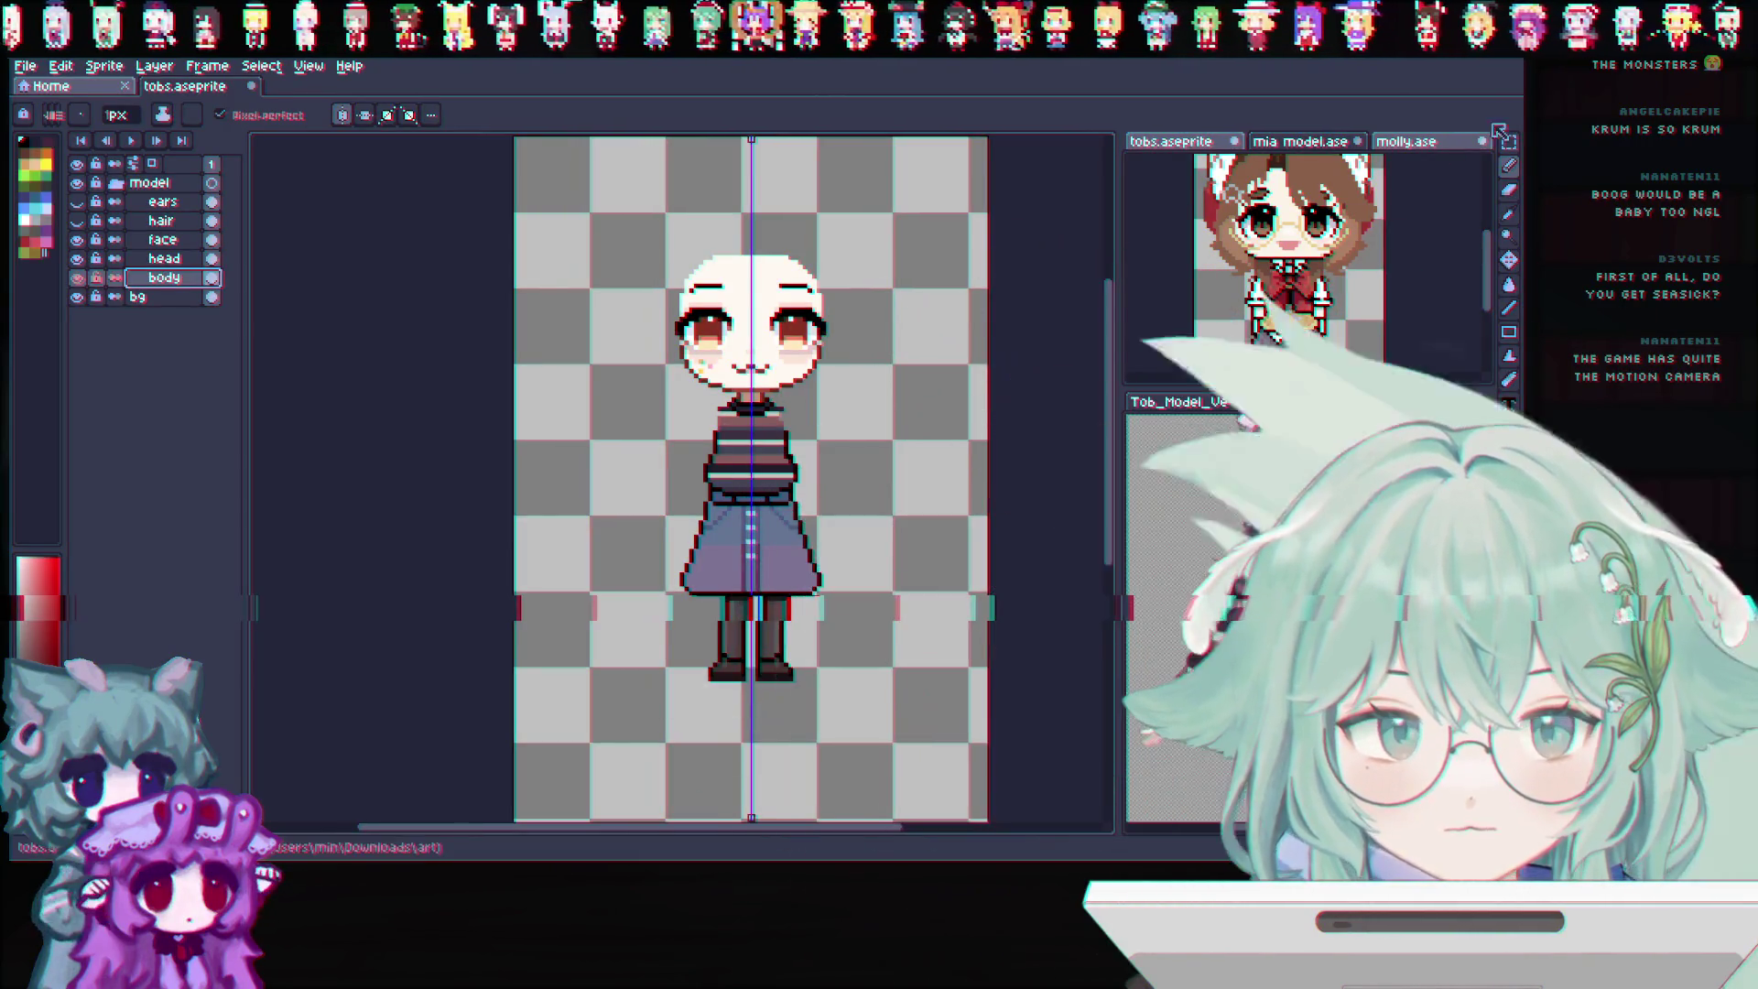
key(v)
scroll(751, 482, up, 1)
scroll(751, 481, up, 1)
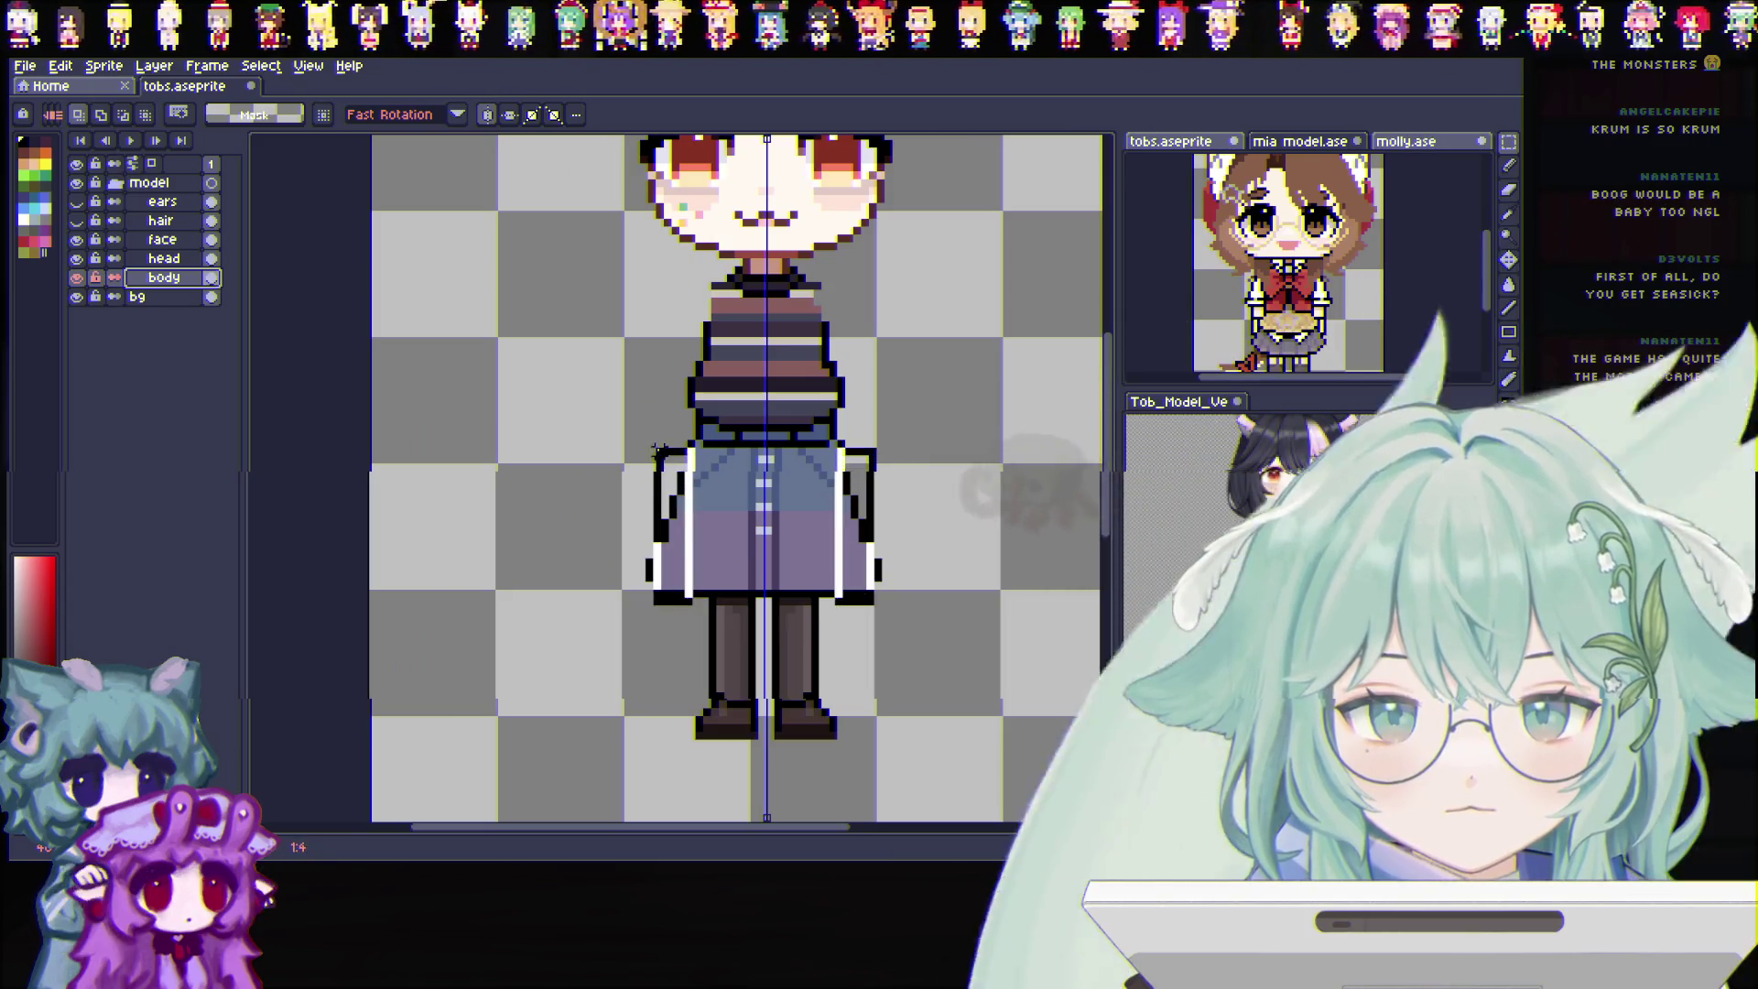
Shift the skirt one pixel right, commit it and clear a stray shape beside it
click(665, 455)
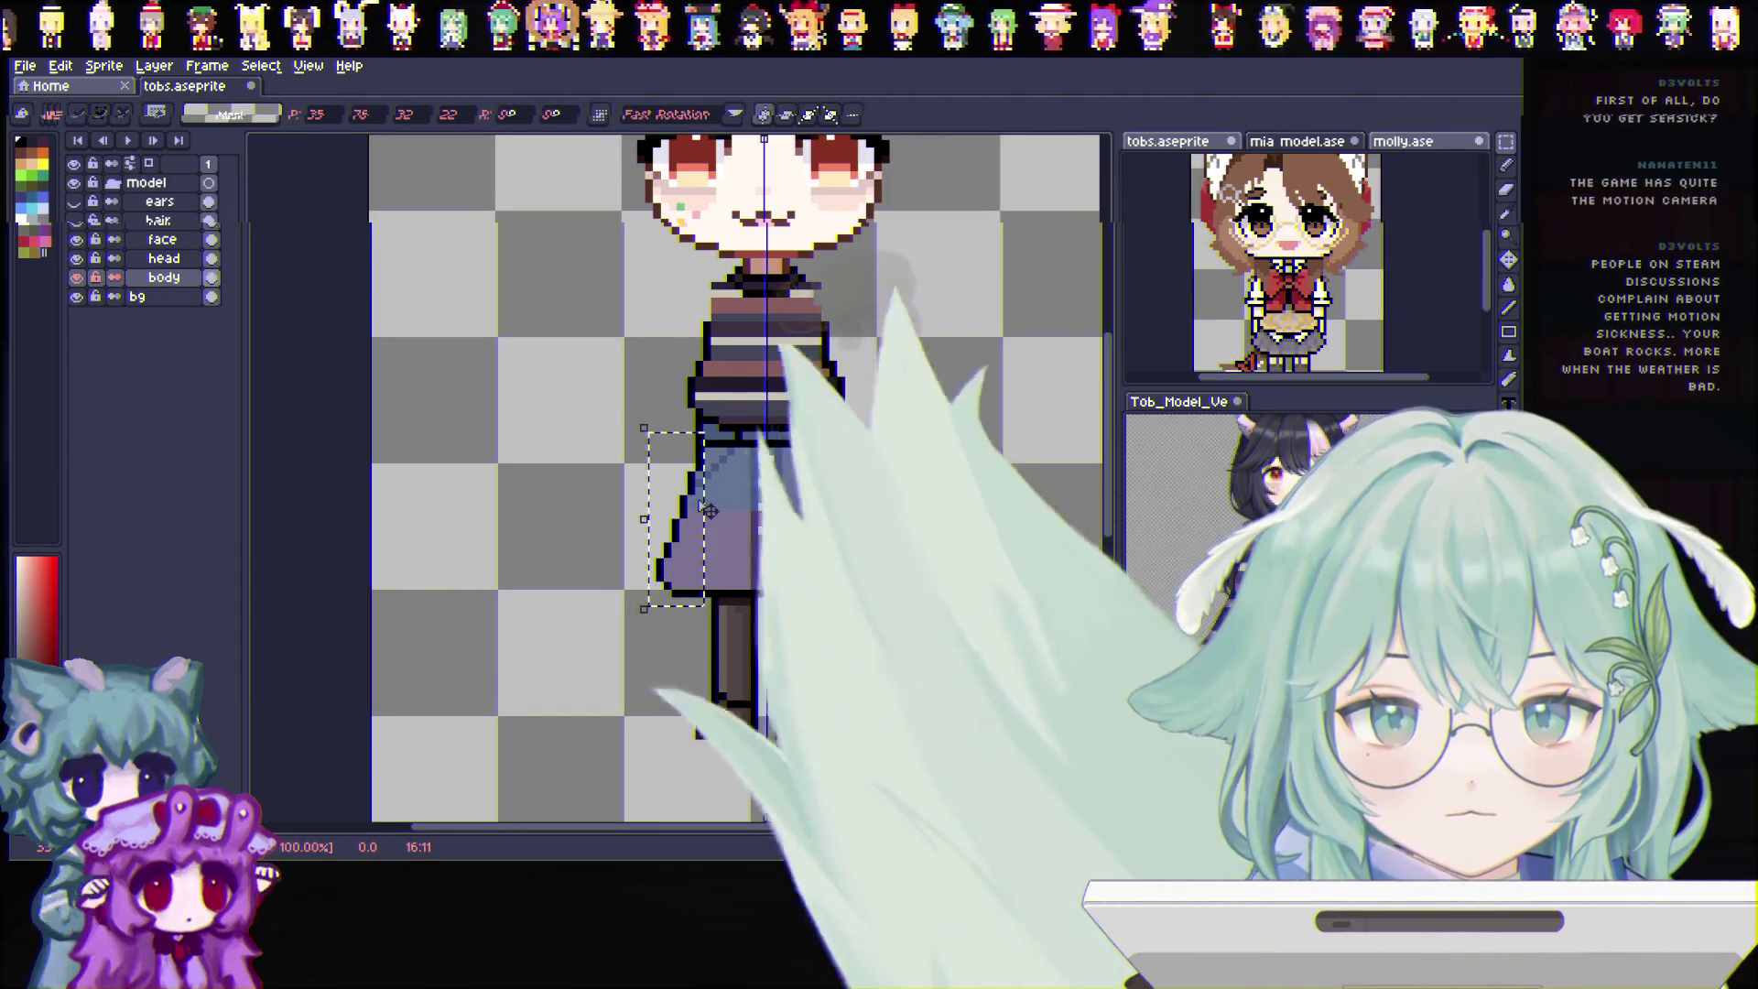
key(Right)
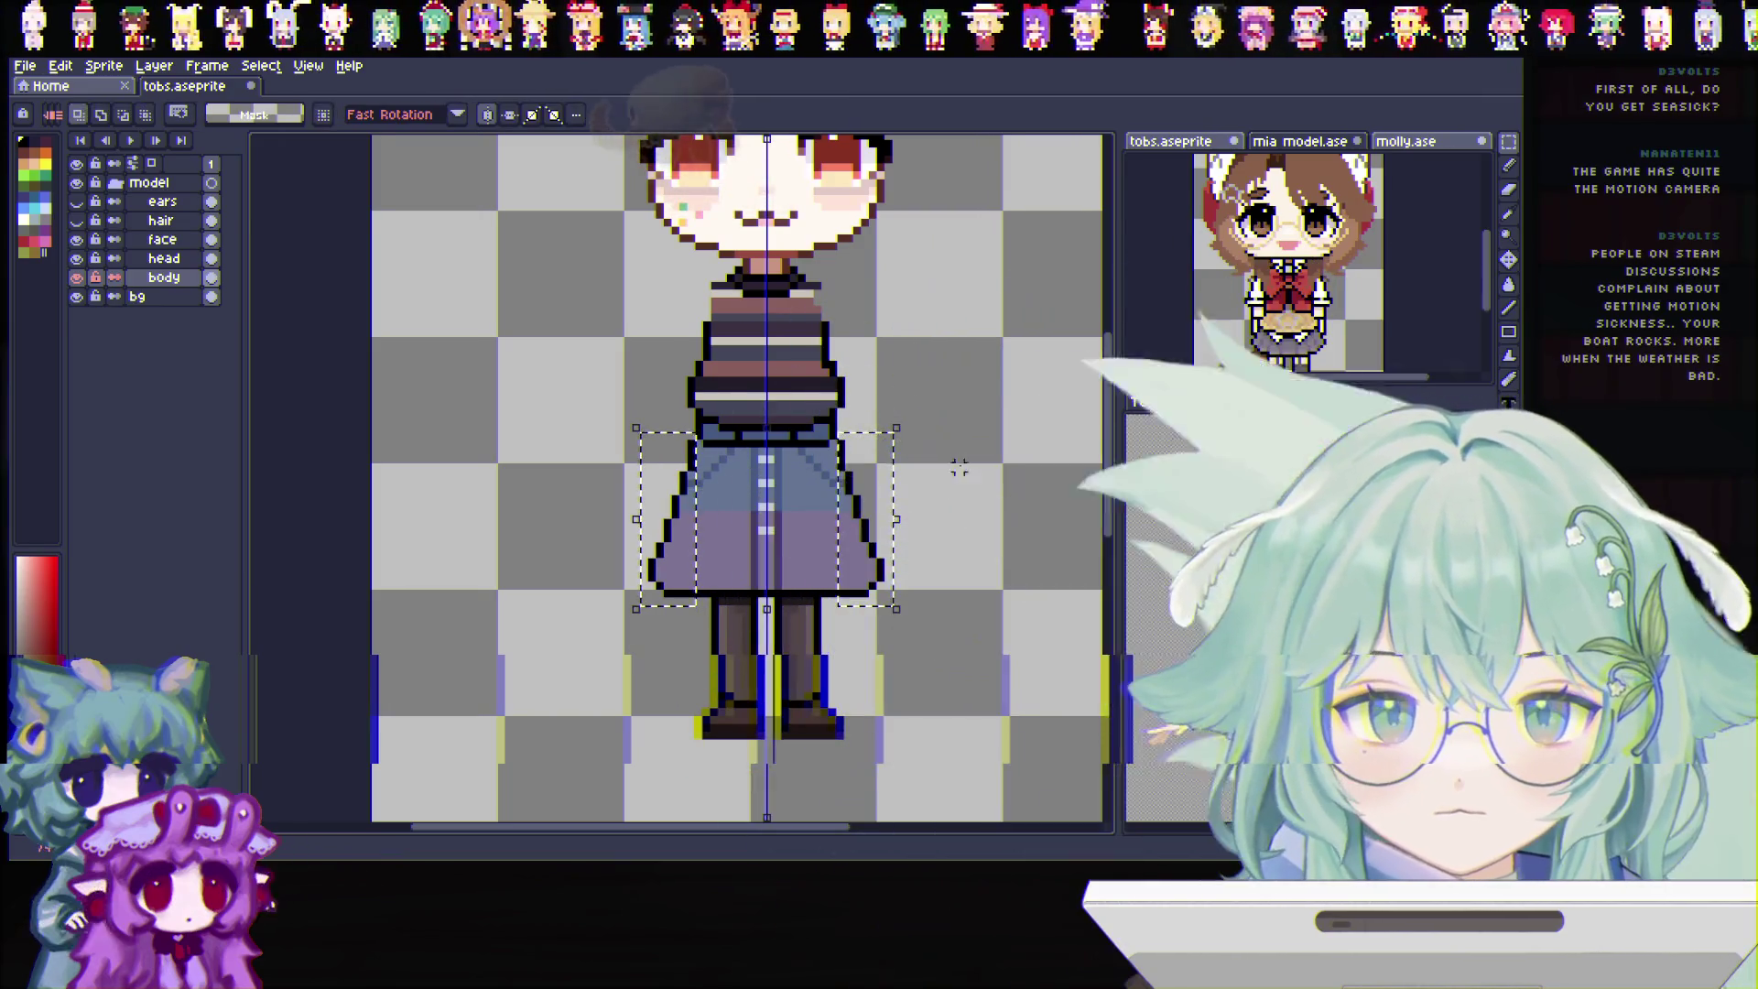
key(Return)
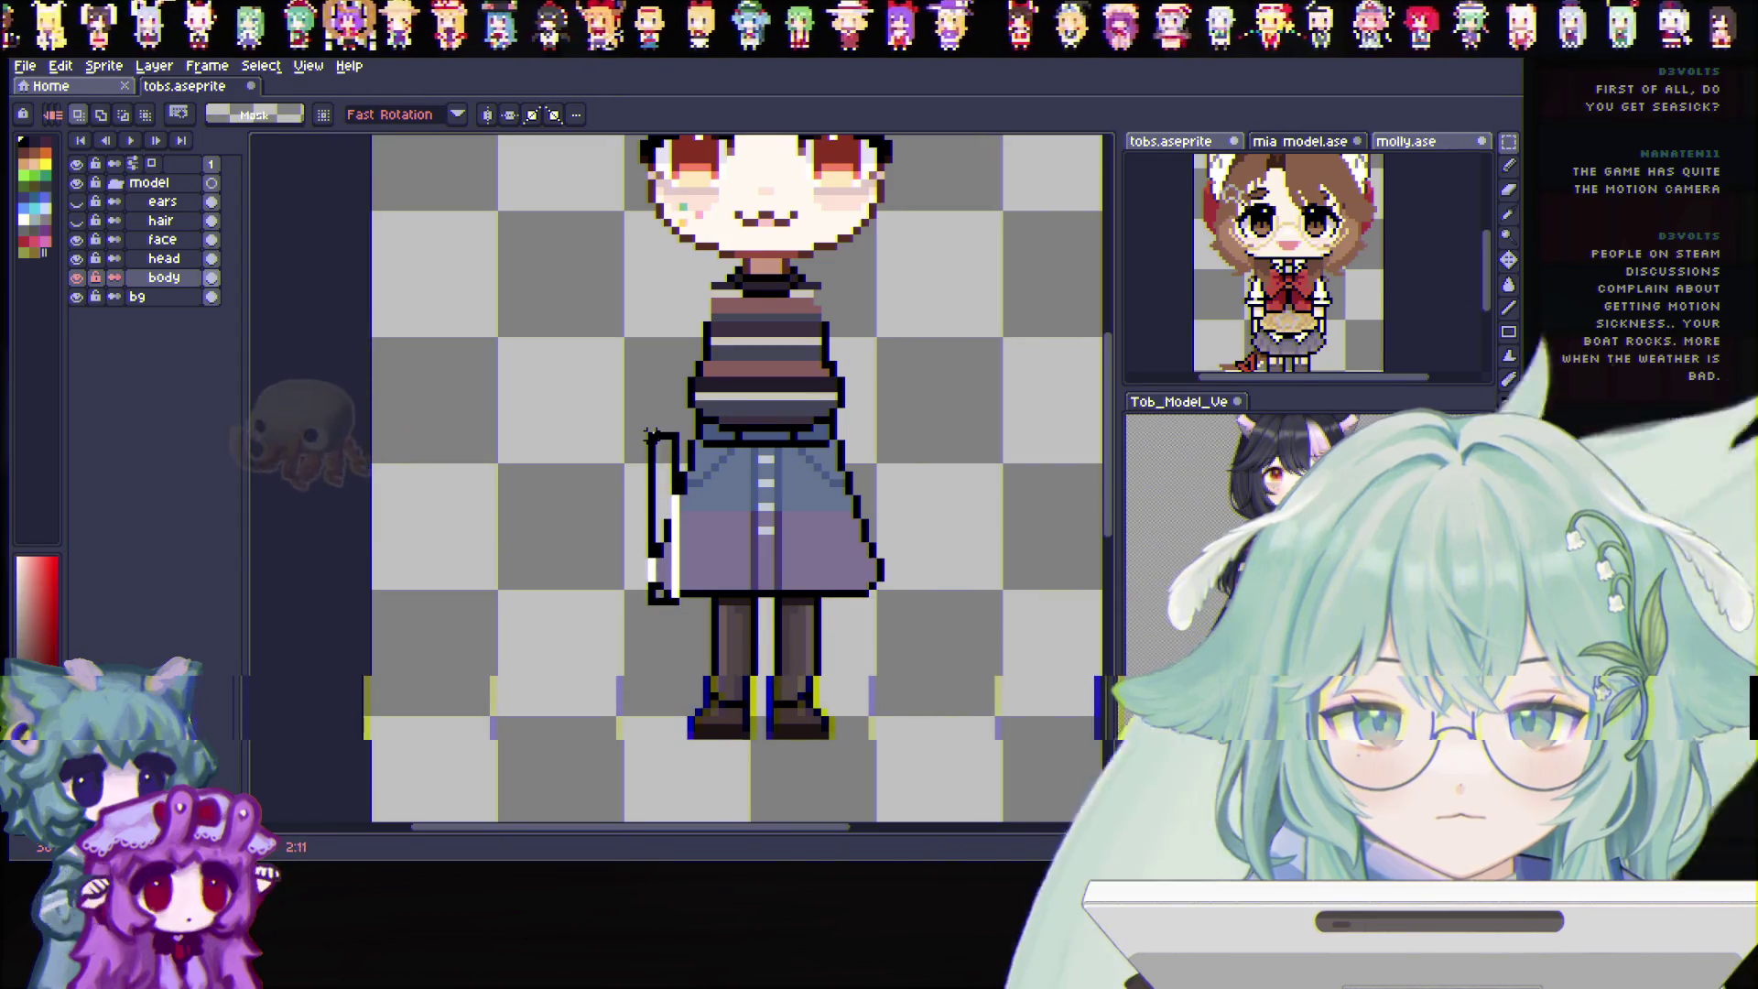
key(Delete)
Make and clear rectangle selections around the skirt, then return to the pencil
mouse_move(674, 614)
mouse_down()
mouse_move(701, 629)
mouse_move(665, 591)
mouse_up()
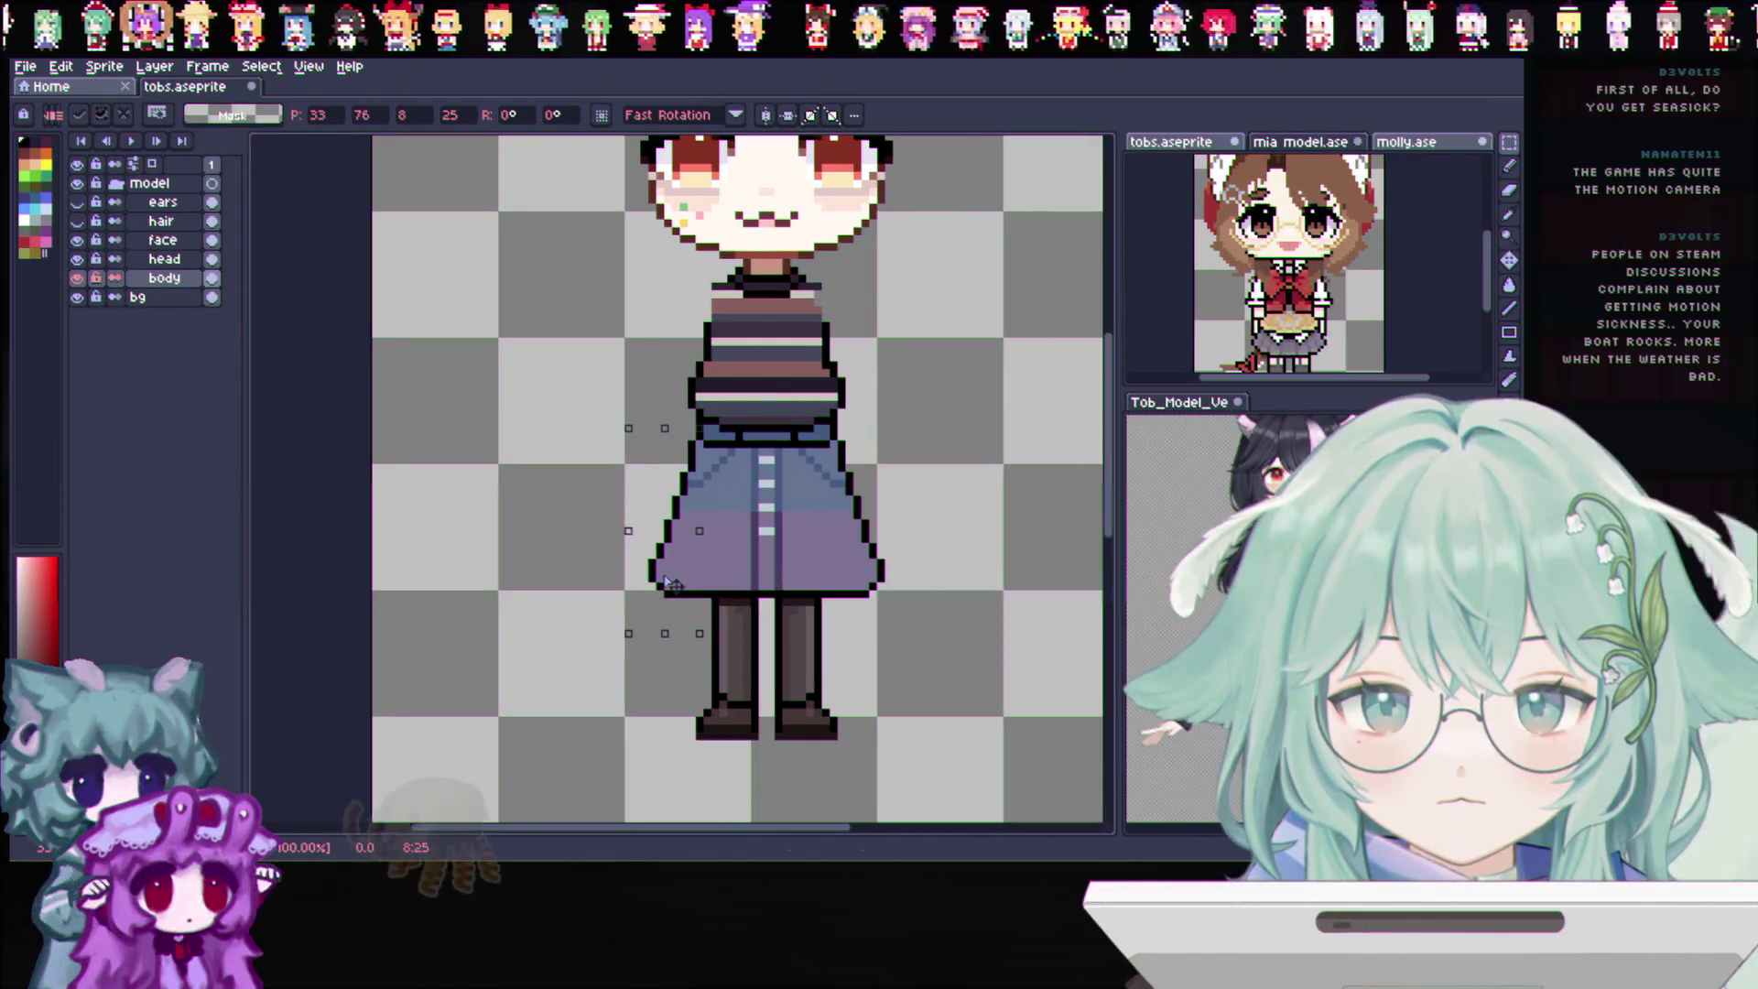
key(ctrl+d)
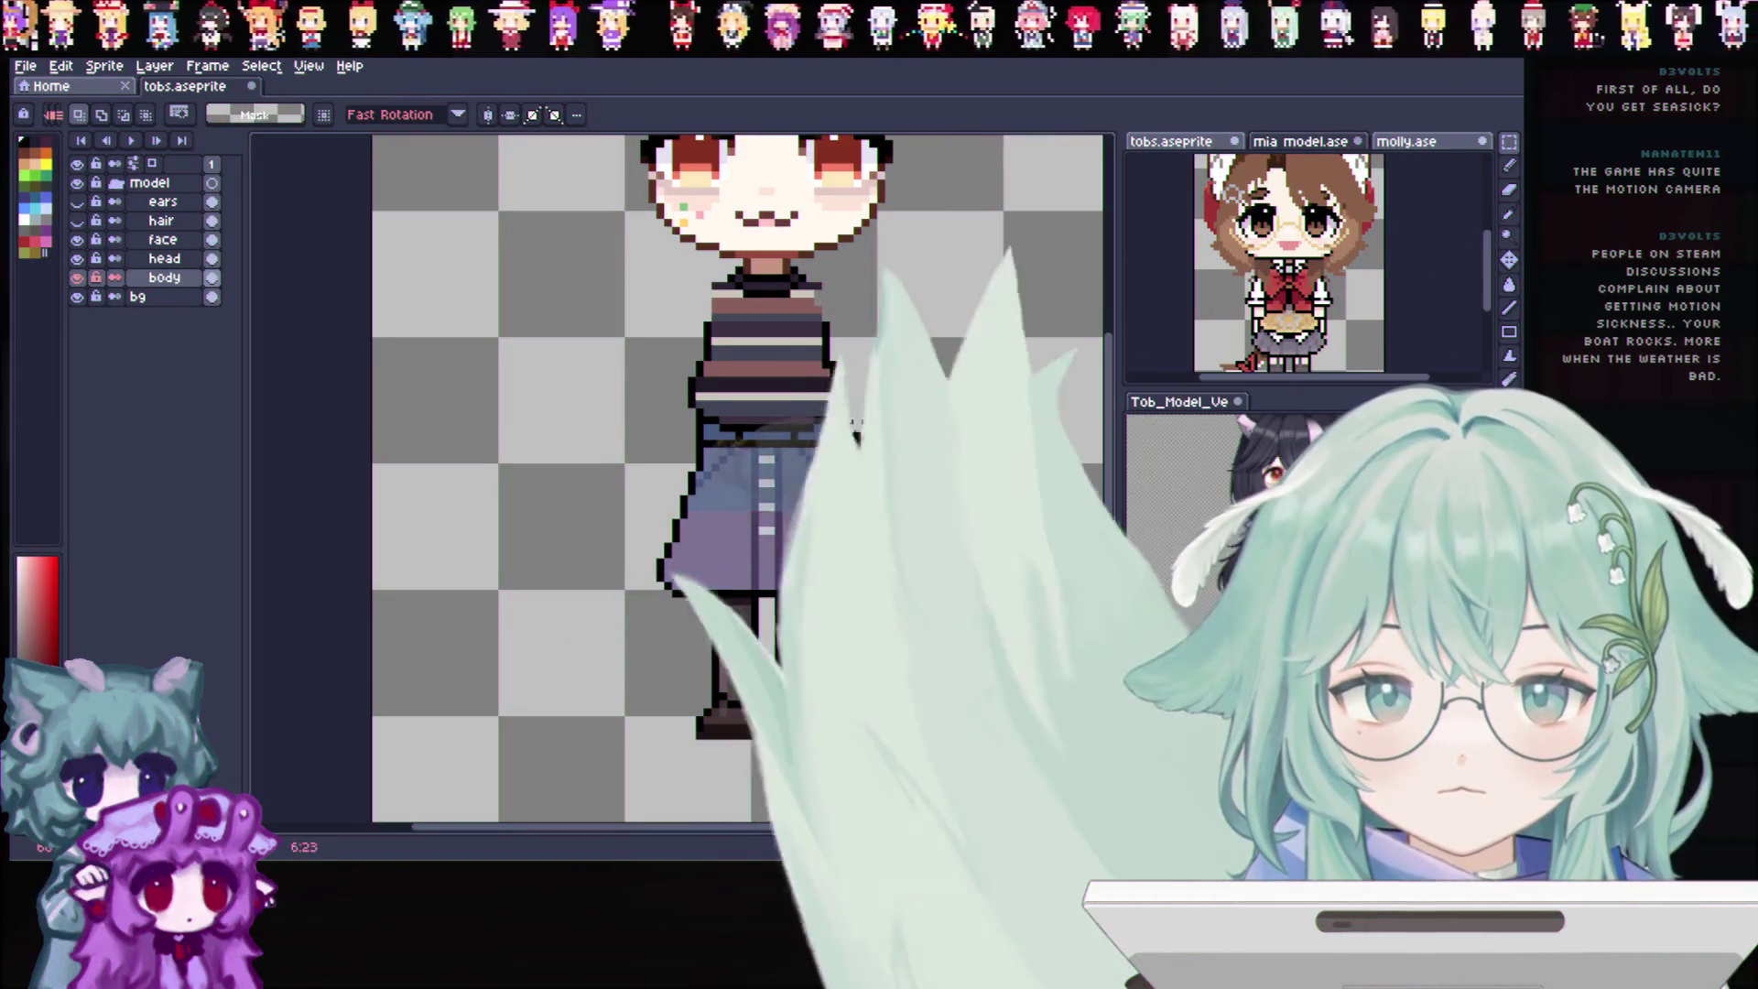
drag(896, 608, 839, 429)
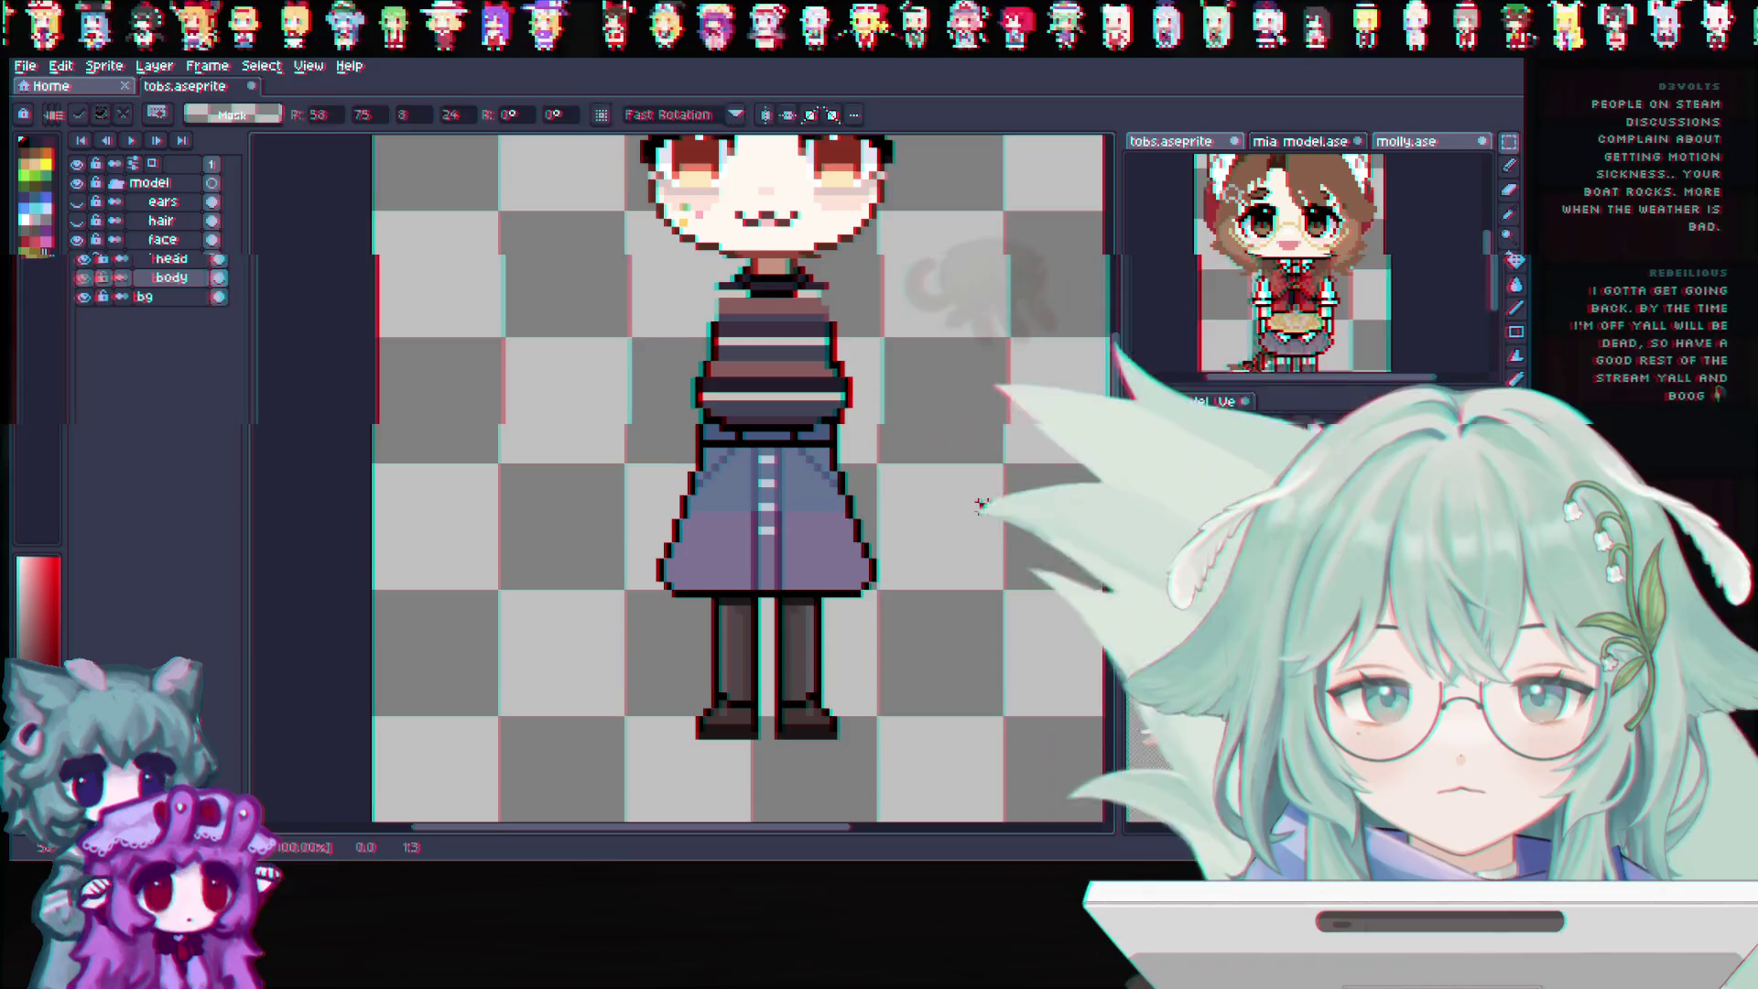
scroll(968, 513, down, 2)
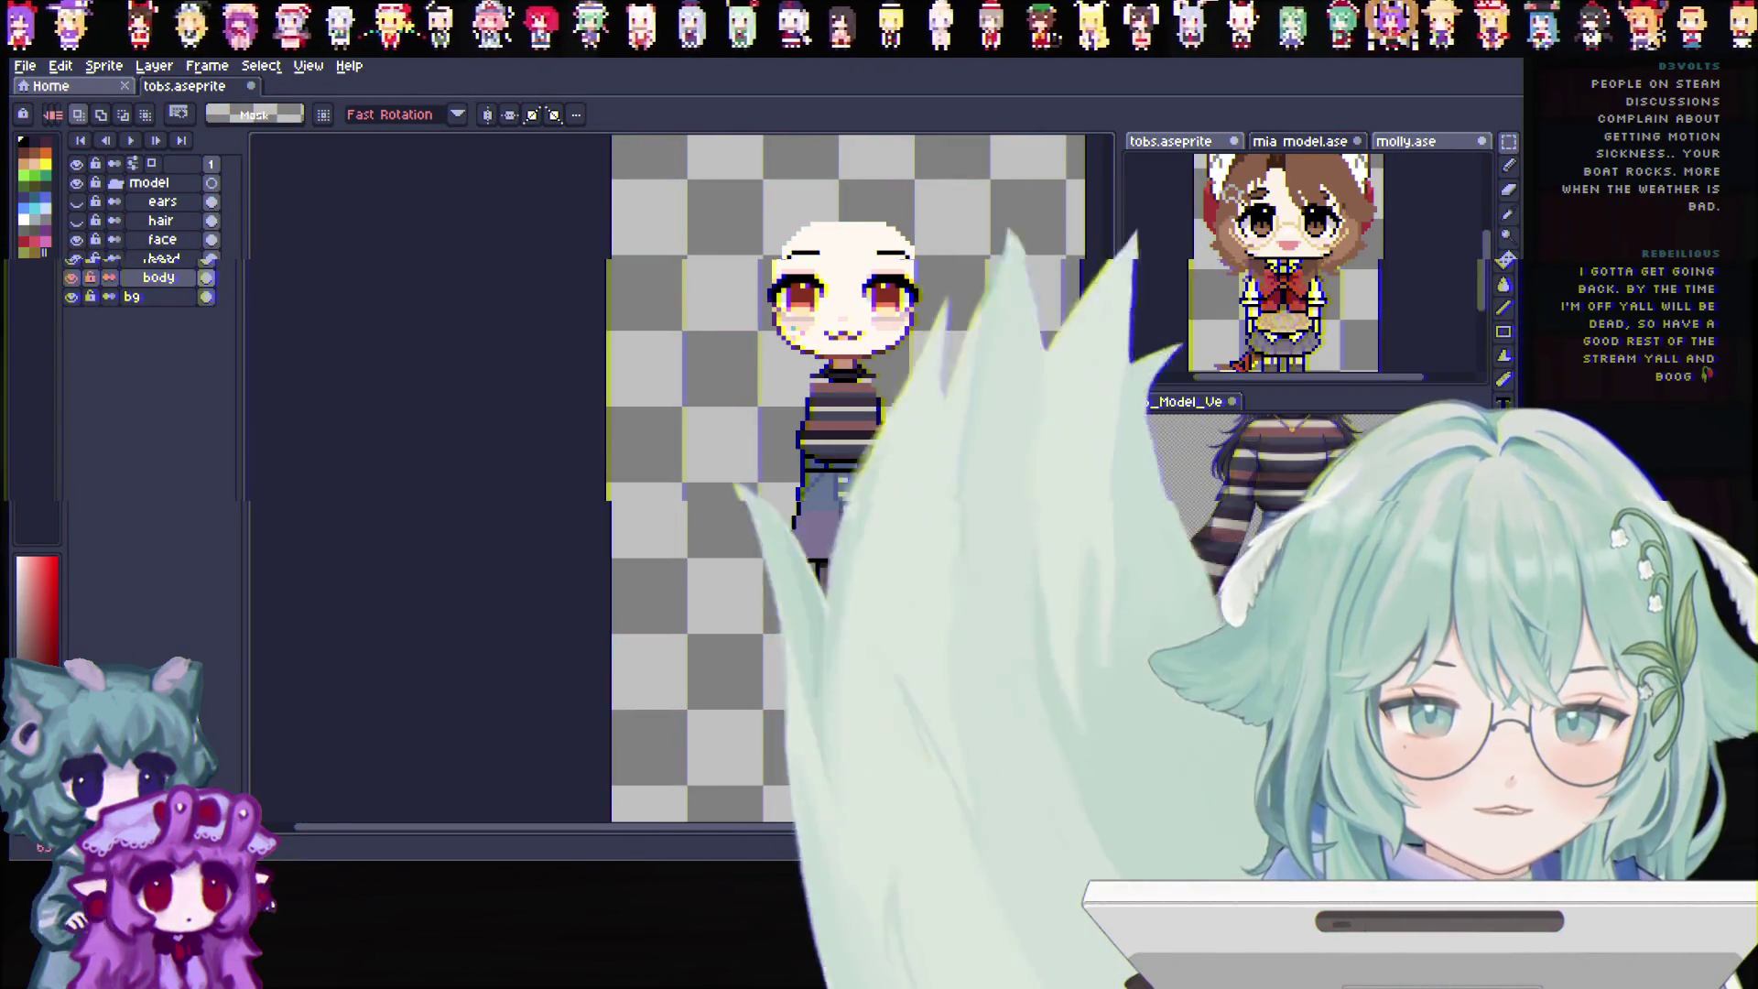
scroll(797, 409, up, 2)
click(1511, 186)
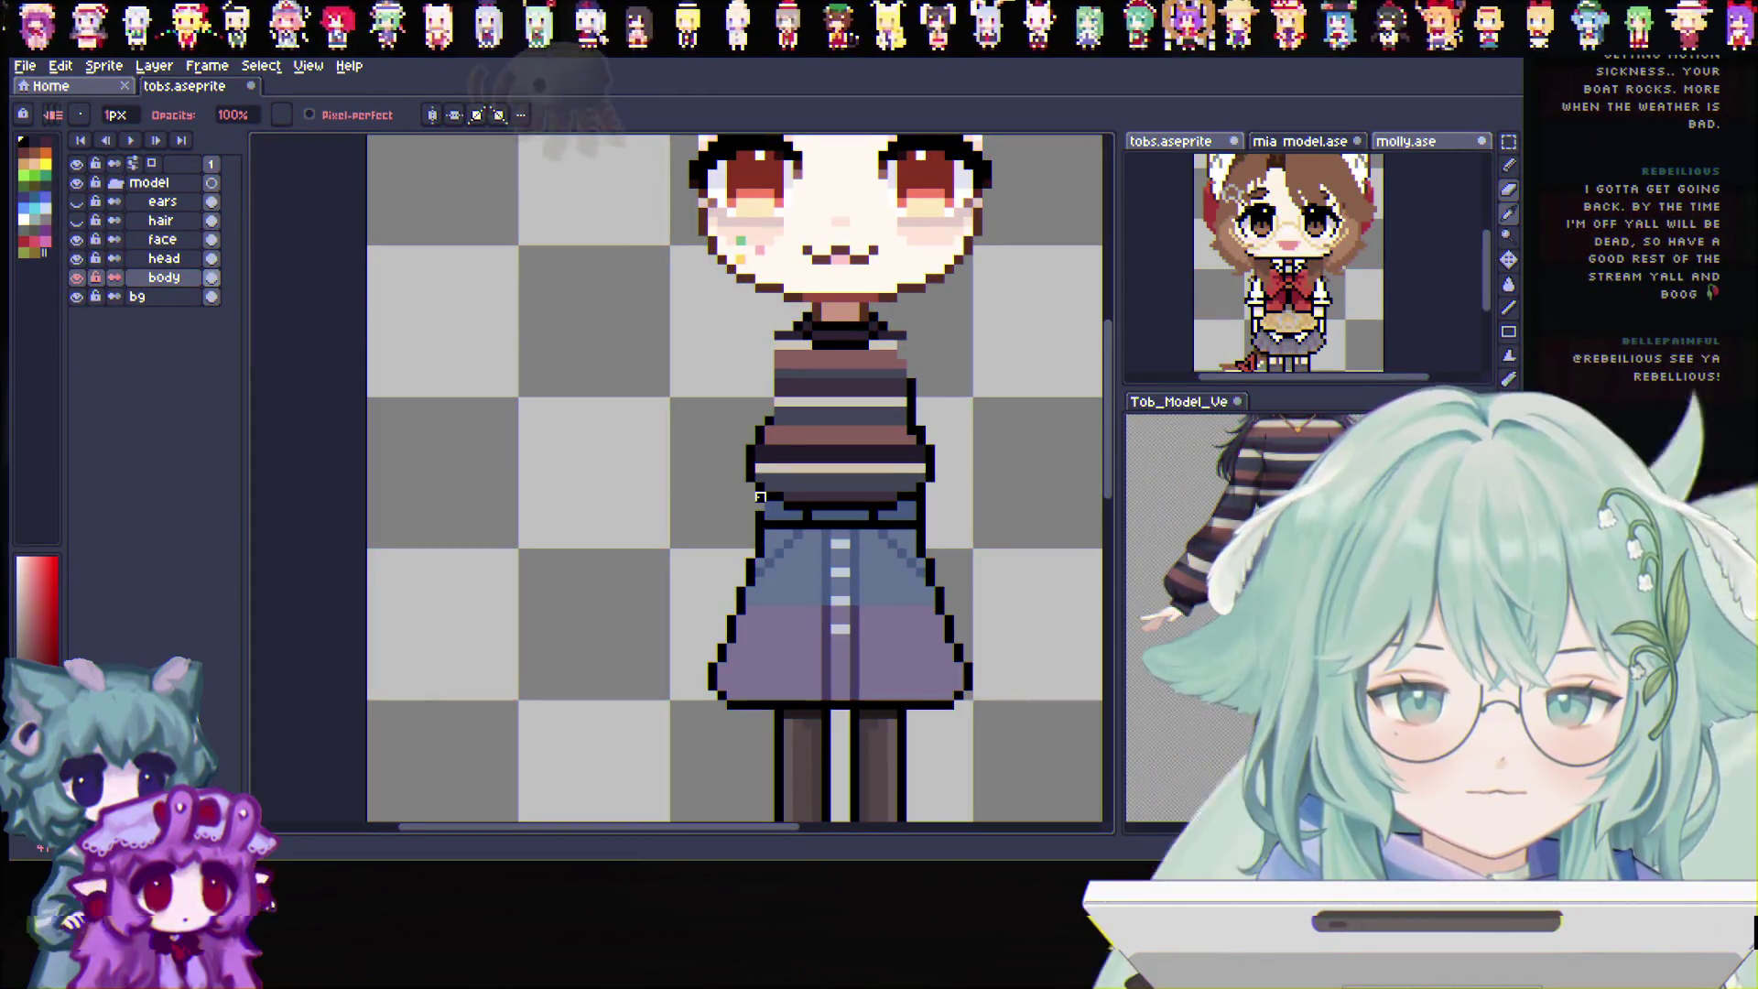
Enable vertical symmetry and draw the sweater, skirt and legs with pencil and eraser
click(432, 113)
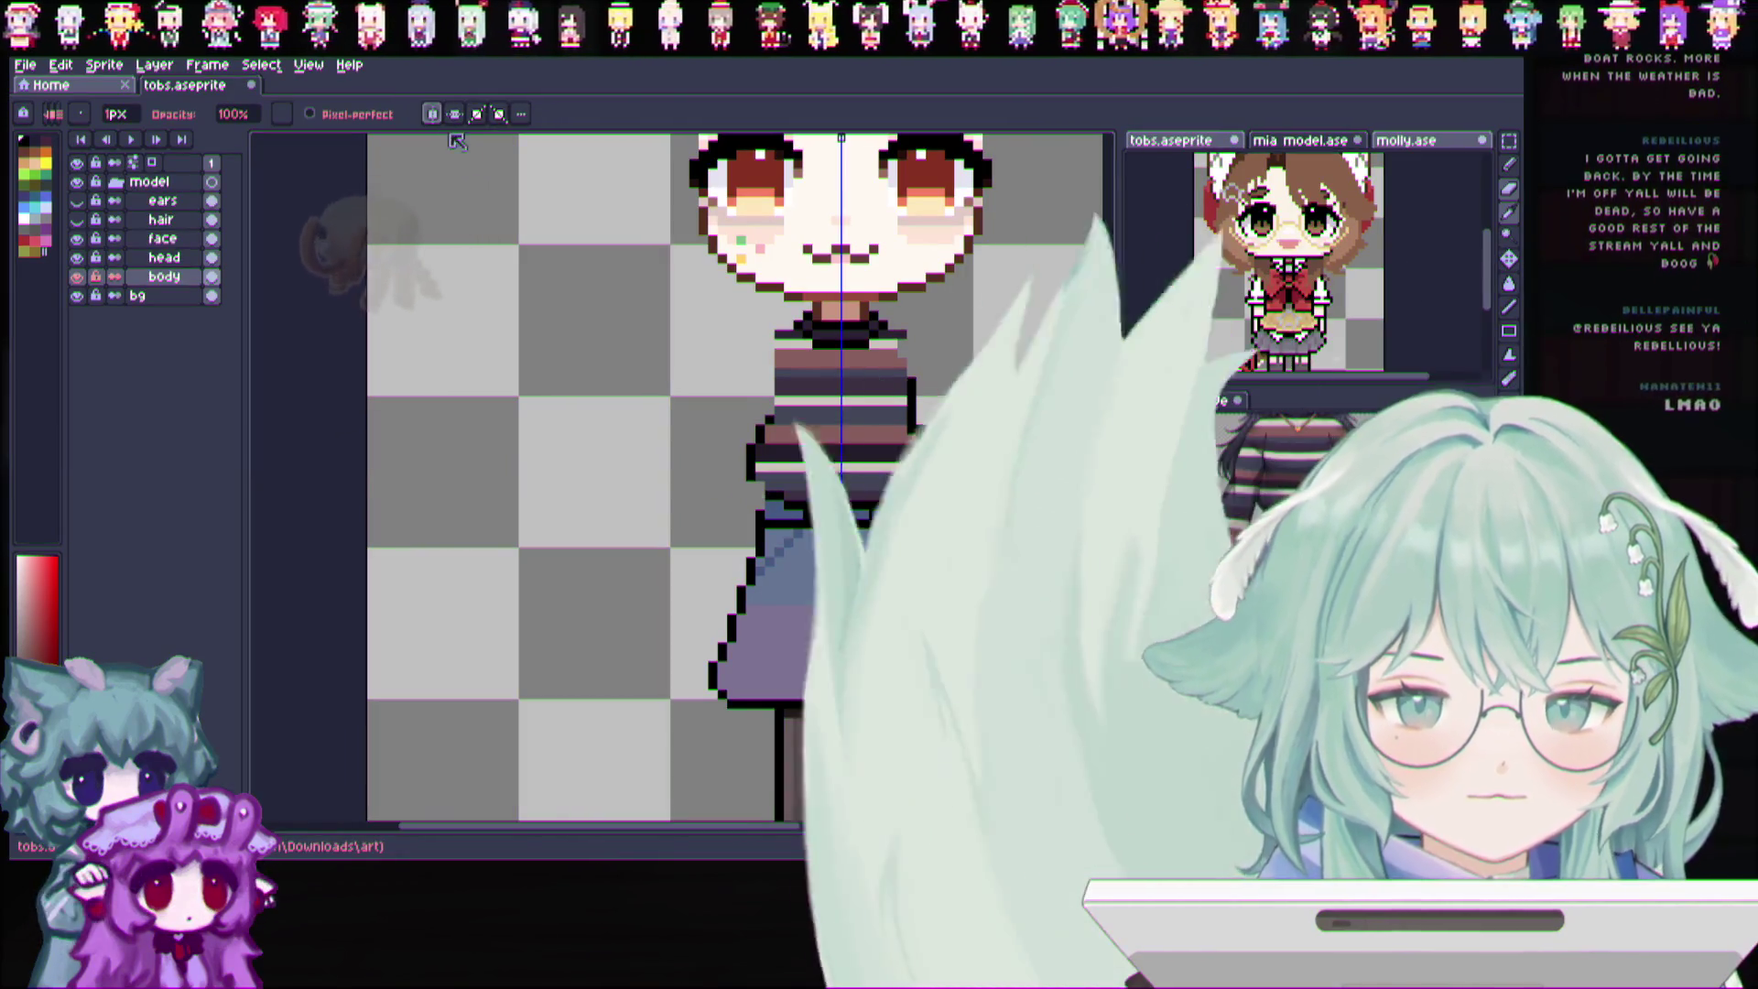
key(v)
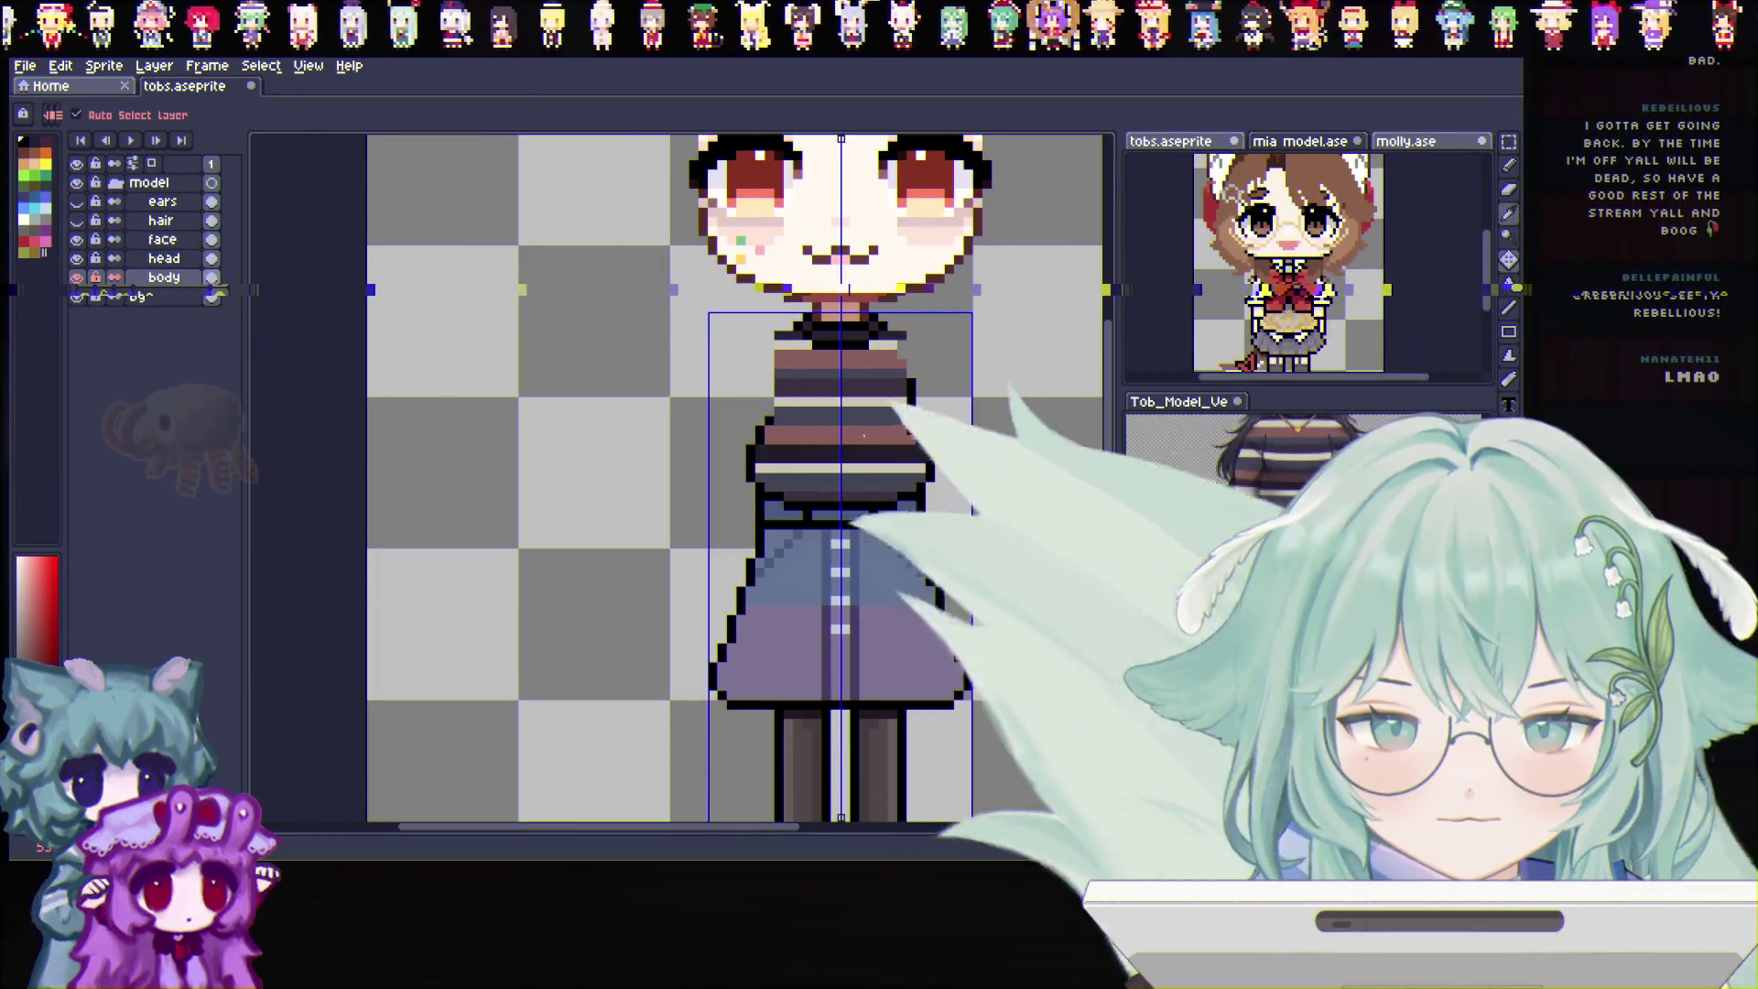
key(v)
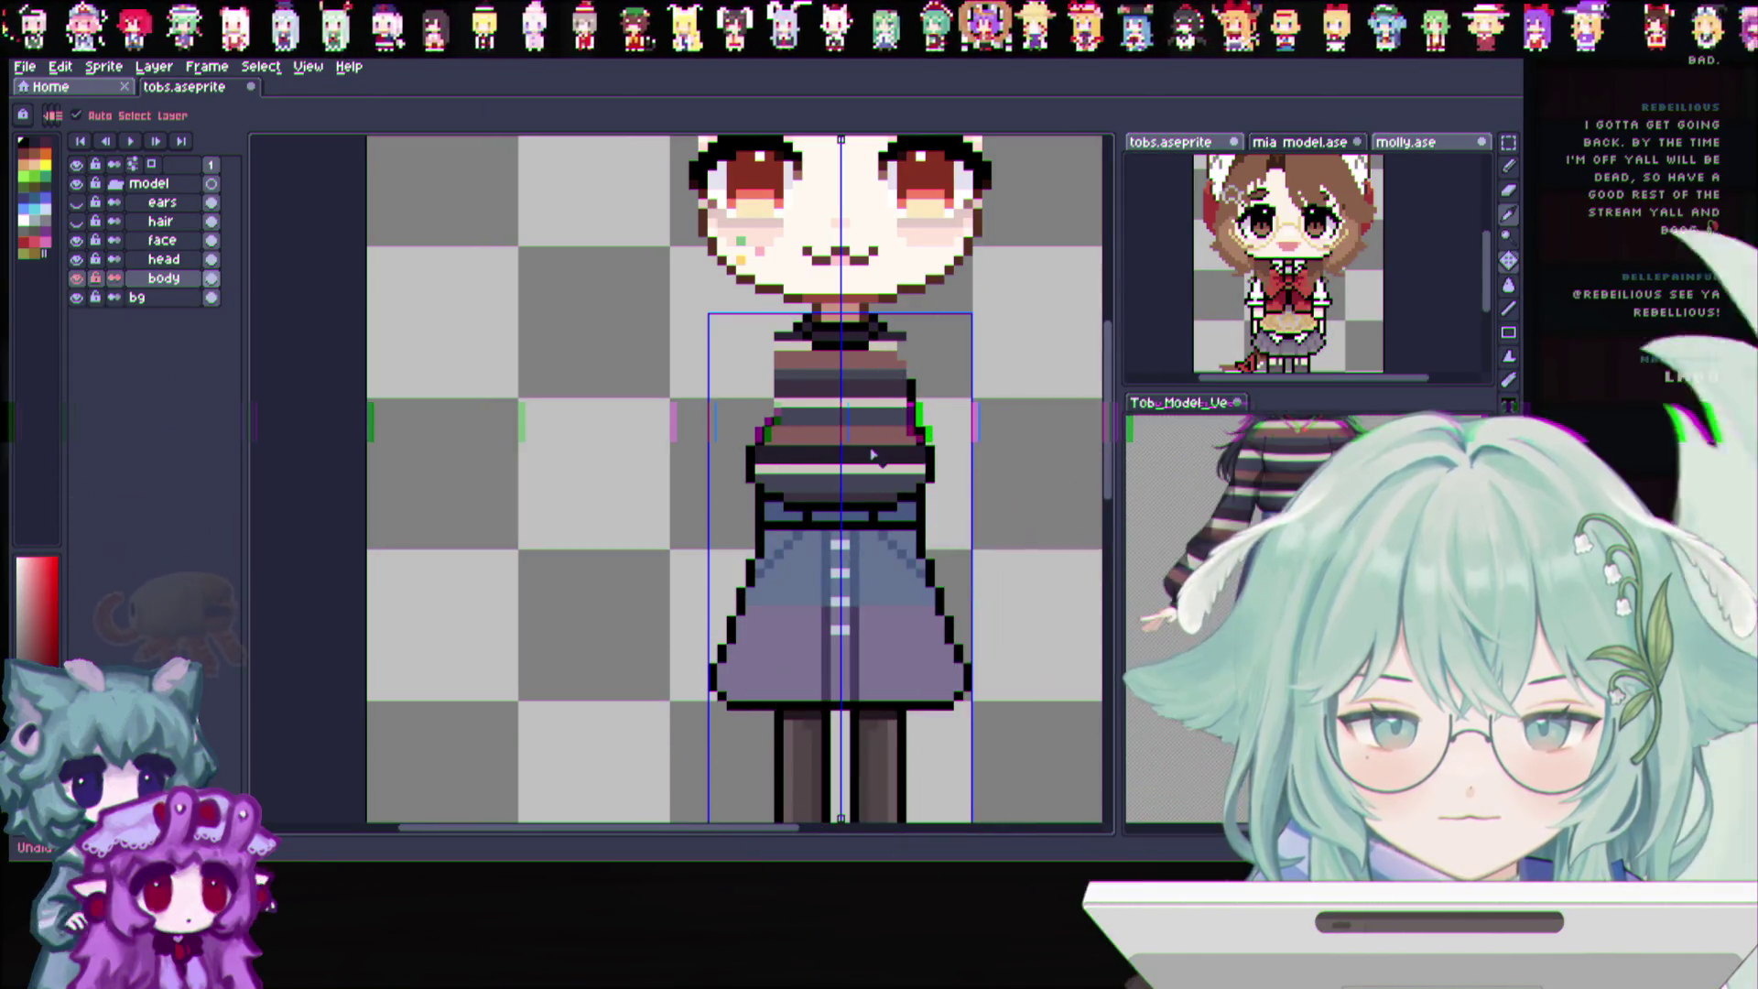
key(b)
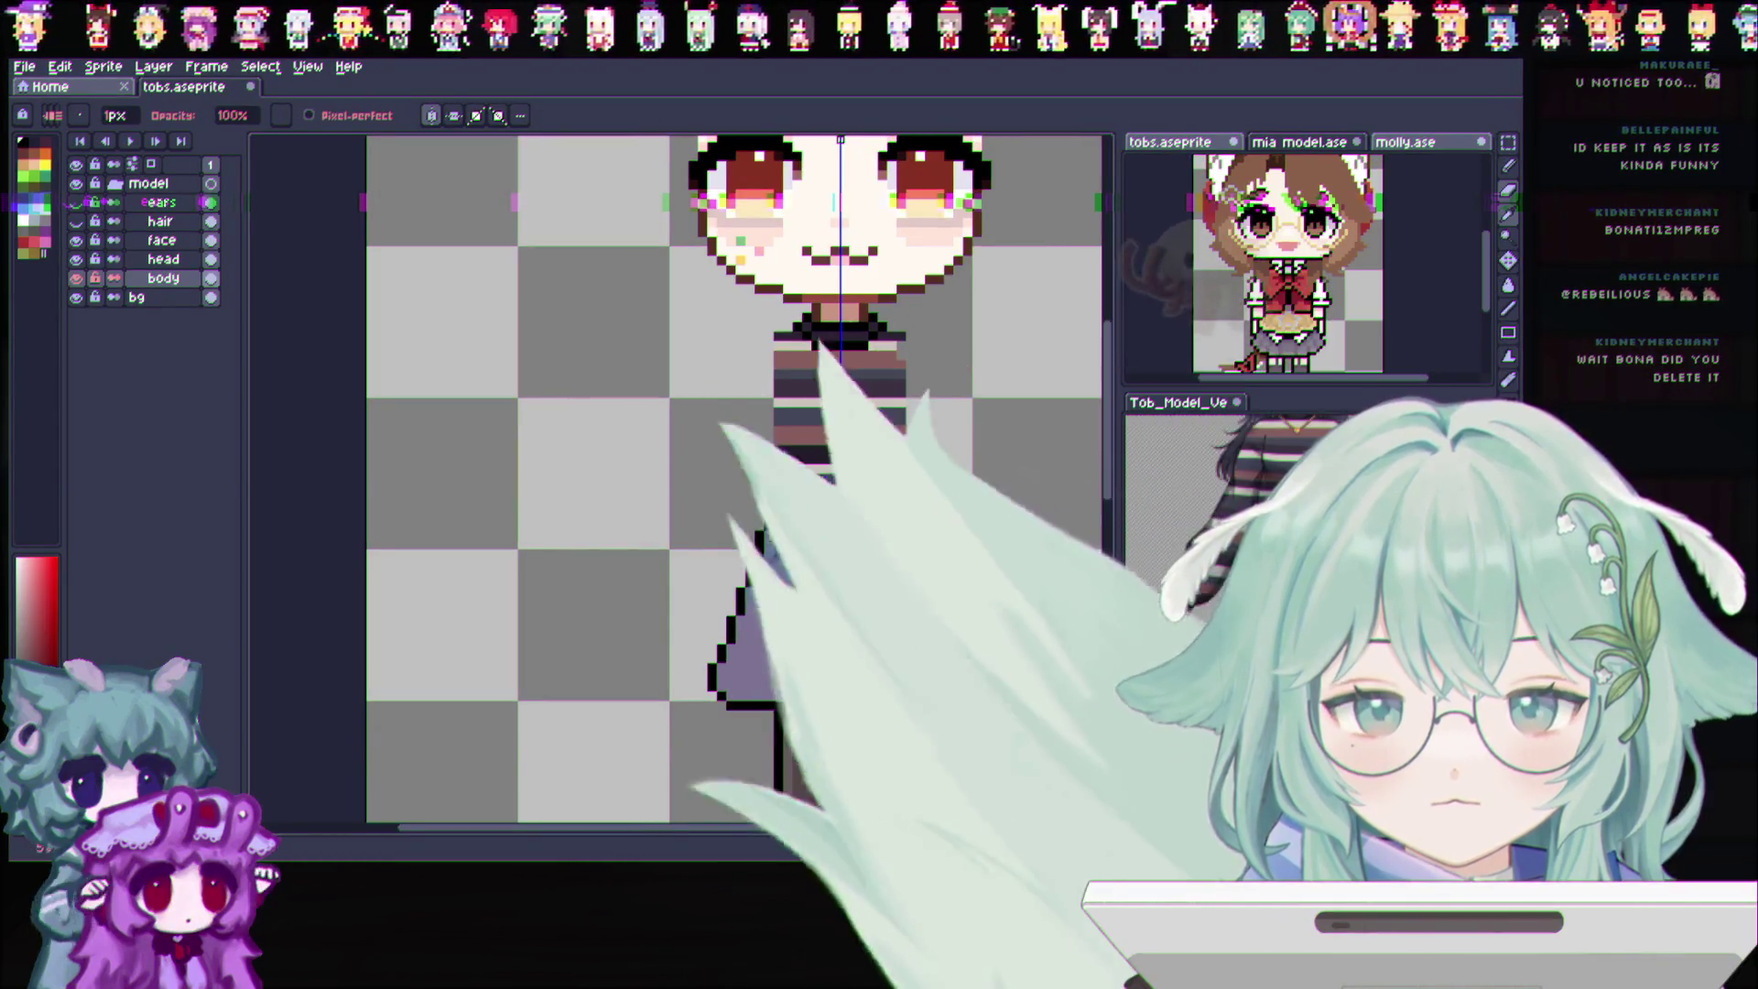
mouse_move(785, 829)
mouse_down()
mouse_move(829, 829)
mouse_move(828, 810)
mouse_up()
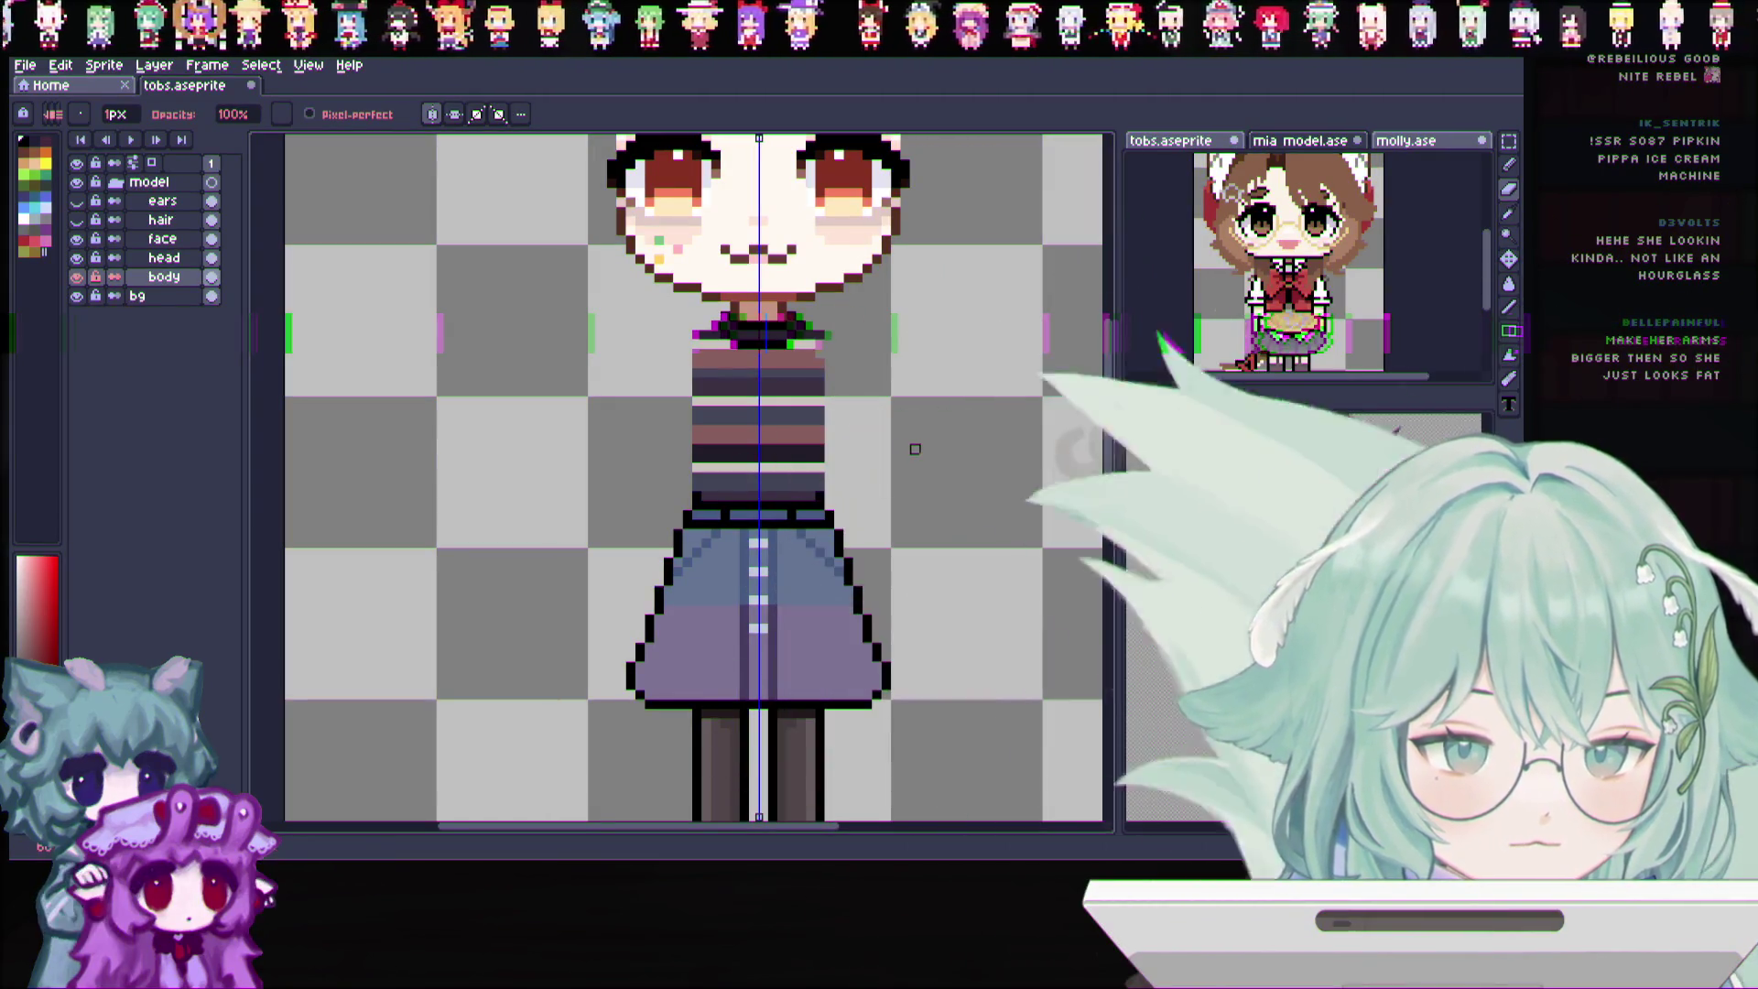
scroll(944, 440, up, 1)
scroll(911, 377, down, 2)
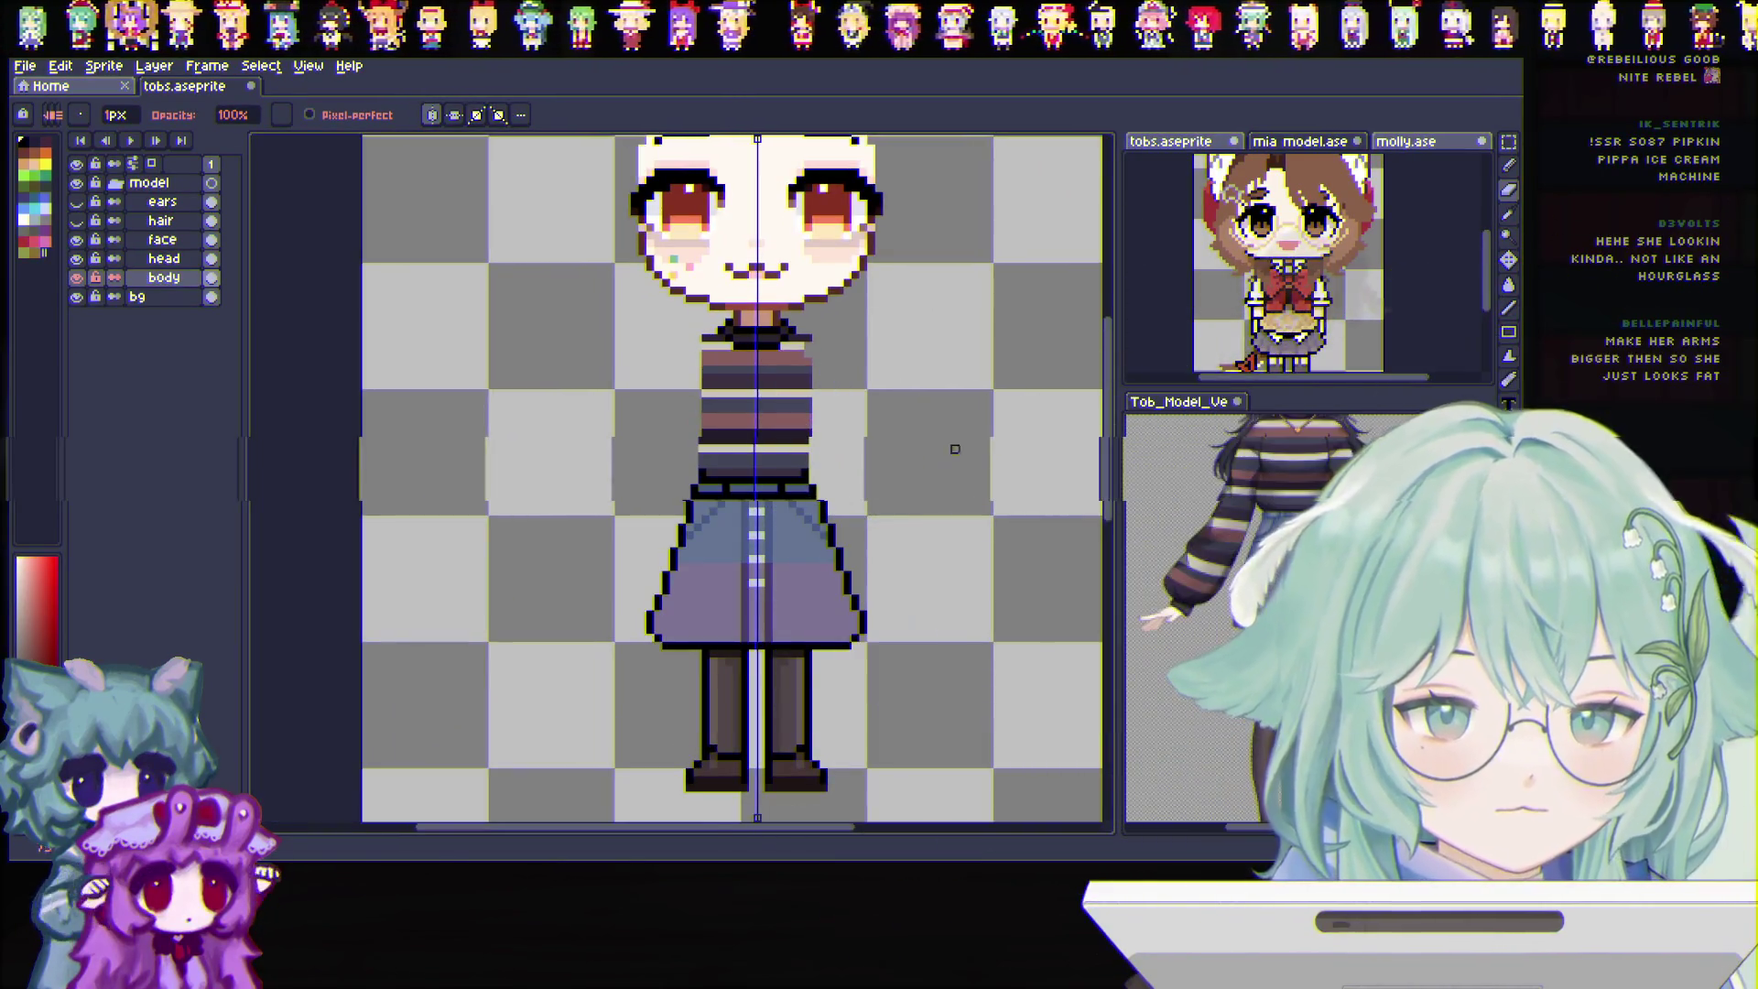
key(e)
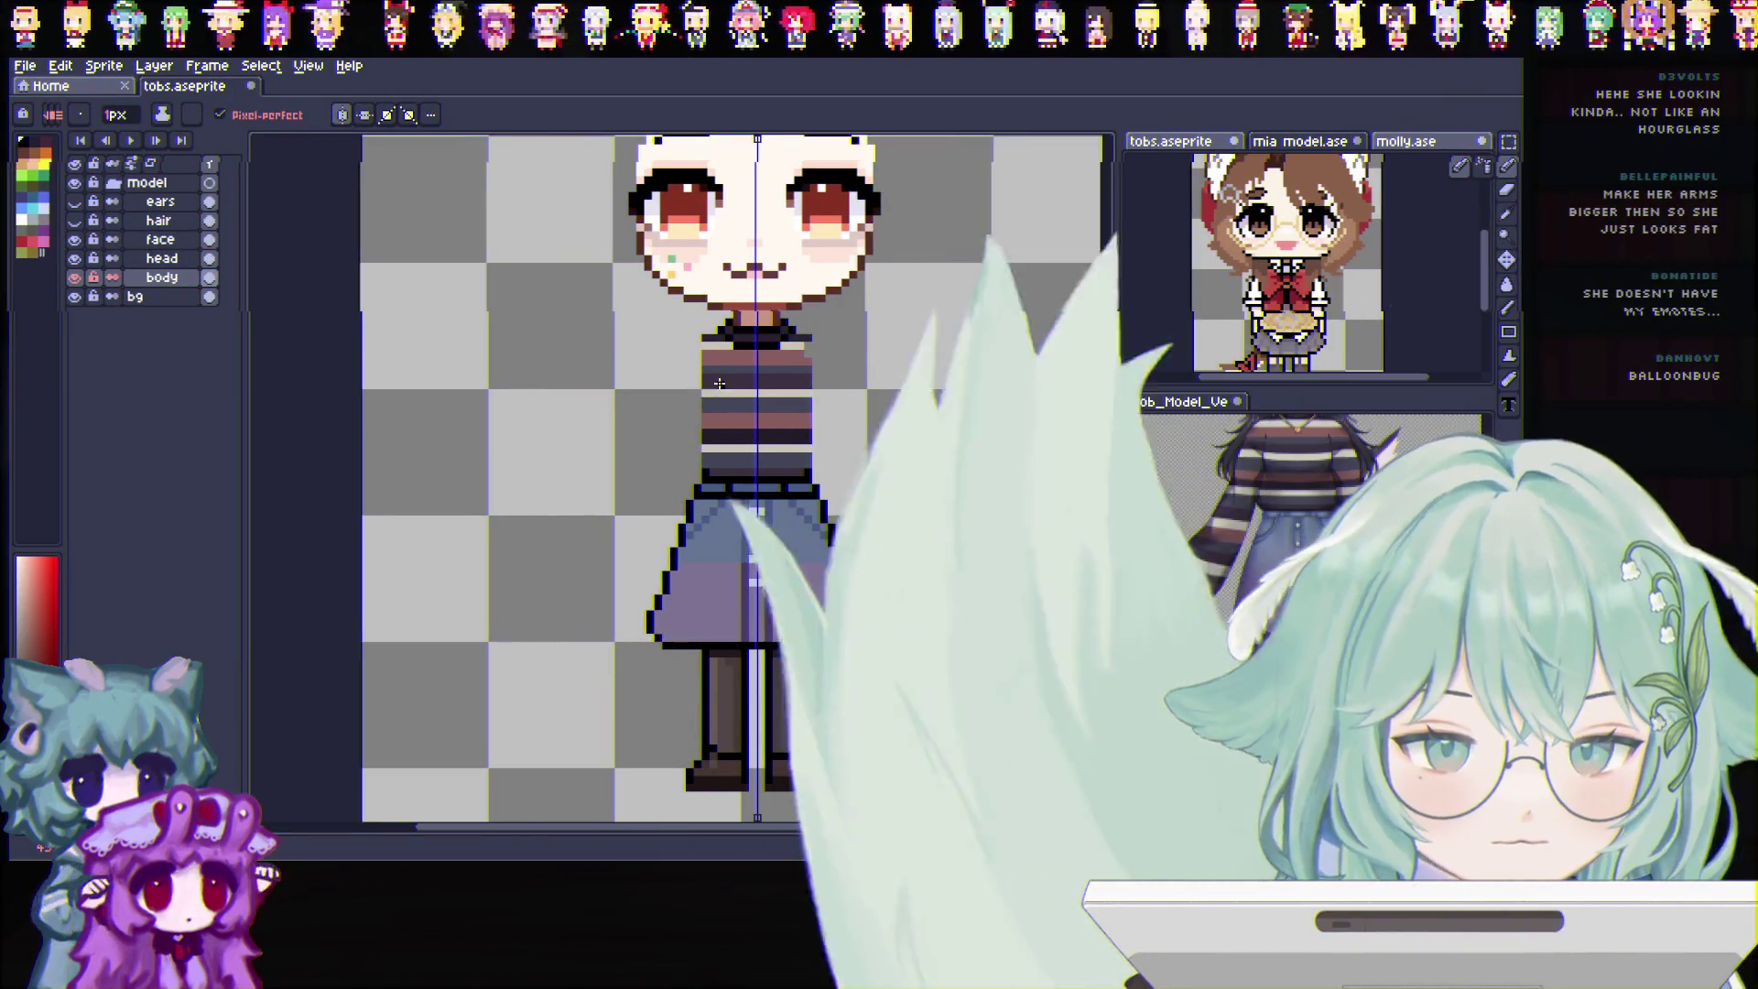
Widen the torso outline on both sides; sketch diagonal arms and undo them
drag(696, 360, 698, 467)
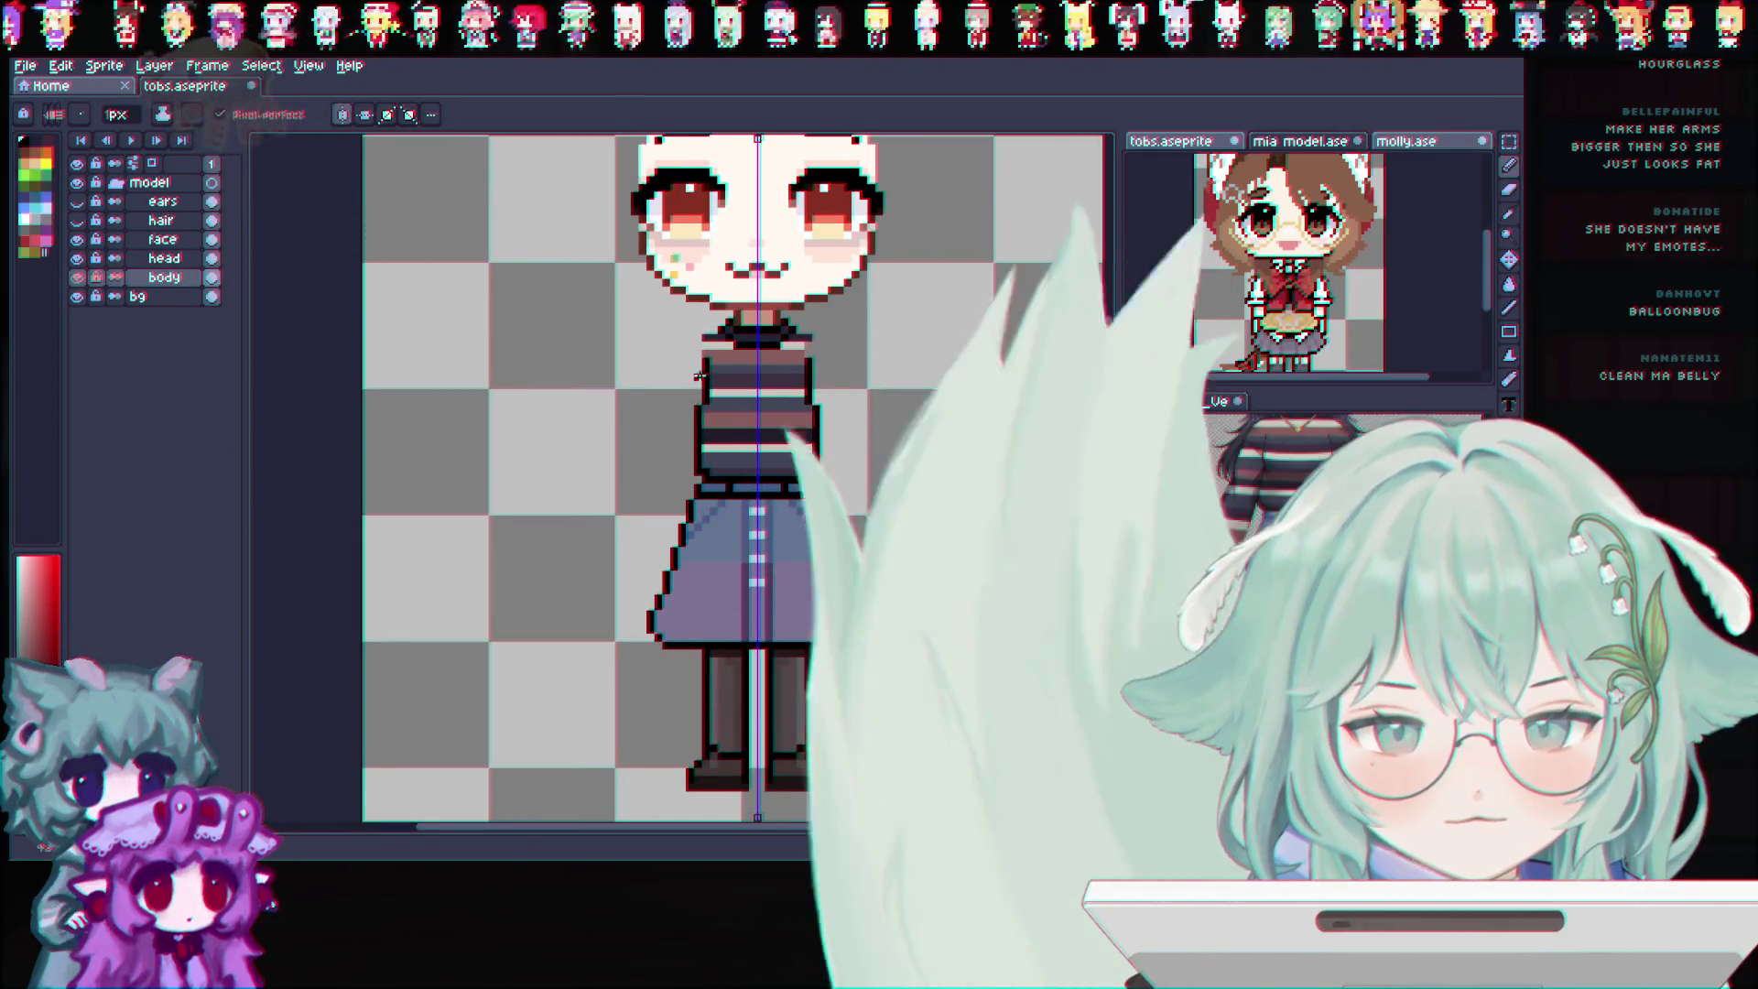
drag(700, 335, 664, 392)
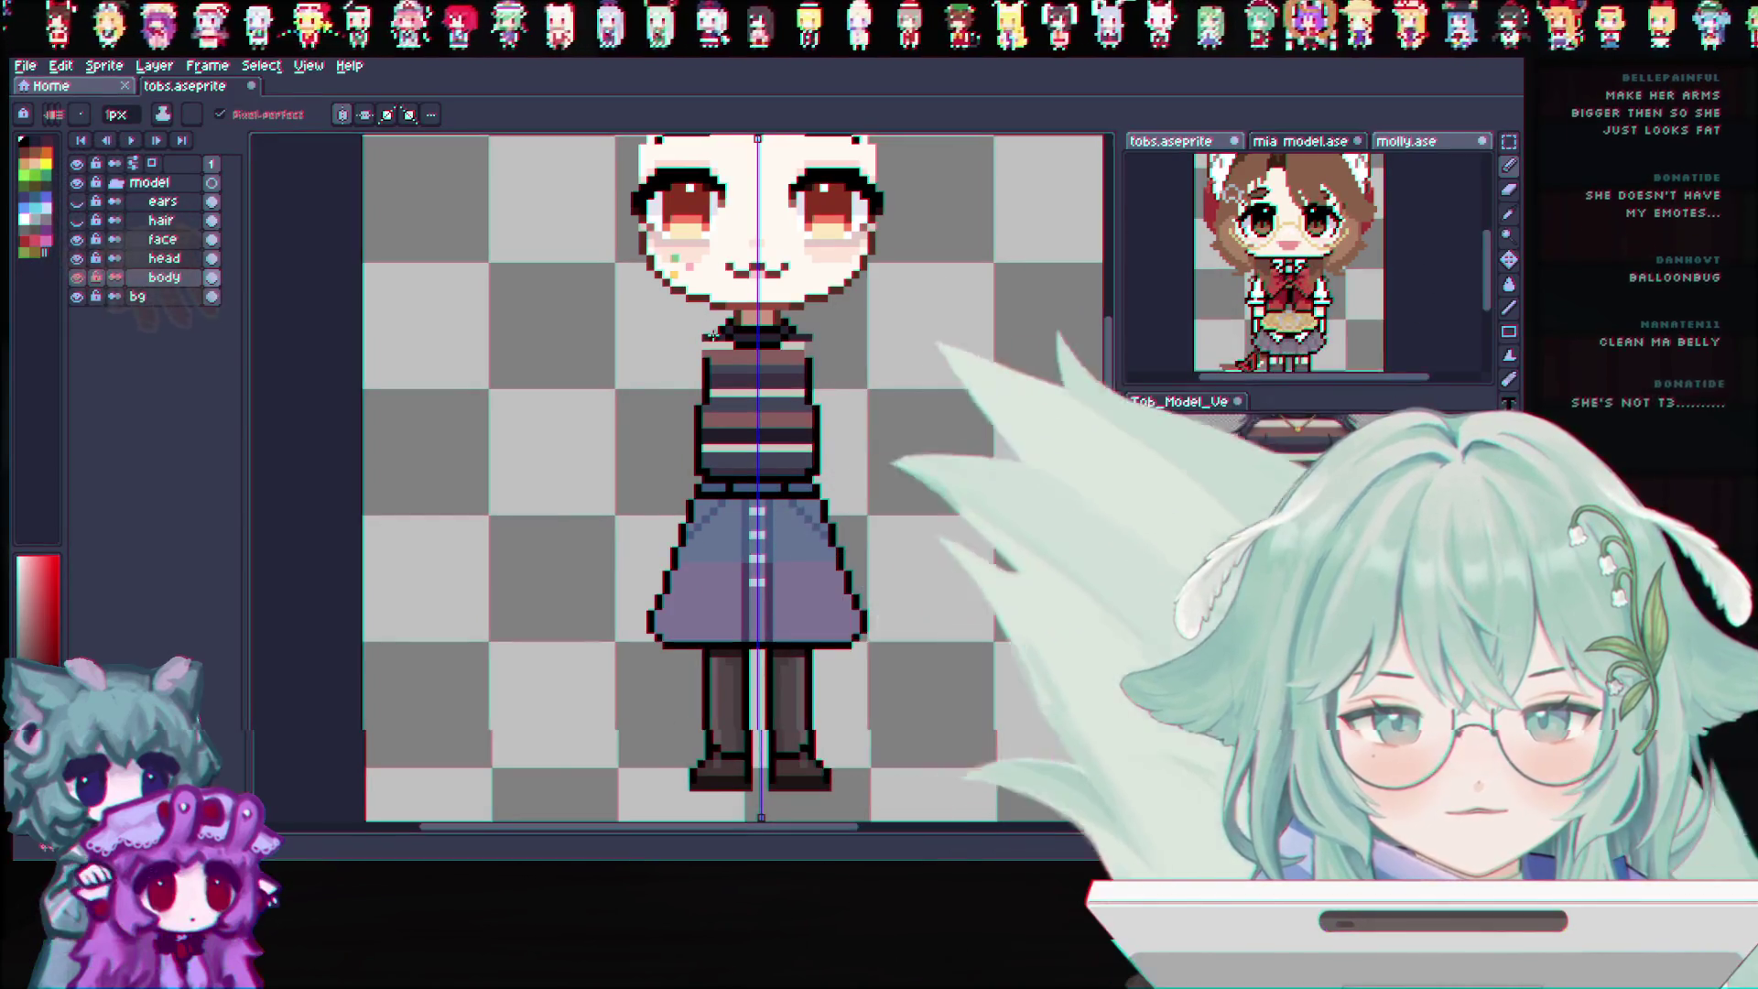
key(ctrl+z)
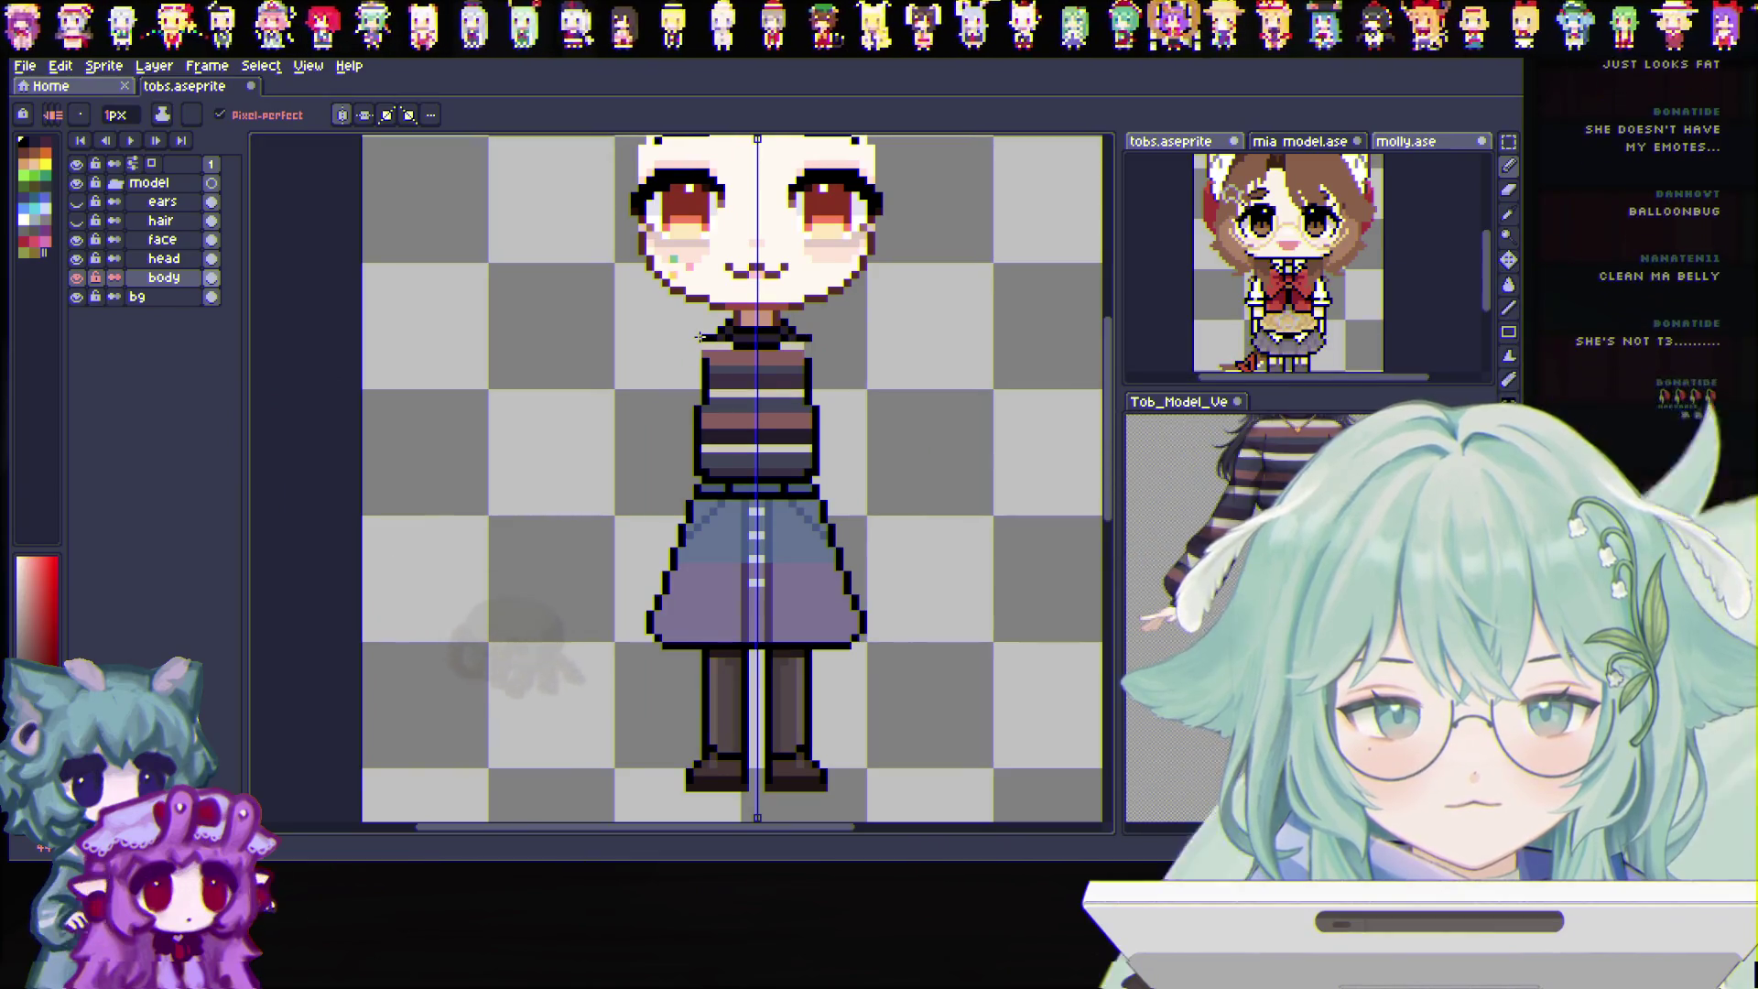
drag(698, 338, 649, 401)
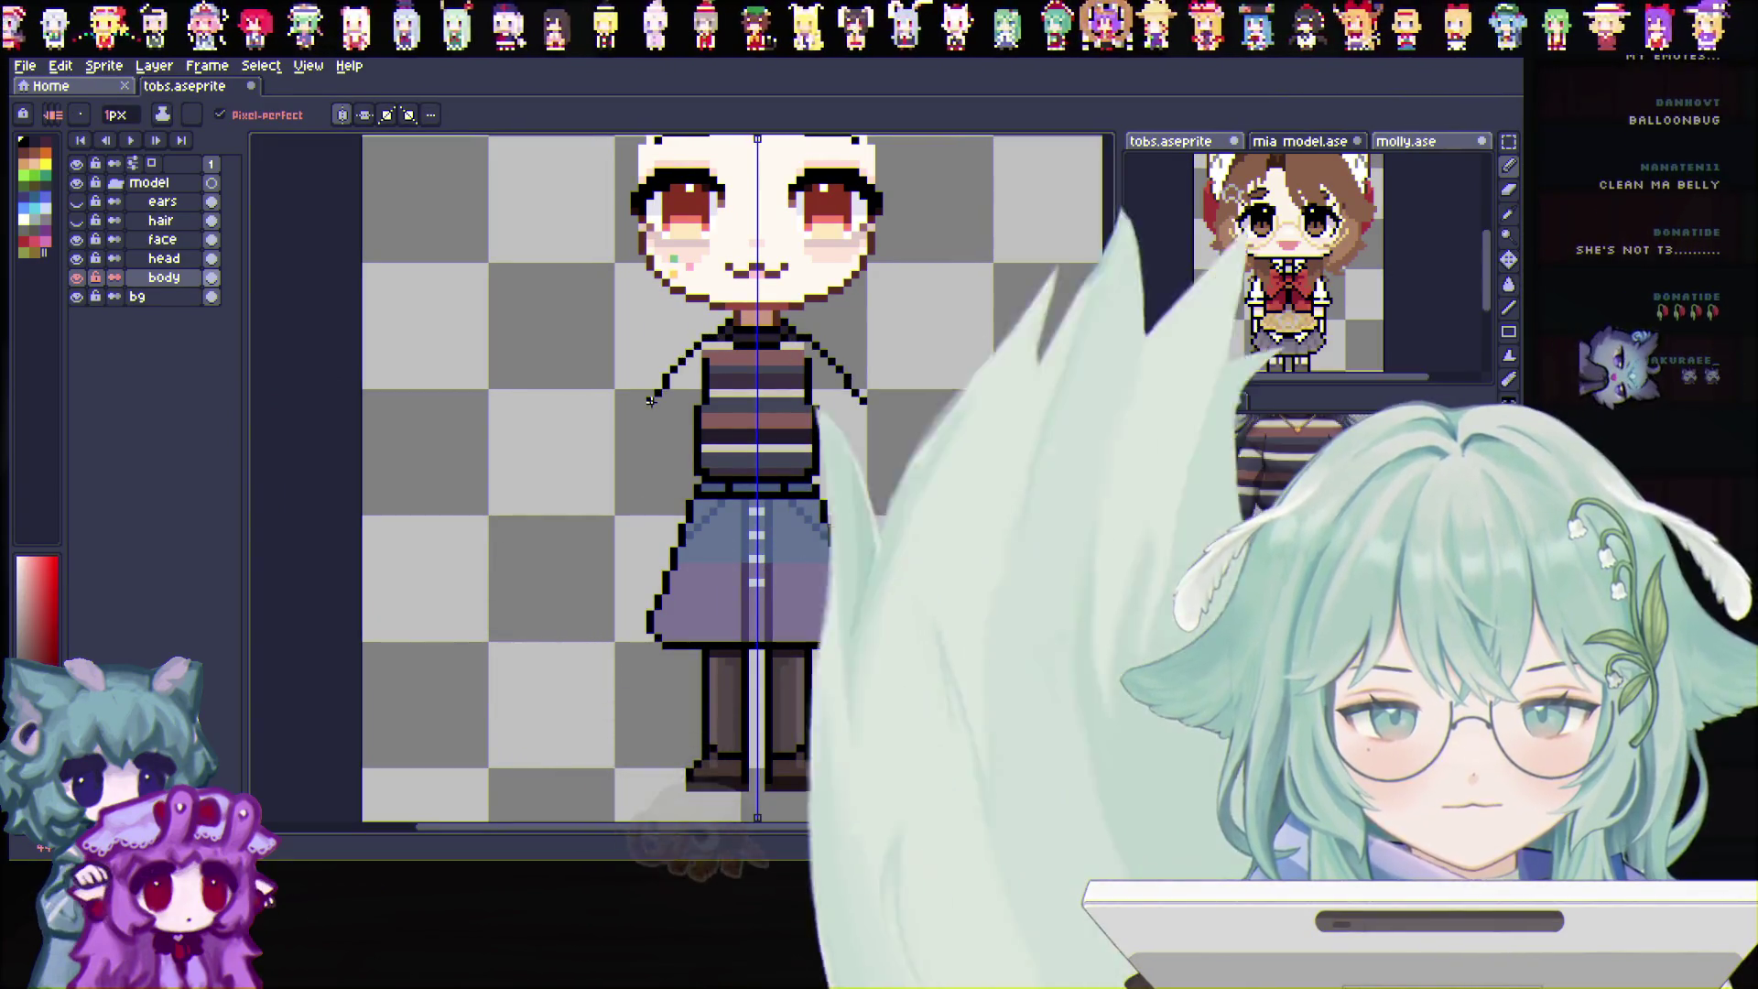
key(ctrl+z)
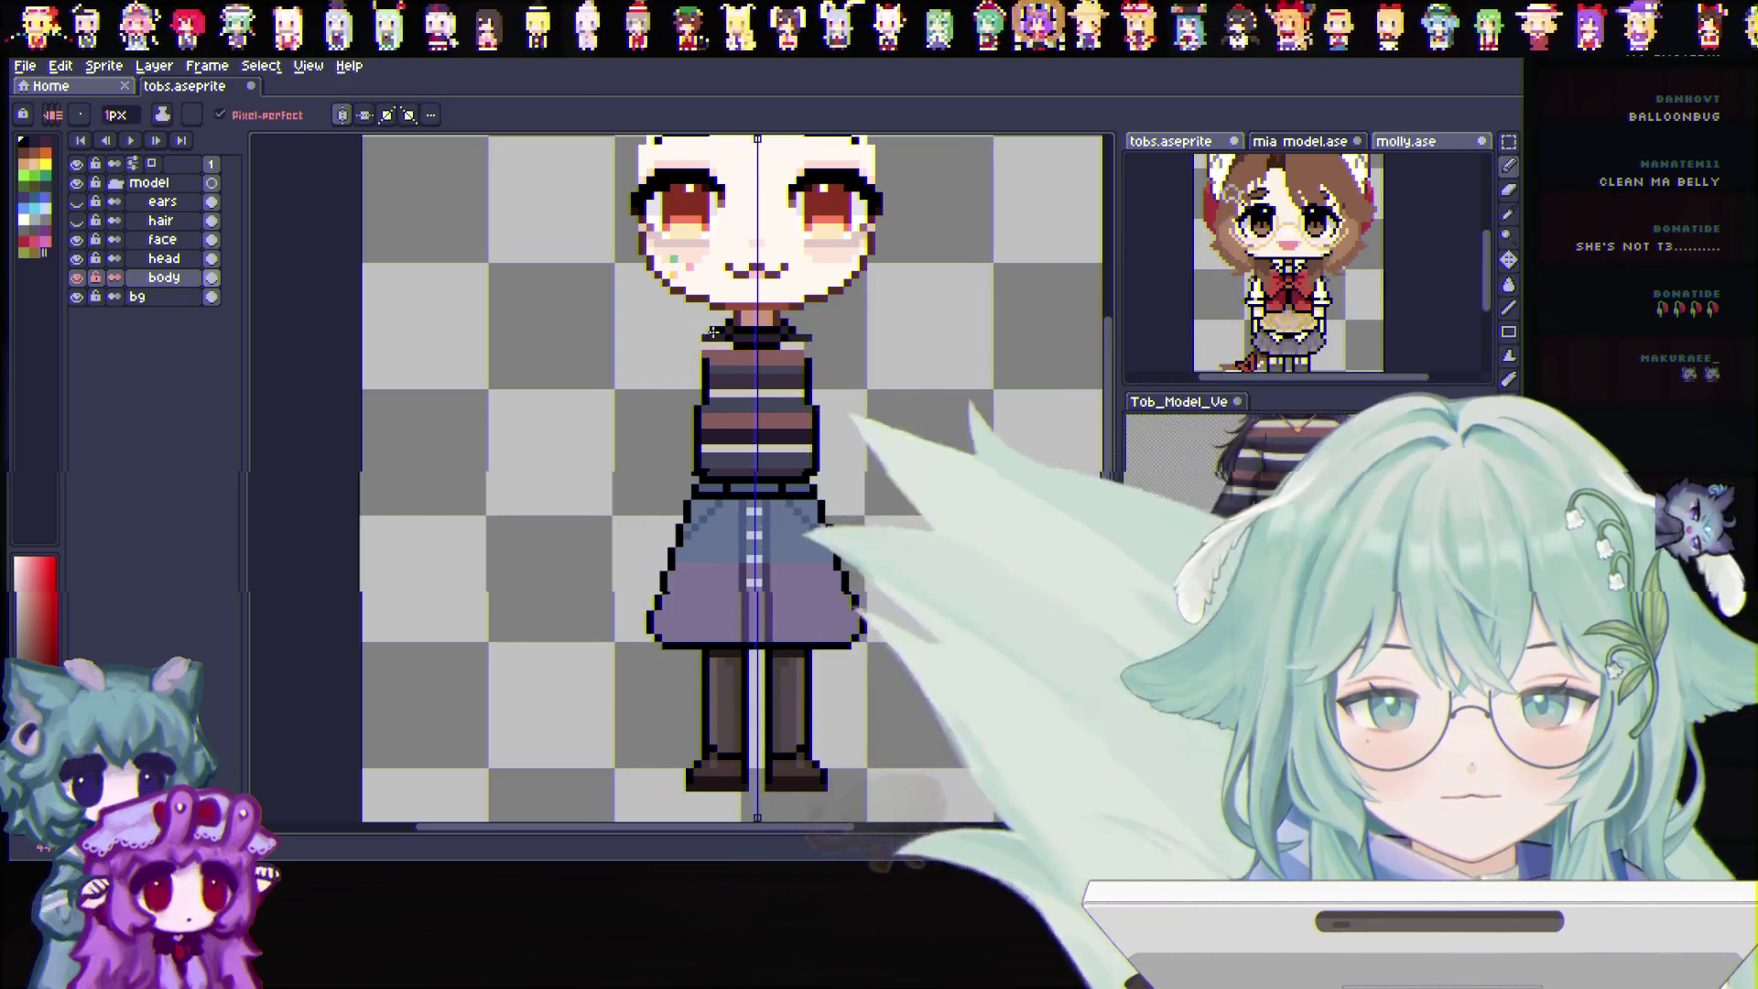
drag(698, 336, 648, 394)
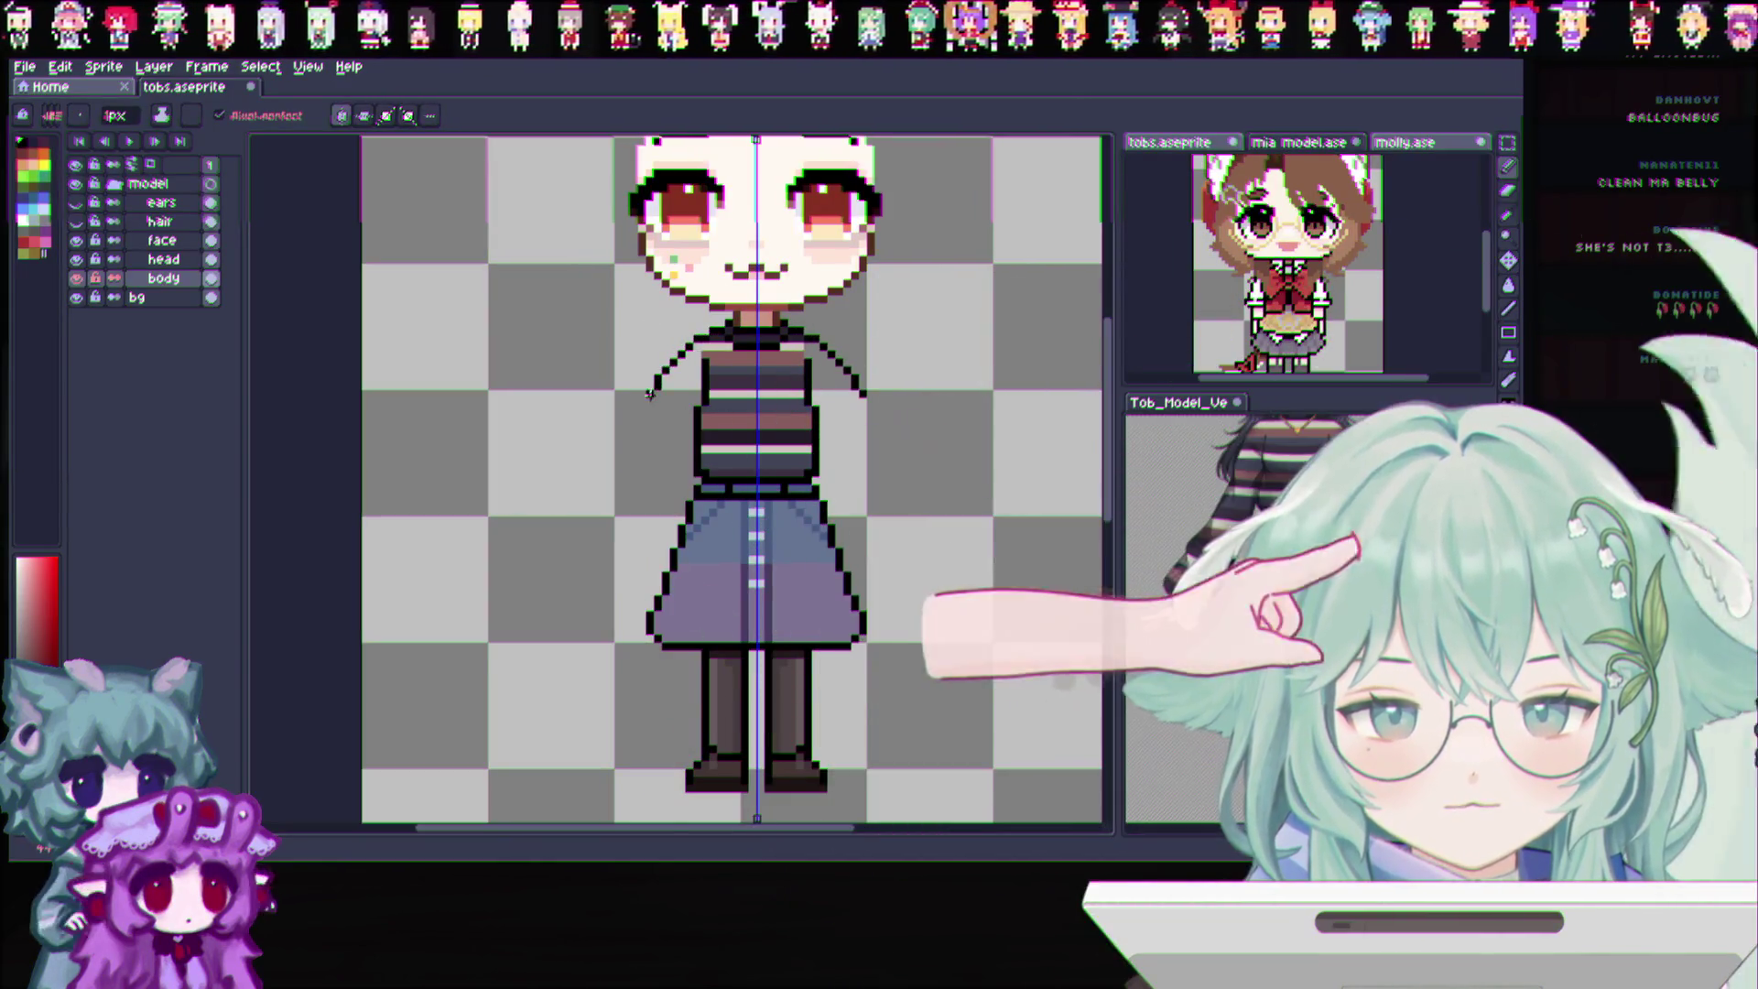
key(ctrl+z)
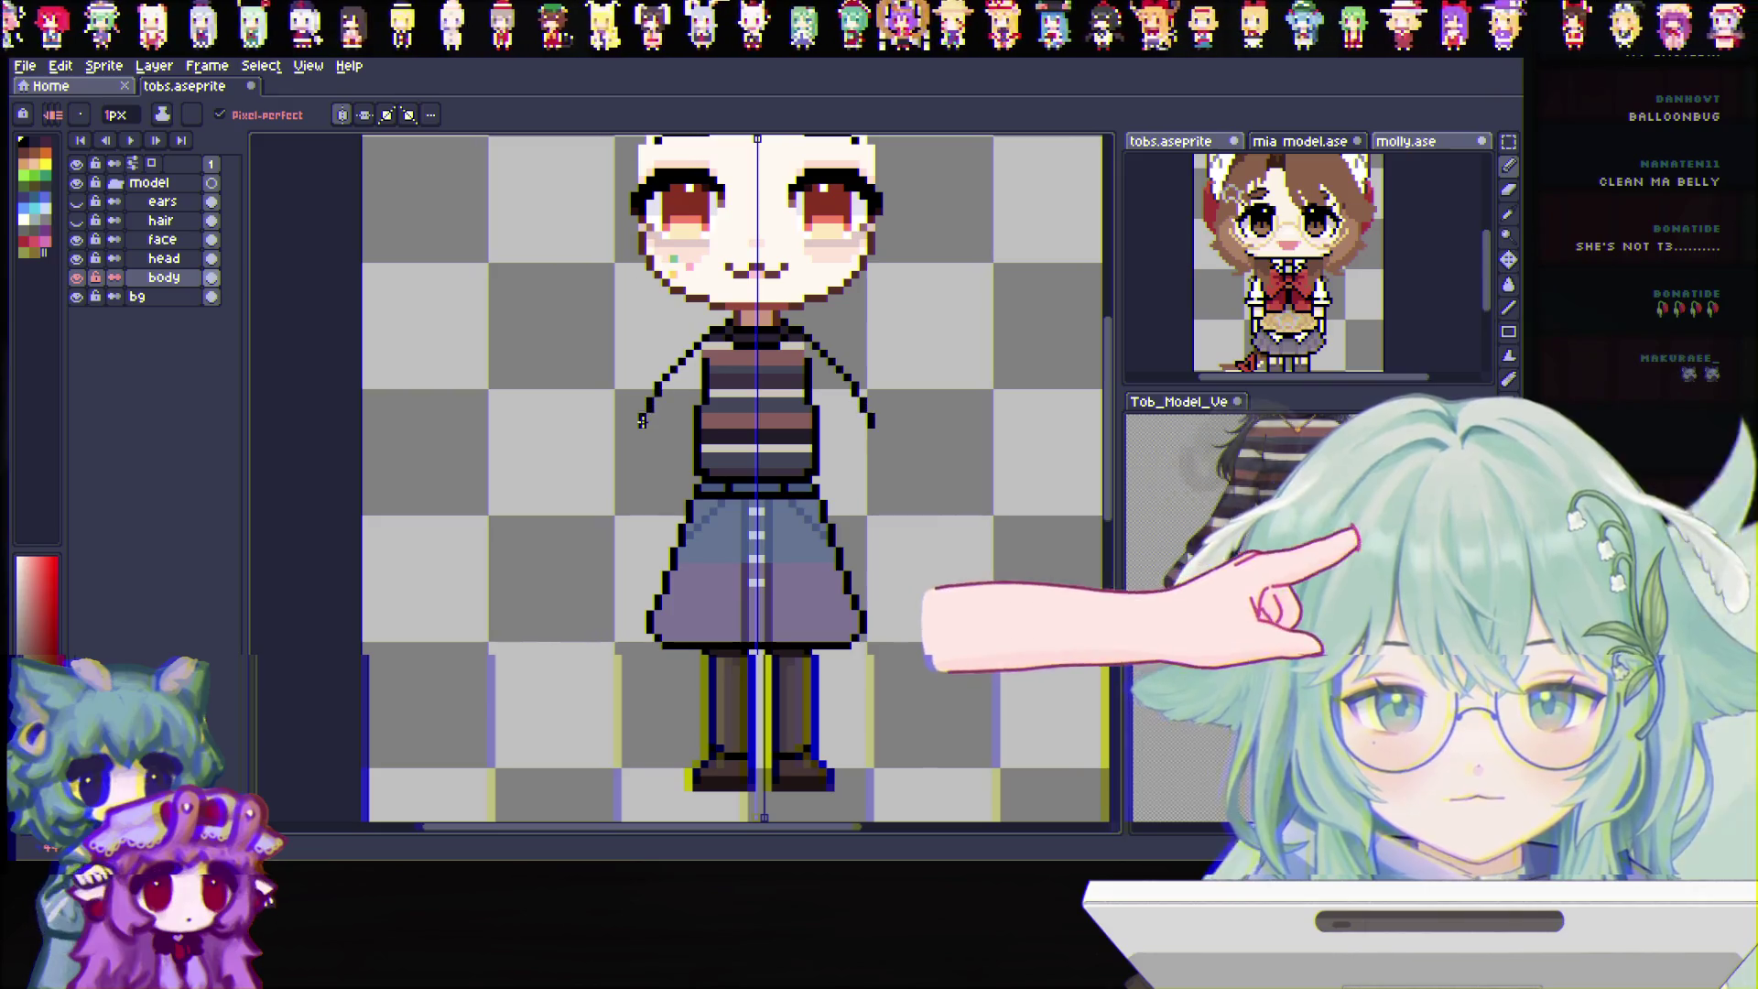
key(ctrl+z)
drag(703, 333, 627, 462)
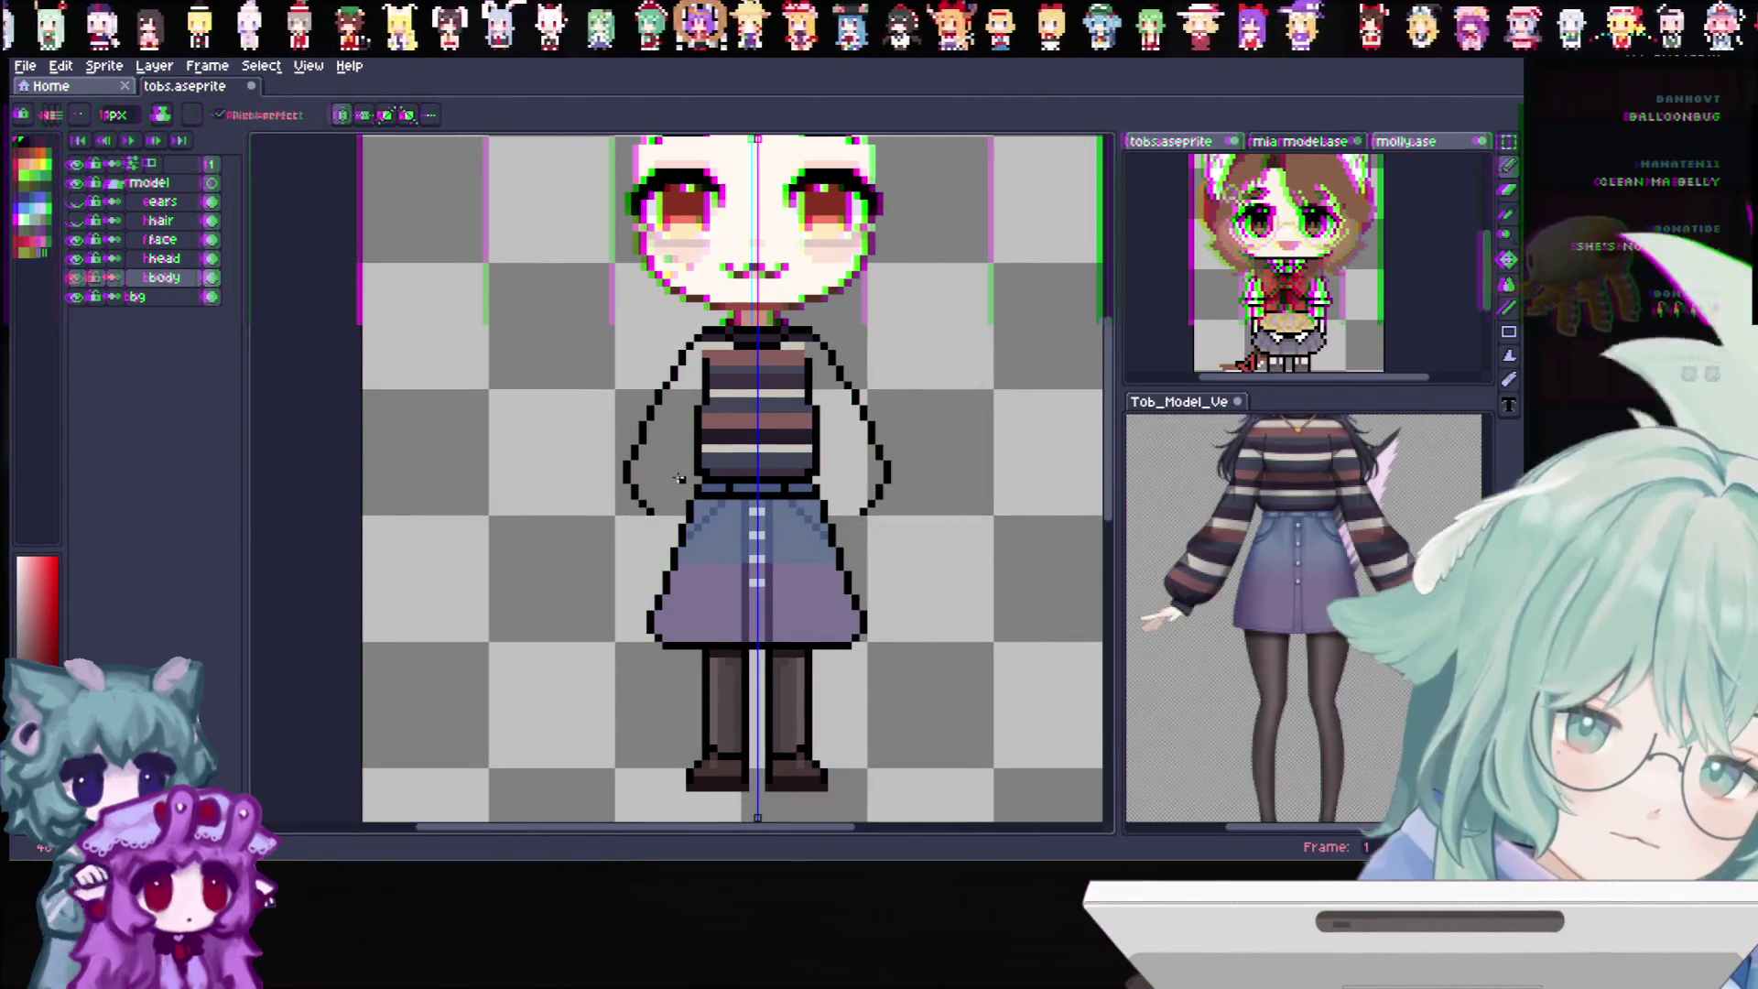
key(ctrl+z)
drag(594, 565, 614, 581)
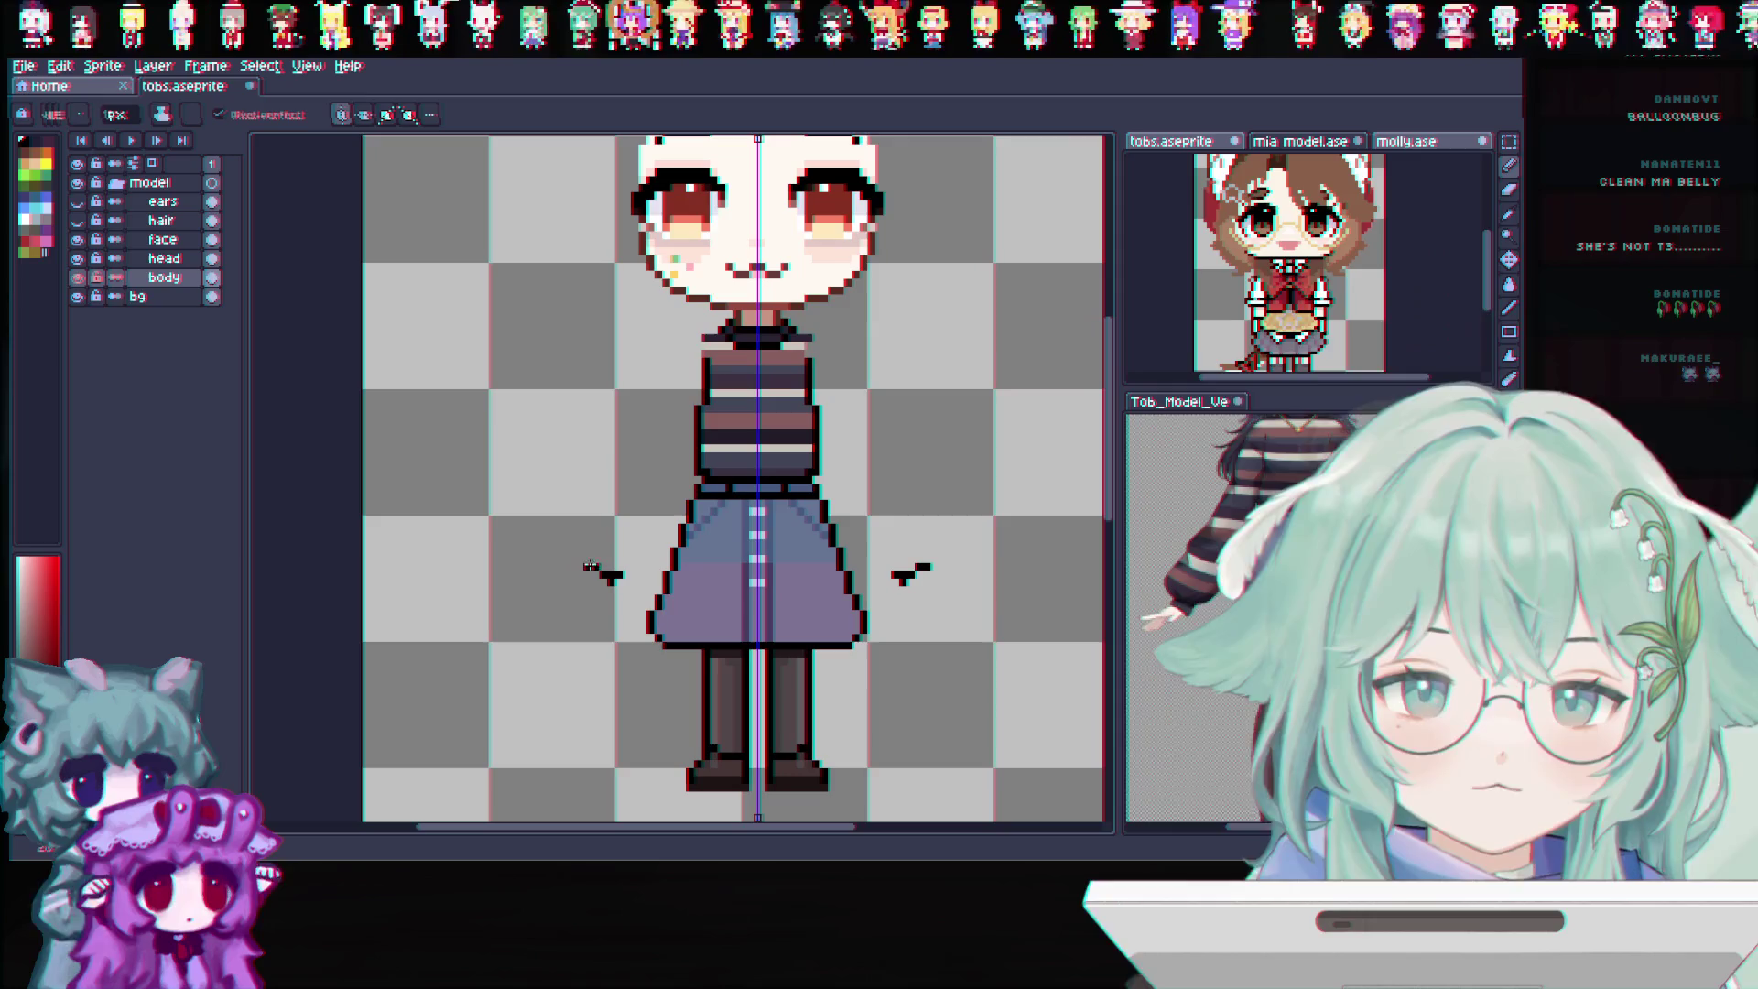
key(ctrl+z)
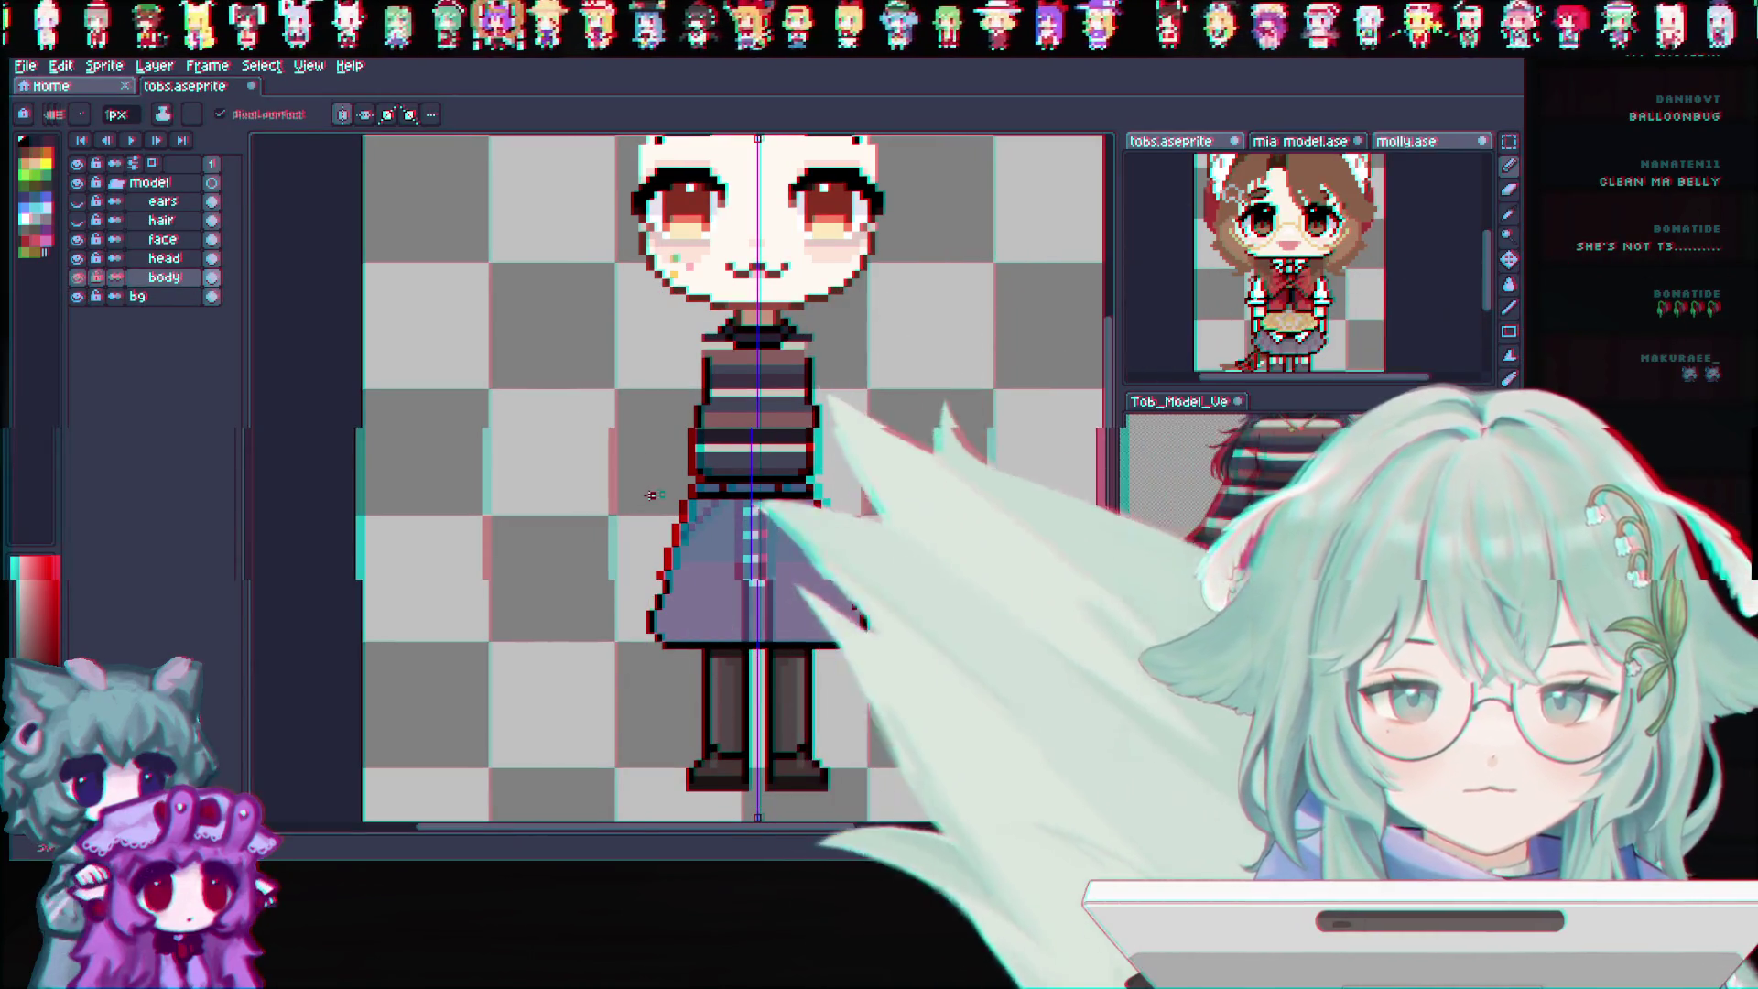
scroll(719, 446, down, 2)
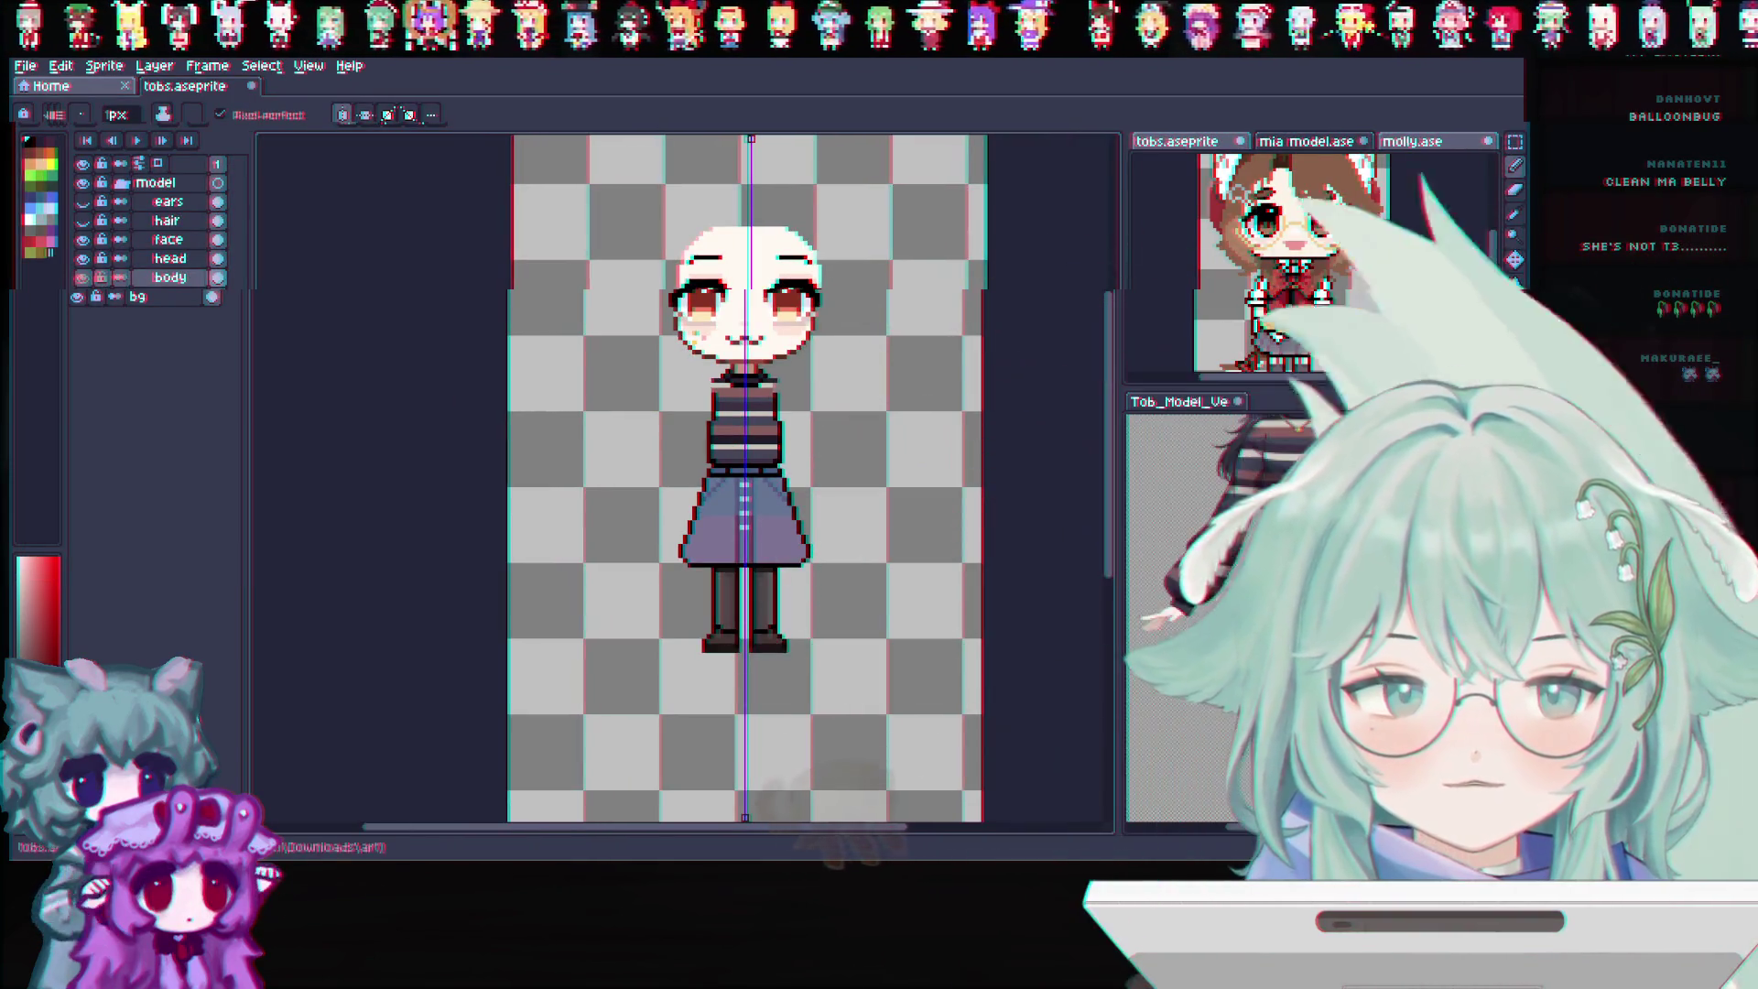
key(u)
Try selecting the lower figure, undo it and limit editing to the body layer
drag(942, 739, 818, 673)
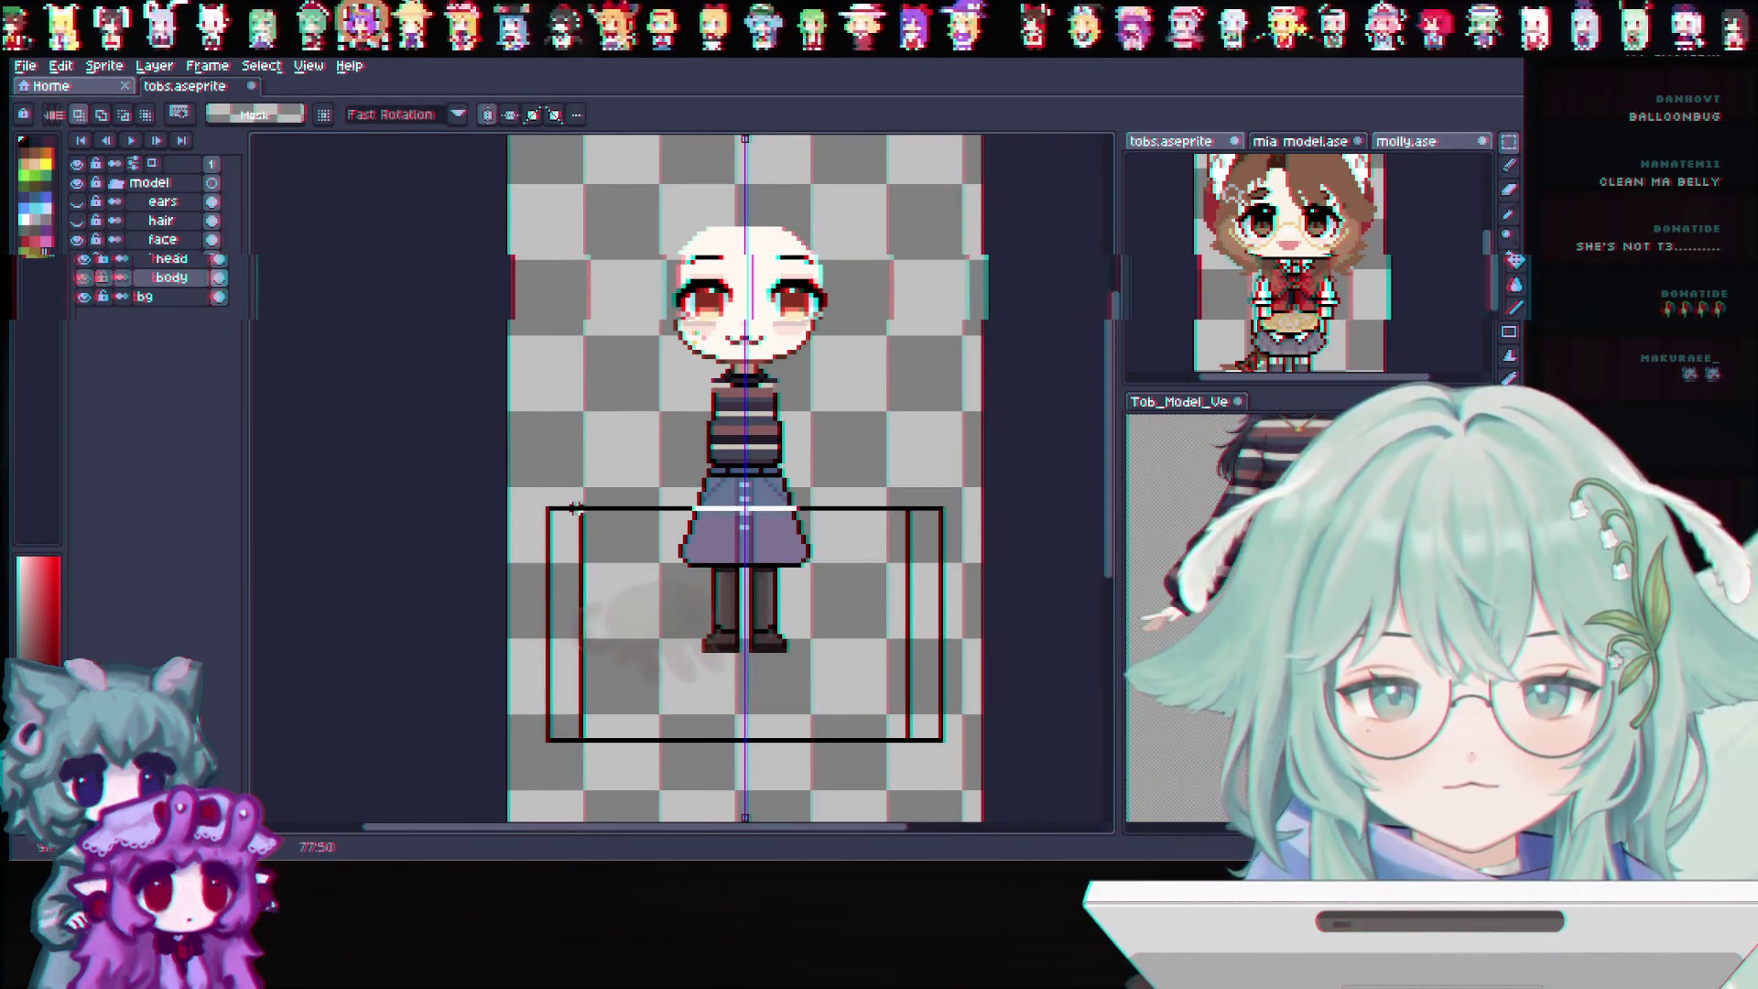
drag(571, 506, 543, 505)
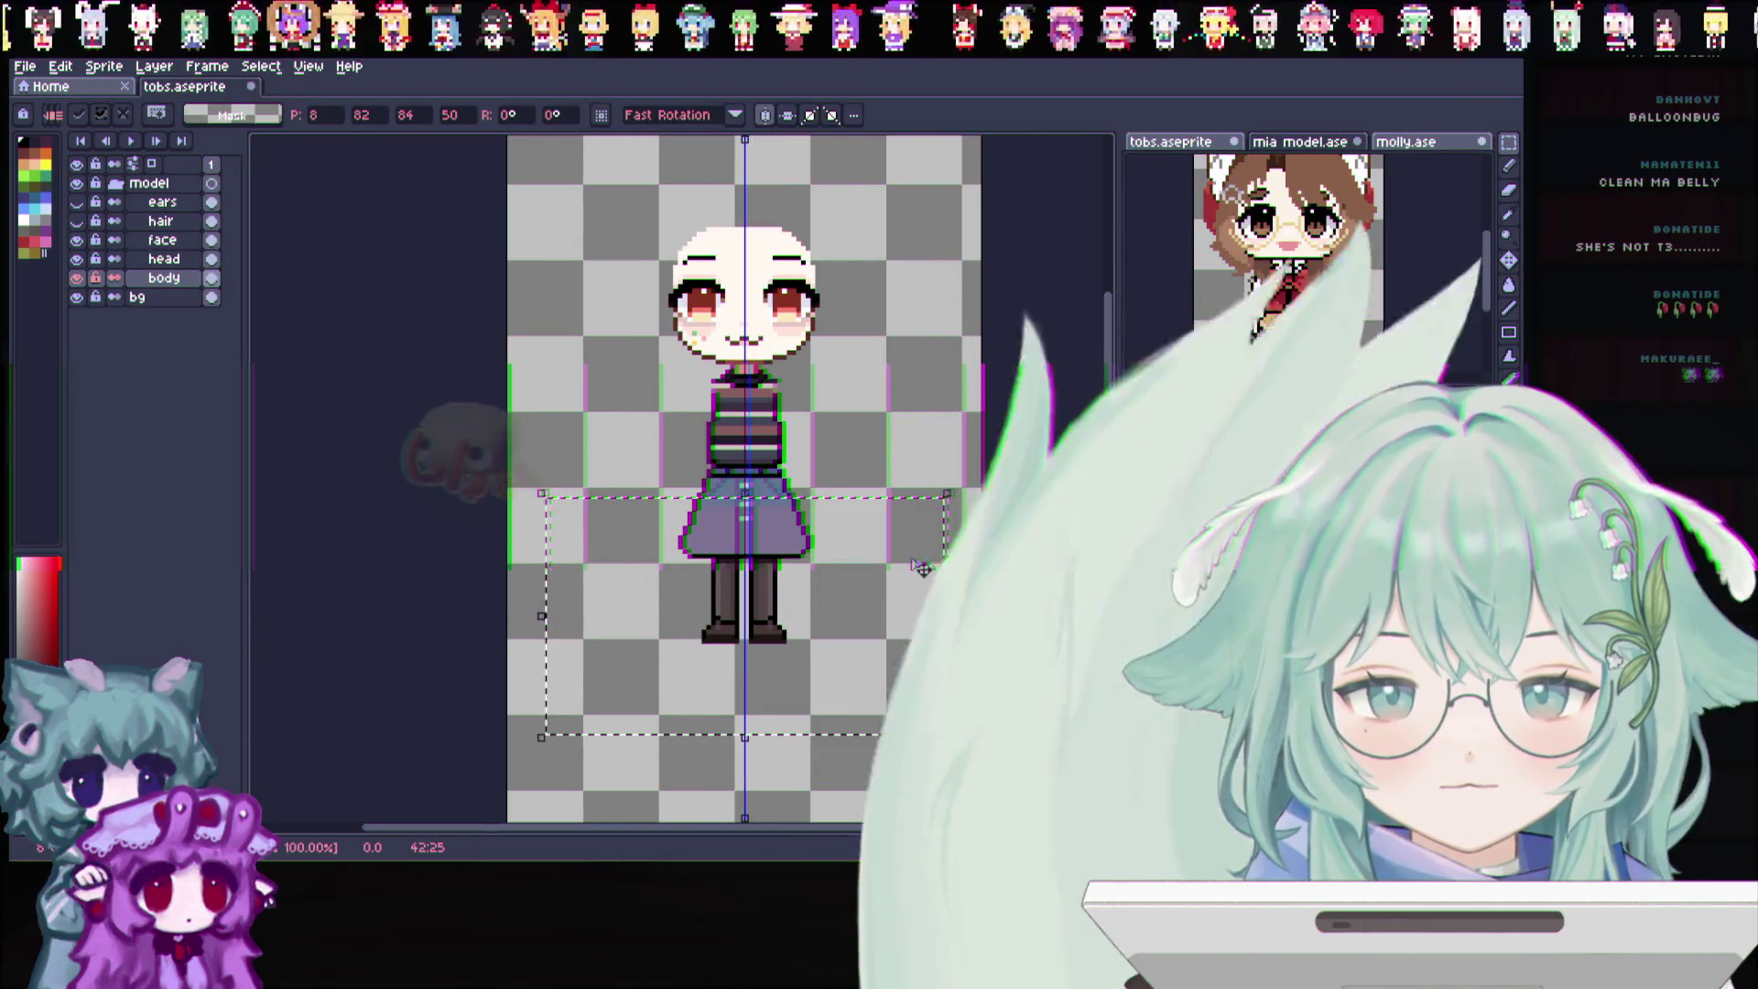
key(Return)
scroll(793, 419, up, 1)
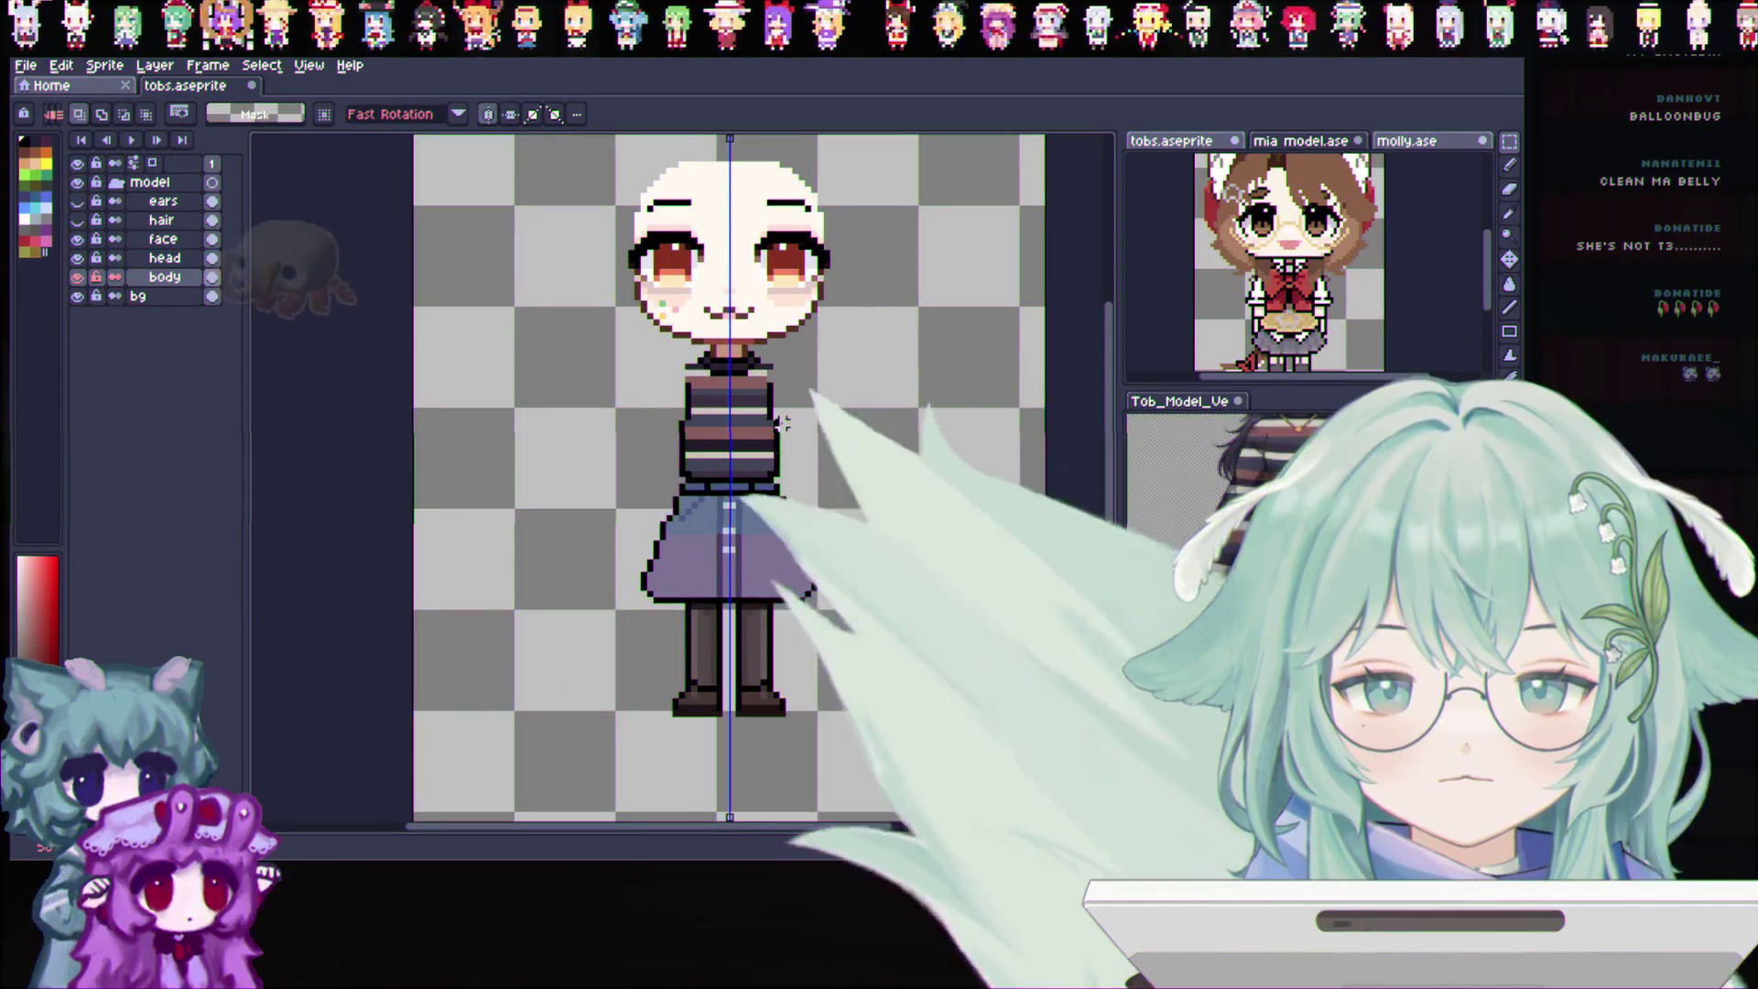
key(ctrl+z)
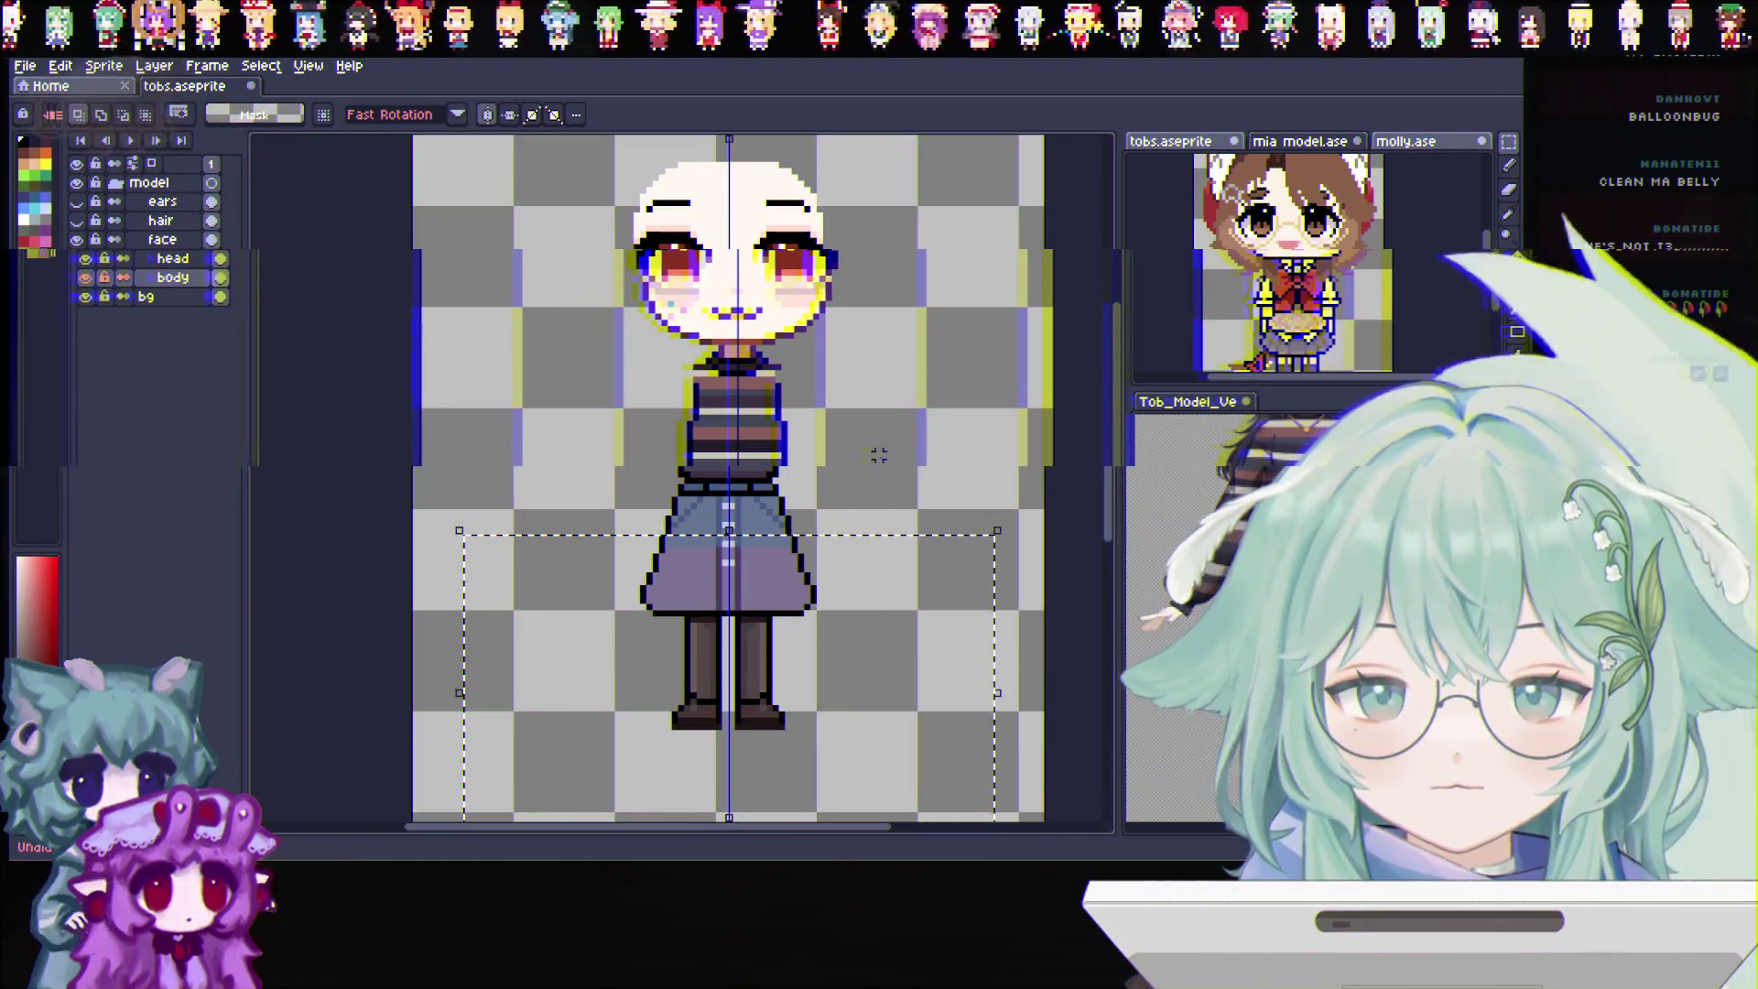
click(857, 683)
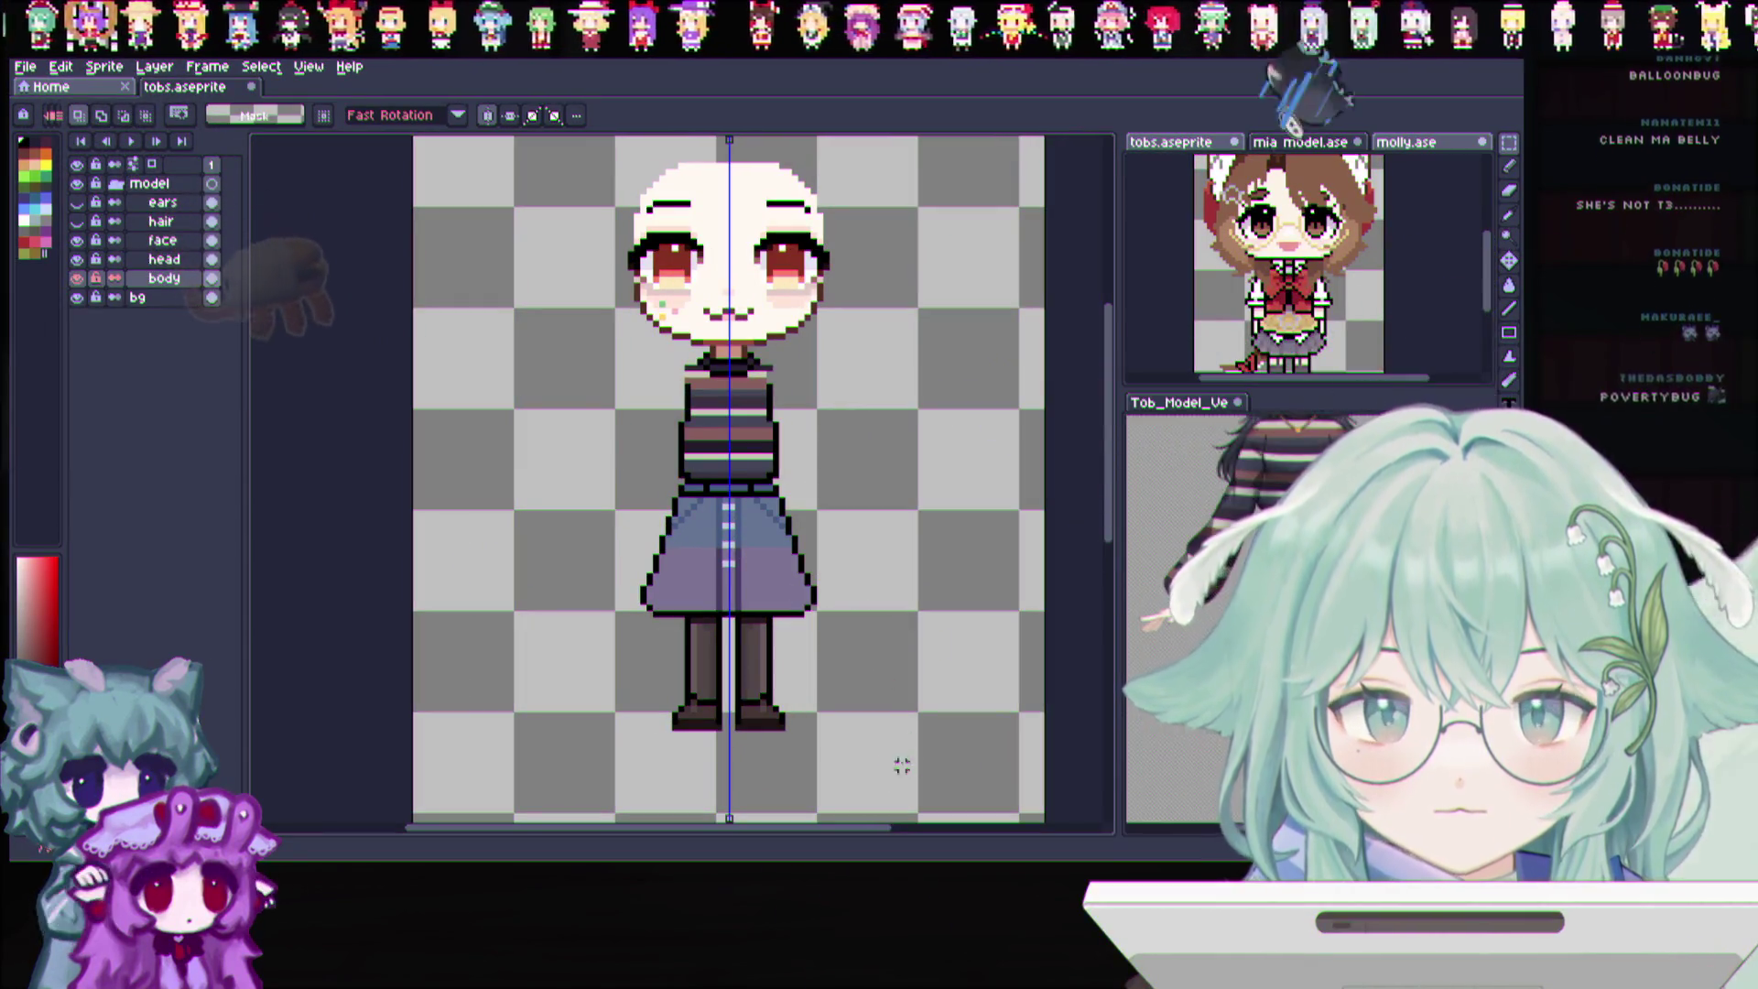
Marquee-select the skirt and legs and shift them up slightly
drag(907, 764, 575, 560)
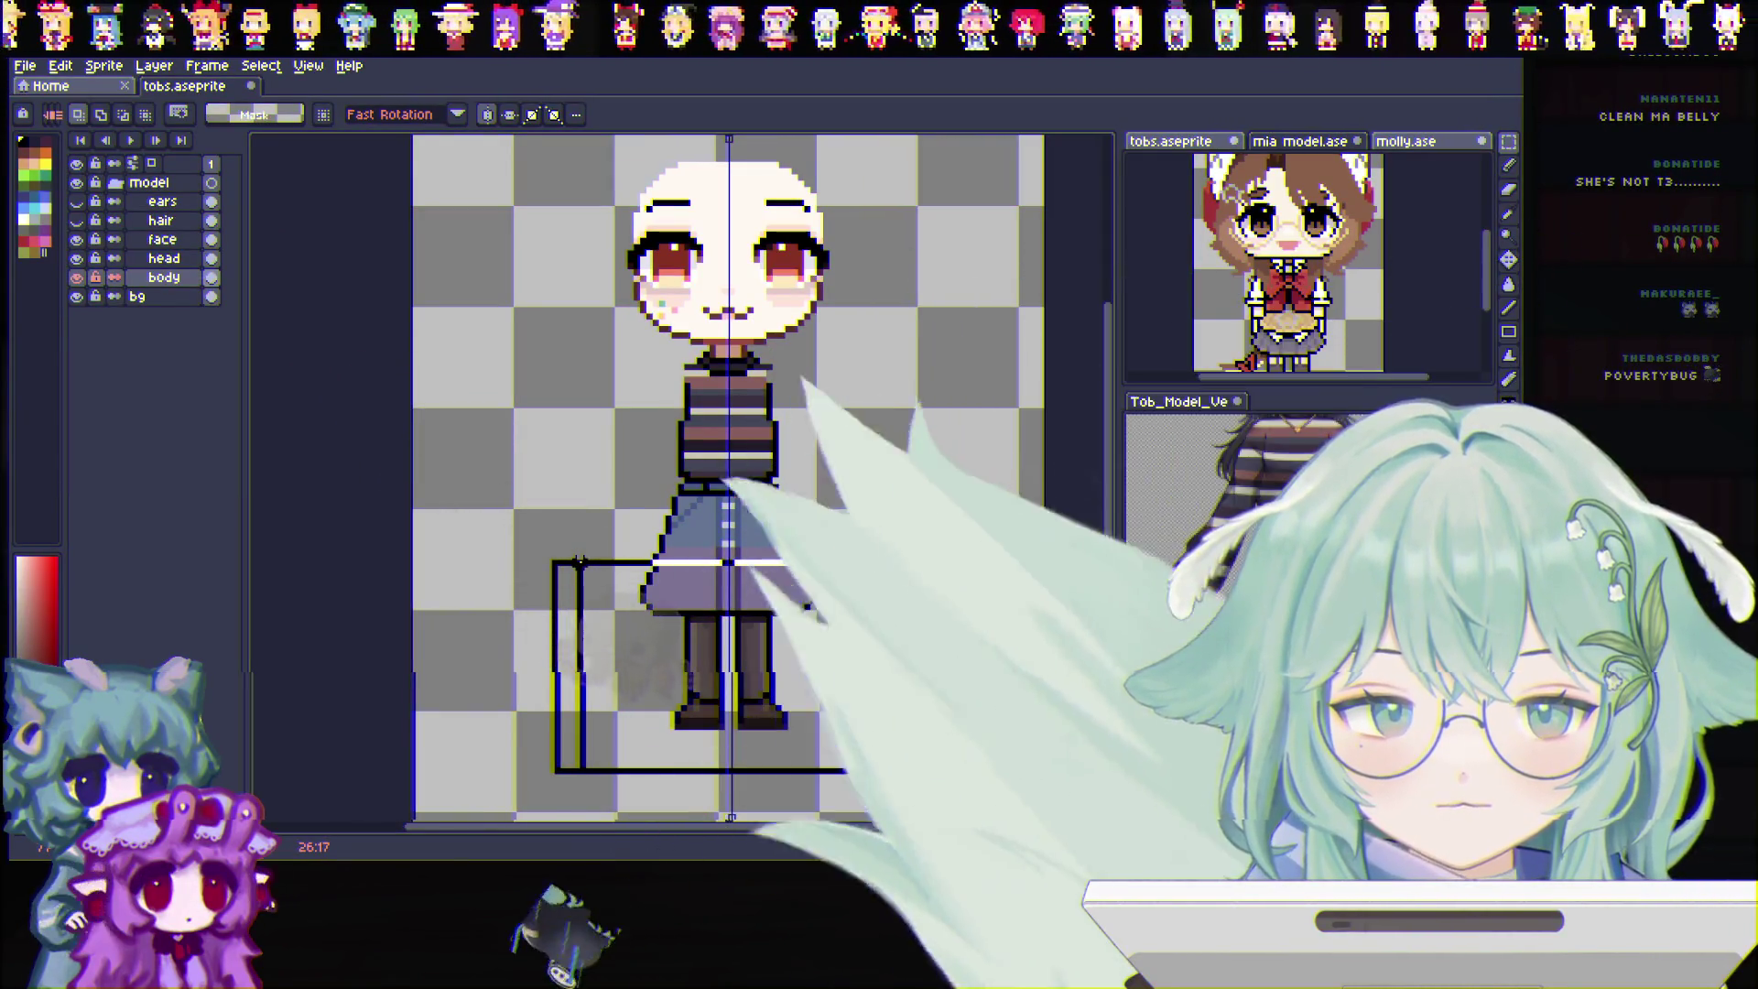
drag(578, 562, 591, 559)
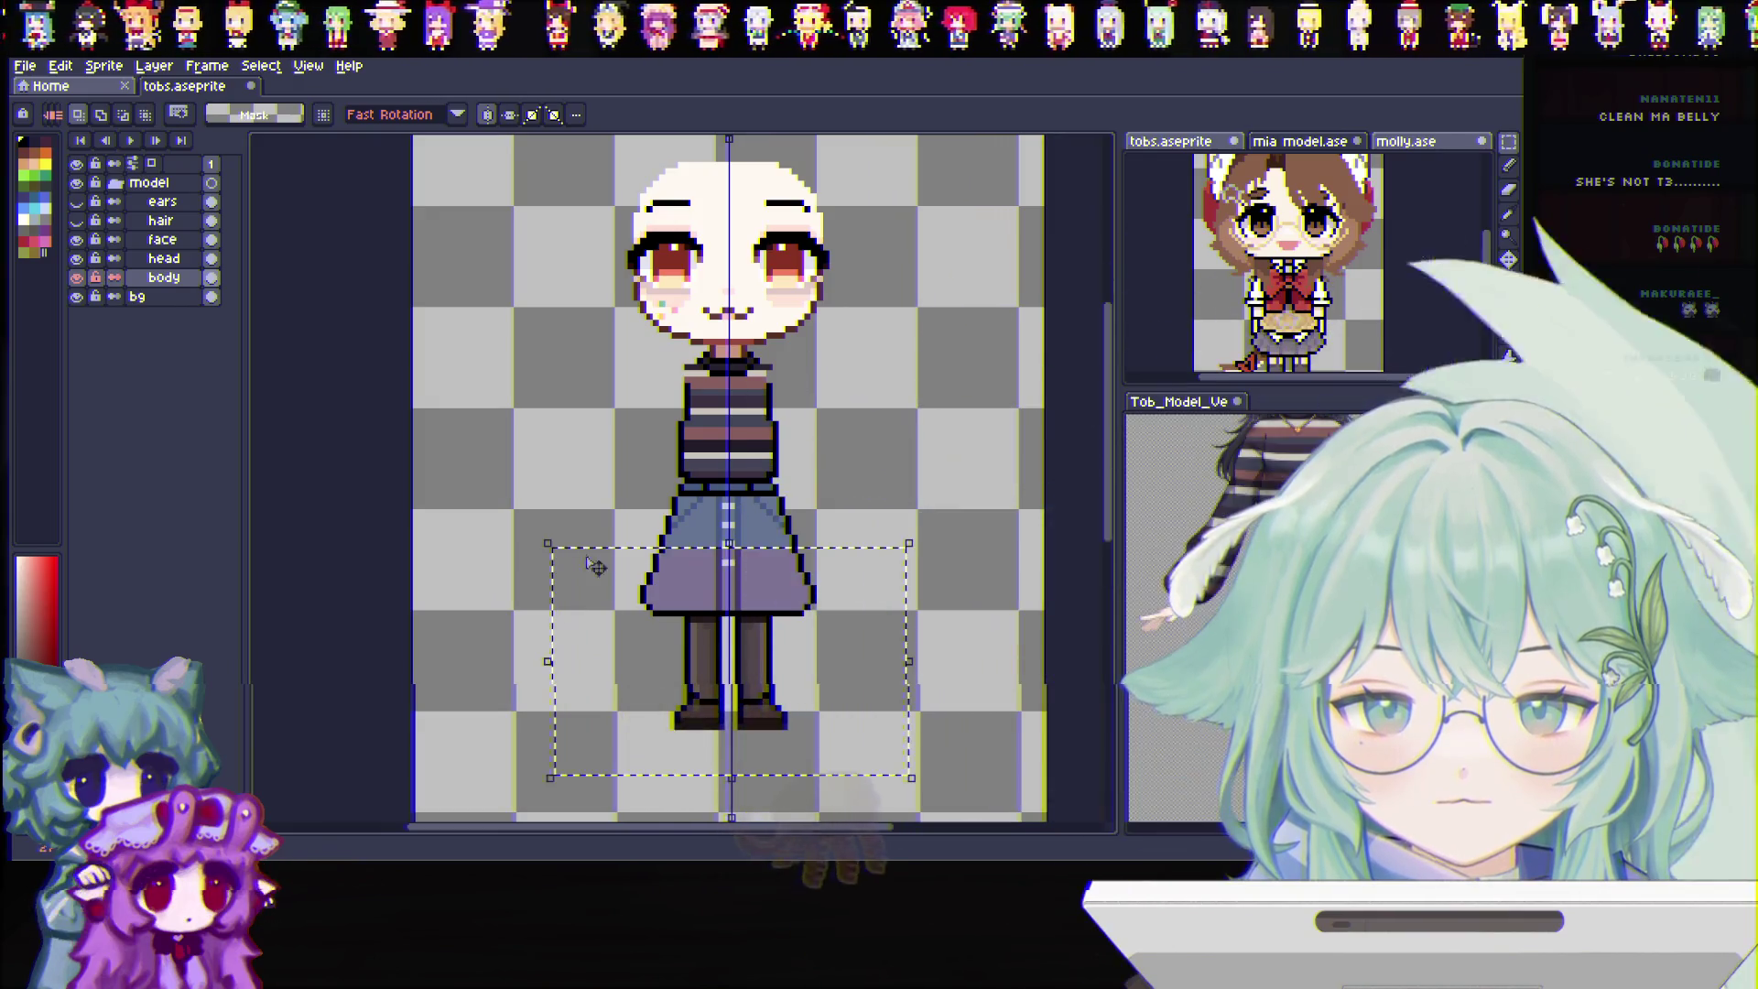
drag(711, 650, 711, 643)
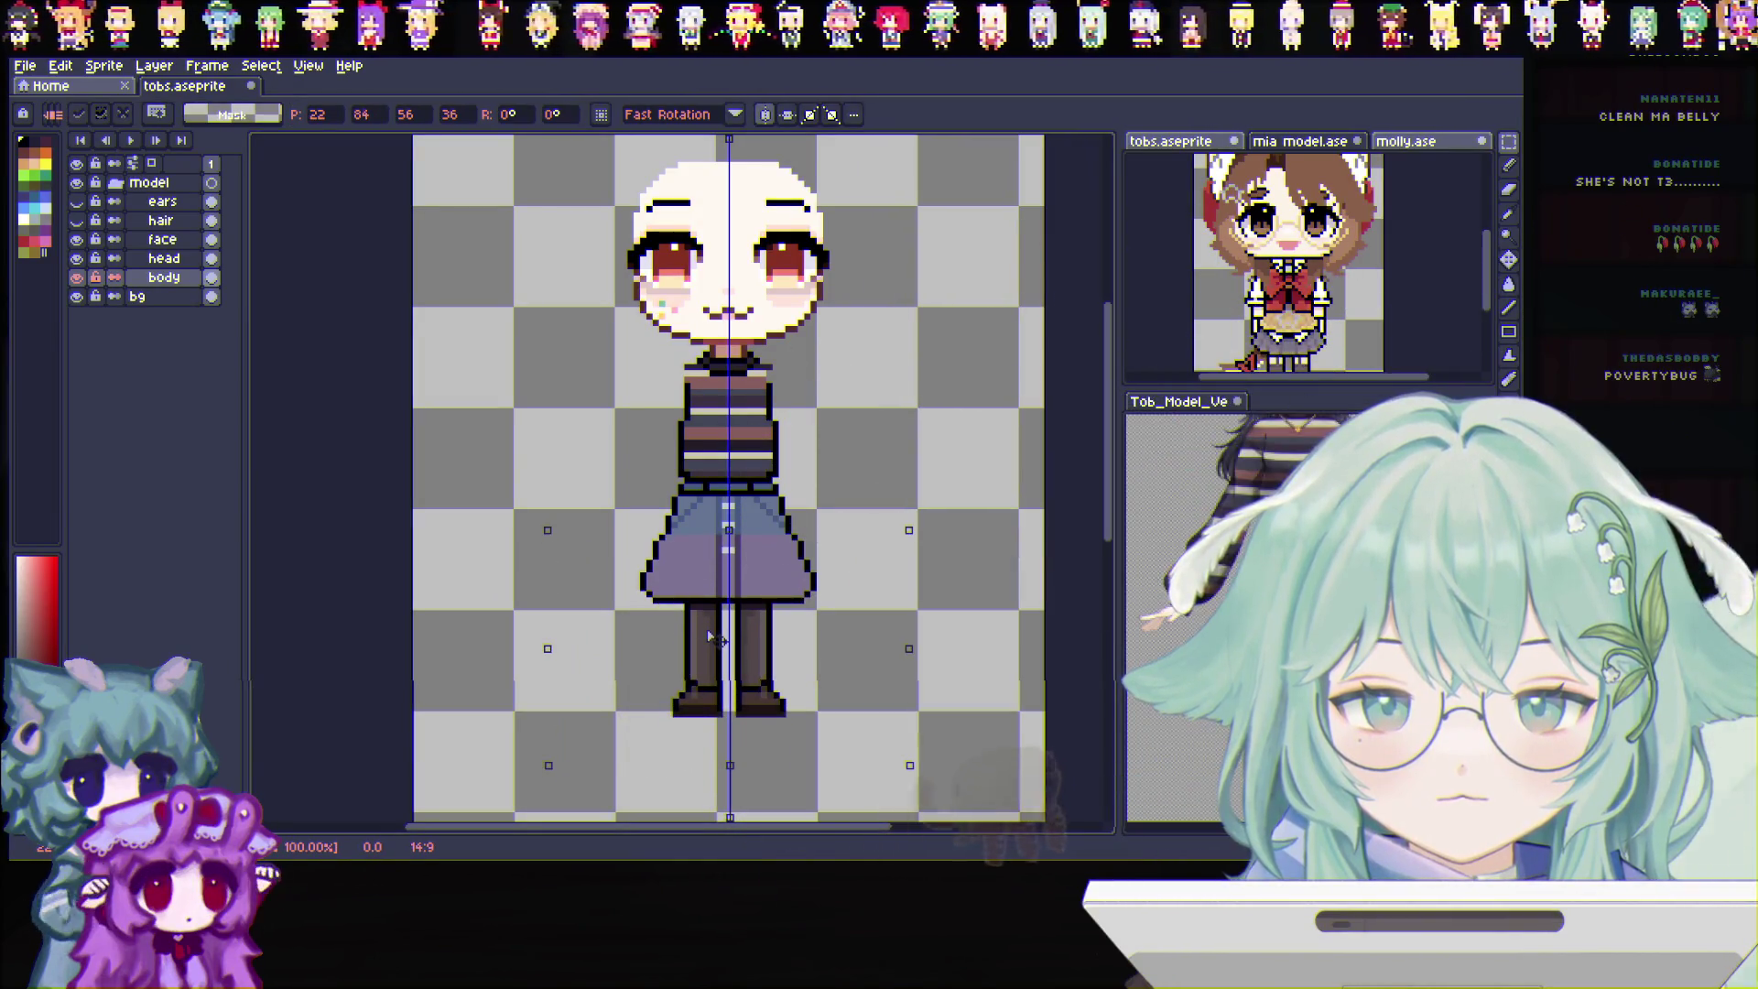
click(990, 713)
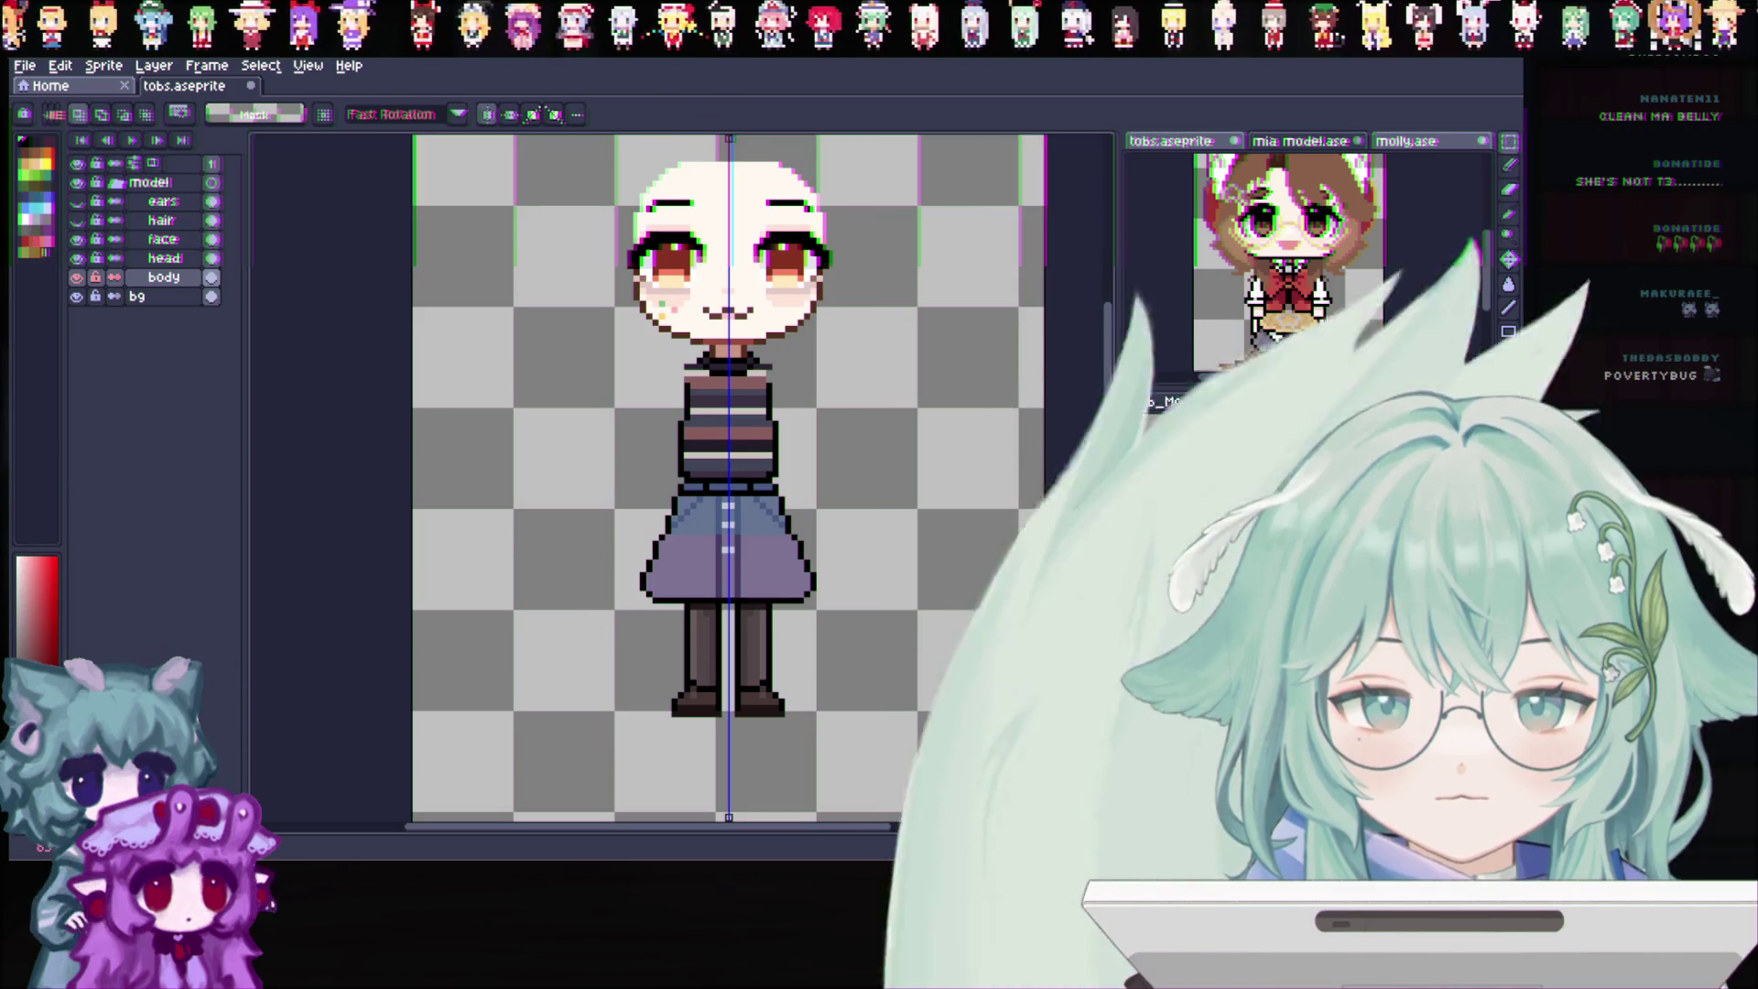
Raise the skirt and legs a bit more, reselect the body and commit the move
drag(914, 776, 545, 566)
drag(710, 546, 711, 538)
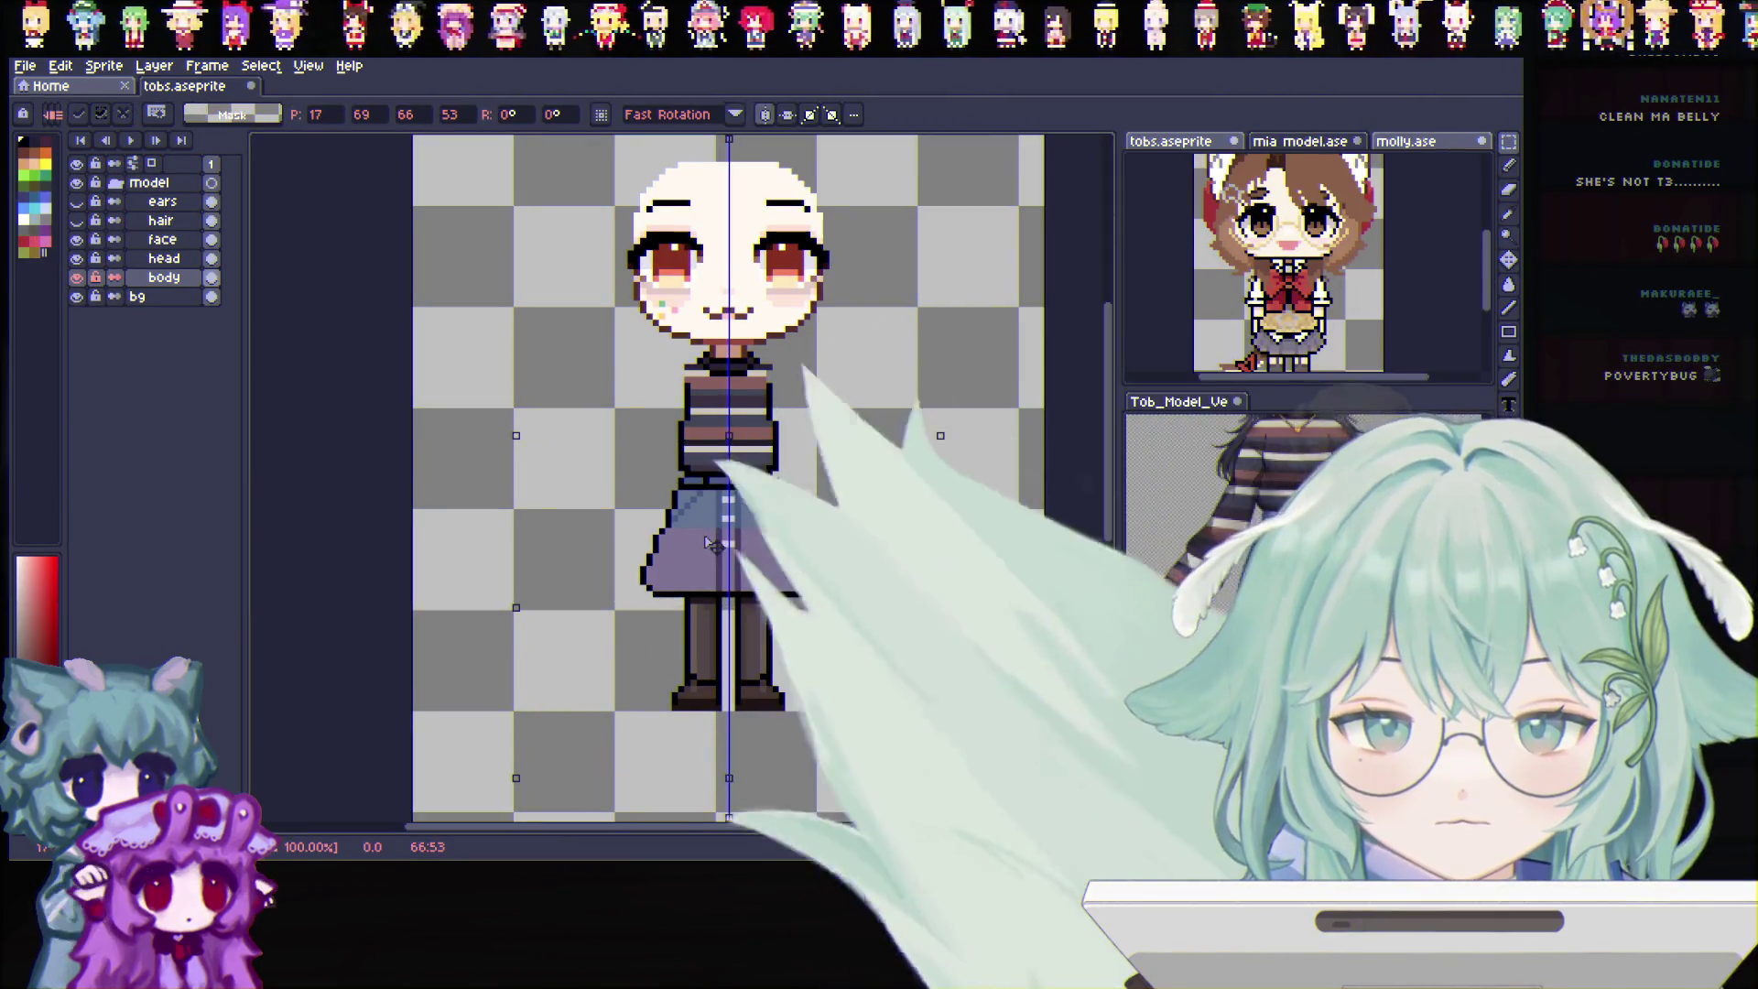
drag(913, 756, 542, 454)
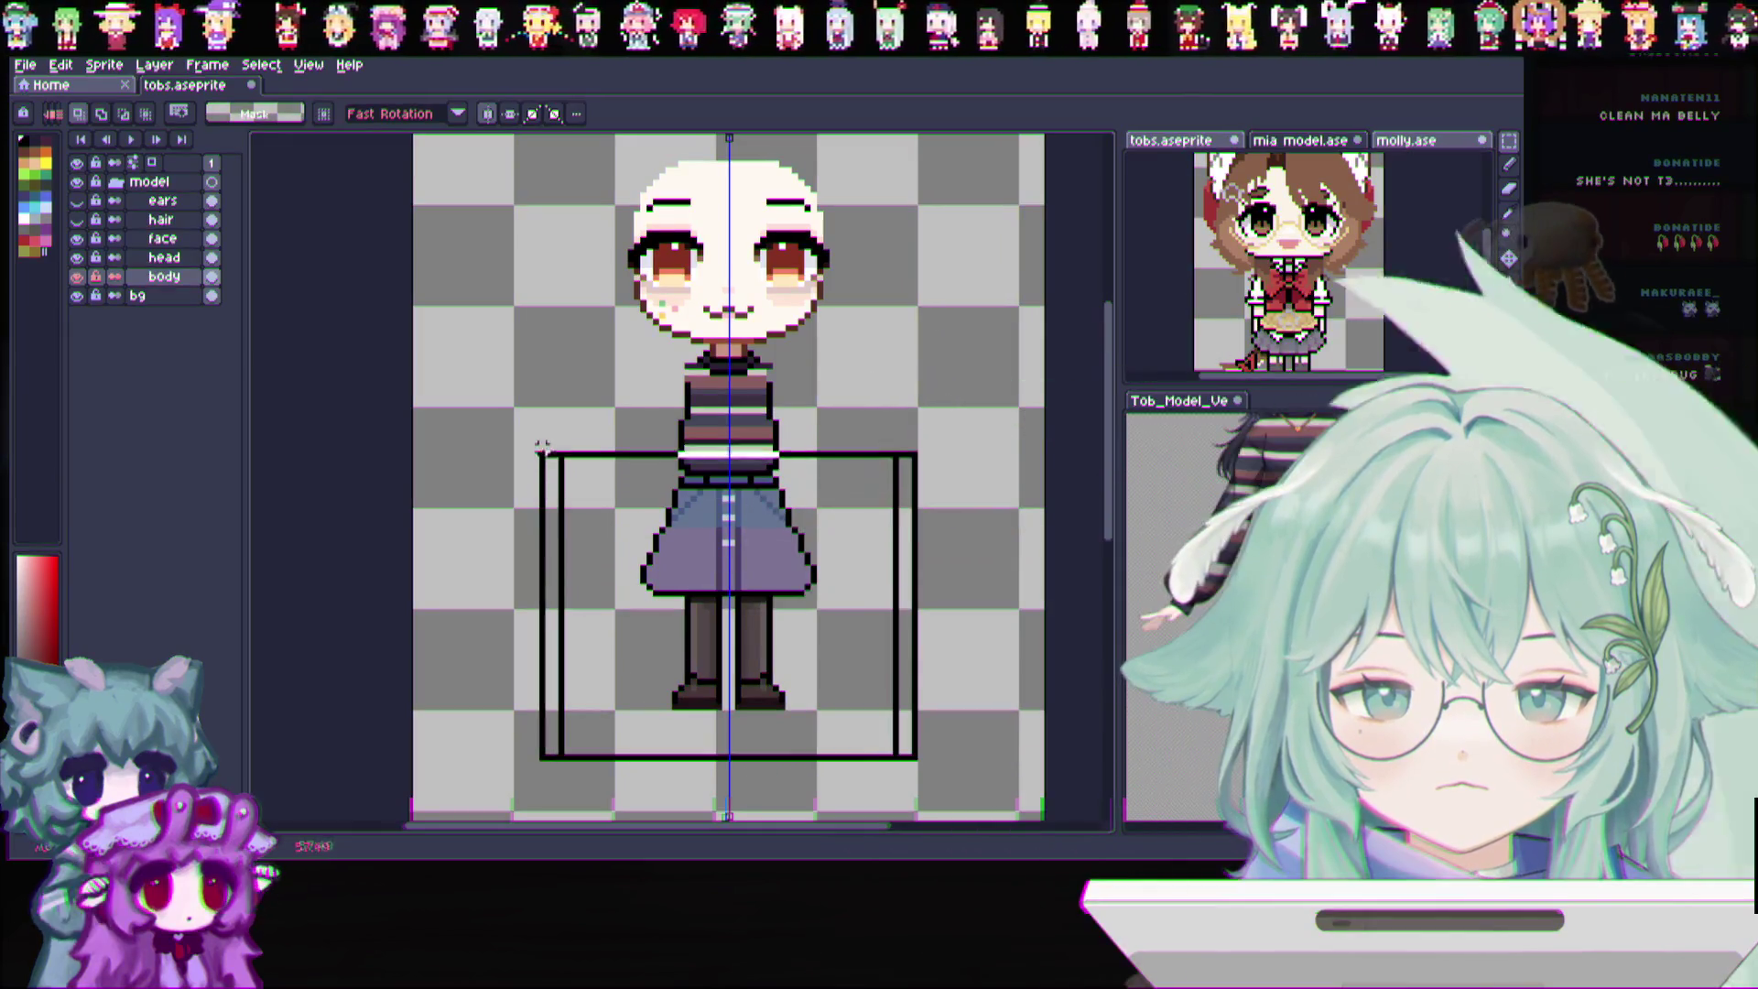
click(711, 595)
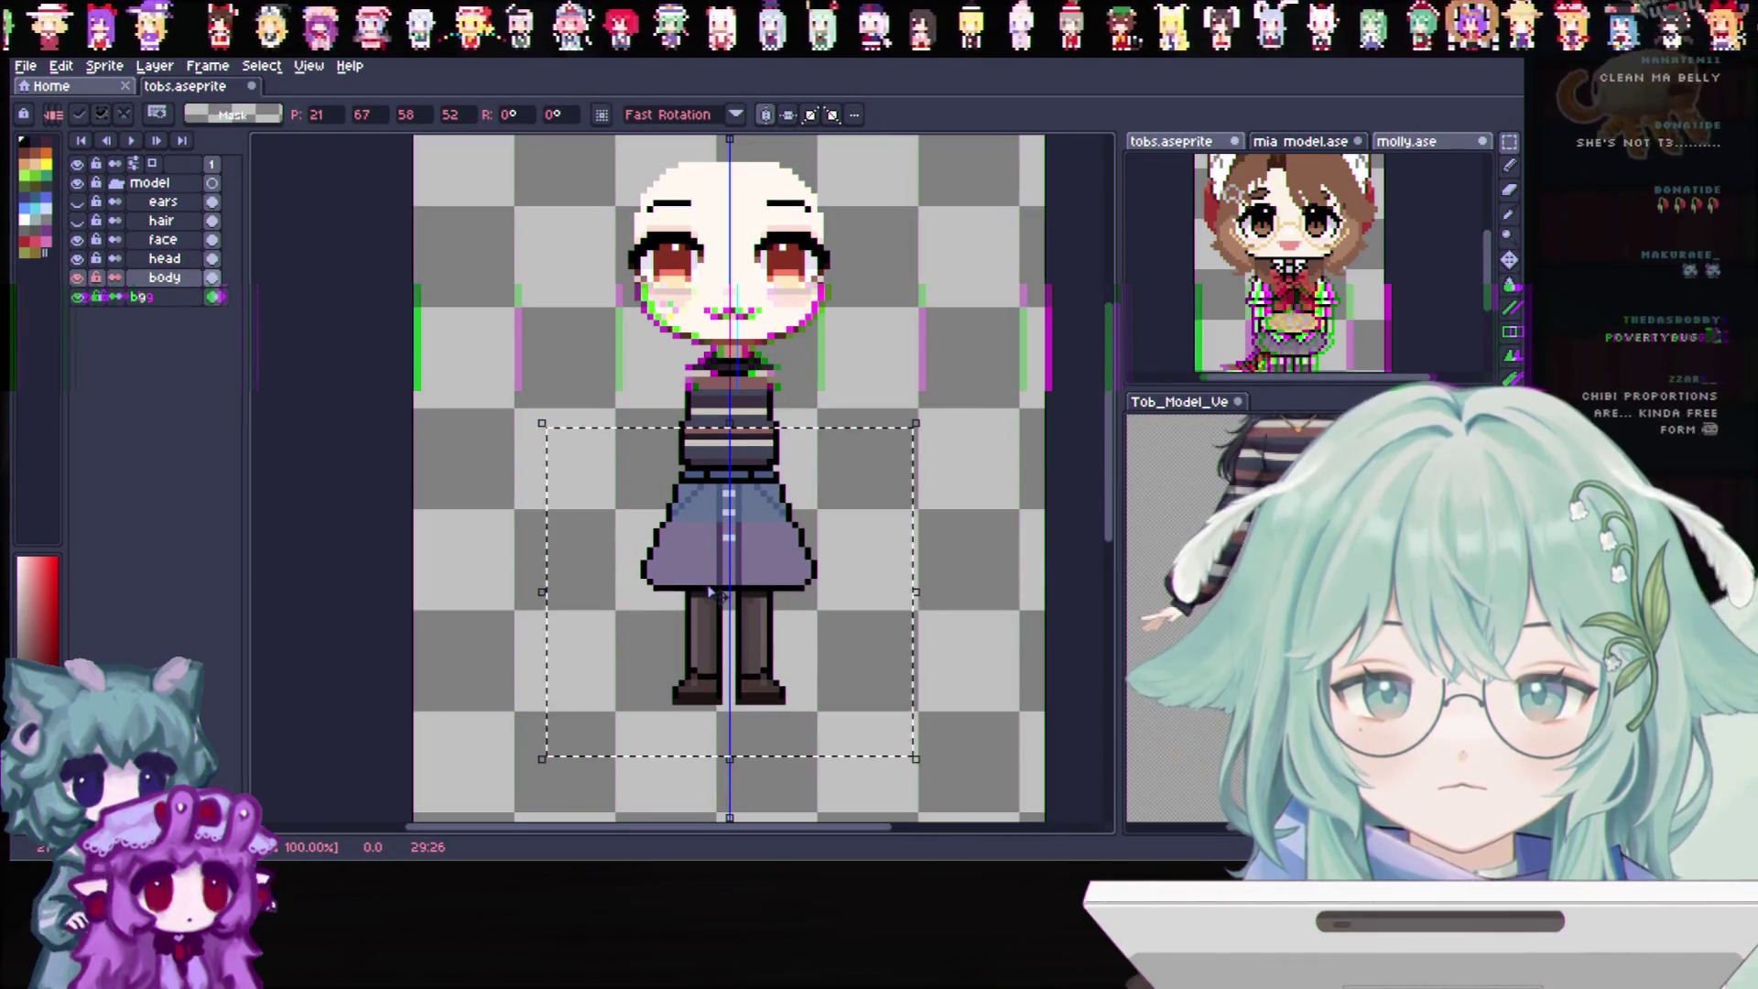
key(ctrl+d)
scroll(893, 509, down, 1)
scroll(888, 469, up, 2)
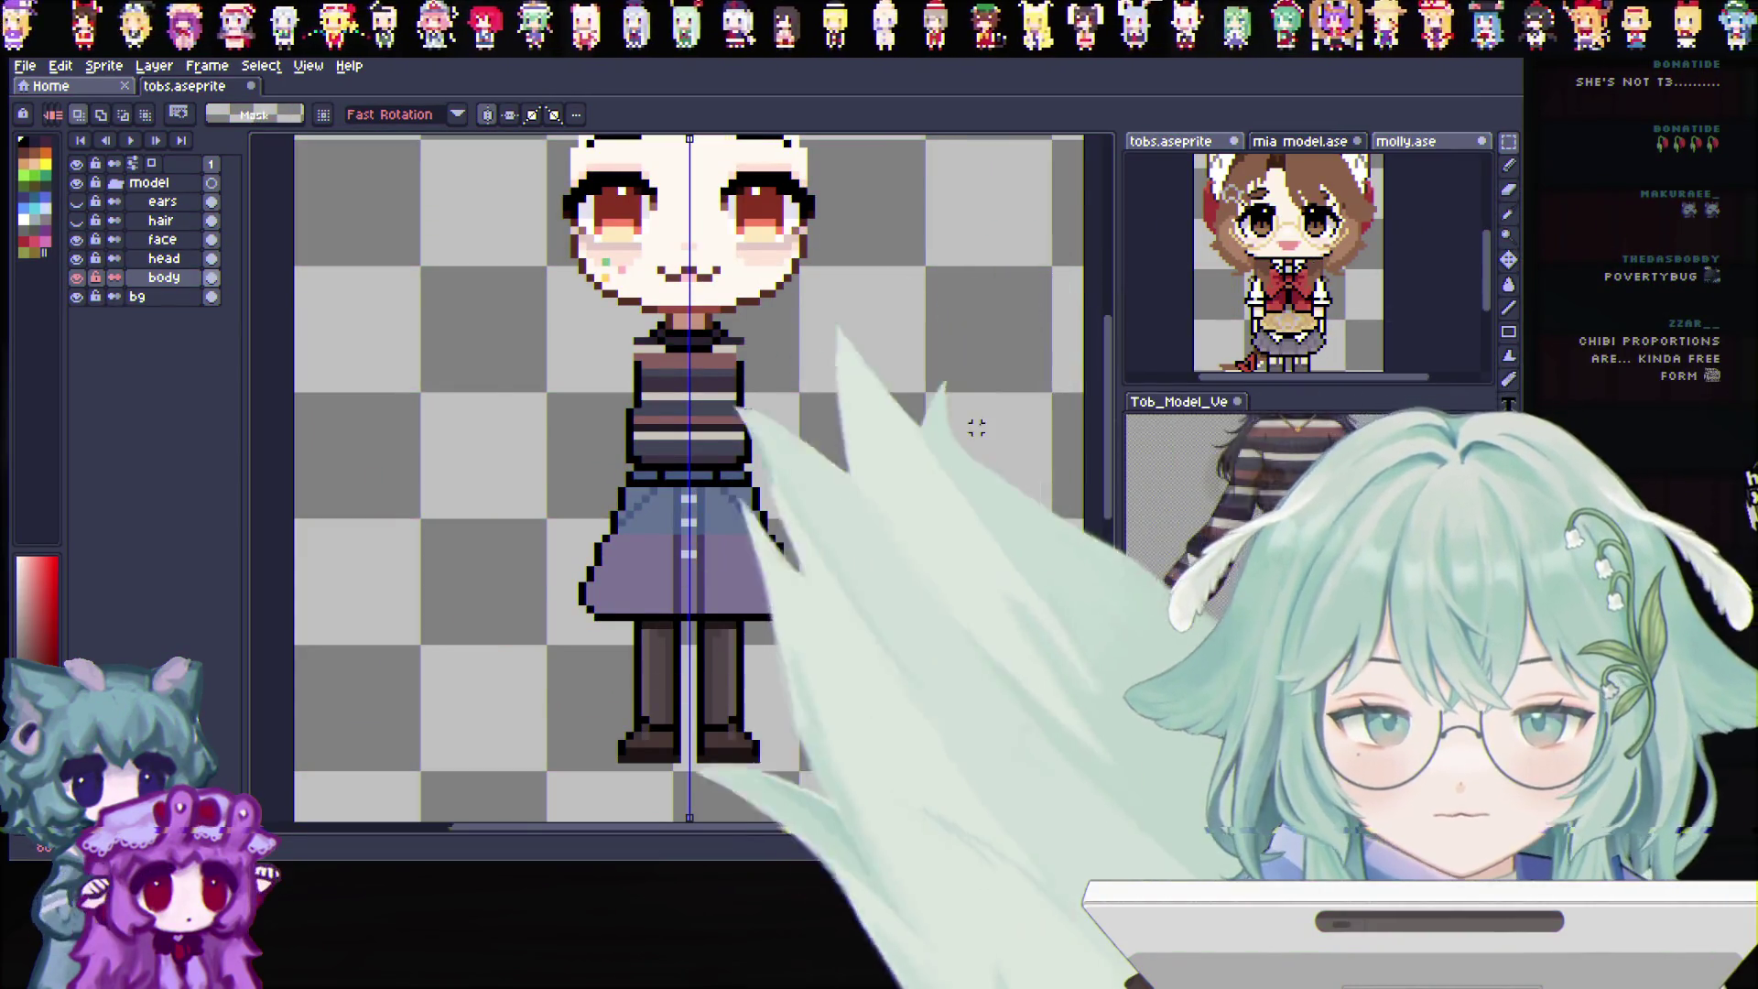
scroll(983, 419, down, 1)
scroll(981, 420, down, 1)
scroll(1034, 293, up, 1)
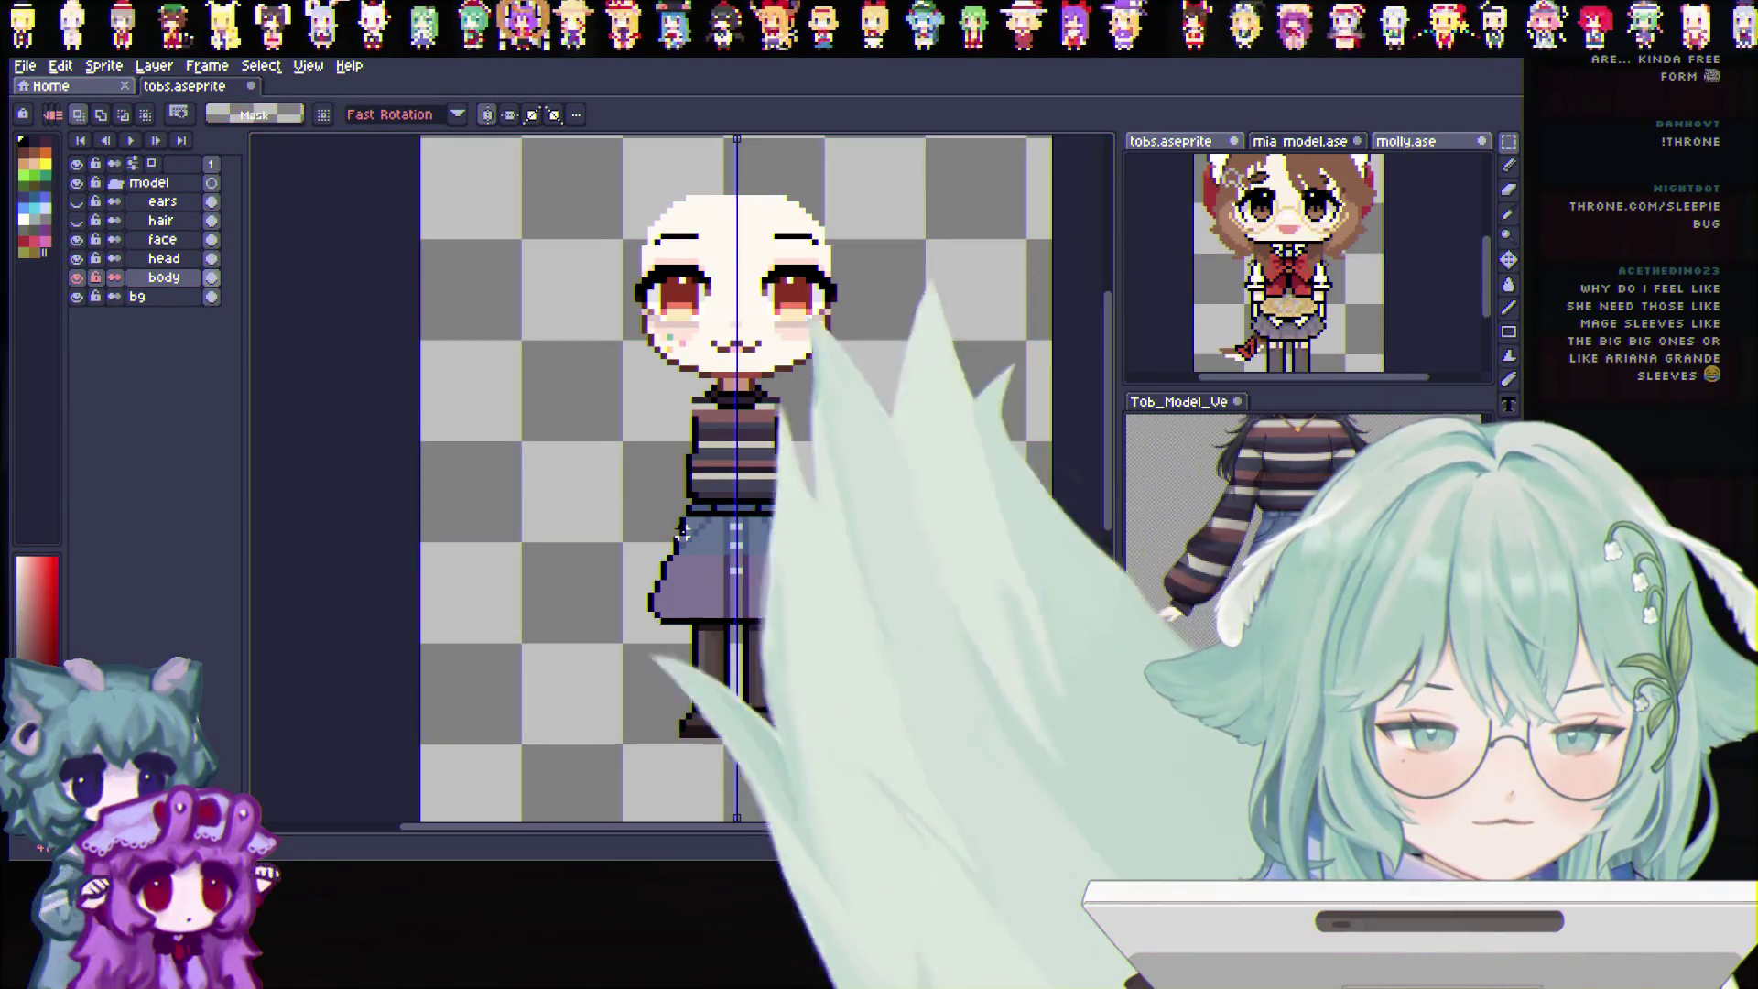
click(1508, 168)
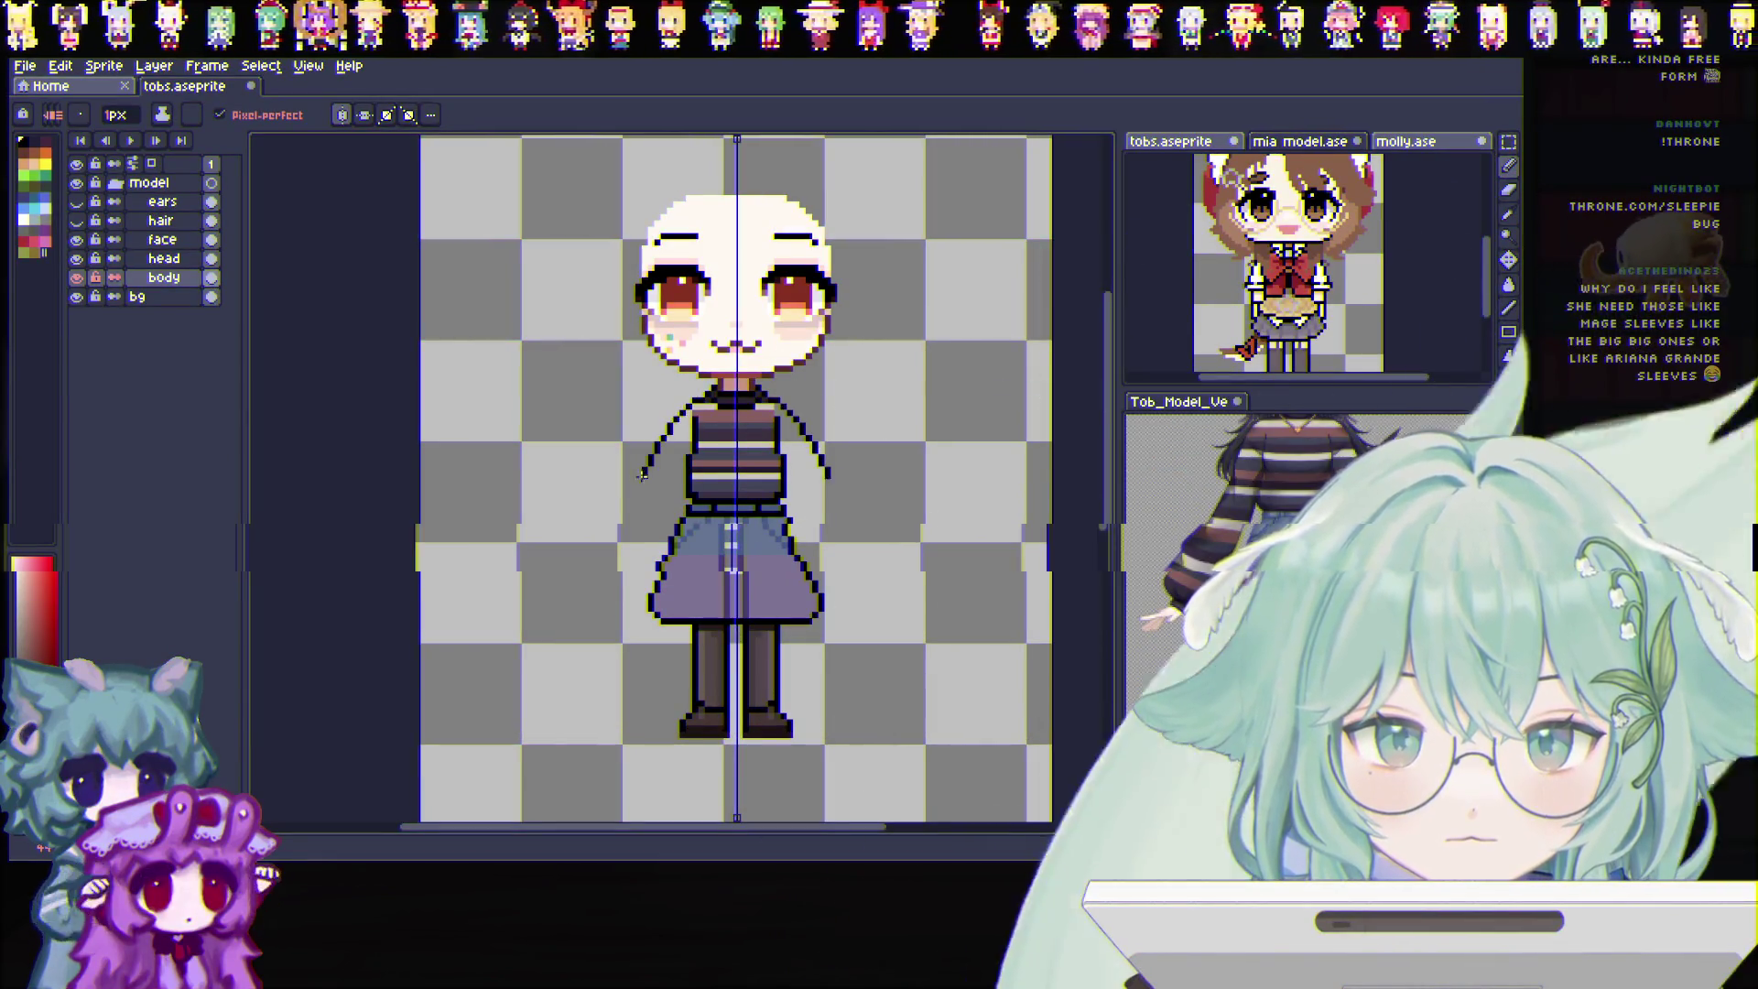
Extend the sleeves and draw mirrored arm lines with hands, undoing then restoring them
drag(642, 470, 633, 495)
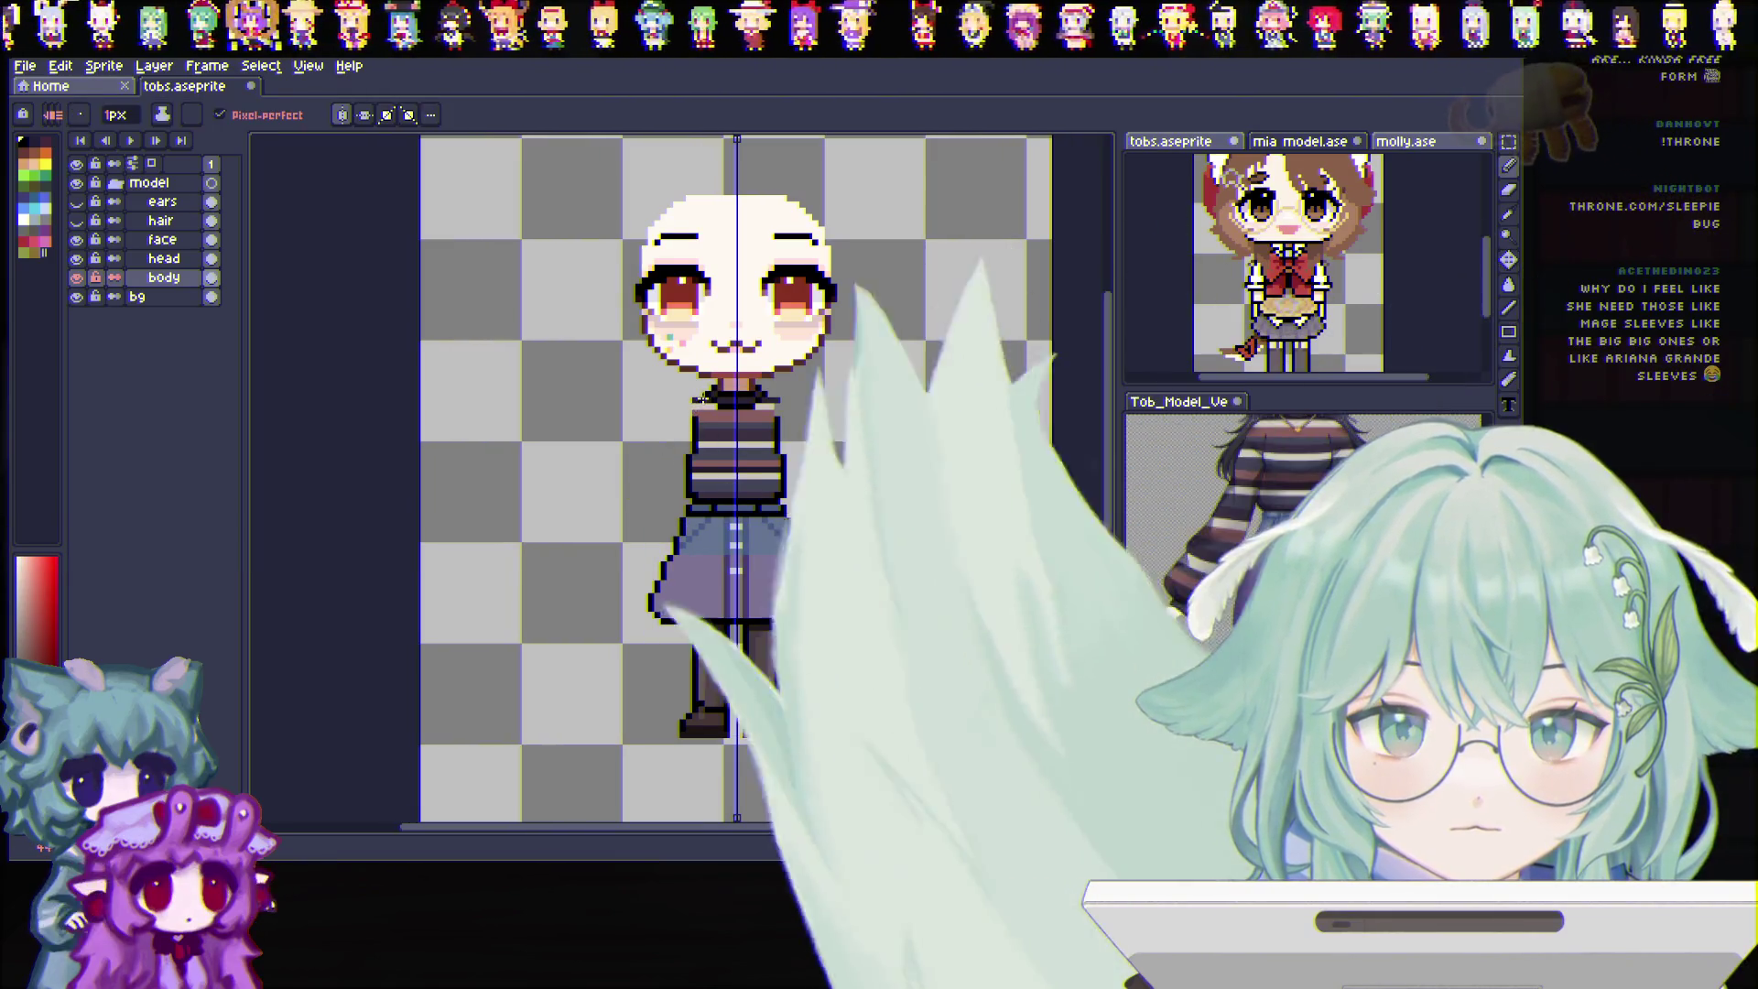
drag(692, 405, 663, 451)
key(ctrl+z)
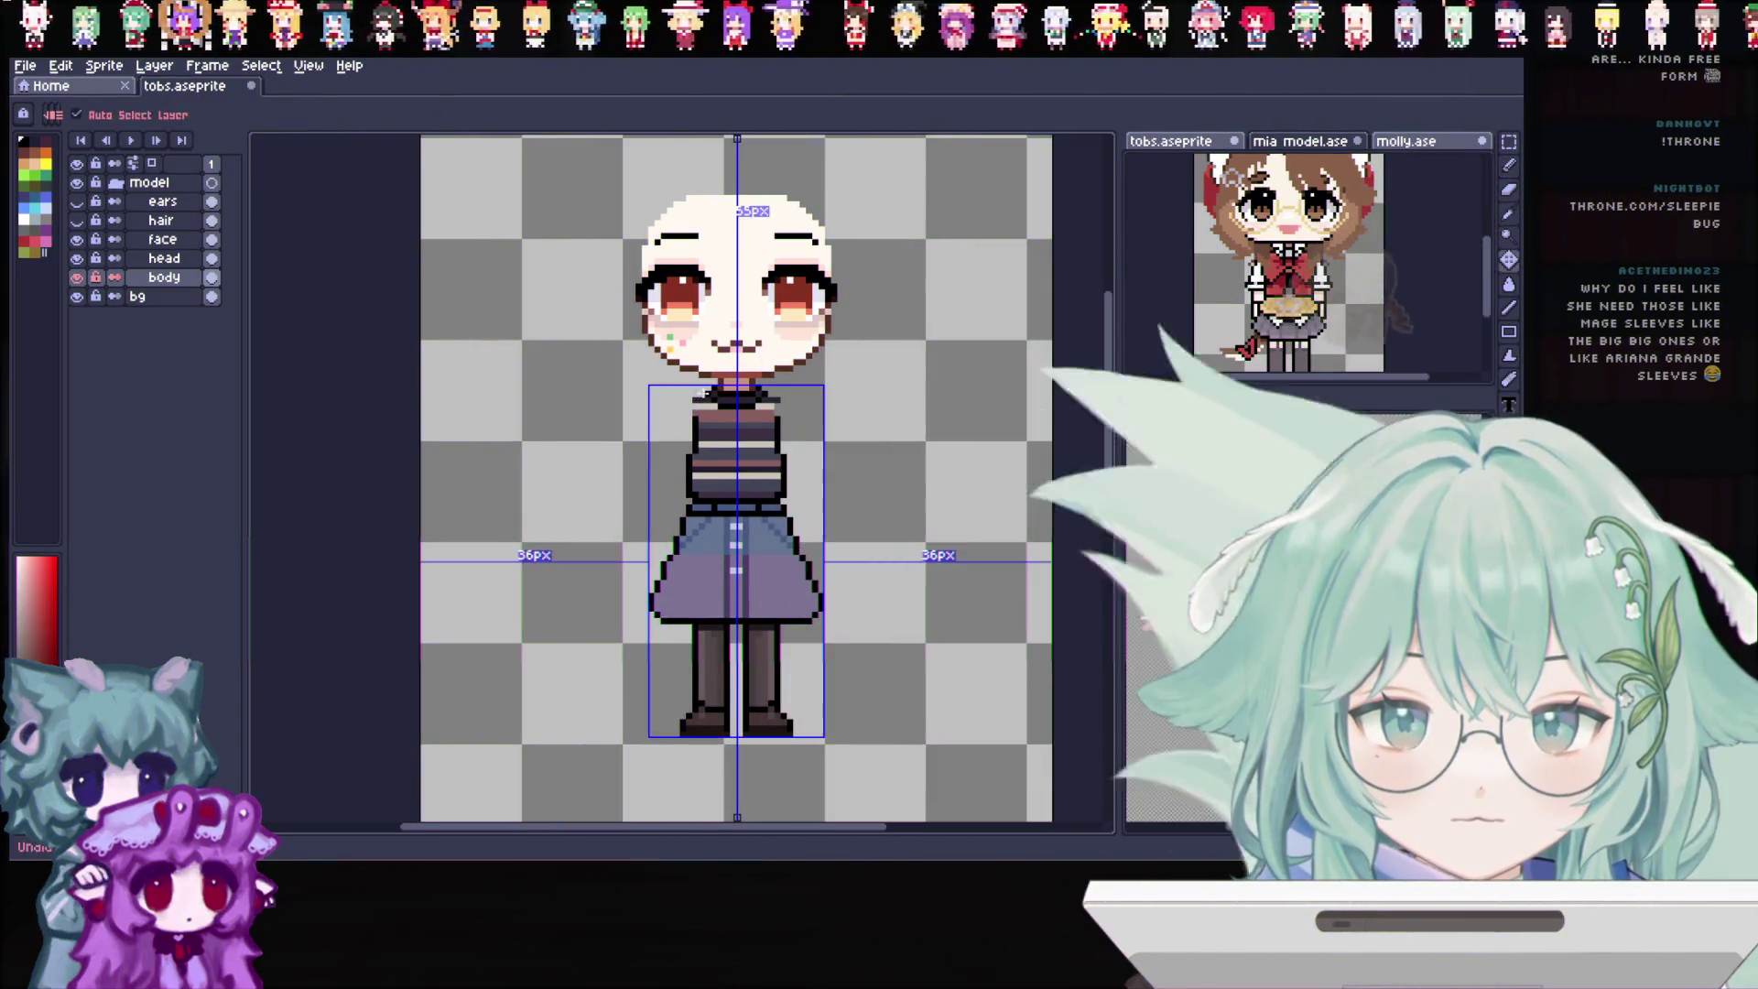
key(ctrl+y)
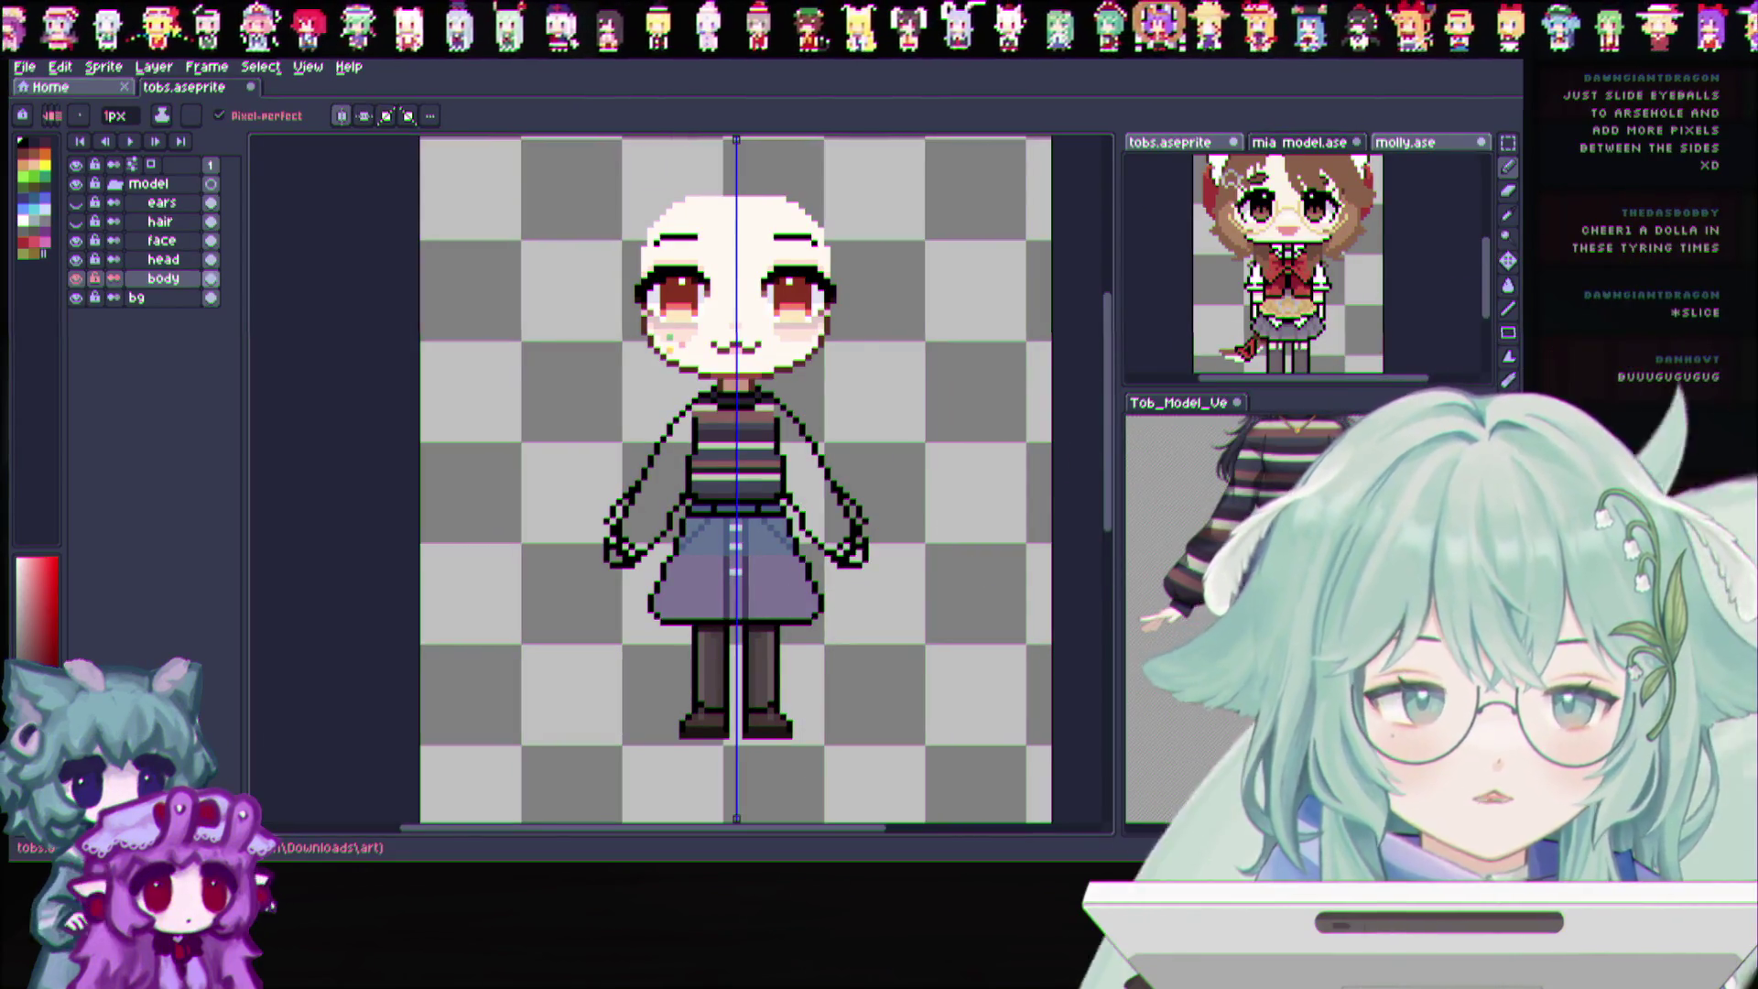
scroll(825, 424, up, 1)
scroll(824, 425, down, 3)
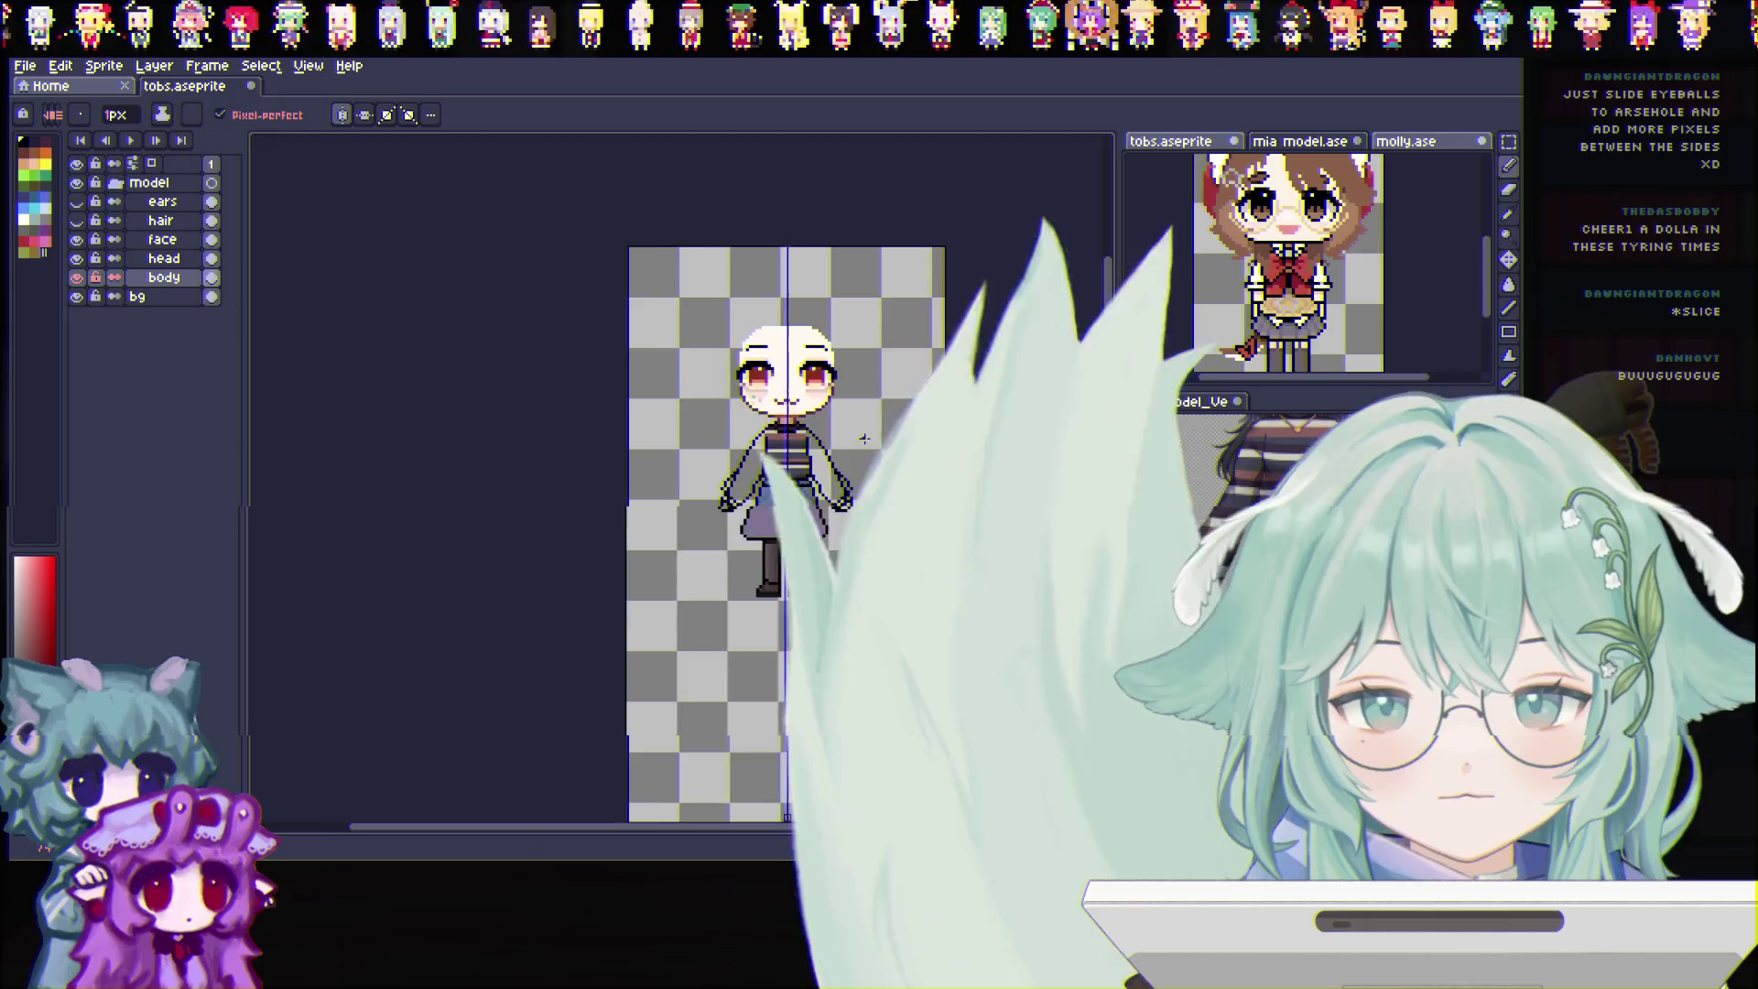
scroll(867, 413, up, 2)
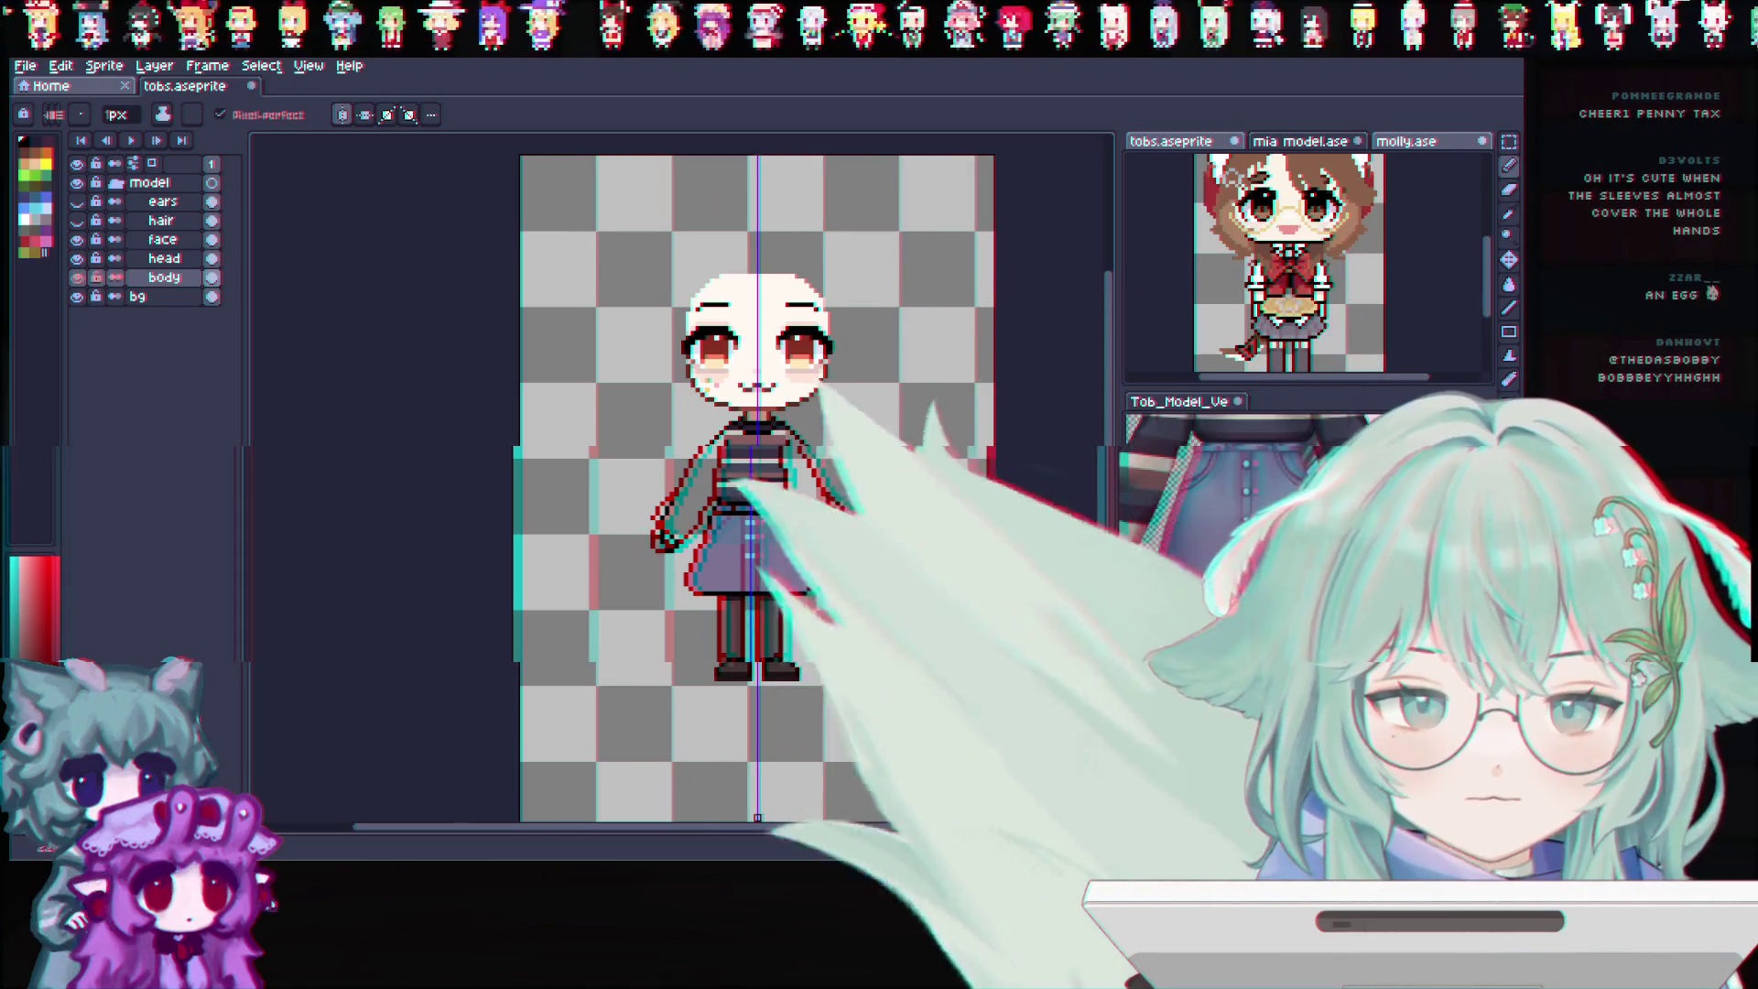
Undo the last stroke while colouring the striped sleeves
key(ctrl+z)
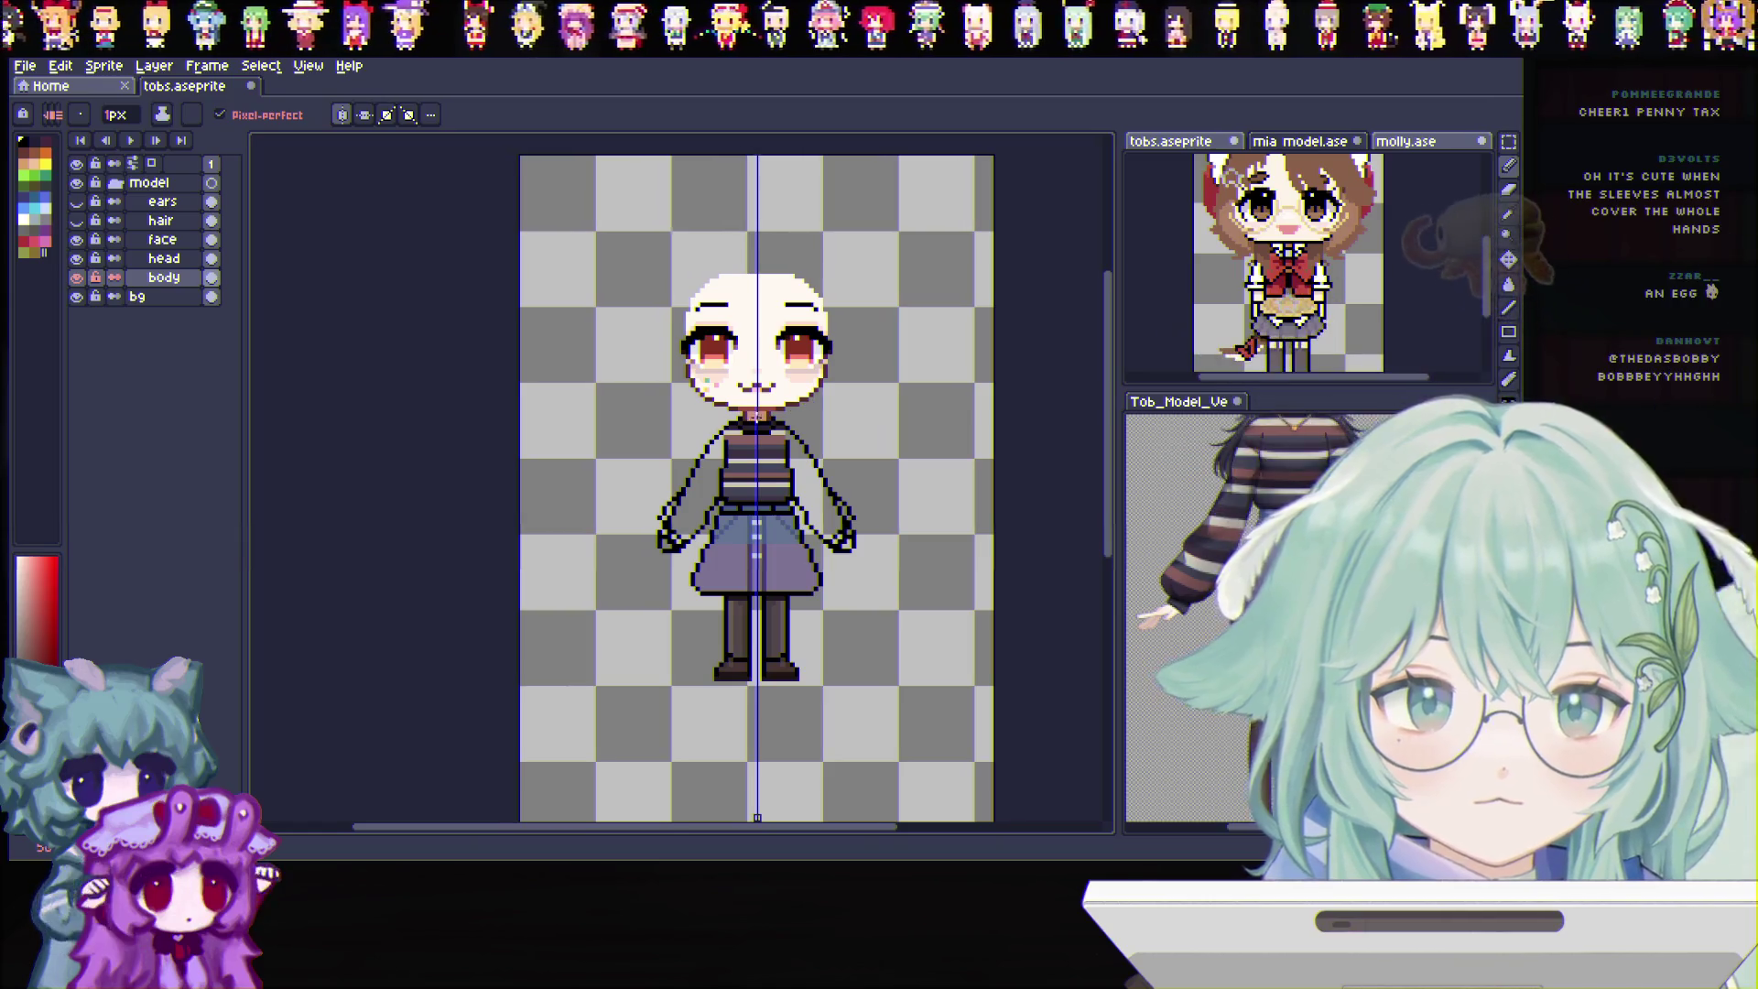
scroll(737, 431, up, 2)
scroll(926, 724, down, 2)
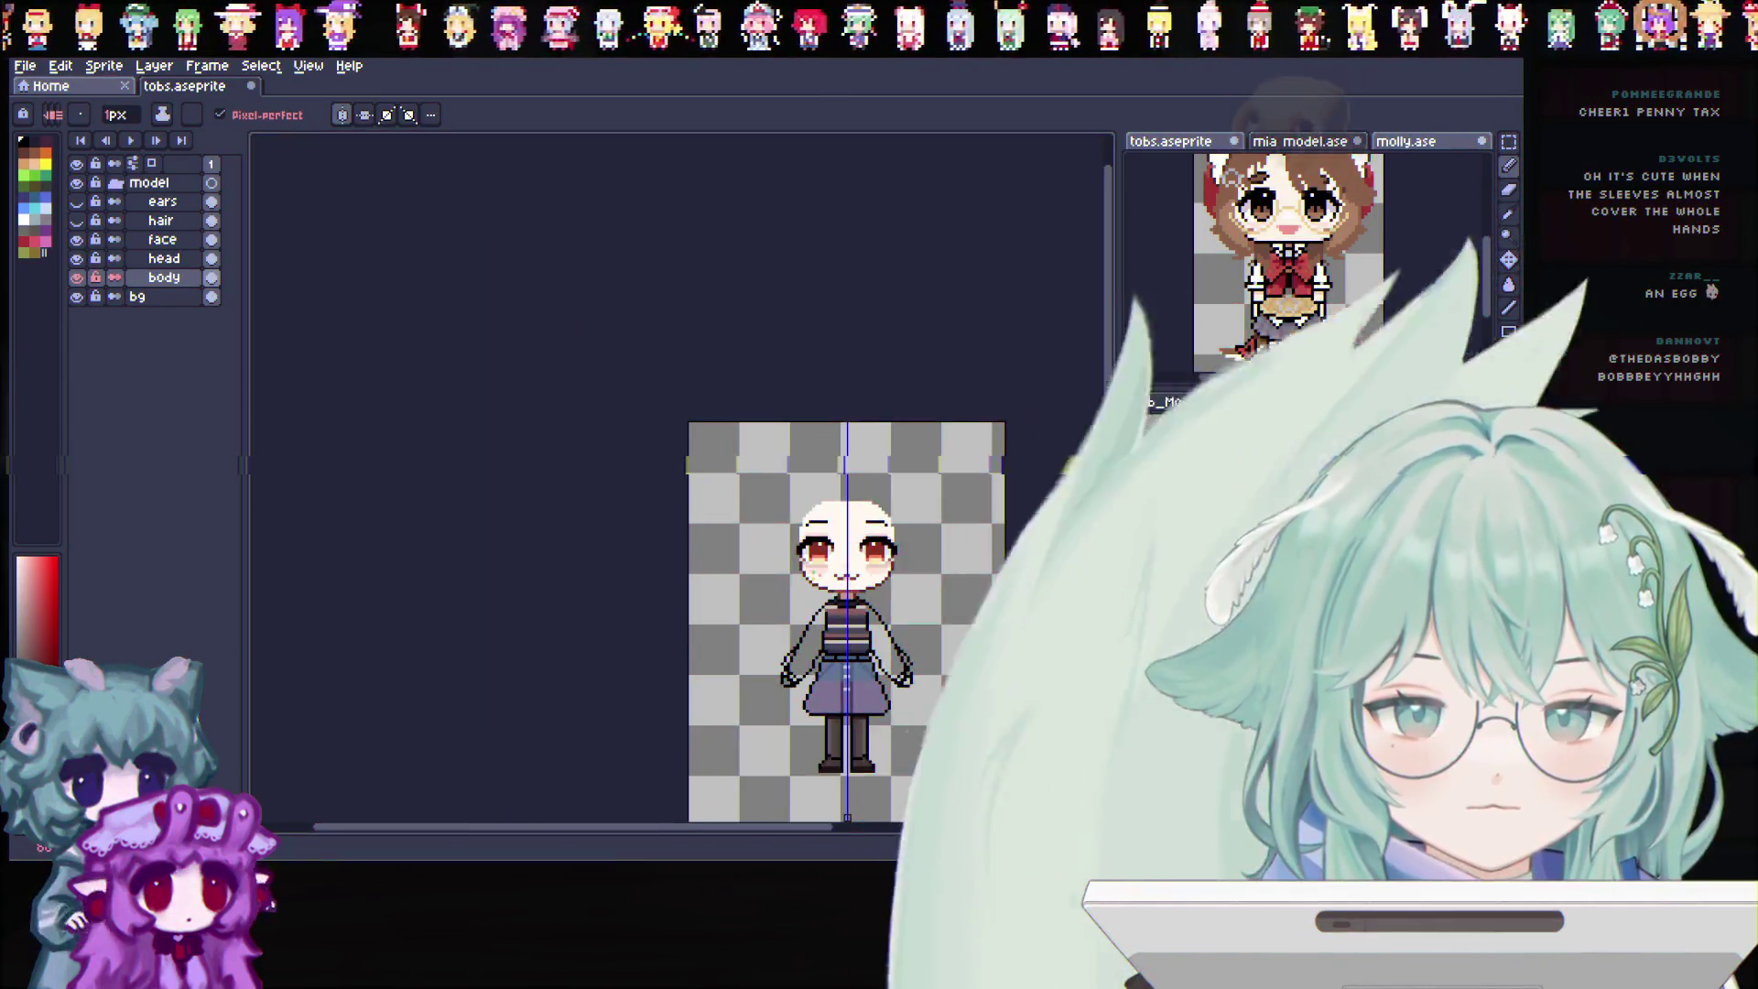
scroll(907, 701, down, 2)
scroll(615, 480, up, 3)
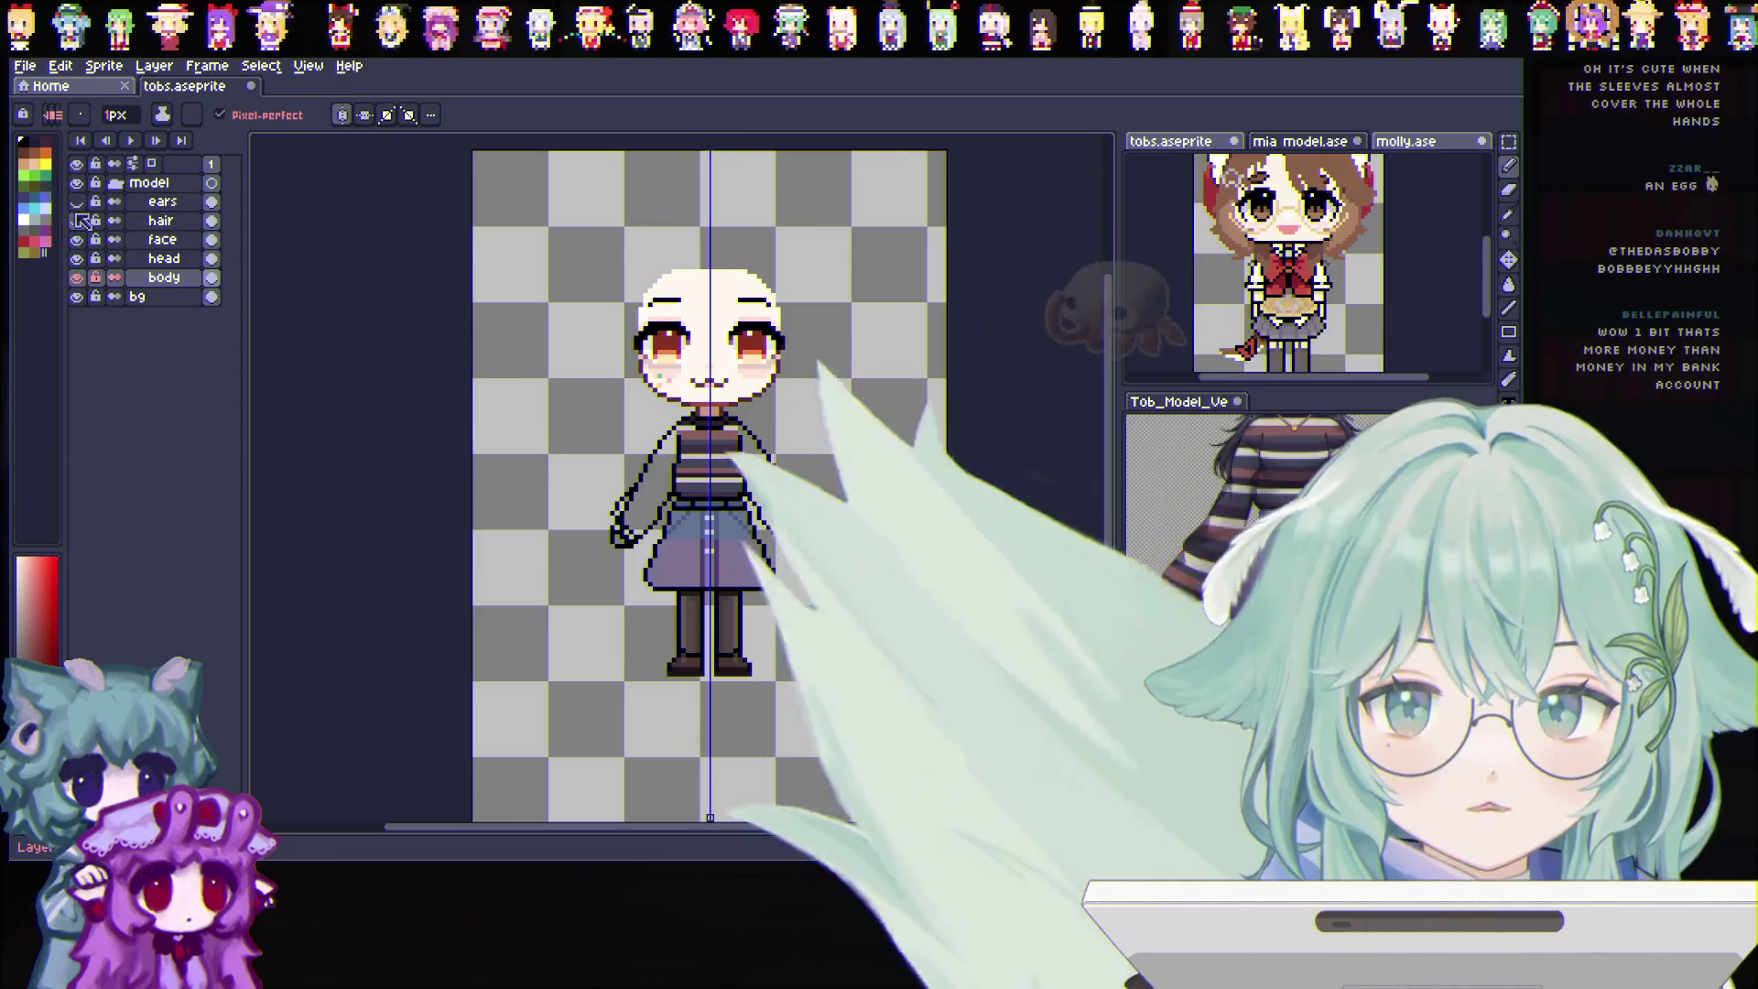
Show the ears and hair layers again, then reach for the file commands
click(76, 201)
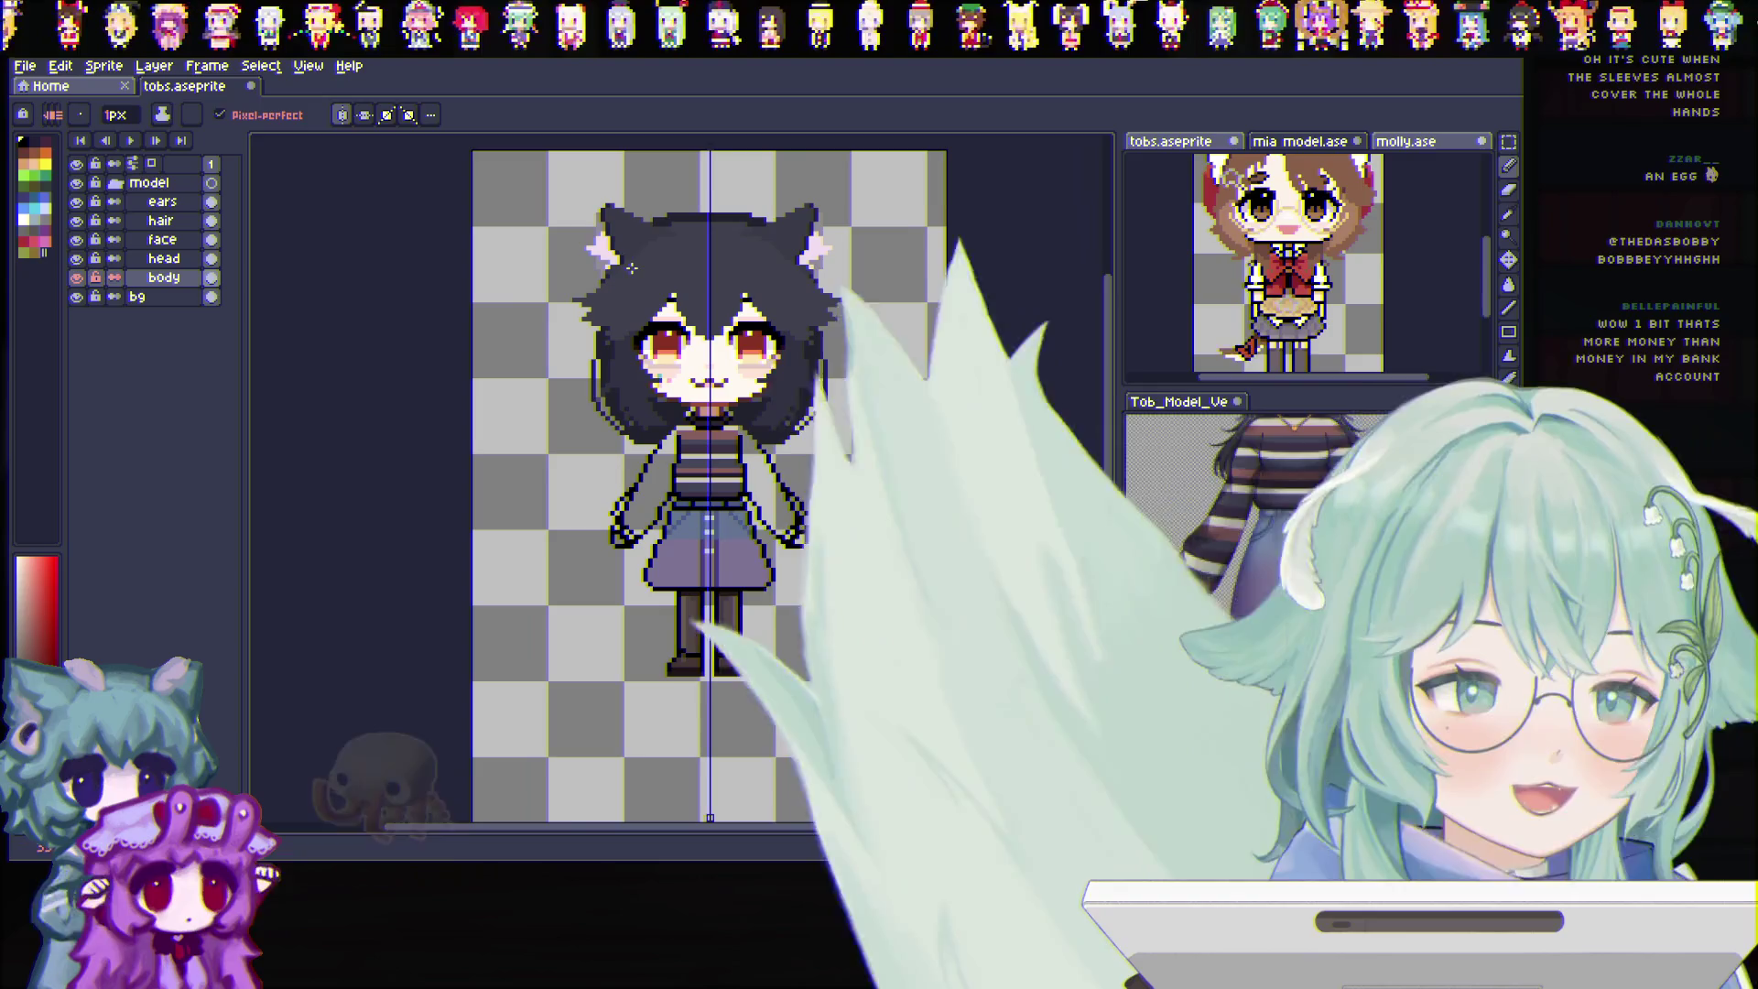
click(26, 66)
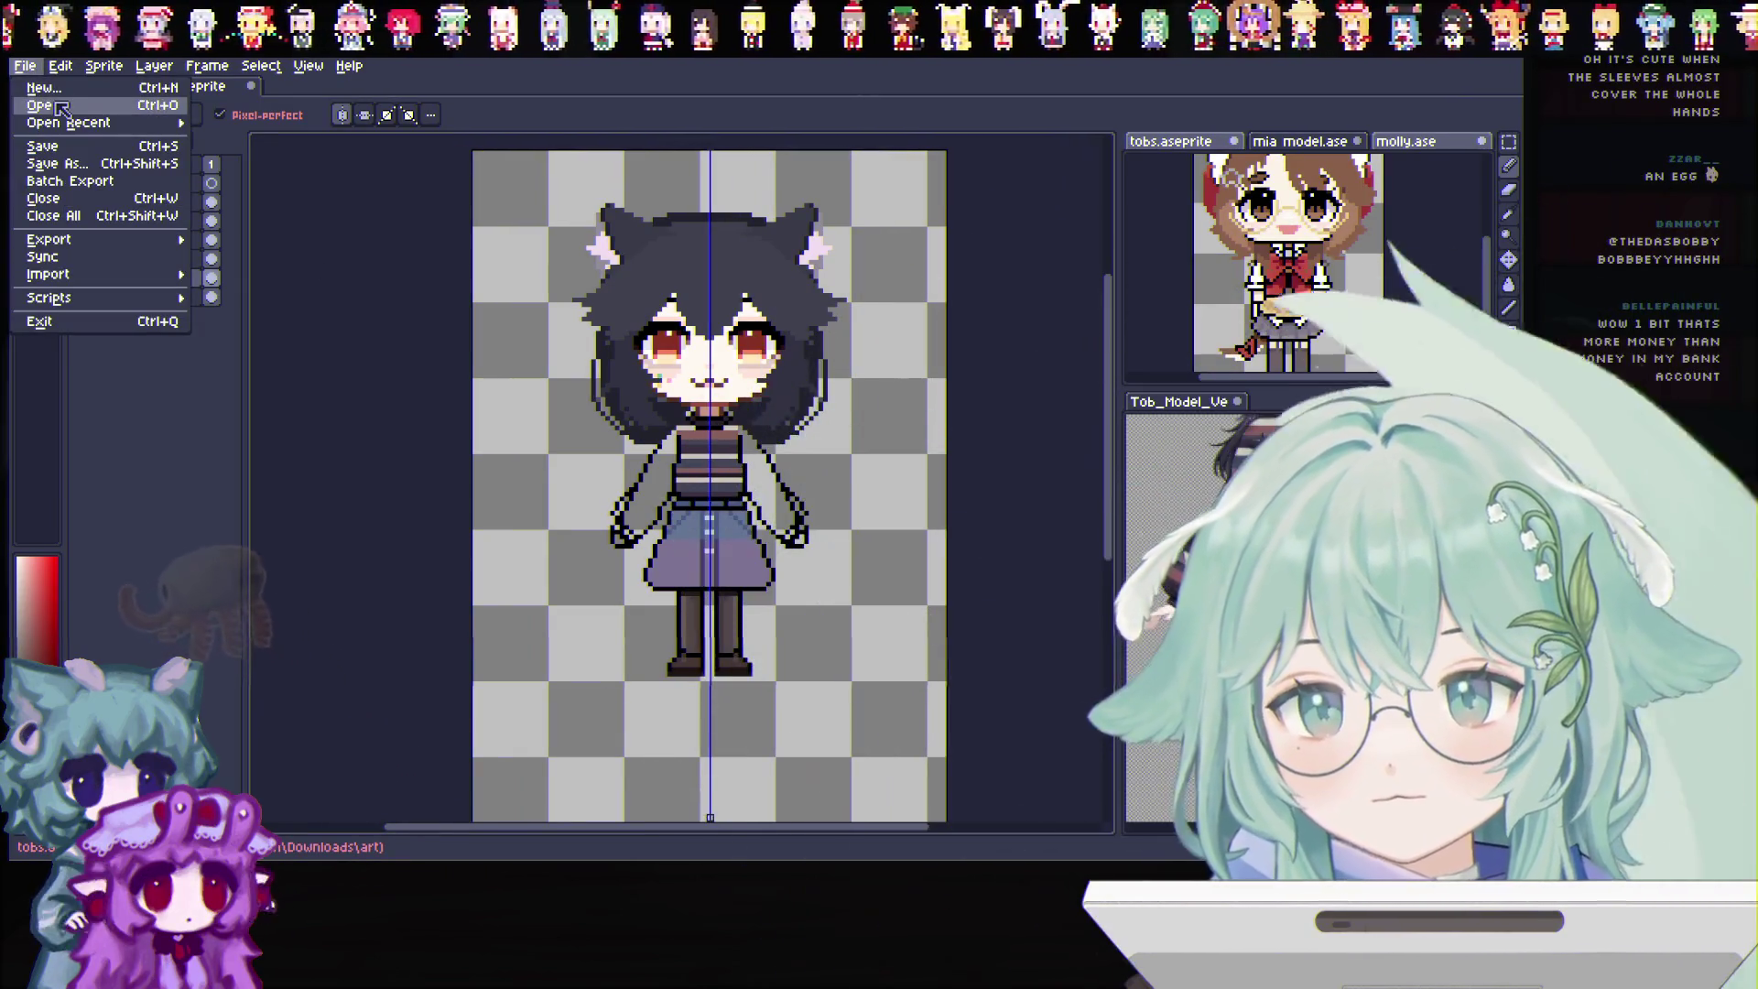
Open mia model.png in its own tab and switch back to the tobs sprite
click(48, 104)
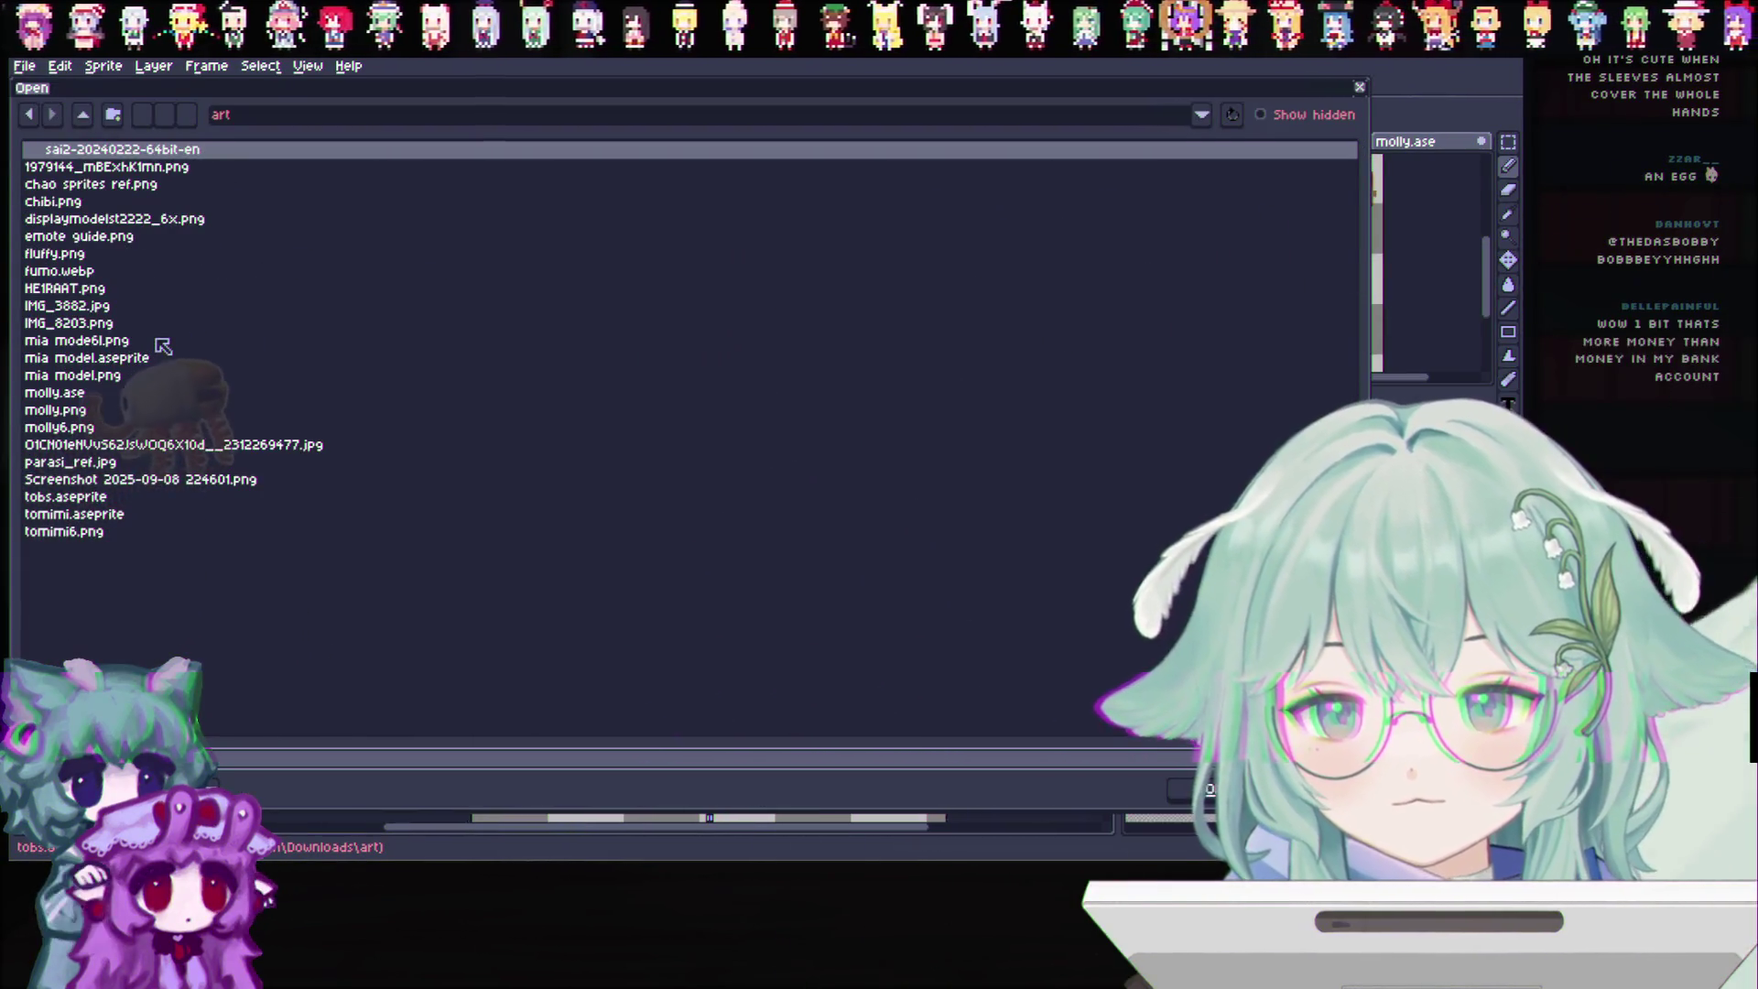
double_click(72, 376)
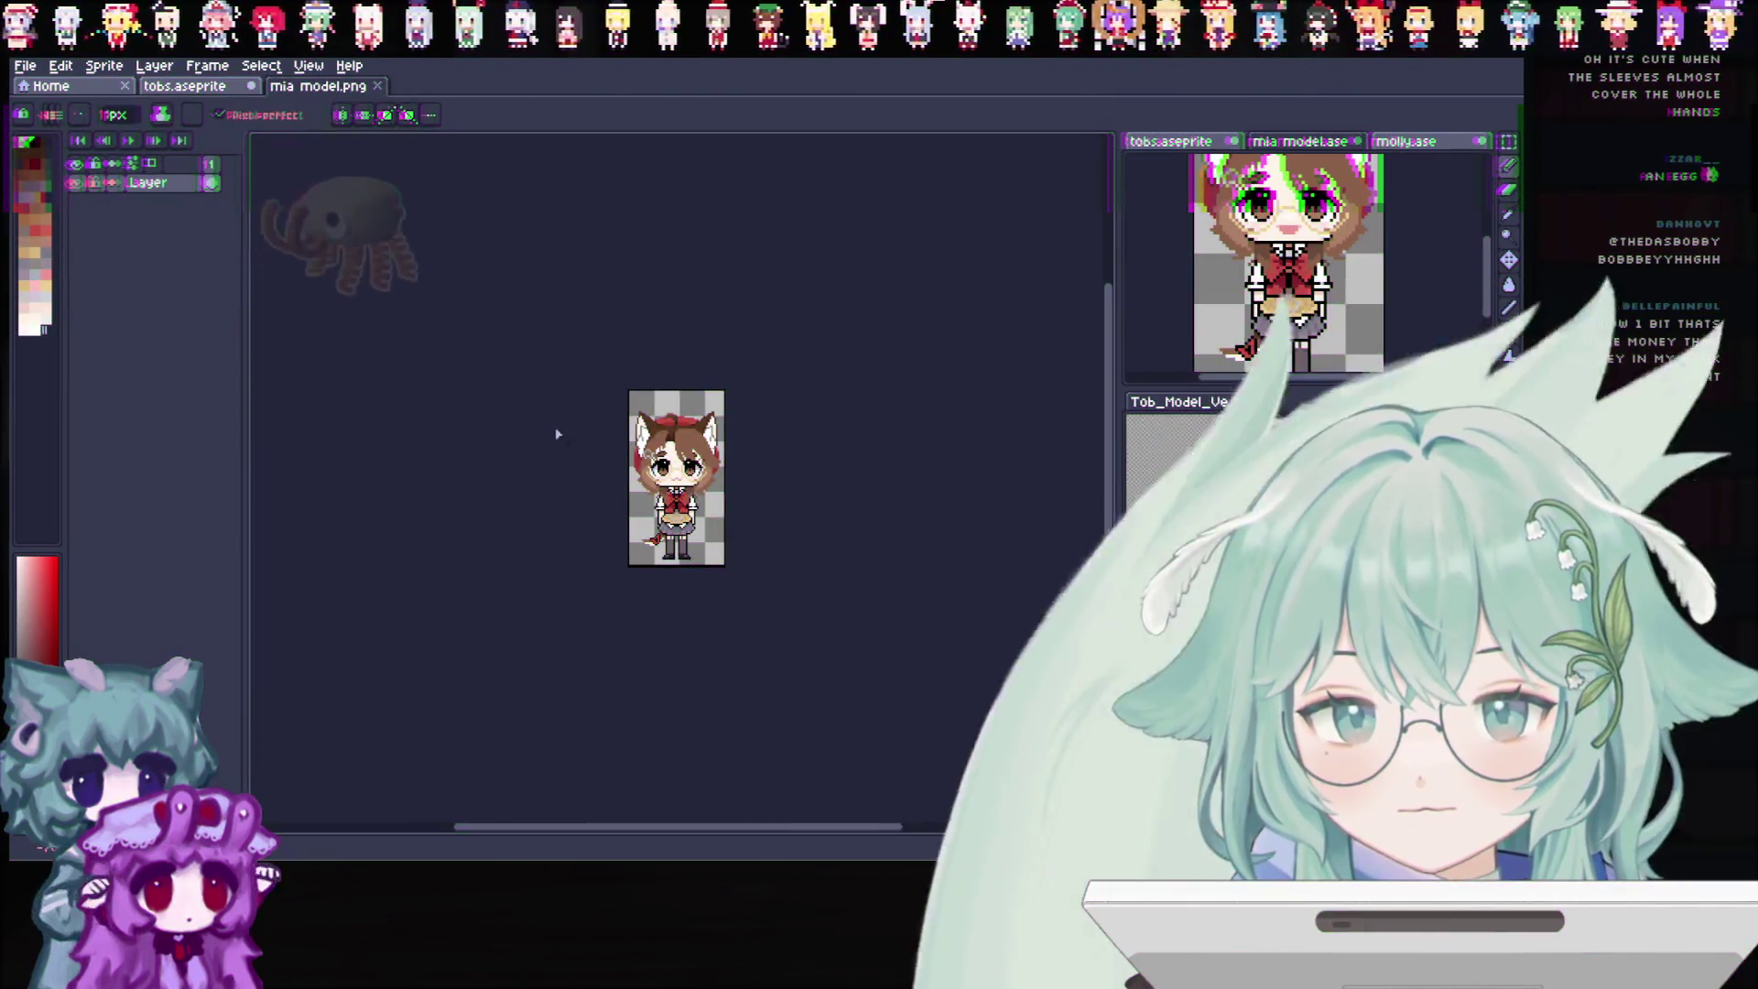
click(183, 86)
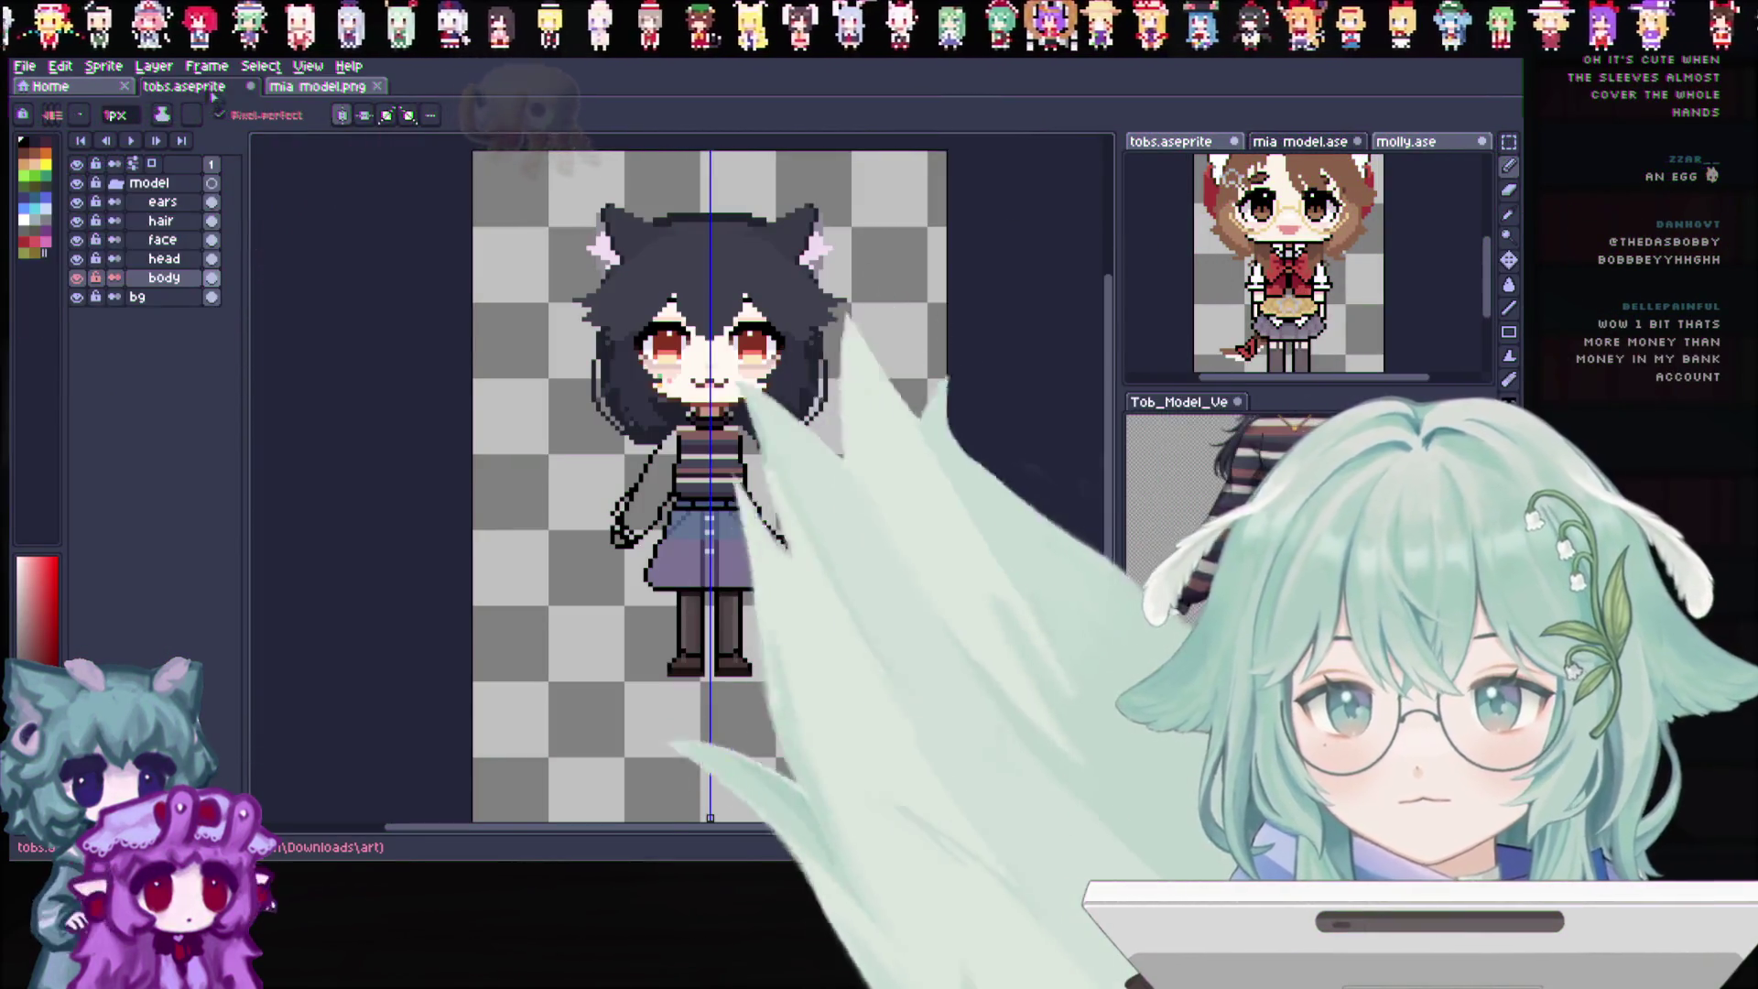
Paste the mia character onto the sprite, cancel the placement and bring up the model layer options
key(ctrl+v)
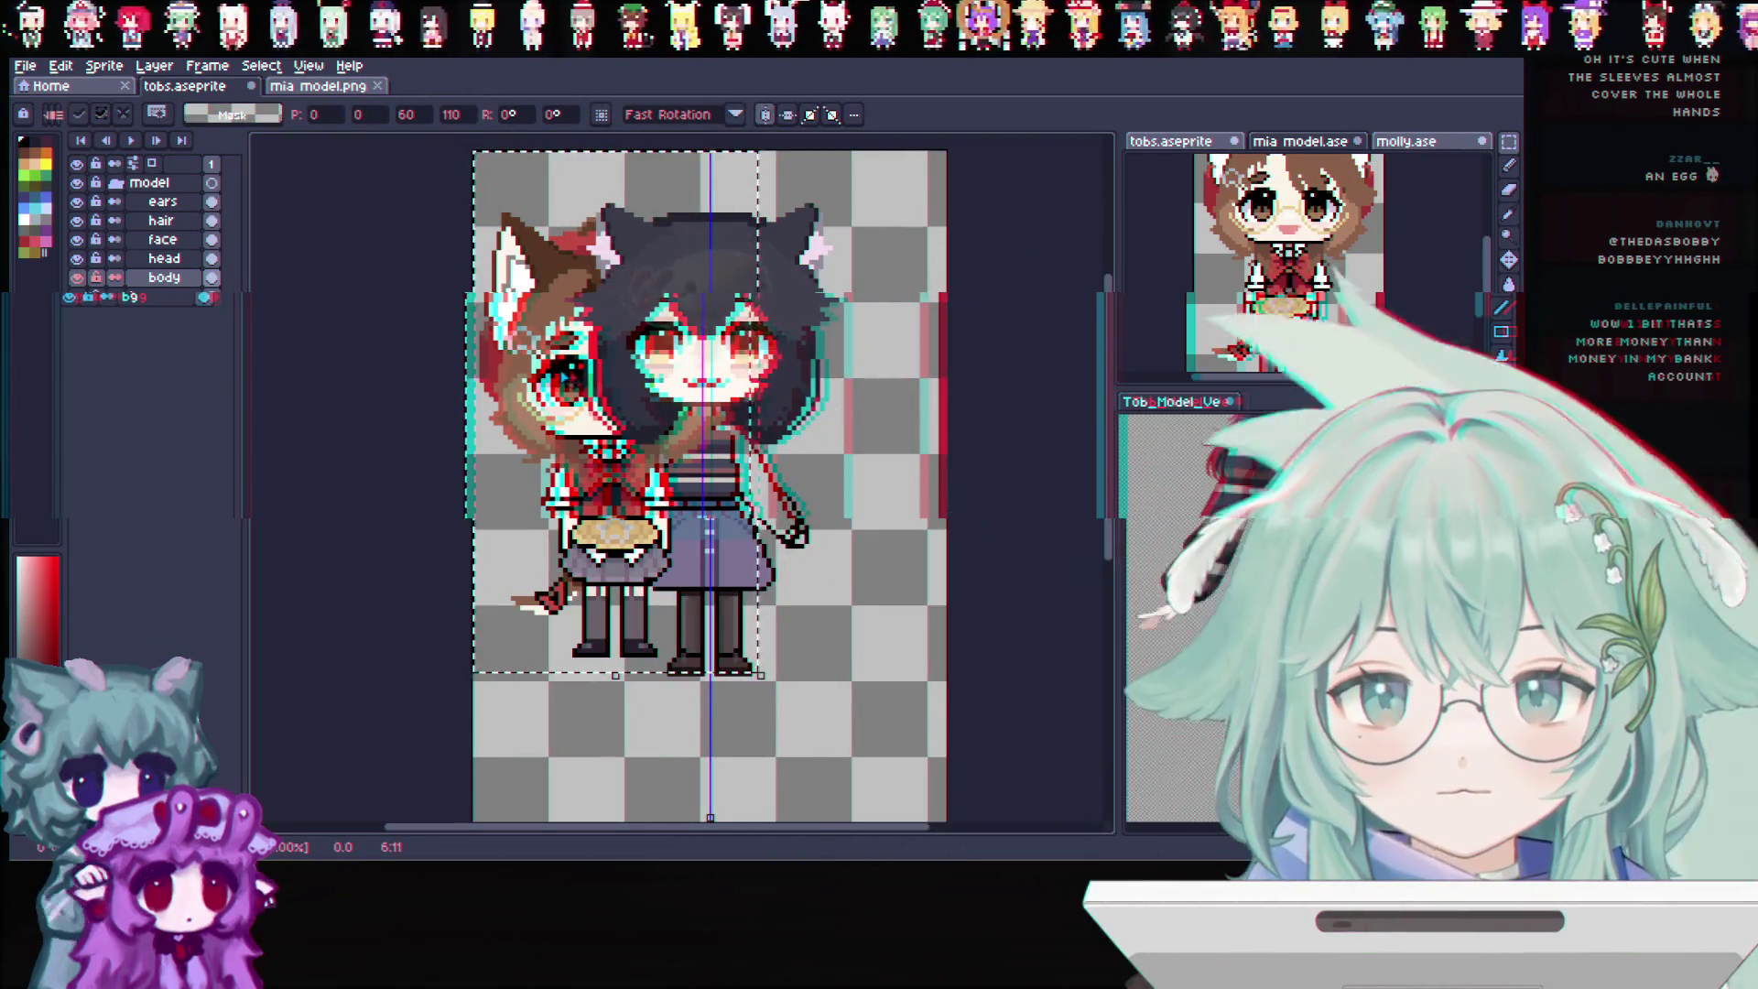
key(Escape)
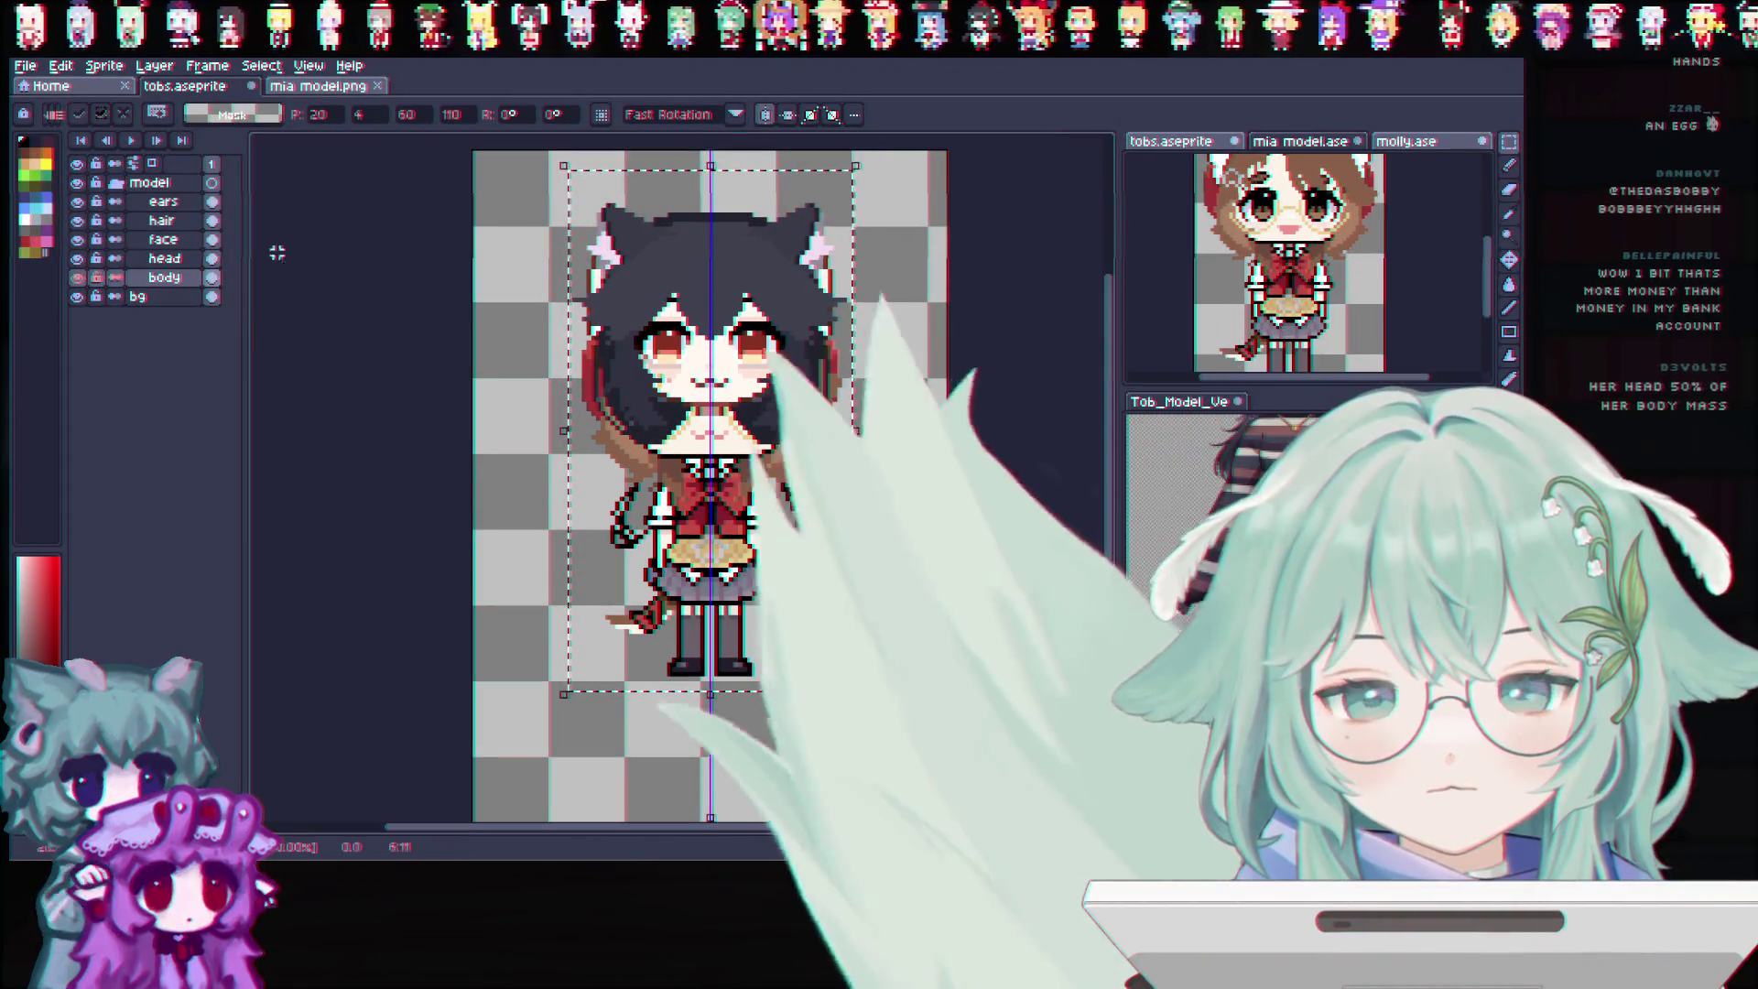
key(Escape)
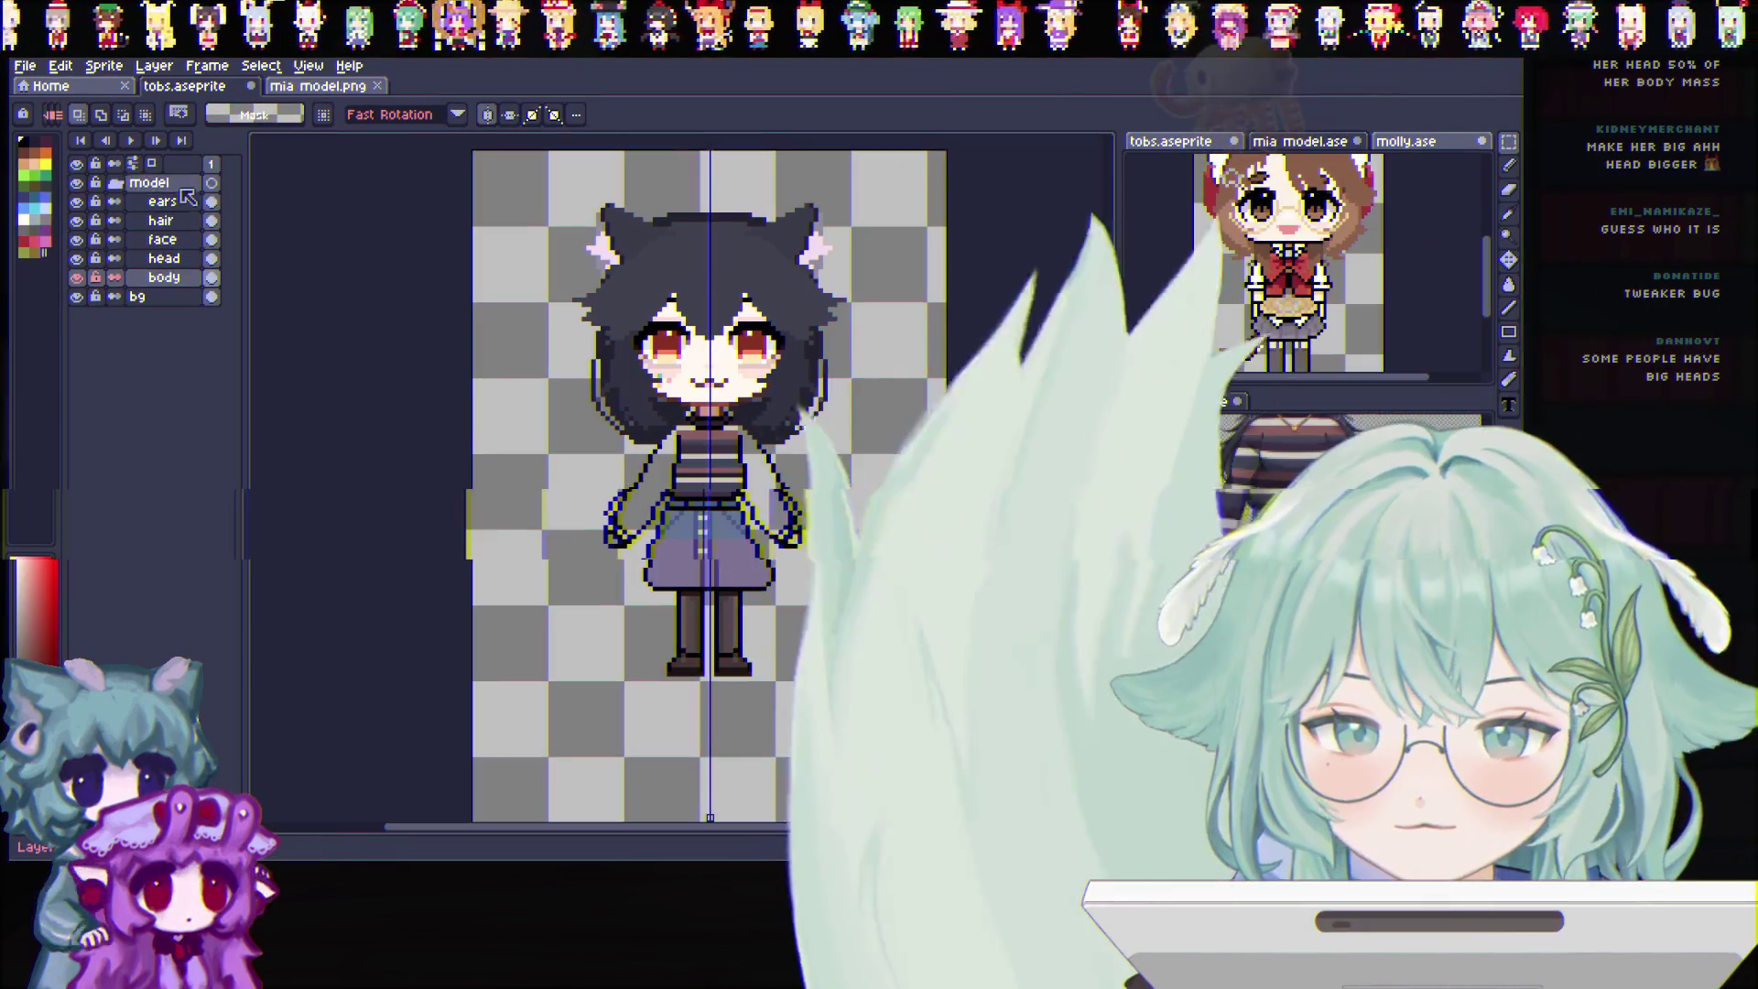
right_click(183, 187)
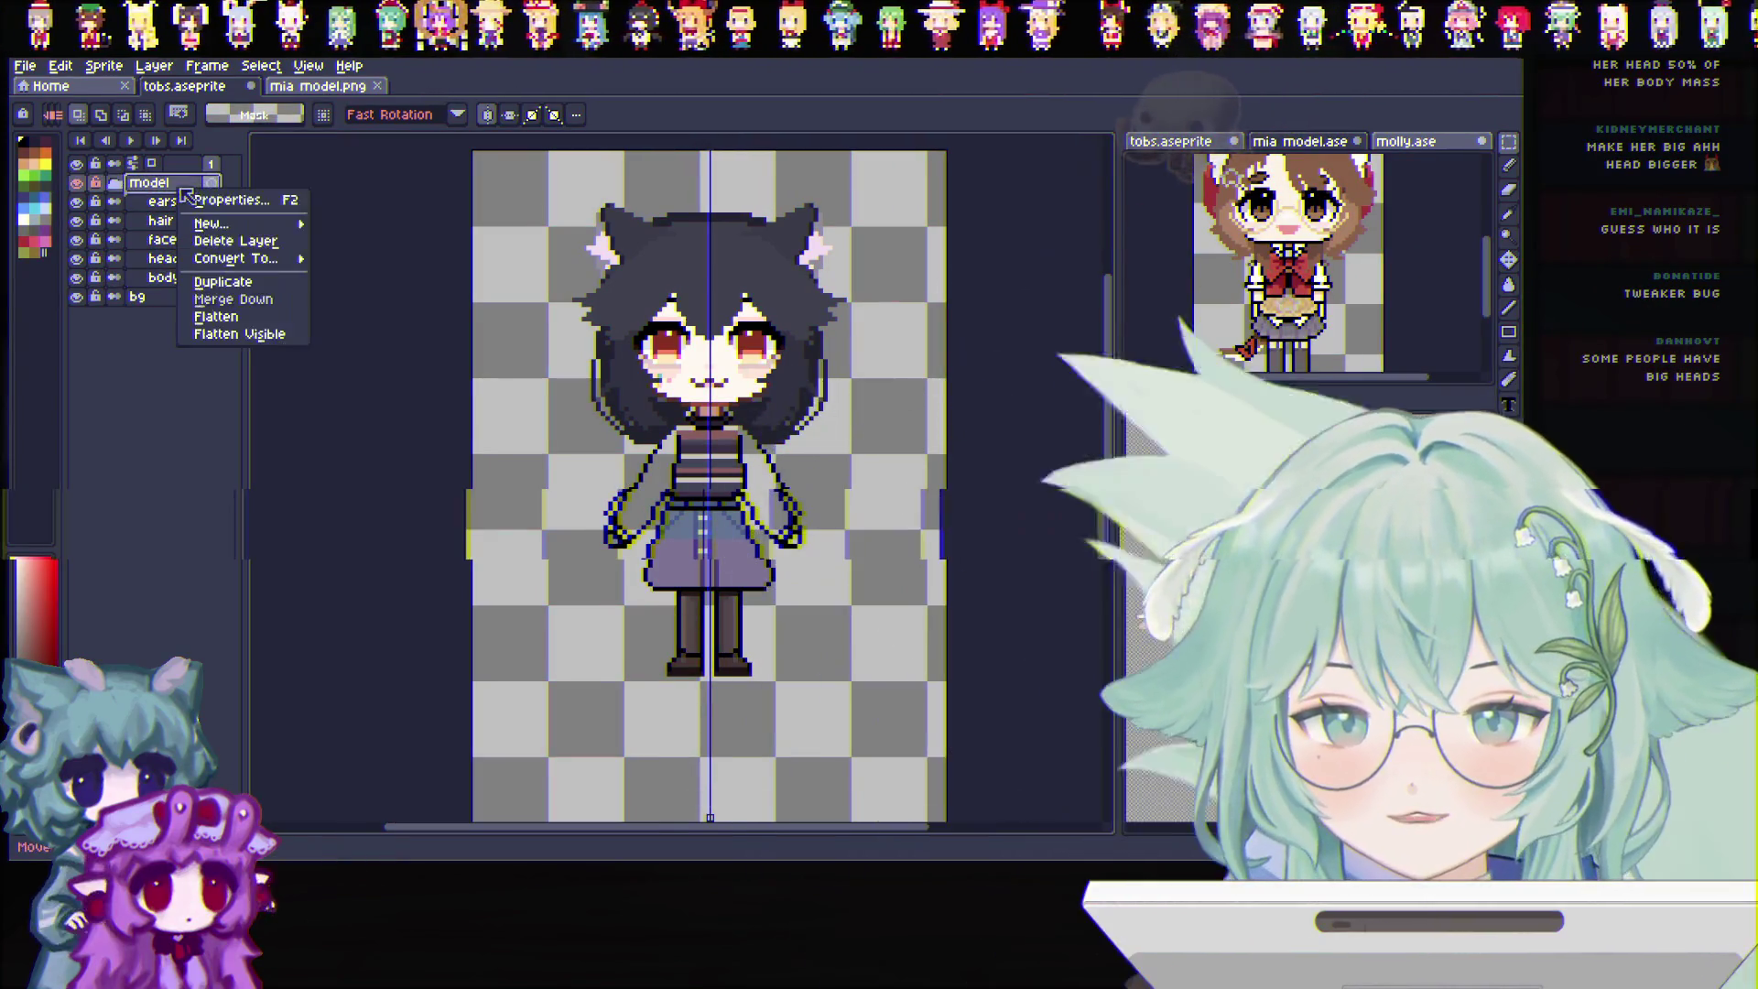
Create a new Layer 1, move it to the top of the stack and paste the brown-haired character into it
click(344, 224)
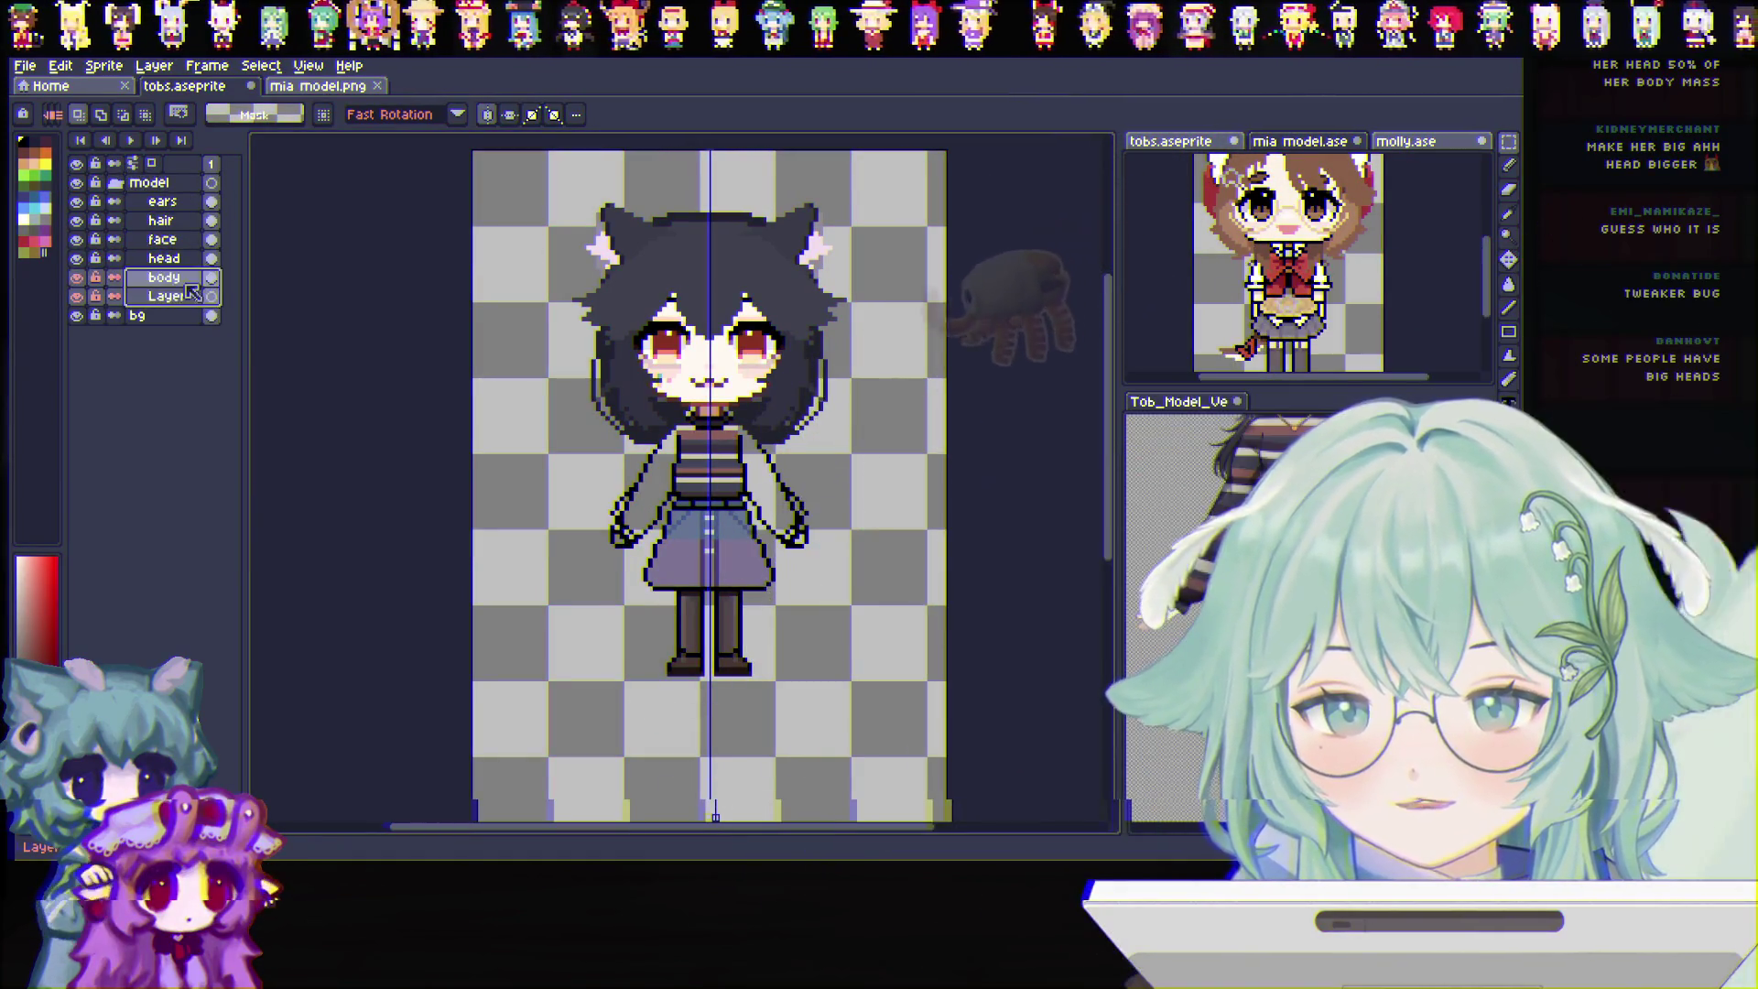
drag(173, 302, 201, 182)
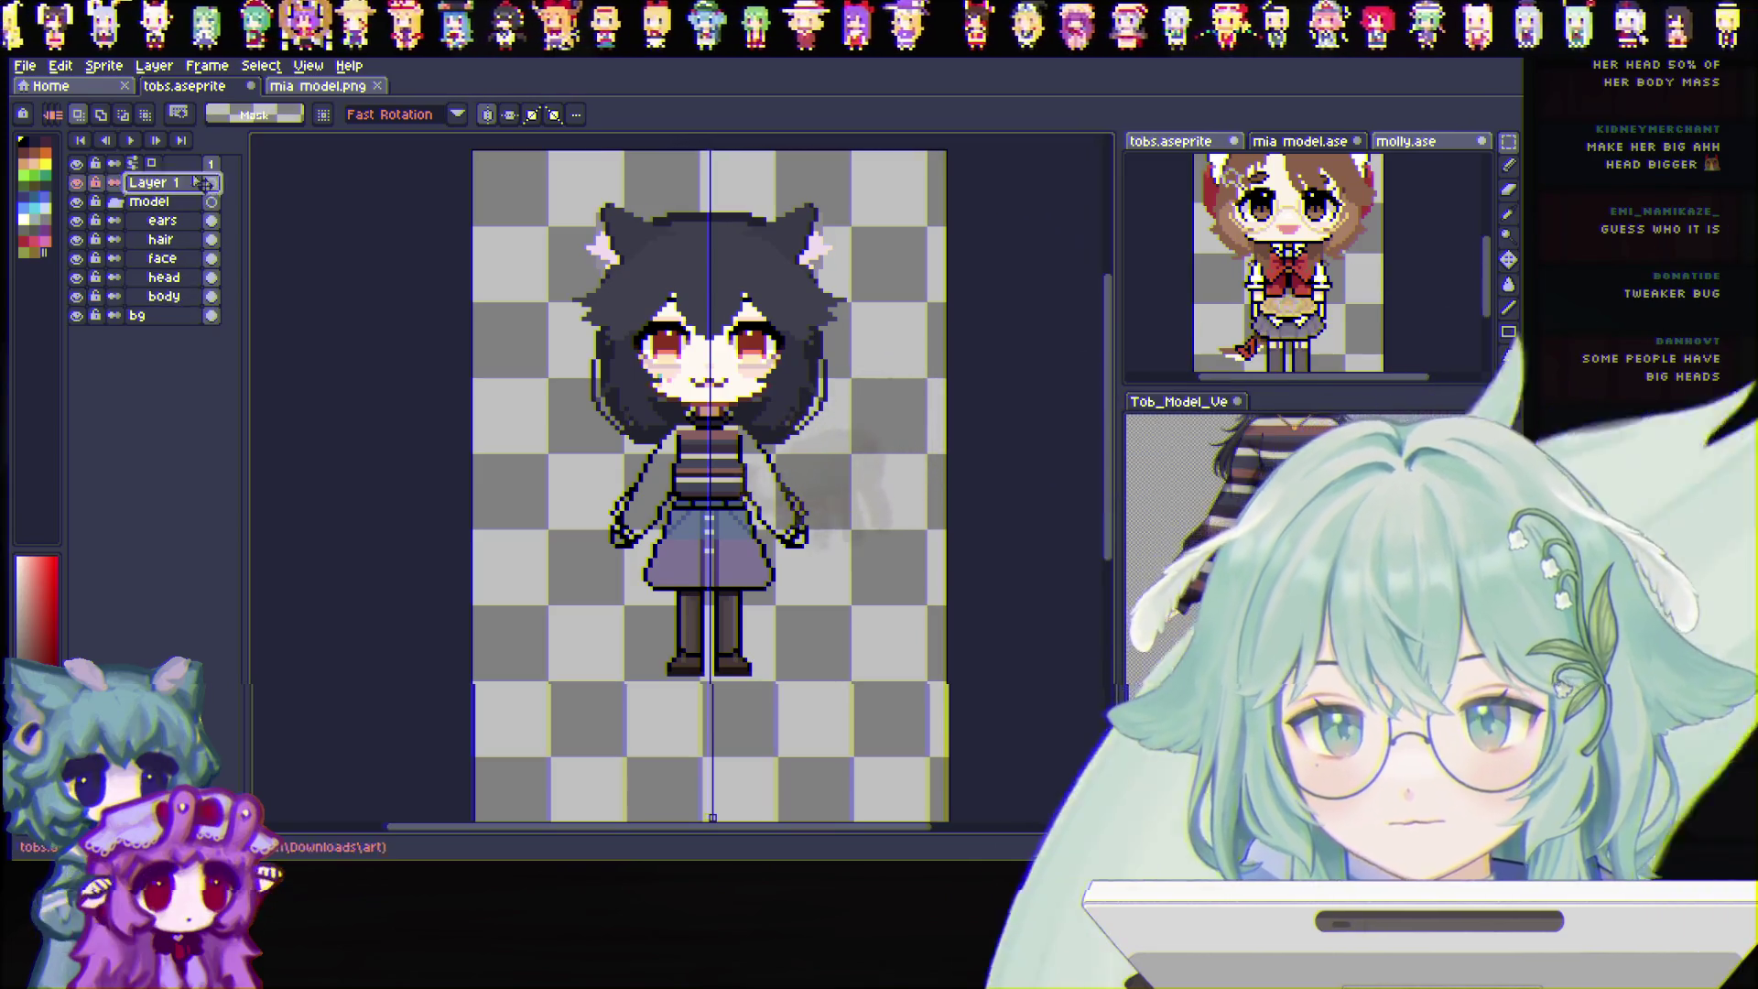
key(ctrl+v)
Drag and pixel-nudge the pasted character so it overlaps the girl for size comparison
mouse_move(715, 412)
mouse_down()
mouse_move(760, 419)
mouse_move(577, 419)
mouse_move(900, 419)
mouse_up()
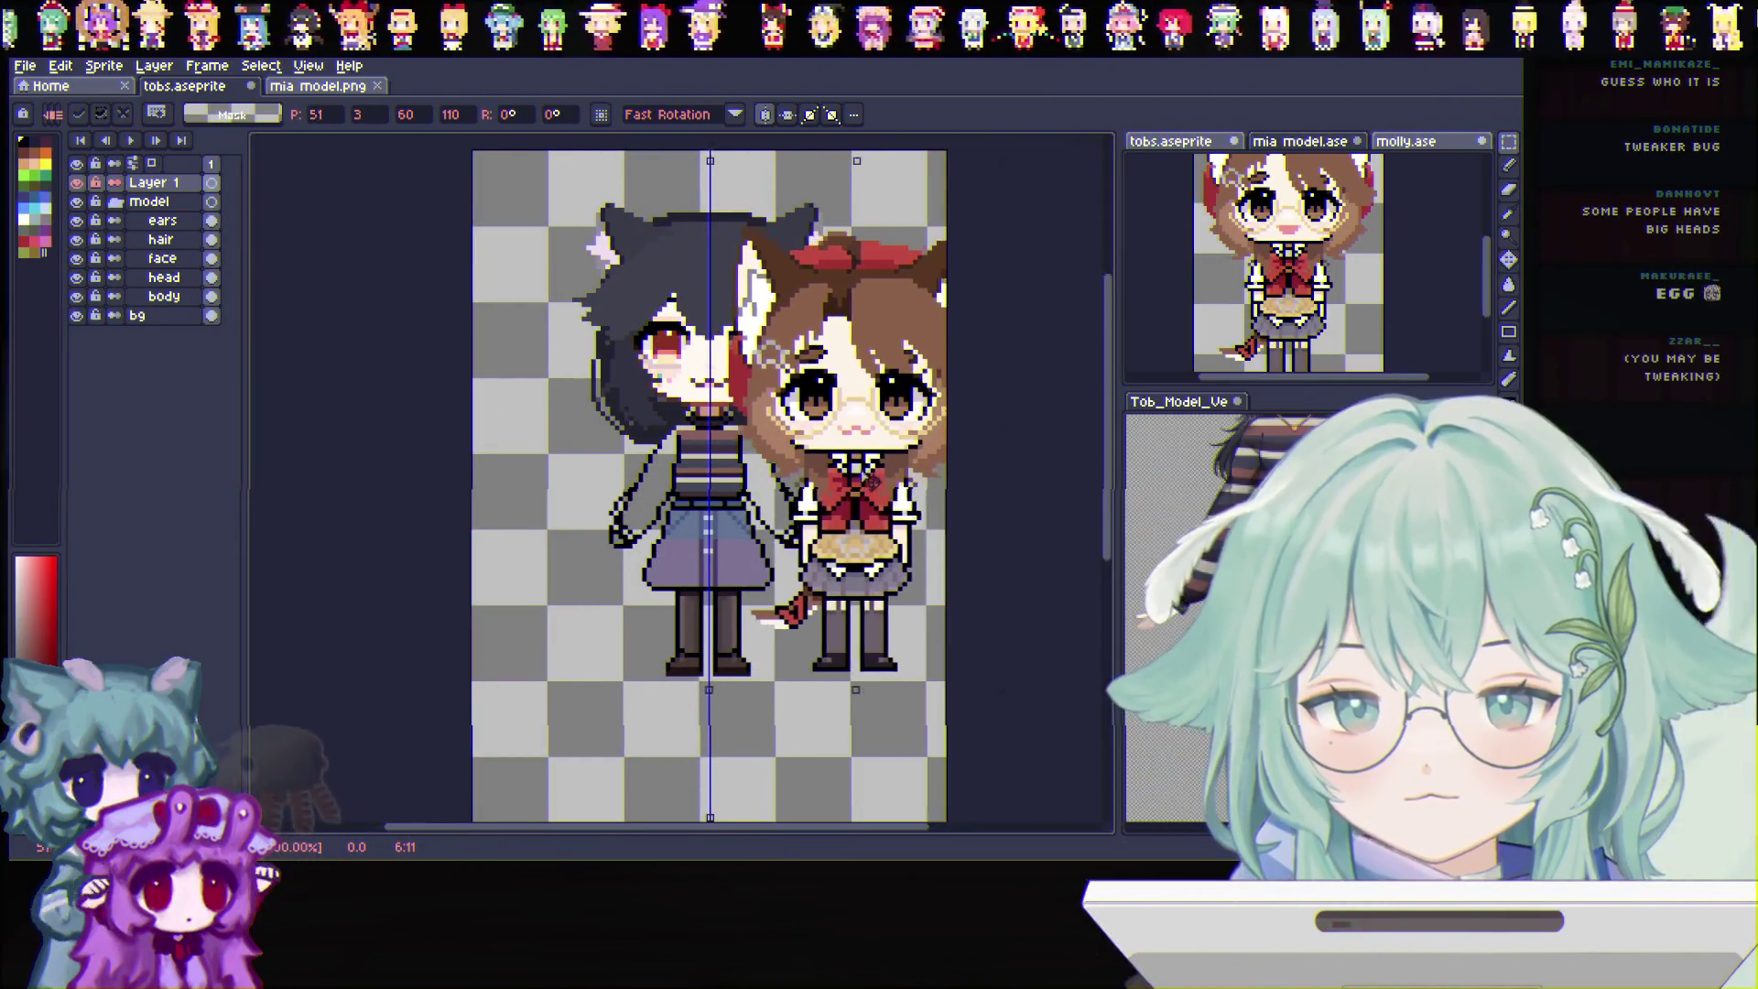
key(Up)
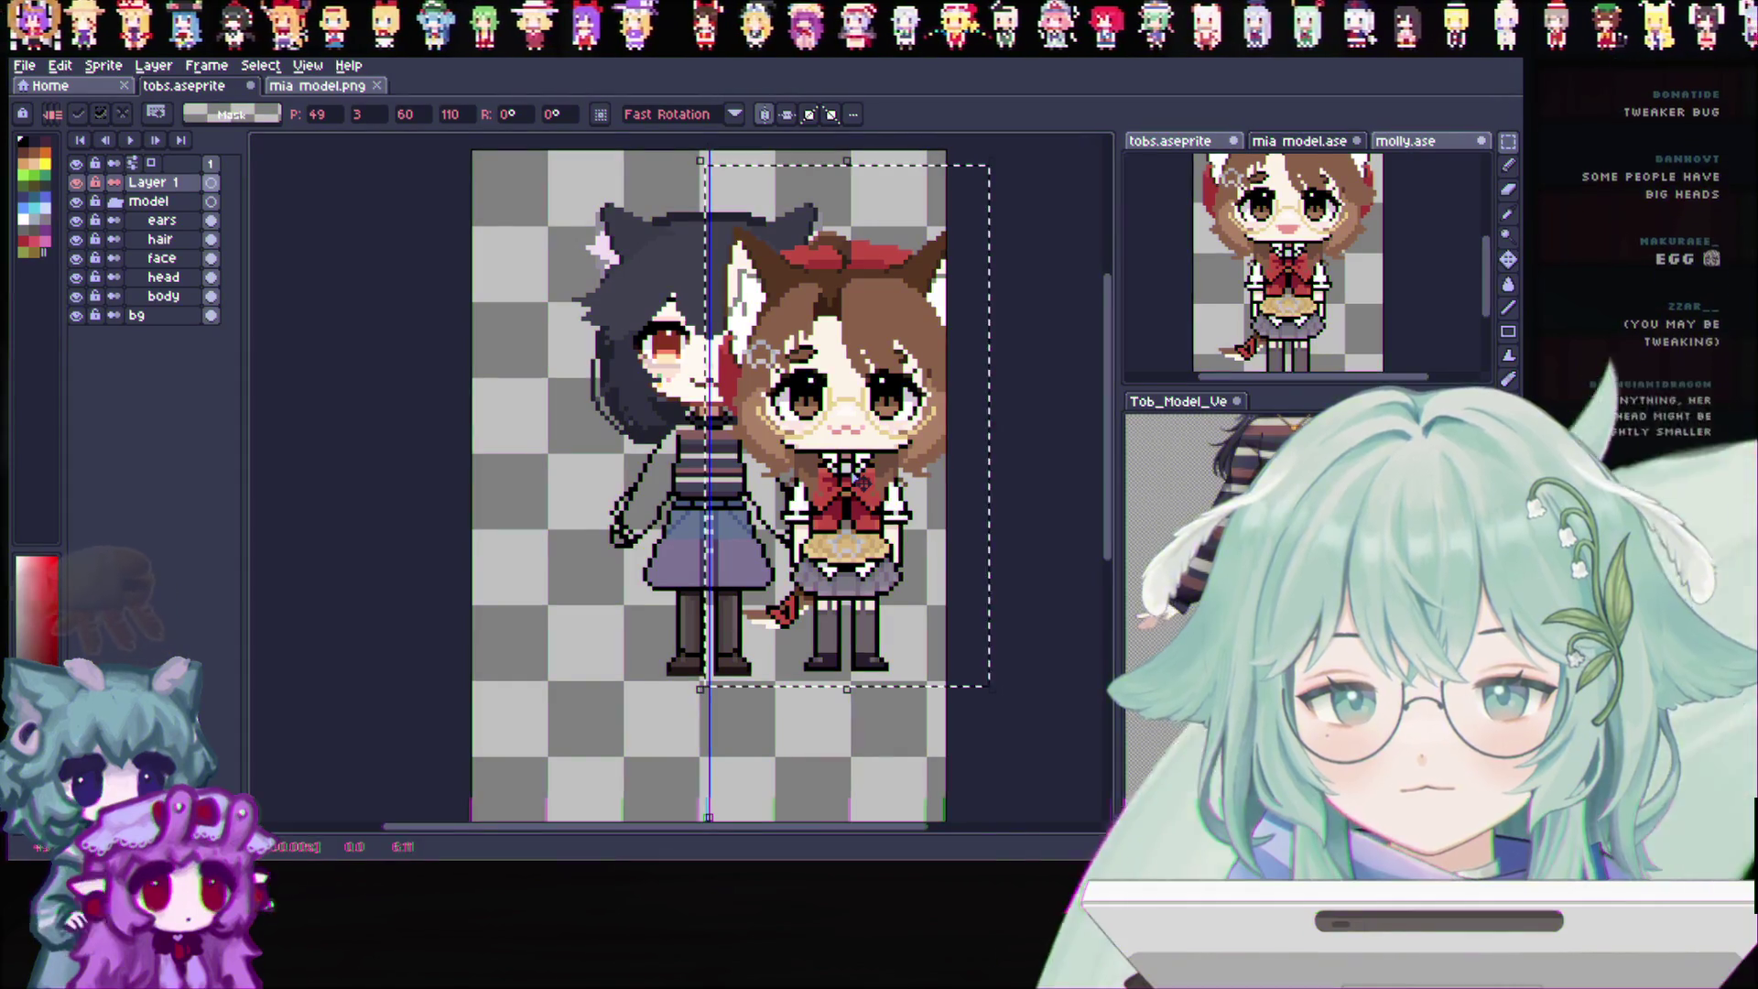
drag(863, 503, 817, 504)
key(Down)
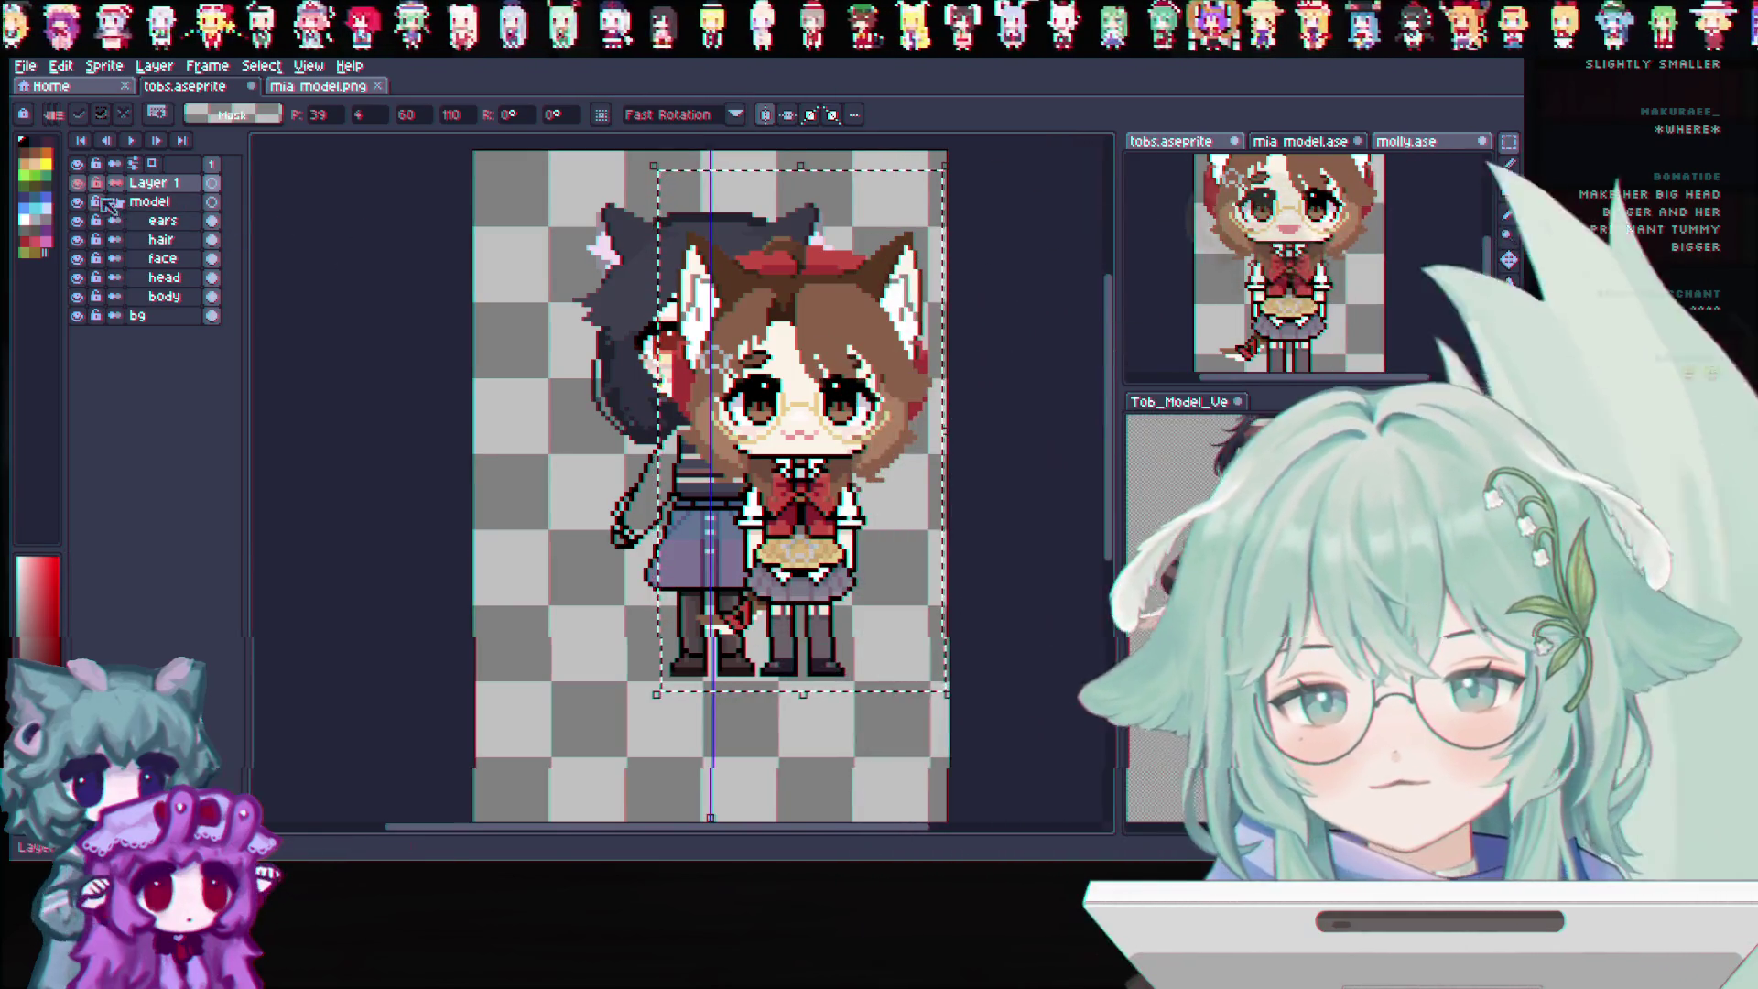
Toggle the pasted character off and on a few times to compare sizes, then drop its selection
key(Delete)
key(ctrl+v)
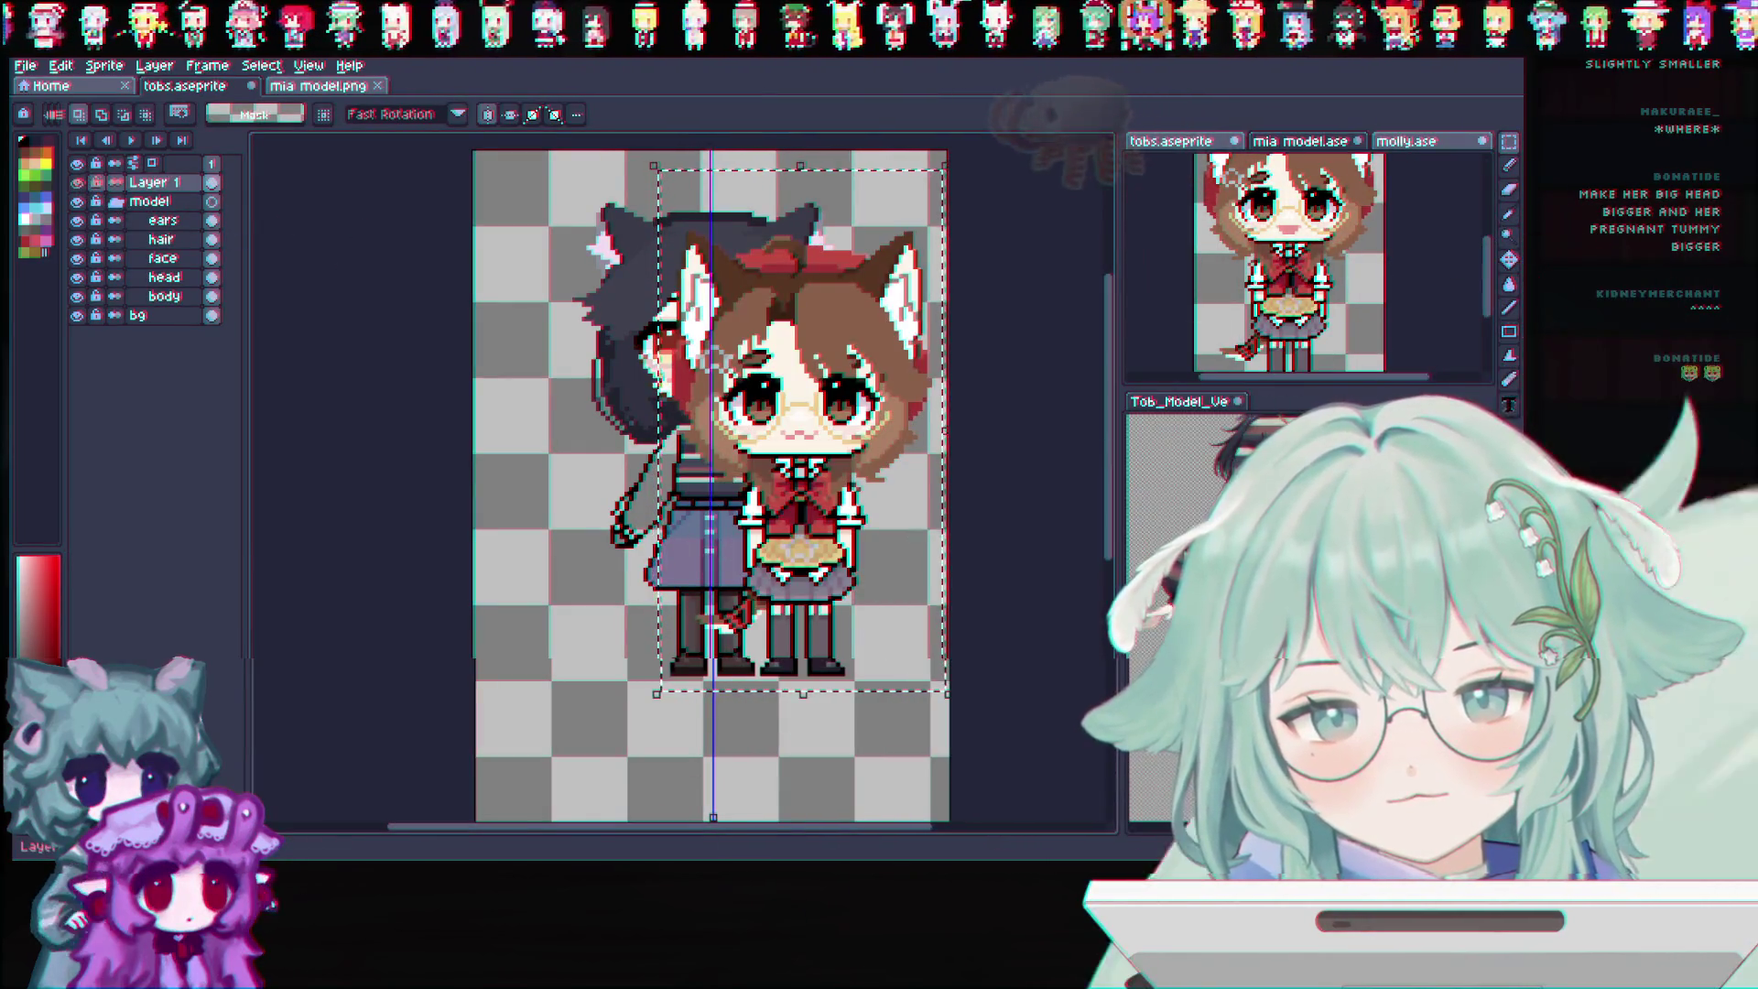
key(Delete)
key(ctrl+v)
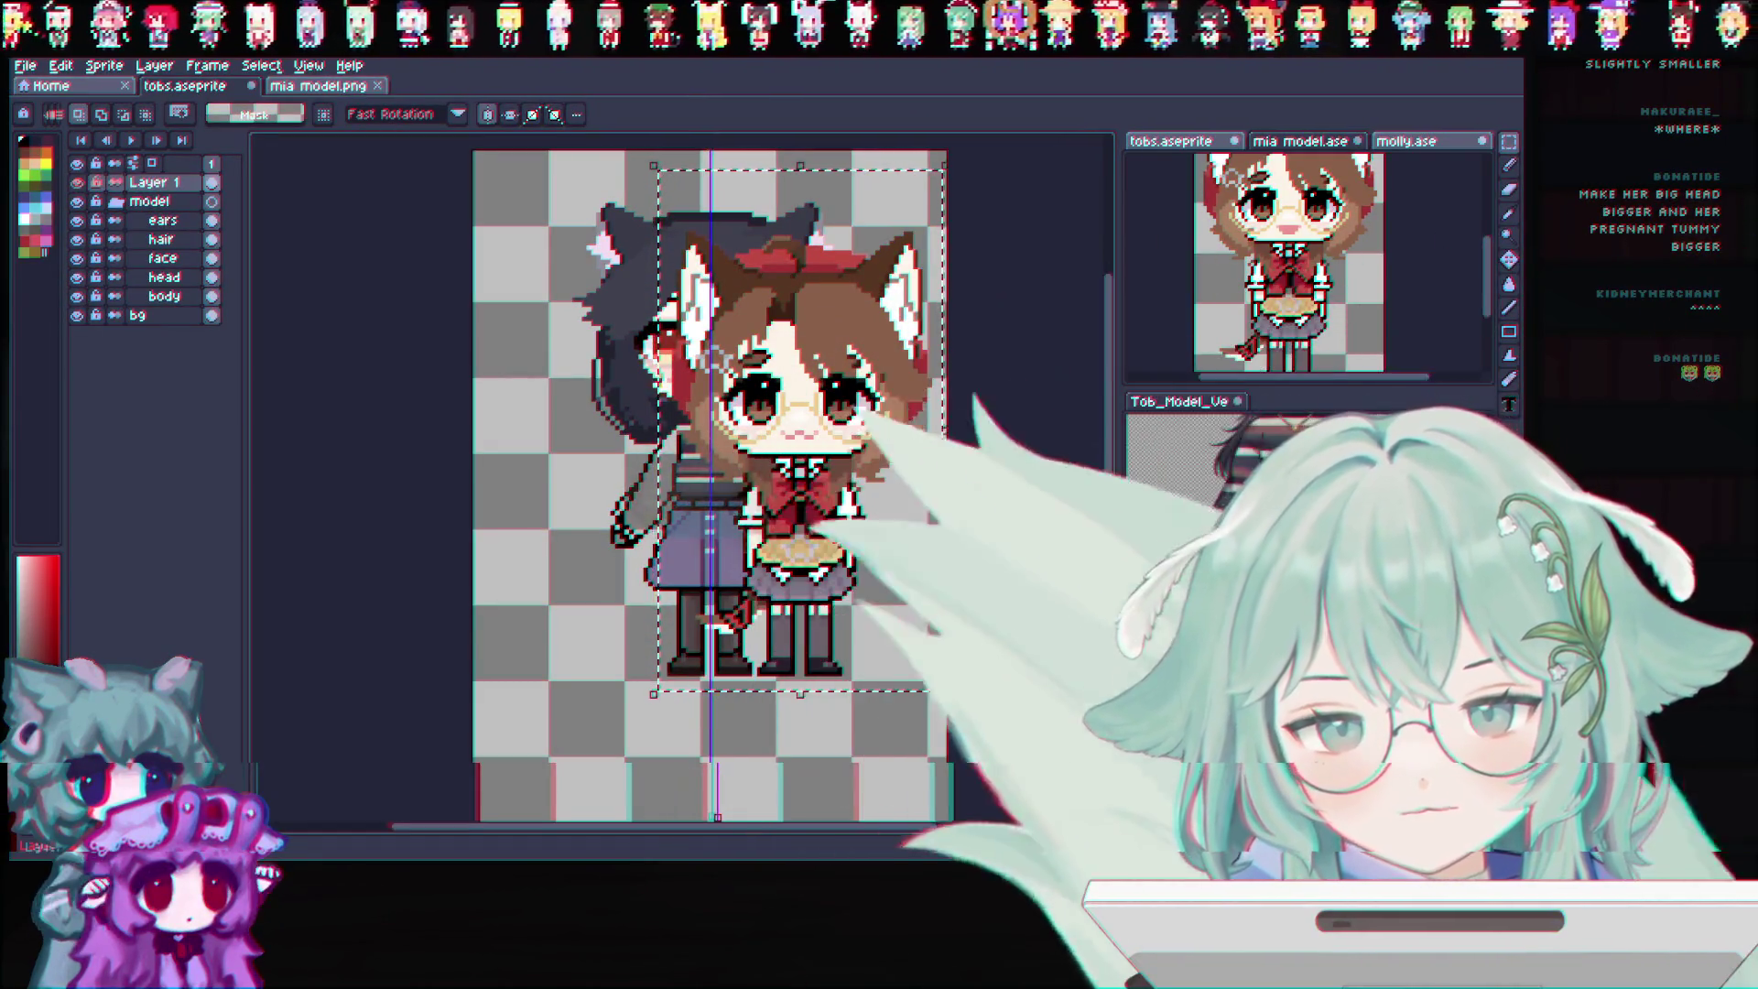
key(Delete)
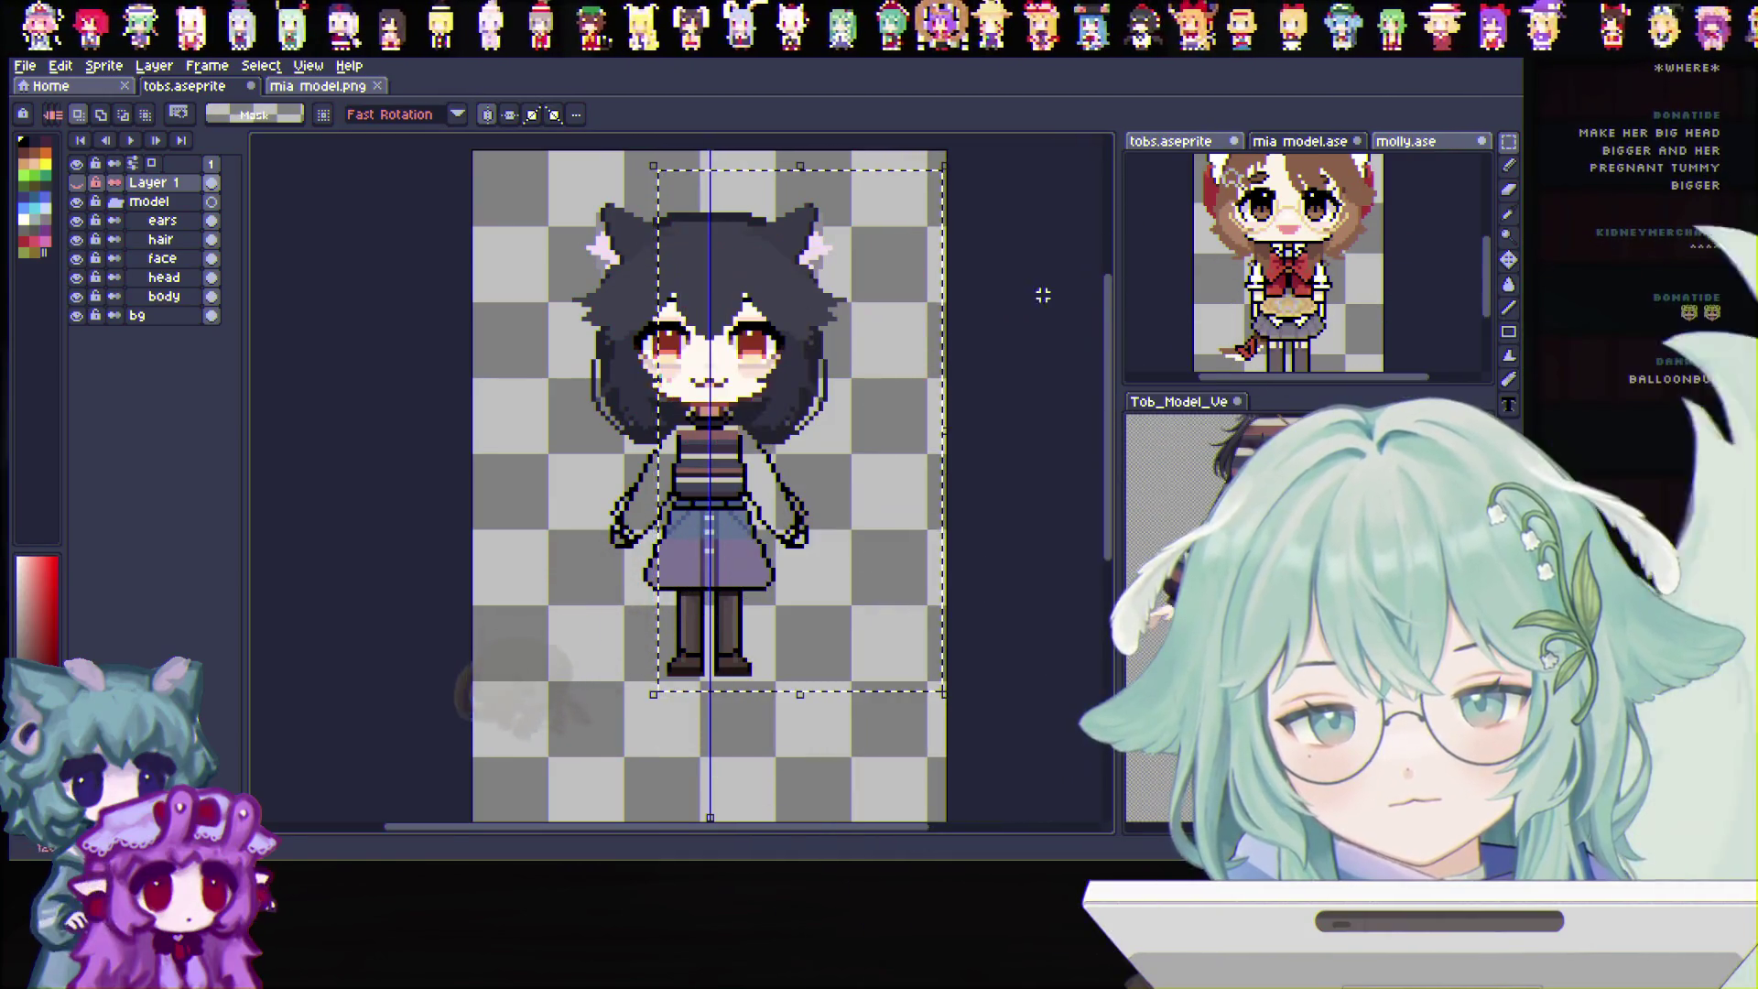
key(ctrl+d)
On the body layer, select and clear a marquee area below the girl's feet
click(164, 295)
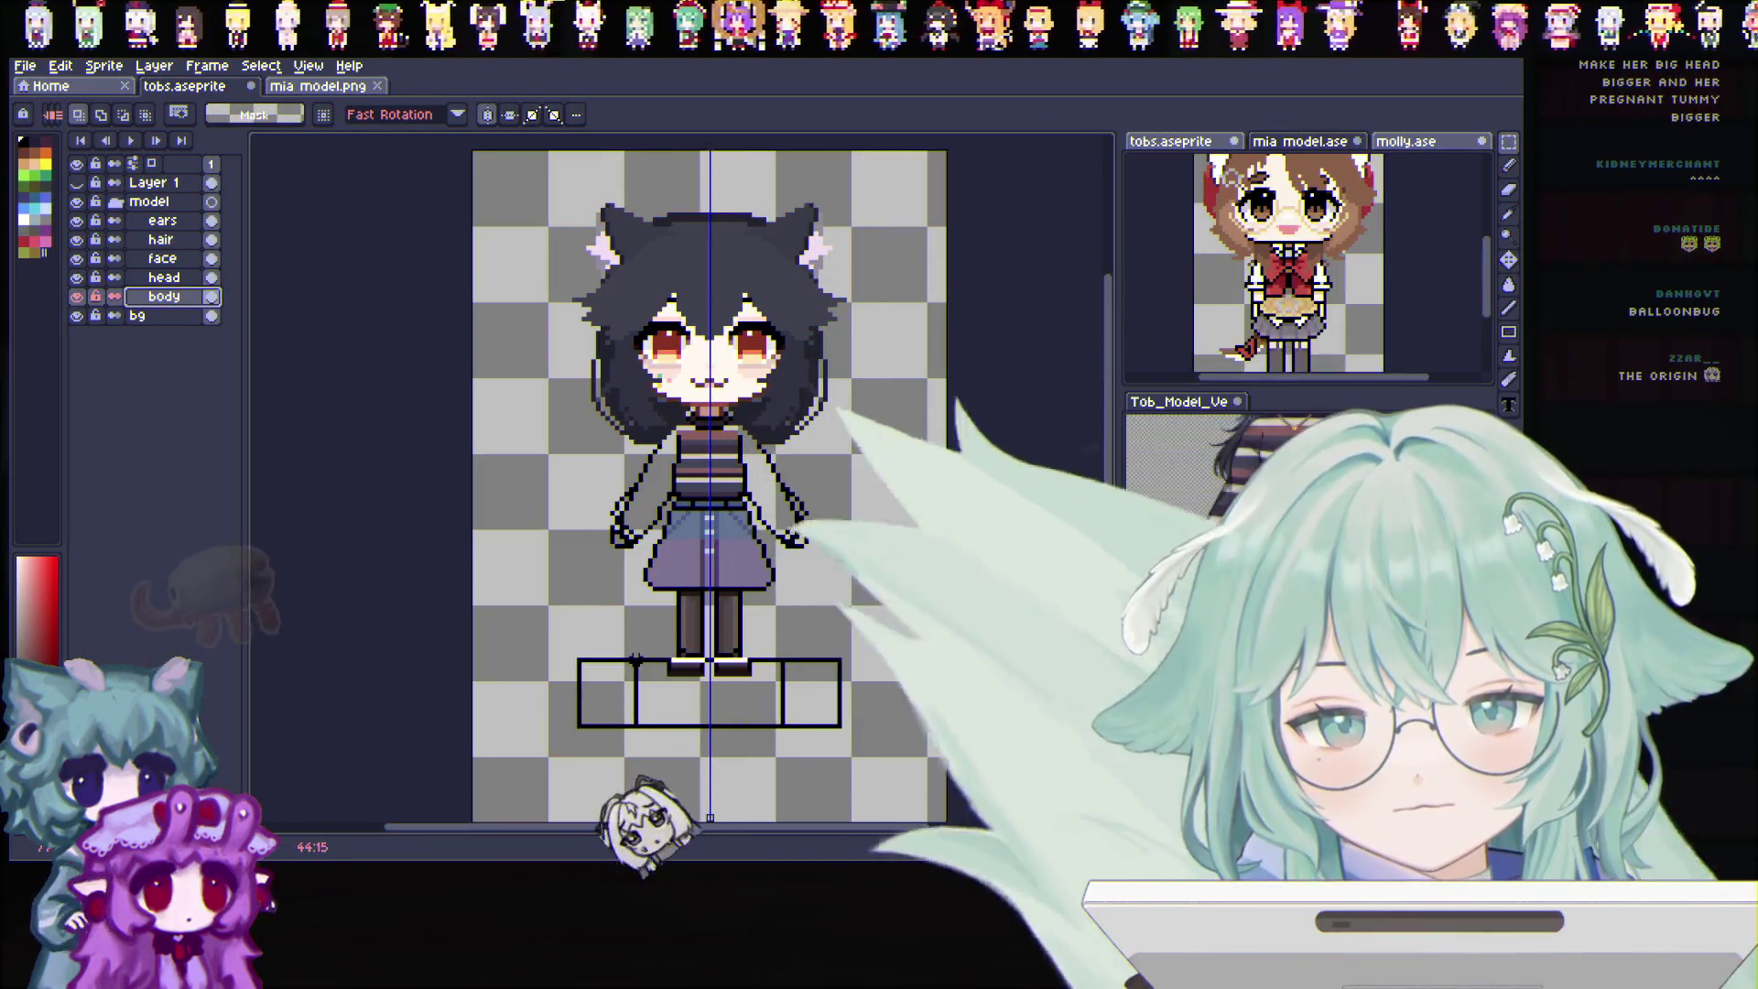
drag(831, 703, 742, 684)
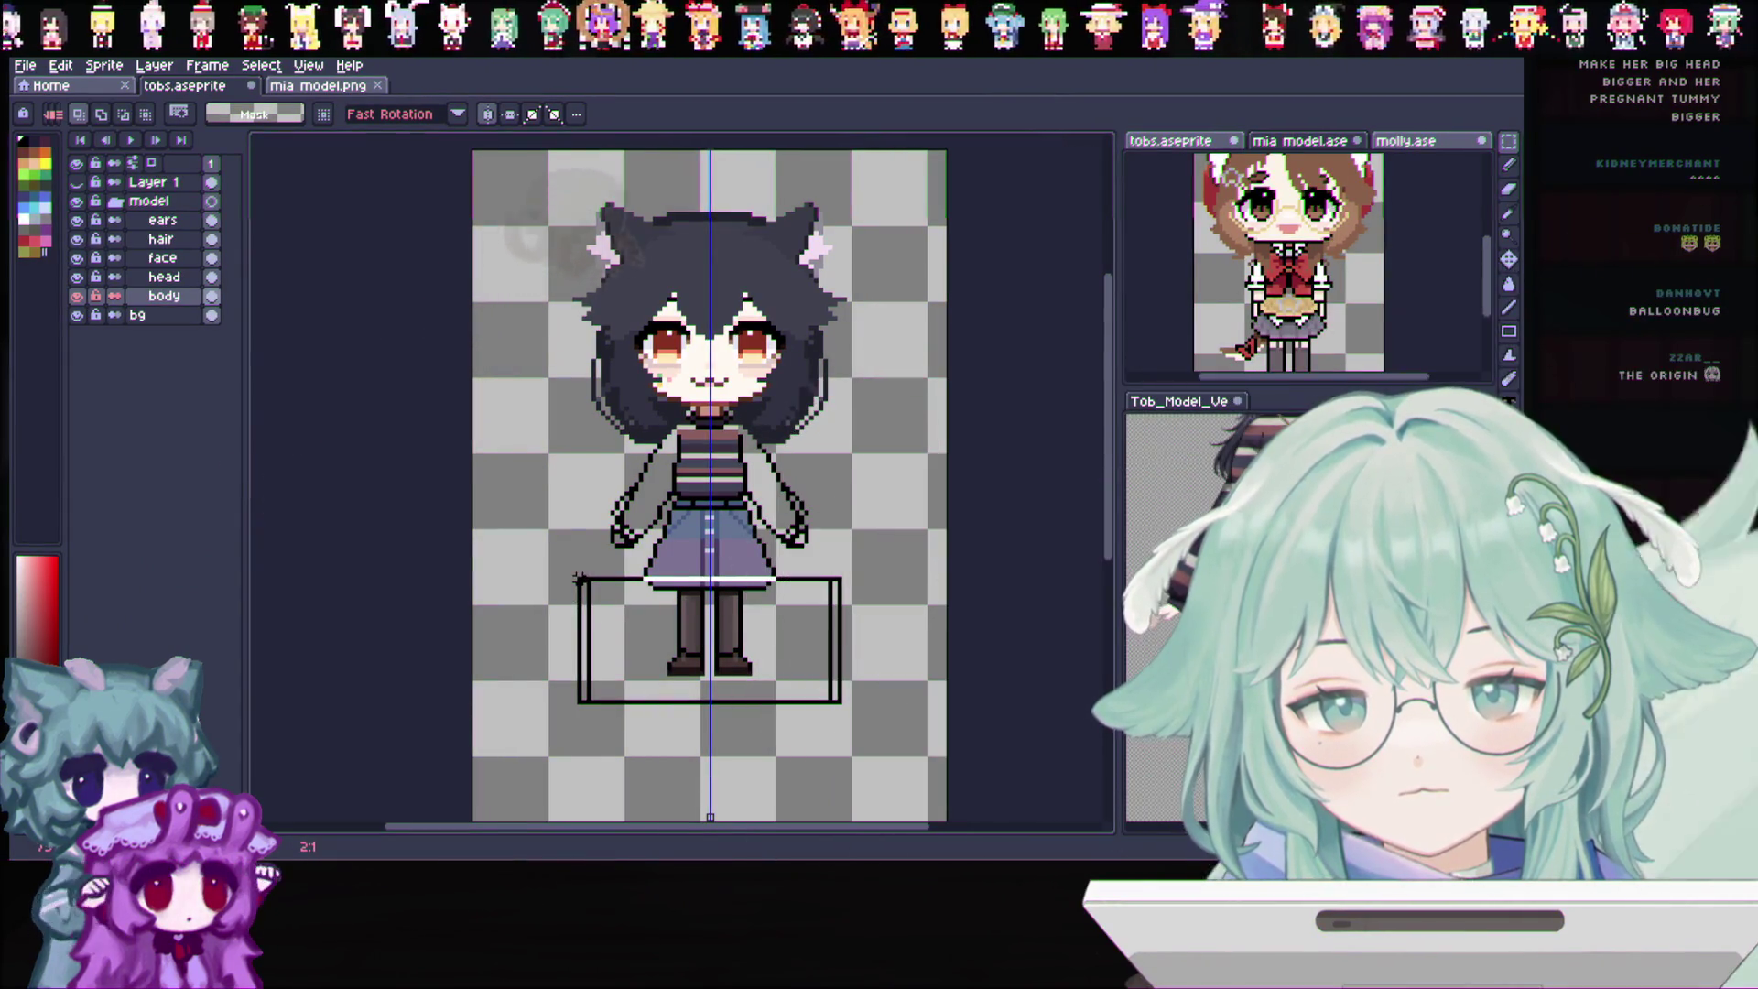
key(ctrl+d)
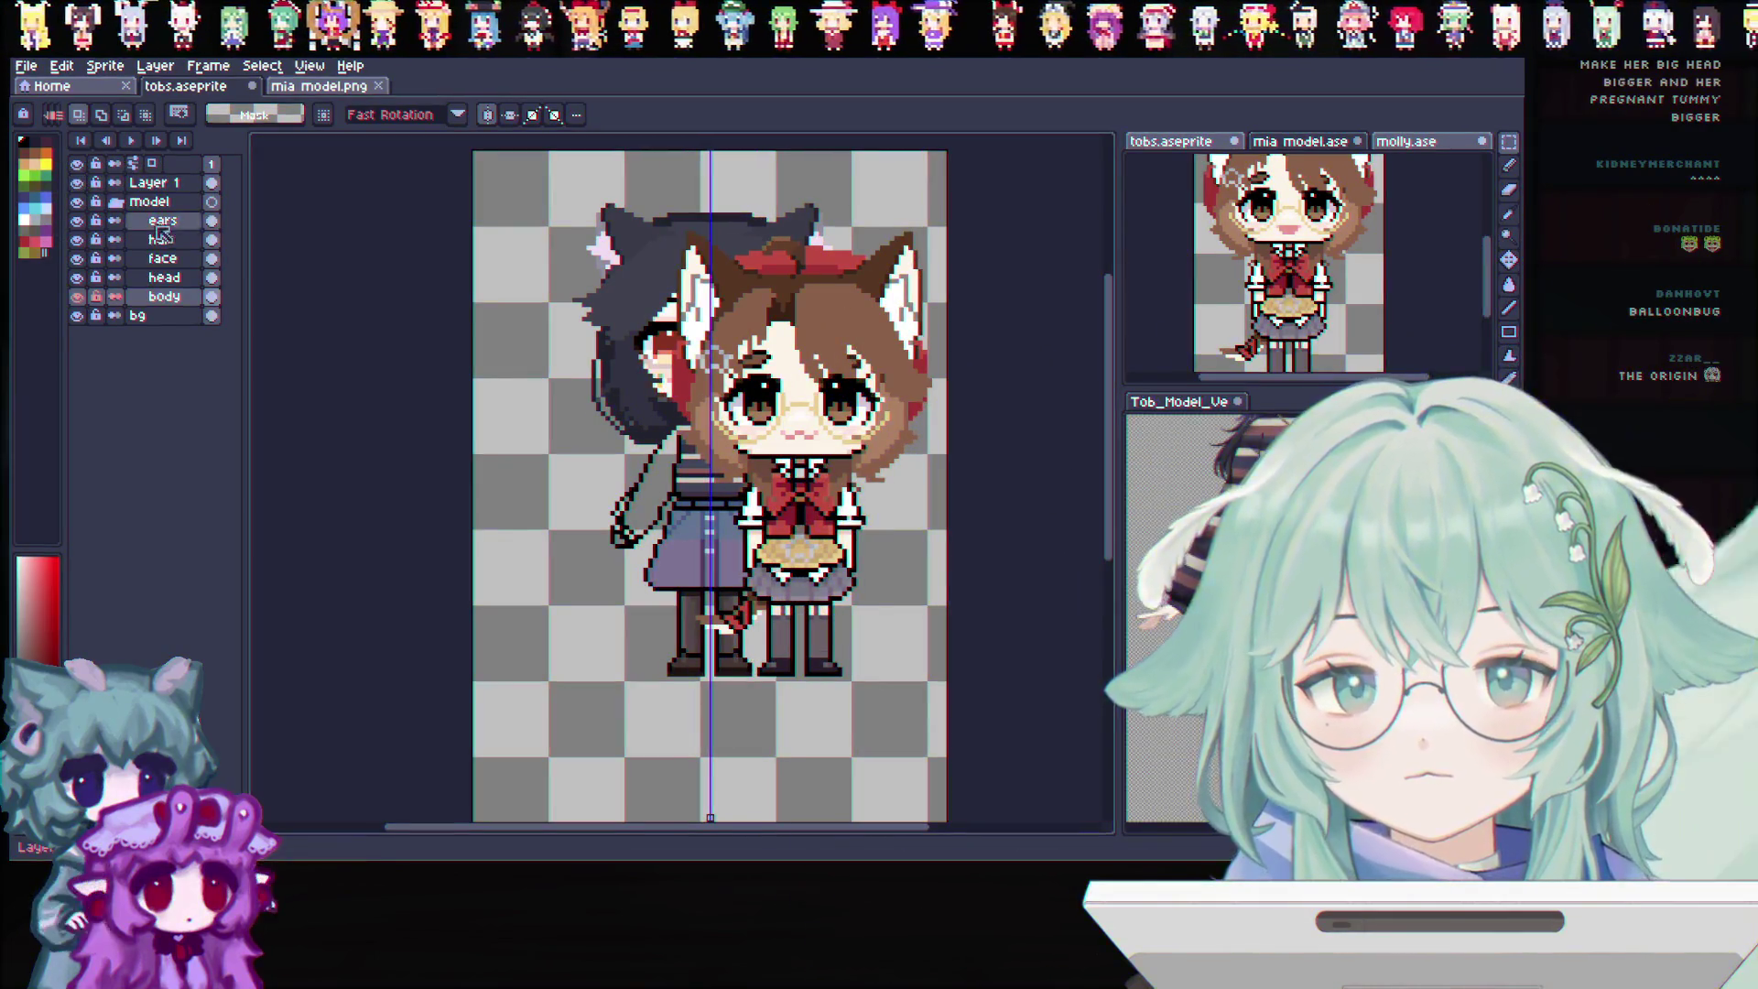
Lower the Mia reference layer's opacity to about 62% in Layer Properties
click(153, 181)
double_click(154, 181)
drag(451, 250, 551, 244)
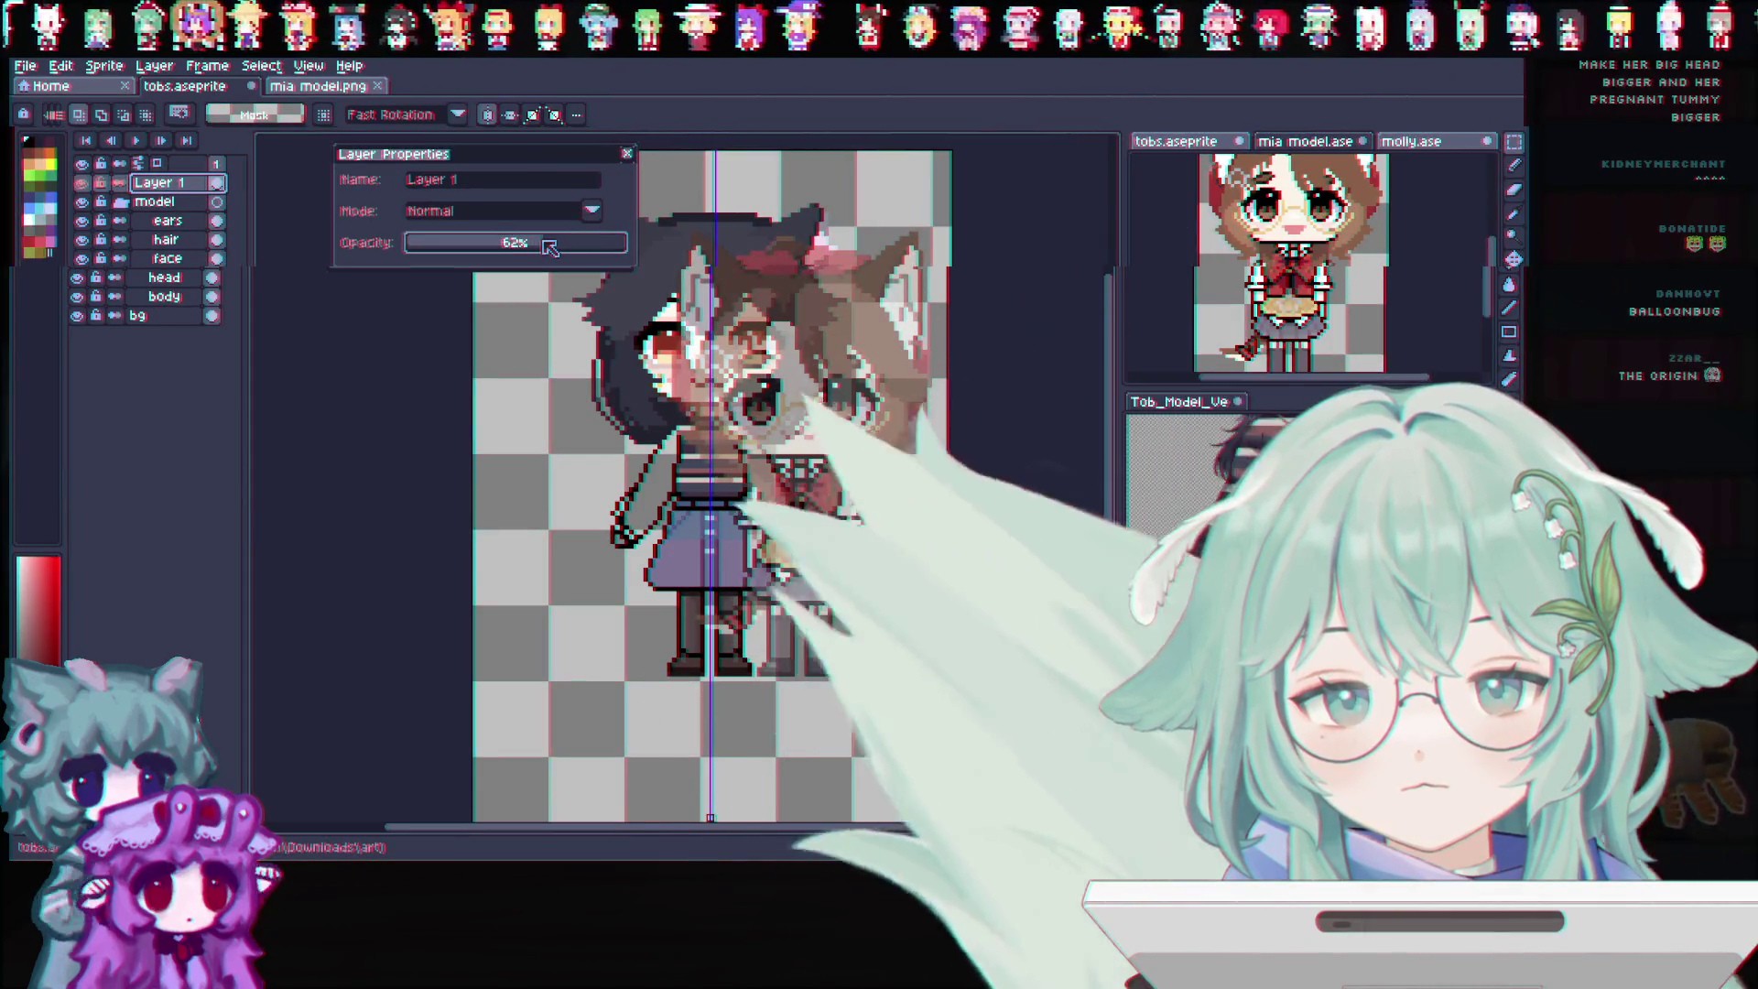
click(629, 154)
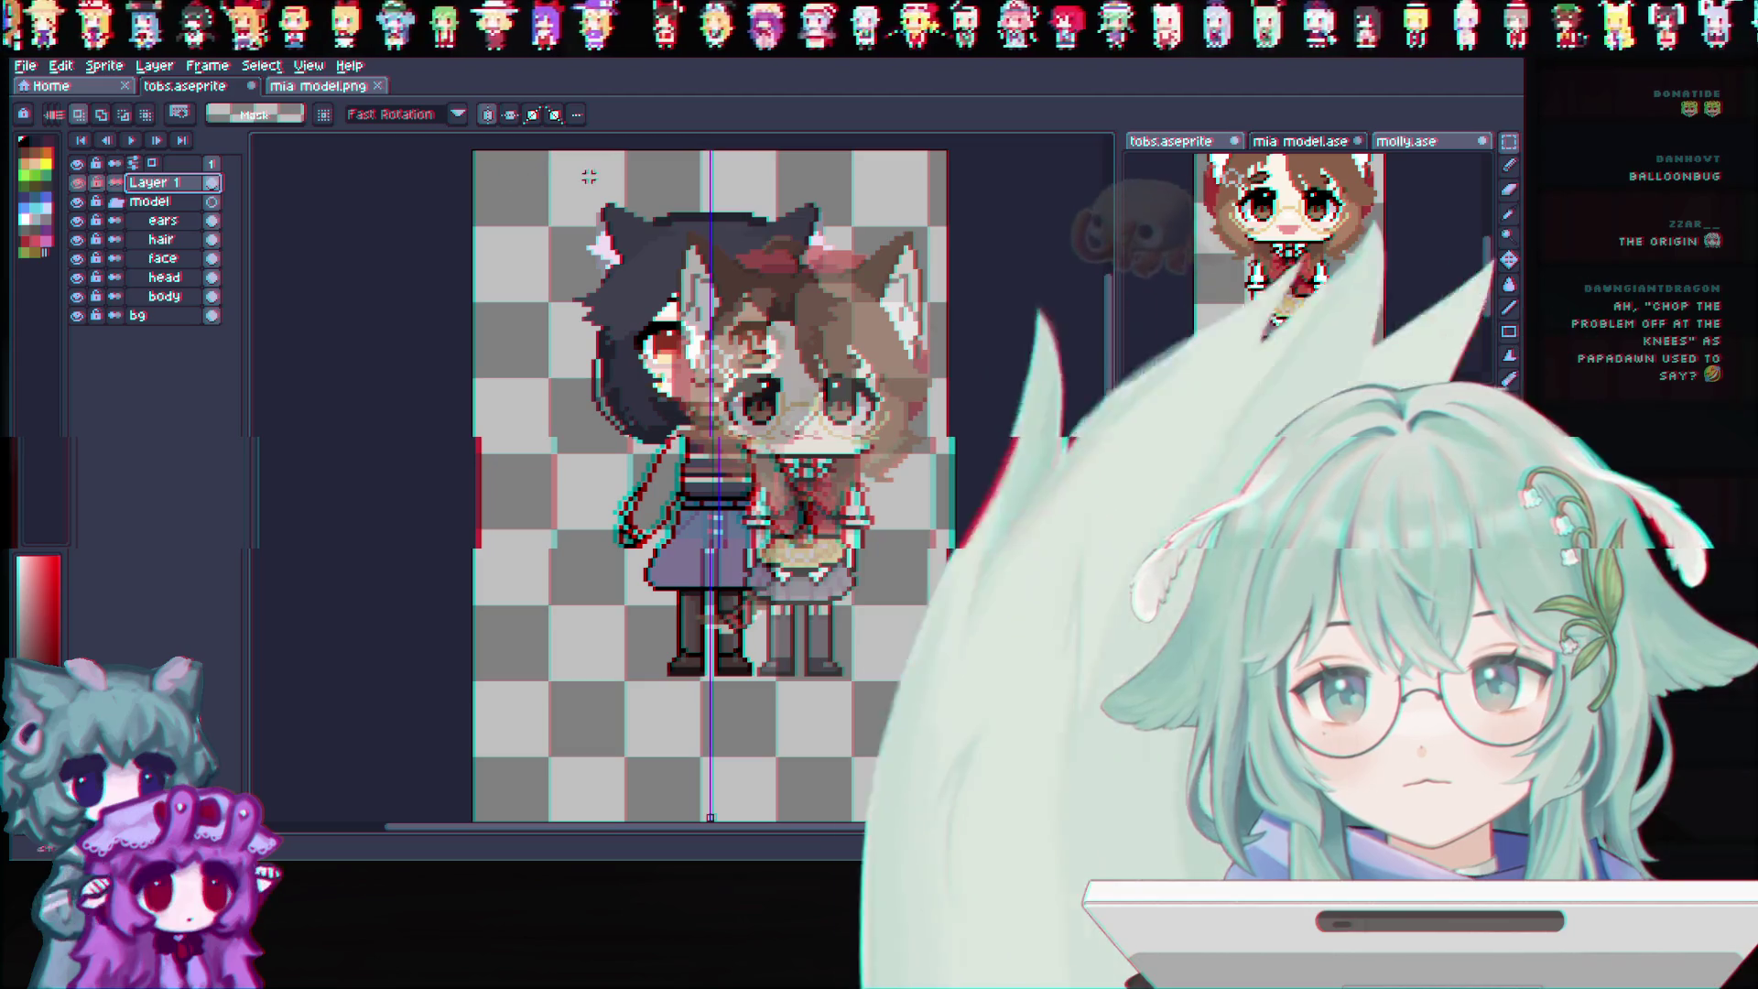
Shift the semi-transparent reference figure up and left over the girl, commit it, and return to the body layer
drag(530, 167, 948, 714)
drag(827, 536, 739, 483)
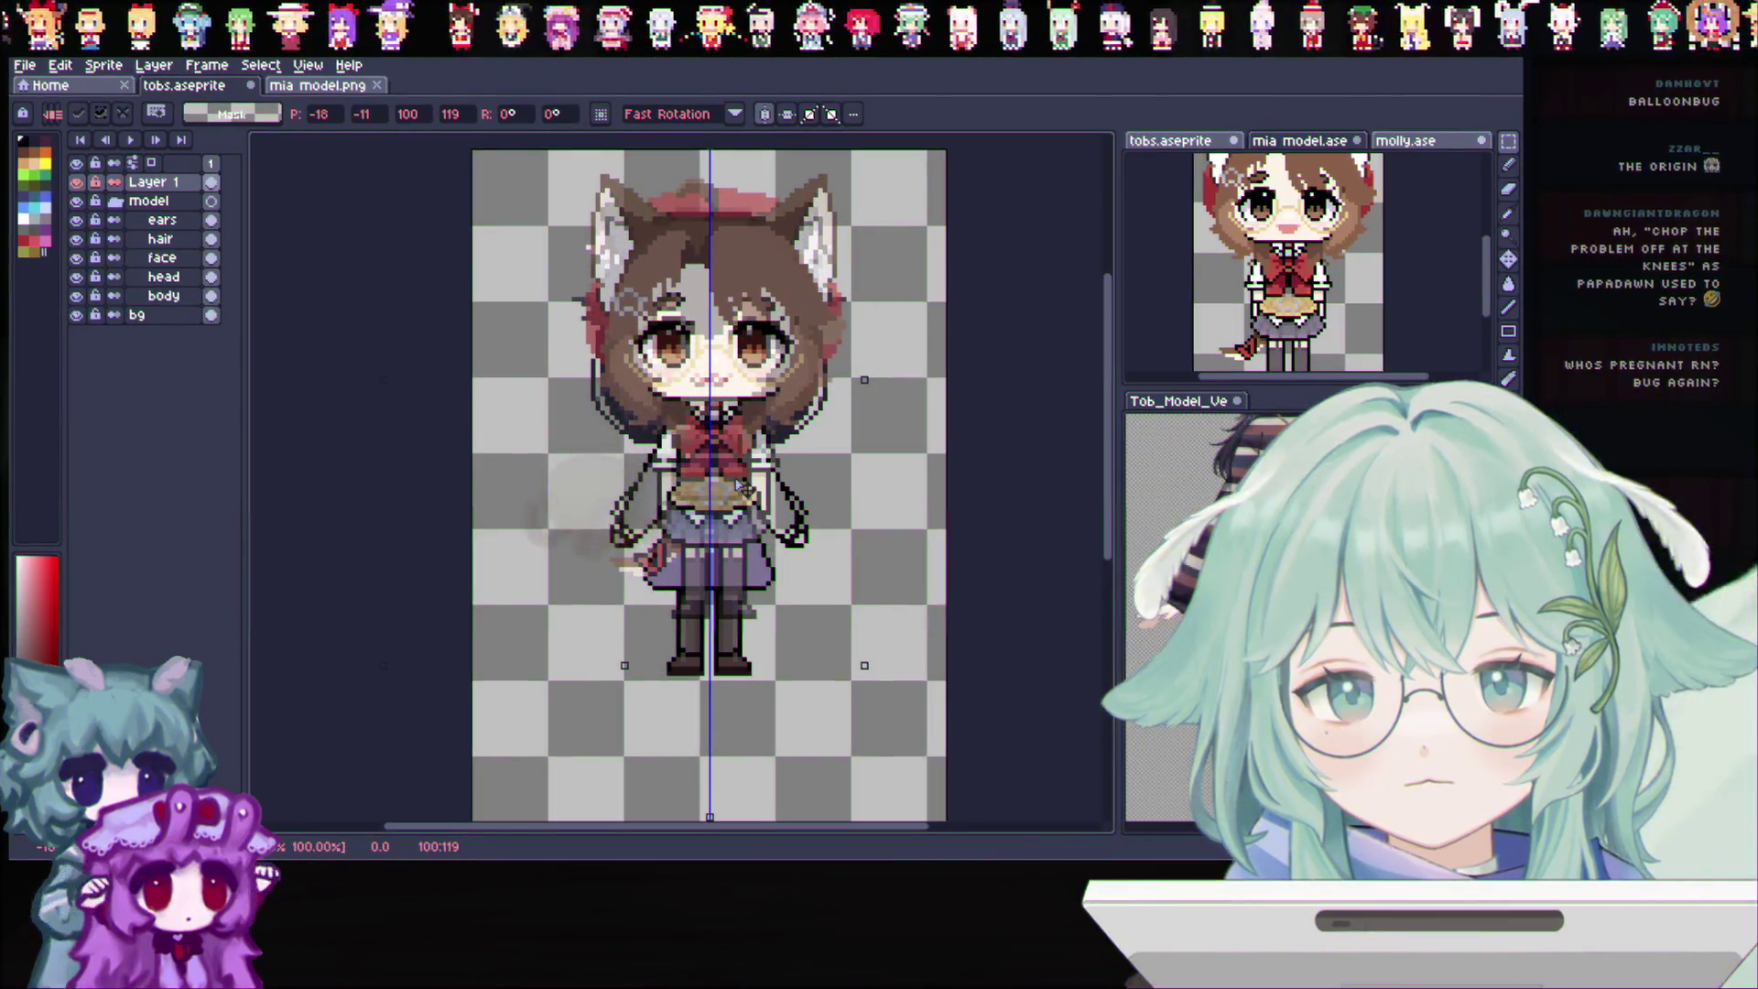
click(276, 280)
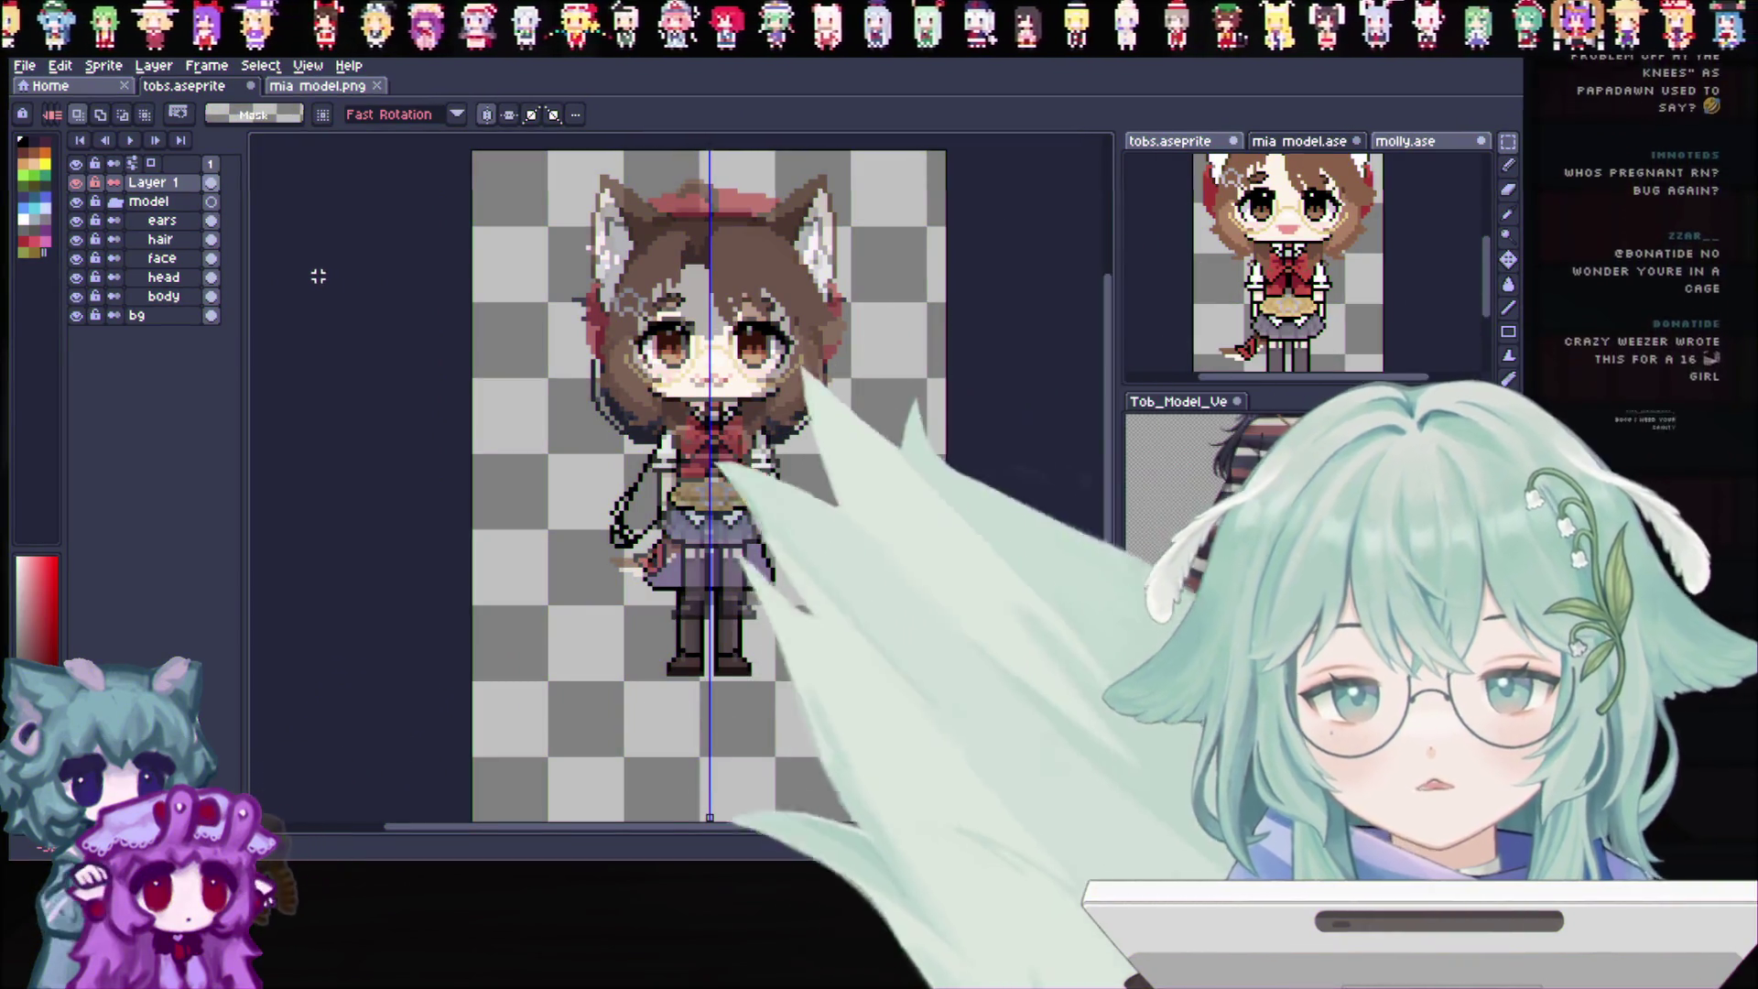
click(177, 278)
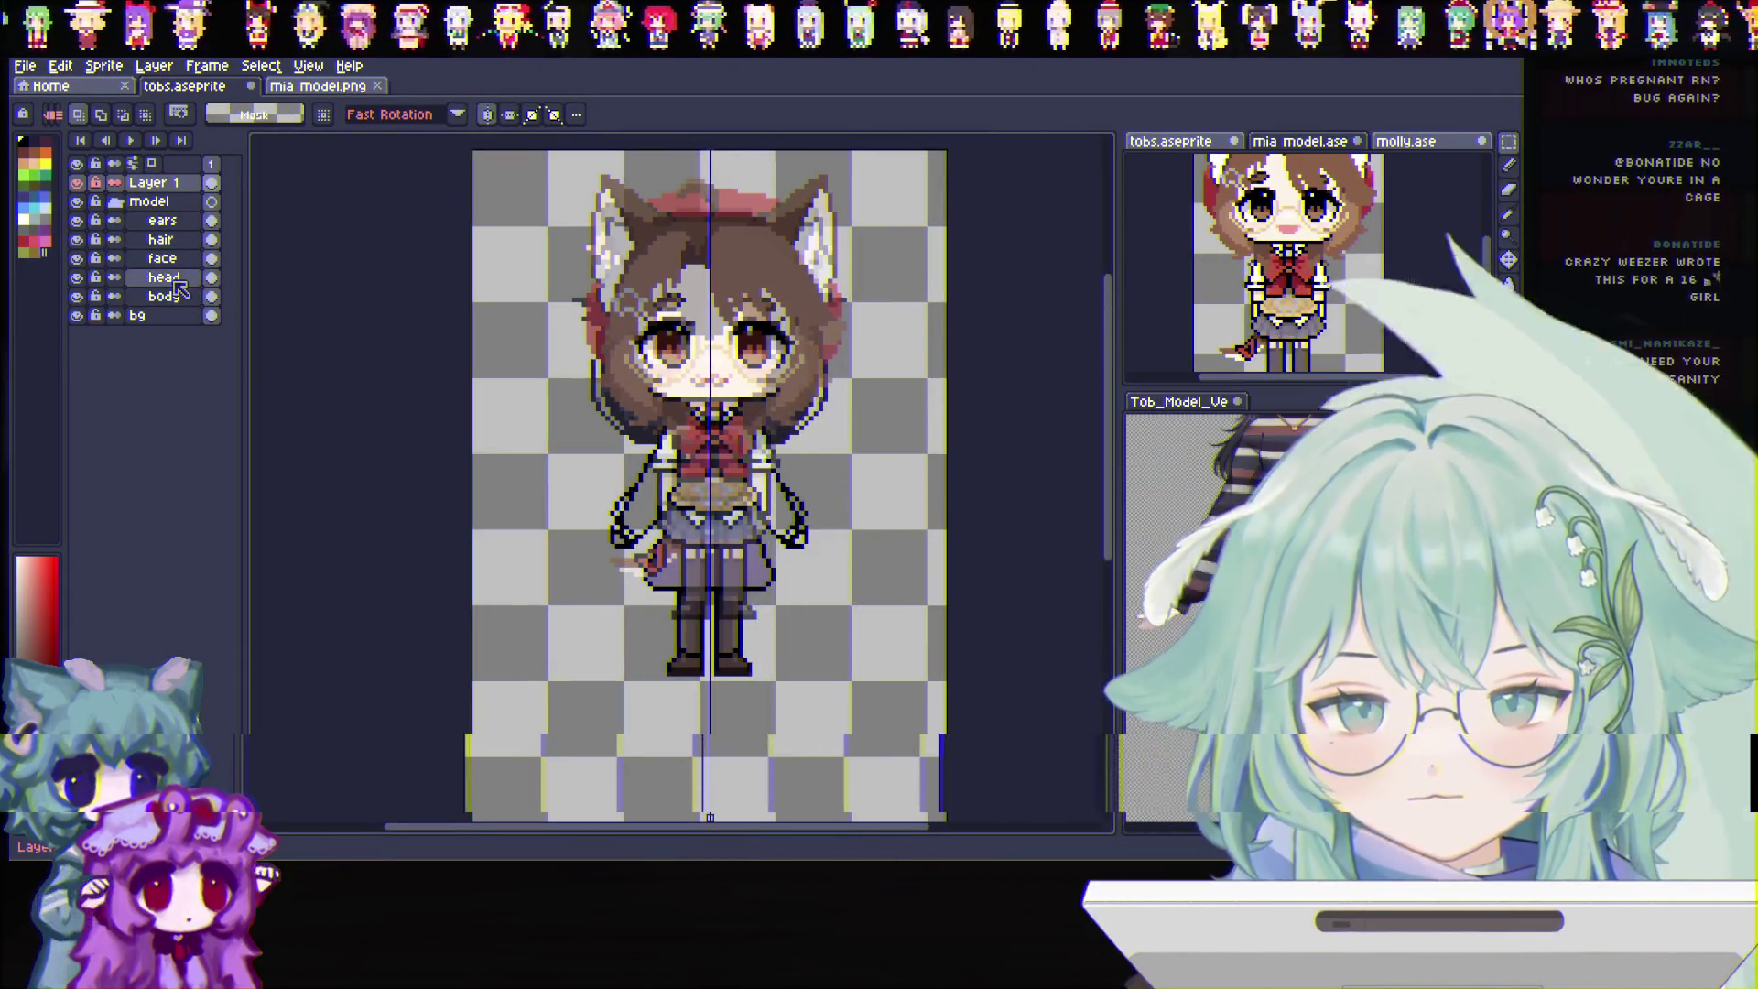
click(166, 296)
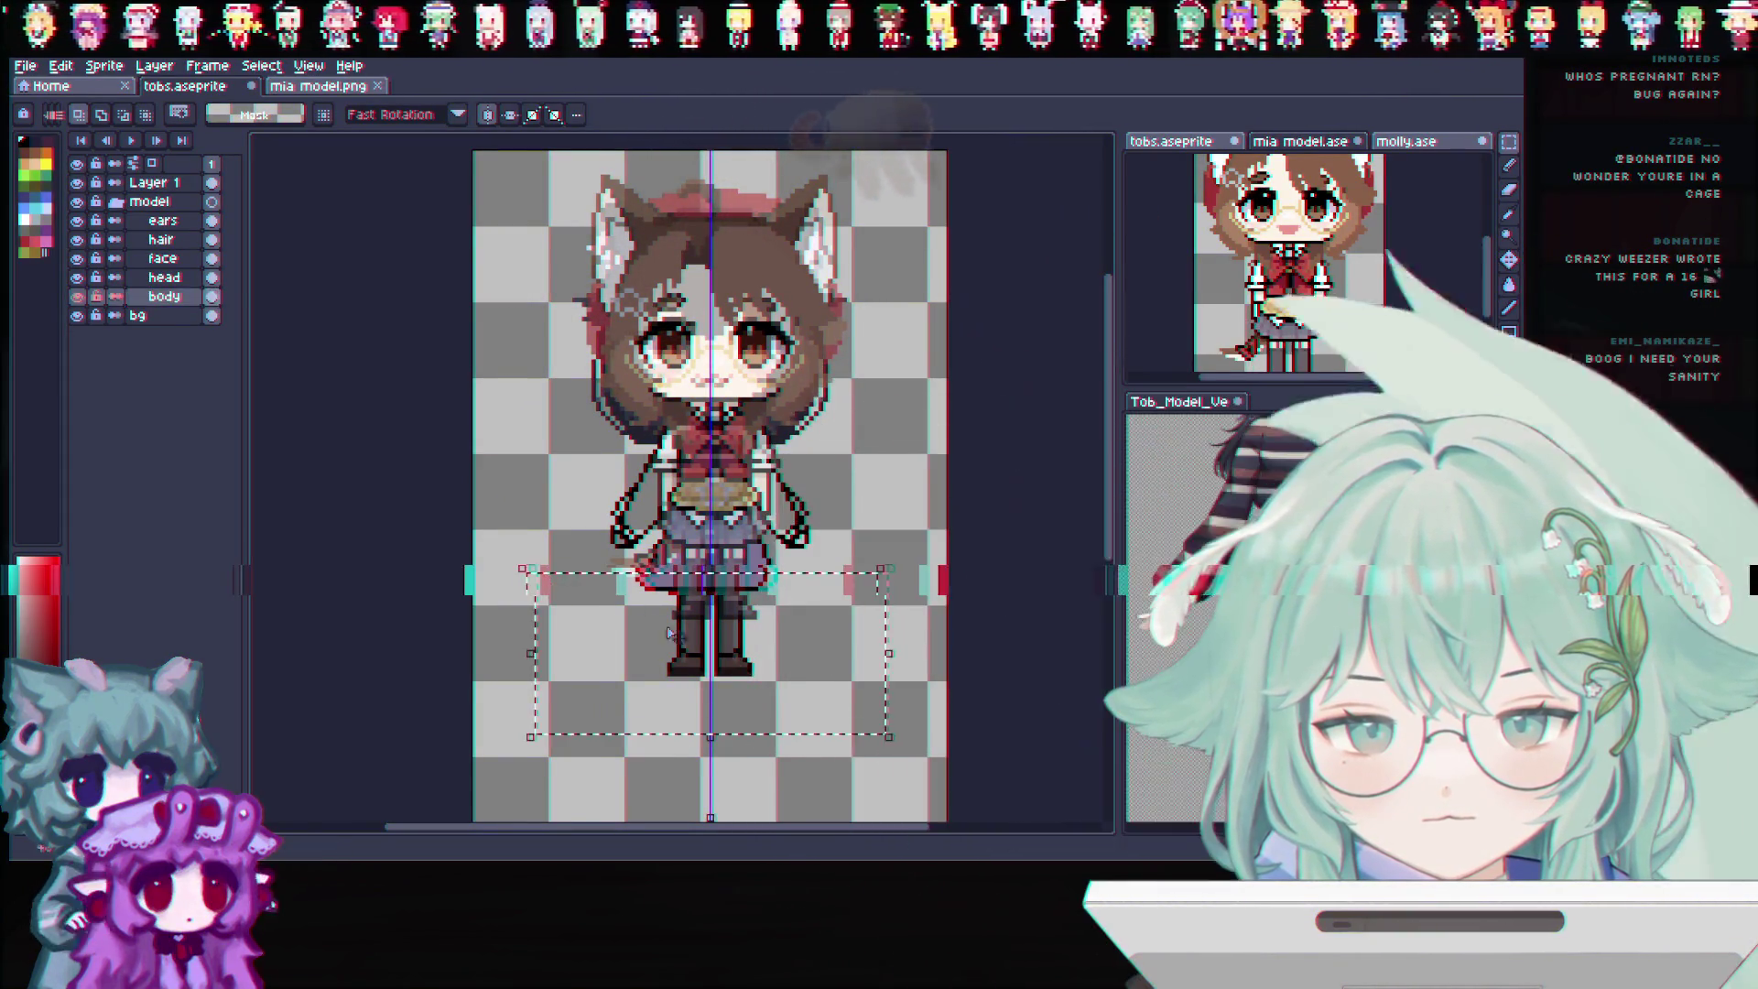
Clear stray selections around the legs and hide Layer 1 so only the dark-haired girl shows
key(ctrl+d)
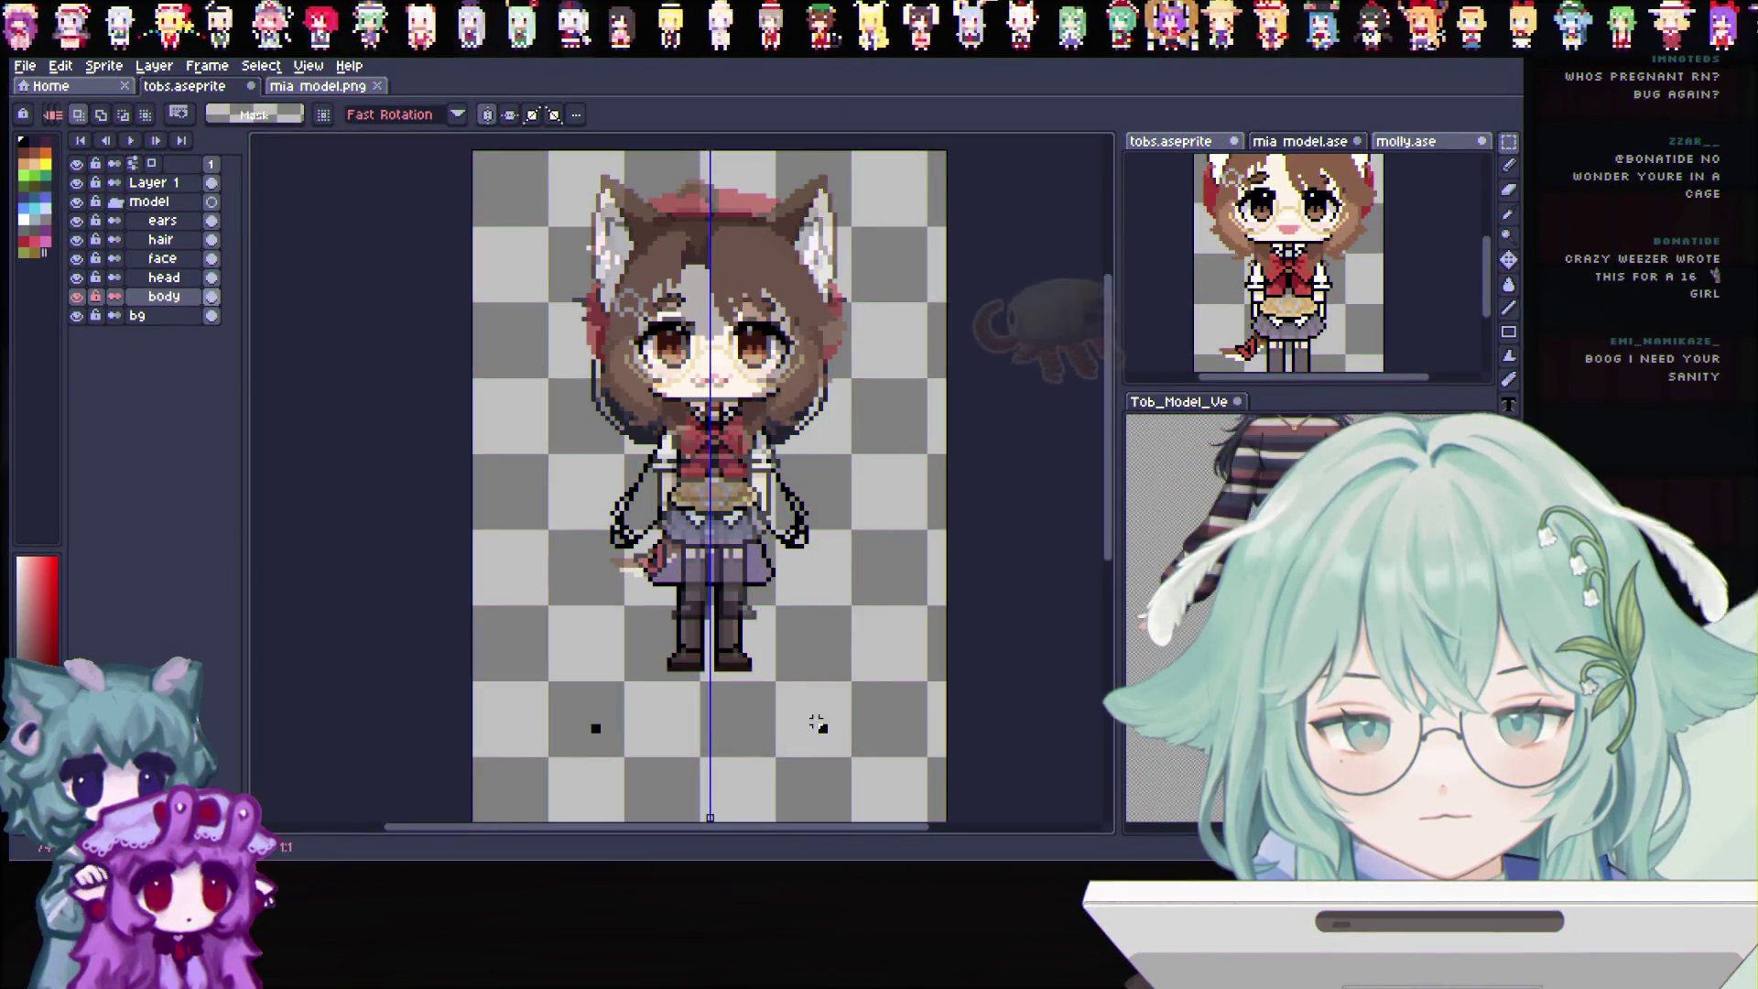
drag(587, 625, 831, 737)
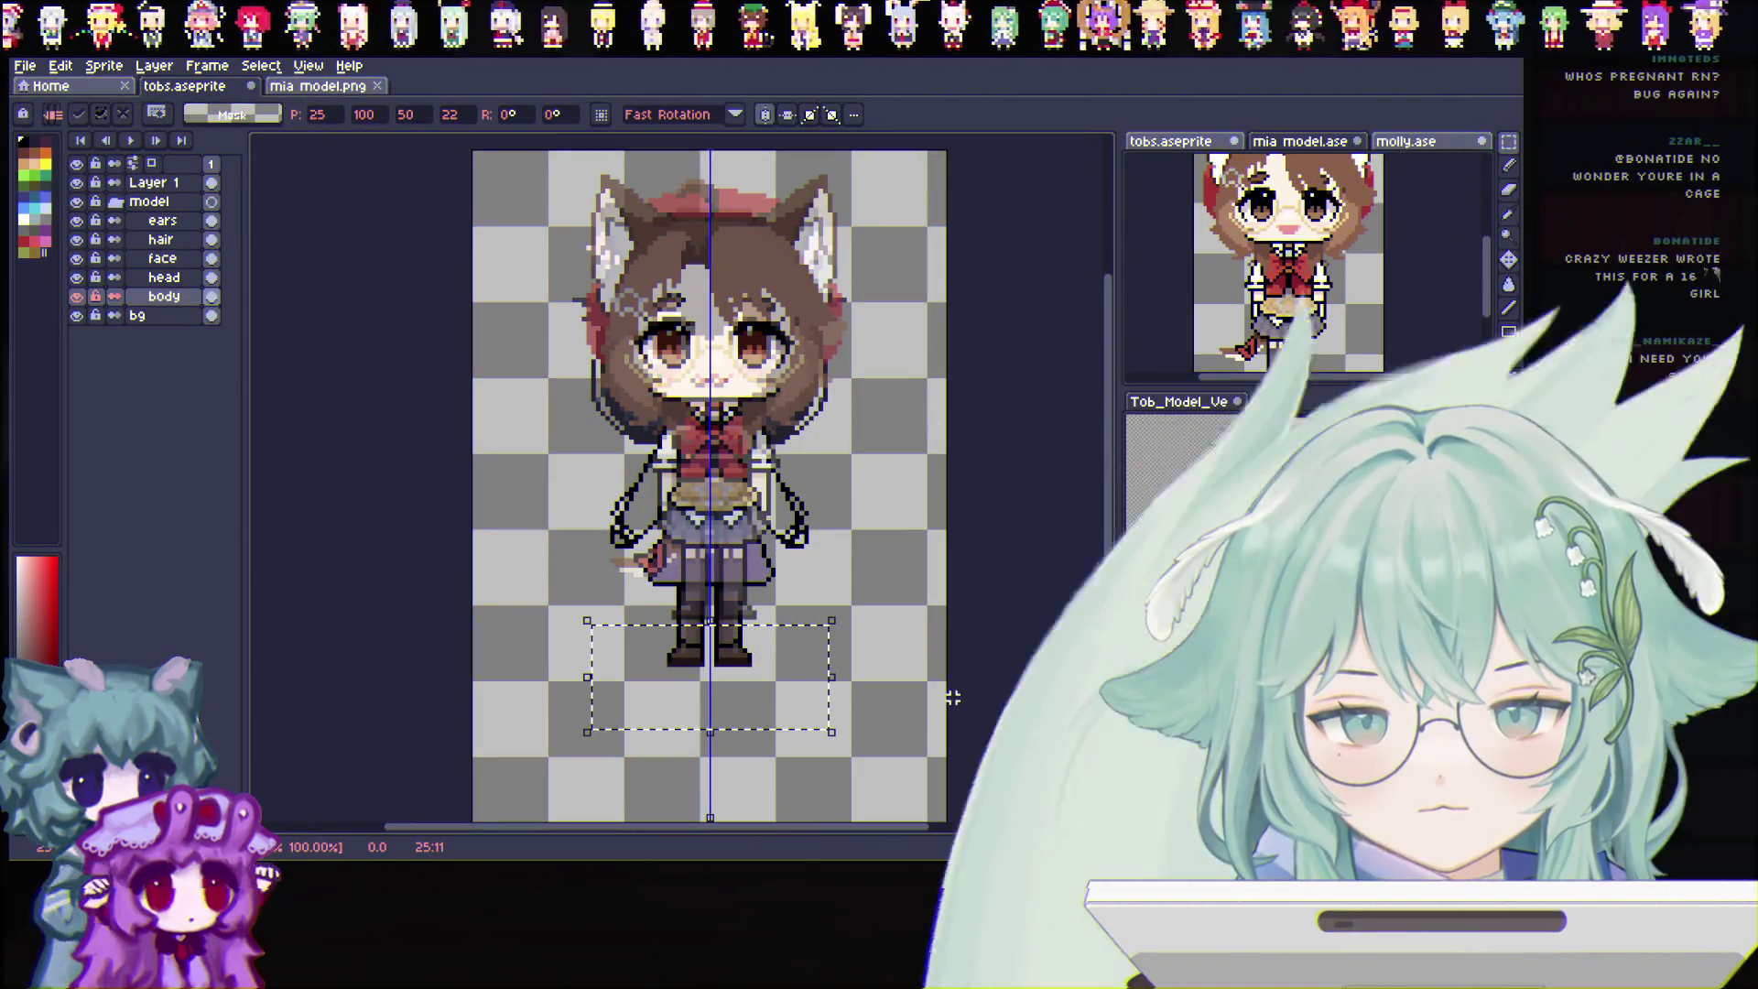
key(ctrl+d)
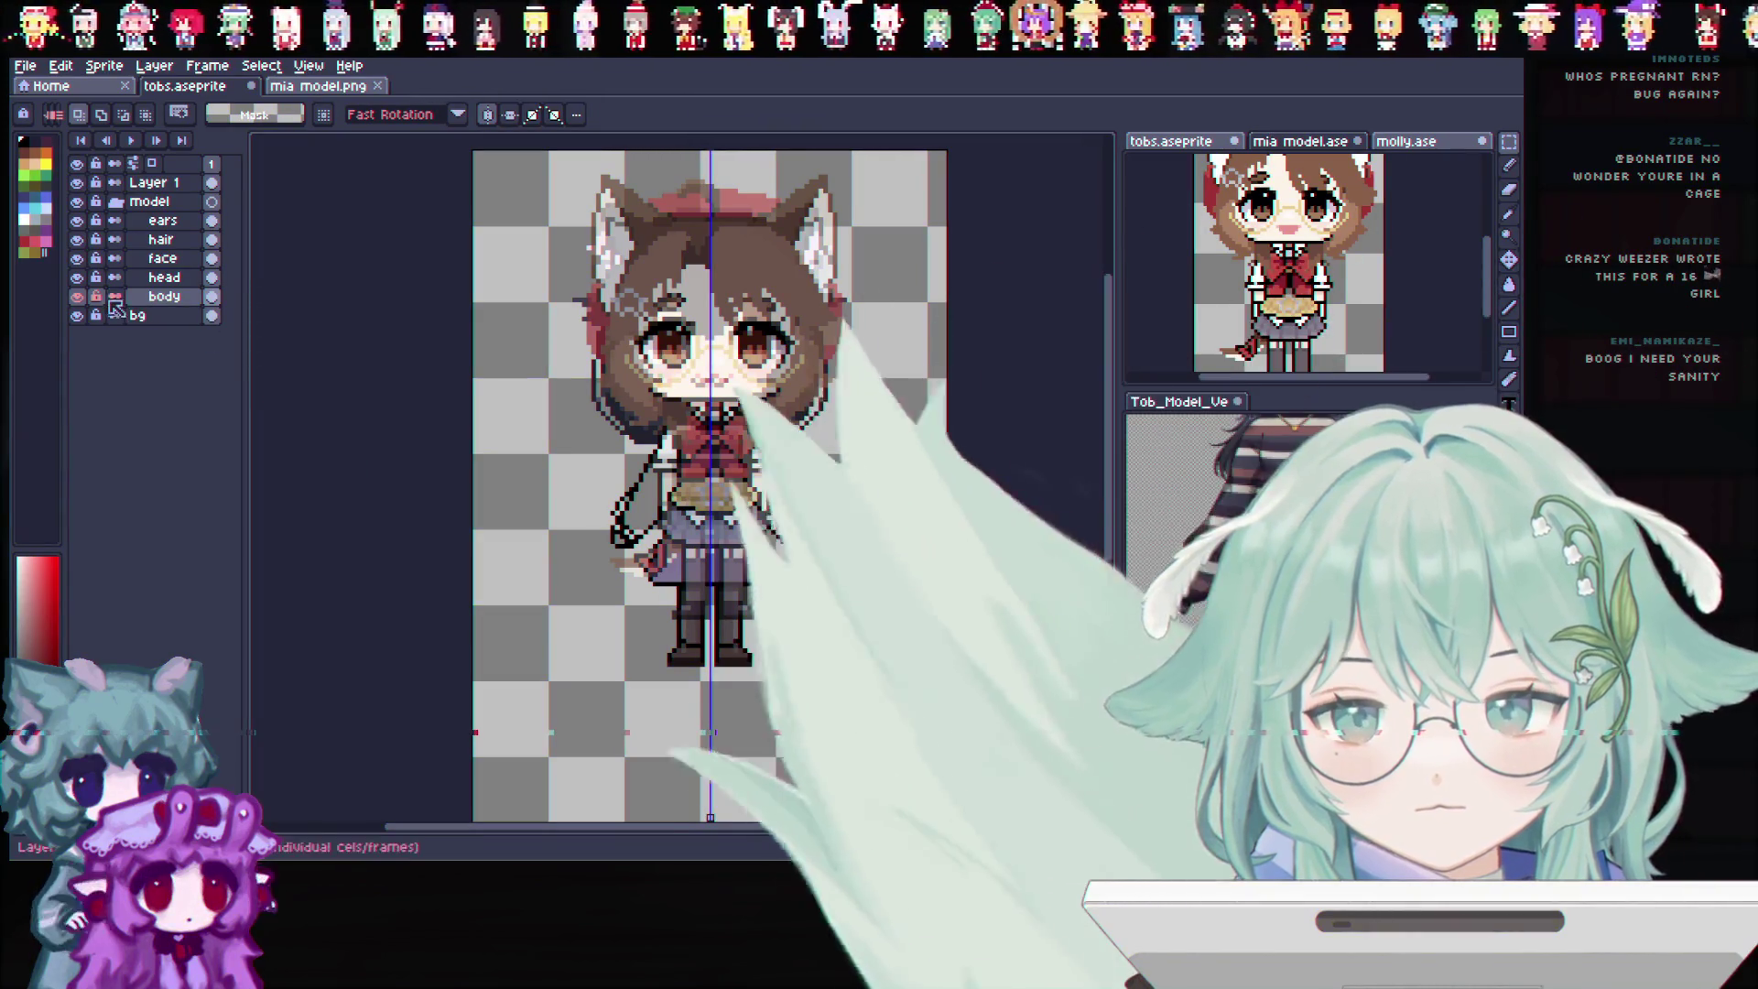
click(77, 183)
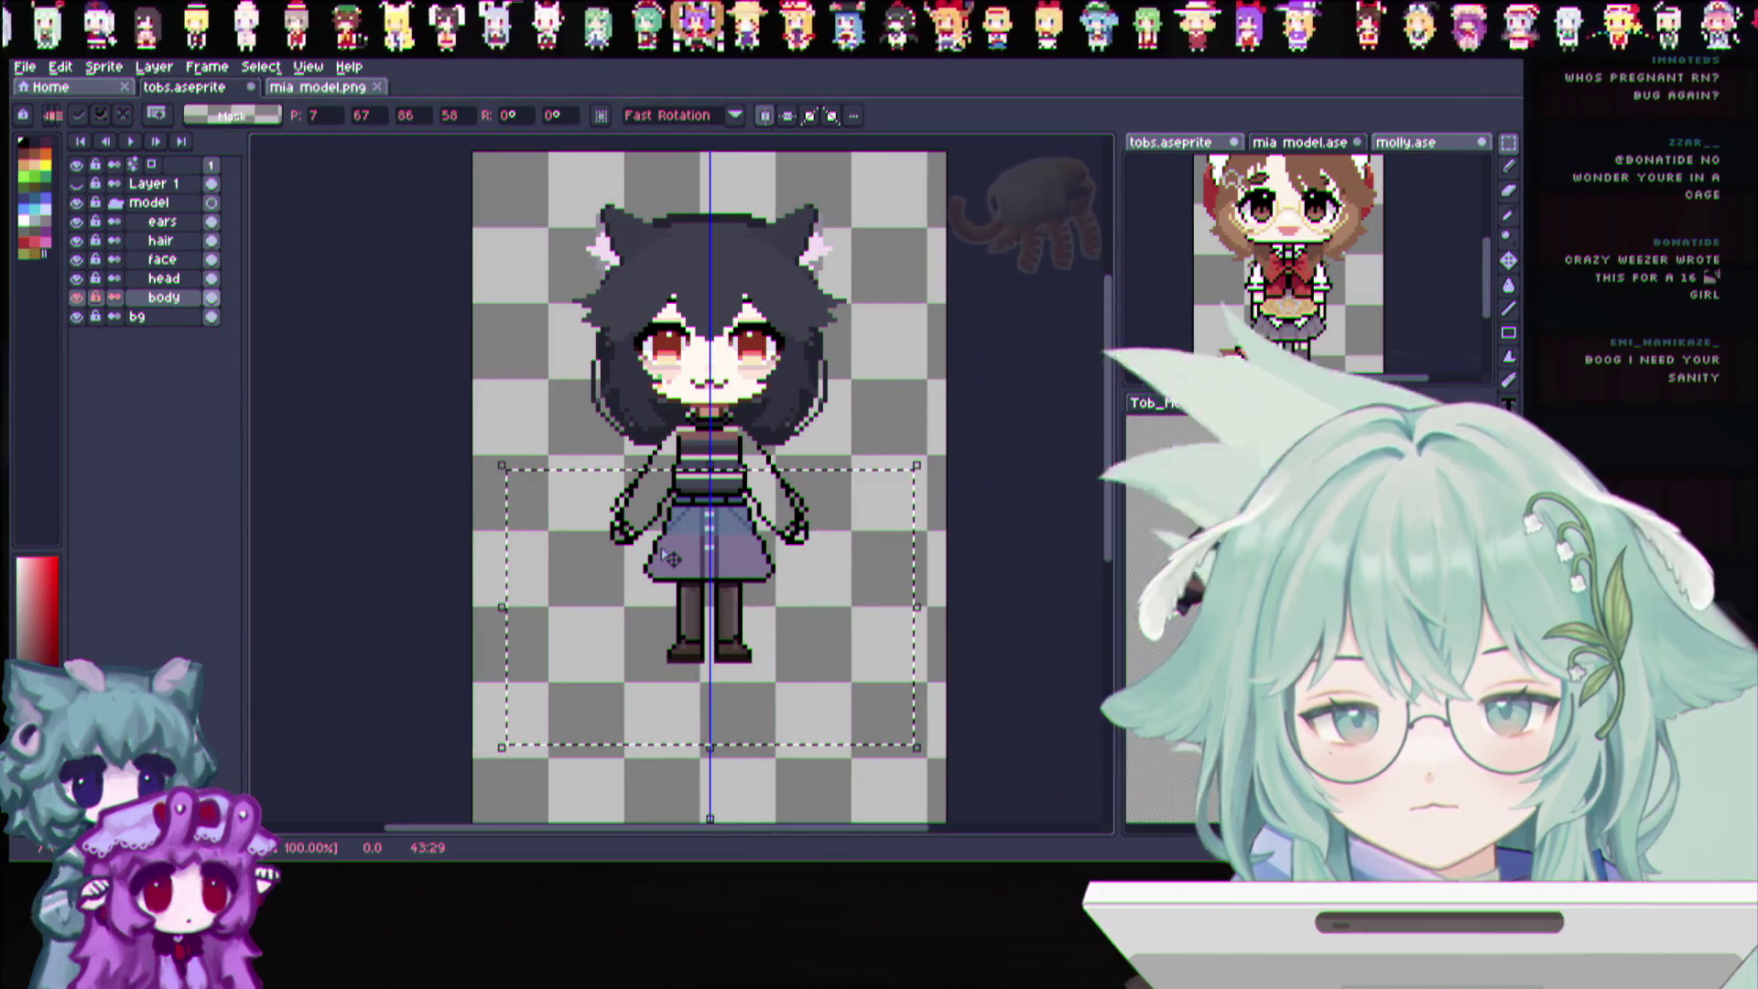
key(ctrl+d)
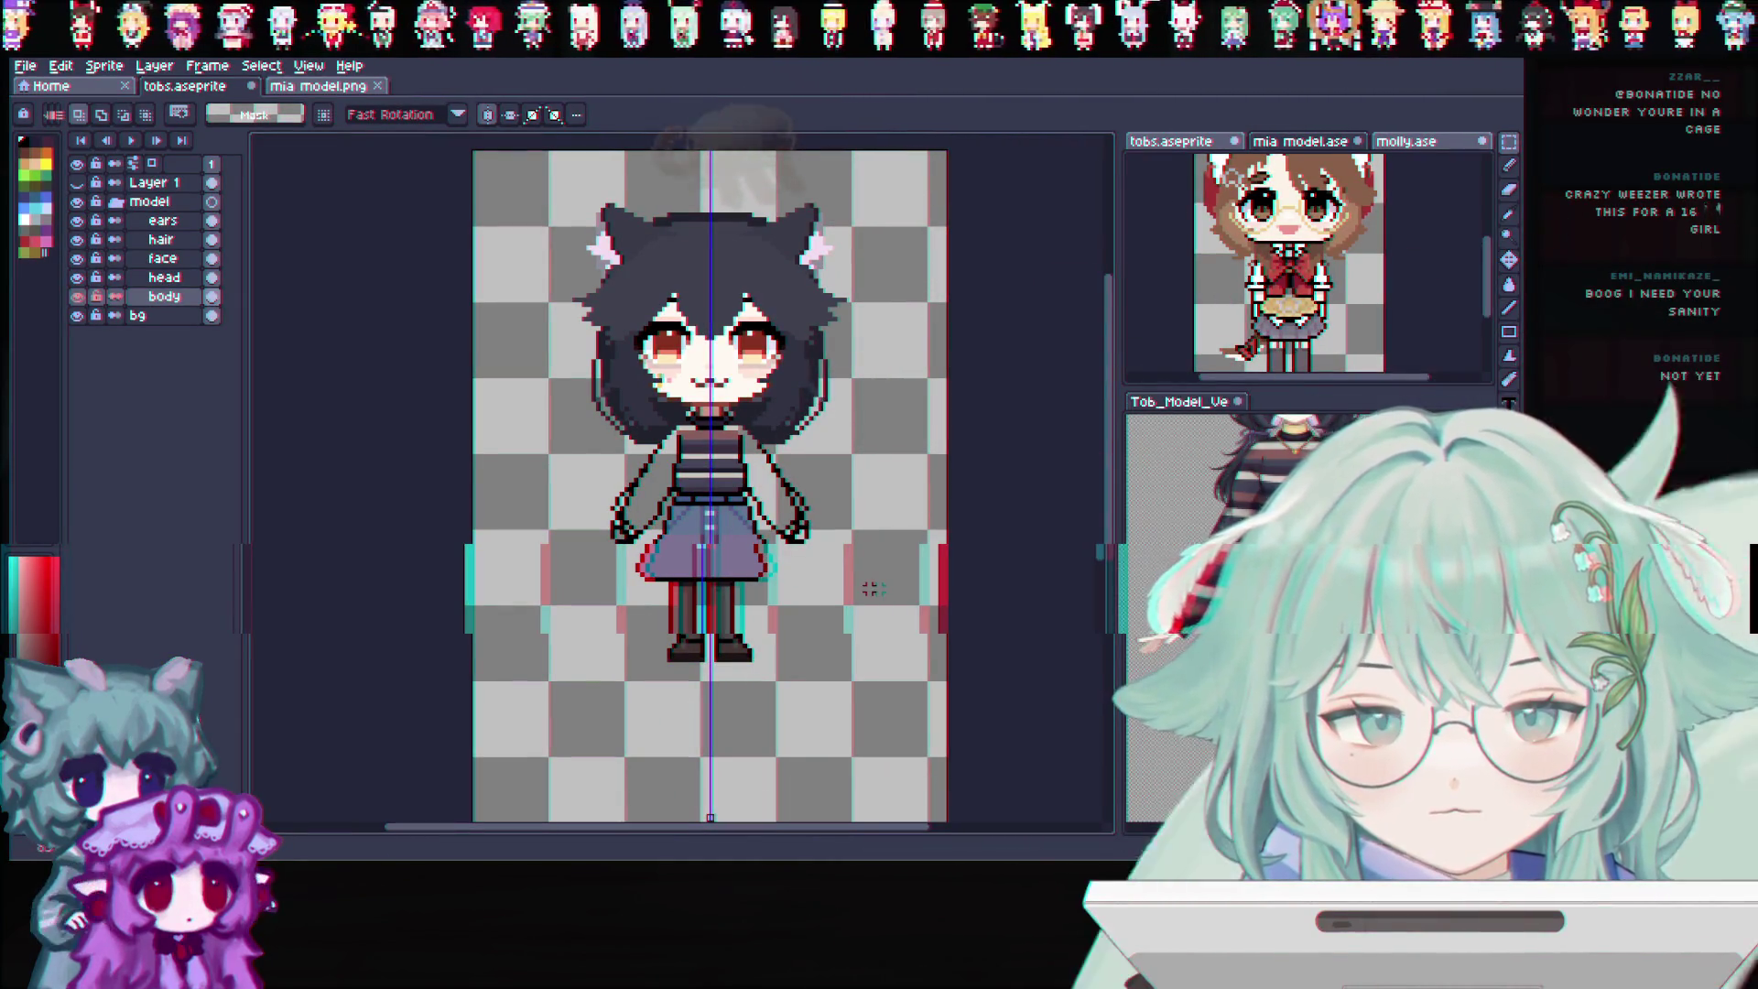
scroll(703, 543, up, 2)
scroll(704, 539, up, 1)
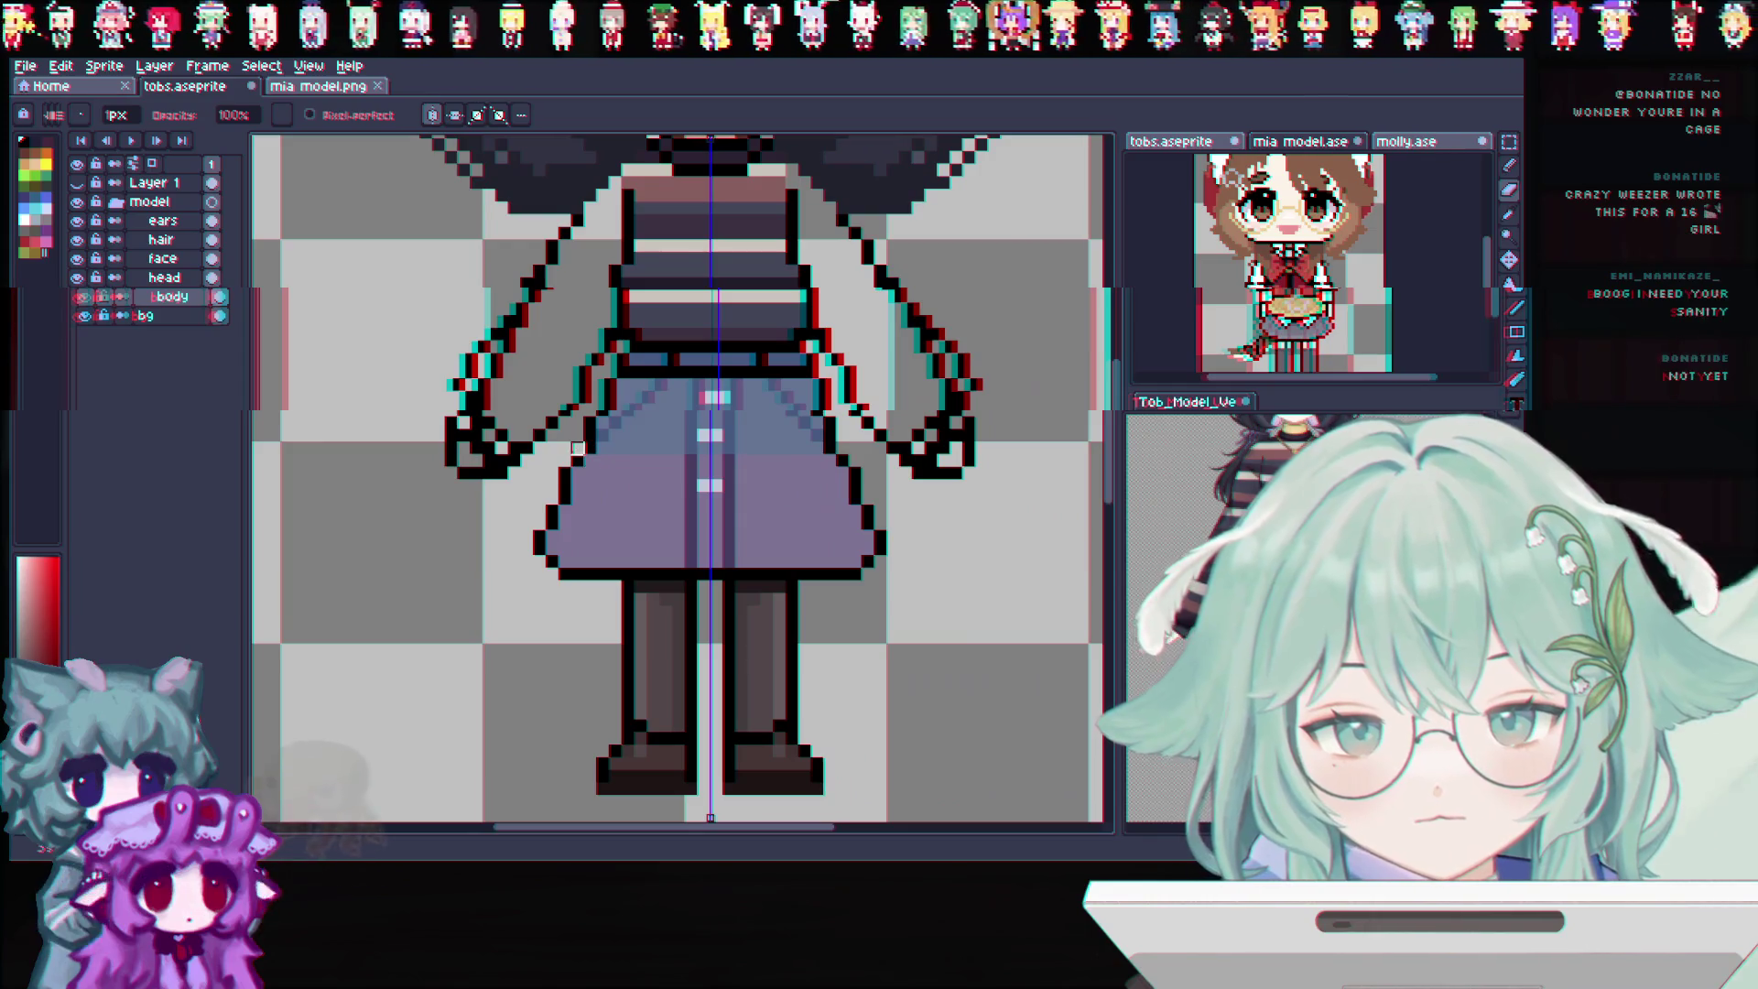
Erase the skirt's flared sides under symmetry and redraw straighter, longer sides with trimmed corners
drag(577, 450, 563, 573)
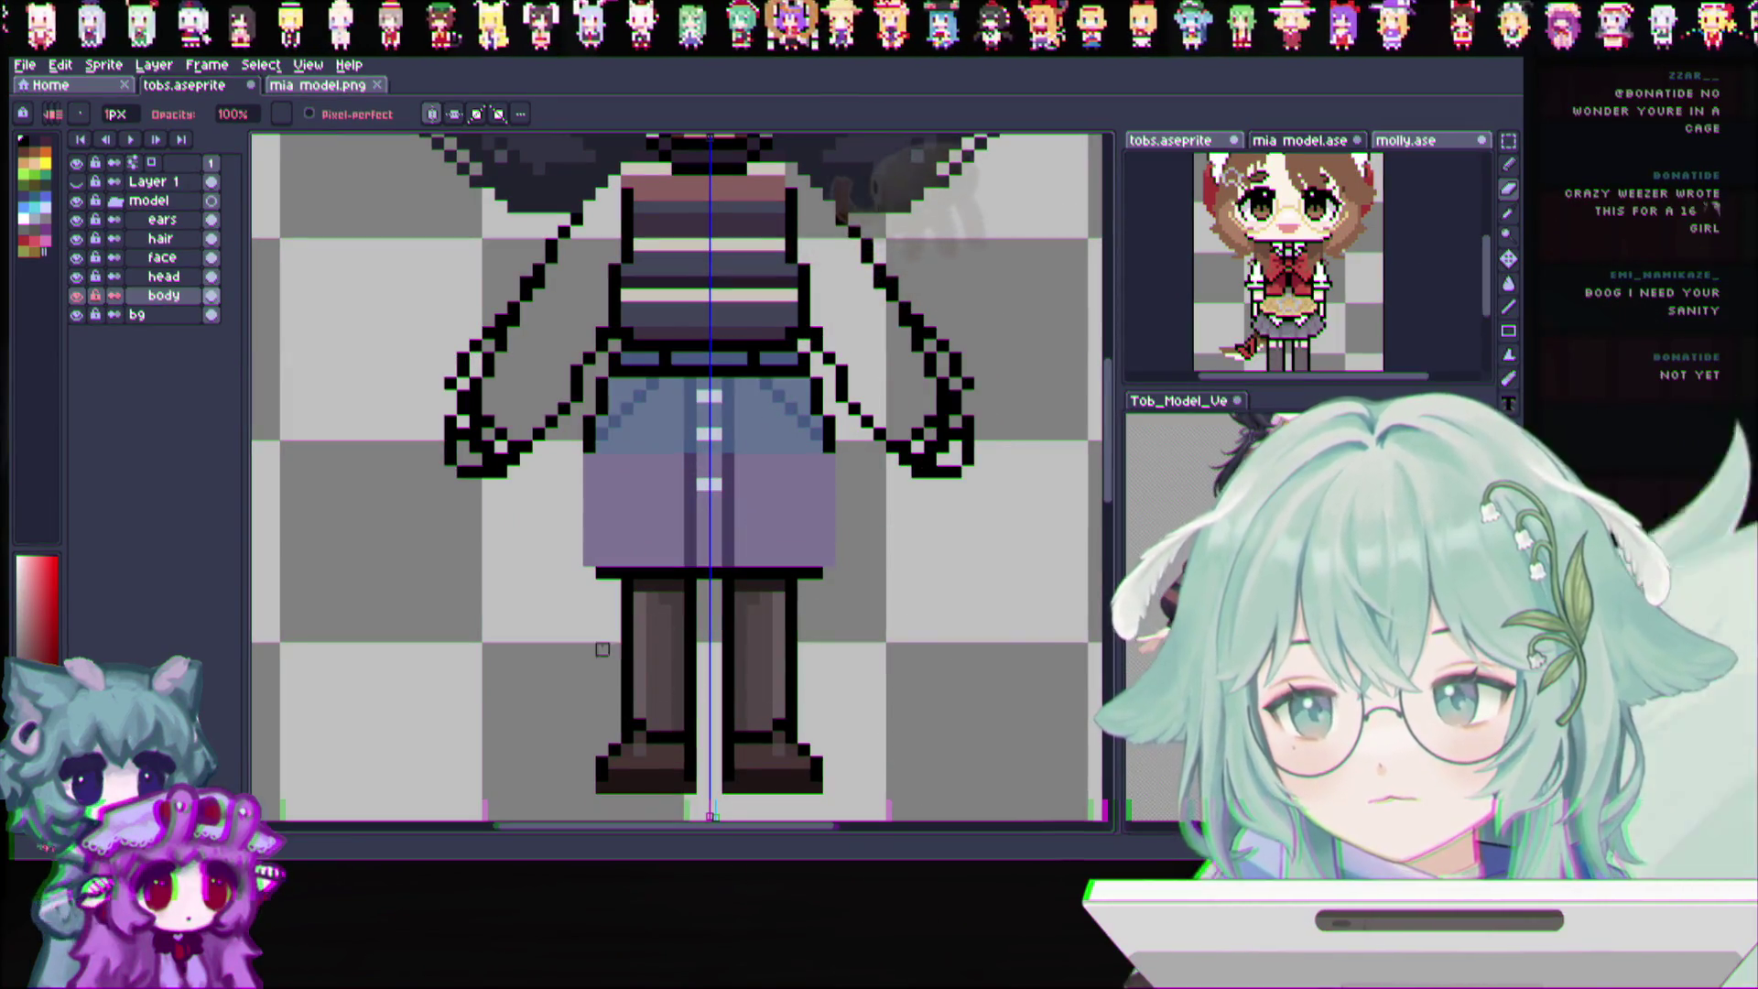
click(1510, 168)
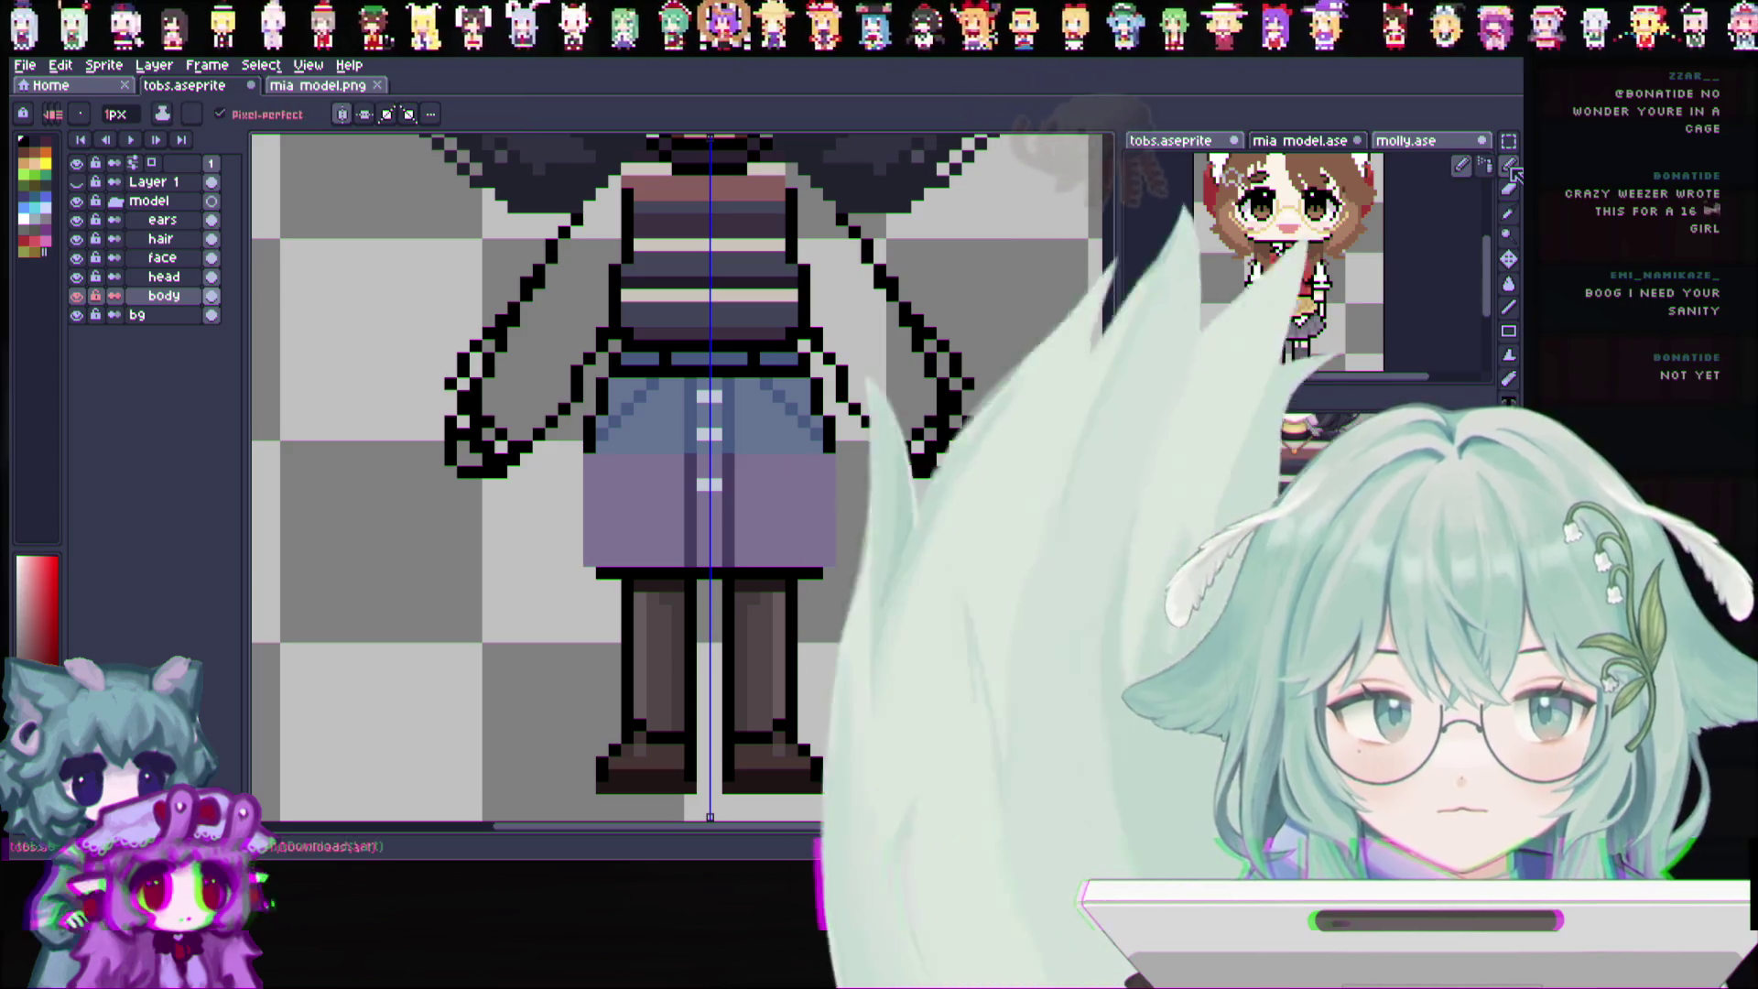
drag(584, 469, 586, 574)
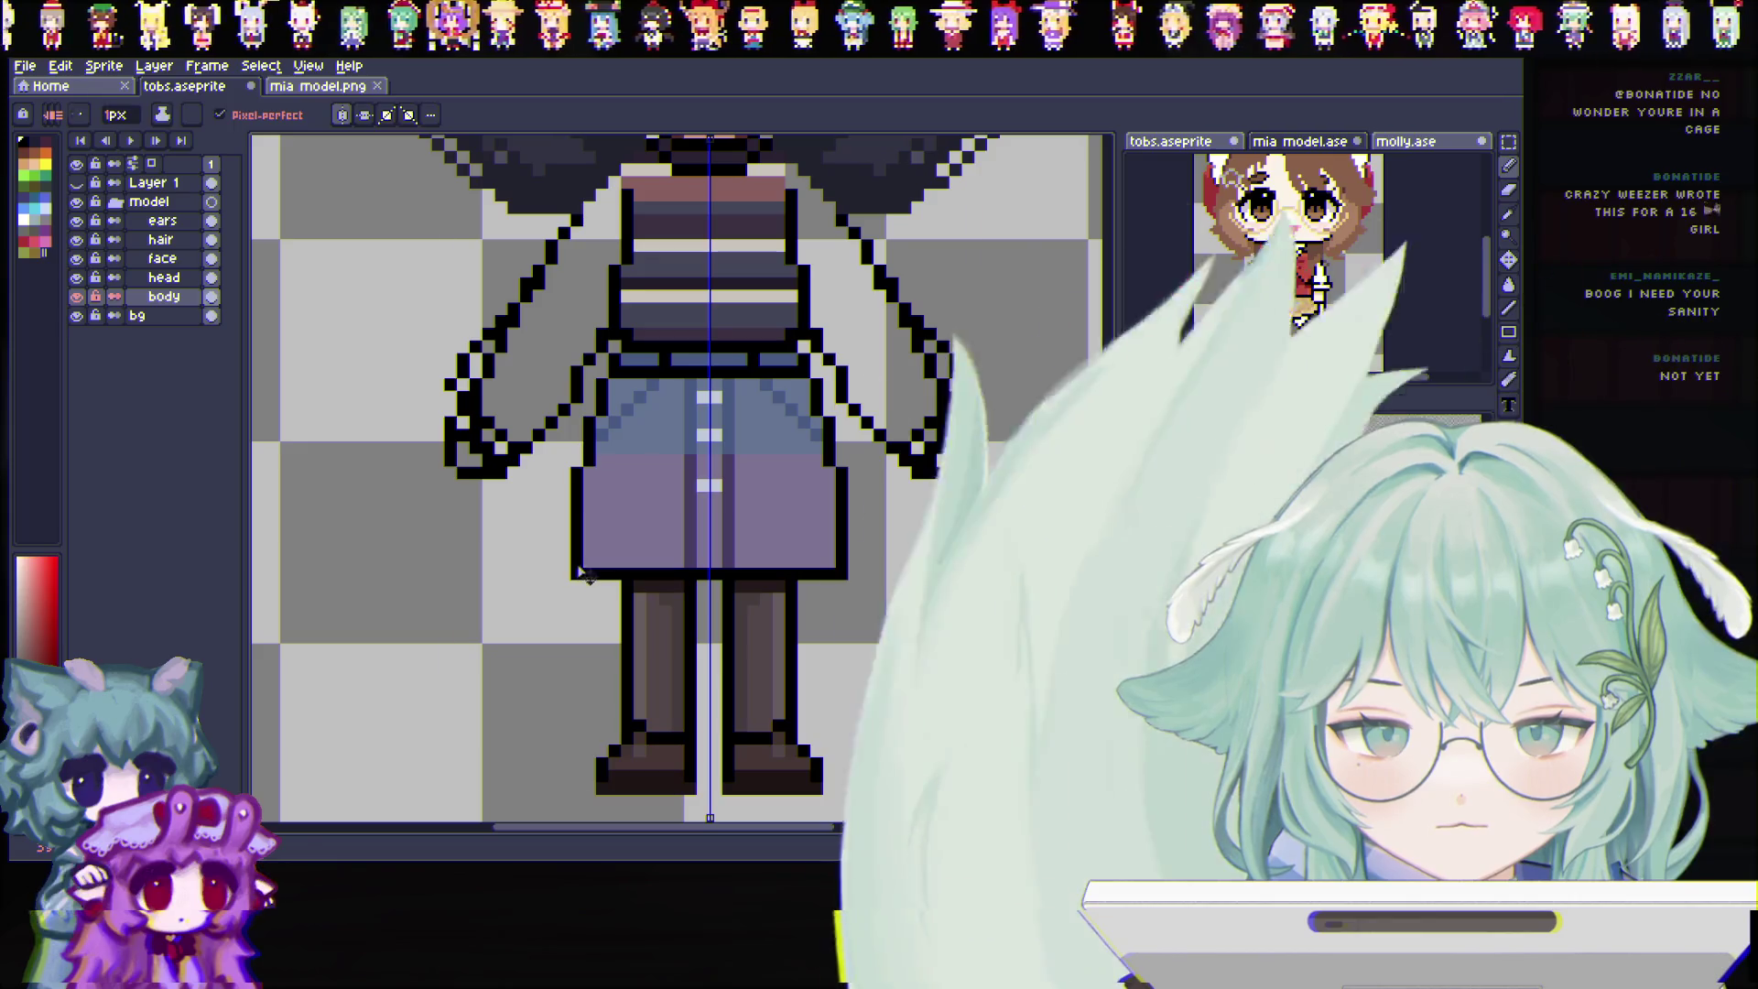
click(577, 572)
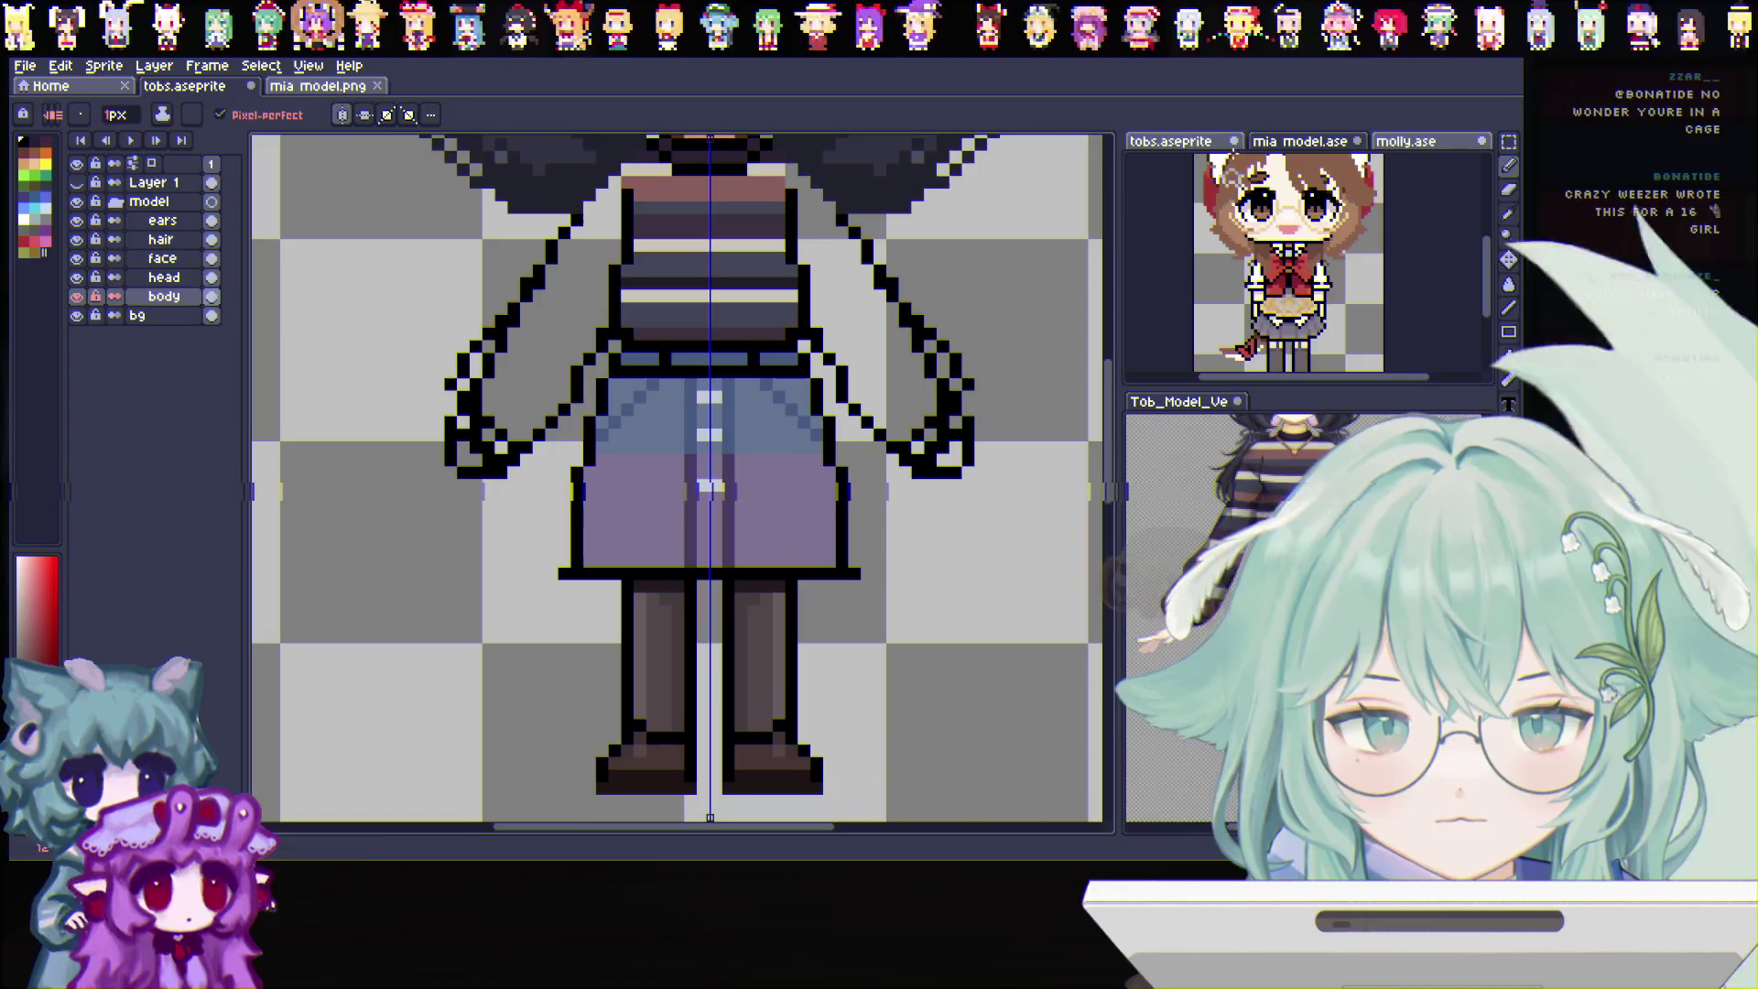
Check the head layer, return to the body layer and reselect the pencil
click(1184, 142)
key(alt+Up)
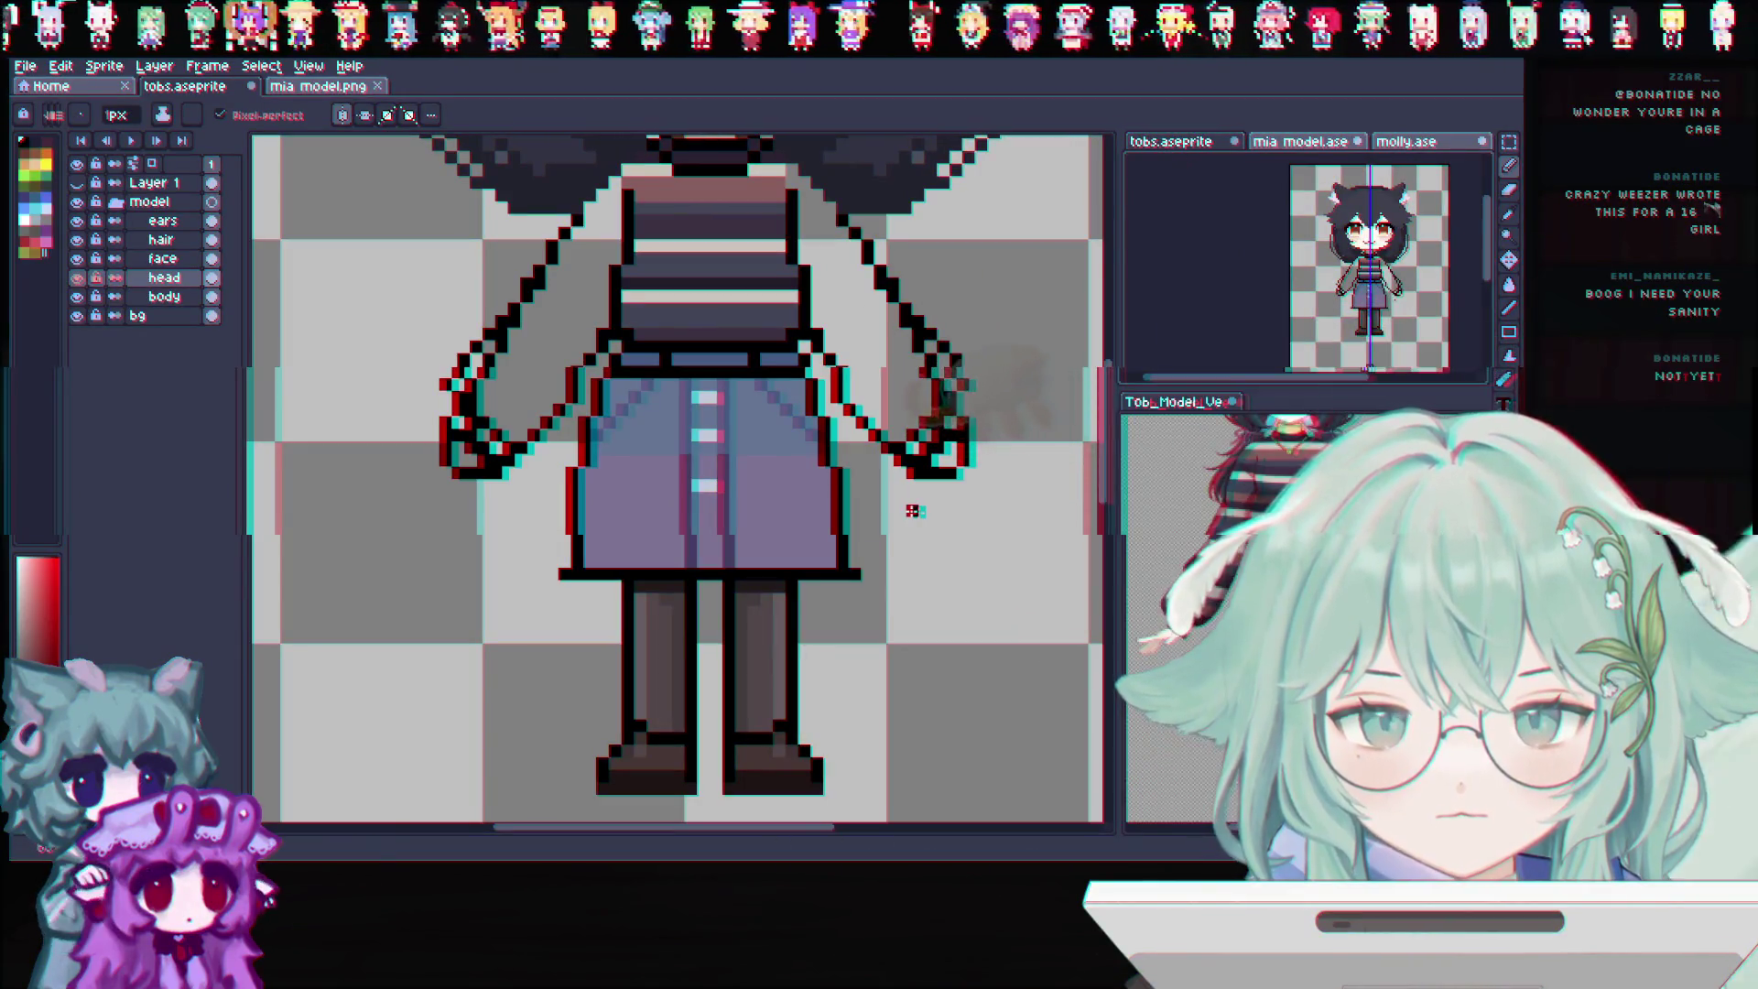
key(alt+Down)
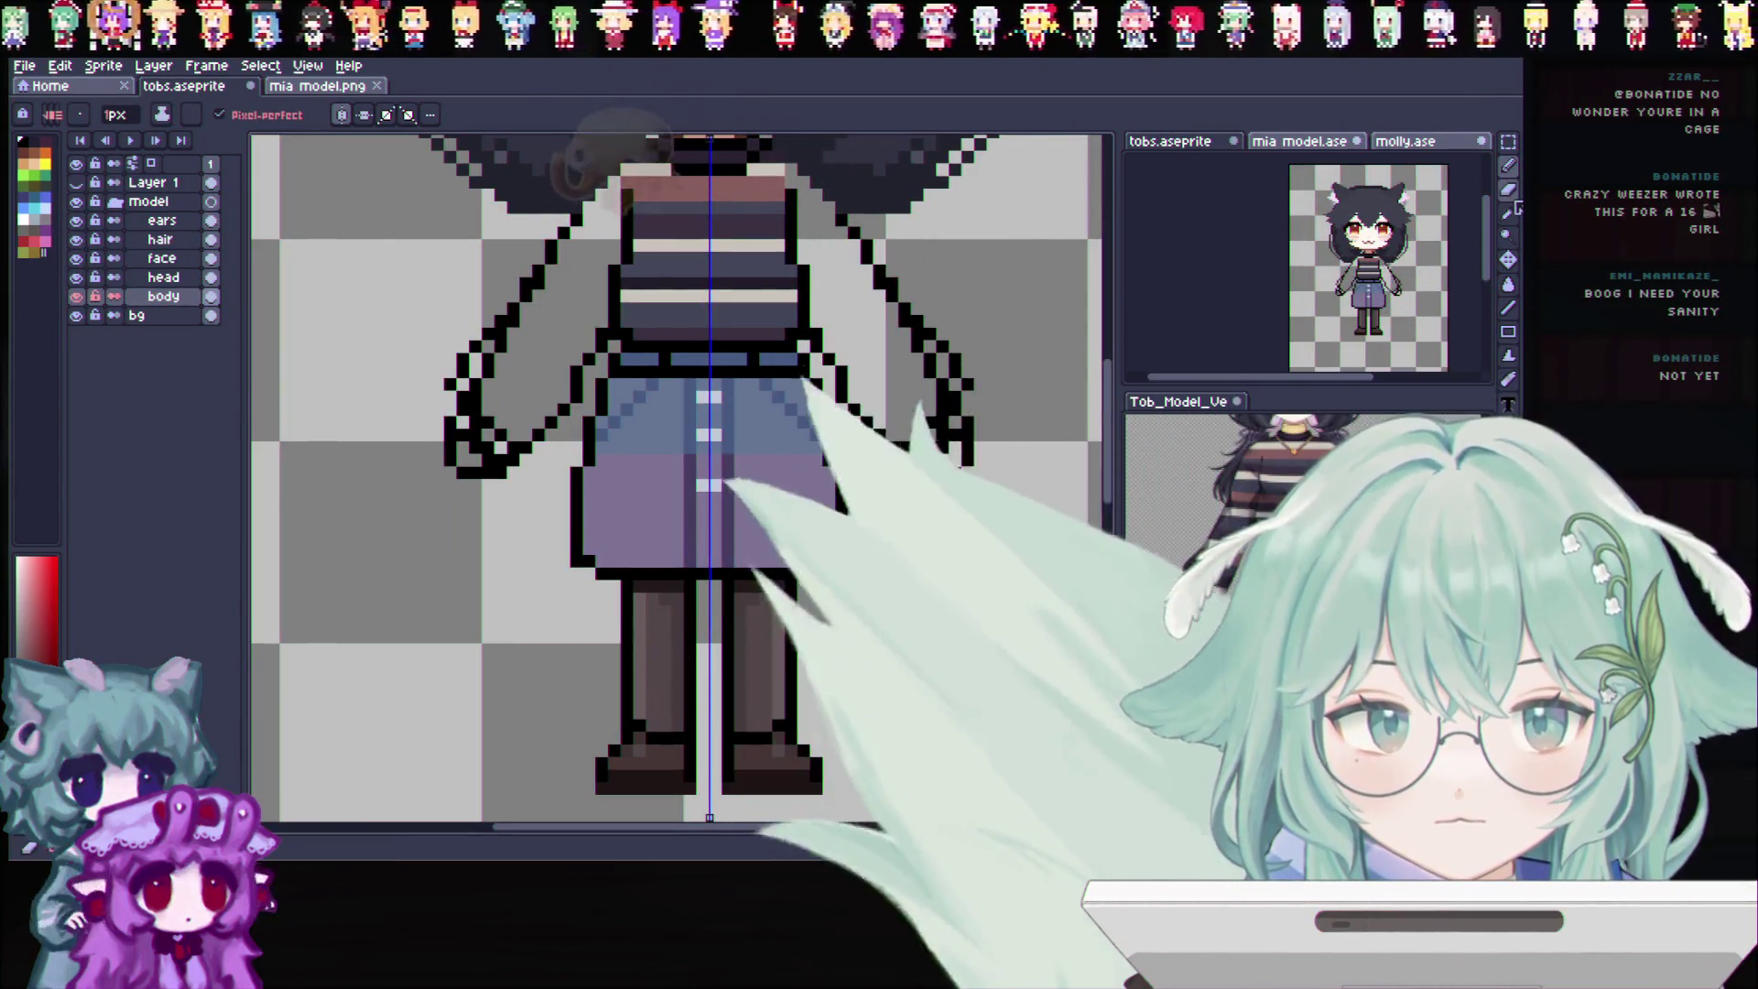
key(b)
scroll(752, 635, up, 1)
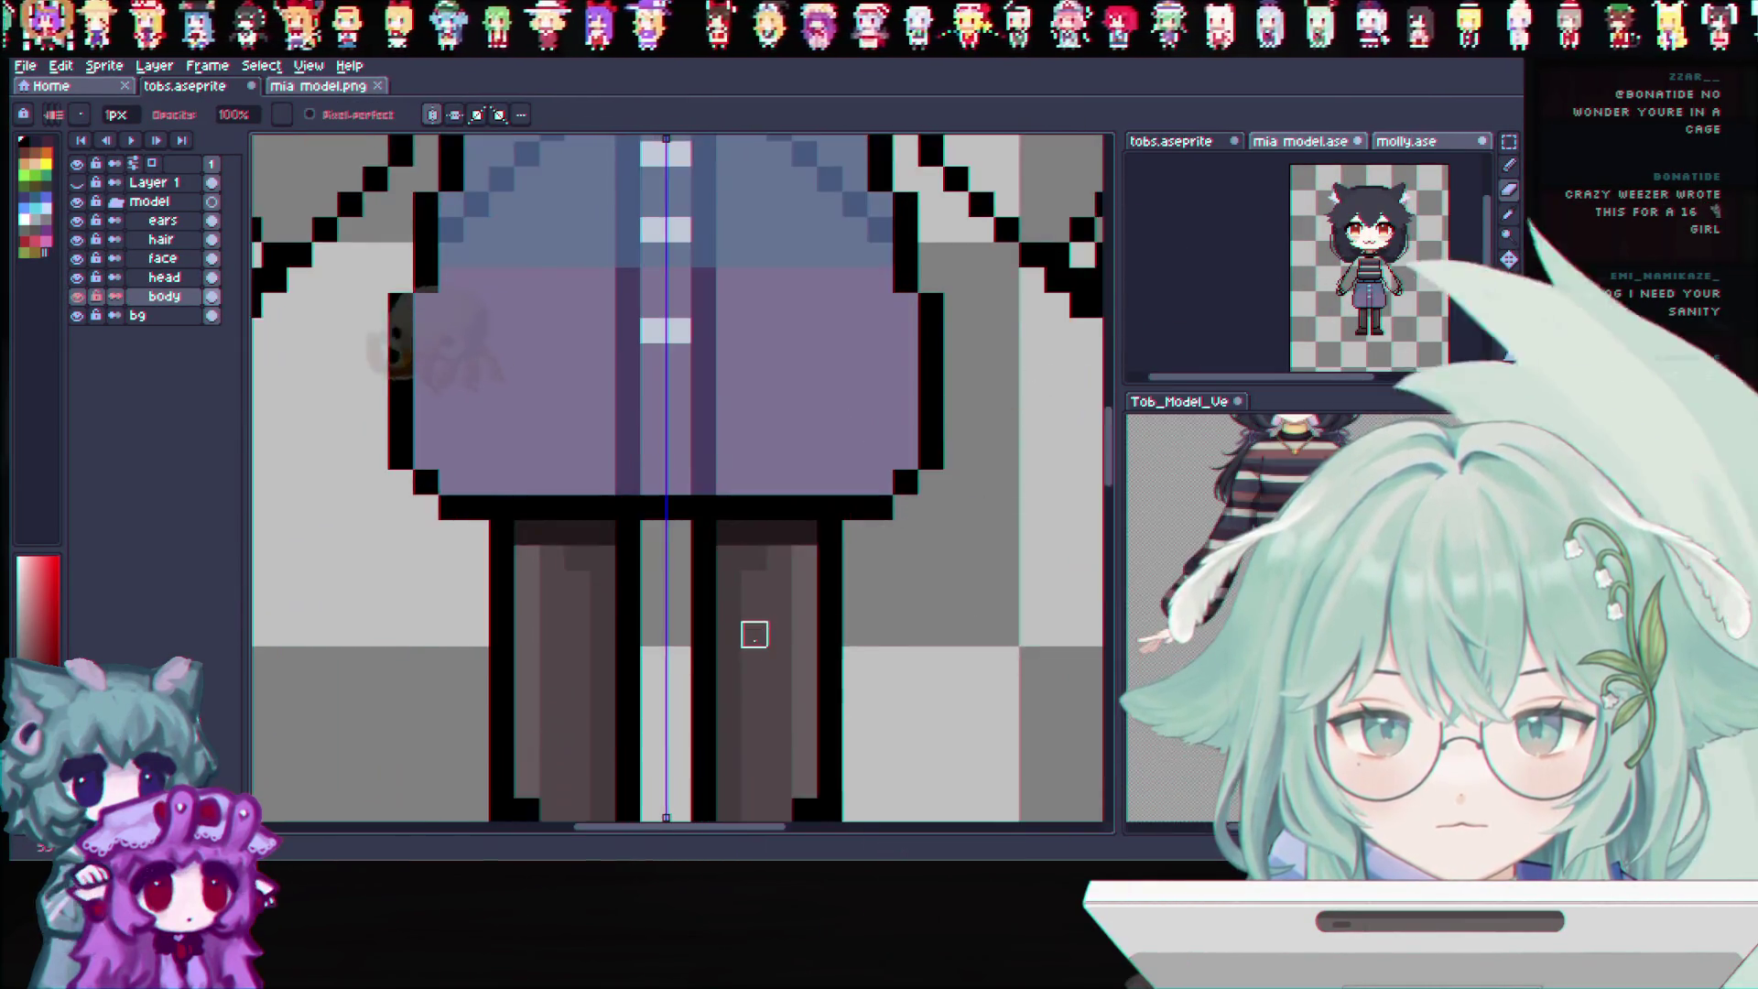
scroll(752, 632, down, 3)
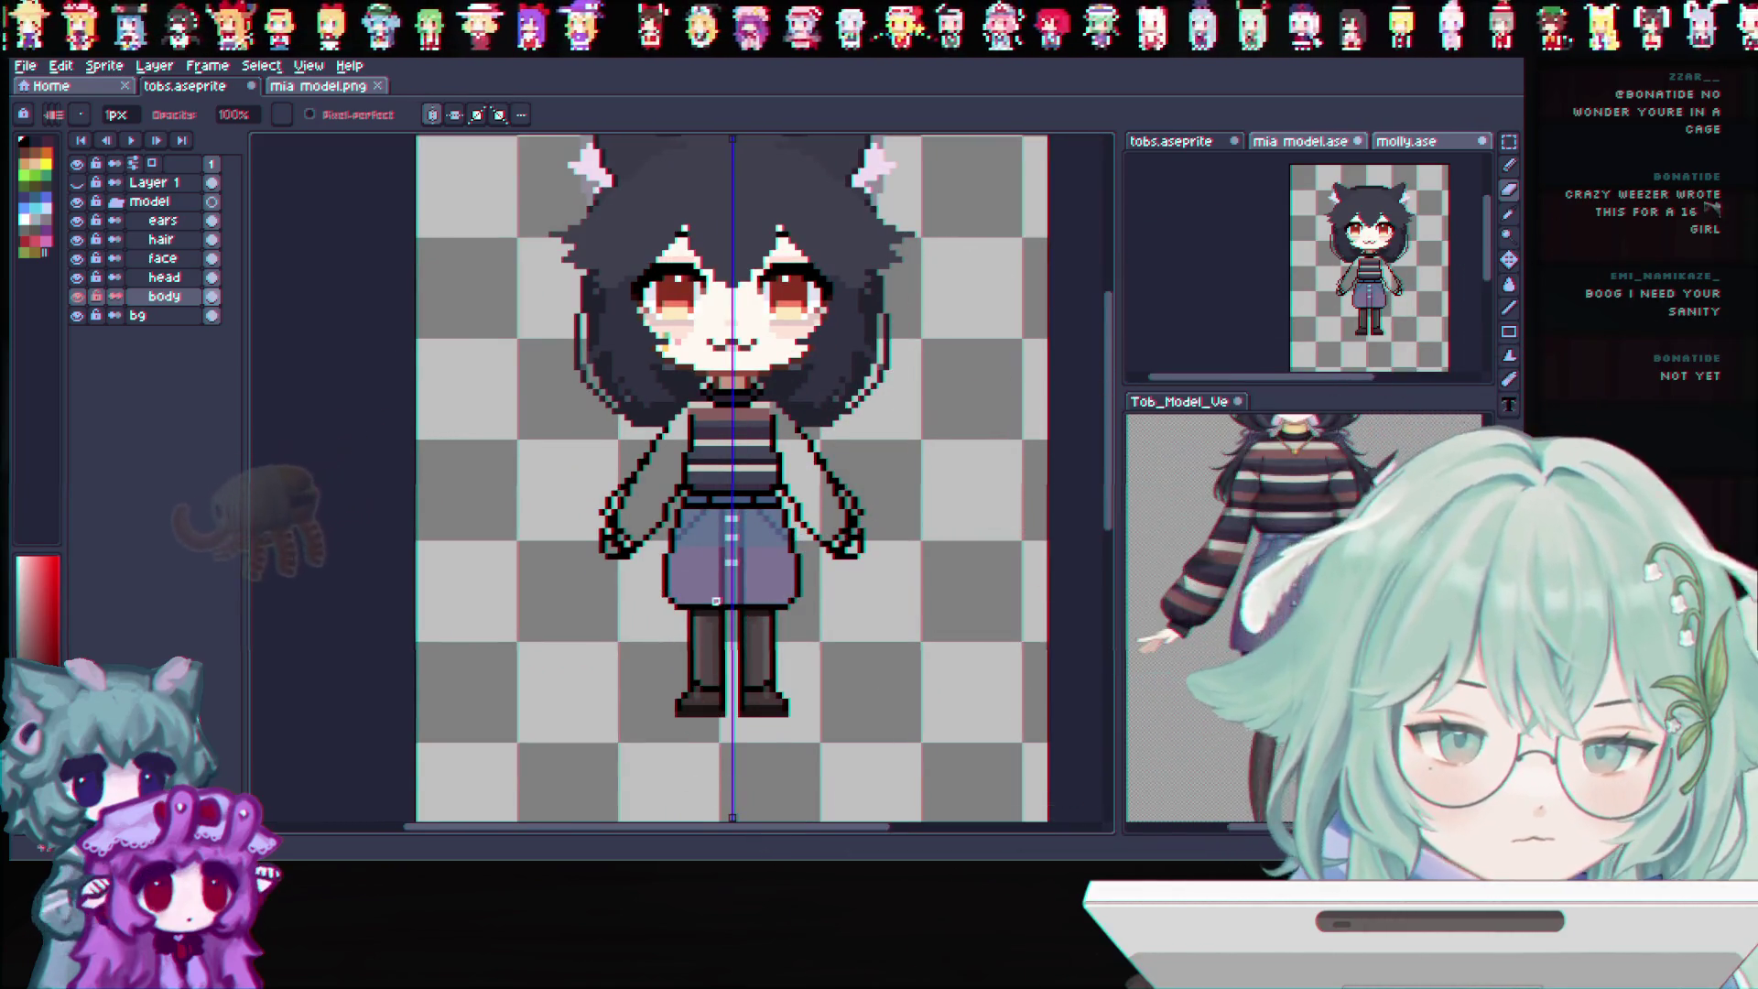
scroll(714, 601, up, 1)
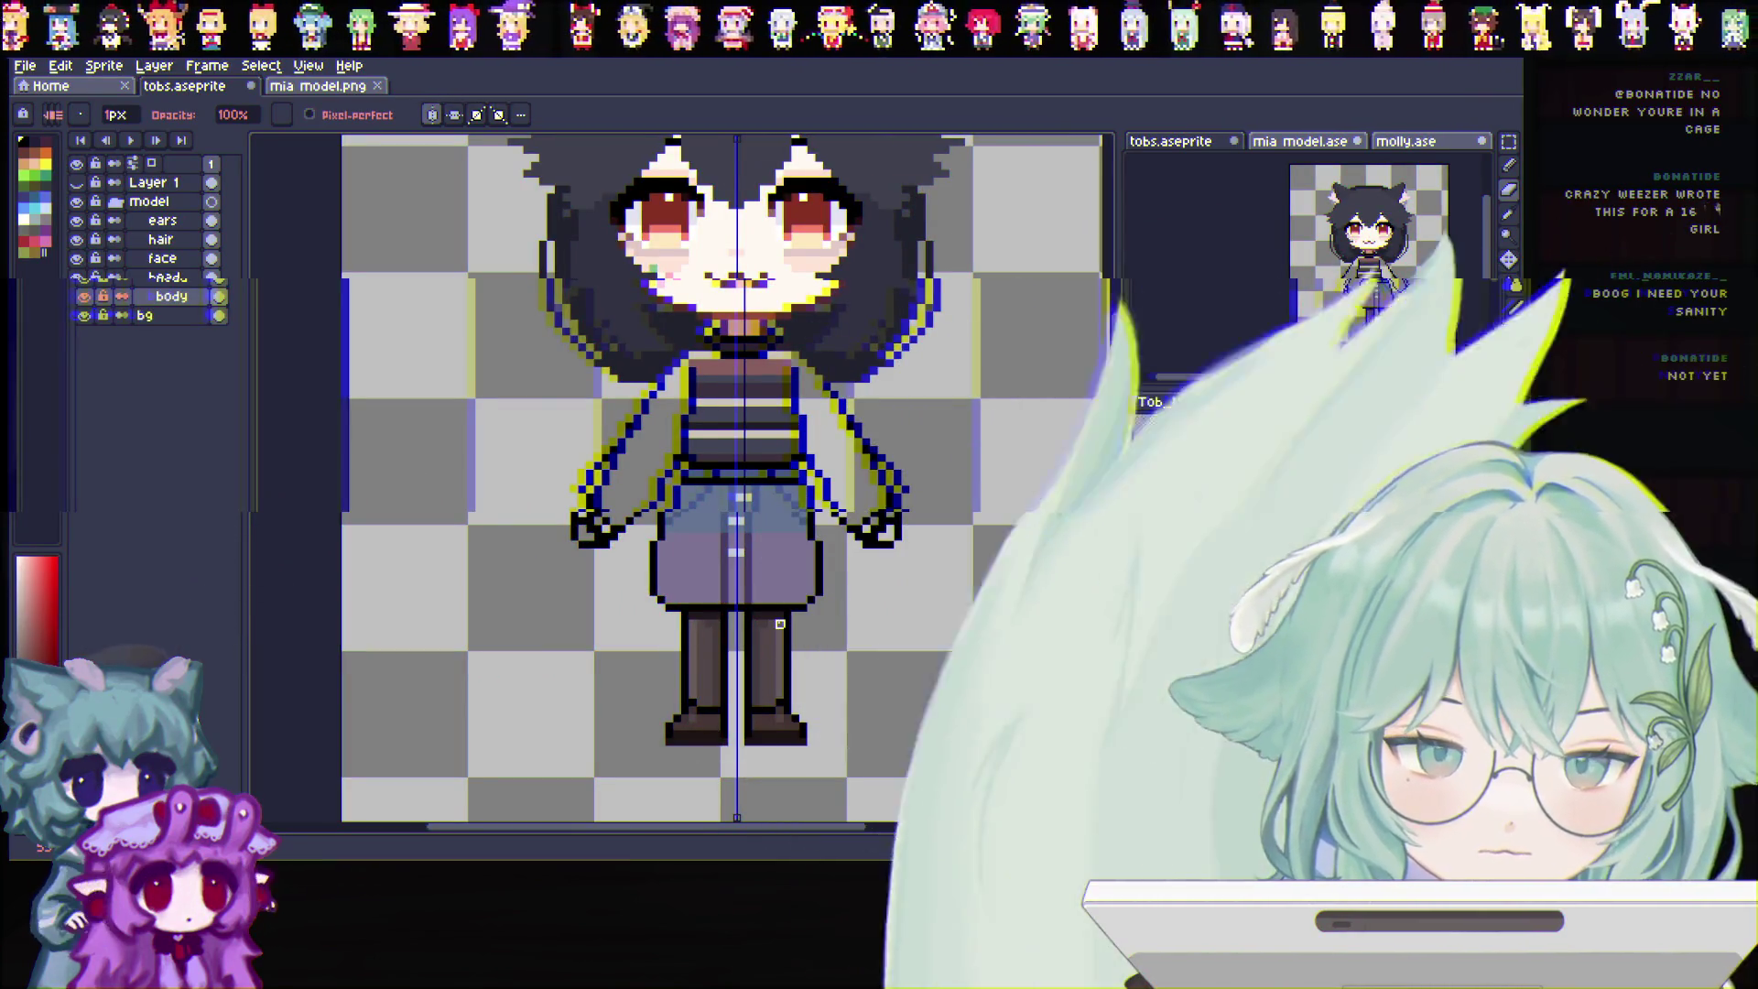
scroll(685, 616, up, 1)
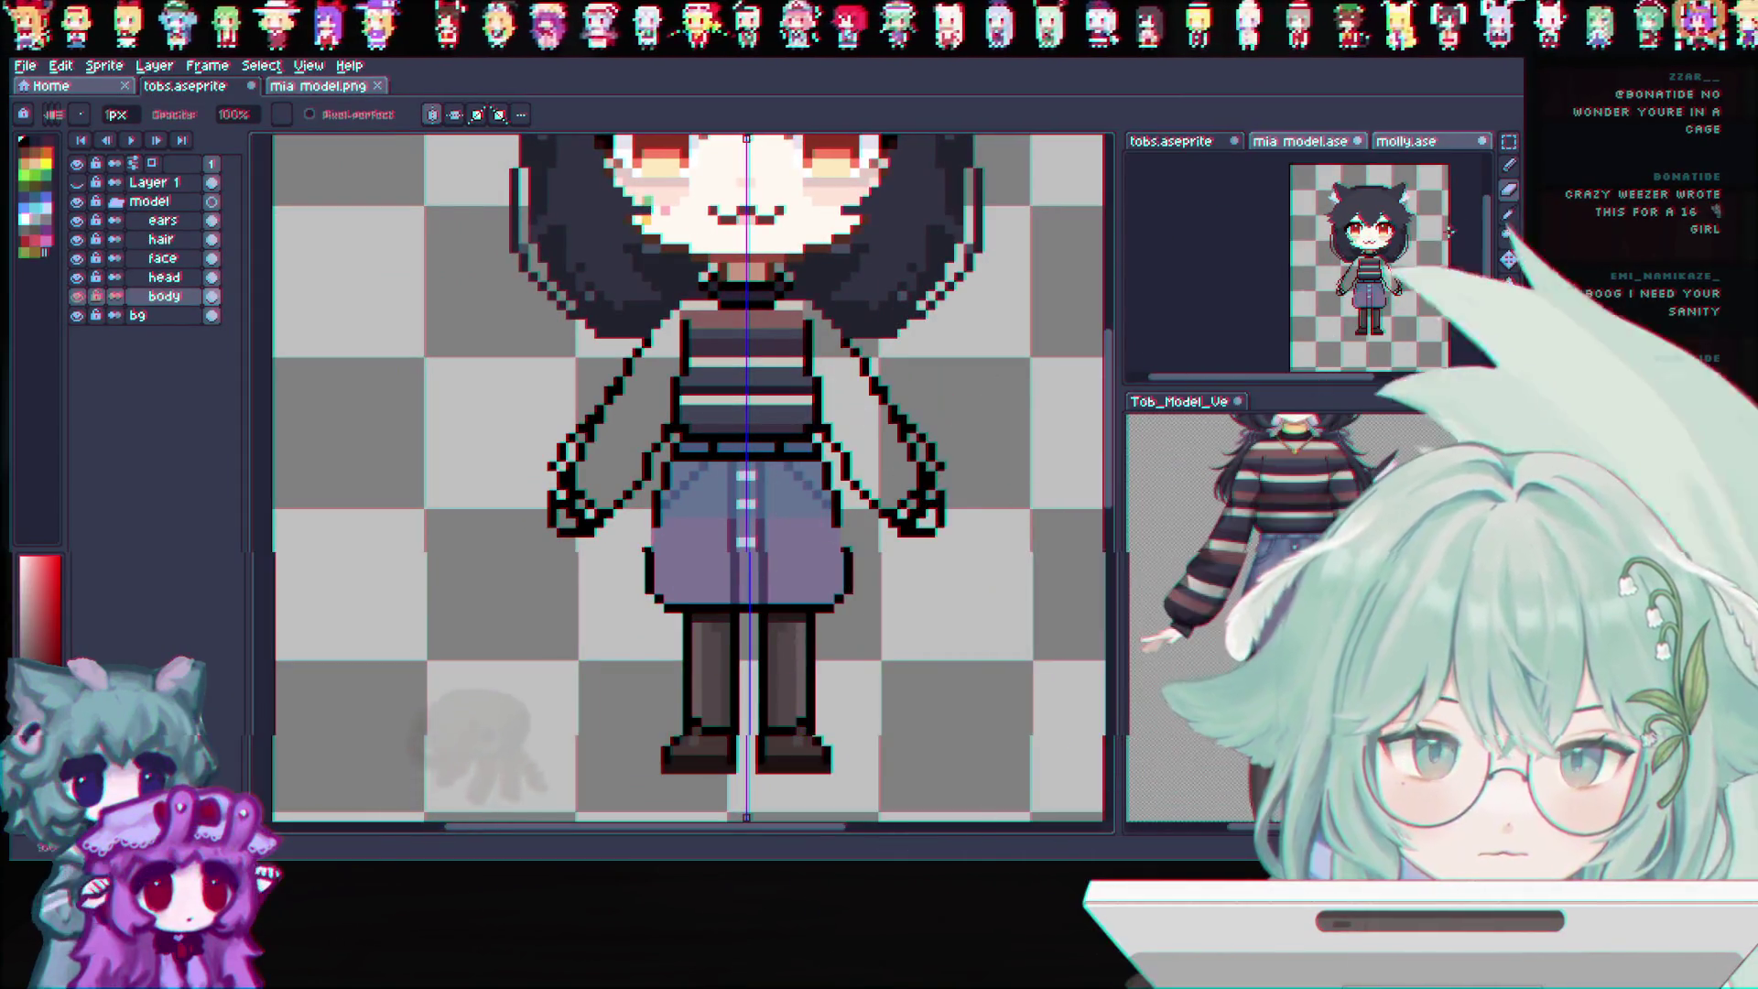
click(1511, 171)
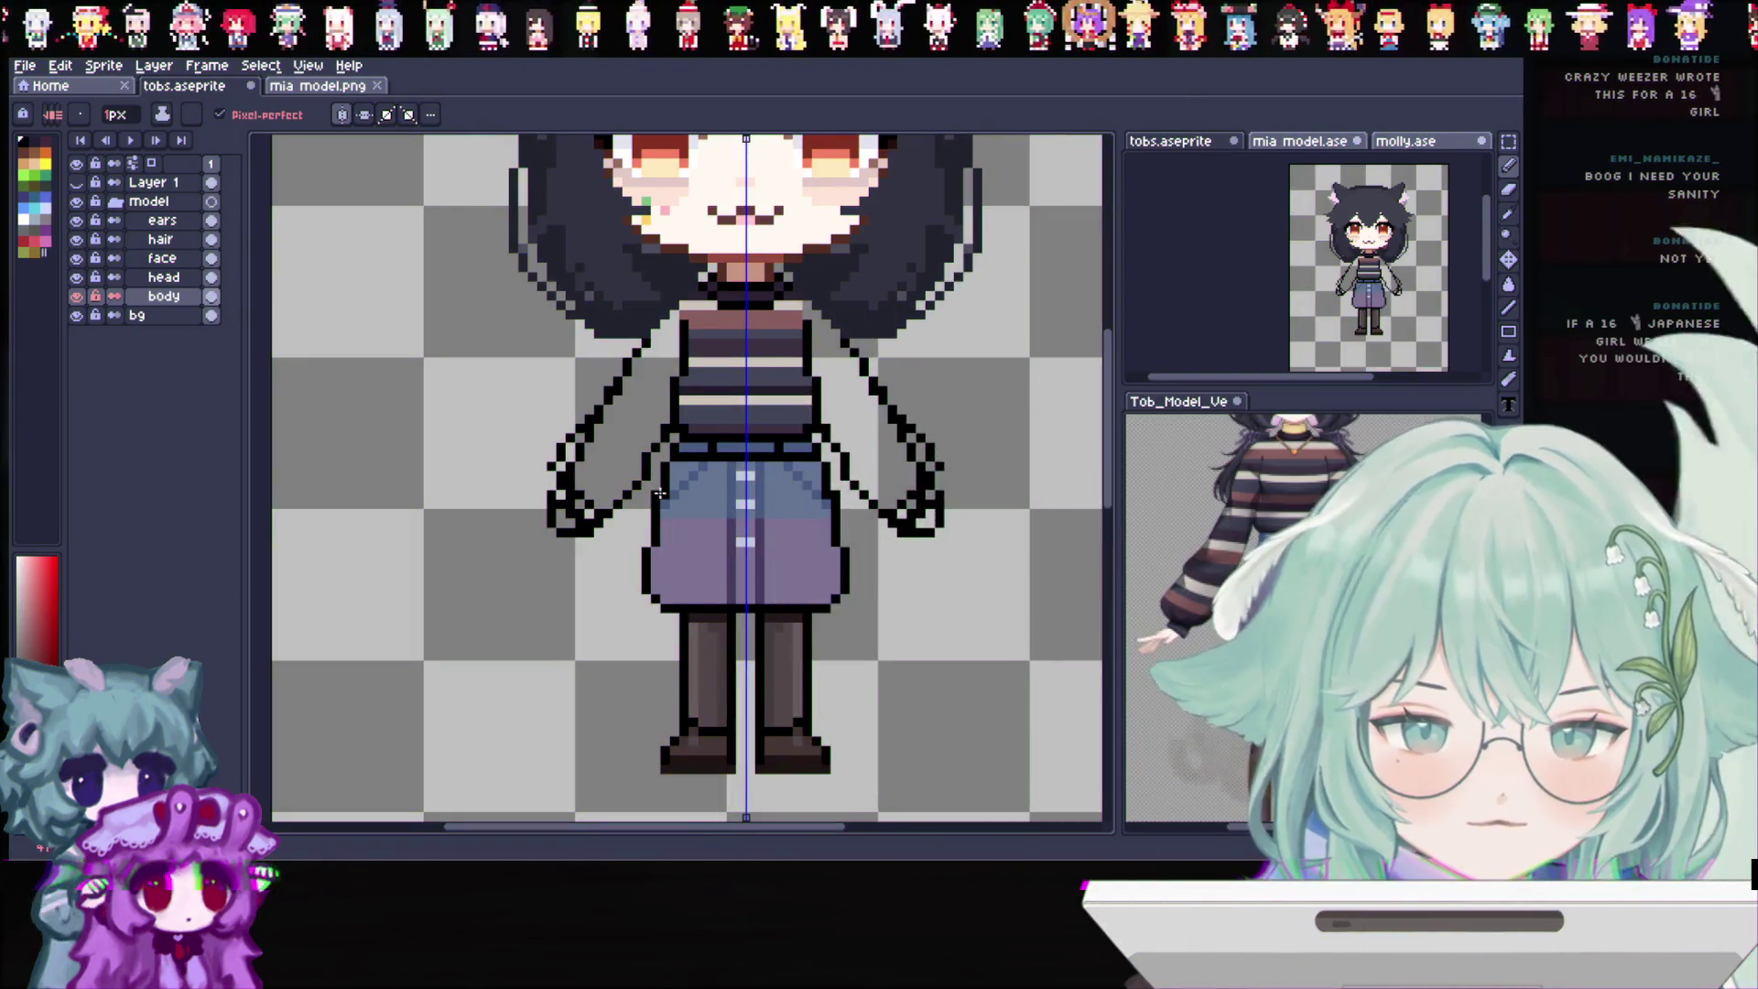
key(b)
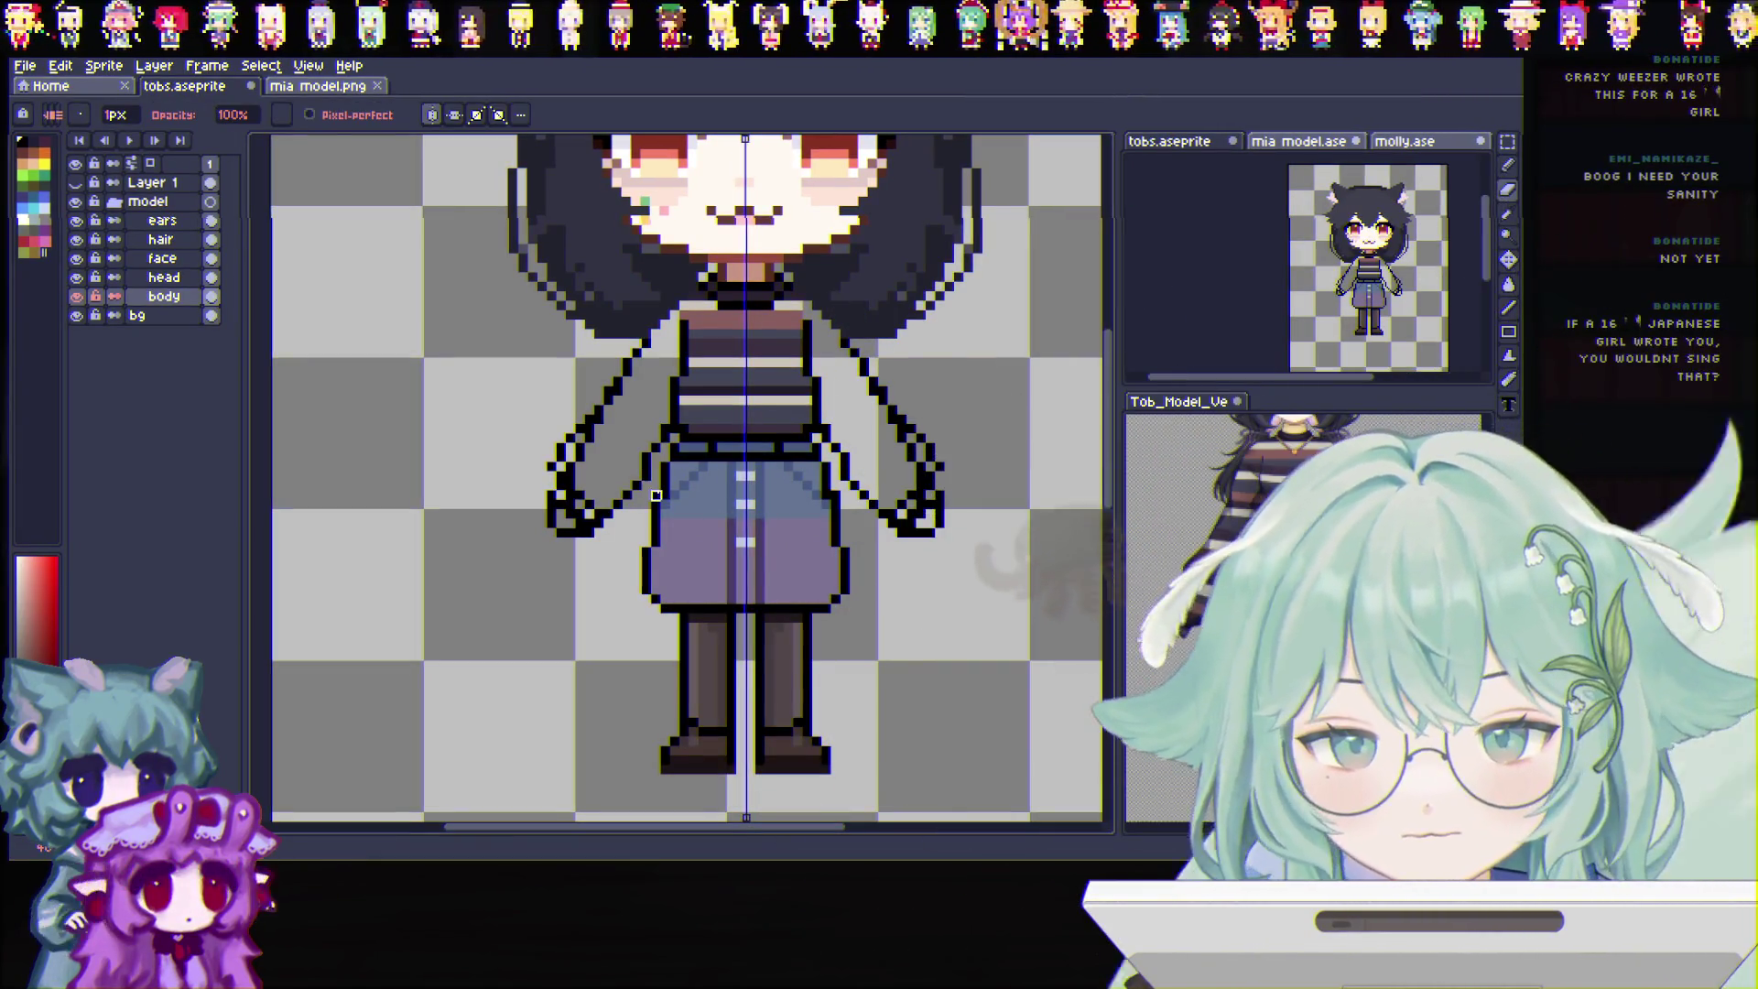
scroll(947, 569, down, 1)
scroll(946, 569, down, 1)
scroll(946, 569, down, 1)
scroll(946, 569, up, 2)
scroll(946, 569, down, 3)
scroll(946, 570, up, 2)
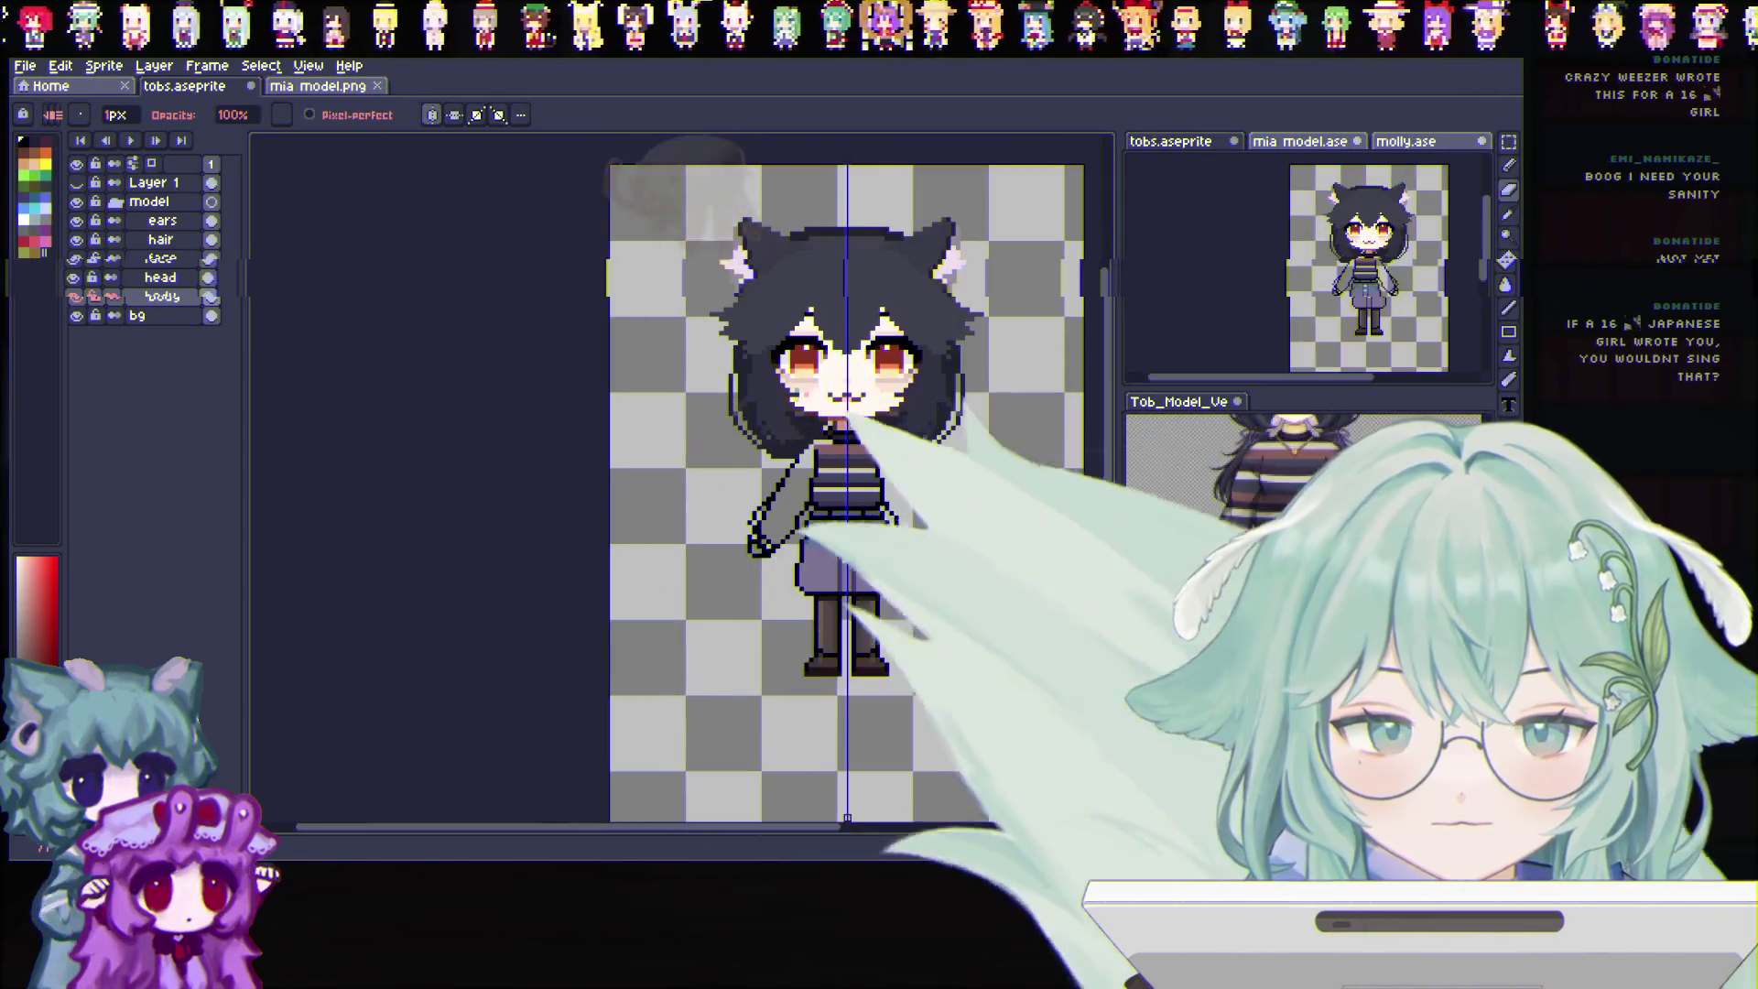
scroll(948, 575, up, 1)
scroll(948, 574, up, 1)
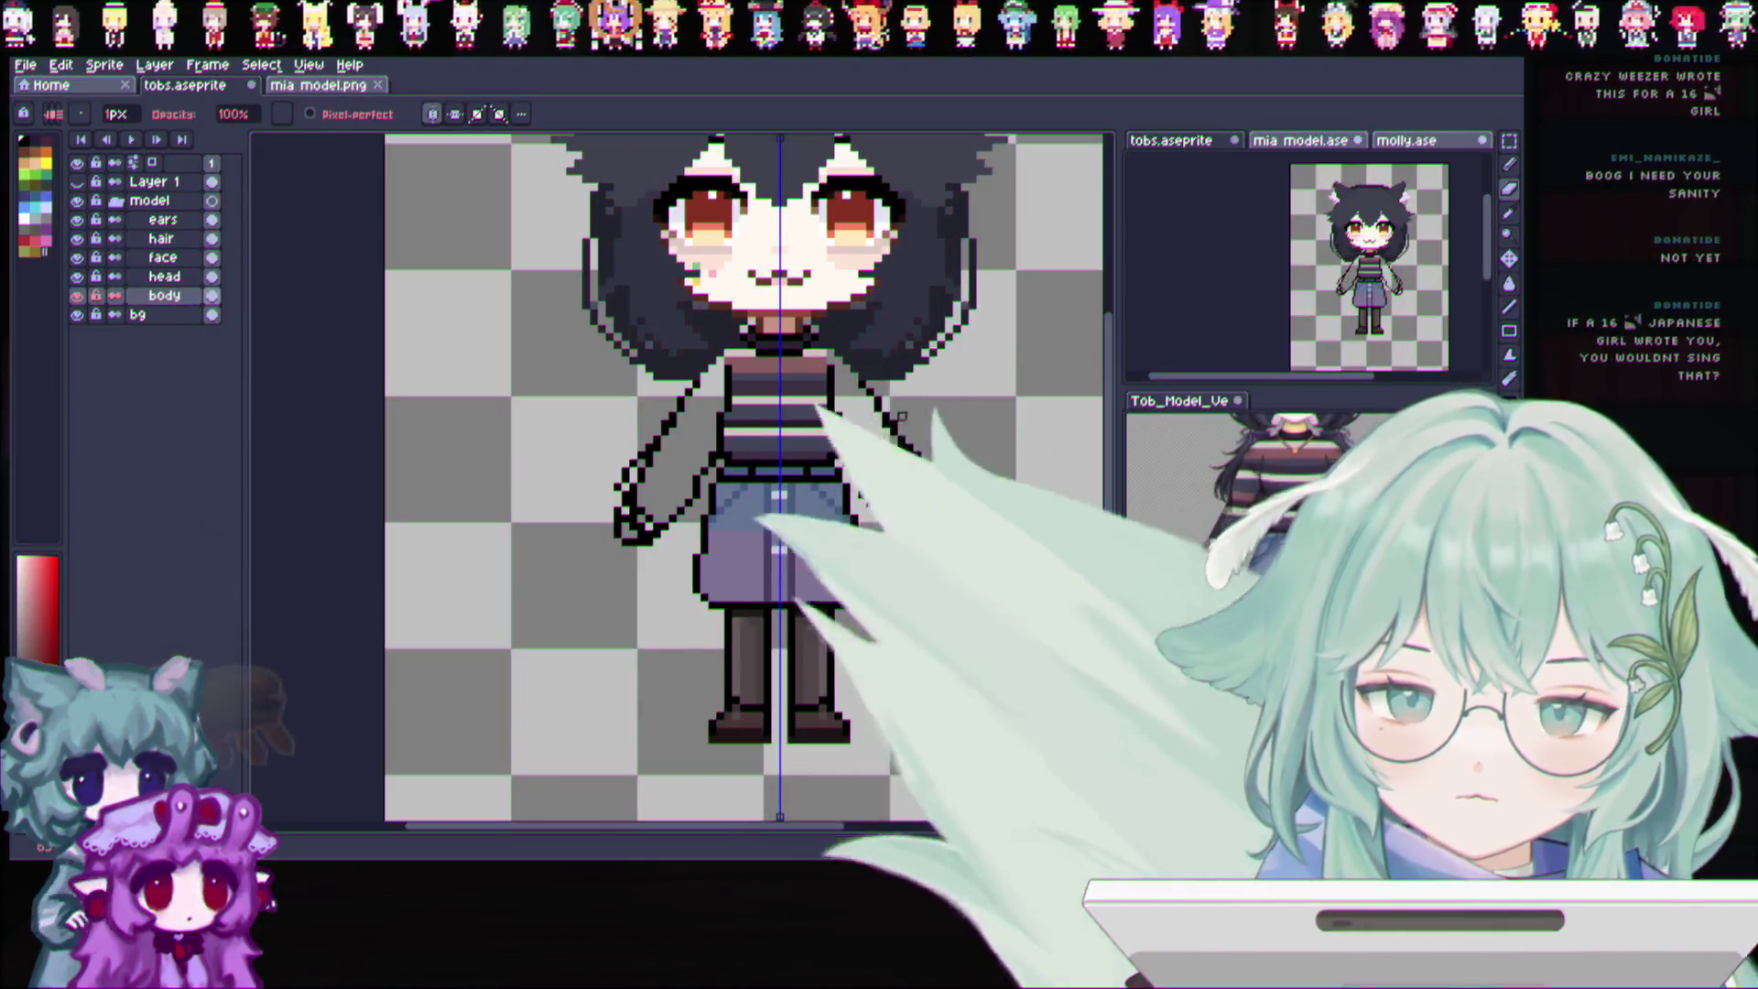
scroll(812, 413, up, 1)
key(i)
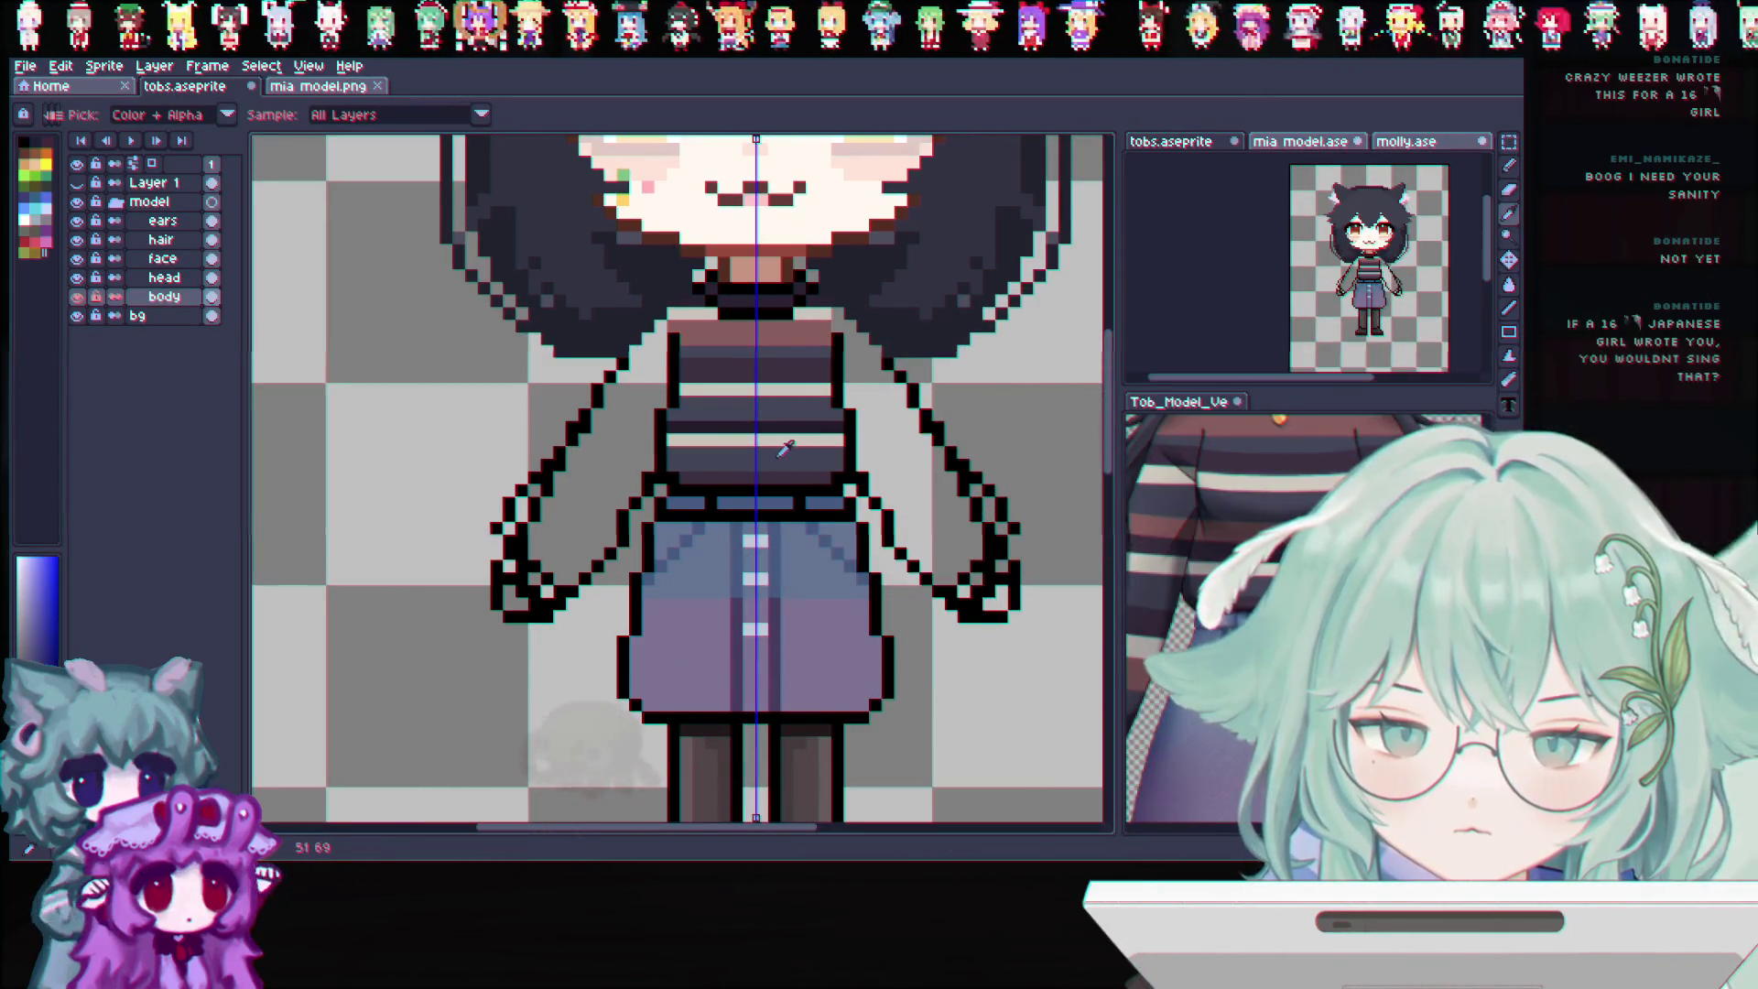
Switch between pencil and eyedropper, sampling a sweater colour from the drawing
key(b)
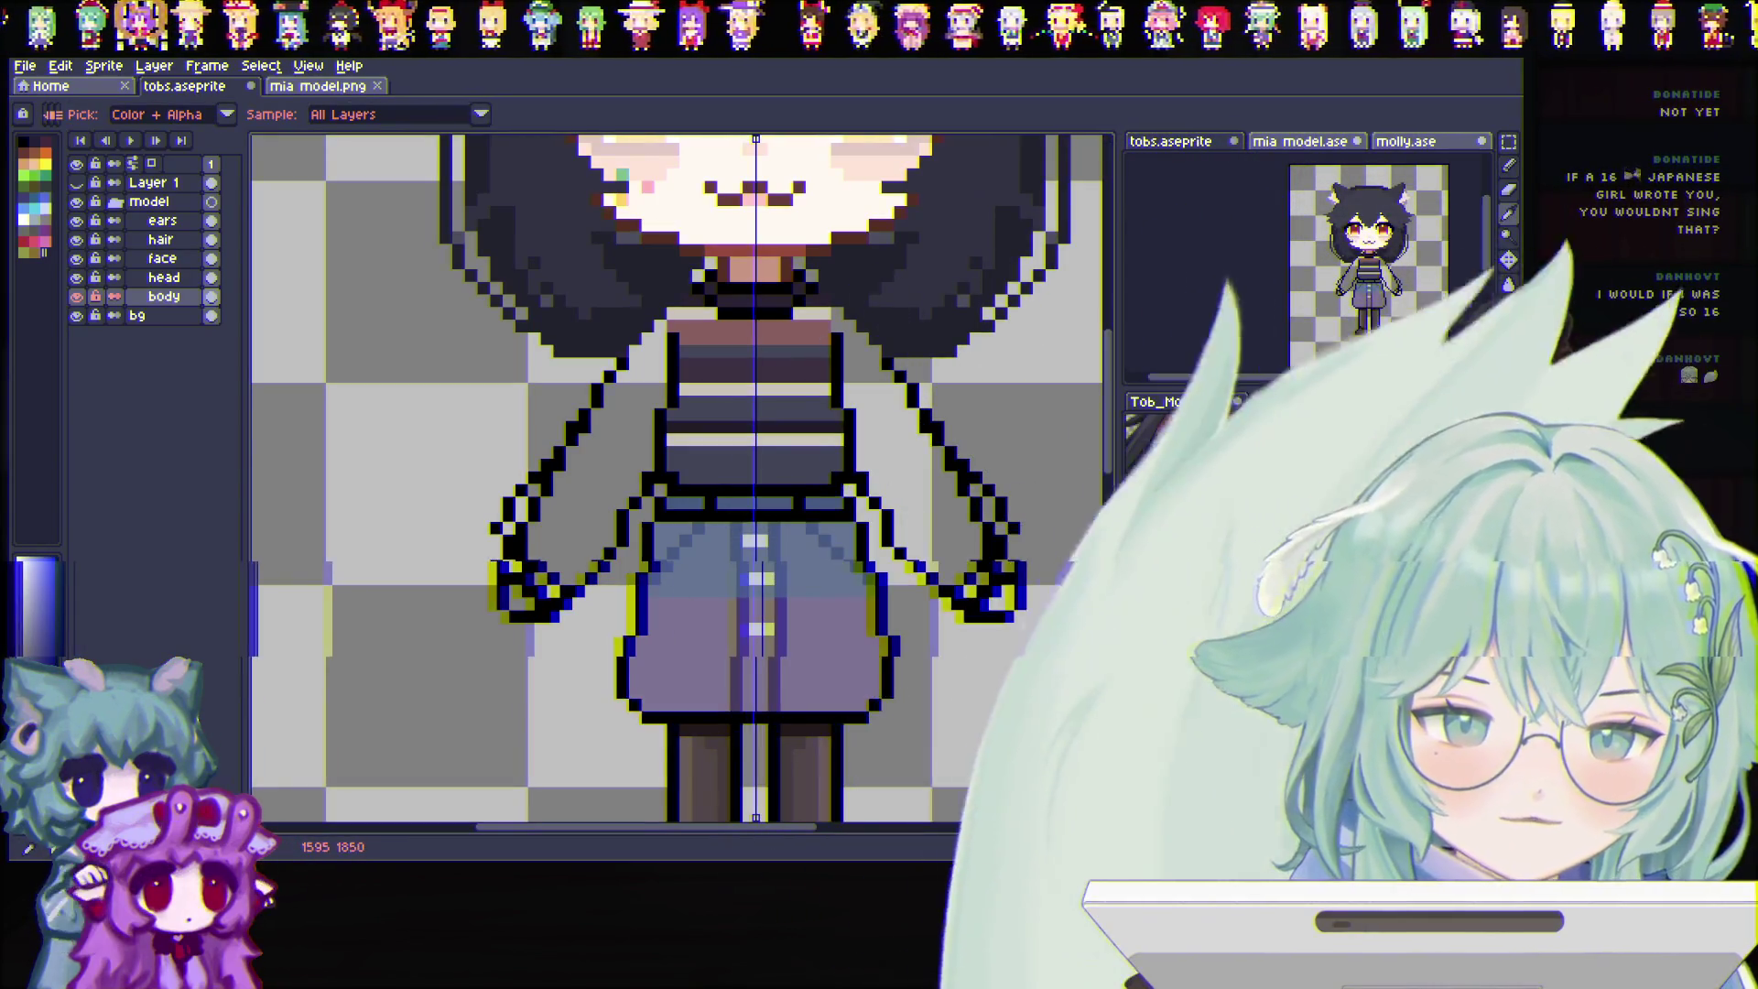
key(ctrl+z)
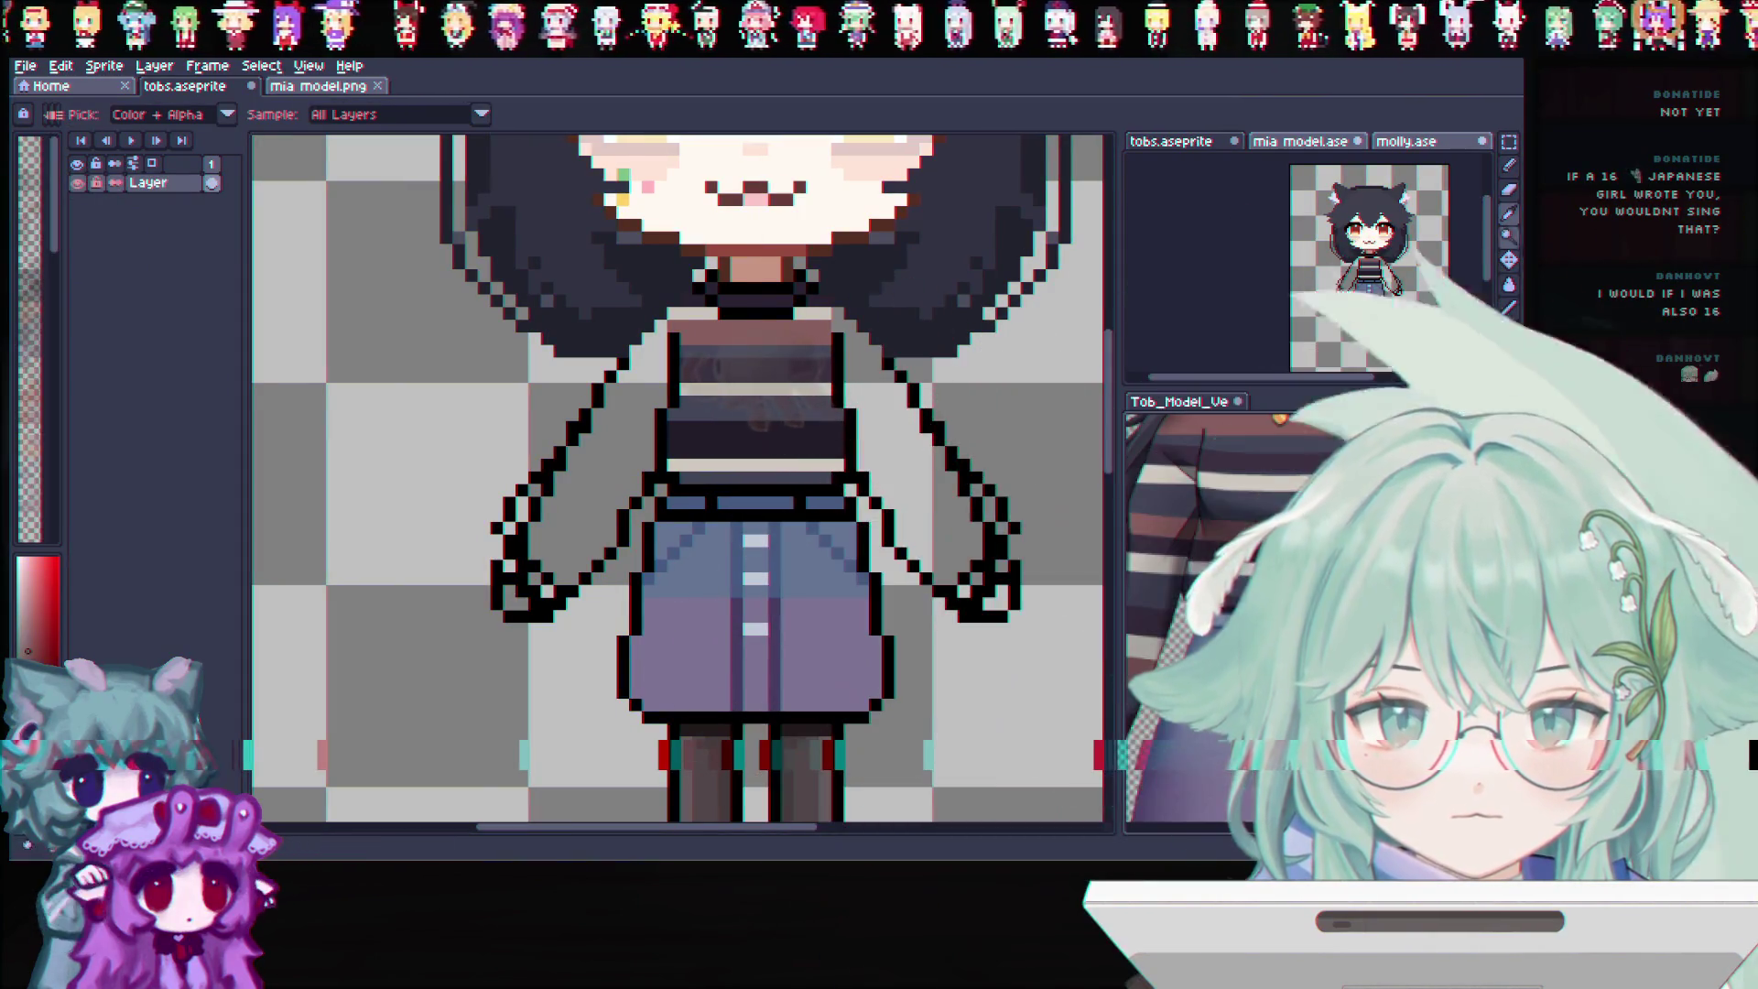
key(b)
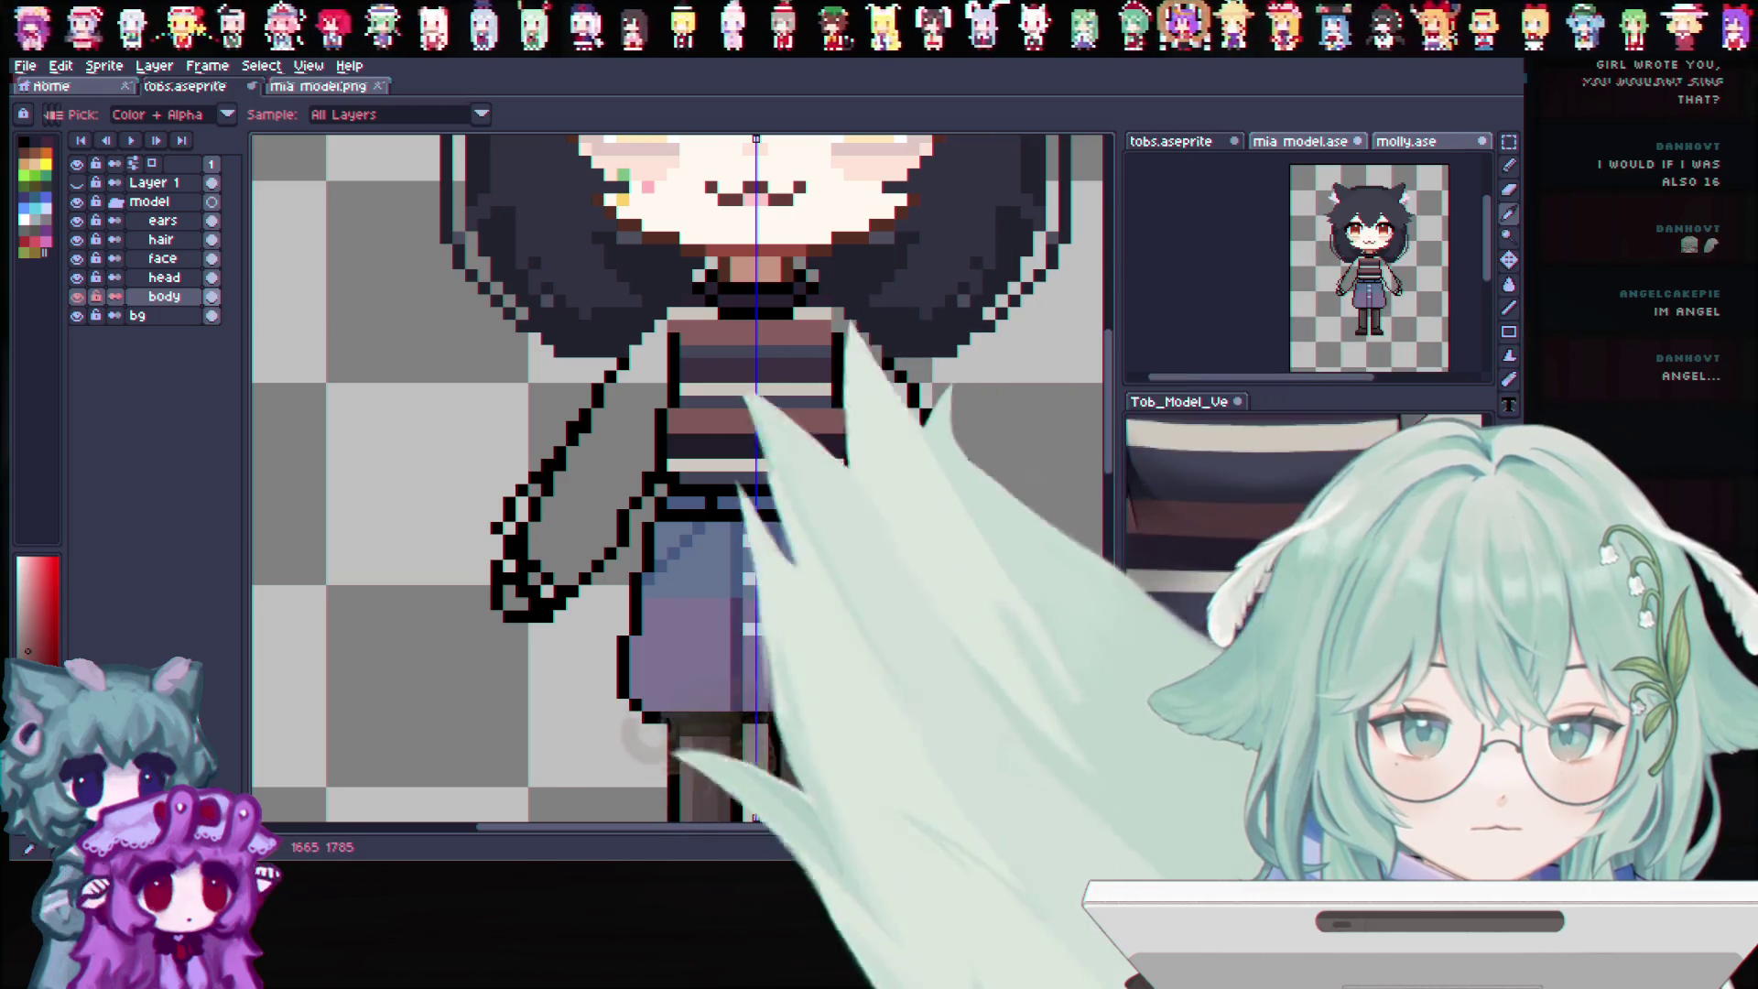
scroll(940, 335, down, 3)
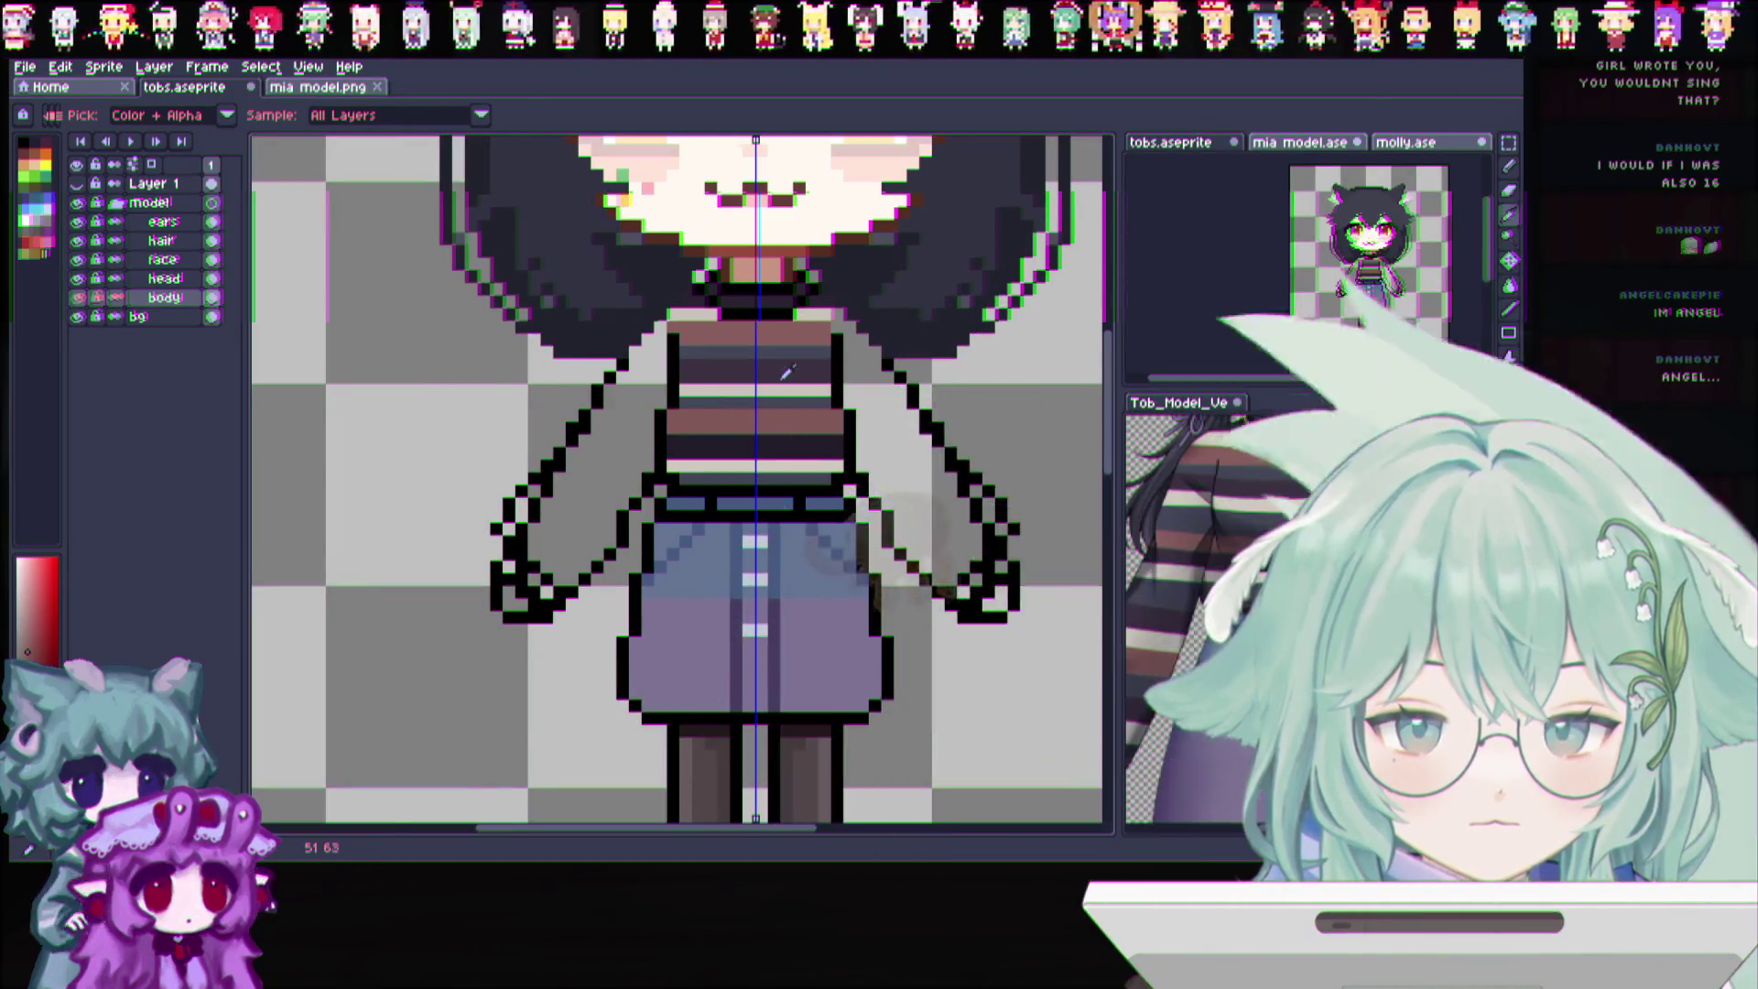
scroll(939, 335, up, 3)
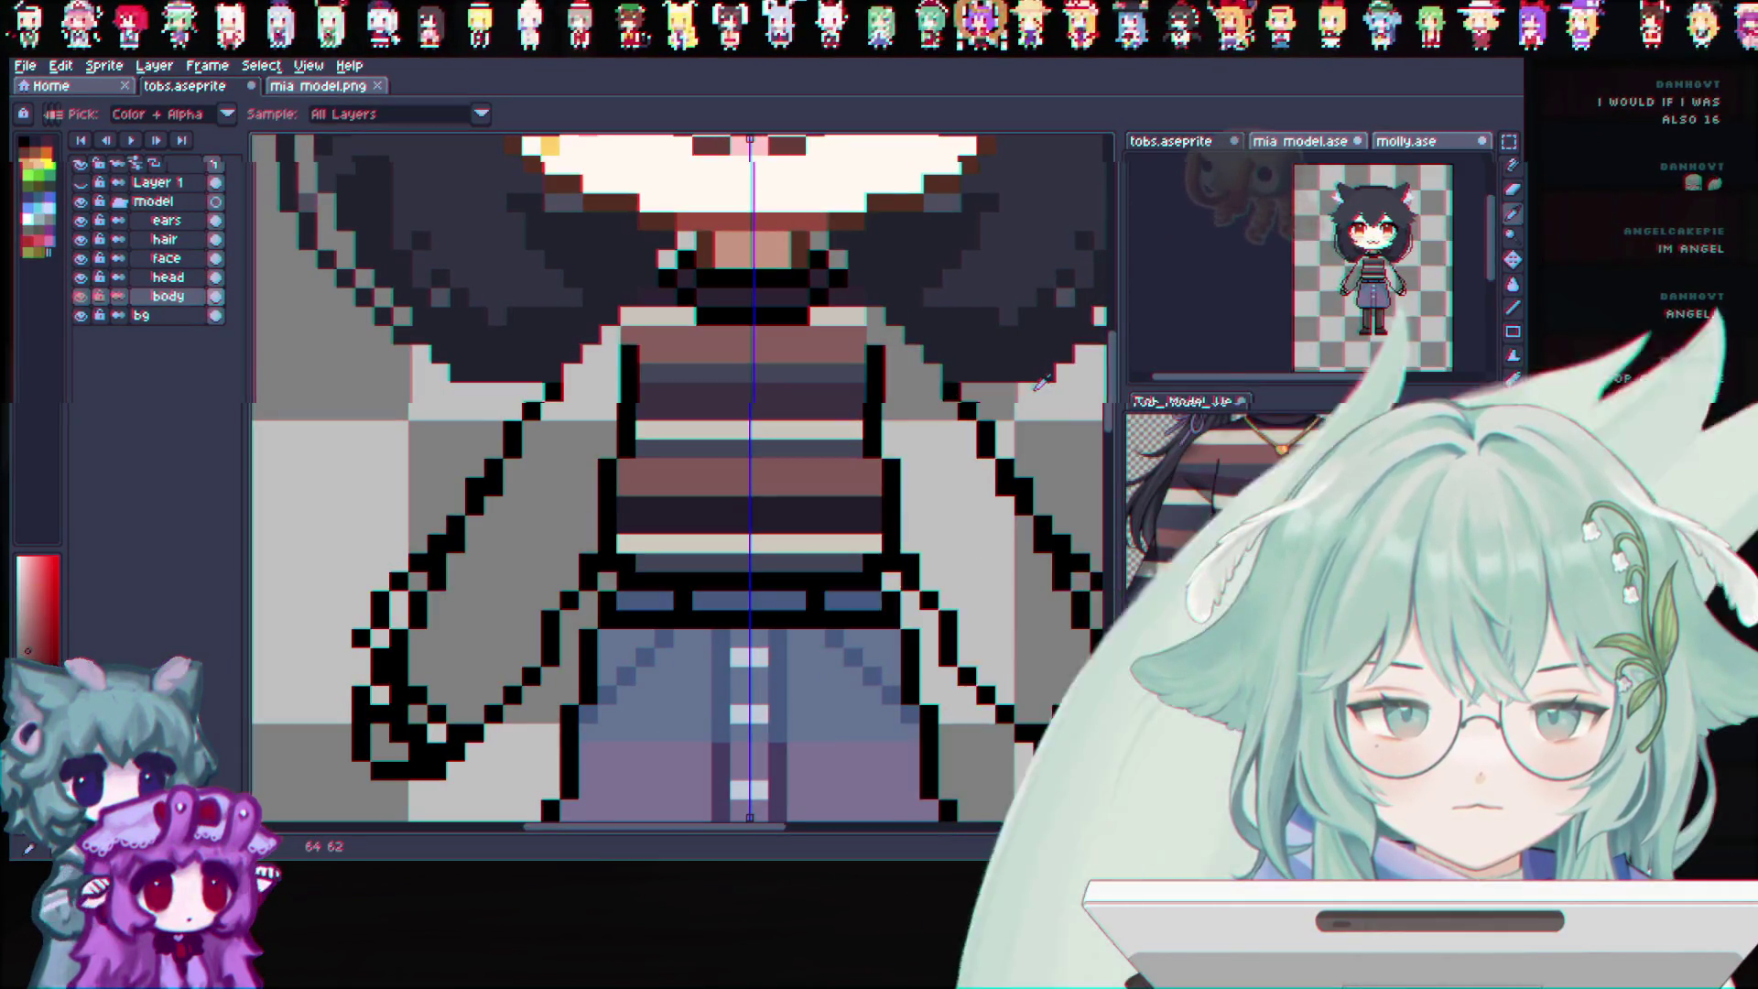
click(778, 419)
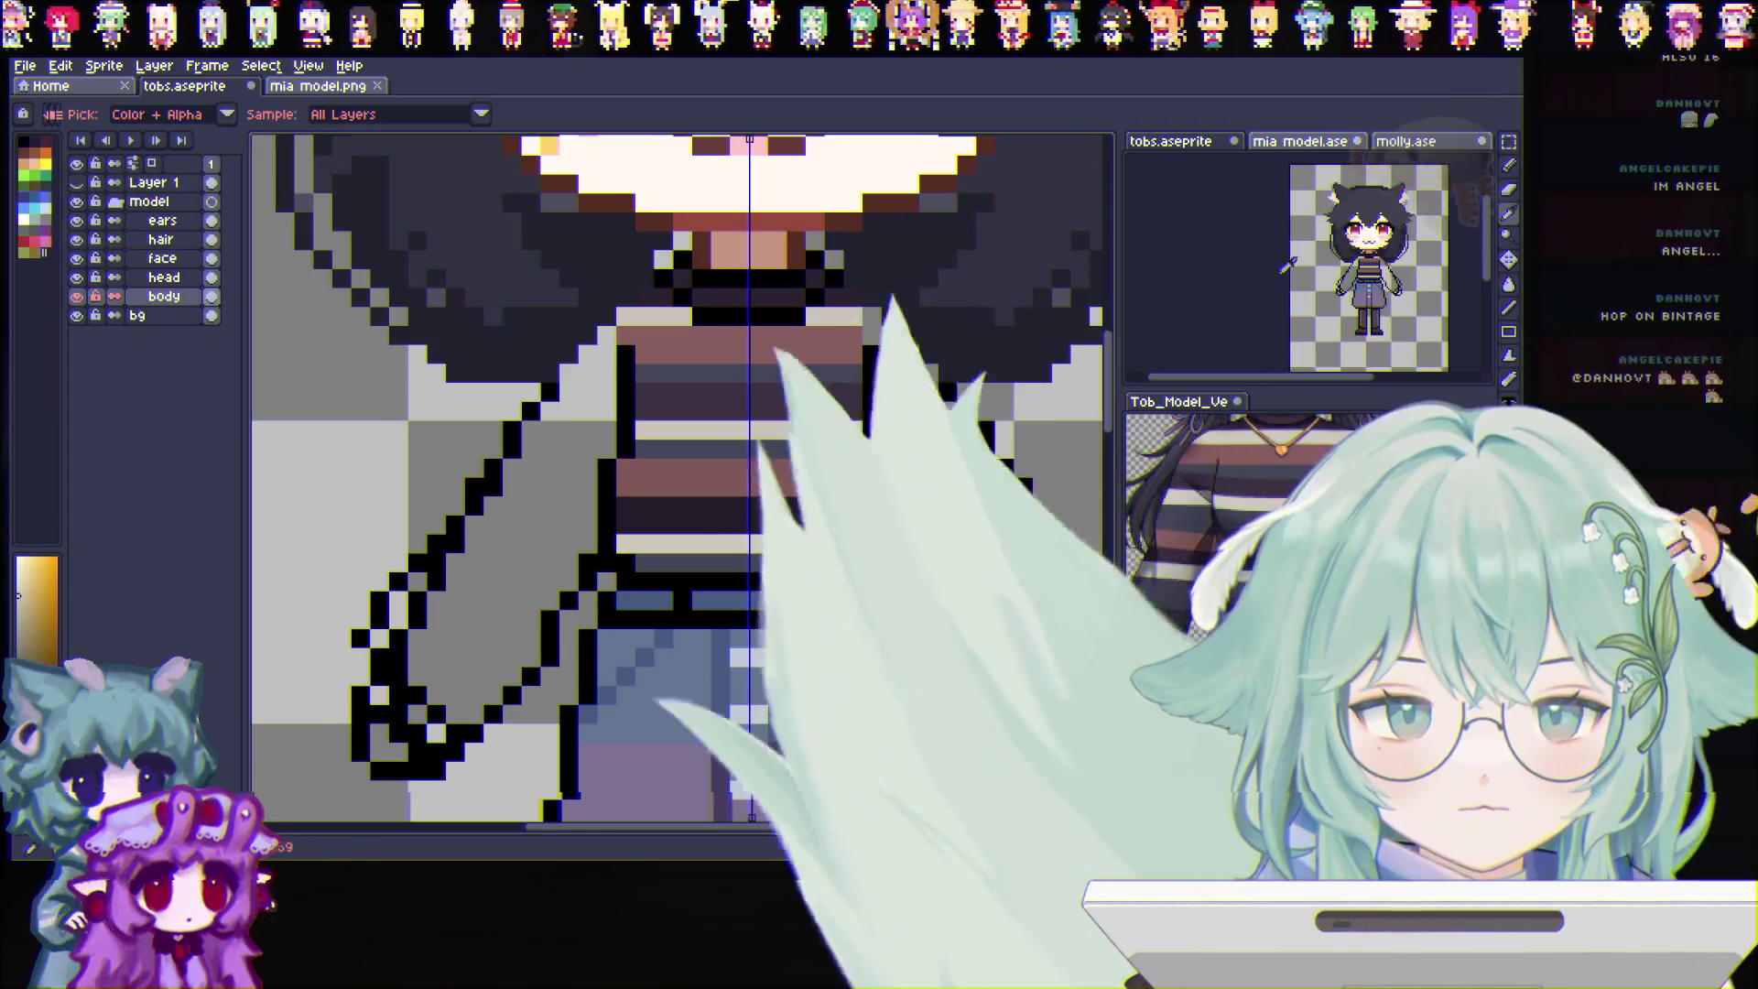
key(b)
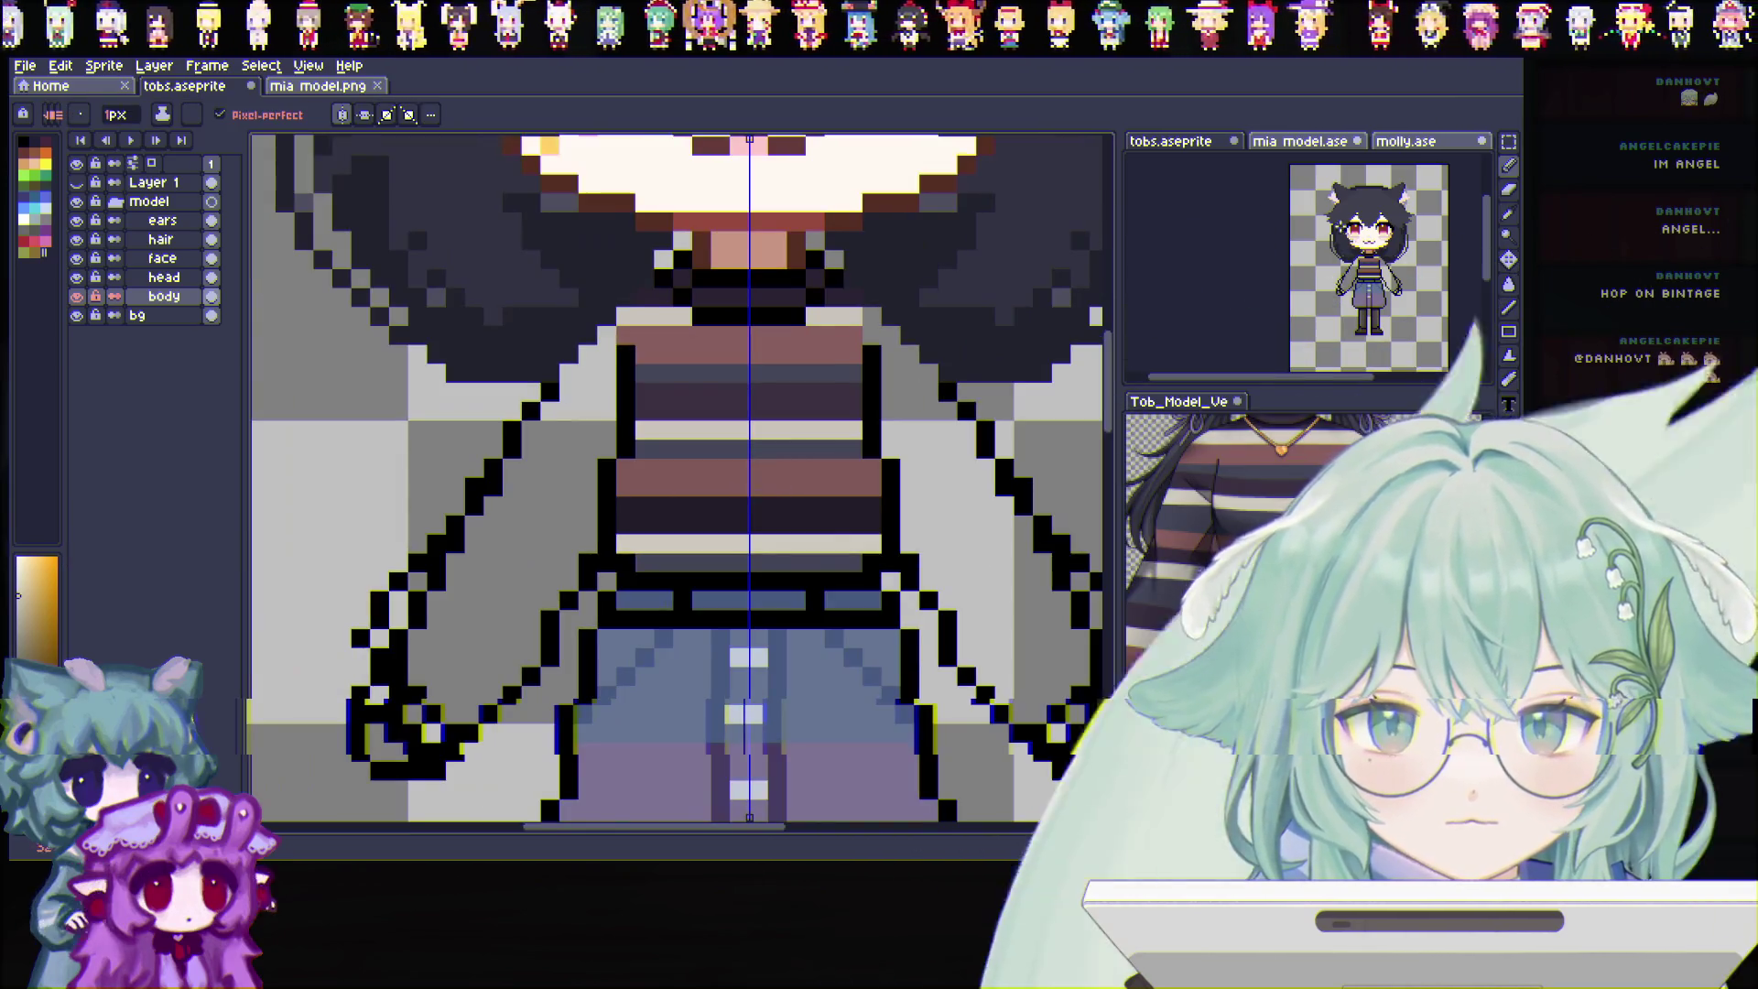
click(1508, 215)
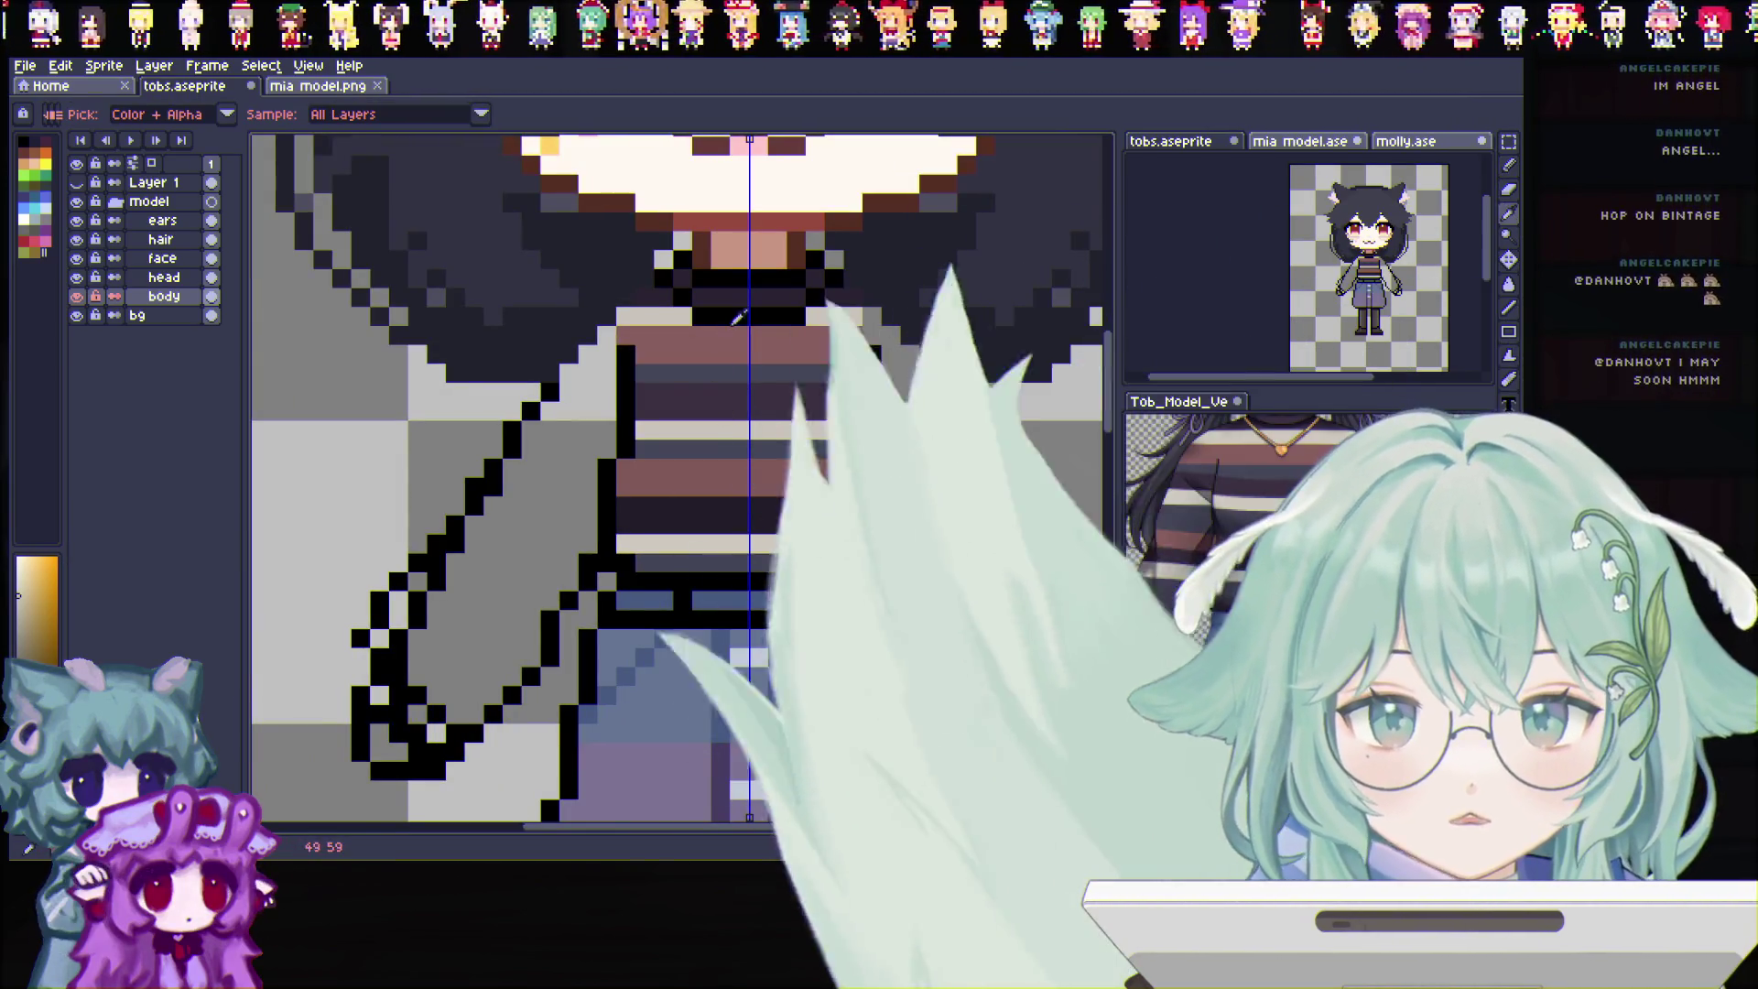
Hide the ears and hair layers to expose the shoulders and resume the pencil
click(78, 182)
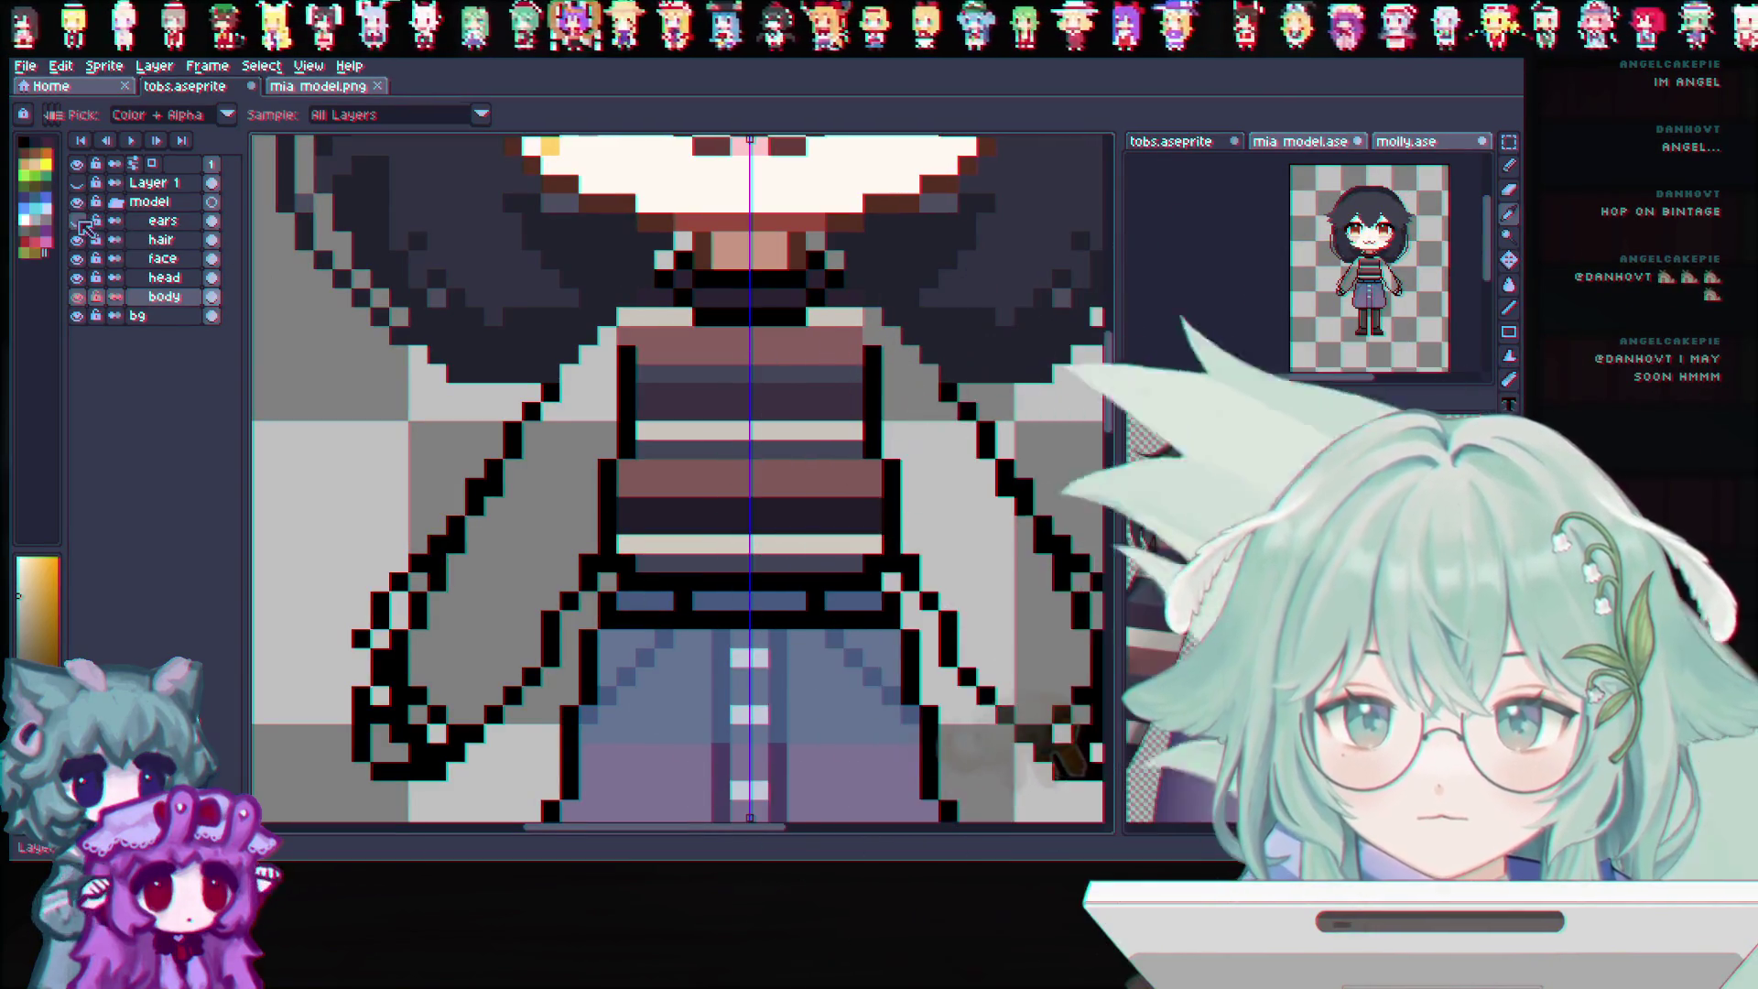
click(77, 239)
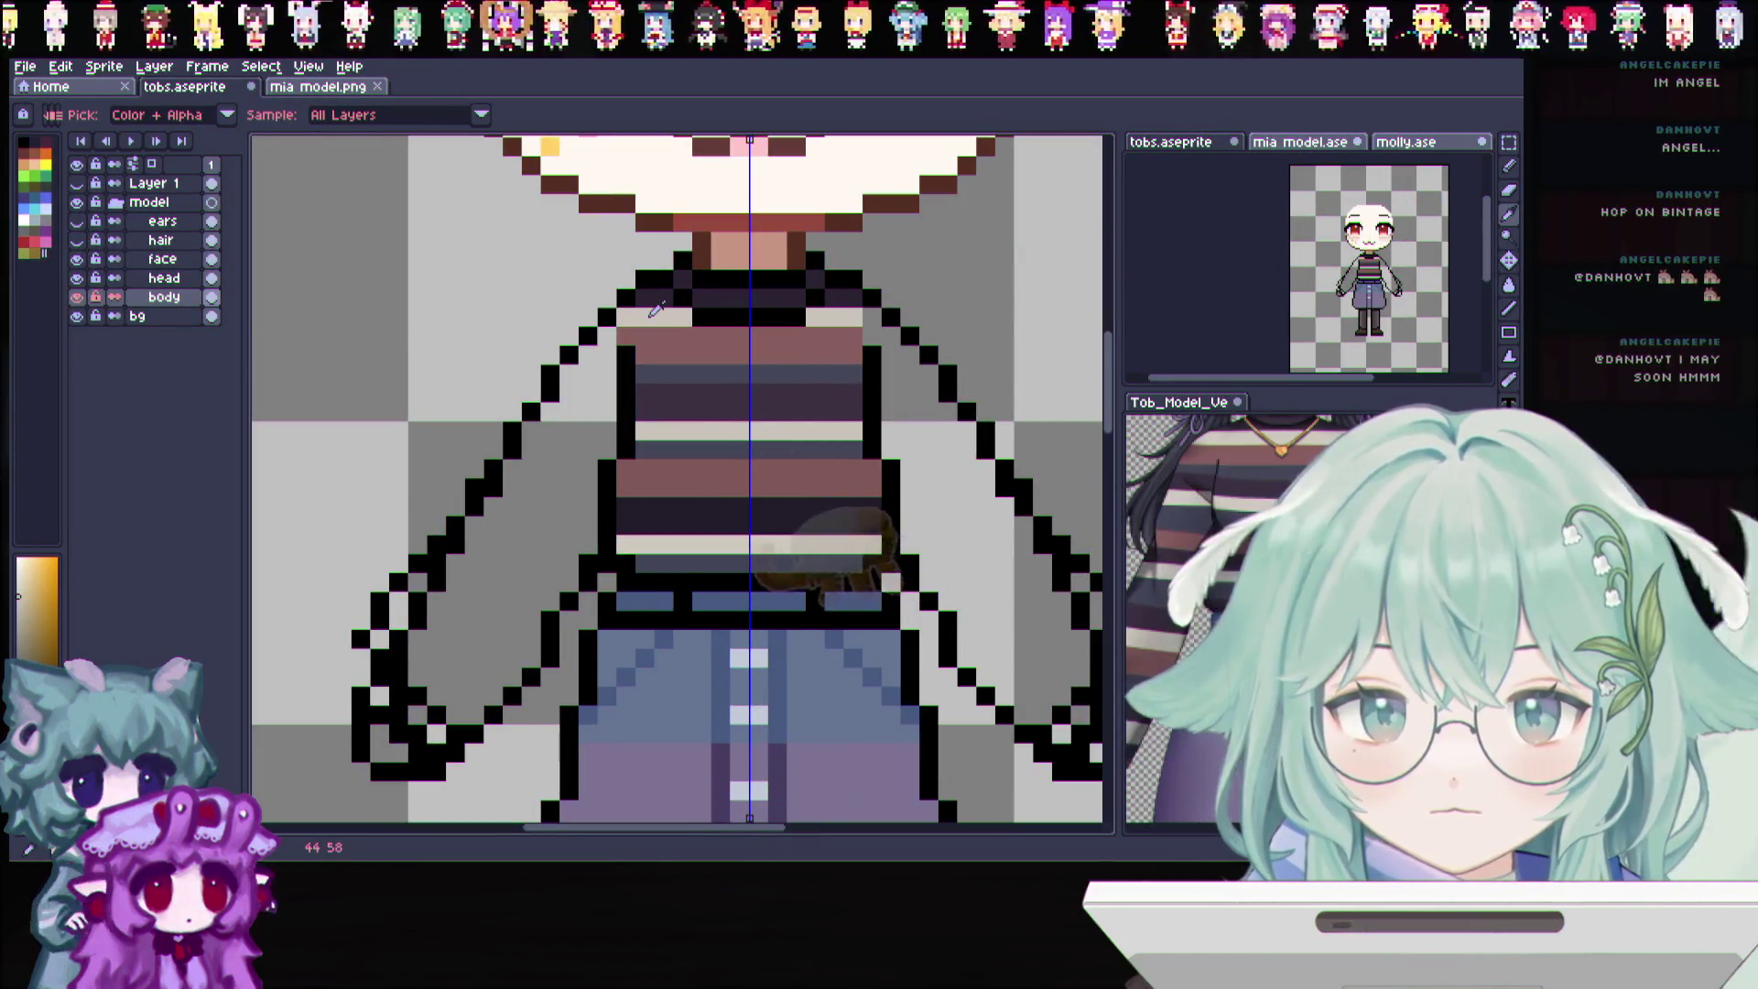
click(656, 309)
click(1509, 172)
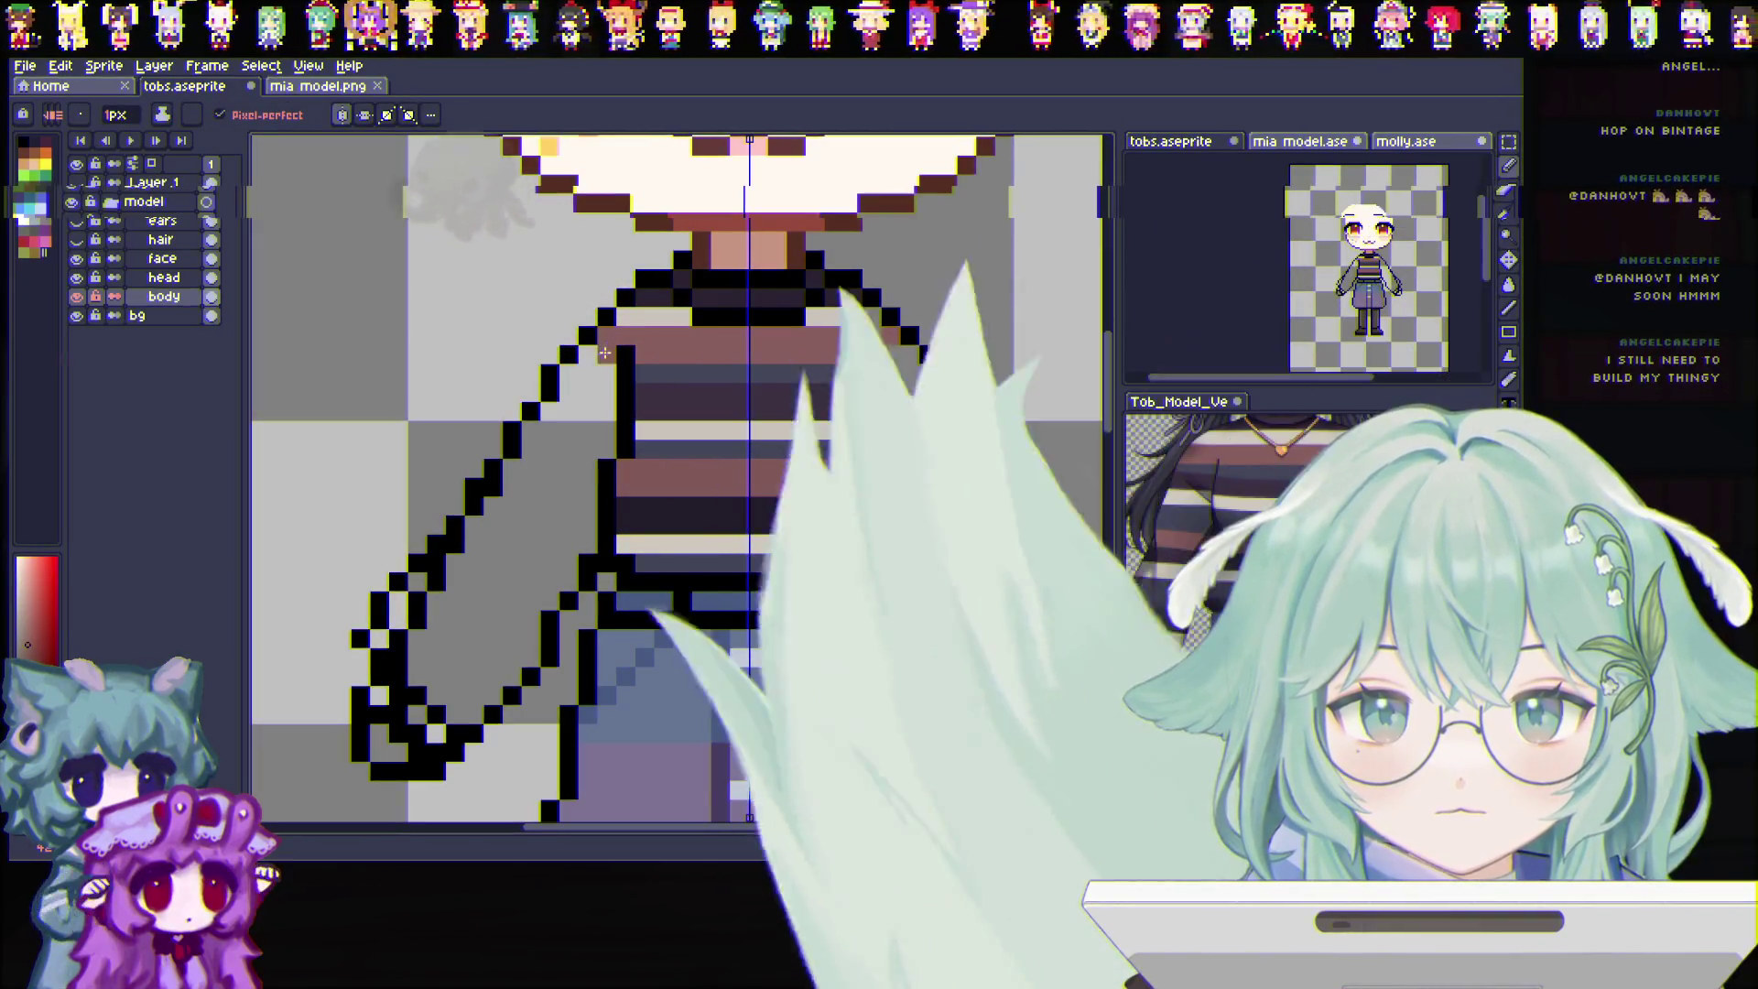
Eyedrop the stripe colours from the sweater, switching back to the pencil
key(i)
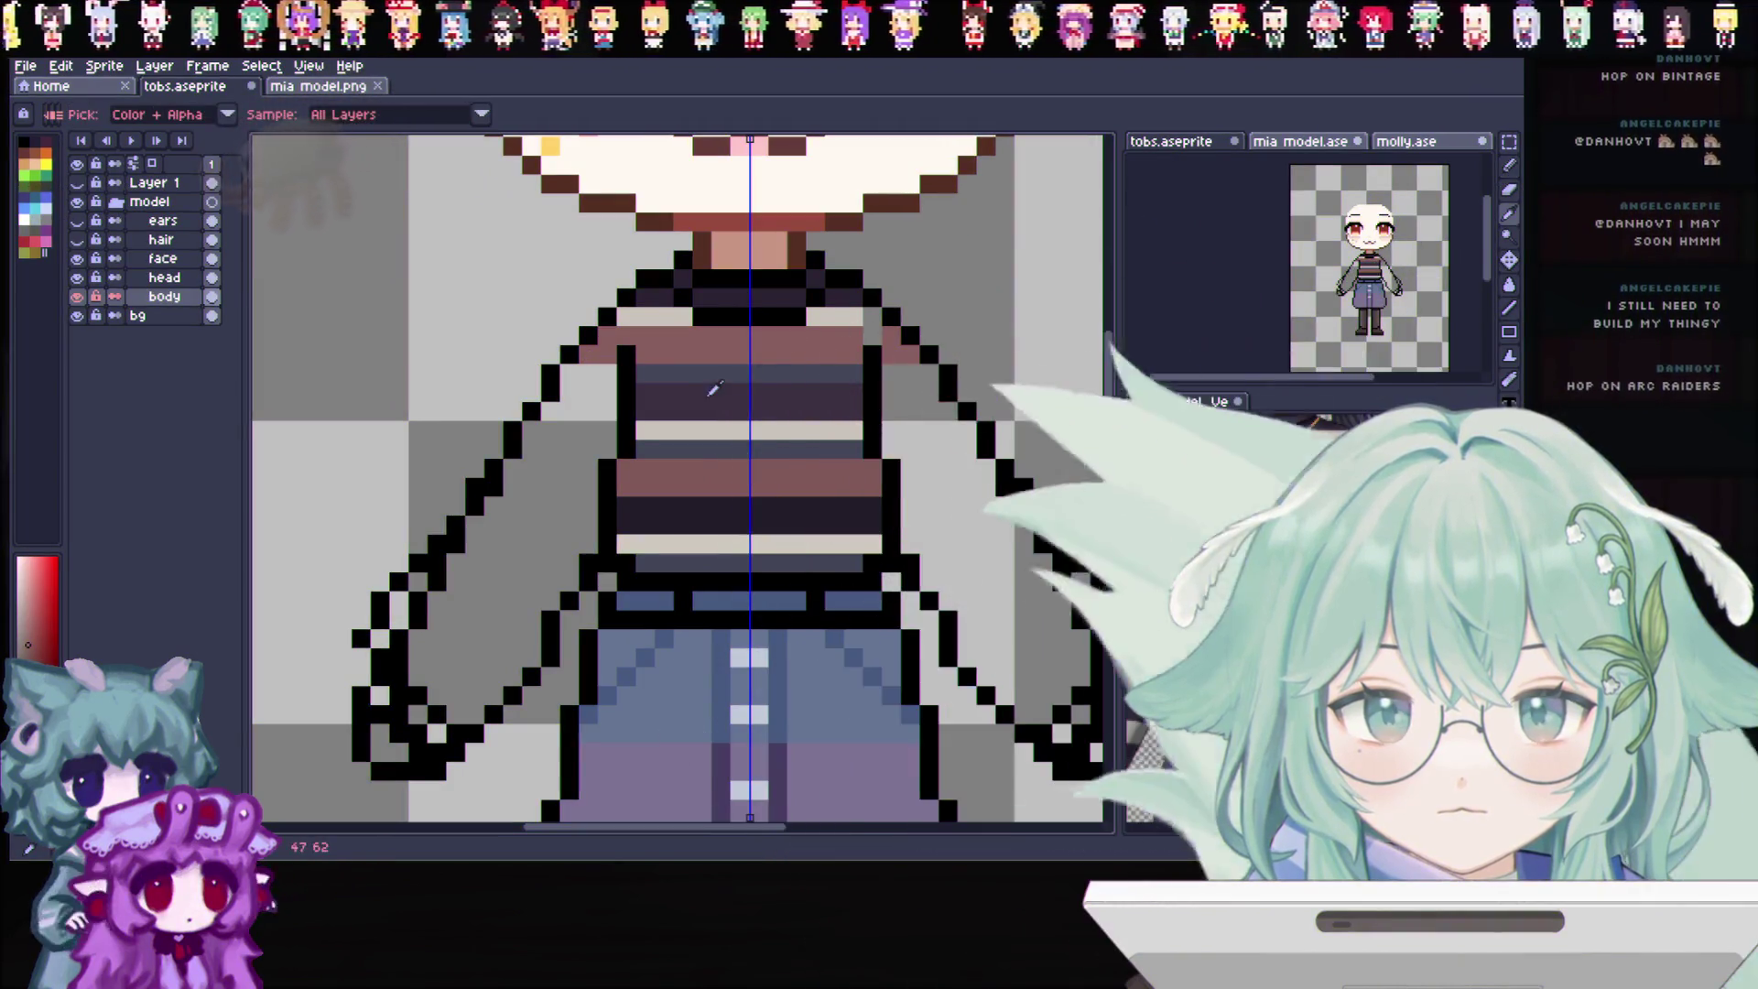
click(1042, 278)
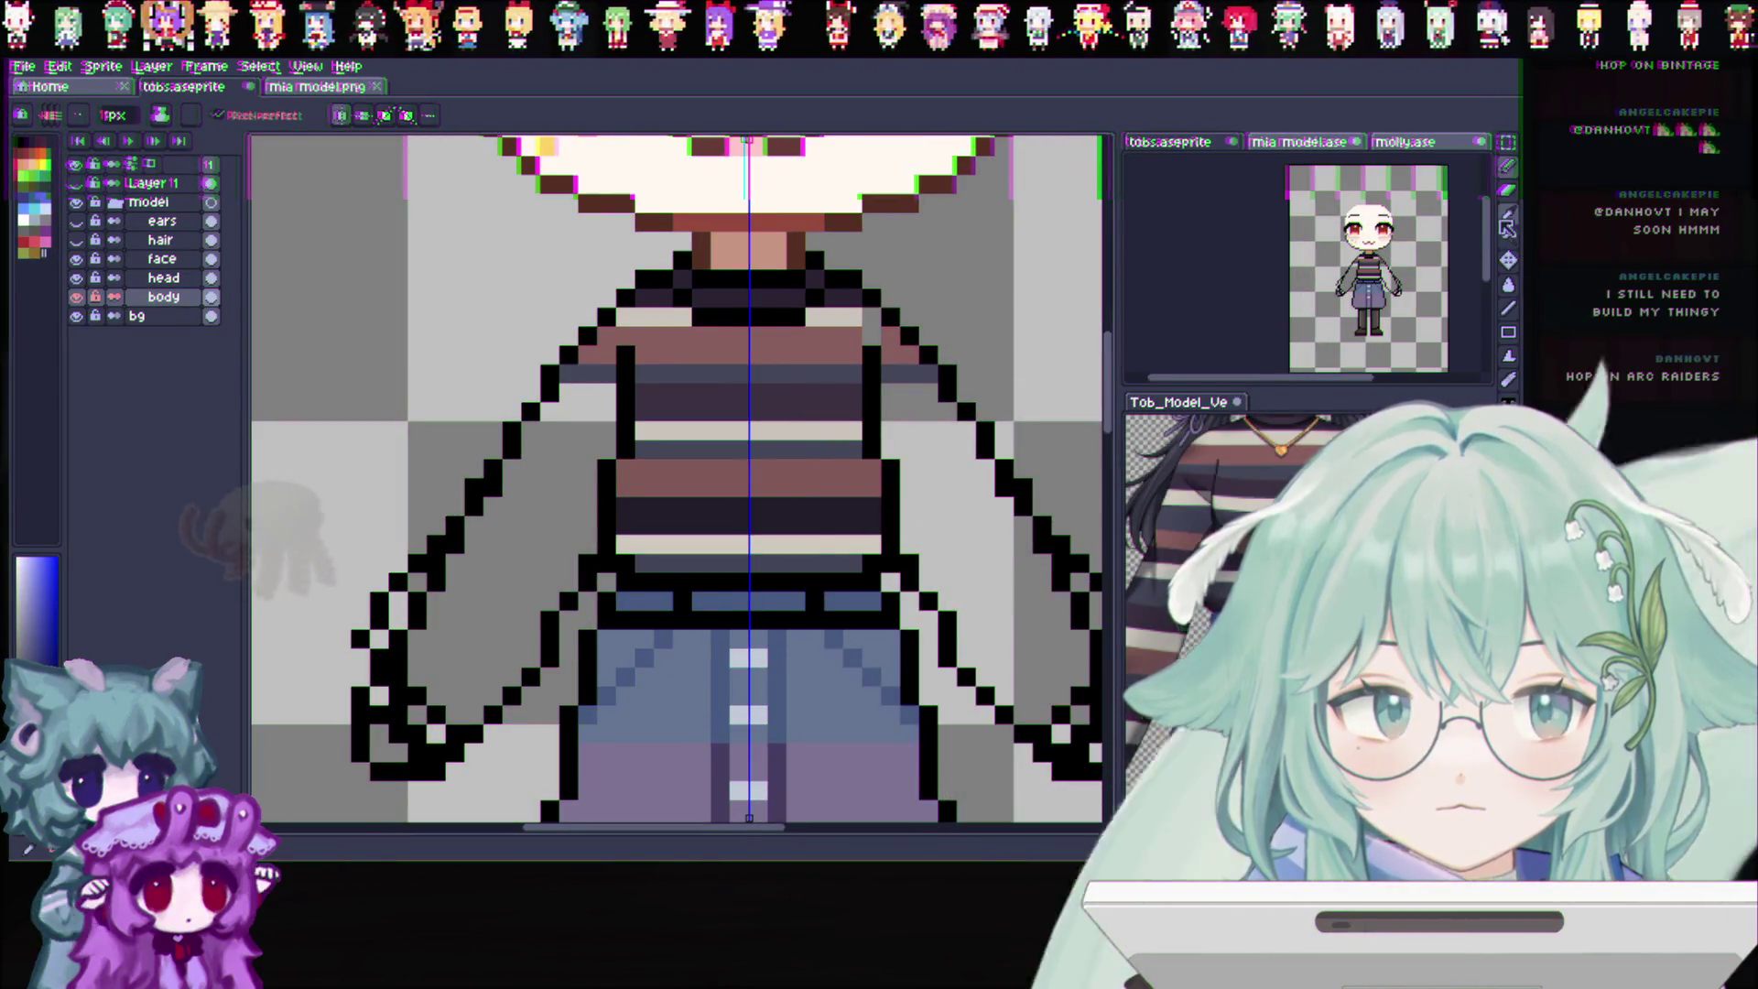
alt+click(874, 329)
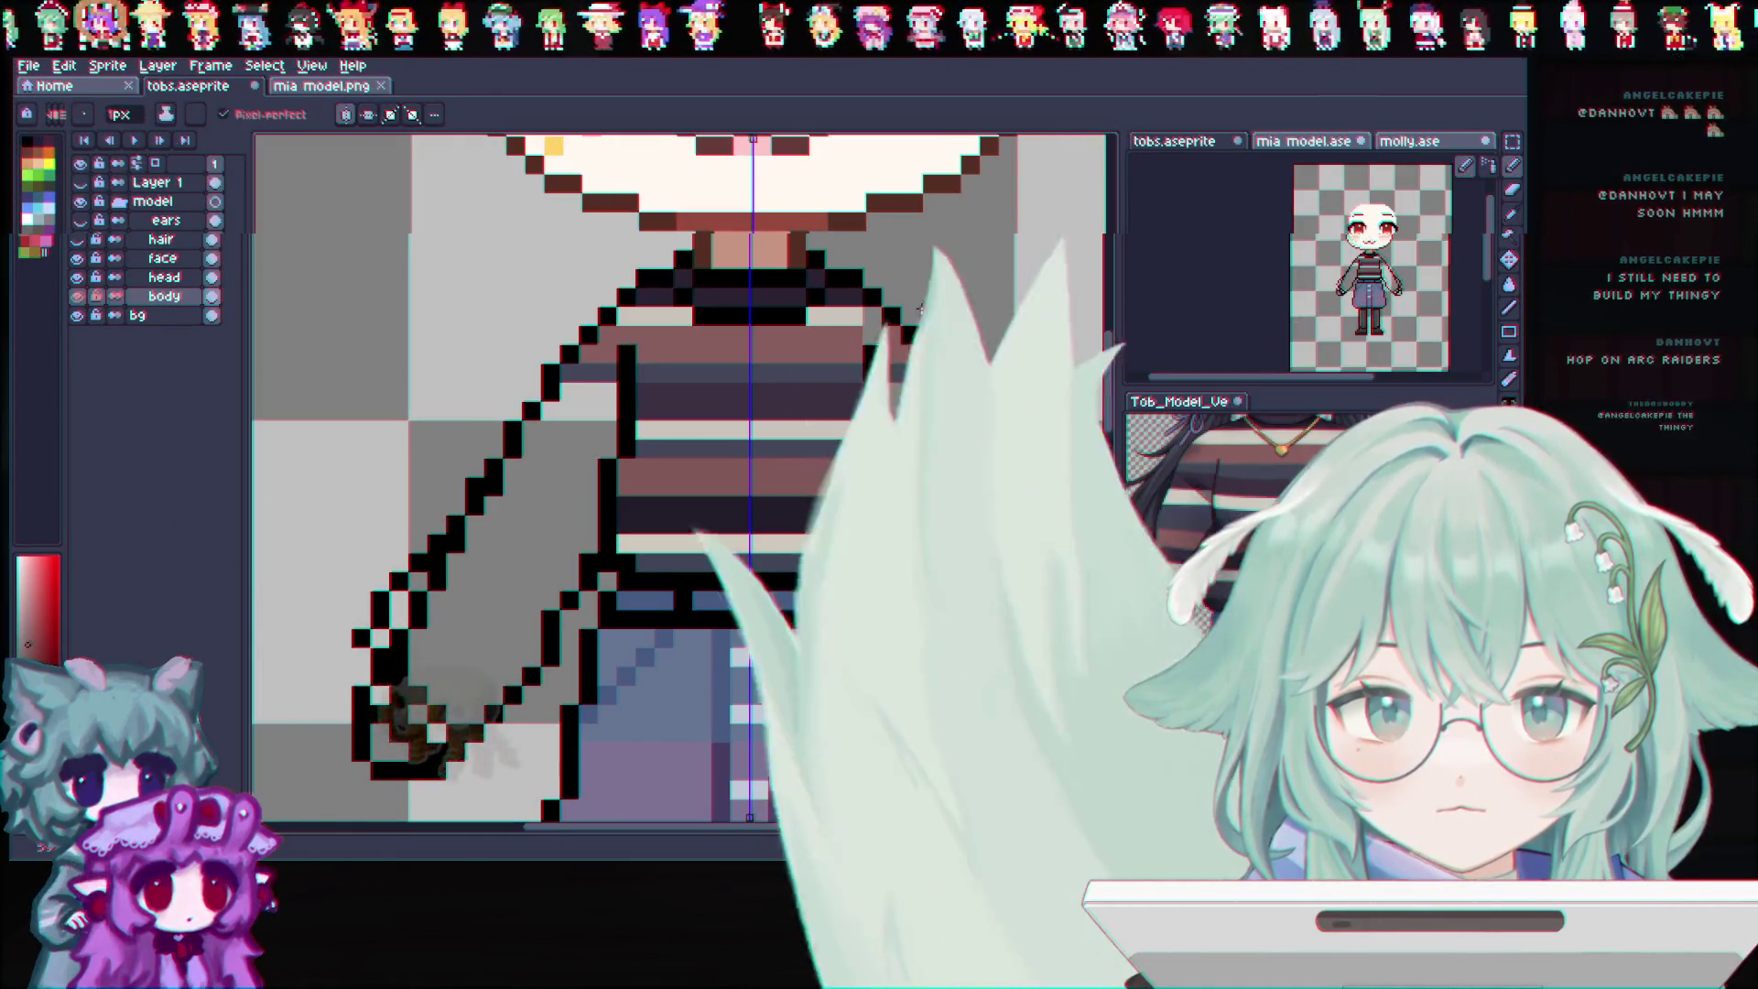
alt+click(881, 322)
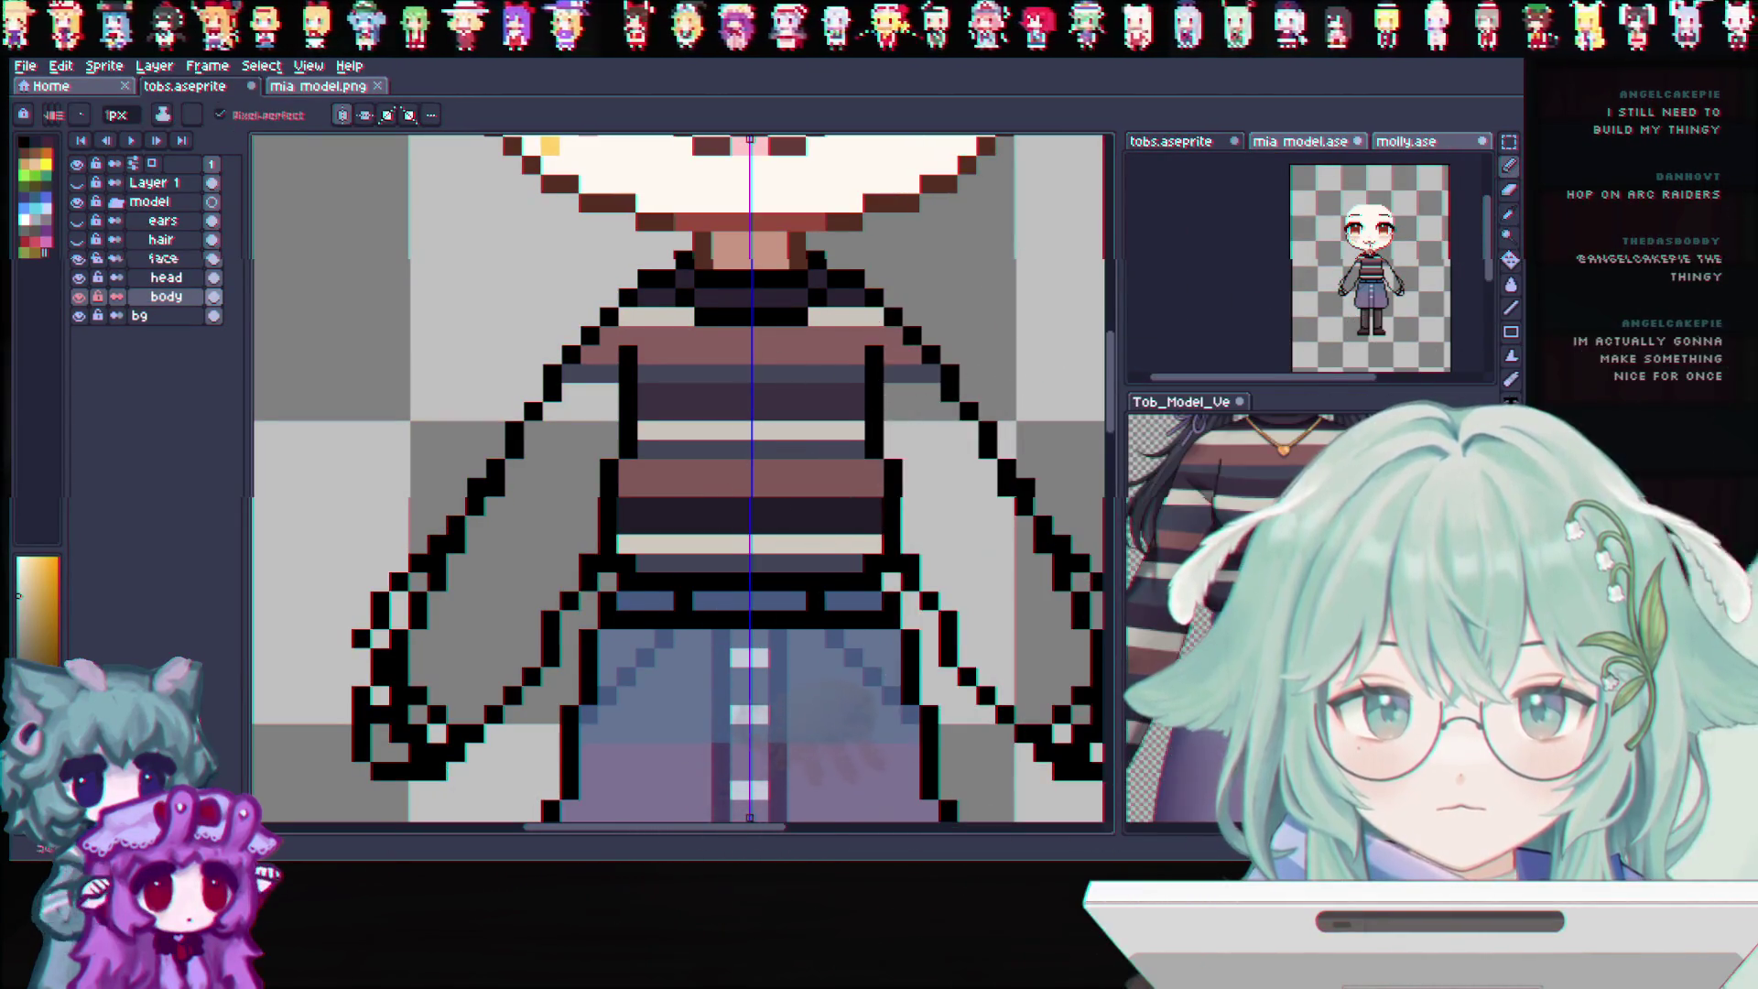
alt+click(1309, 230)
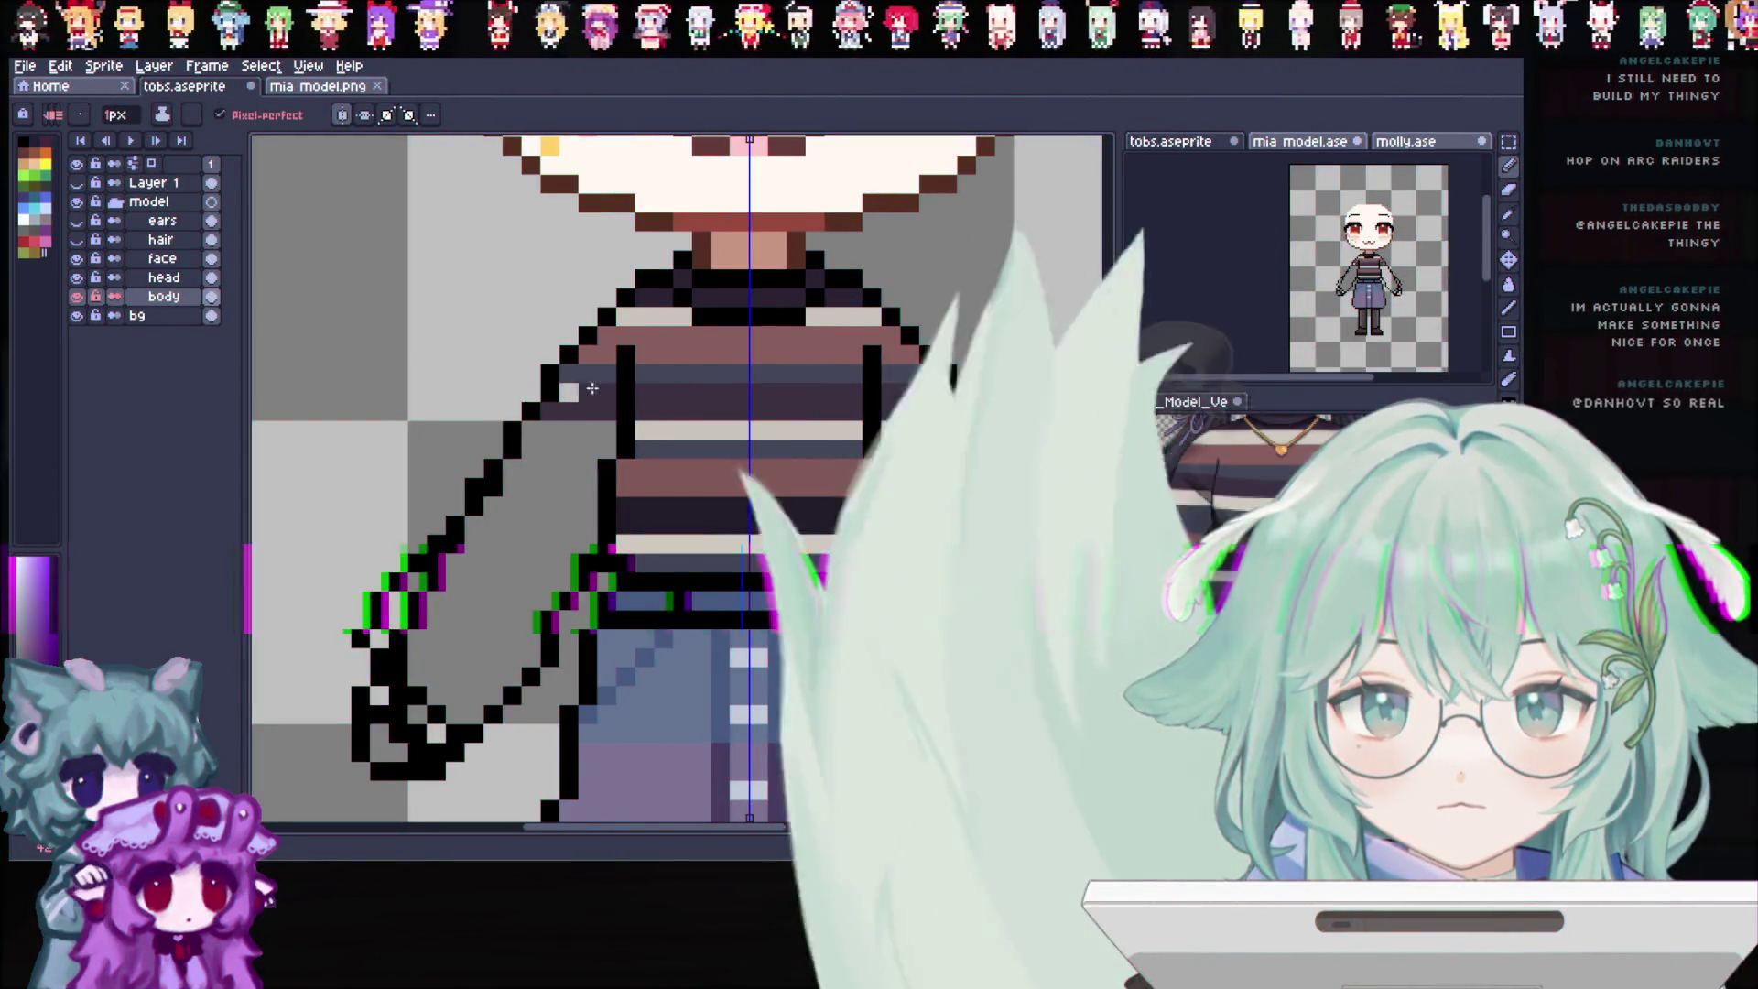
click(1507, 220)
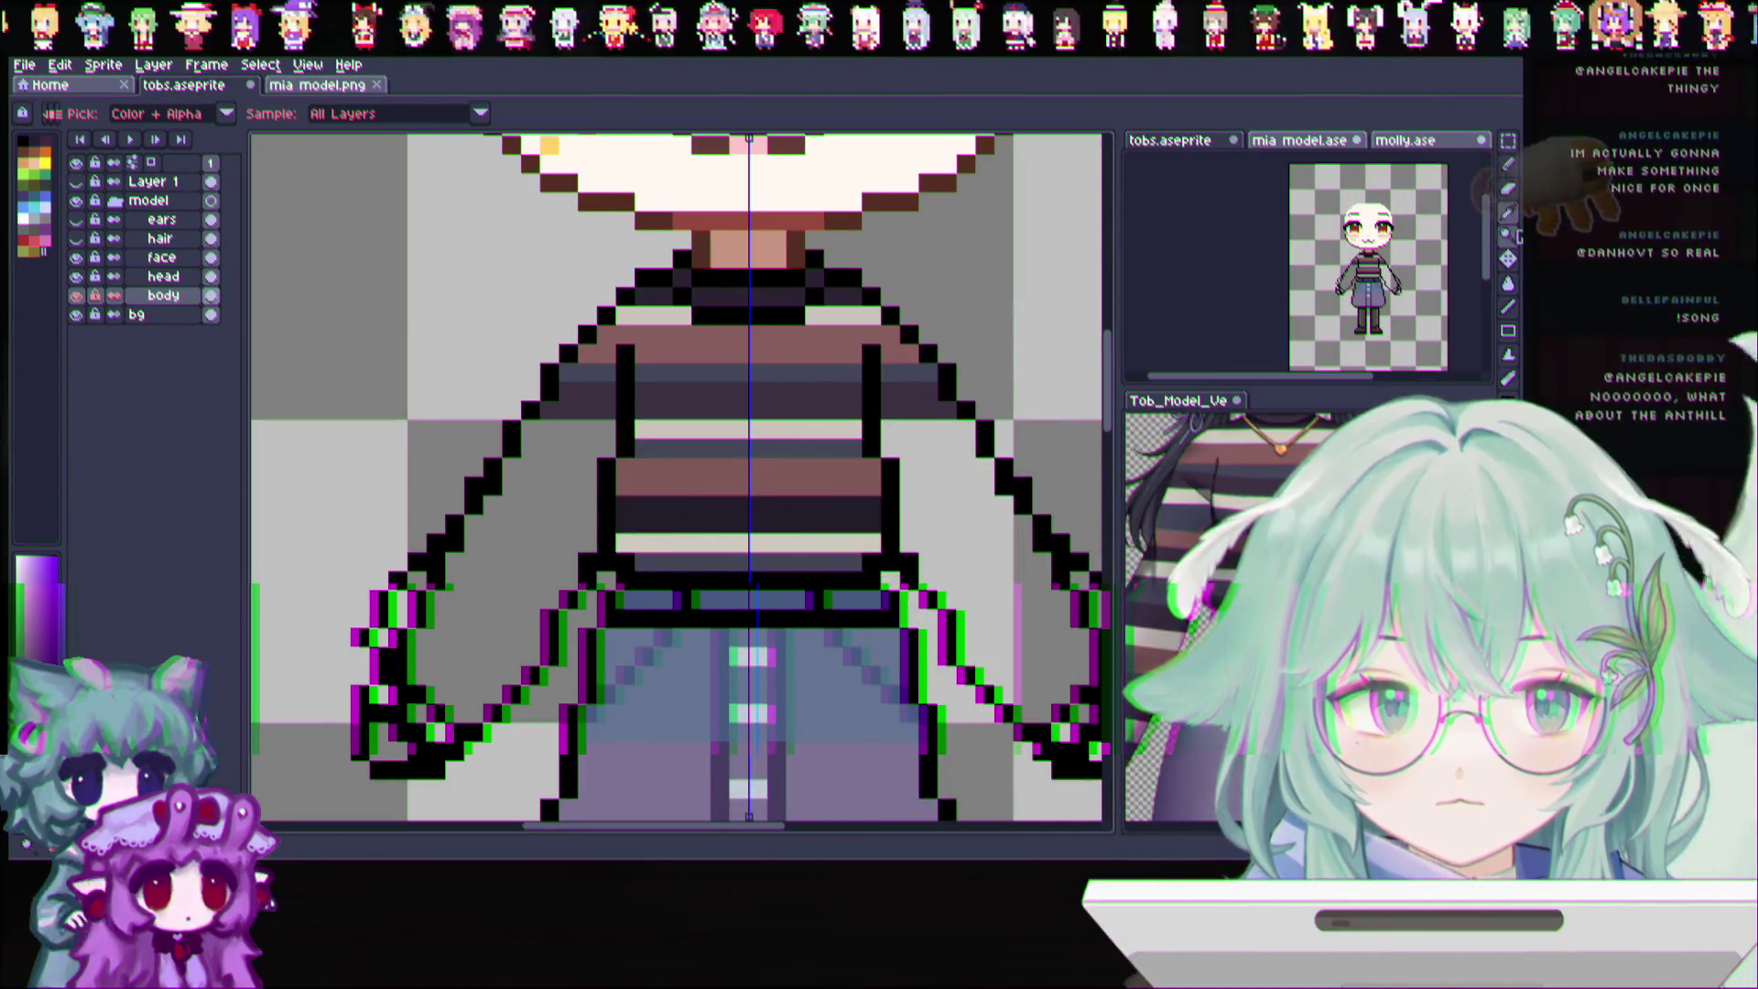
click(1508, 186)
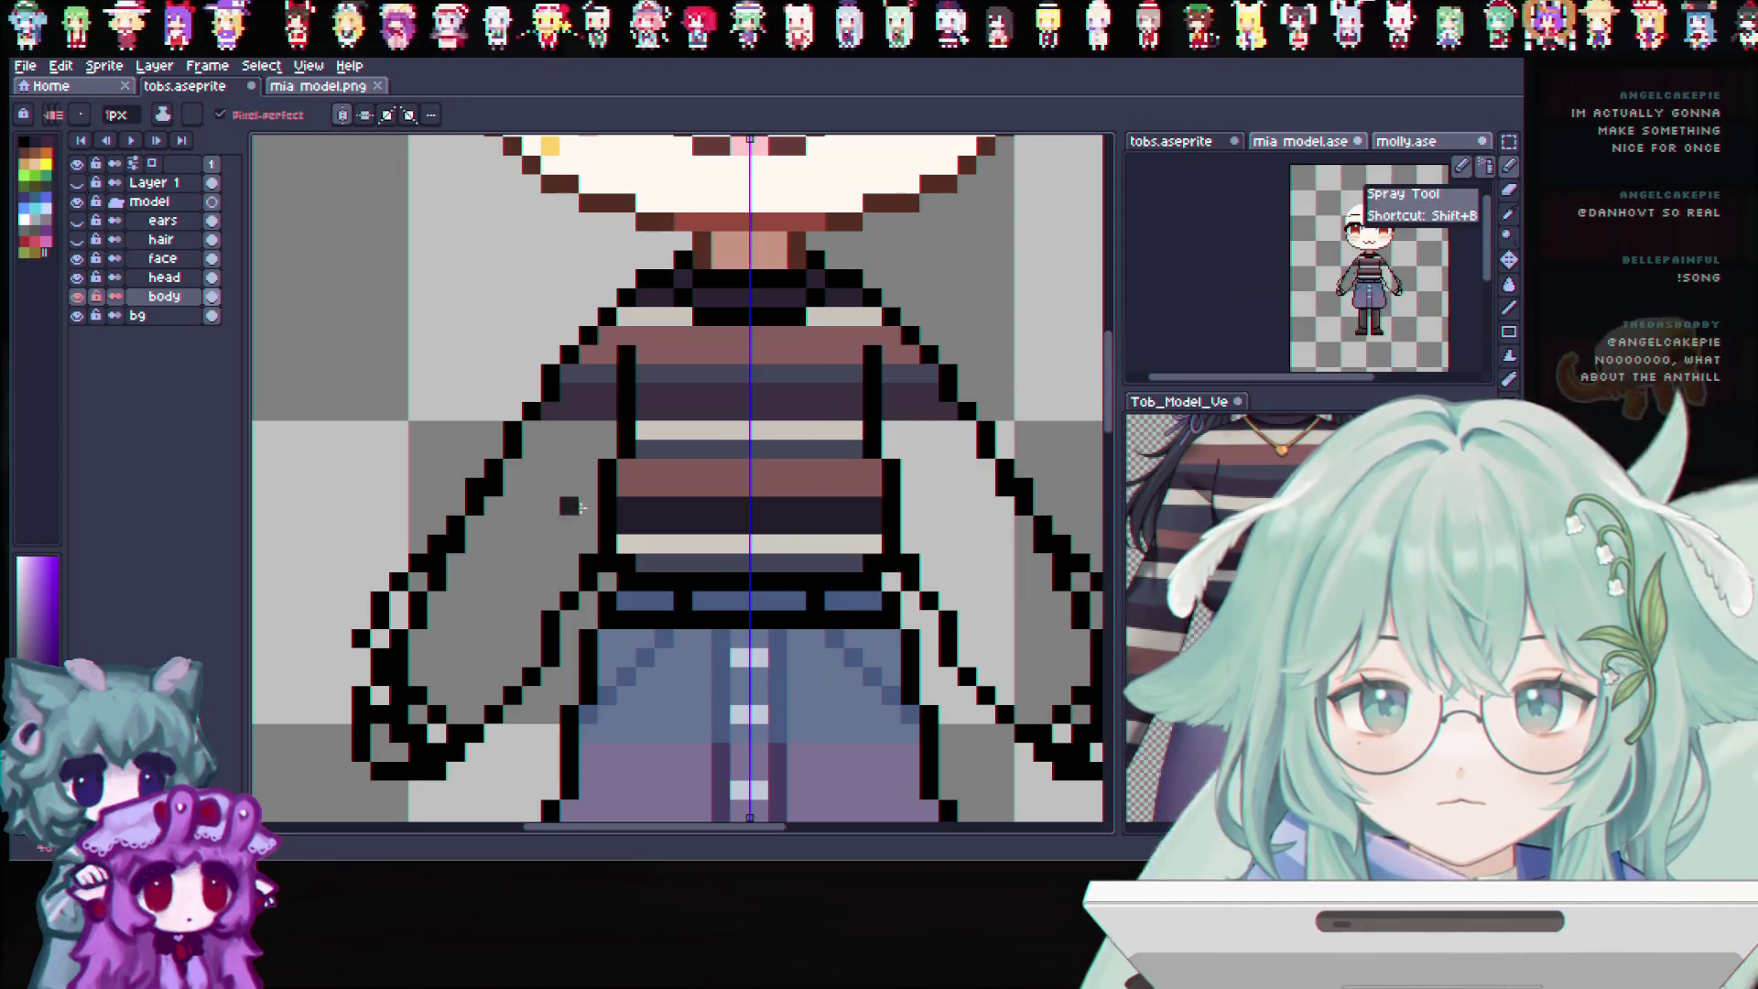
Paint the dark and brown stripes across the sleeves, alternating eyedropper and pencil for each colour
mouse_move(544, 514)
mouse_down()
mouse_move(595, 522)
mouse_move(470, 523)
mouse_up()
key(i)
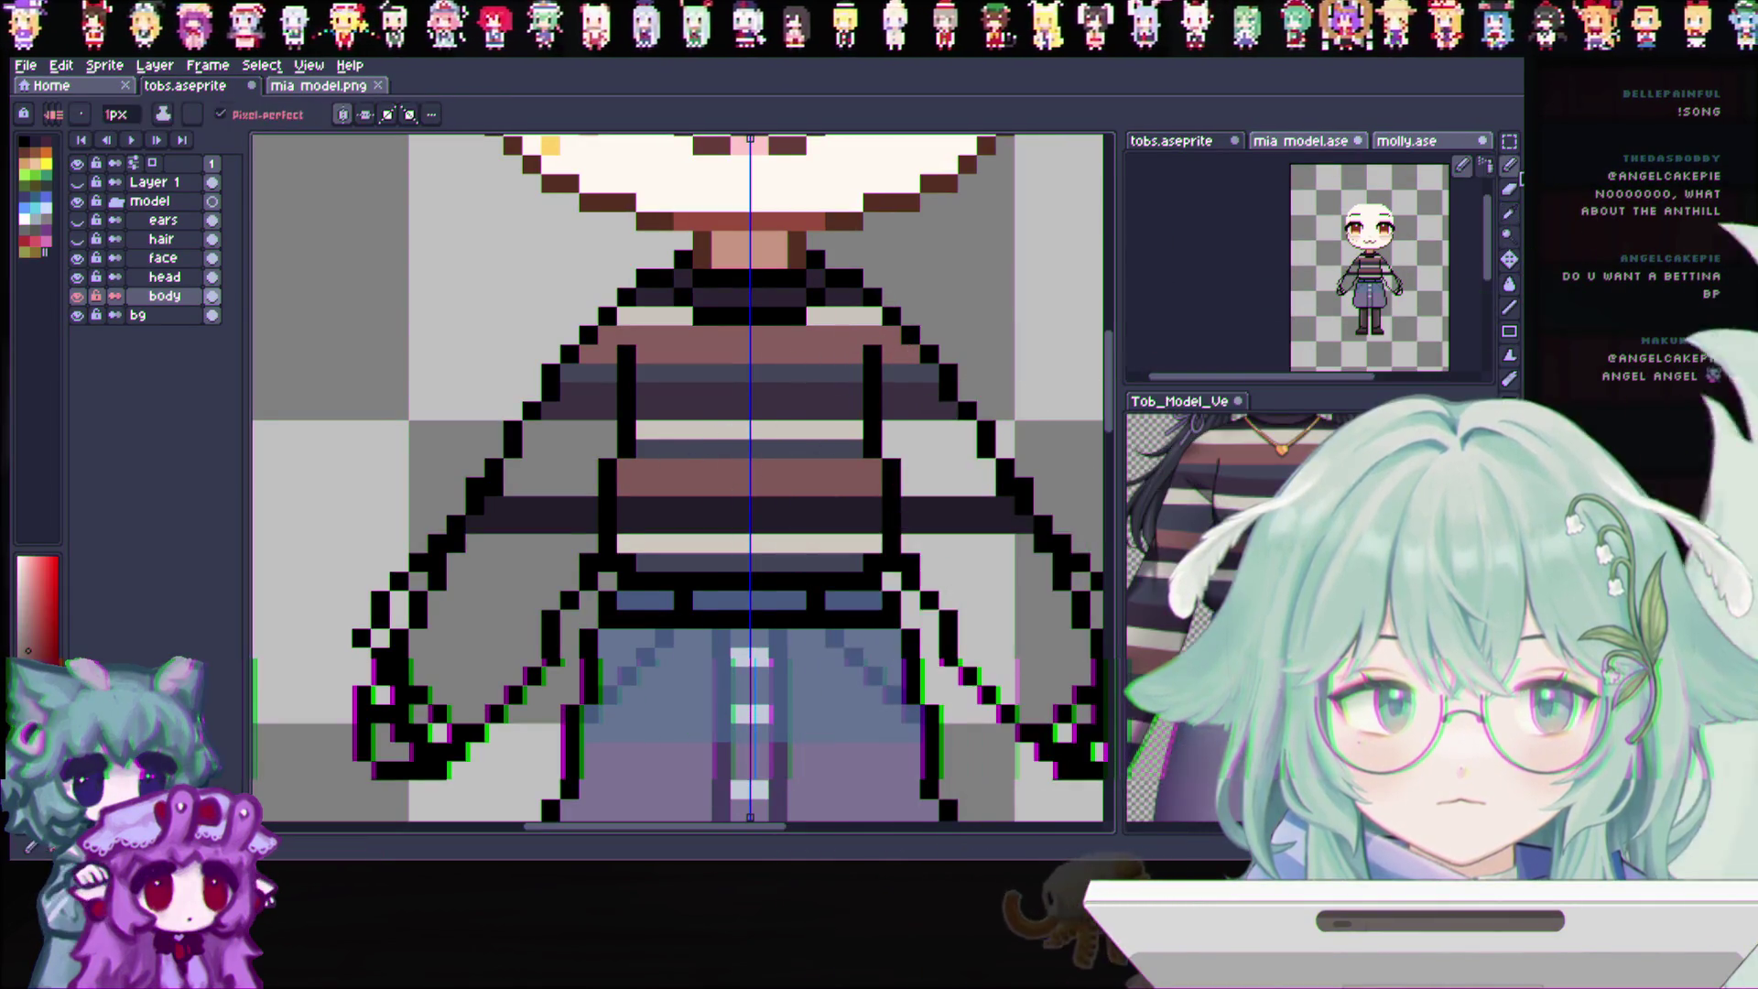
key(b)
mouse_move(577, 483)
mouse_down()
mouse_move(517, 490)
mouse_move(661, 446)
mouse_up()
key(i)
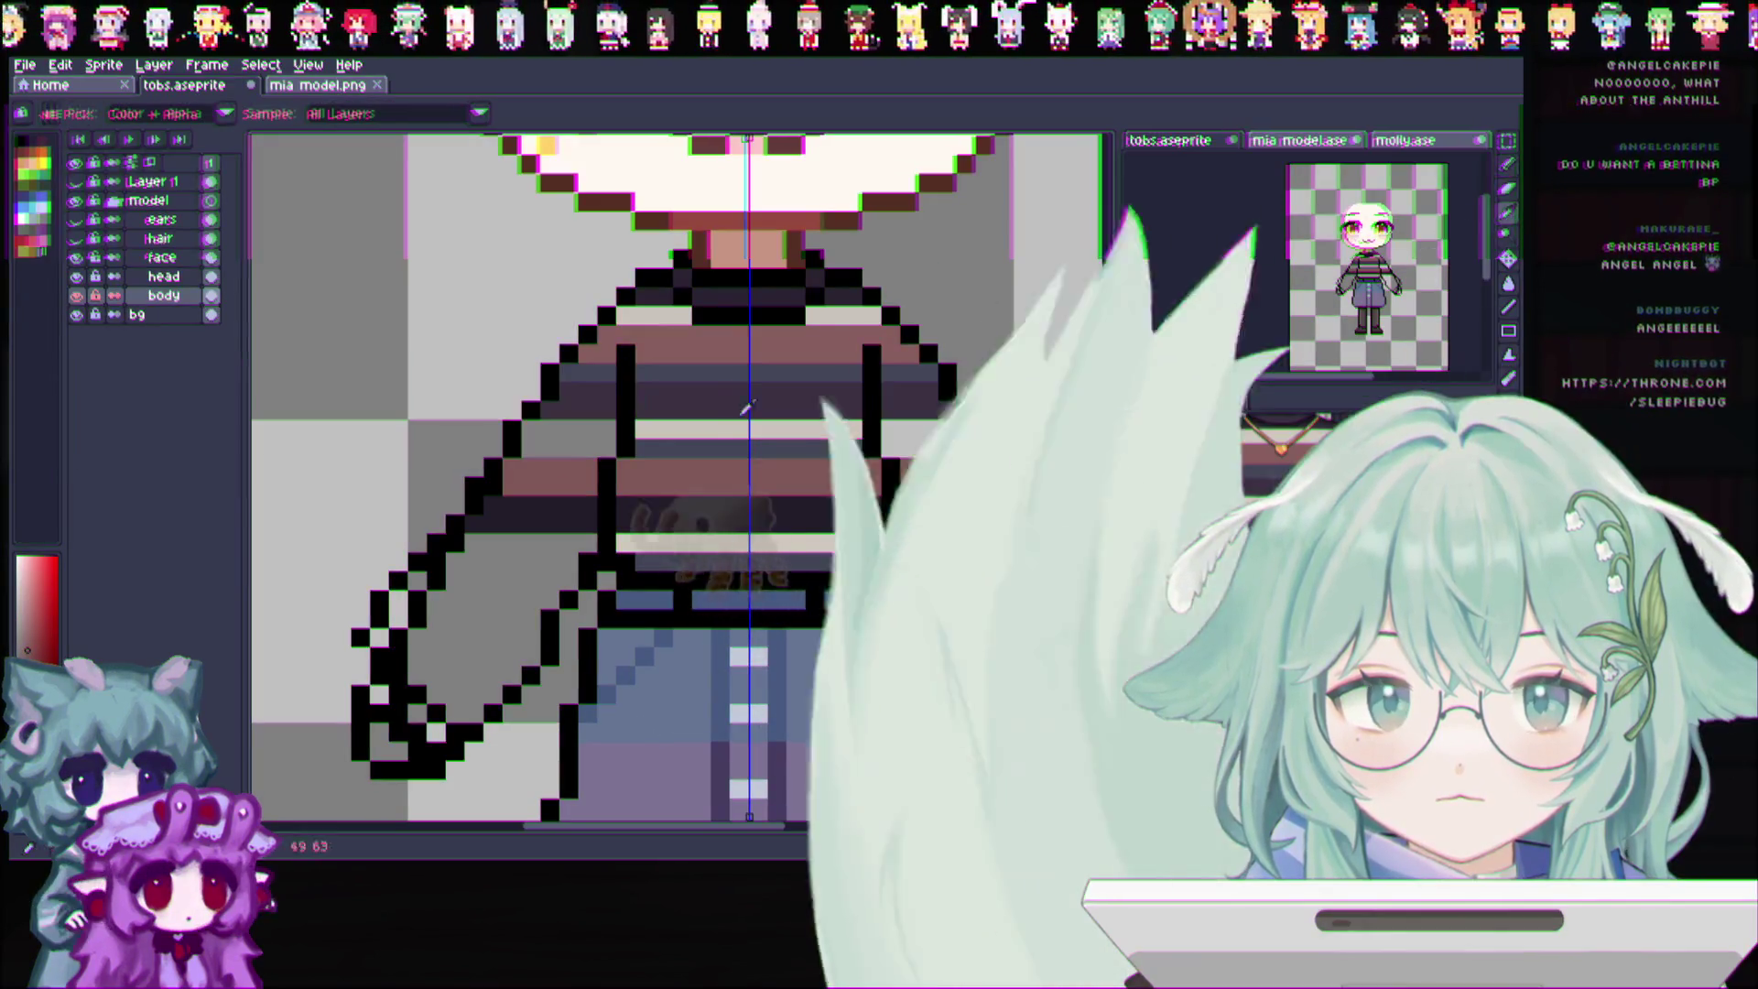
key(b)
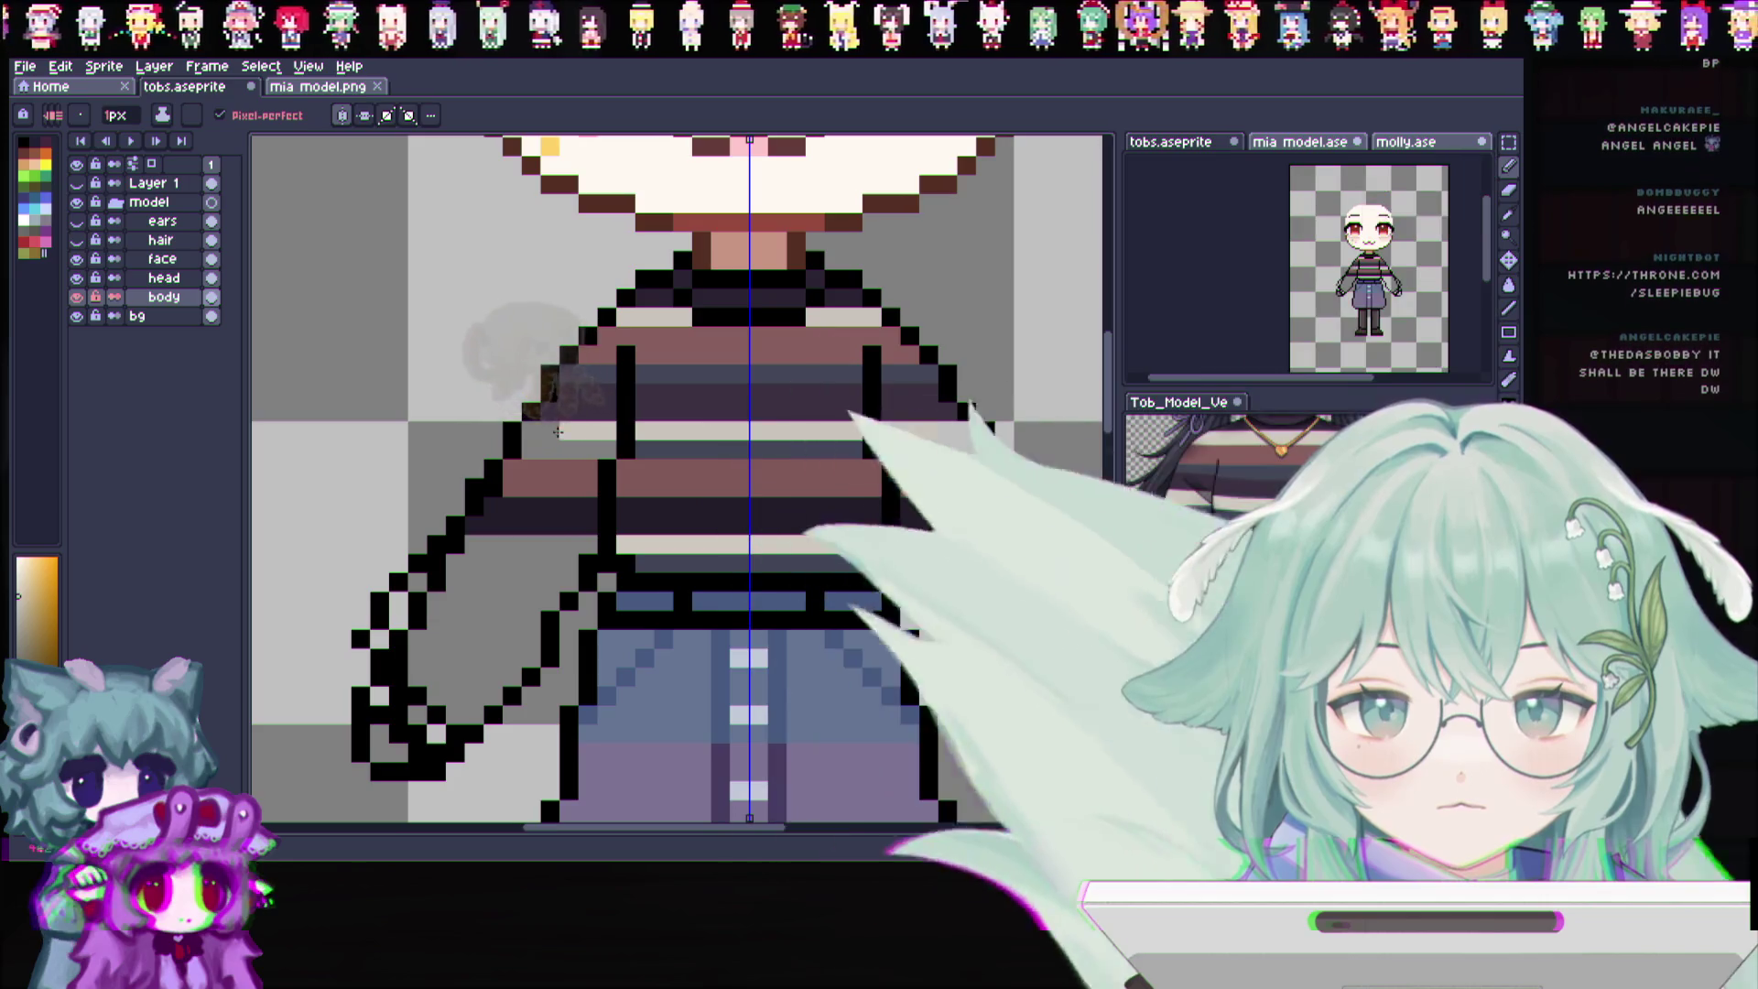
key(i)
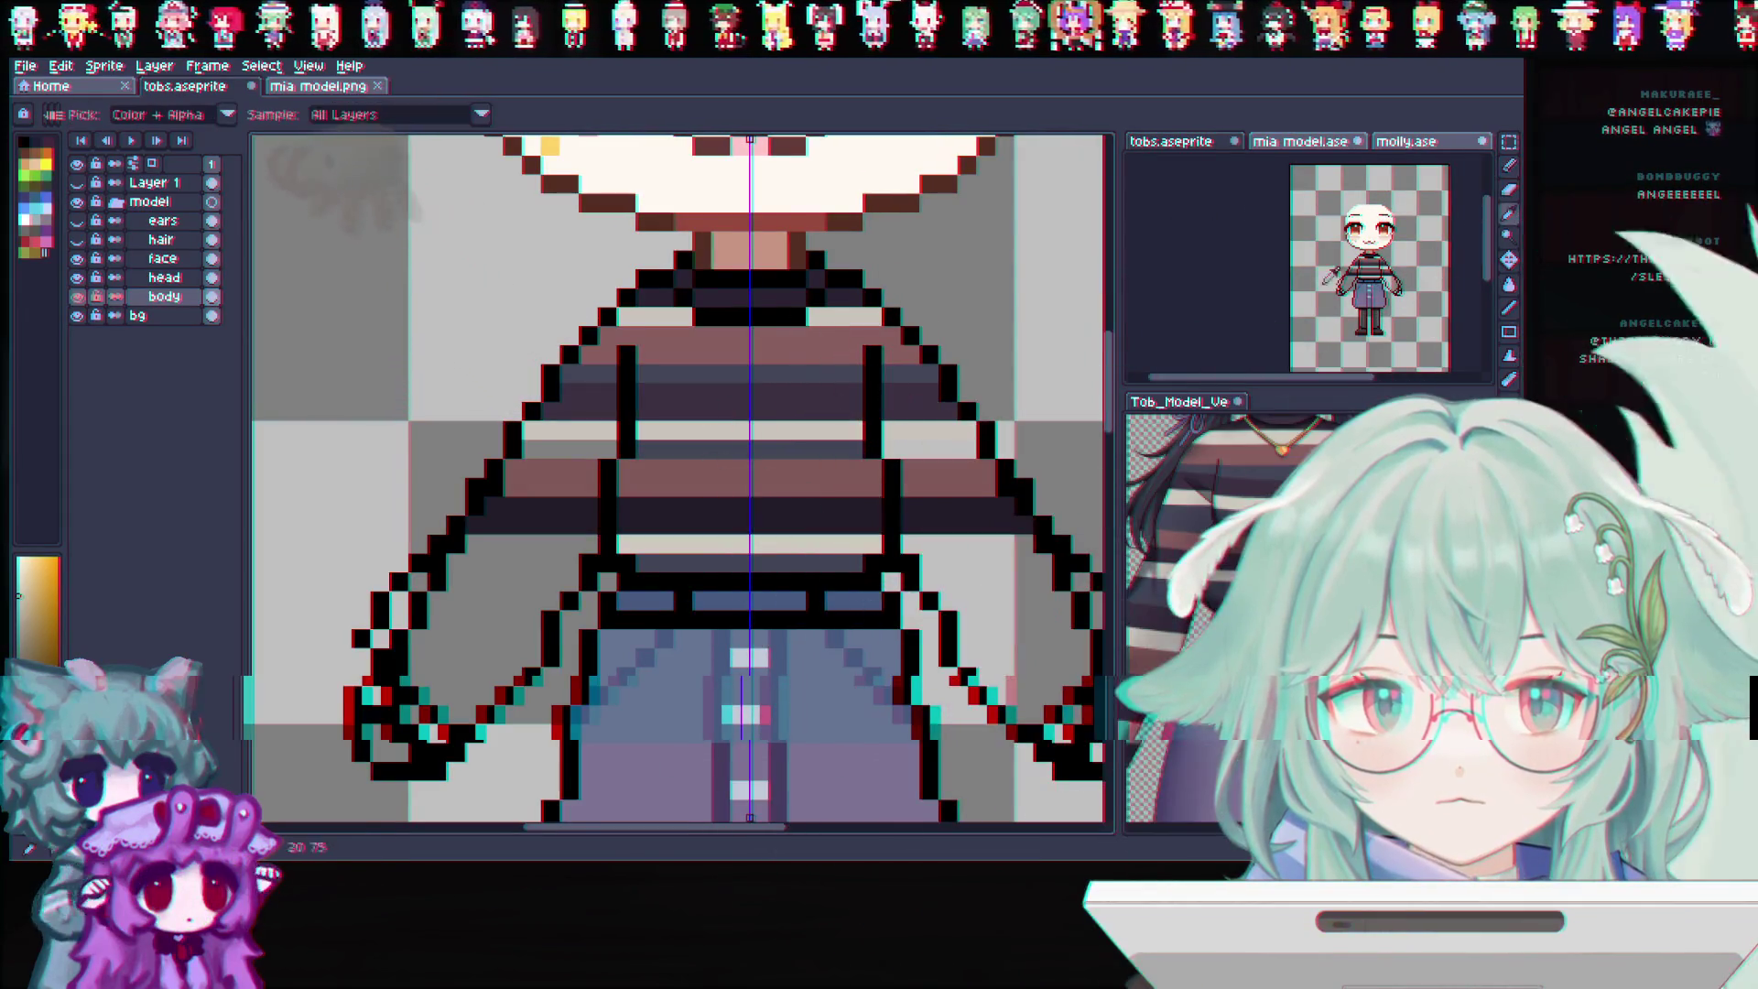
click(1500, 172)
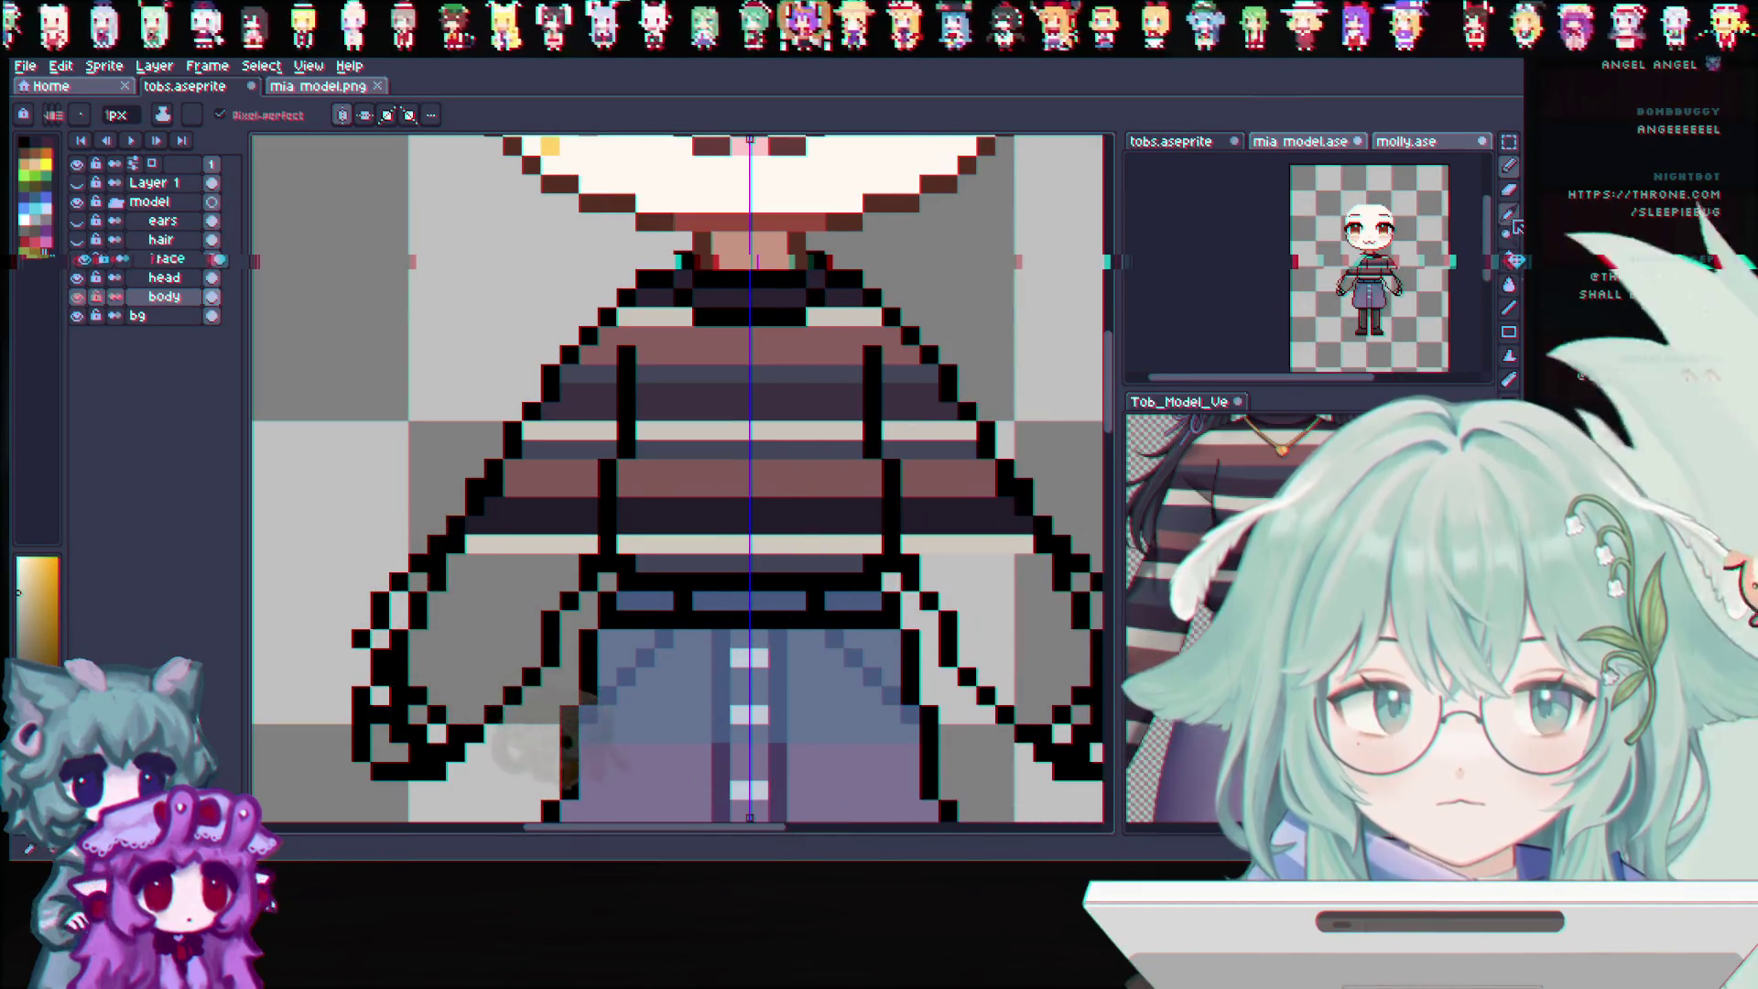
key(i)
key(b)
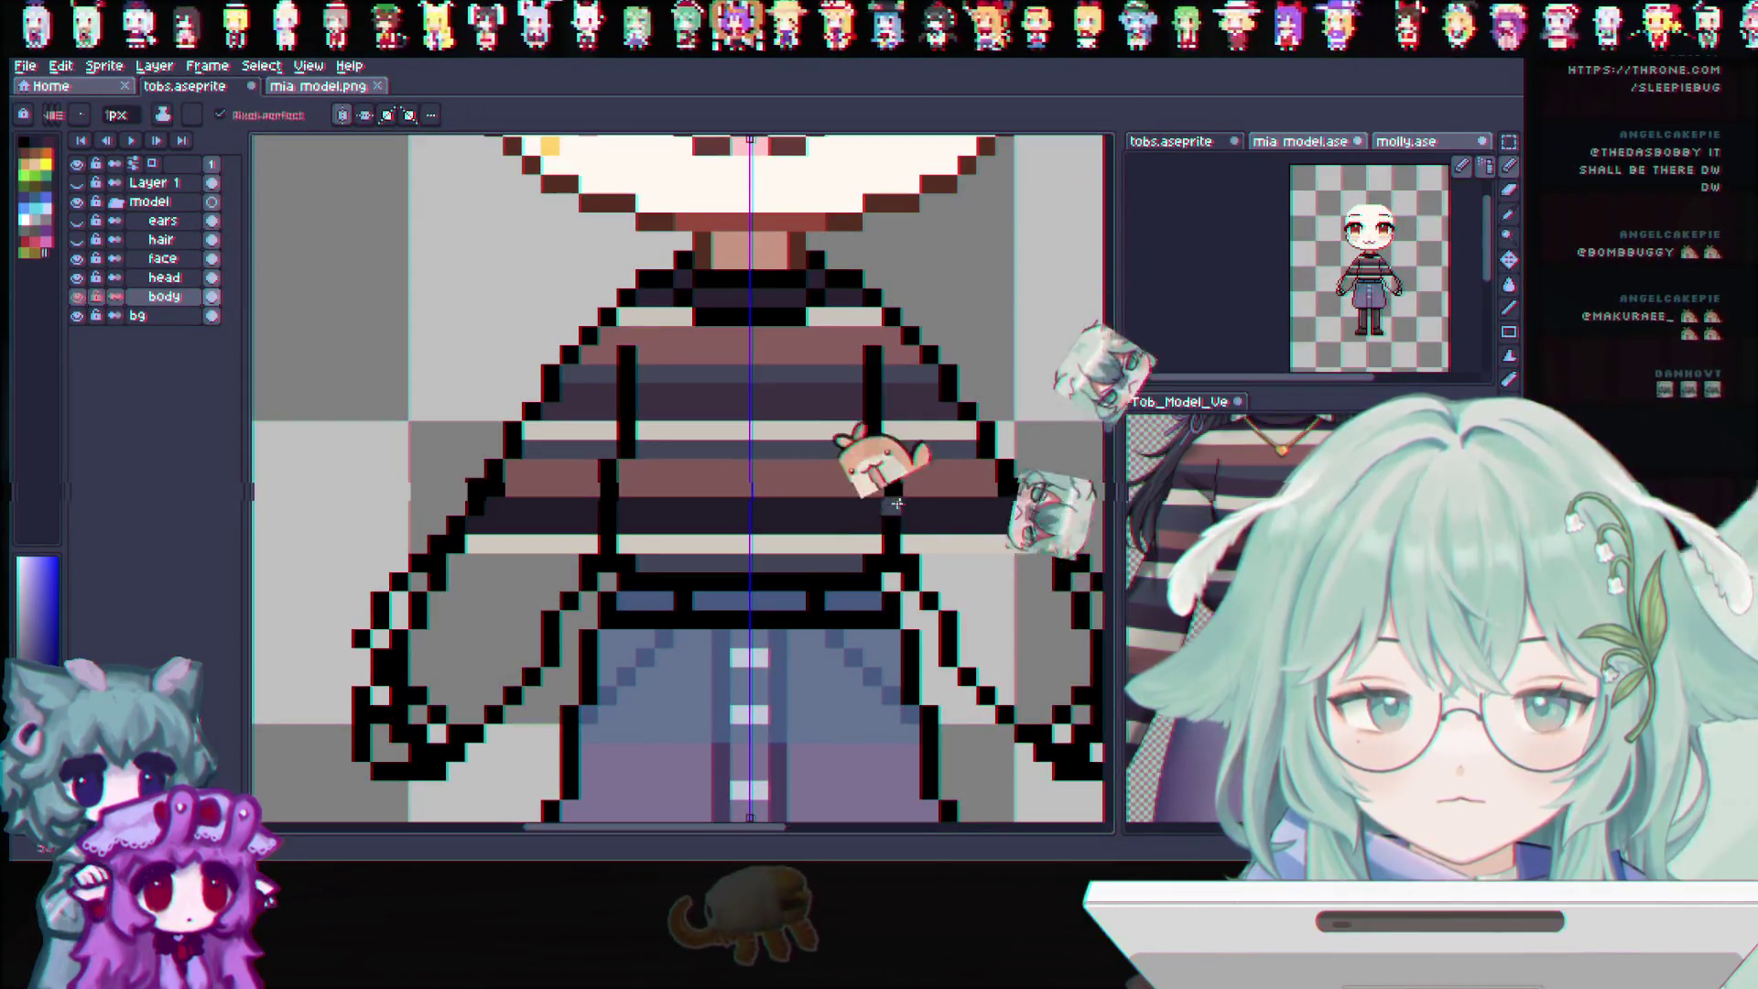
scroll(1039, 560, down, 1)
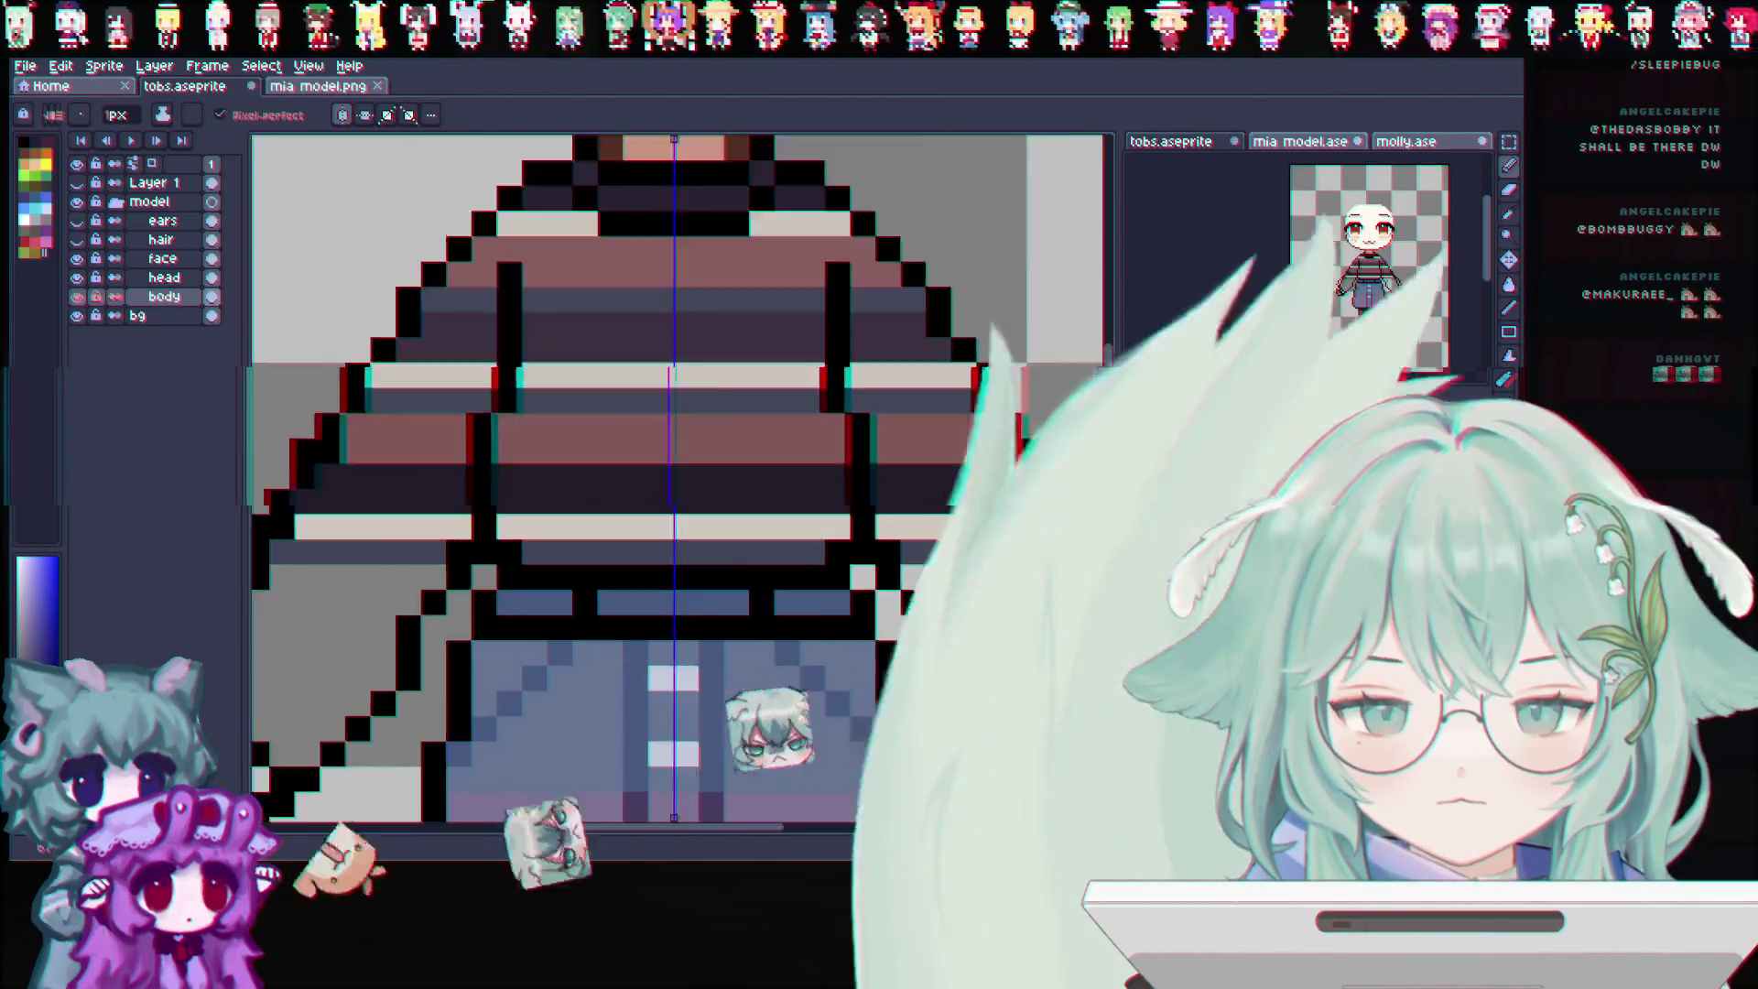
scroll(1017, 584, down, 1)
scroll(989, 619, down, 1)
scroll(957, 655, down, 1)
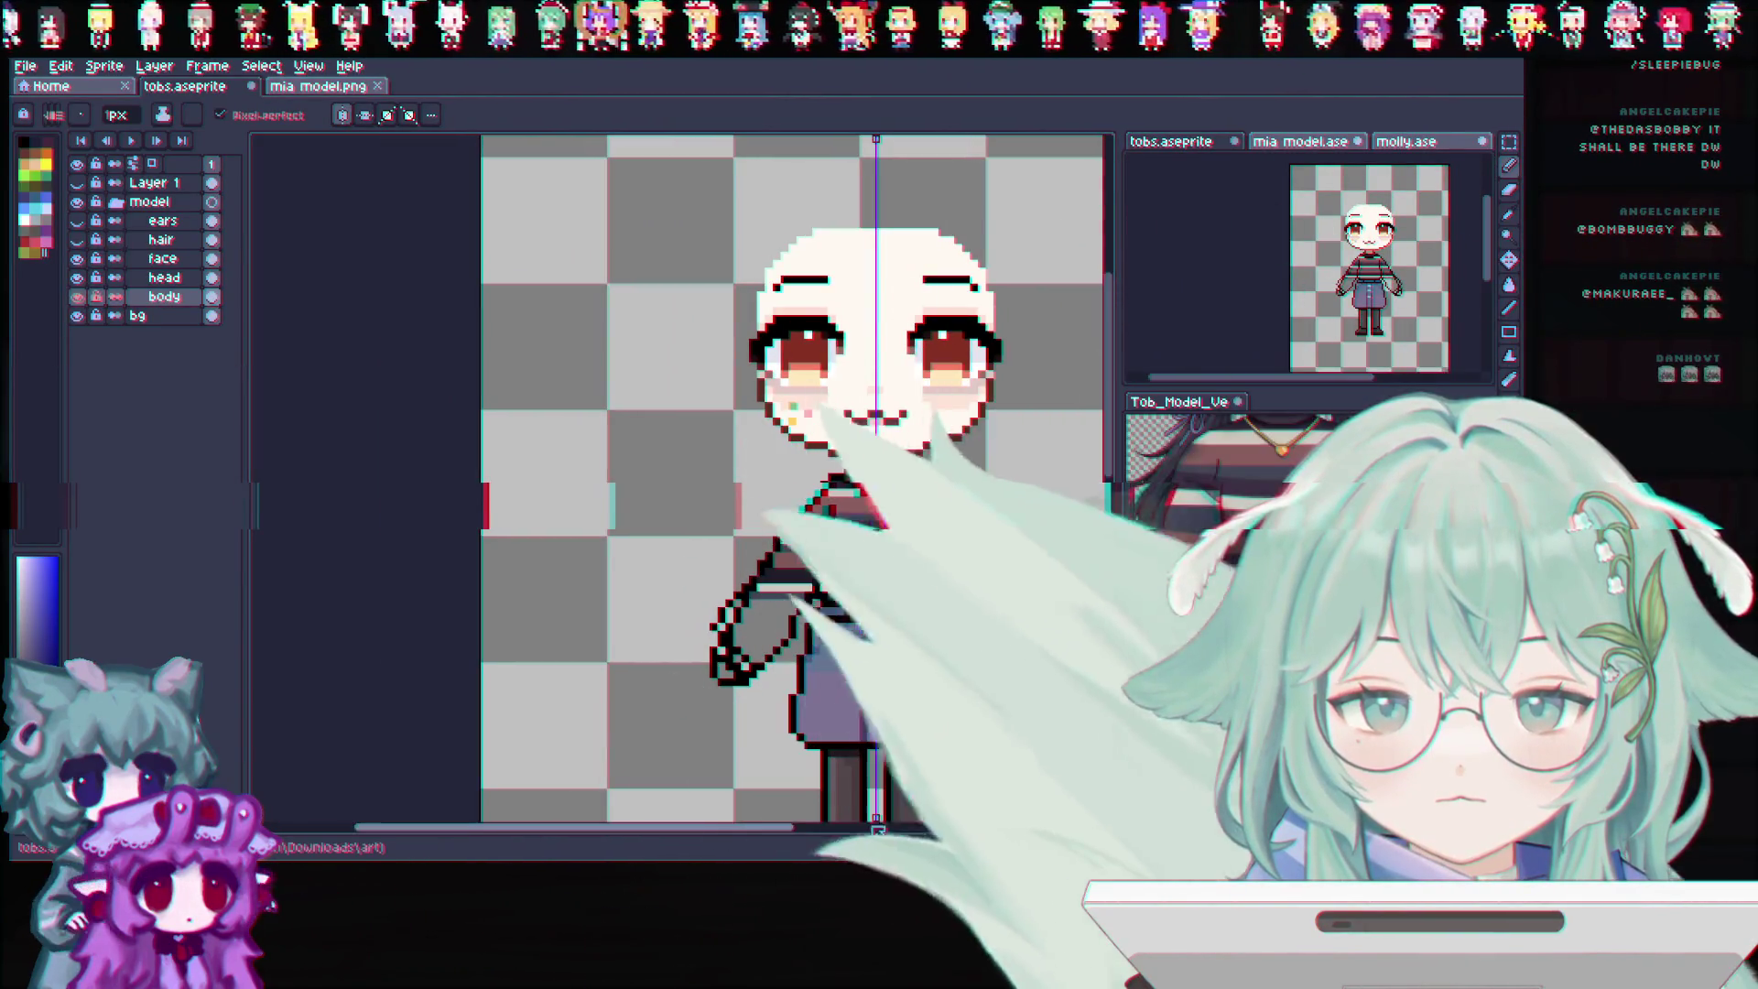
drag(780, 829, 859, 831)
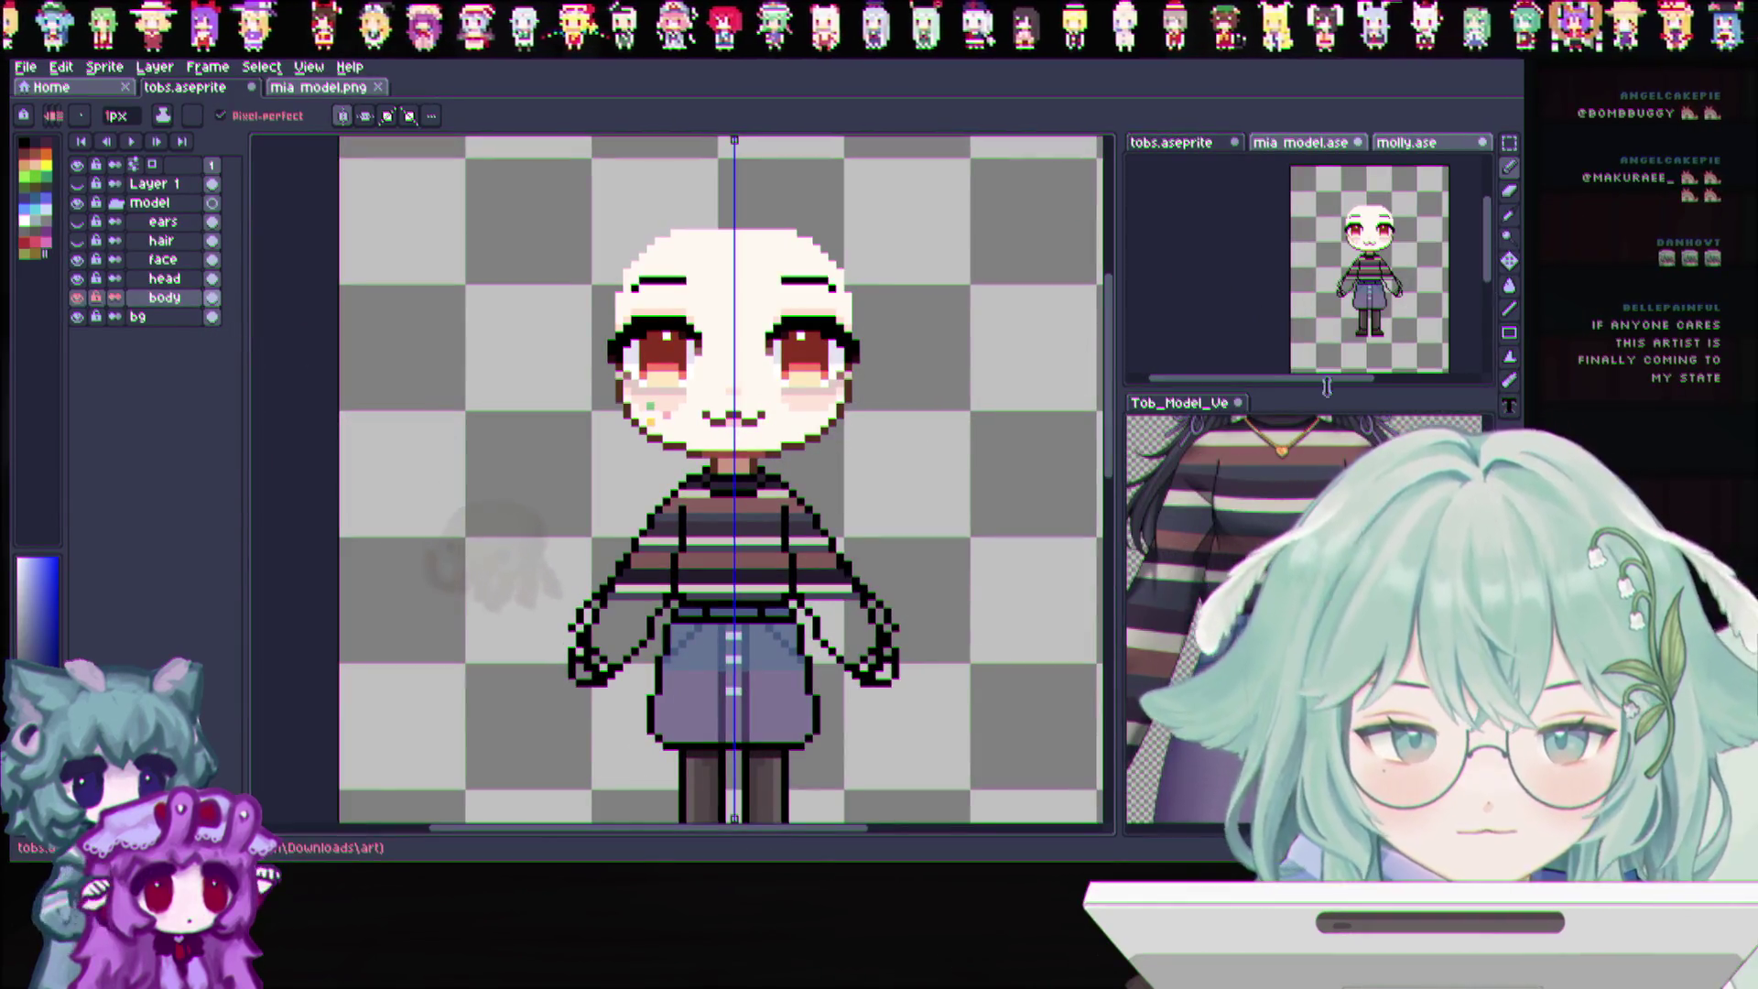
scroll(694, 560, up, 1)
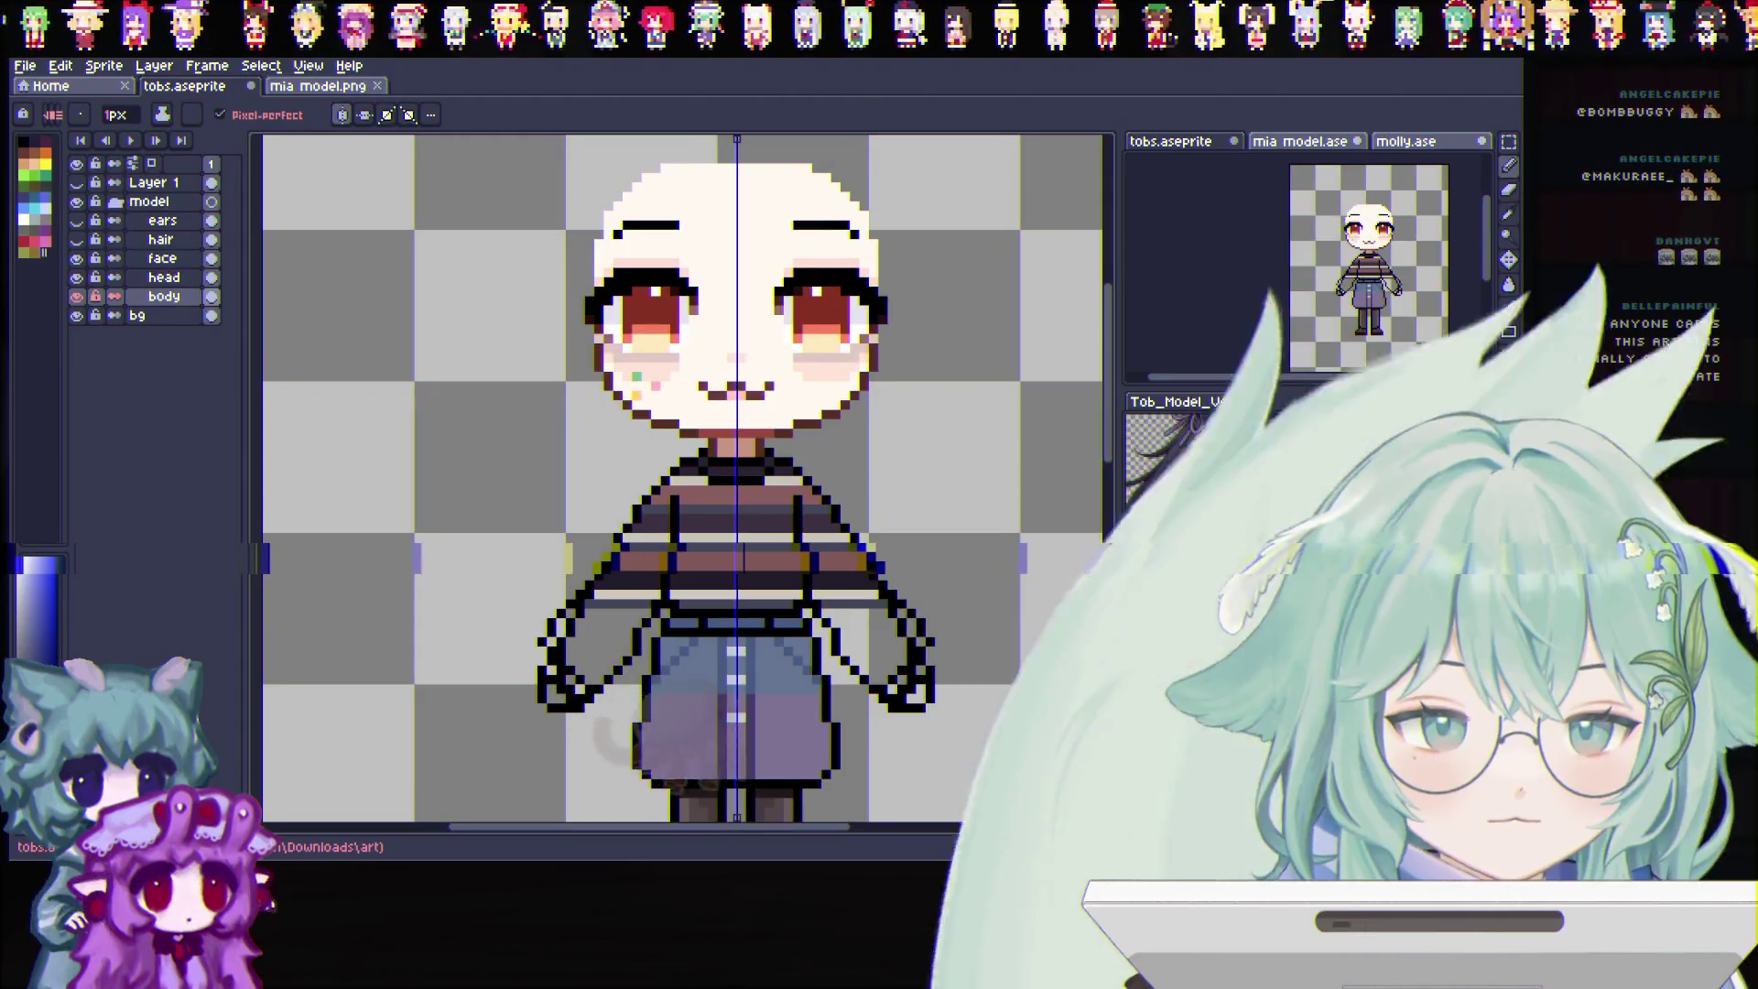
scroll(823, 489, up, 2)
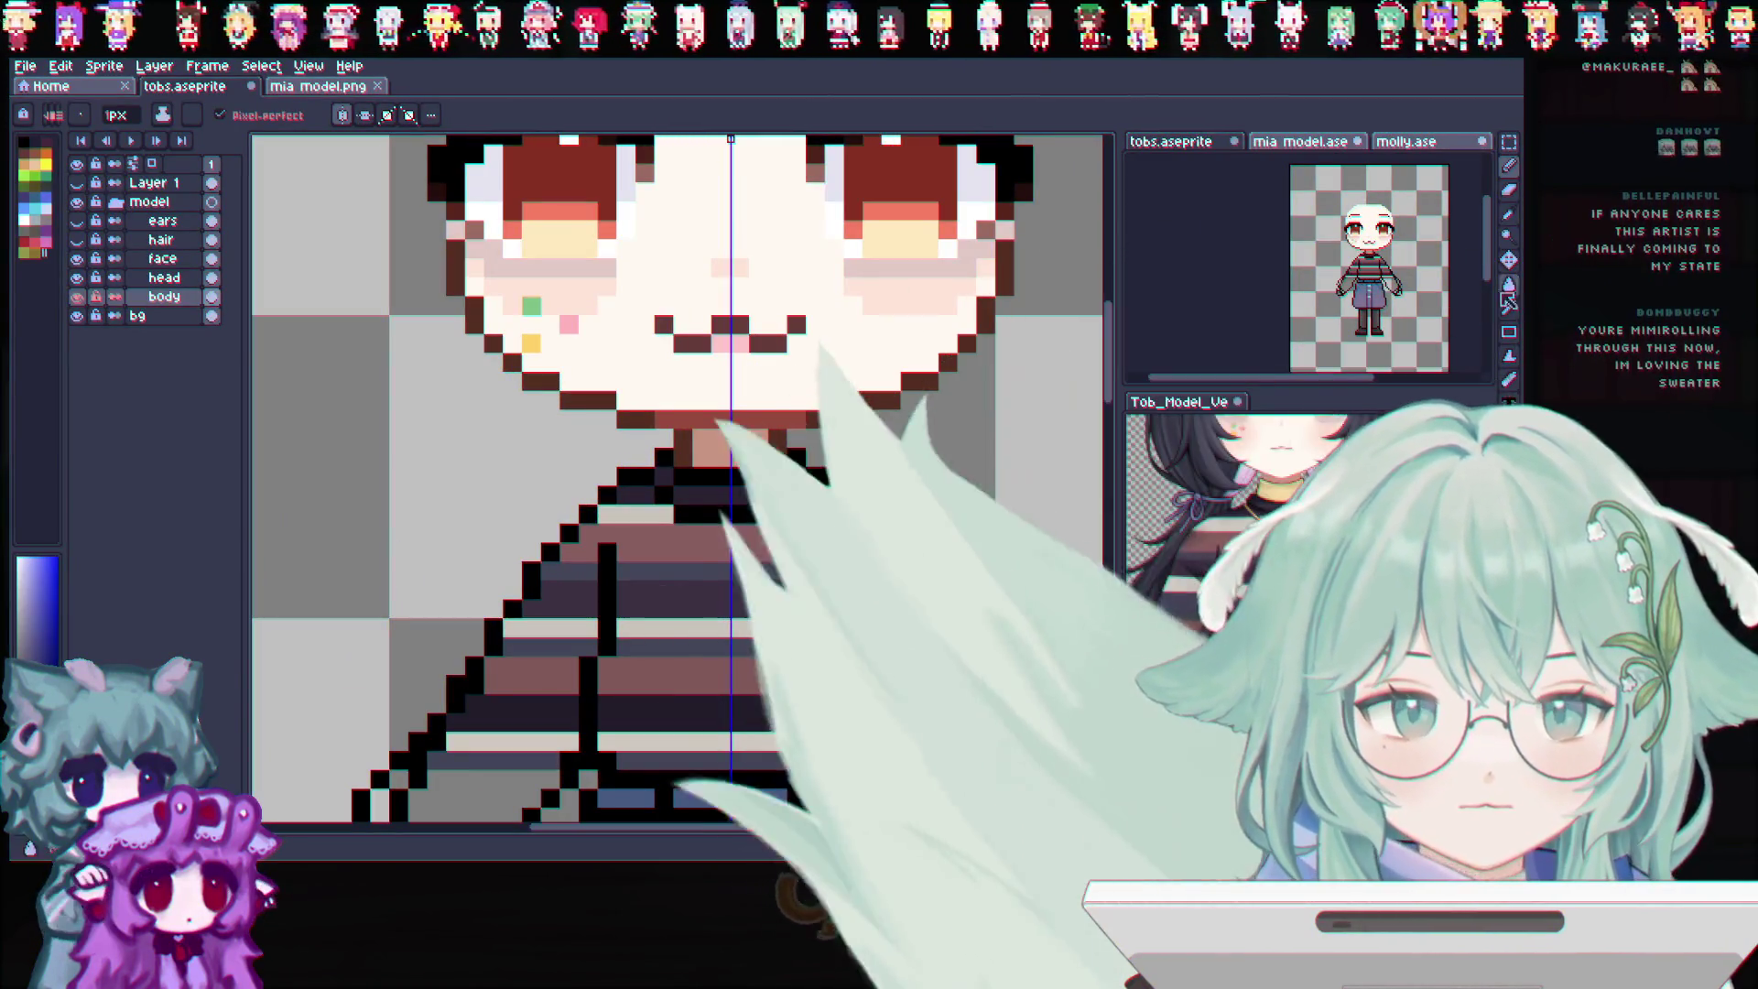
Hide the body layer to isolate the head
click(1510, 216)
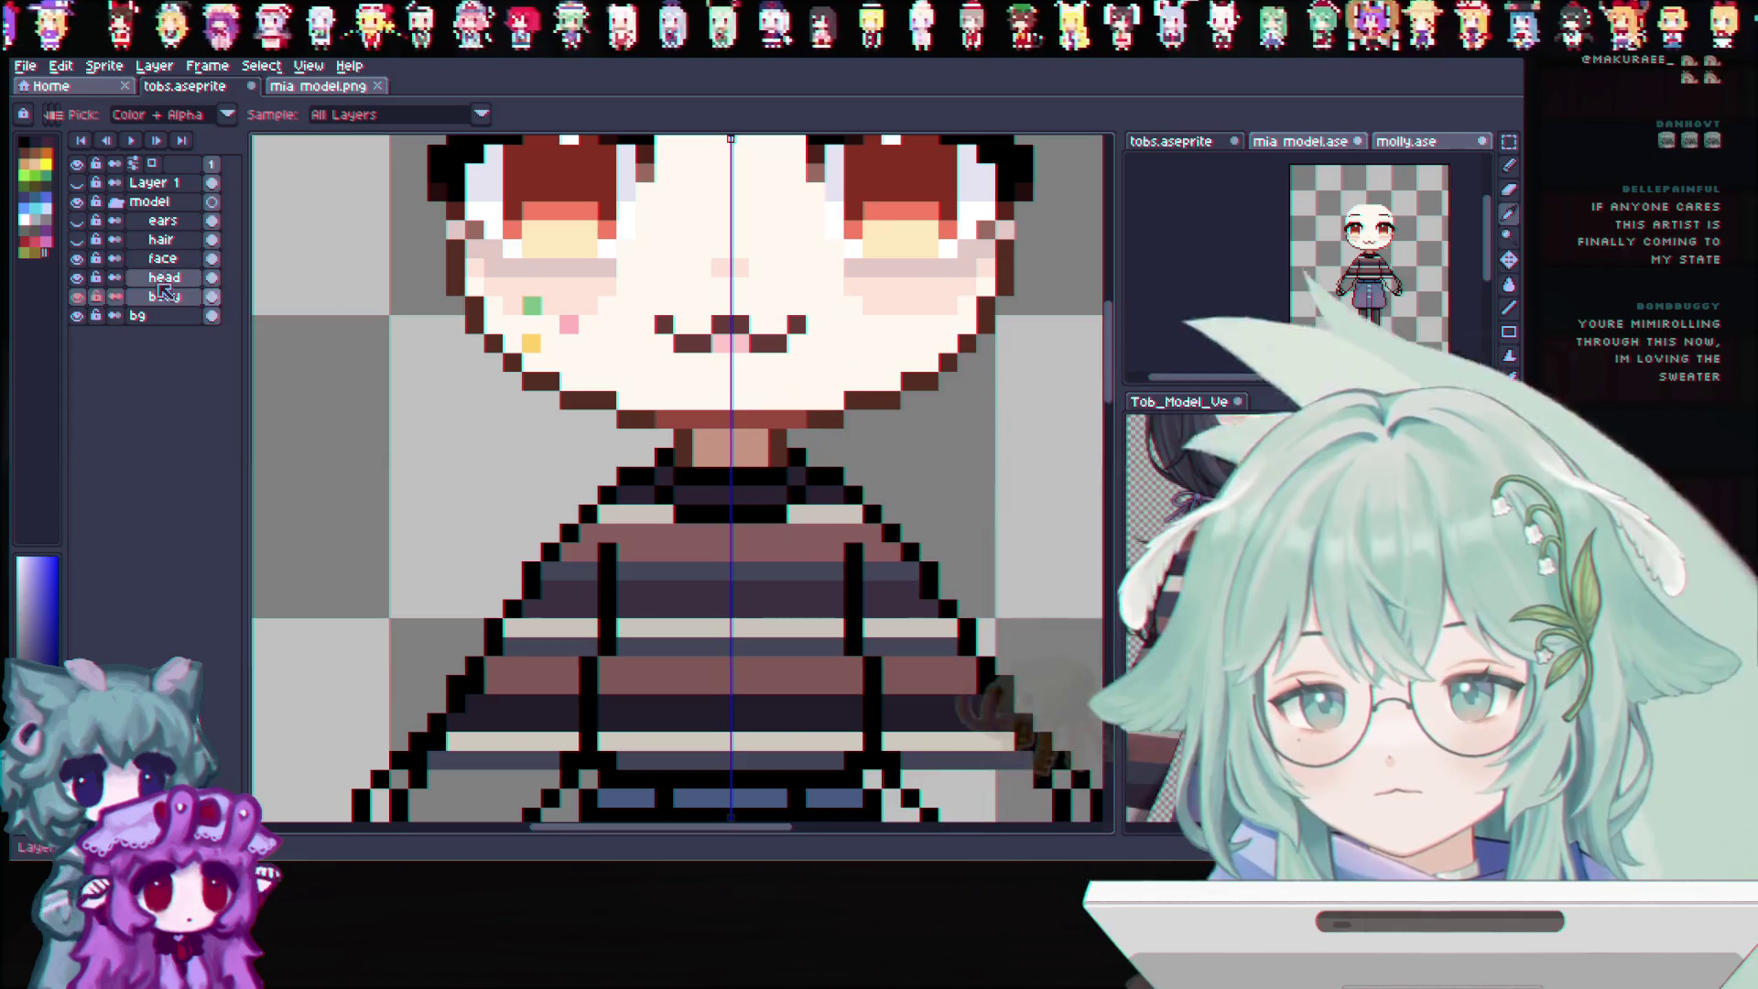
click(139, 311)
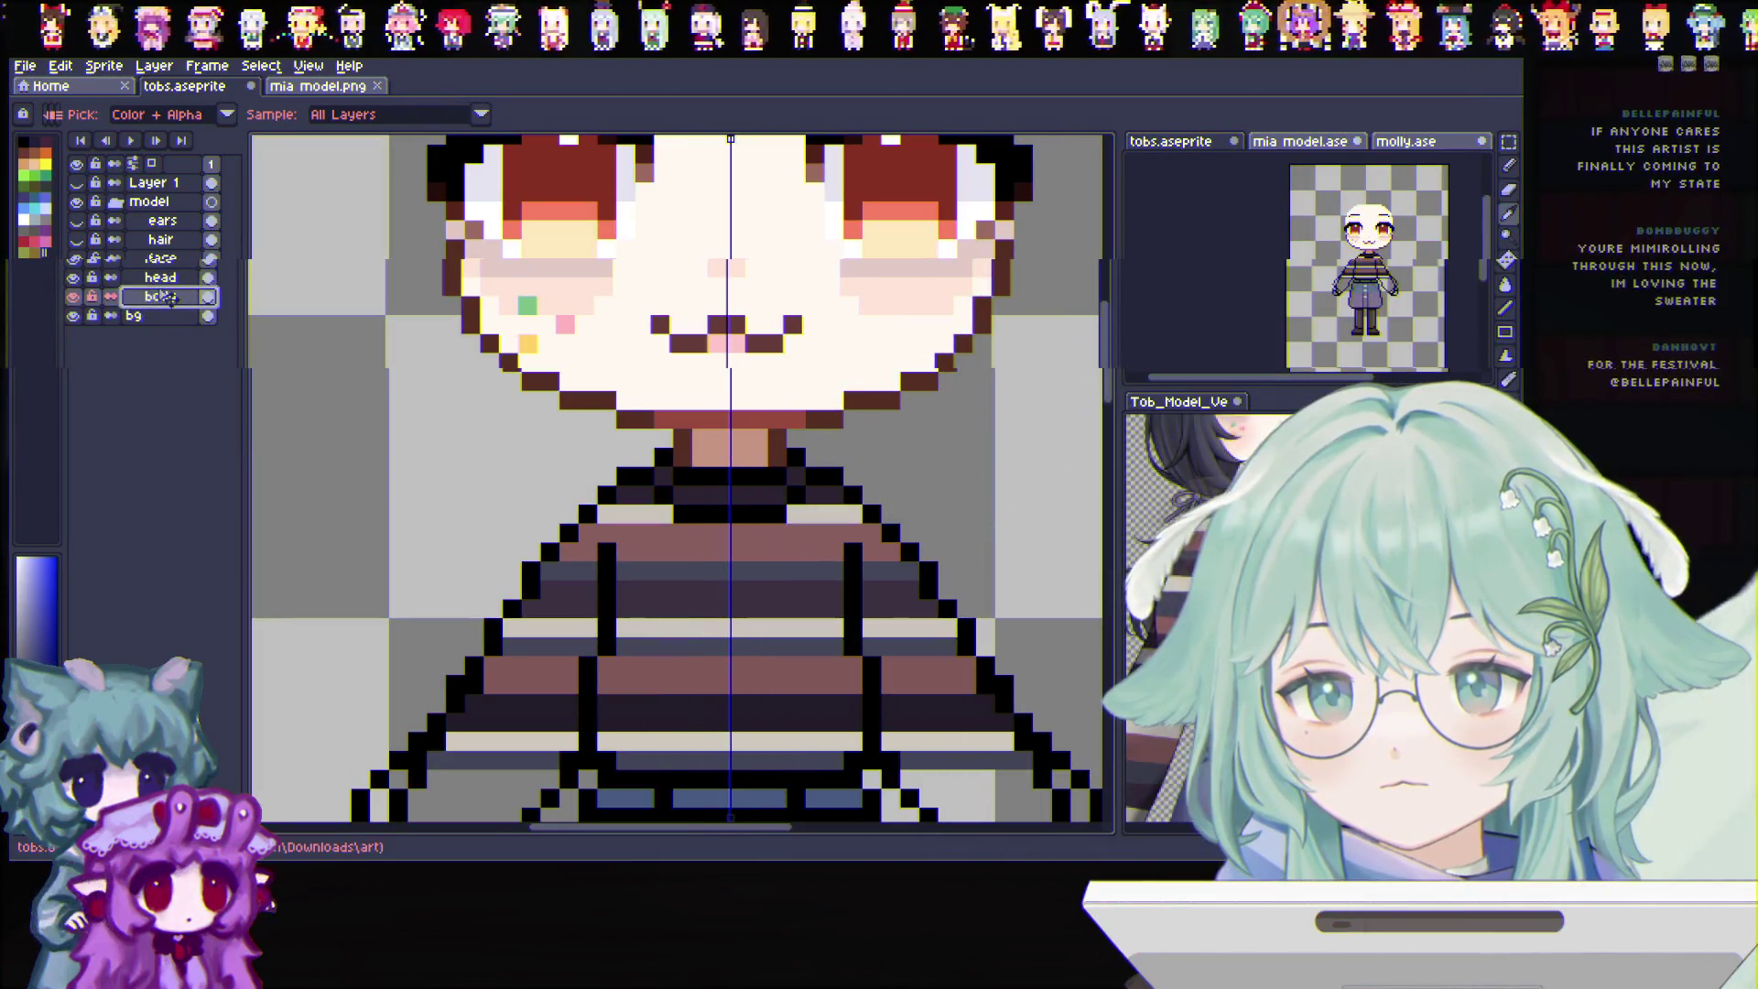
key(shift+x)
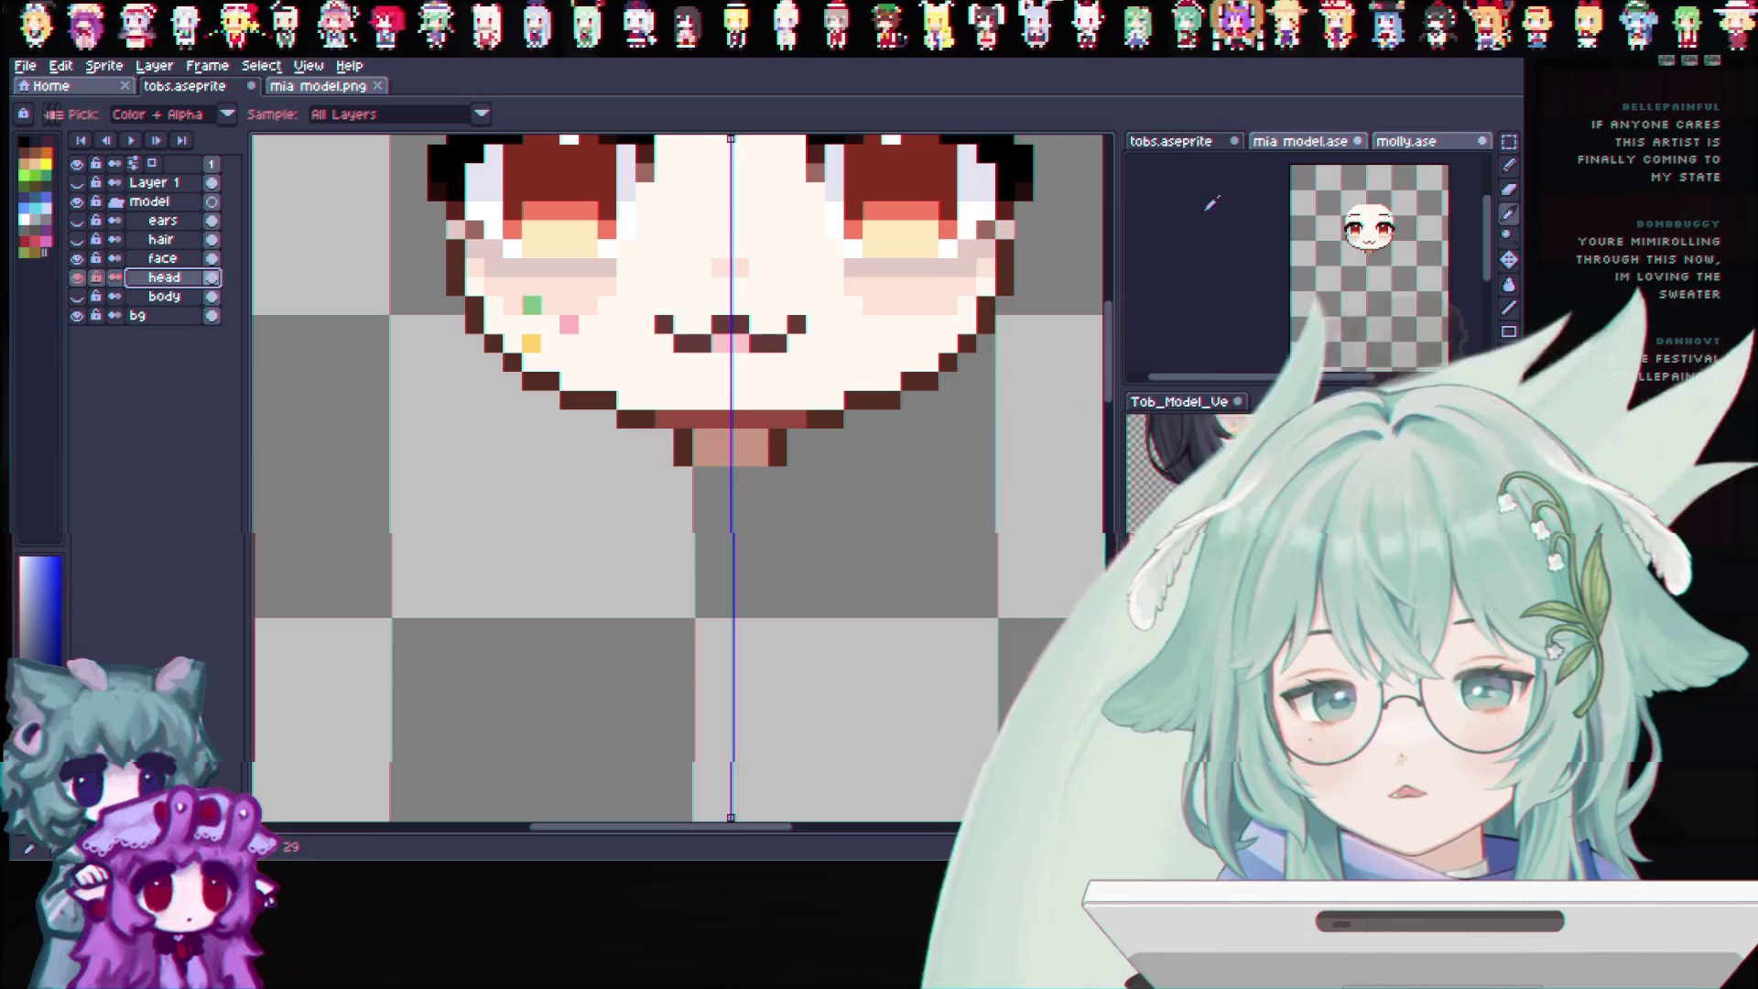
Duplicate the head layer, rename the copy 'neck', and return to editing the head layer with the pencil
click(182, 369)
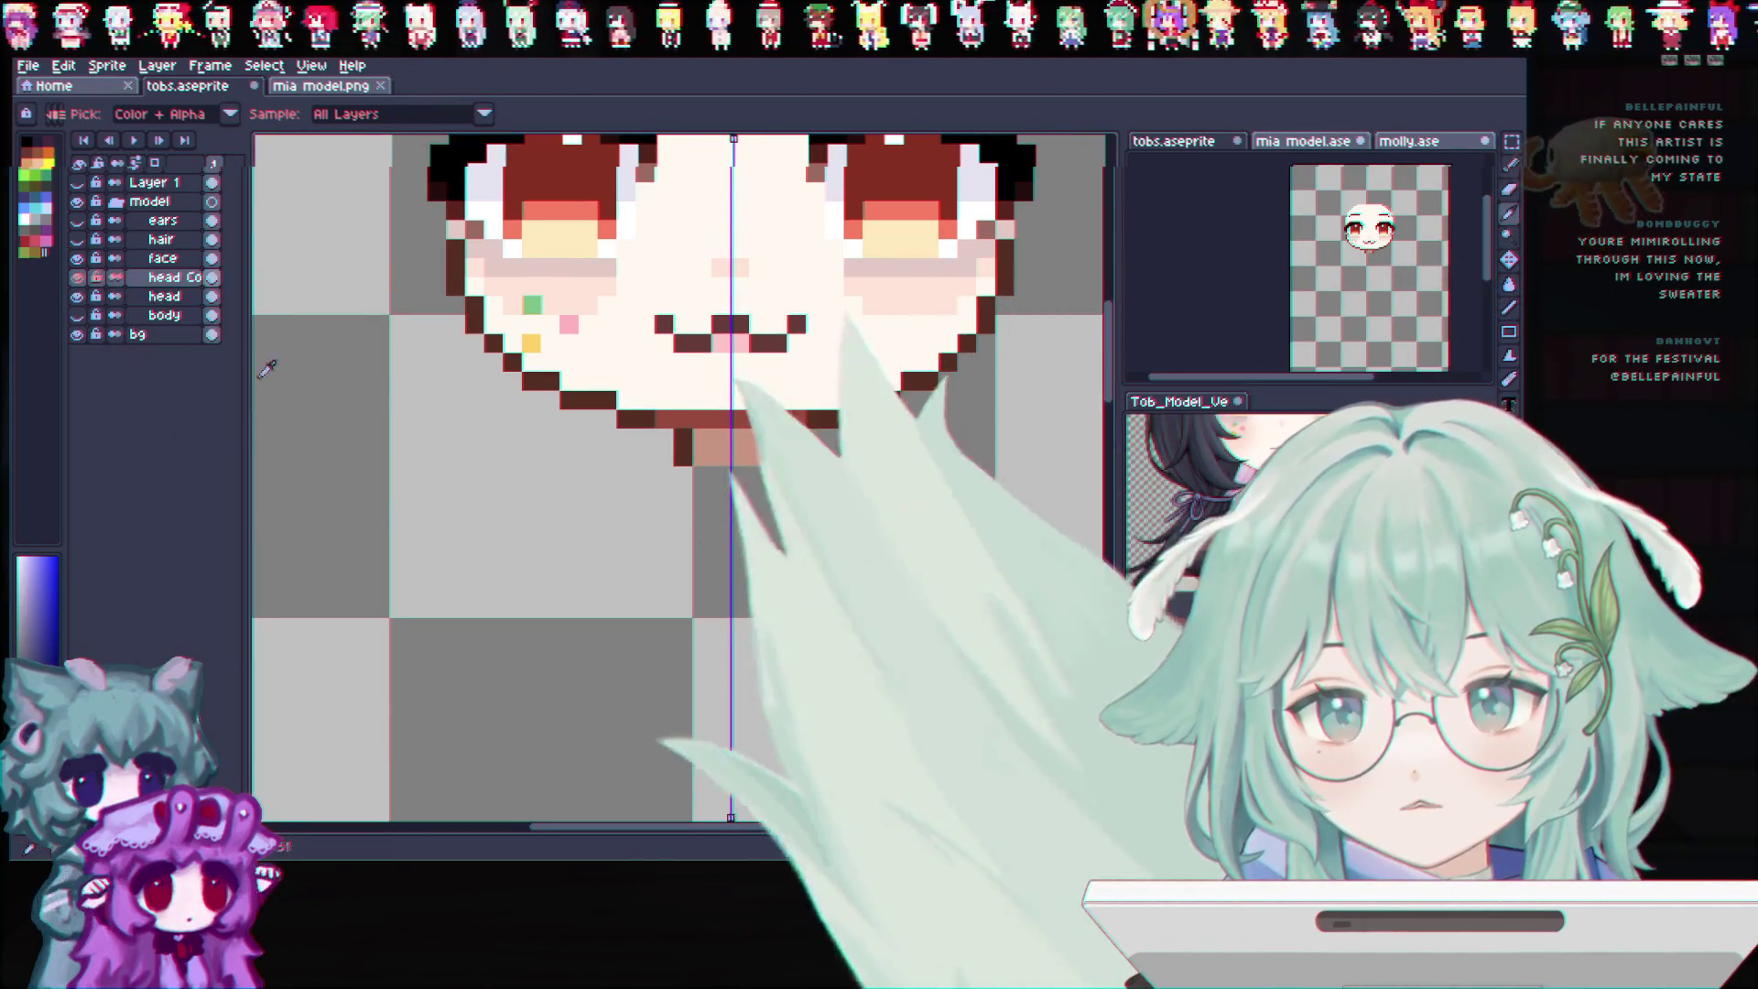
scroll(510, 381, down, 2)
double_click(164, 277)
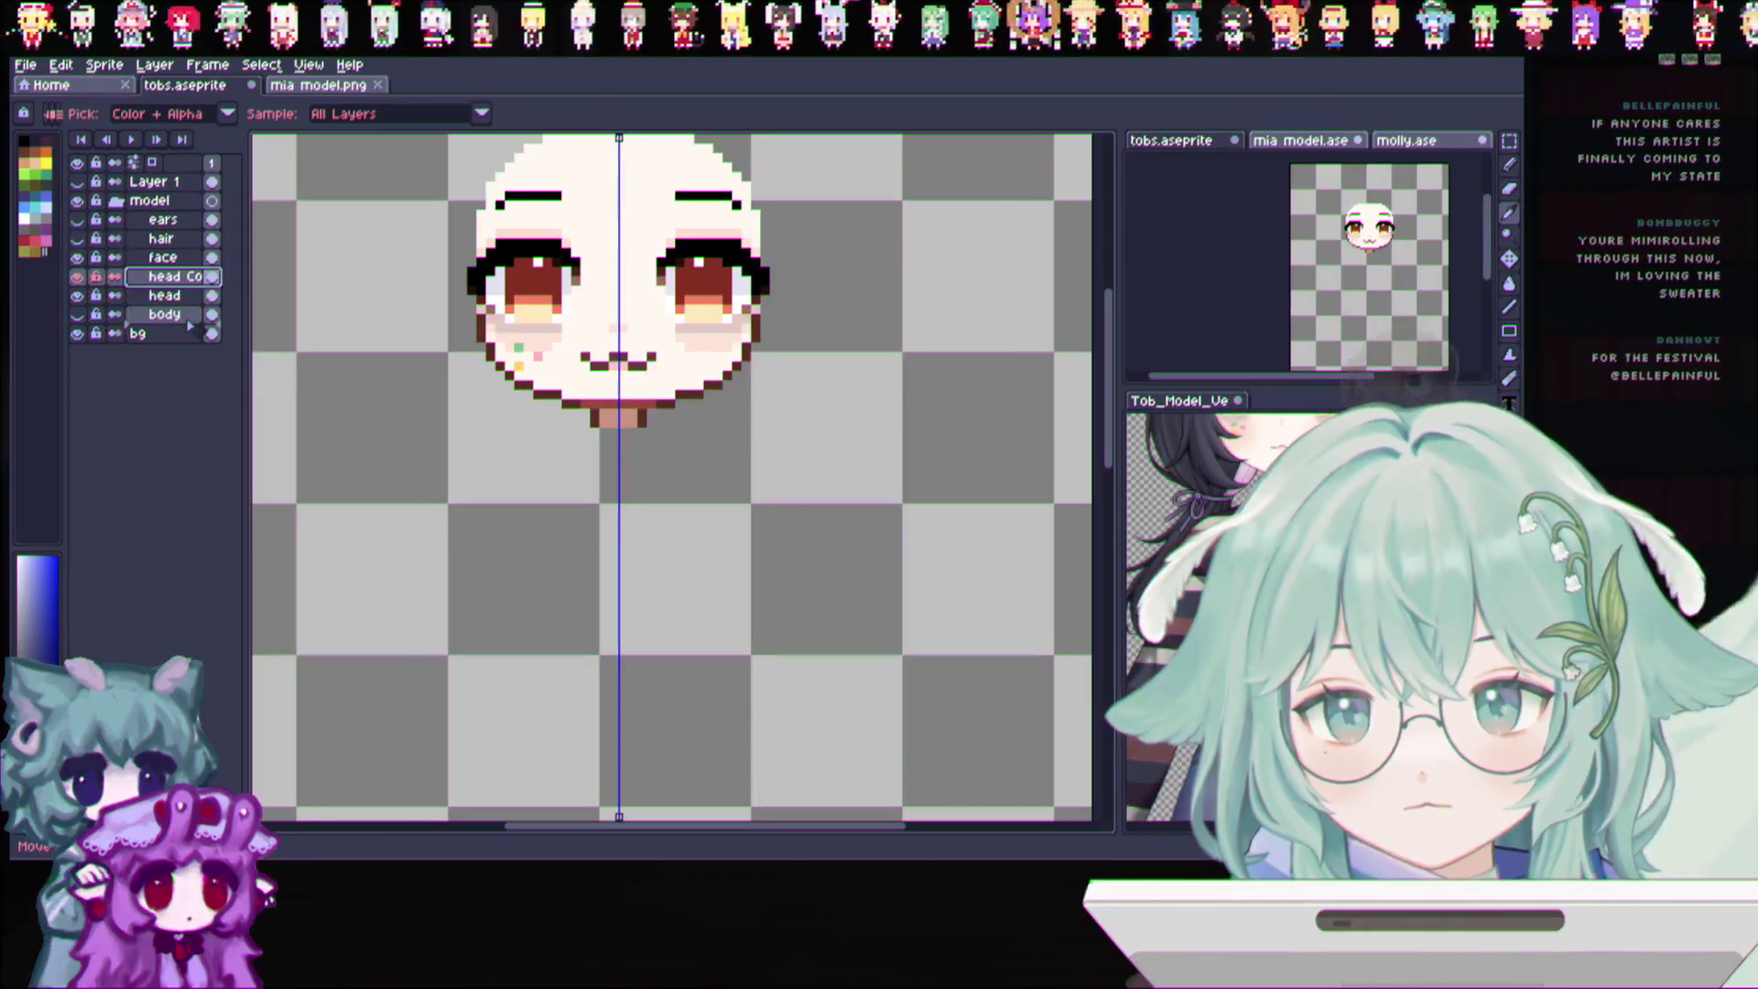
double_click(190, 318)
text(ck)
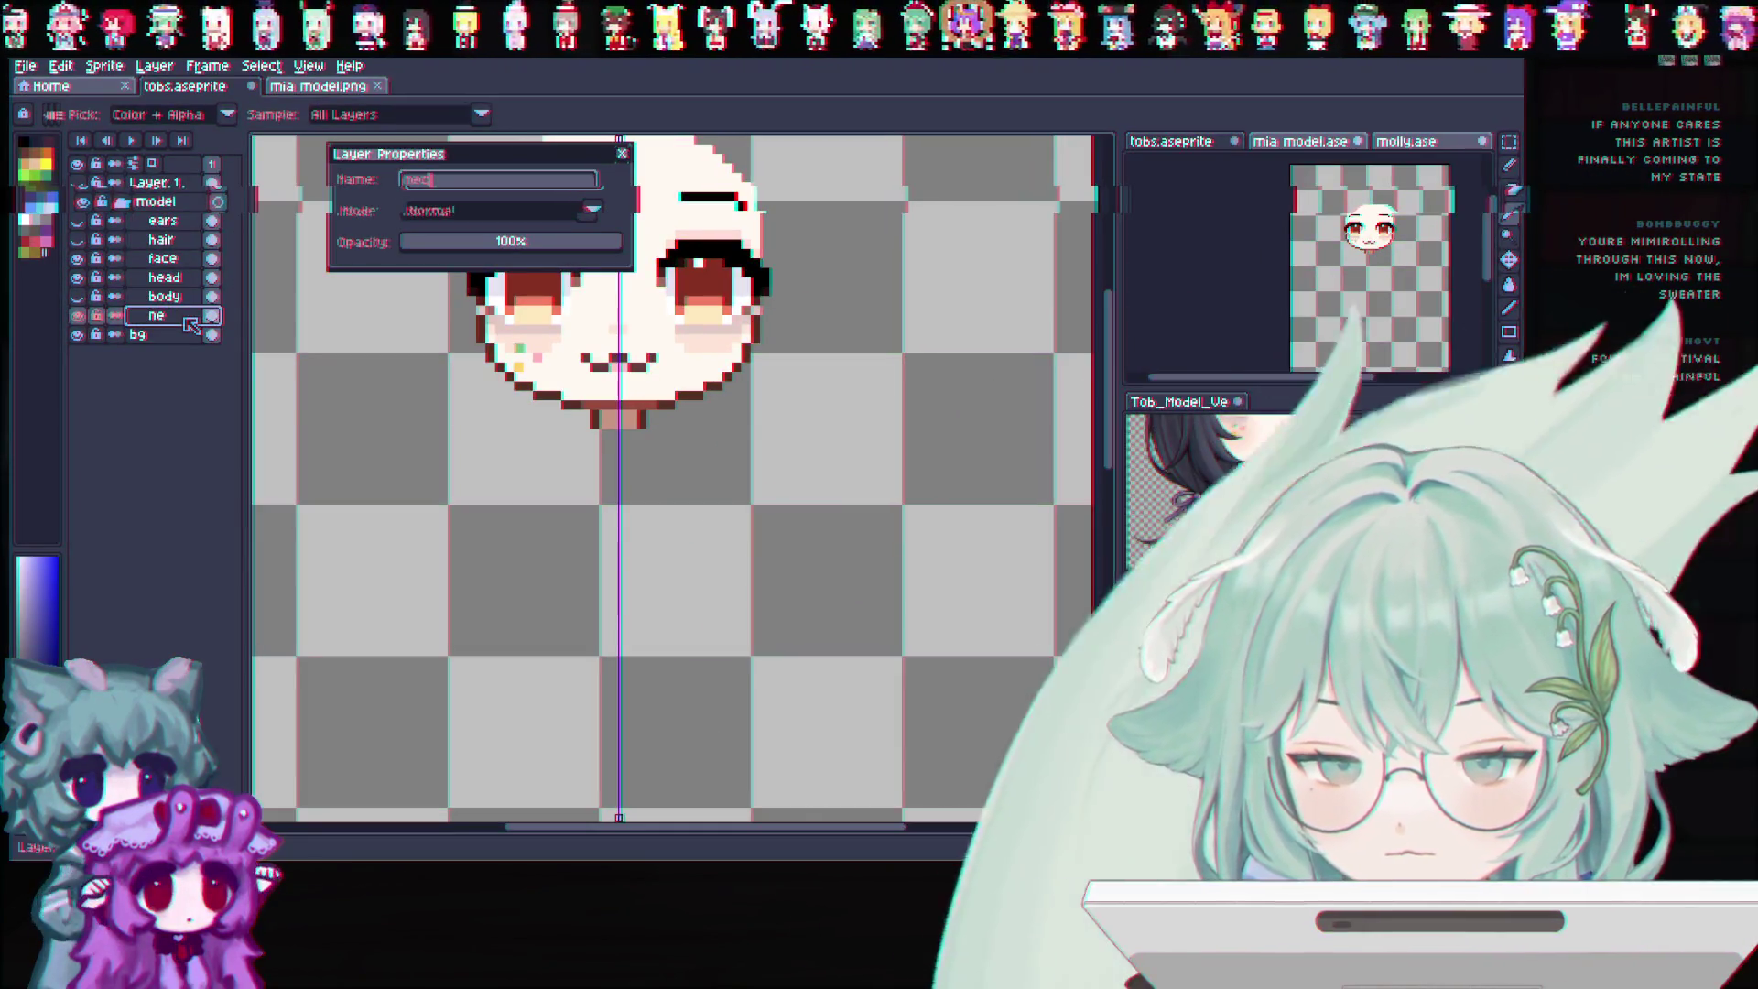
key(Return)
click(185, 280)
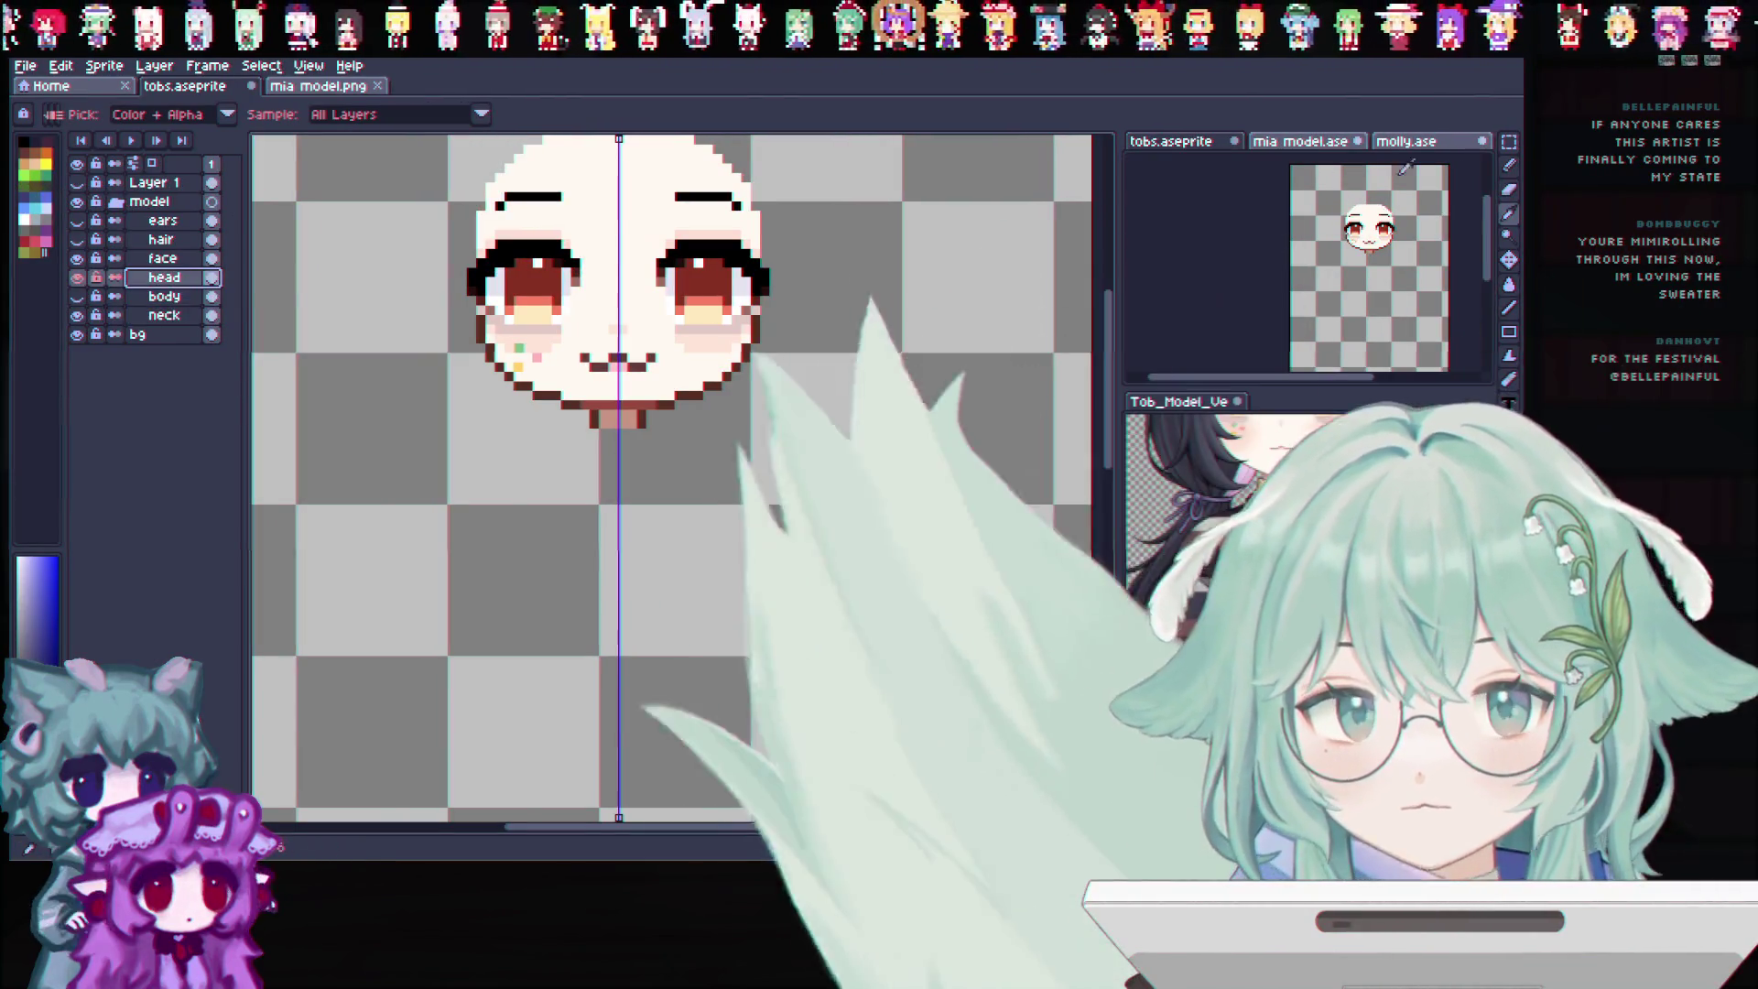
key(b)
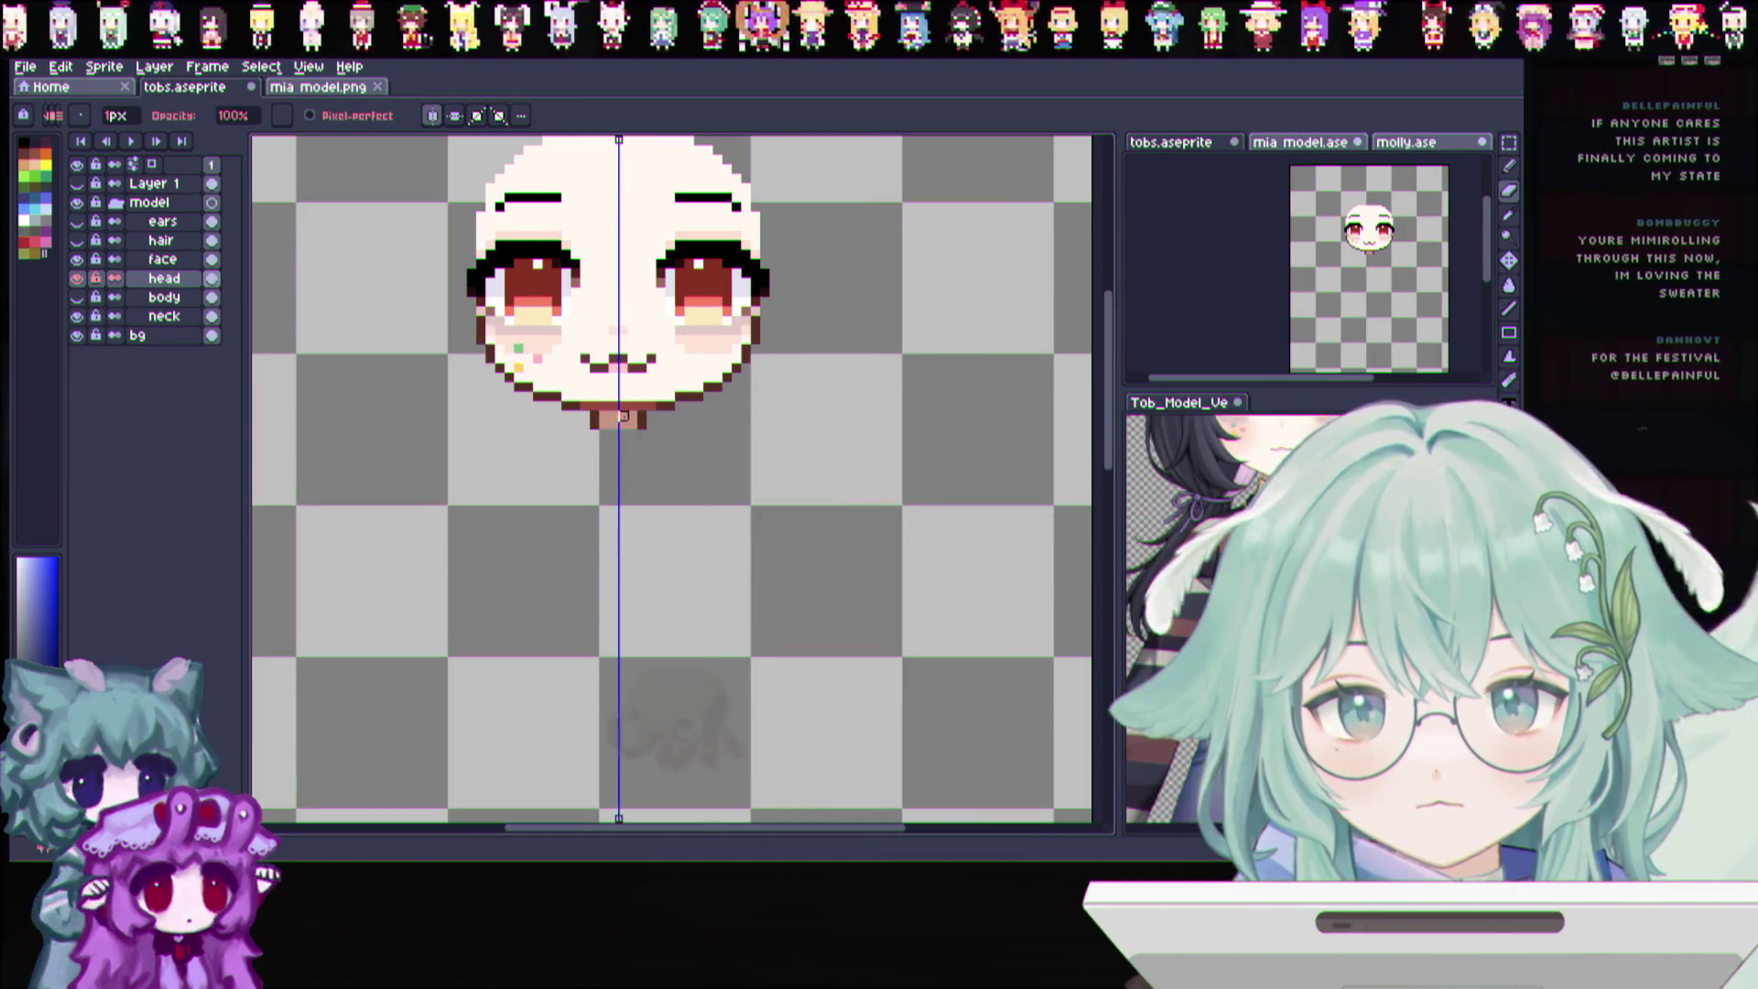
Marquee around the head and erase the face and forehead pixels from the neck layer
click(76, 276)
click(1508, 259)
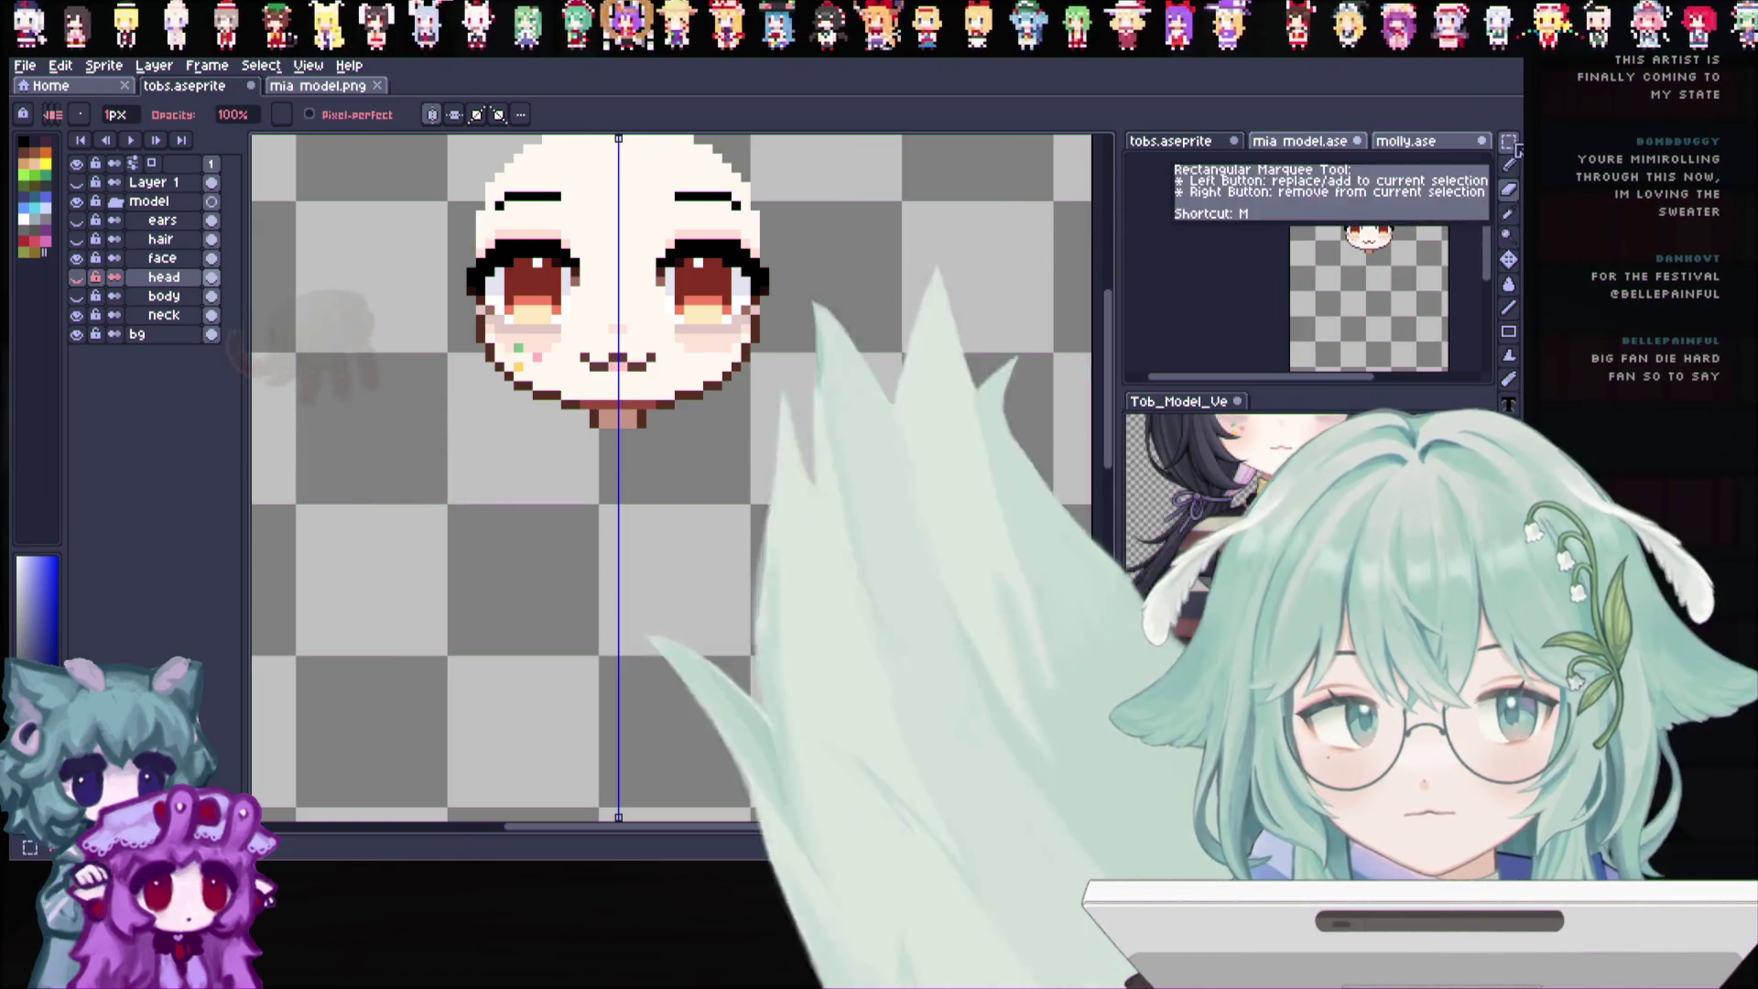
scroll(714, 313, up, 2)
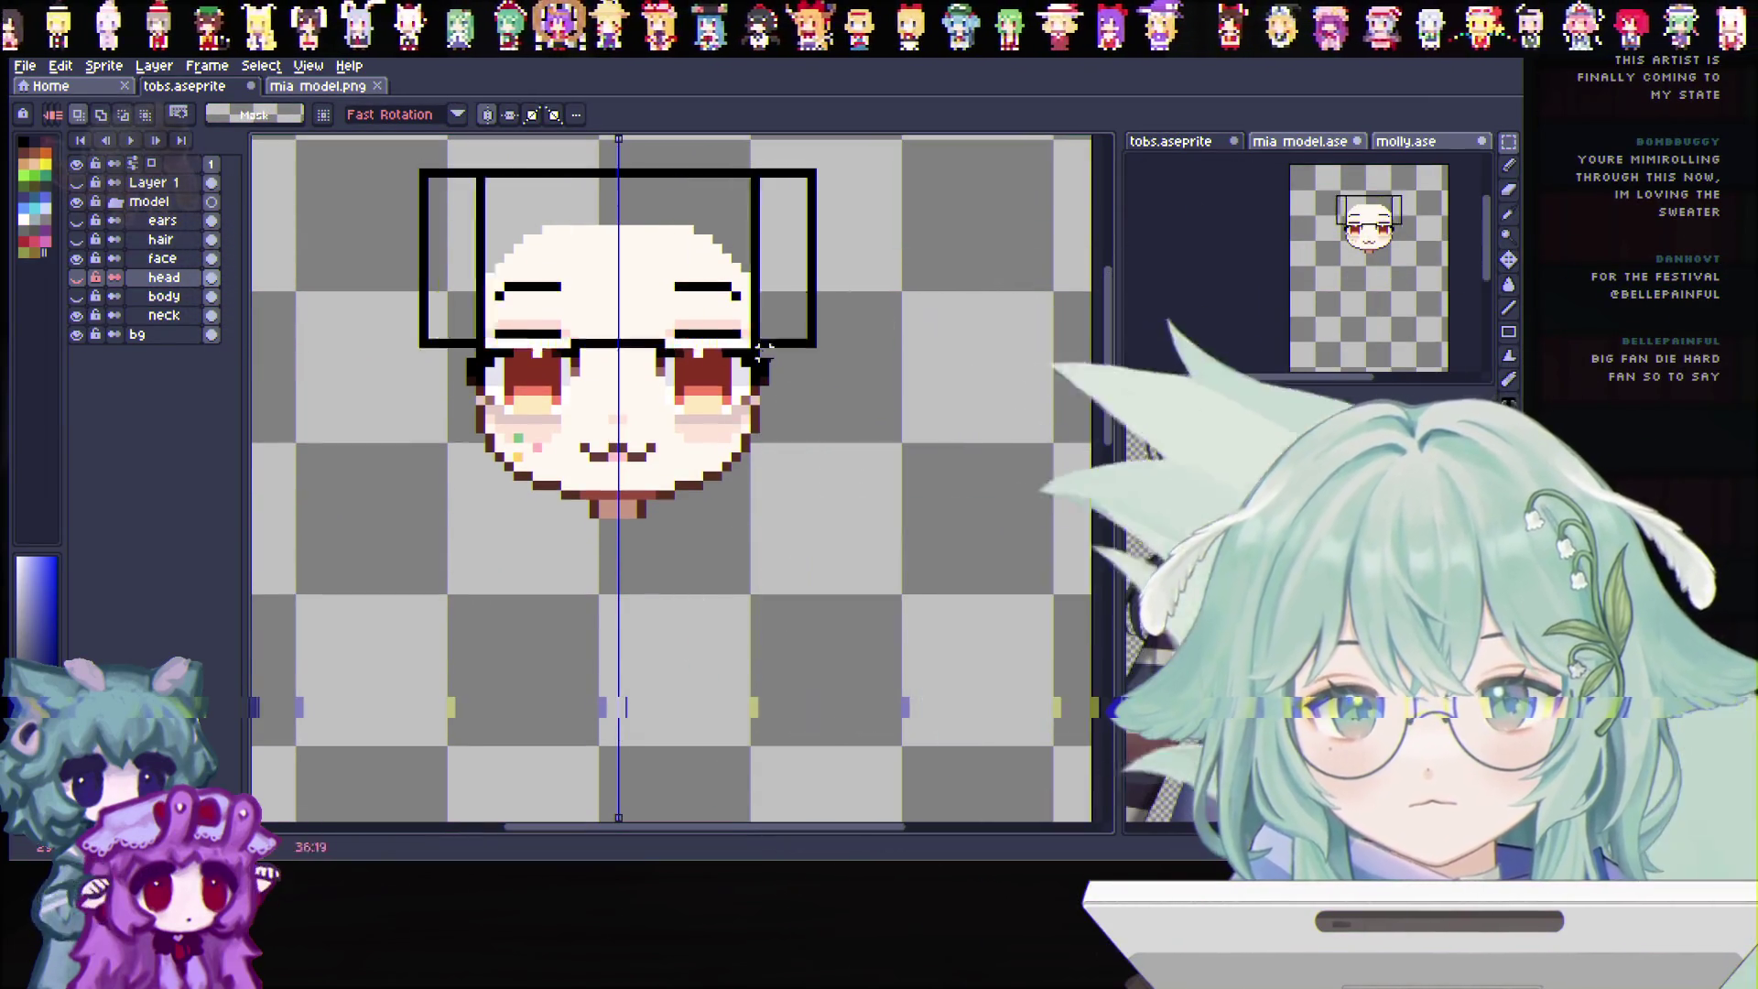
drag(772, 488, 785, 494)
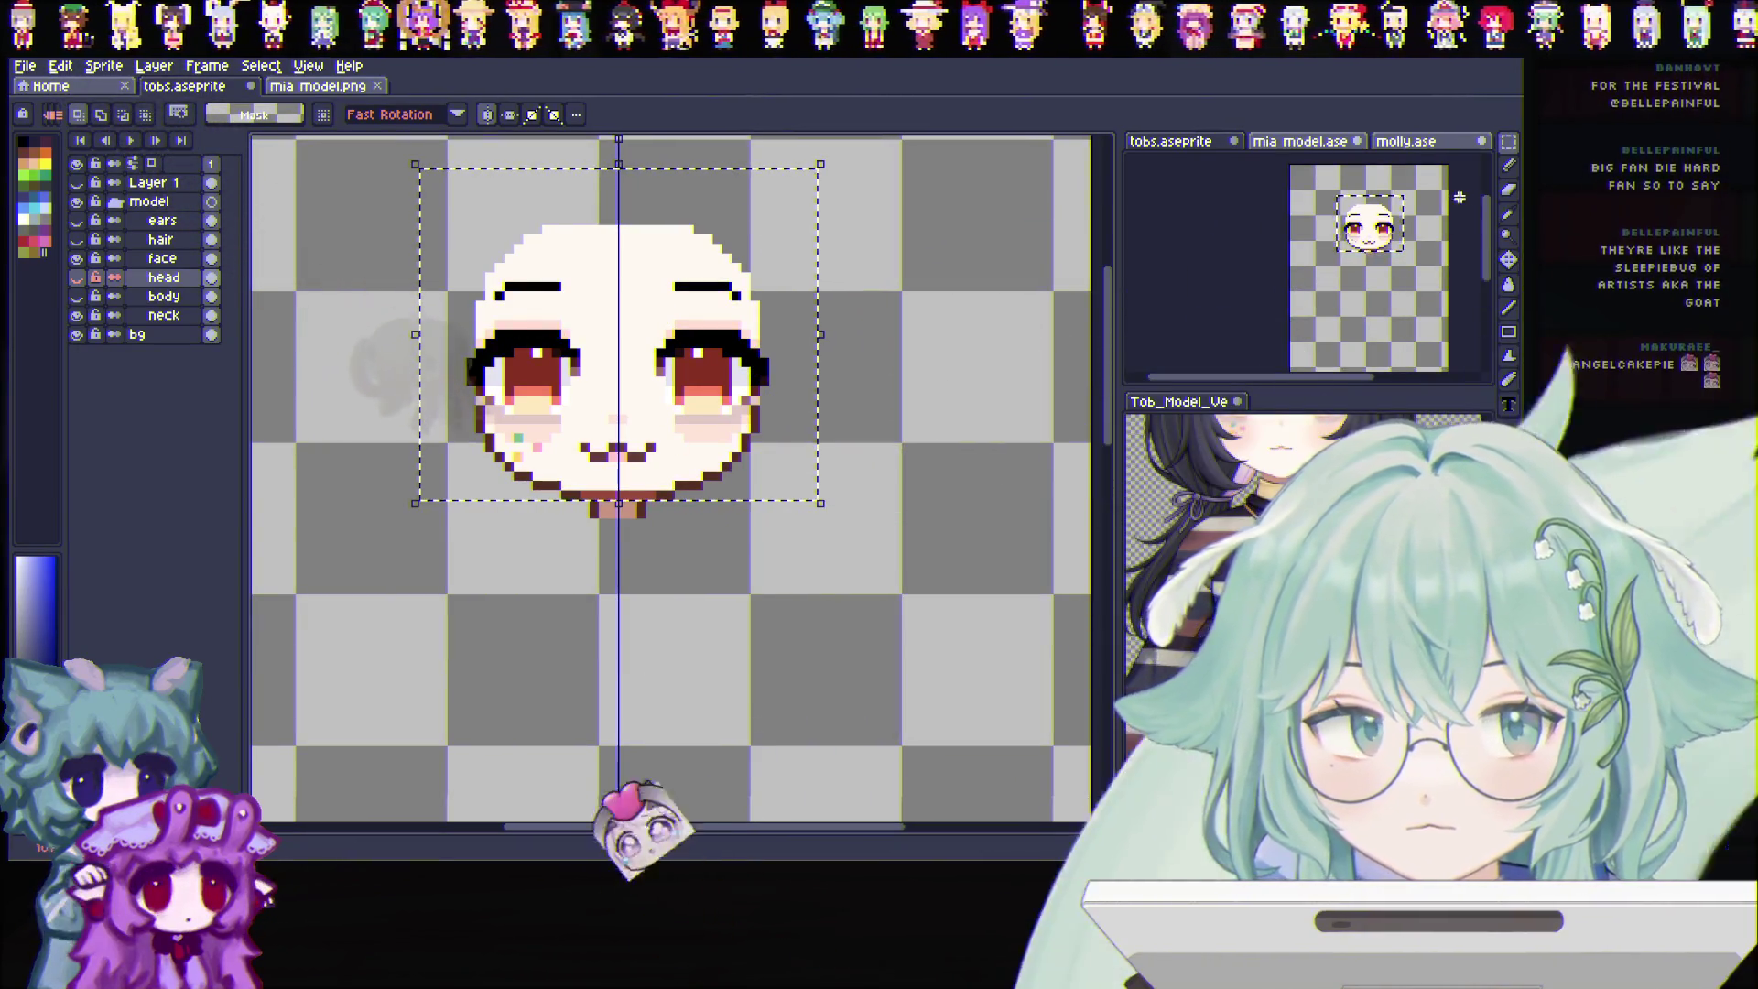
key(b)
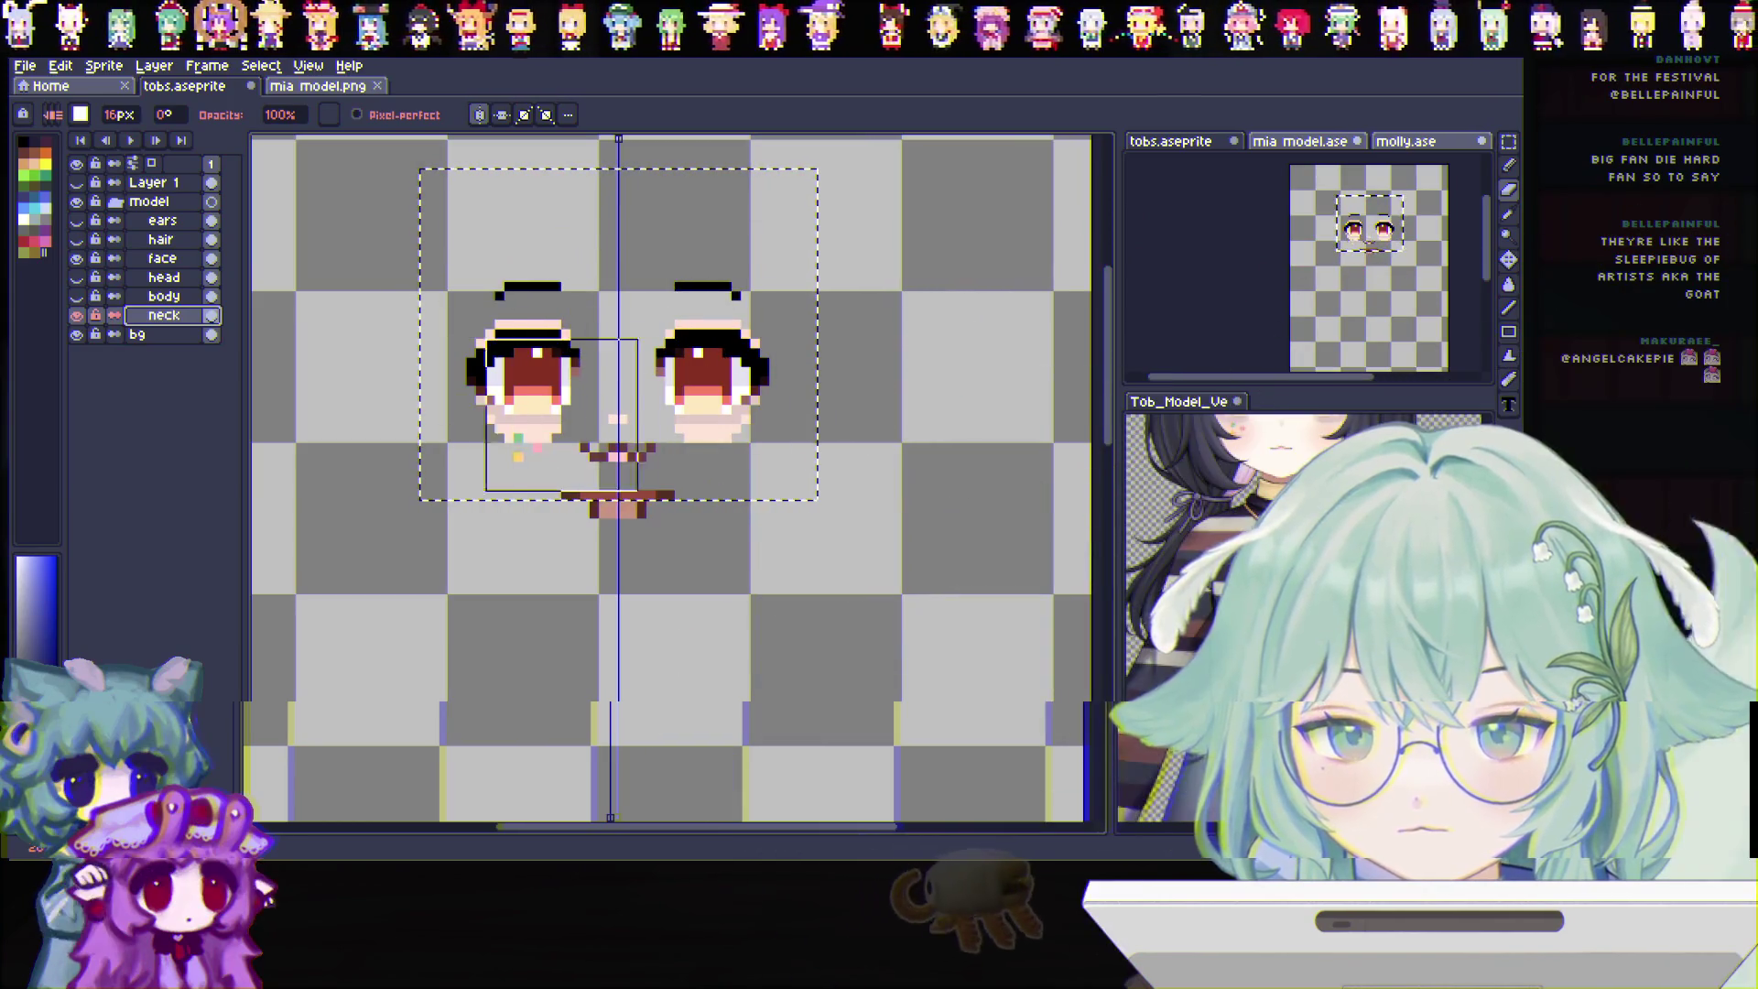
drag(609, 404, 638, 415)
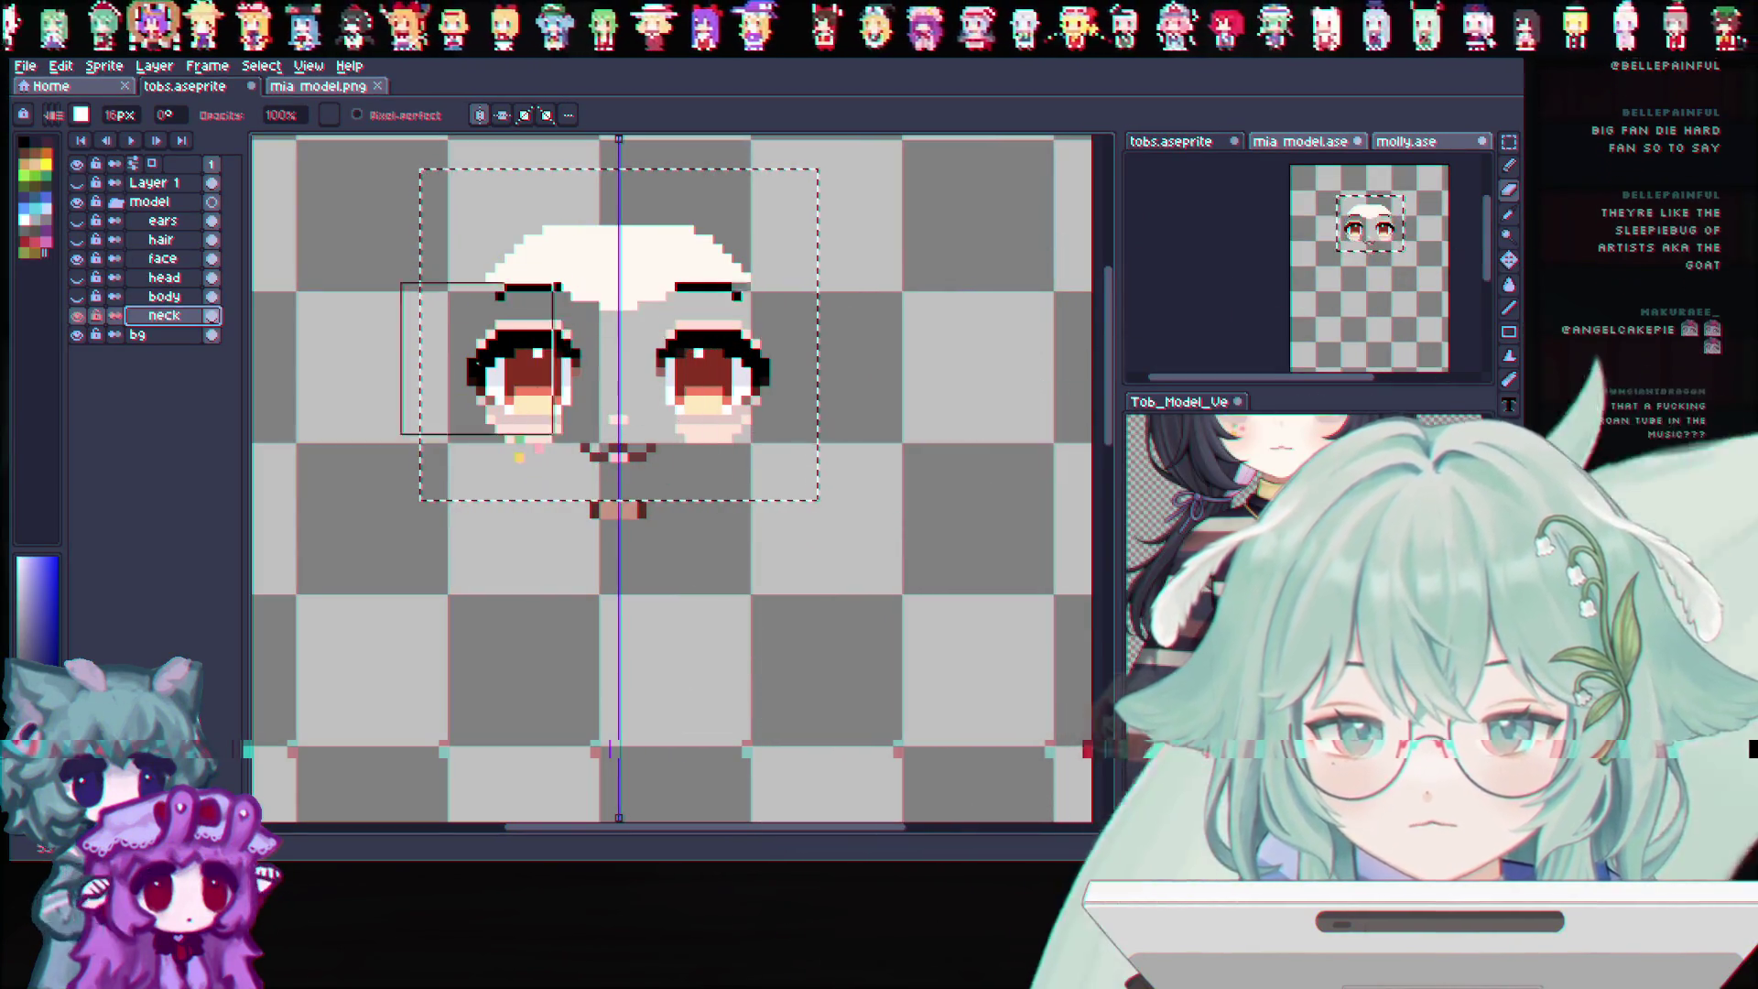
drag(564, 255, 609, 281)
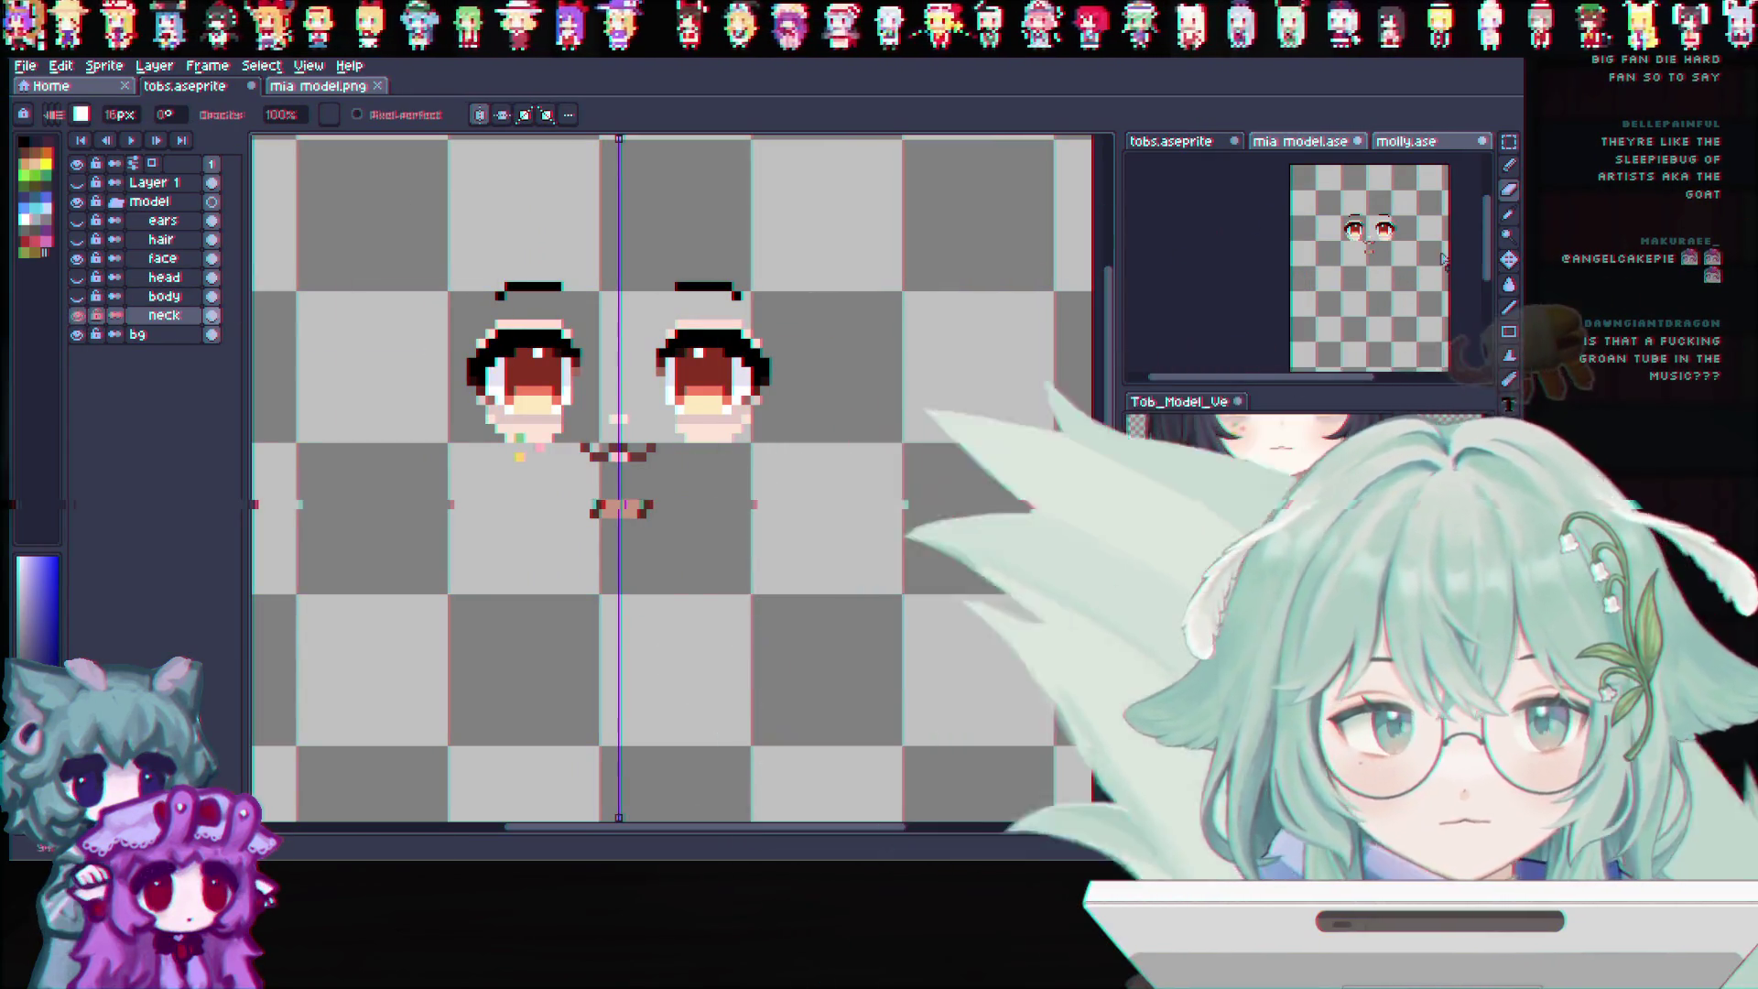
scroll(606, 521, up, 3)
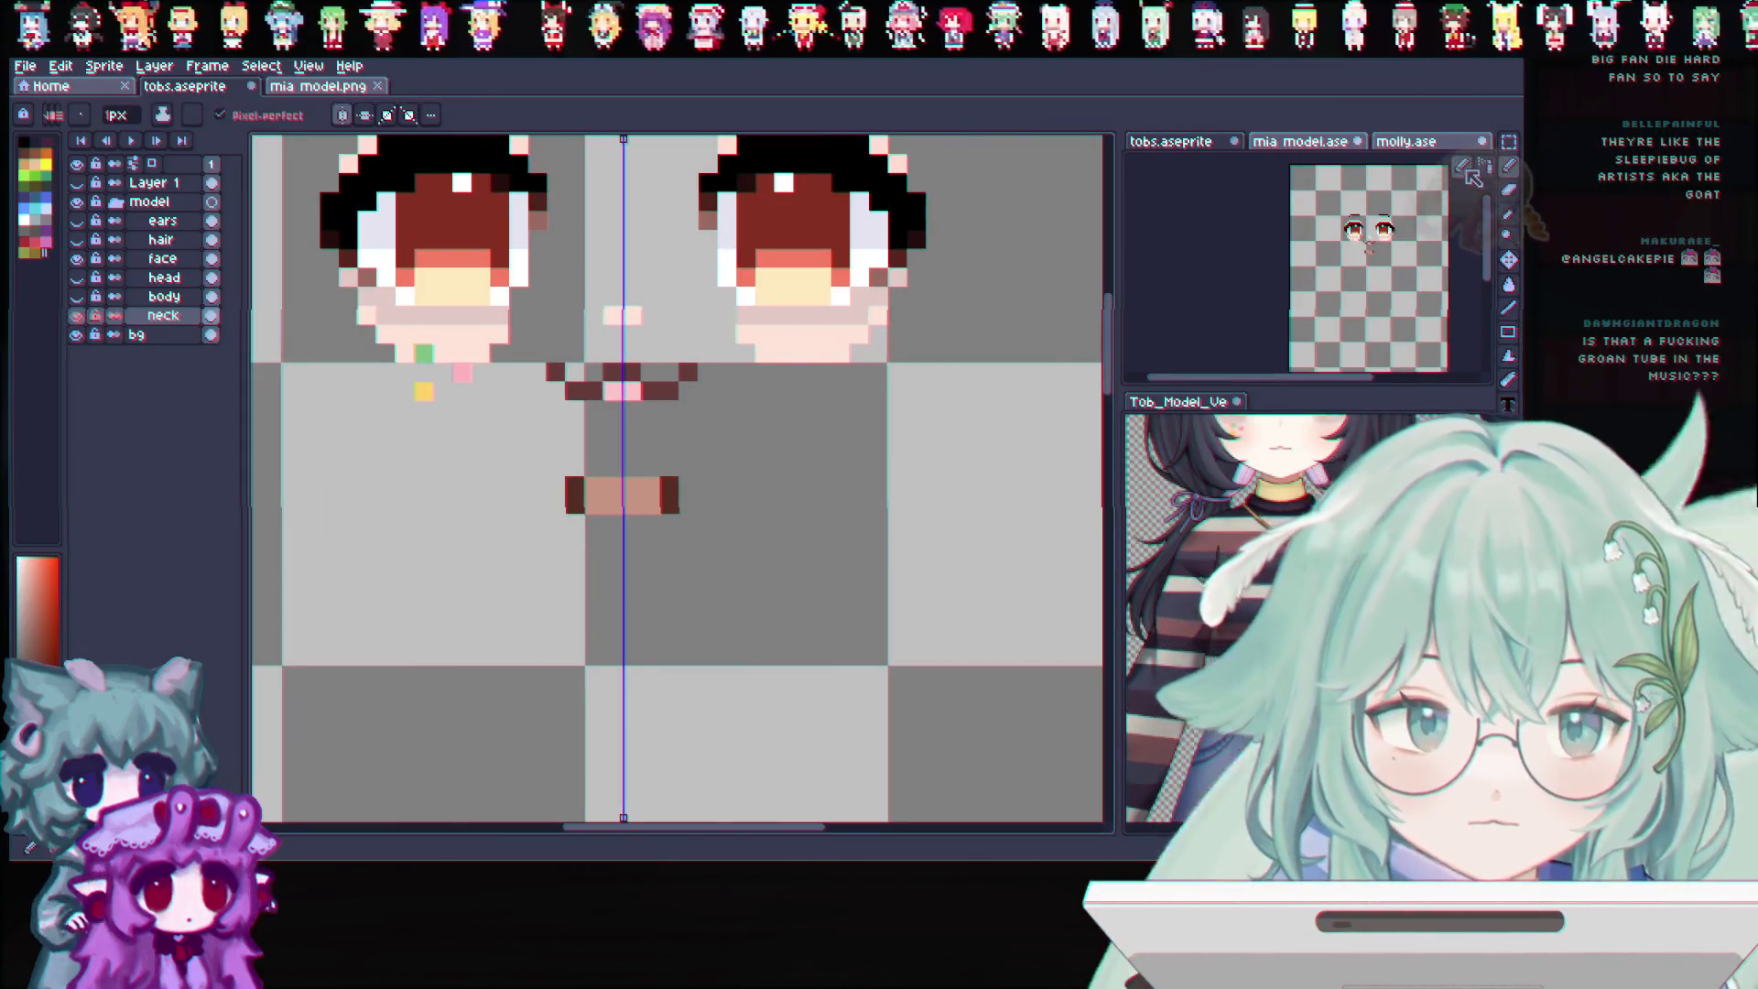
Extend the dark neck outlines upward, fill the neck with eyedropped skin colour, and toggle the body layer to compare
drag(669, 448, 669, 505)
mouse_move(575, 447)
mouse_down()
mouse_move(577, 511)
mouse_move(613, 532)
mouse_up()
click(1516, 237)
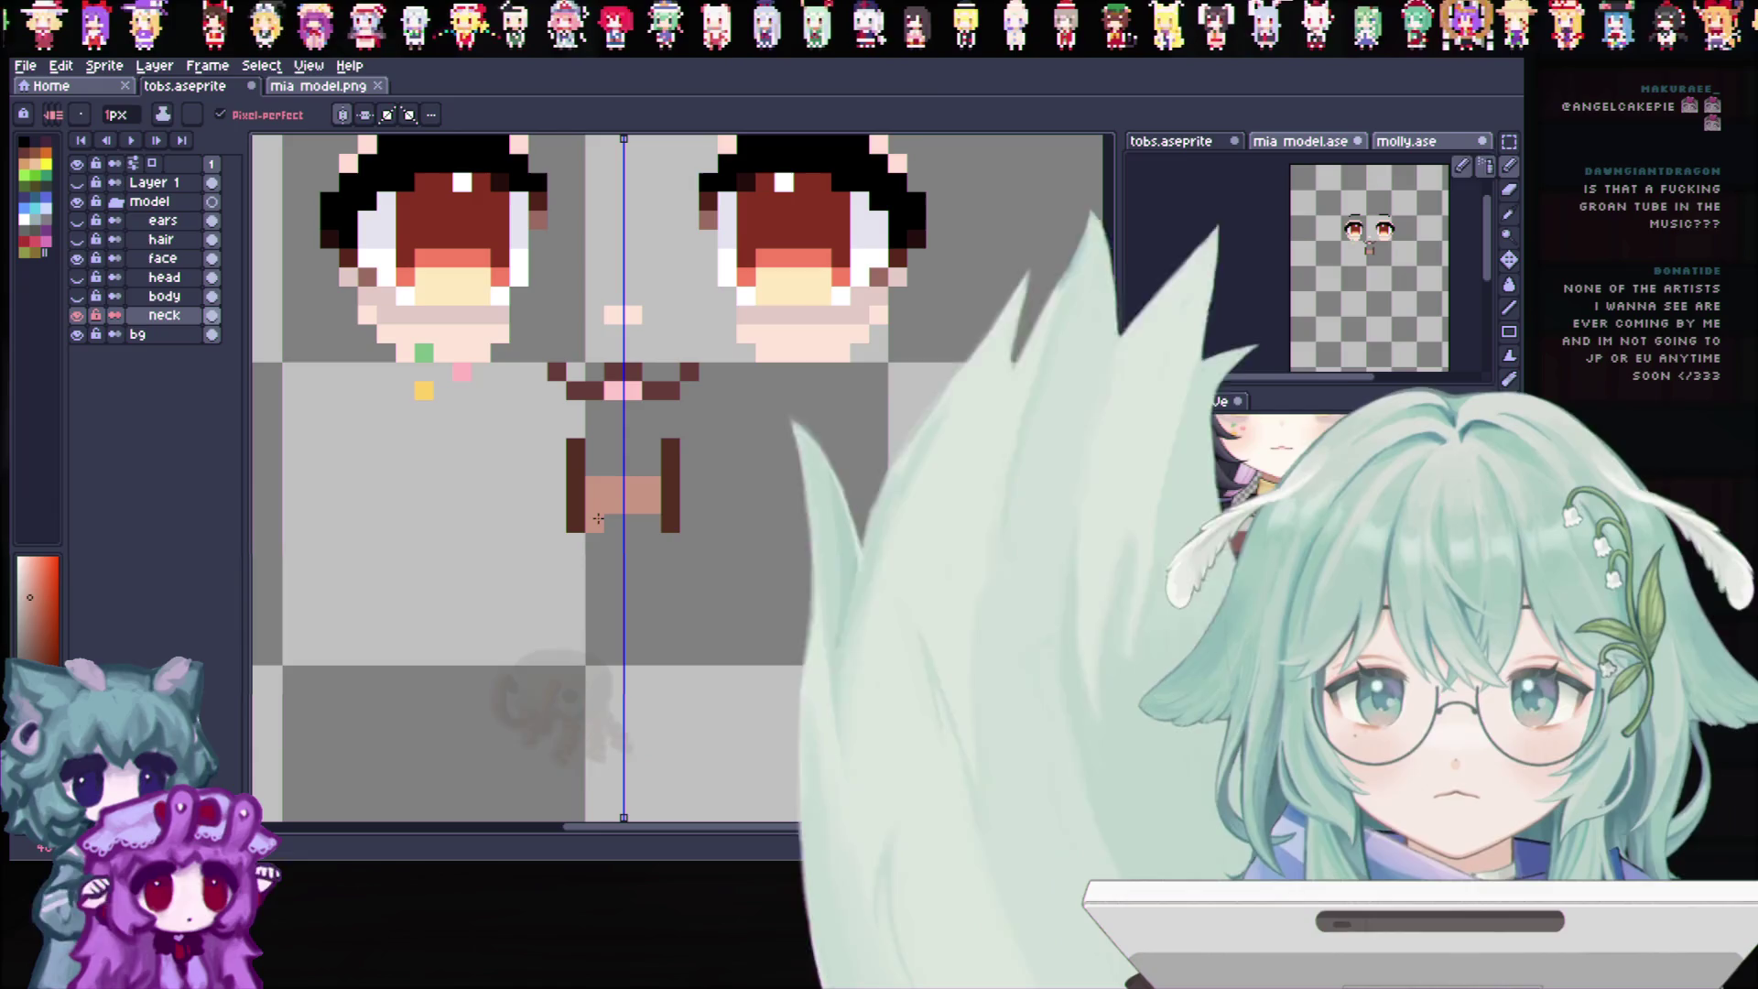
drag(660, 519, 598, 518)
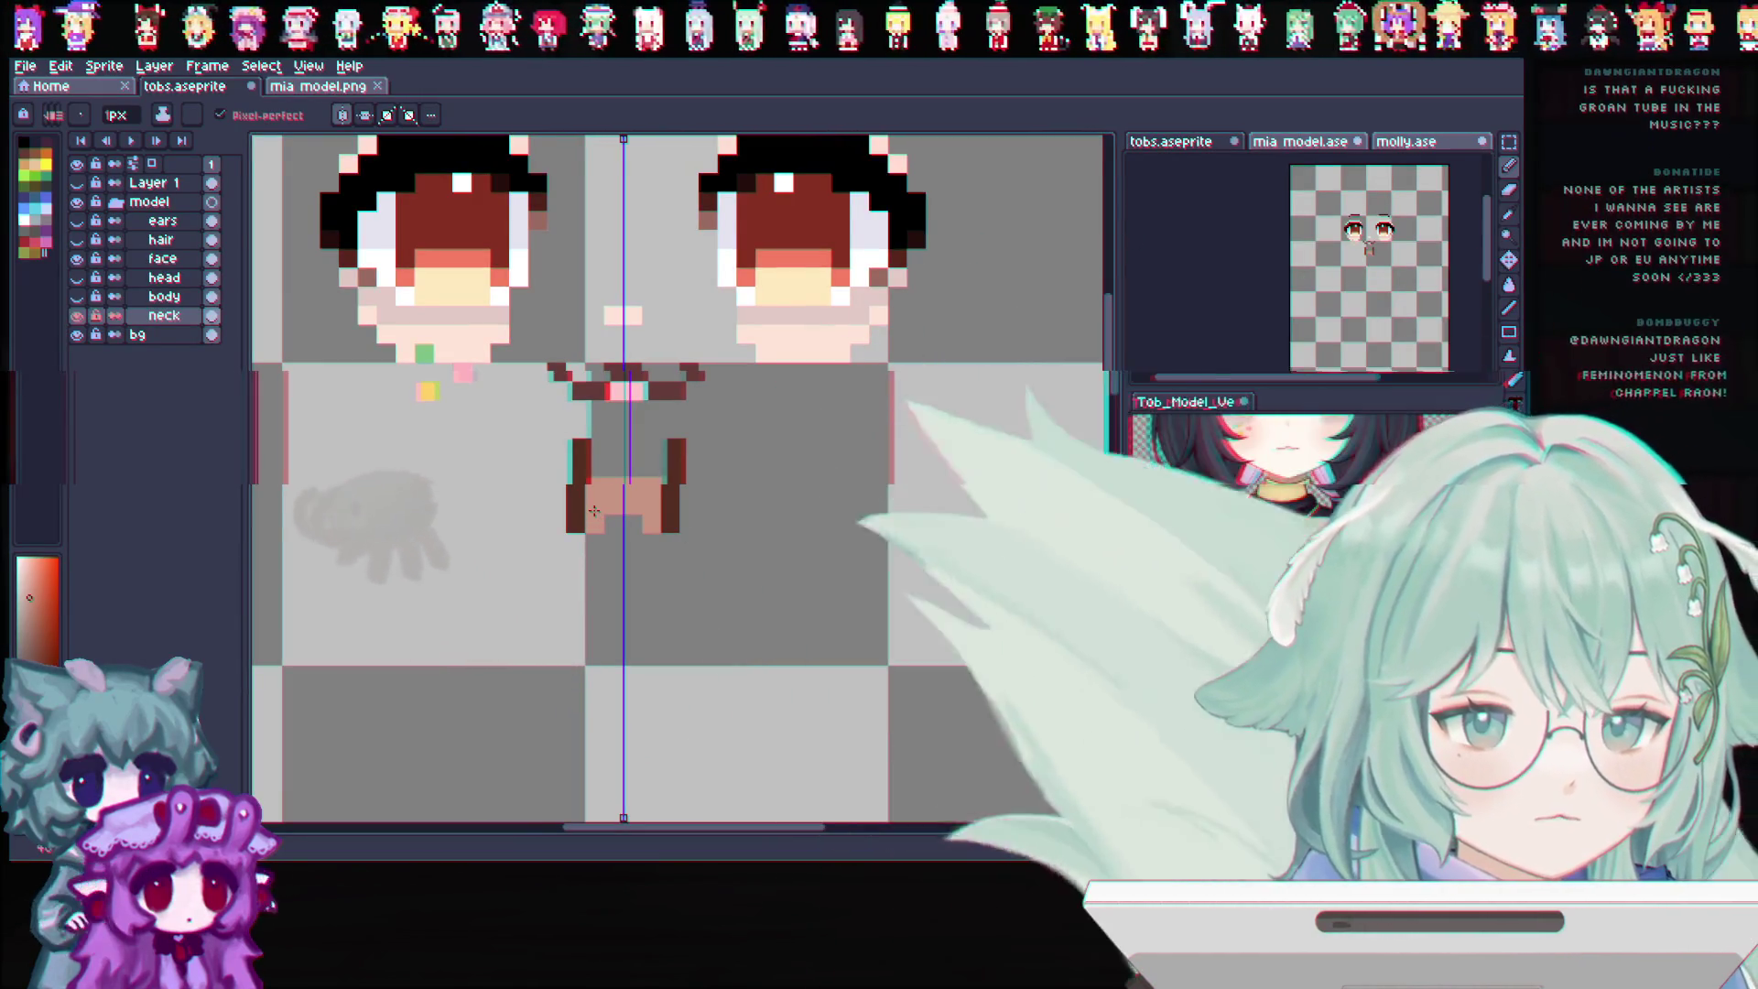
drag(611, 518, 622, 464)
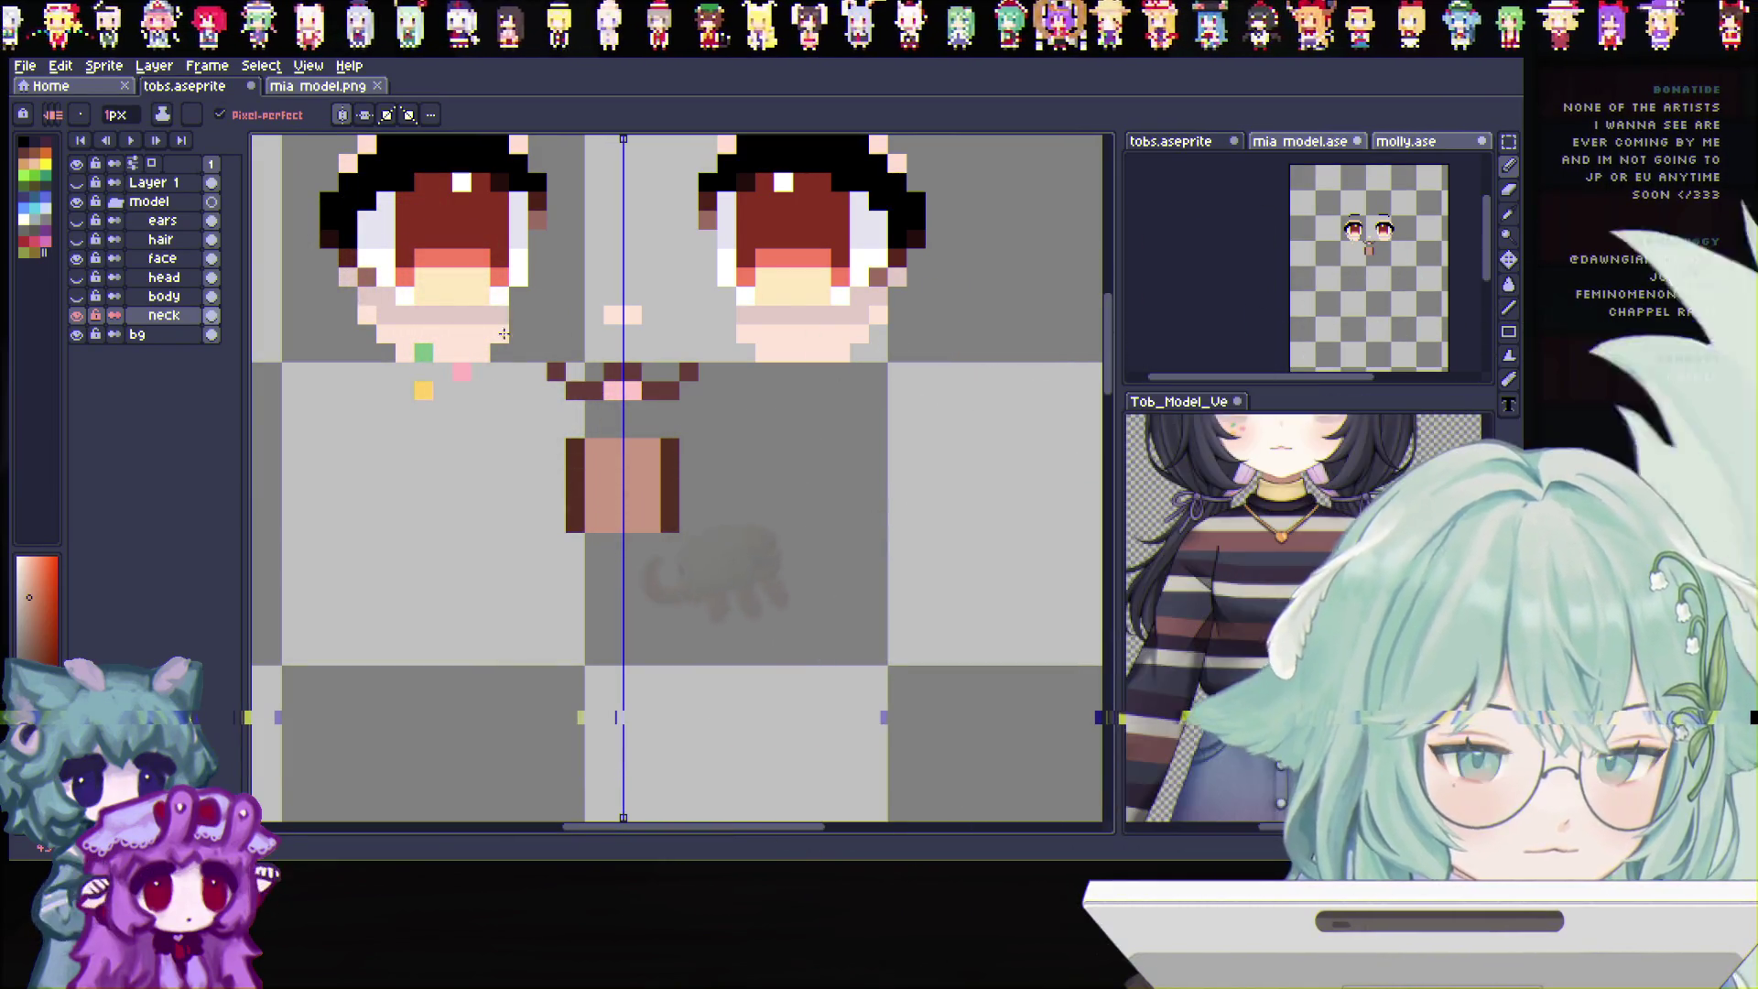
click(76, 296)
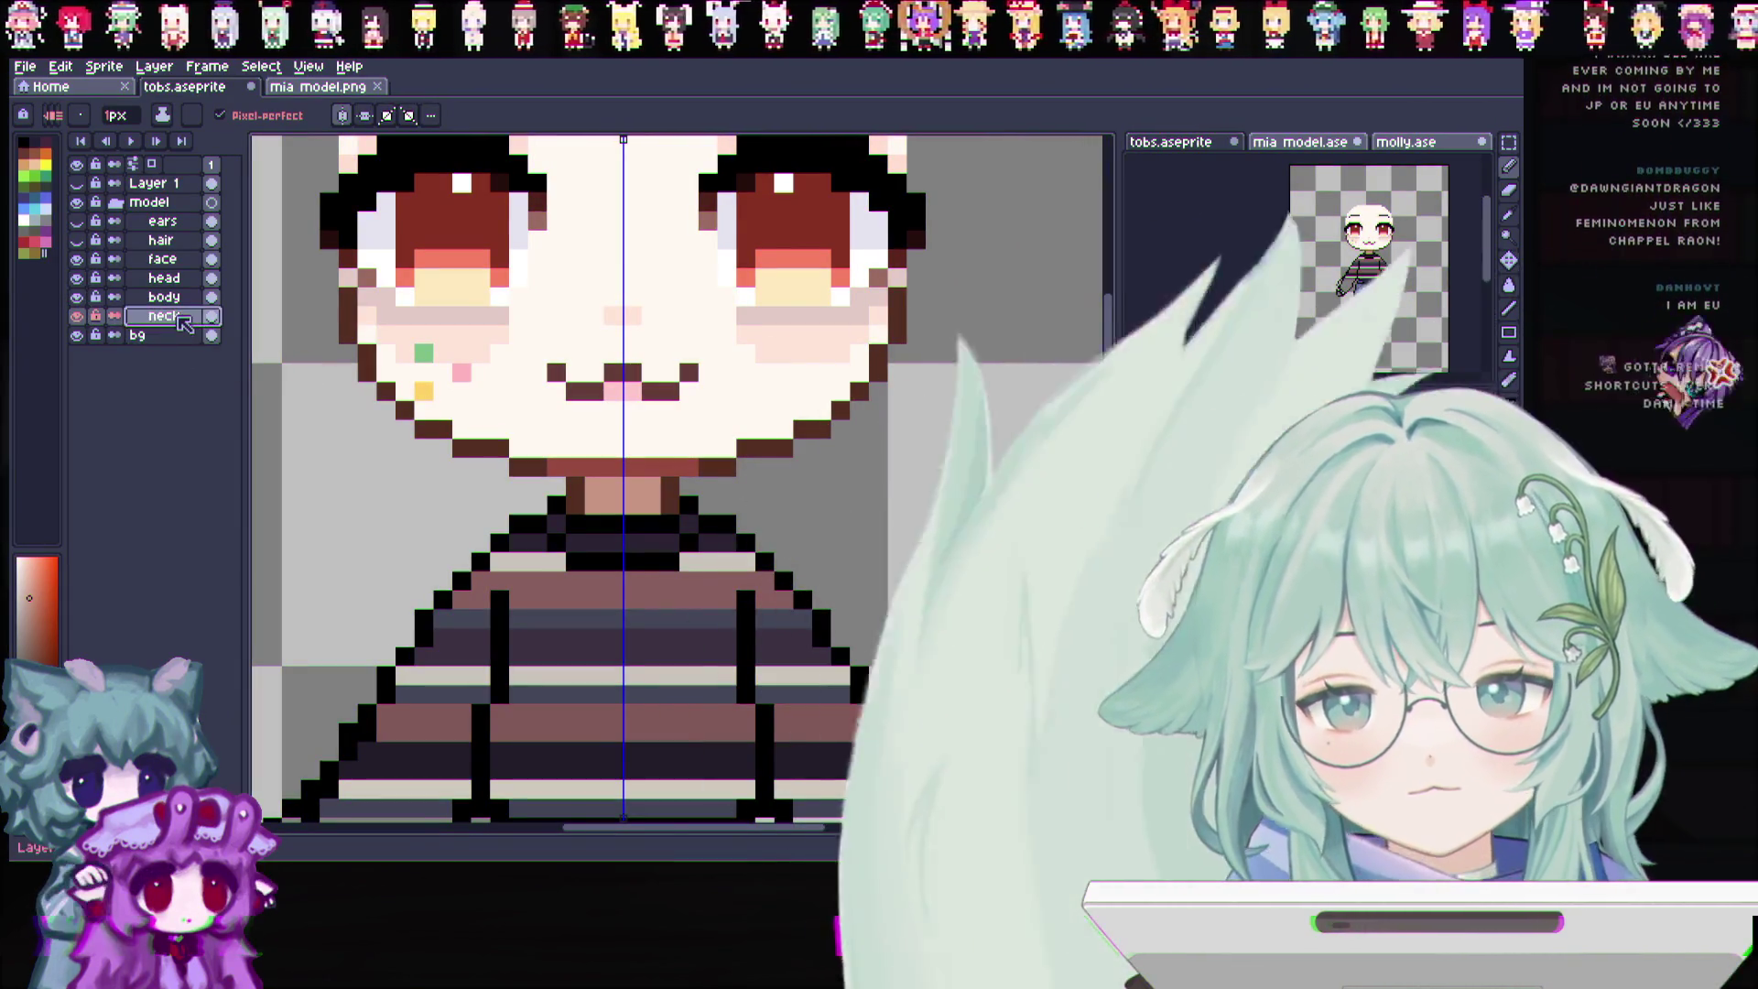
click(77, 295)
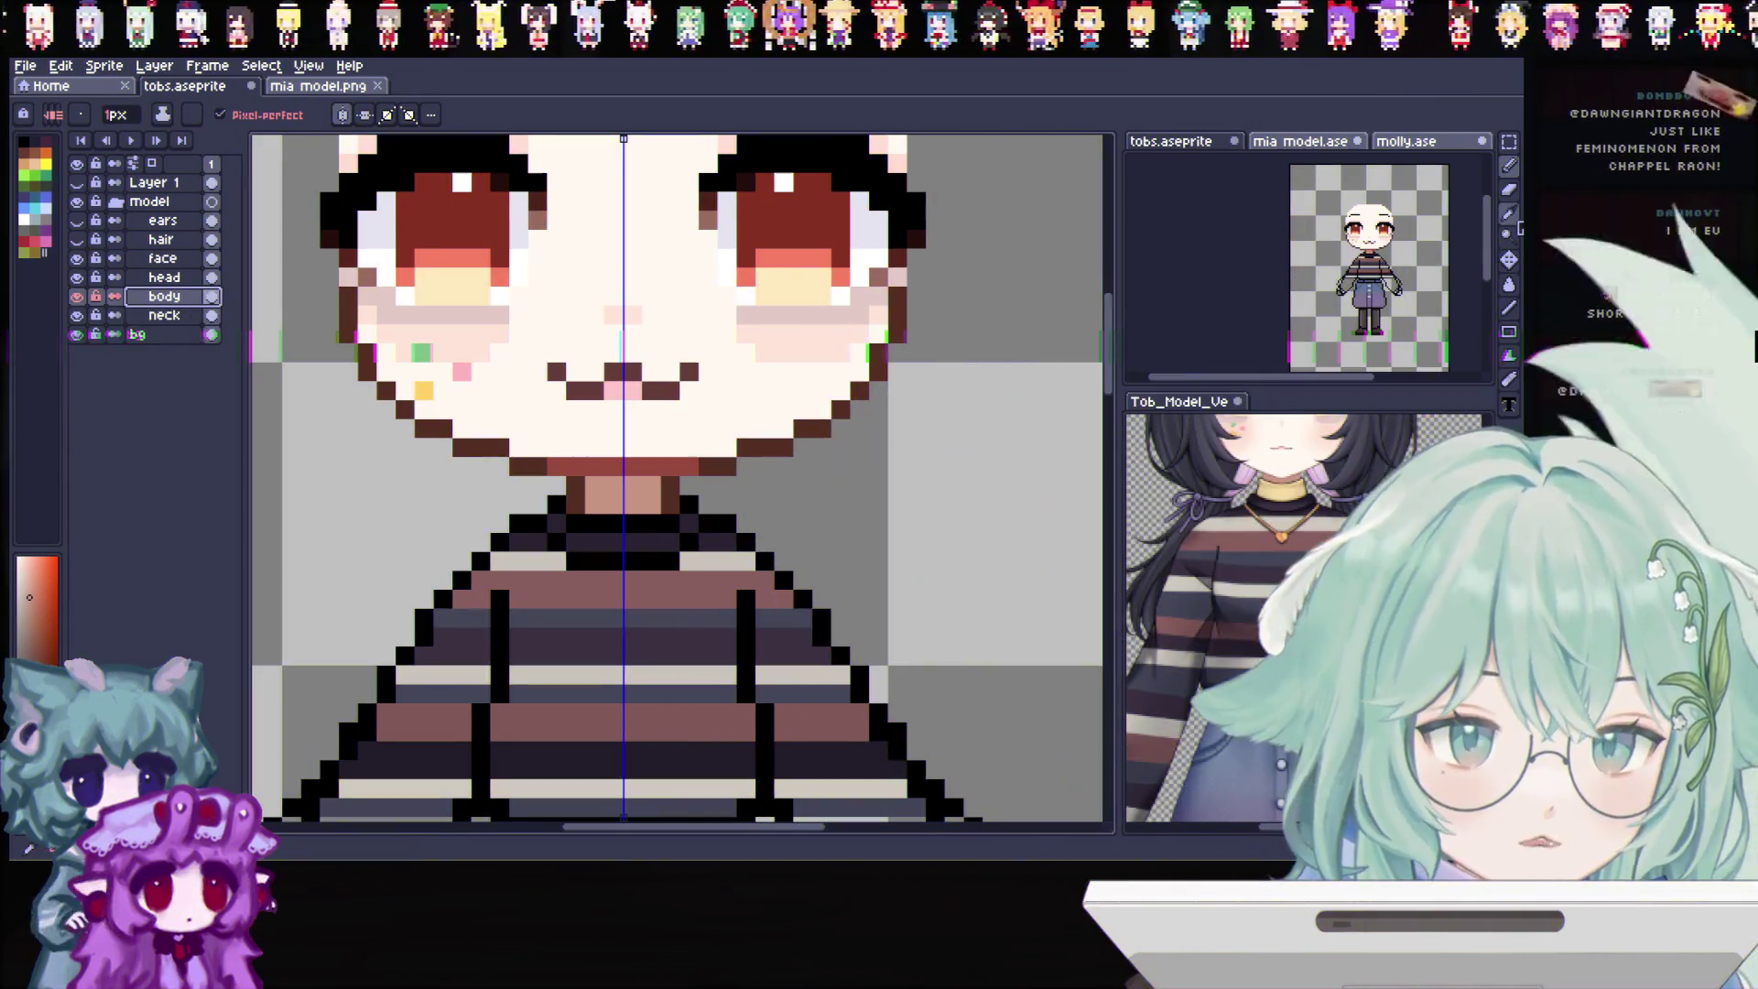
Undo the last stroke and repaint the neck in the pale yellow skin tone
key(ctrl+z)
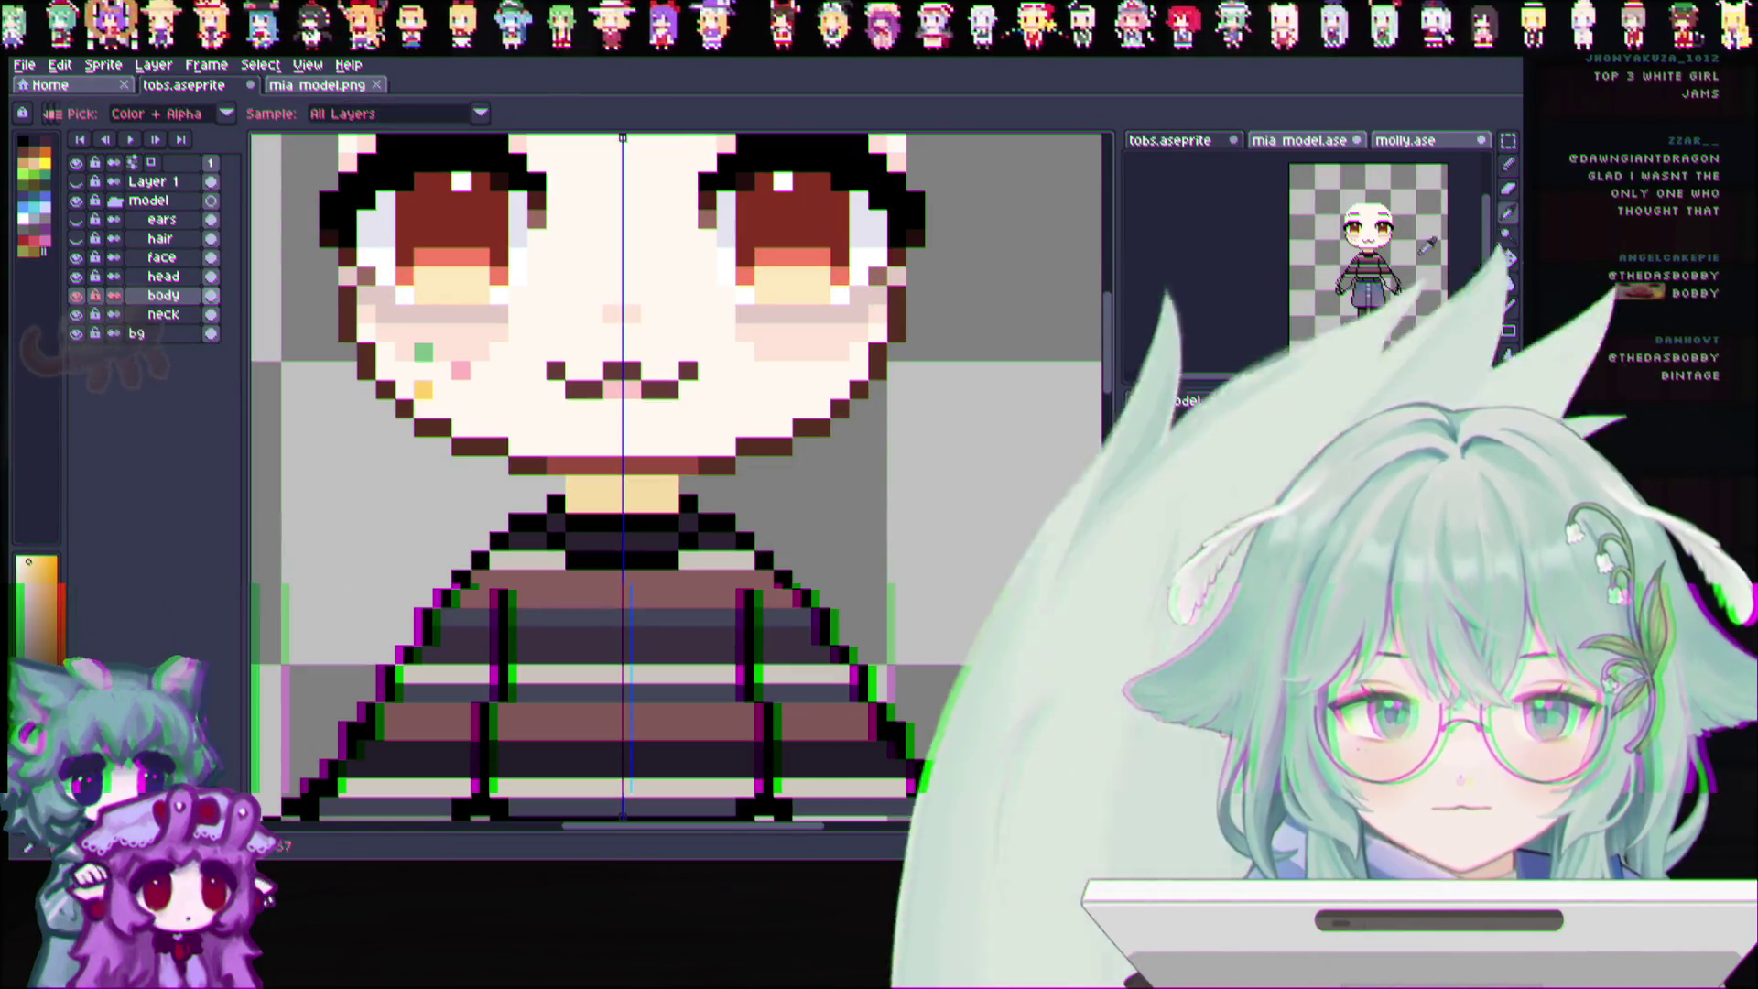
alt+click(570, 490)
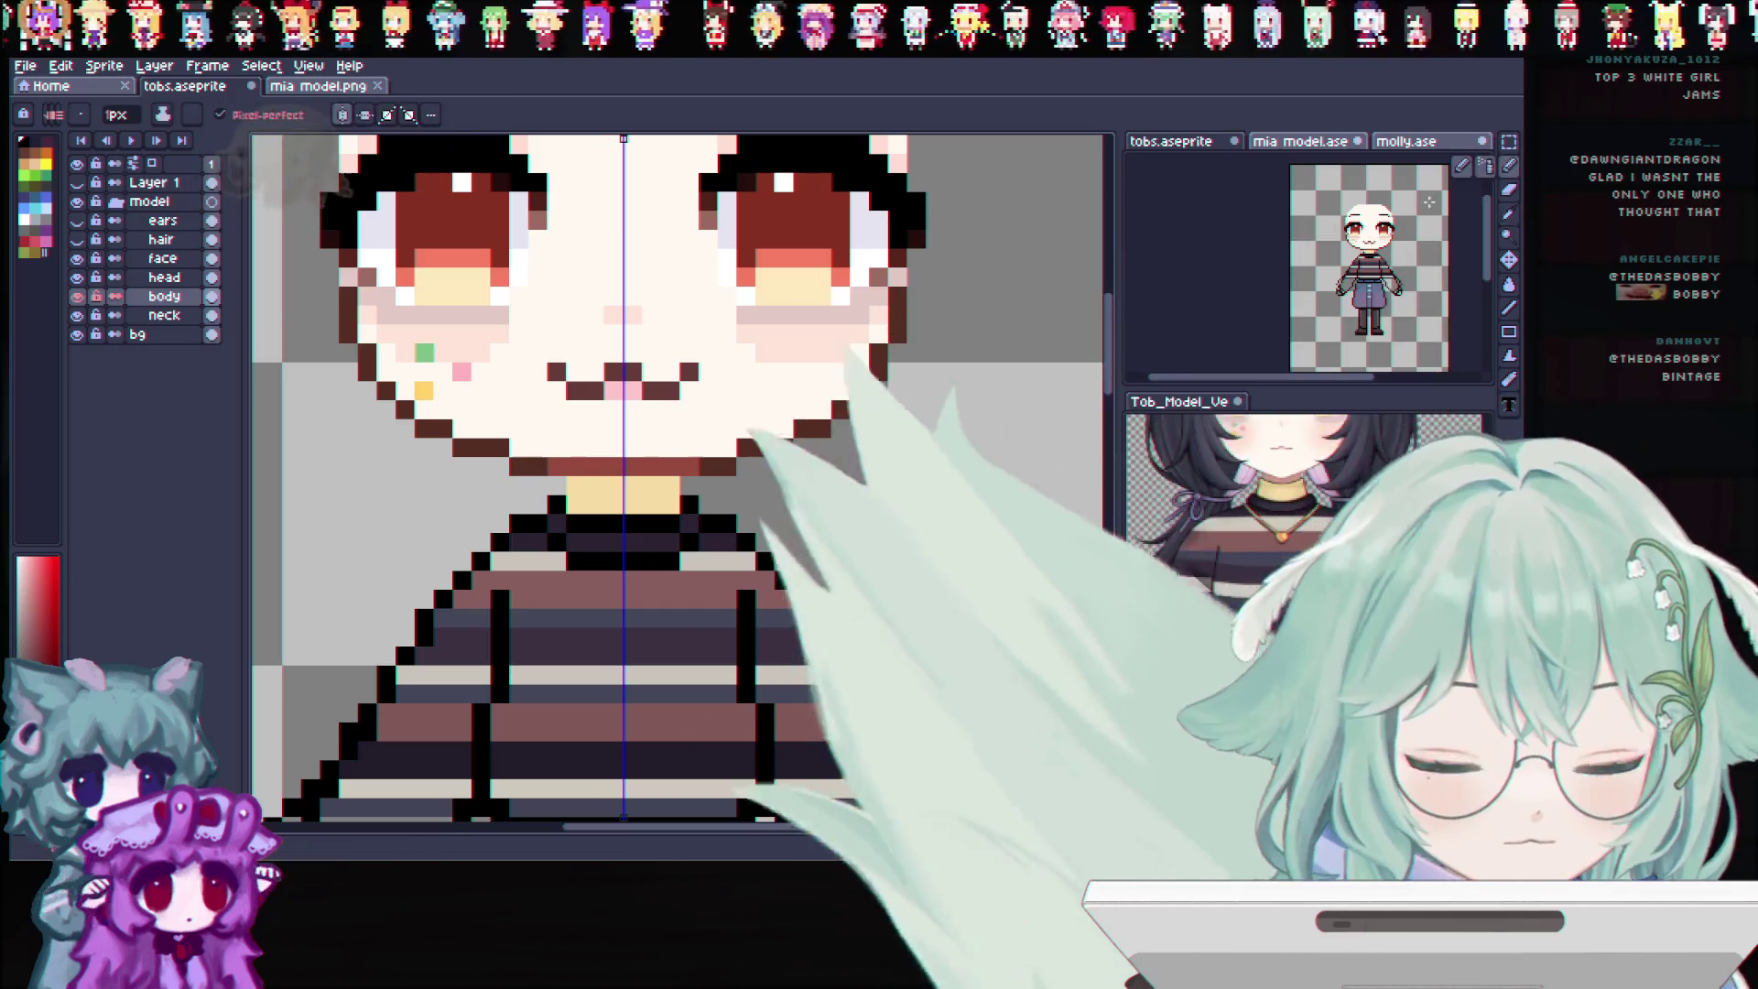
scroll(687, 494, down, 1)
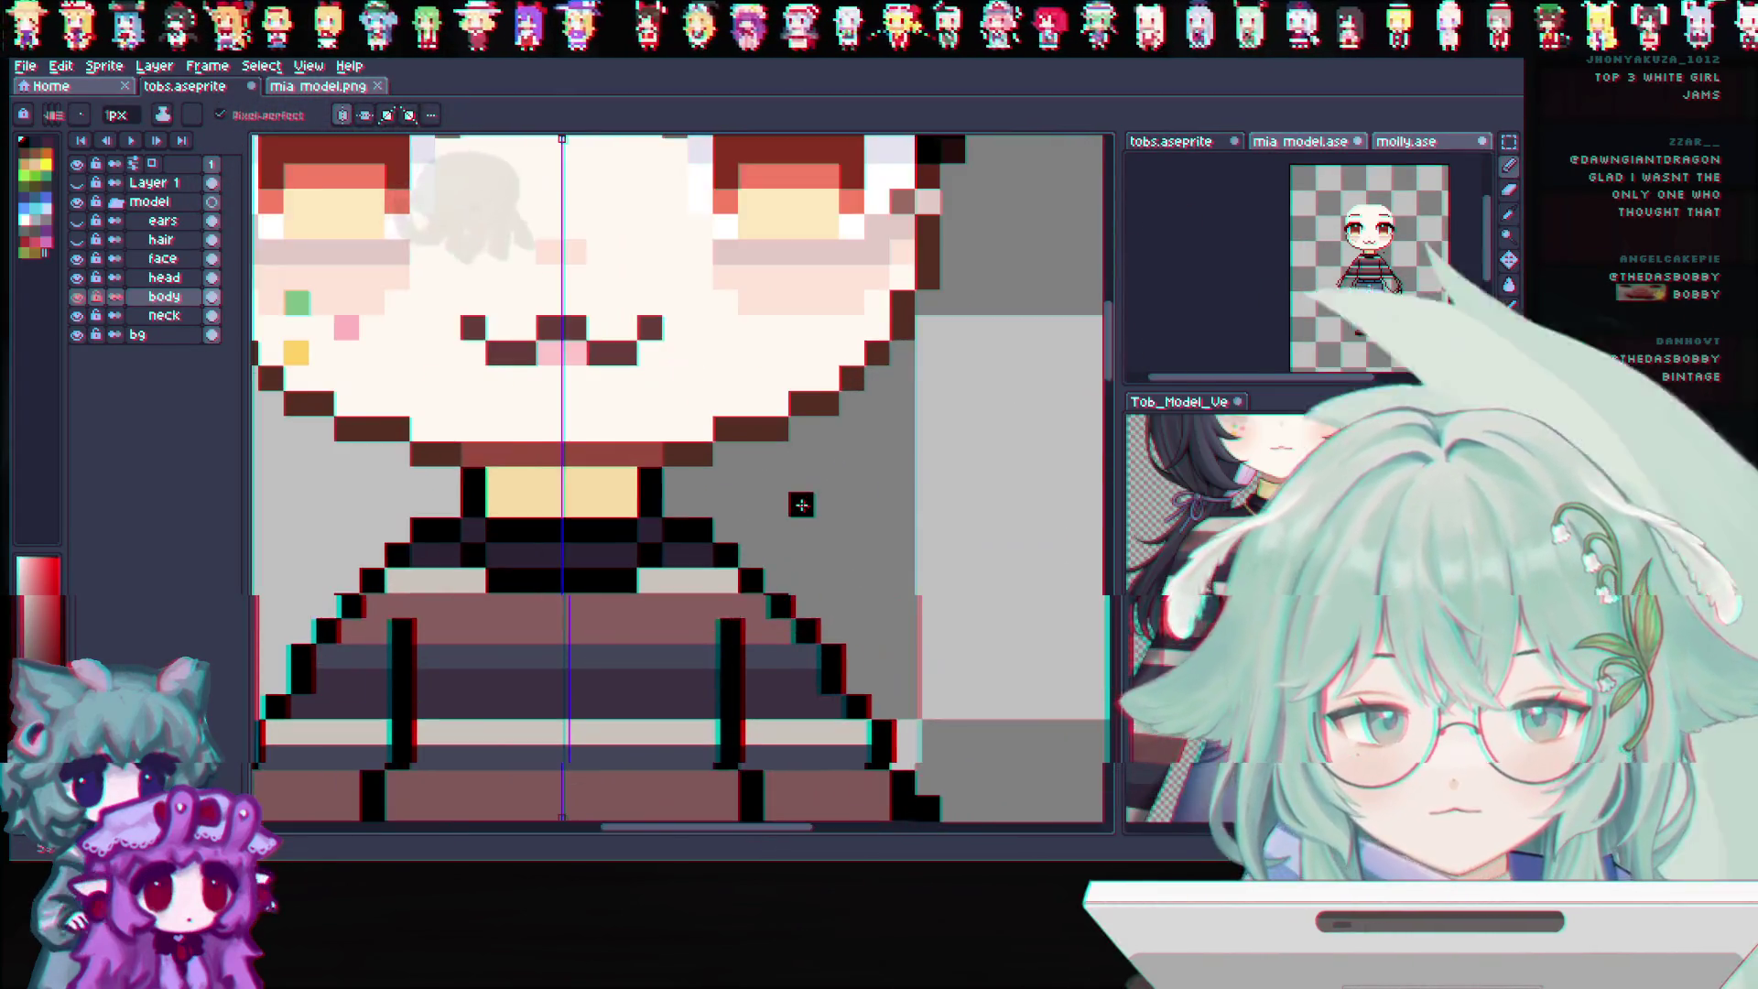
scroll(802, 498, down, 2)
scroll(825, 412, up, 1)
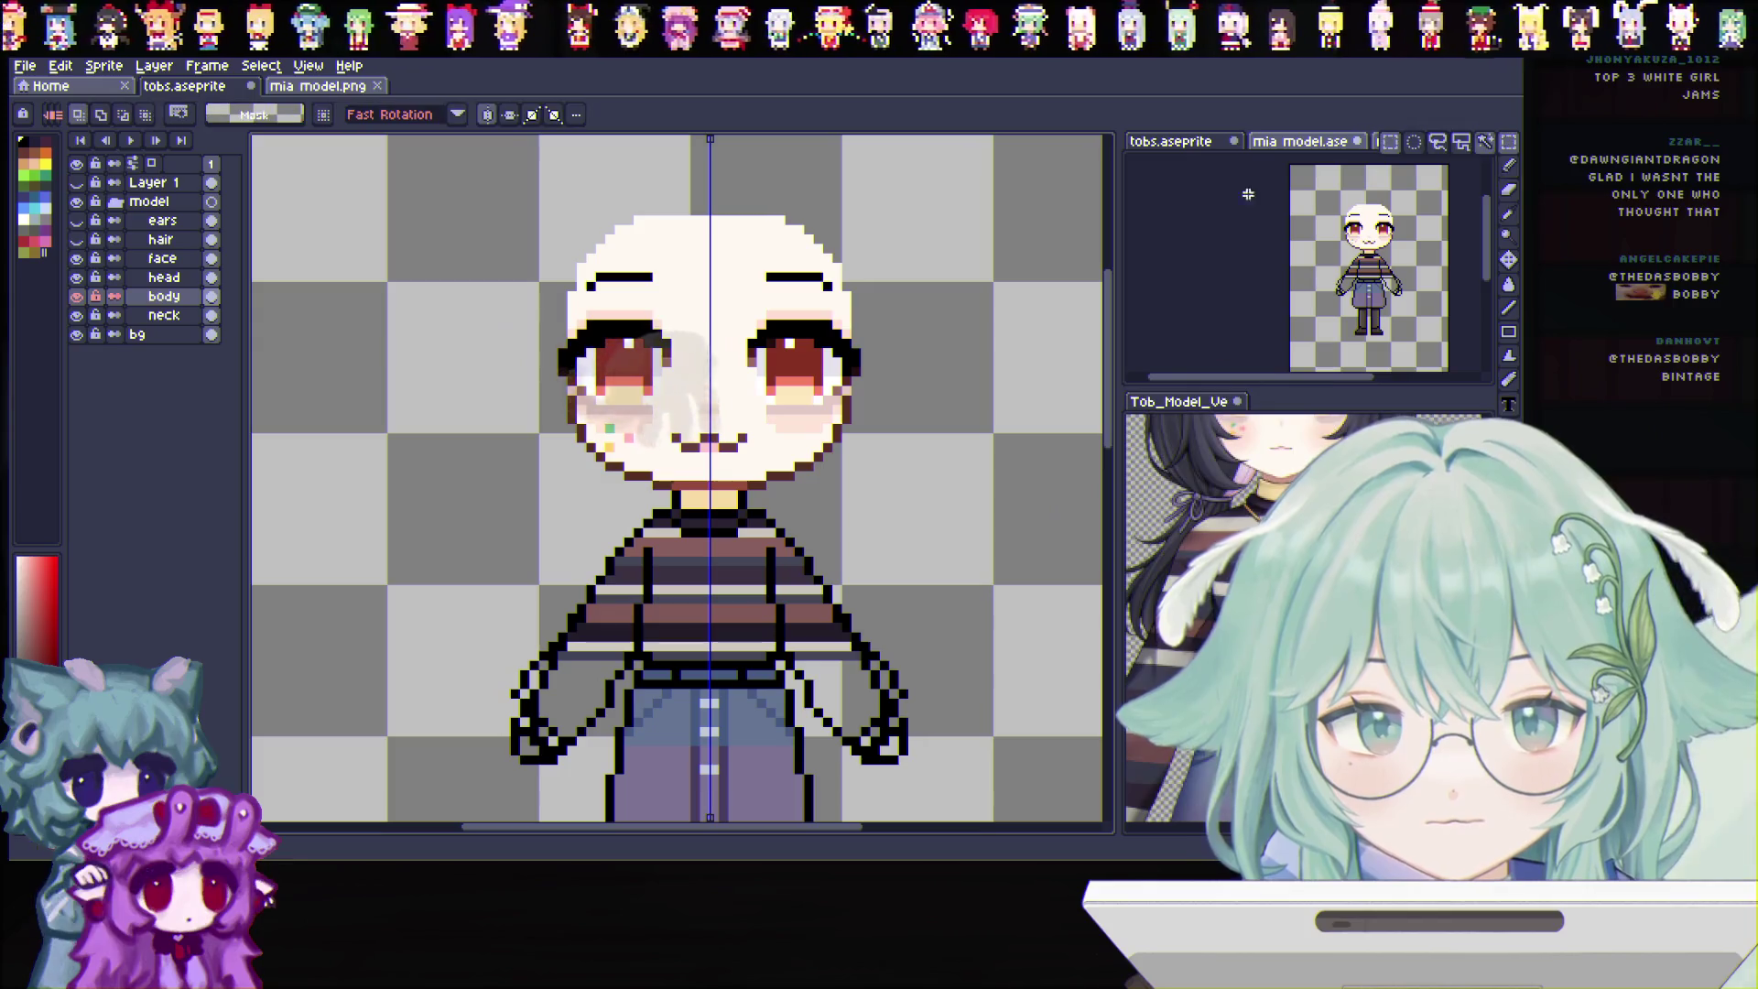
scroll(826, 684, down, 1)
scroll(827, 684, down, 1)
scroll(828, 684, down, 1)
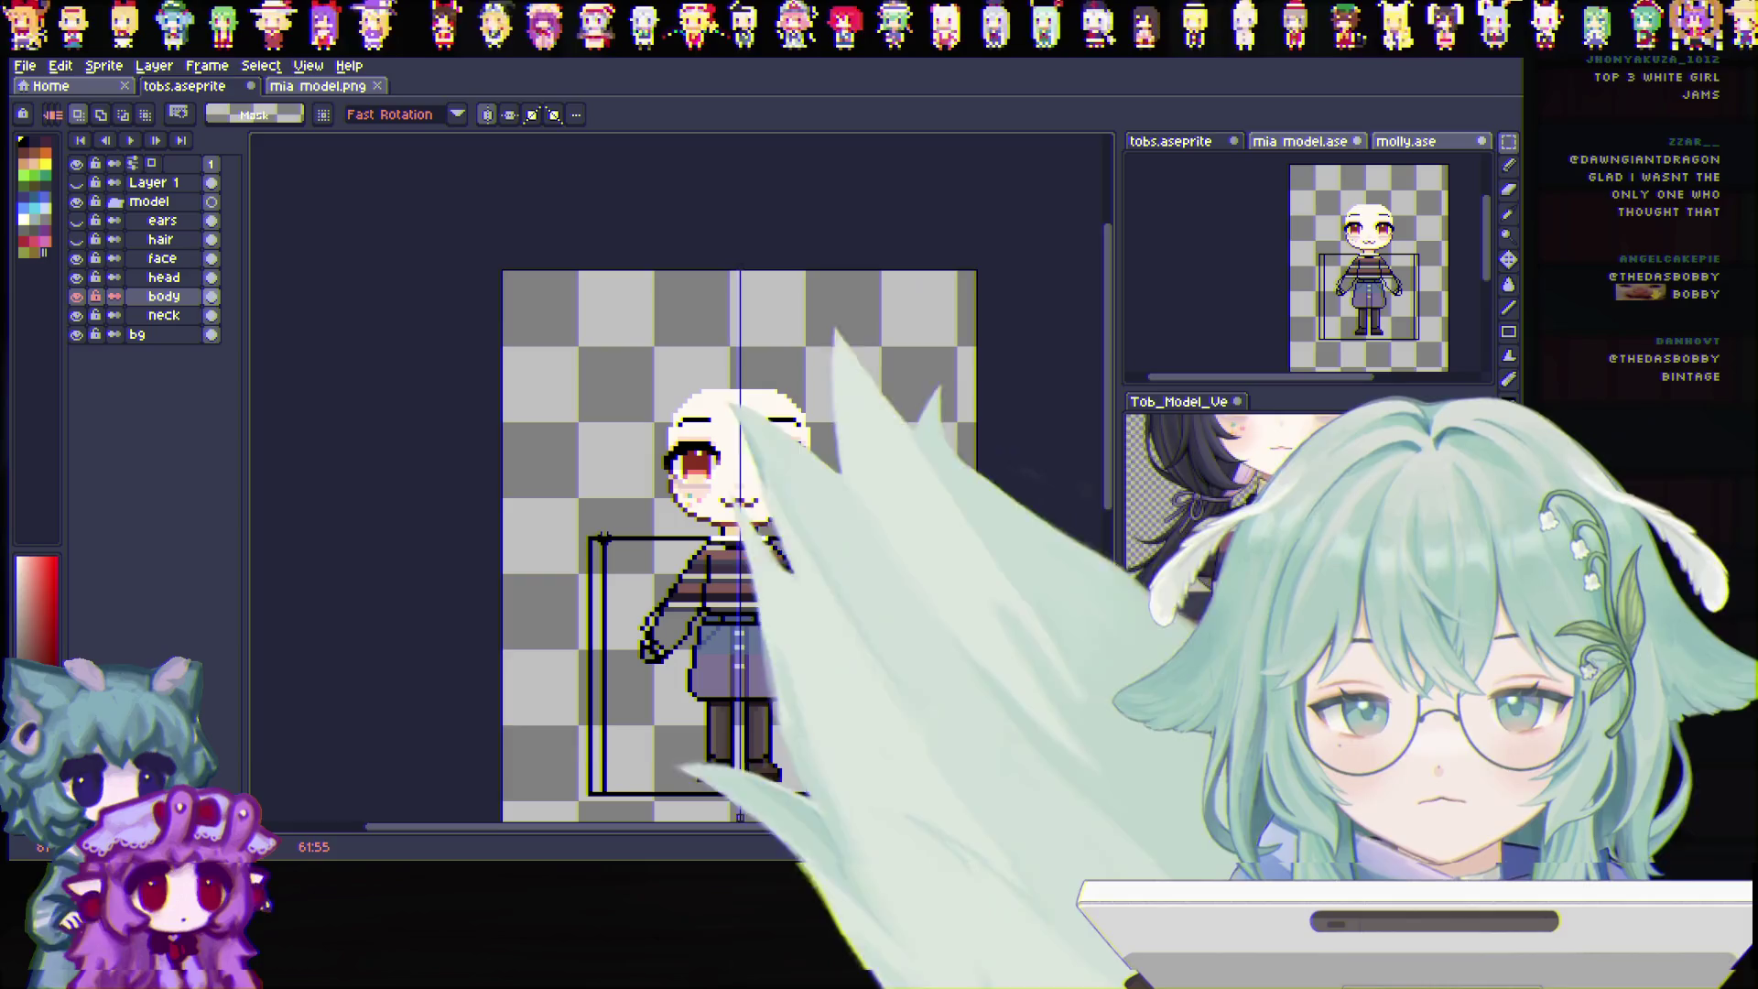
scroll(714, 563, up, 1)
scroll(714, 563, up, 1)
Enter and leave transform on the selection, then undo the last change
click(825, 578)
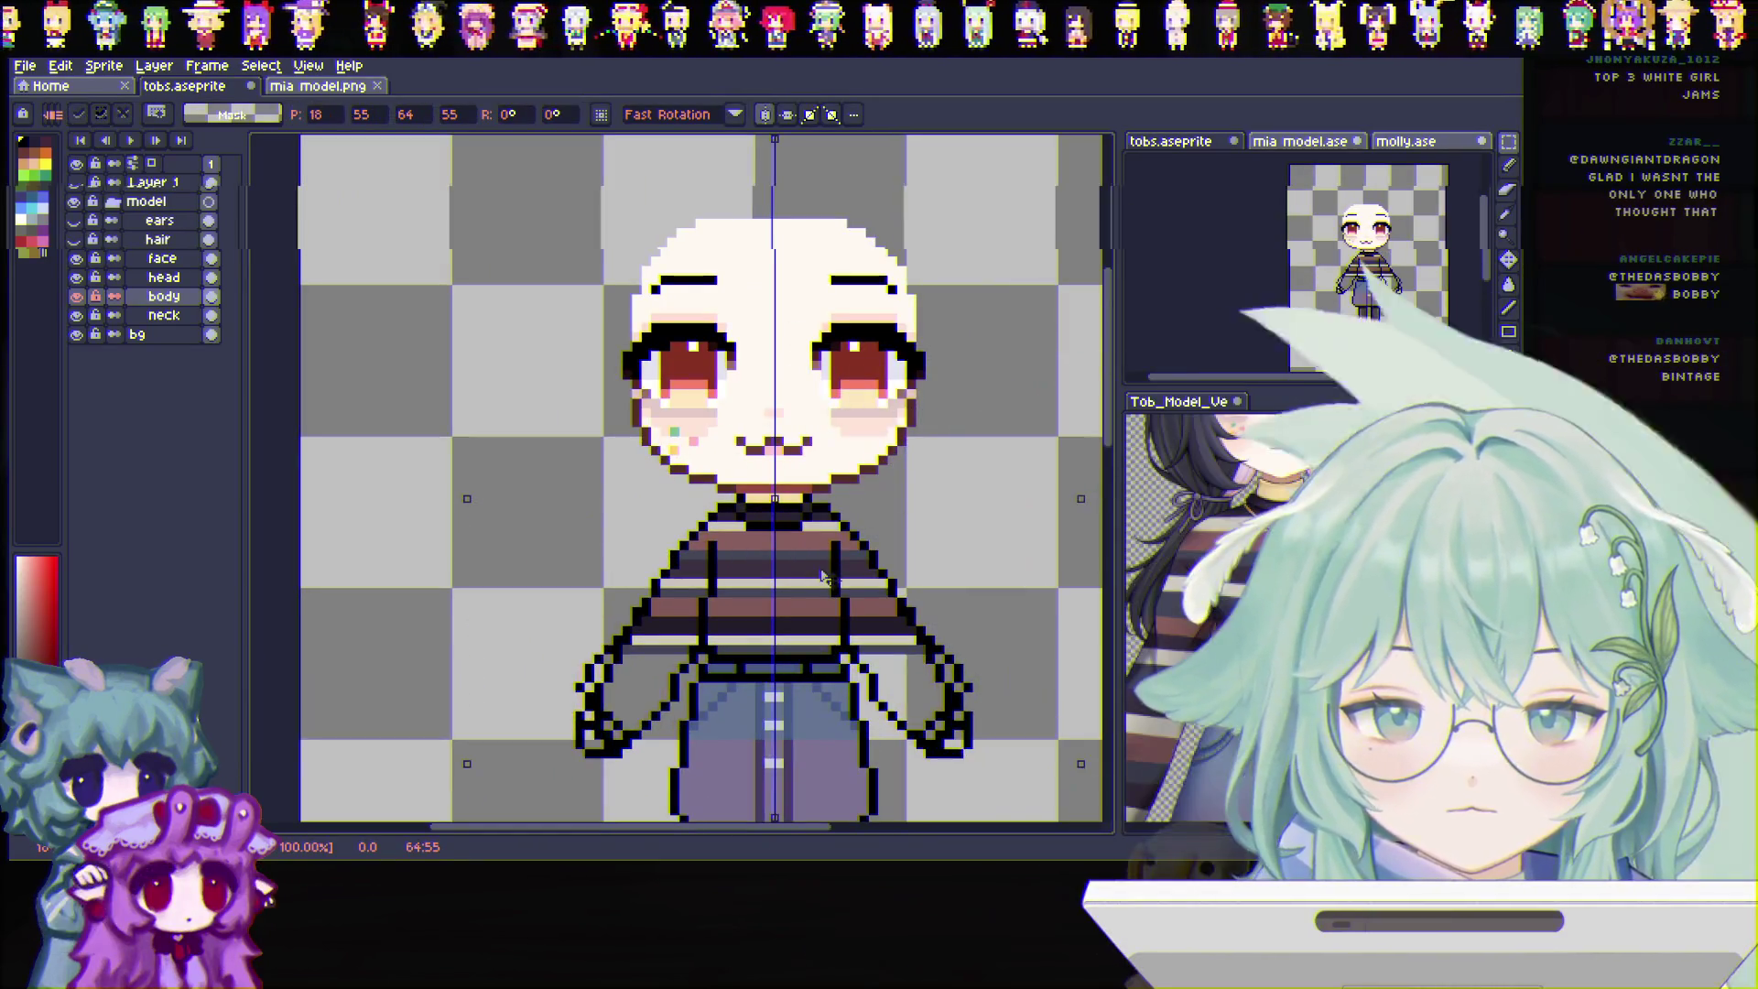
key(Return)
scroll(1013, 468, down, 3)
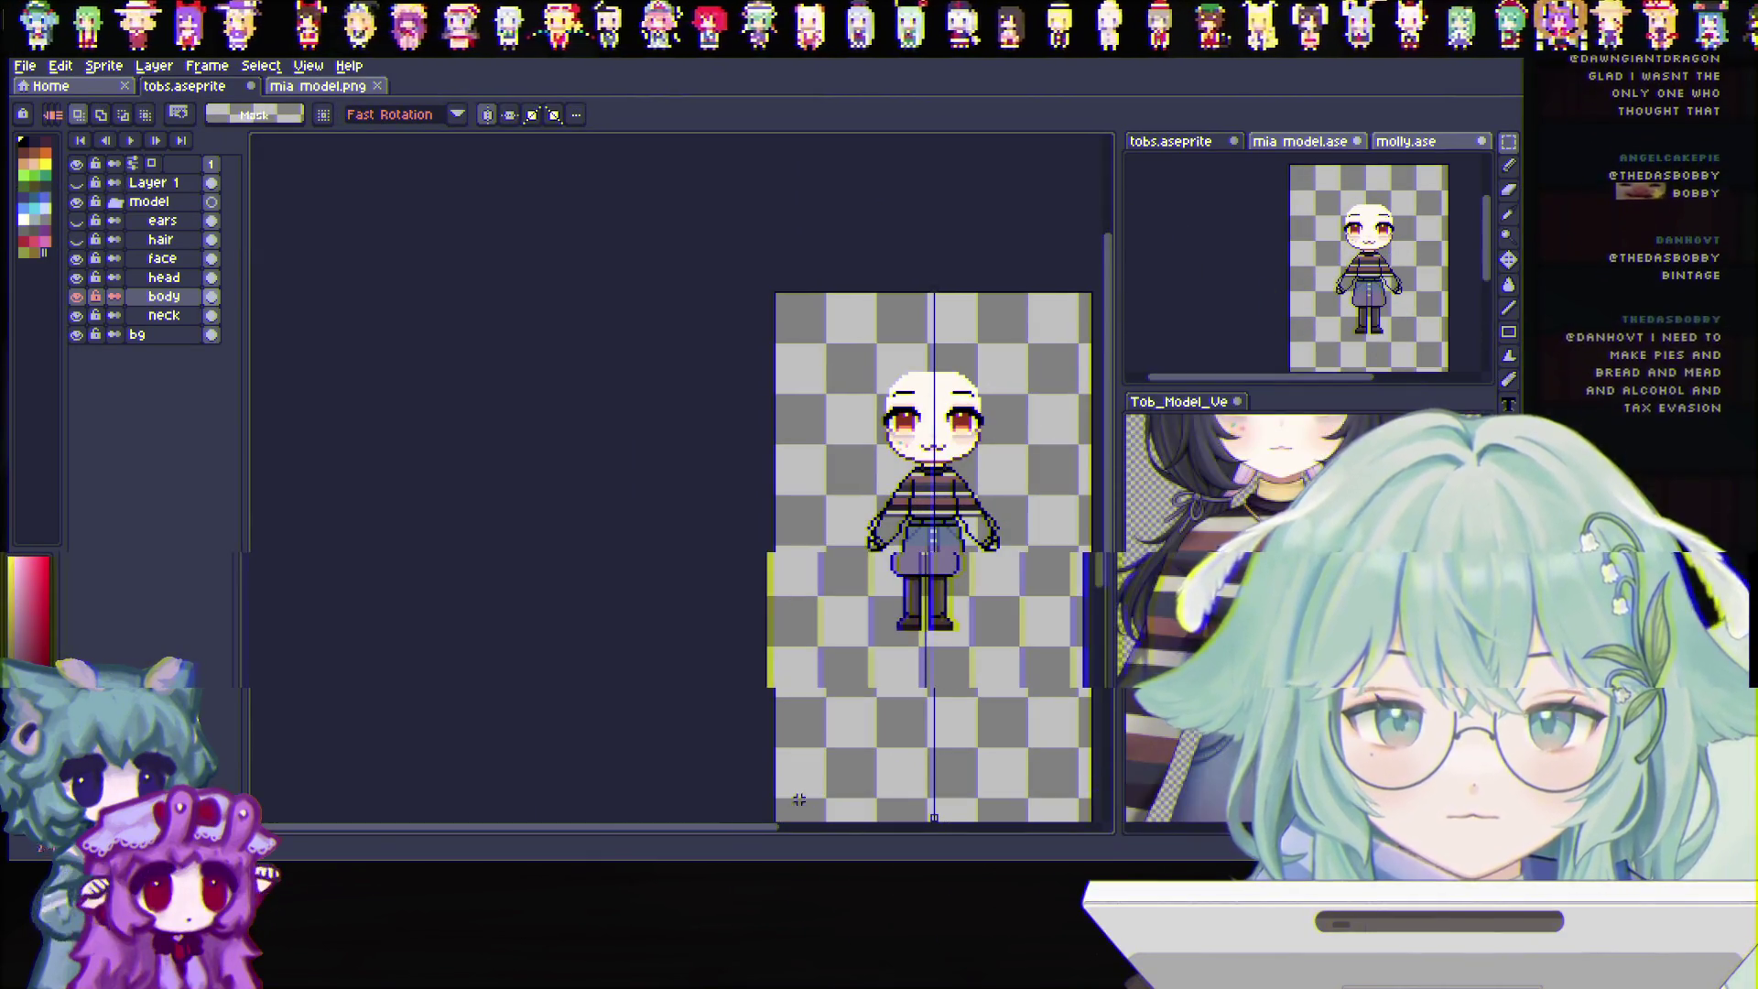
drag(721, 833, 755, 833)
scroll(989, 381, up, 1)
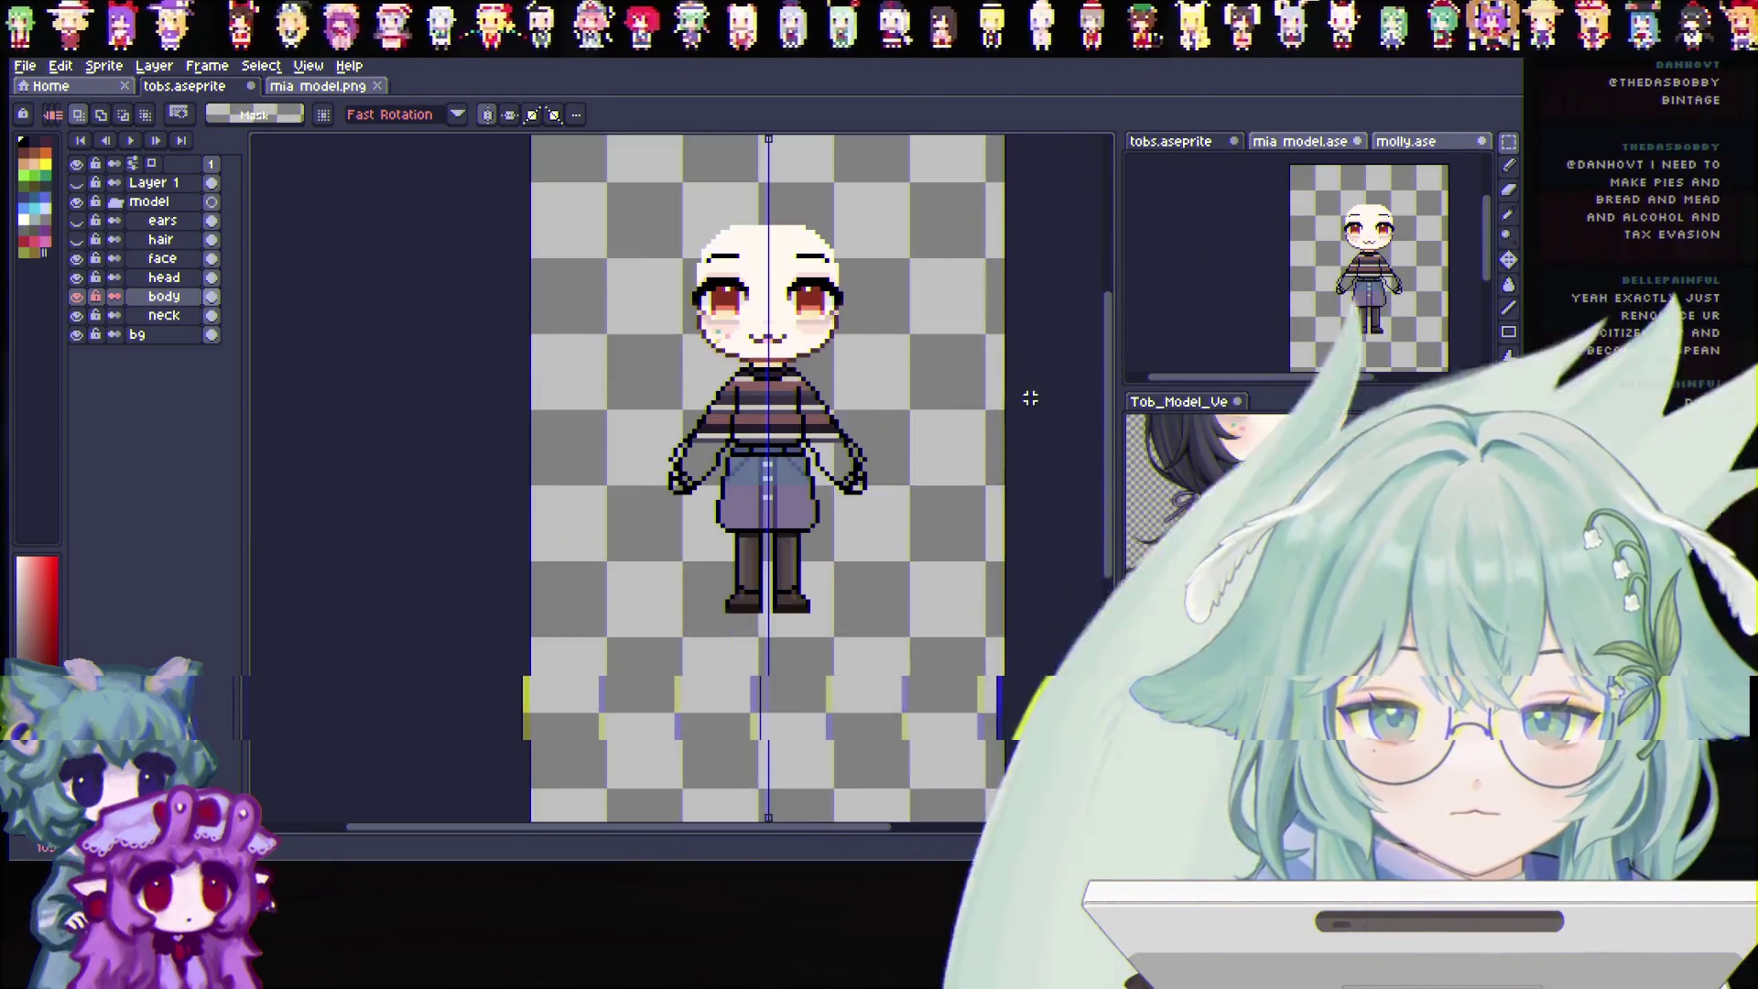
scroll(851, 236, up, 1)
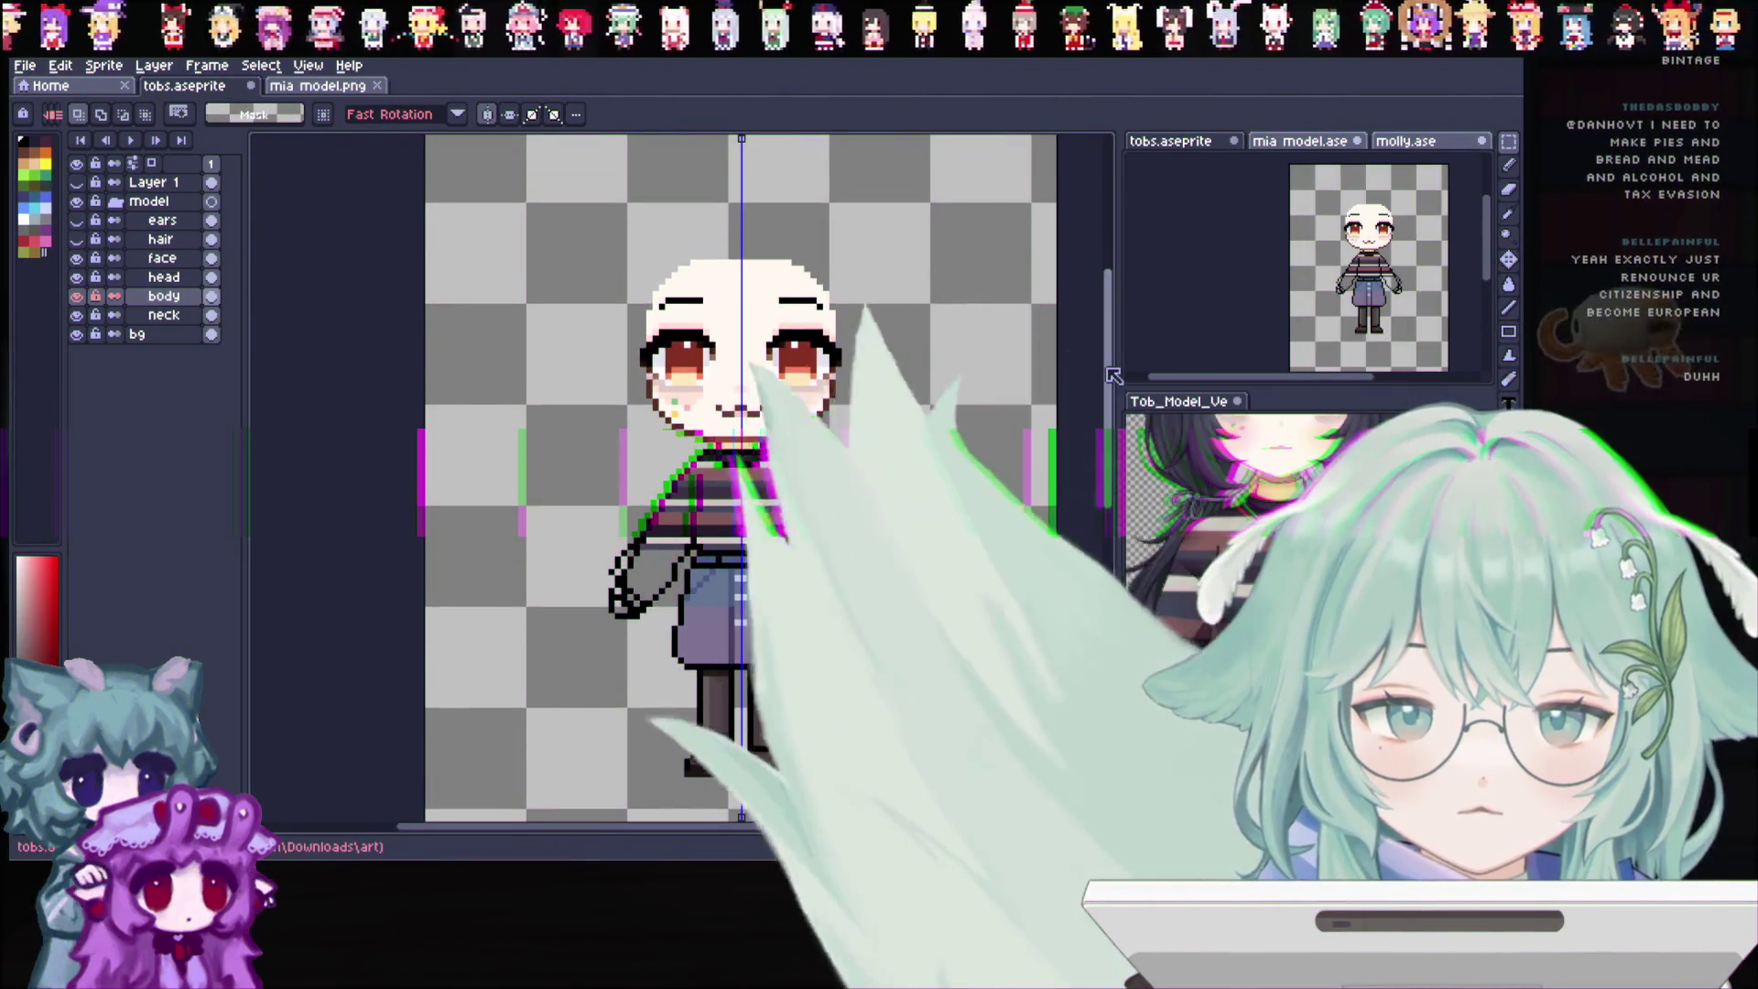
scroll(1051, 385, up, 1)
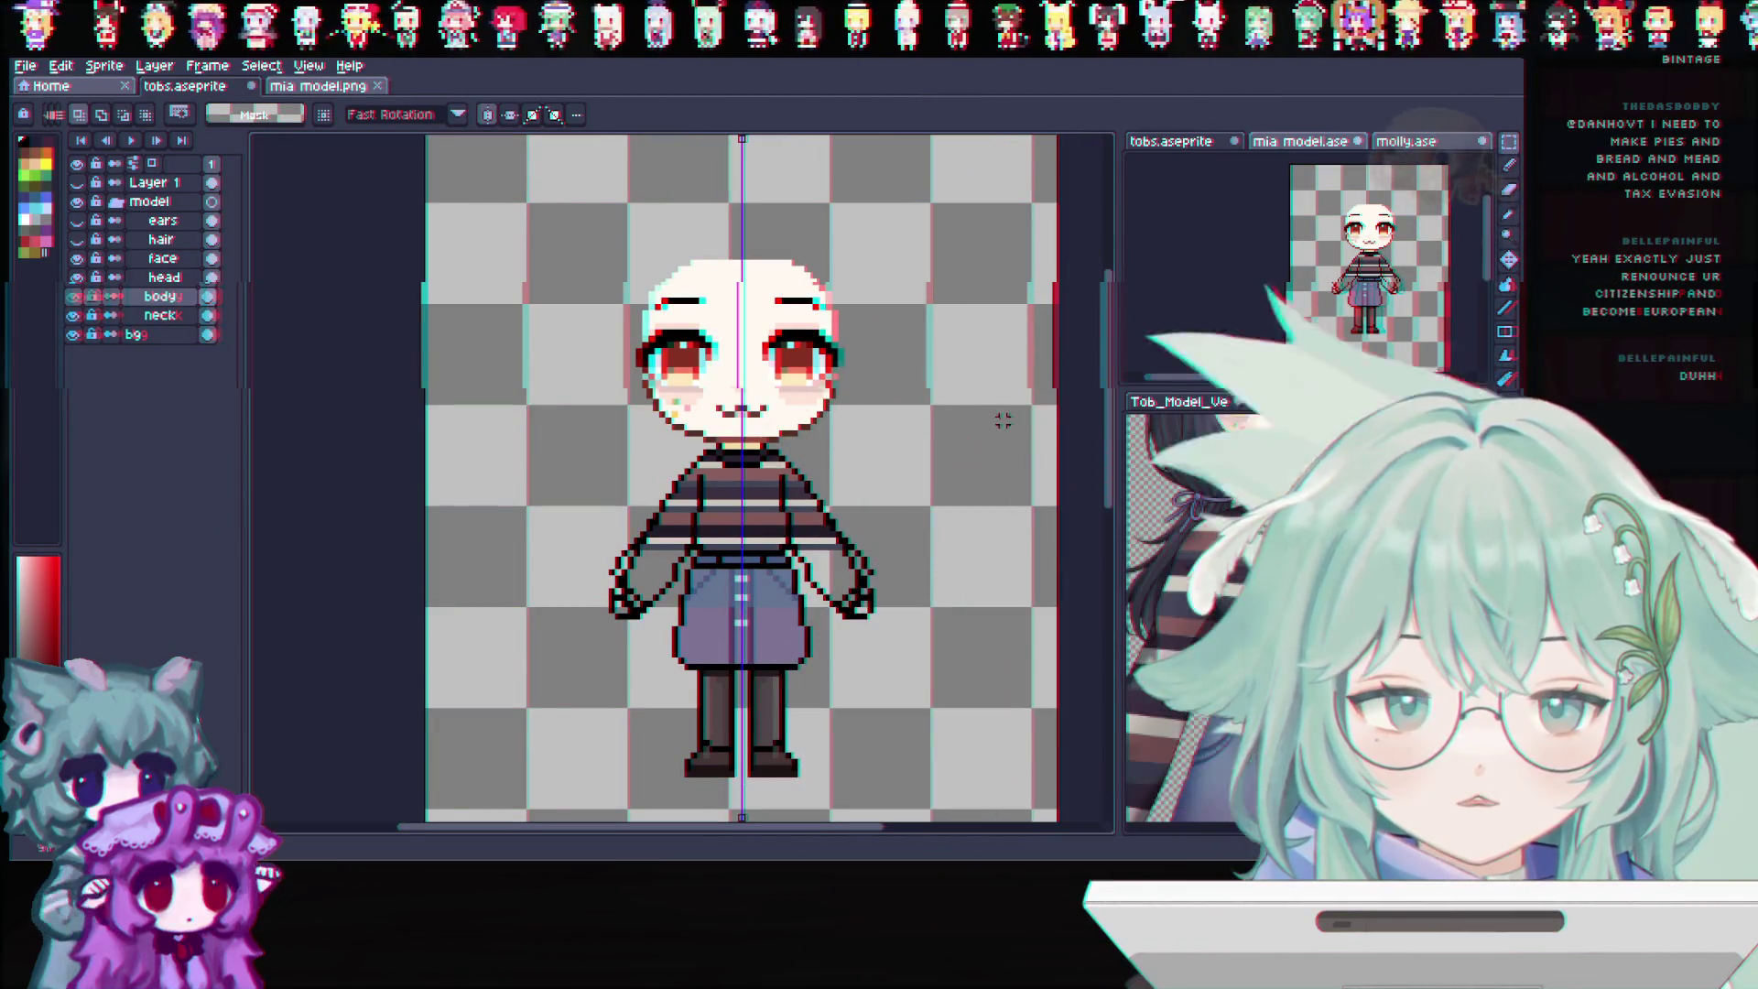
key(ctrl+z)
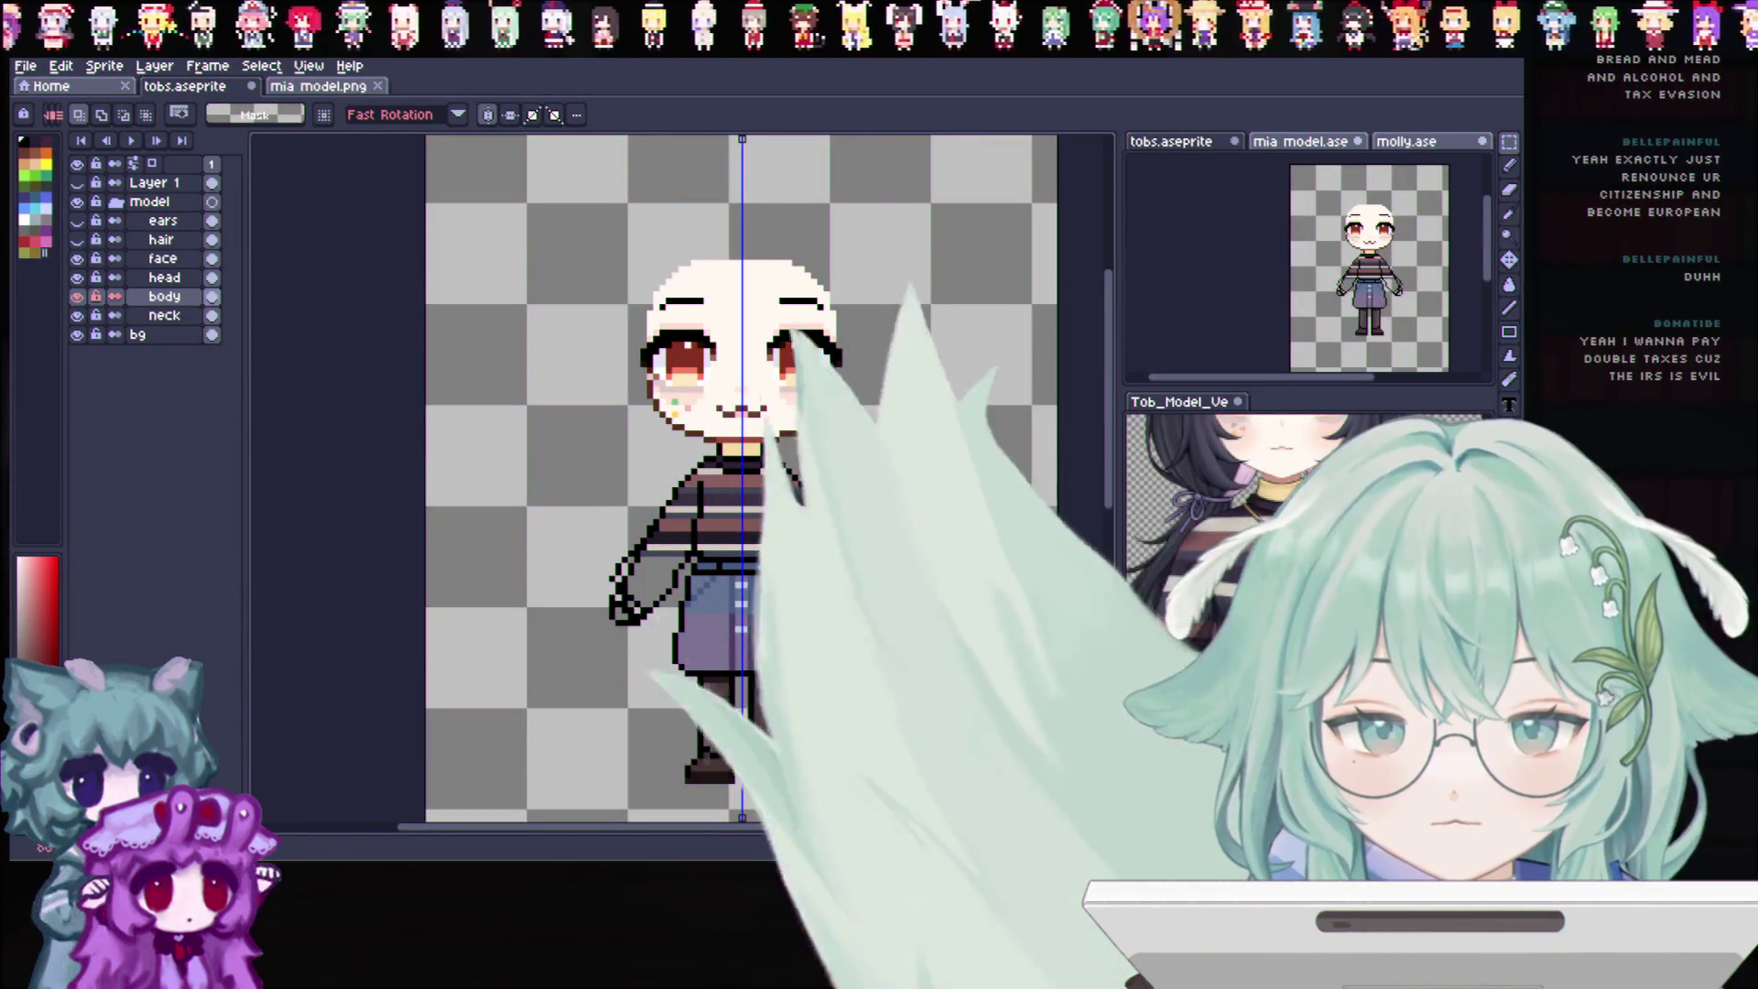
Select the lower body, nudge it into place under the head, commit, and show the hair and ears layers again
drag(928, 806, 565, 502)
click(703, 526)
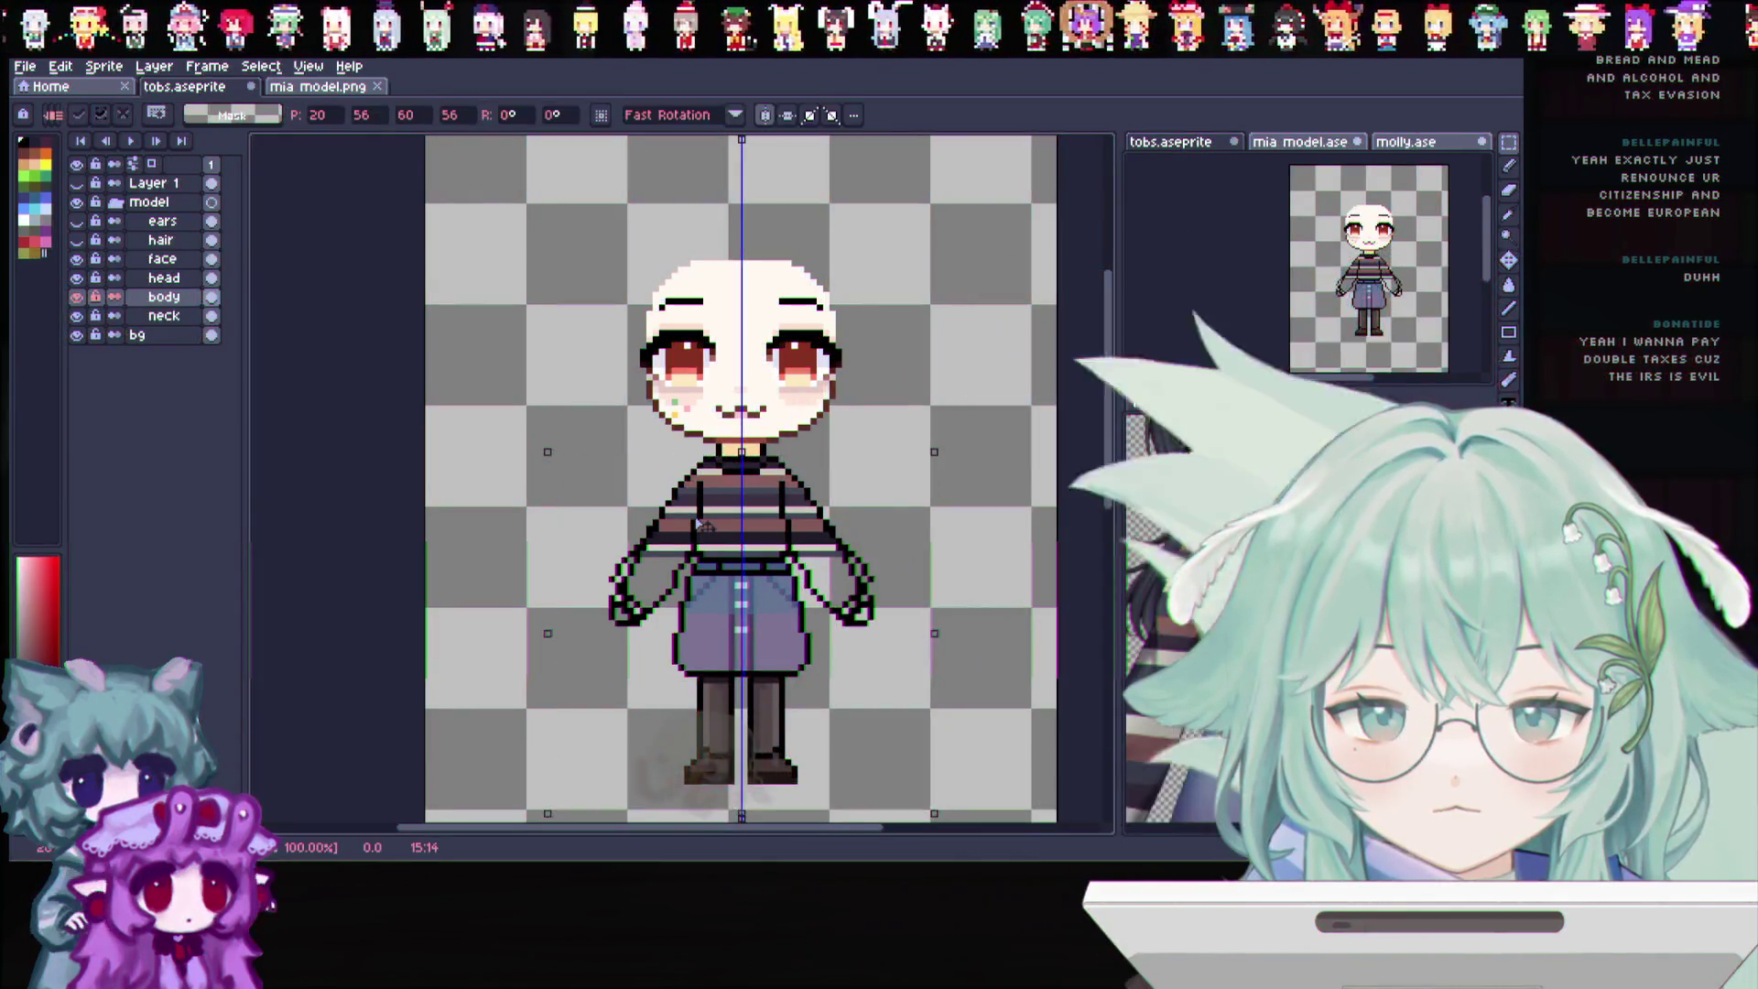
click(259, 313)
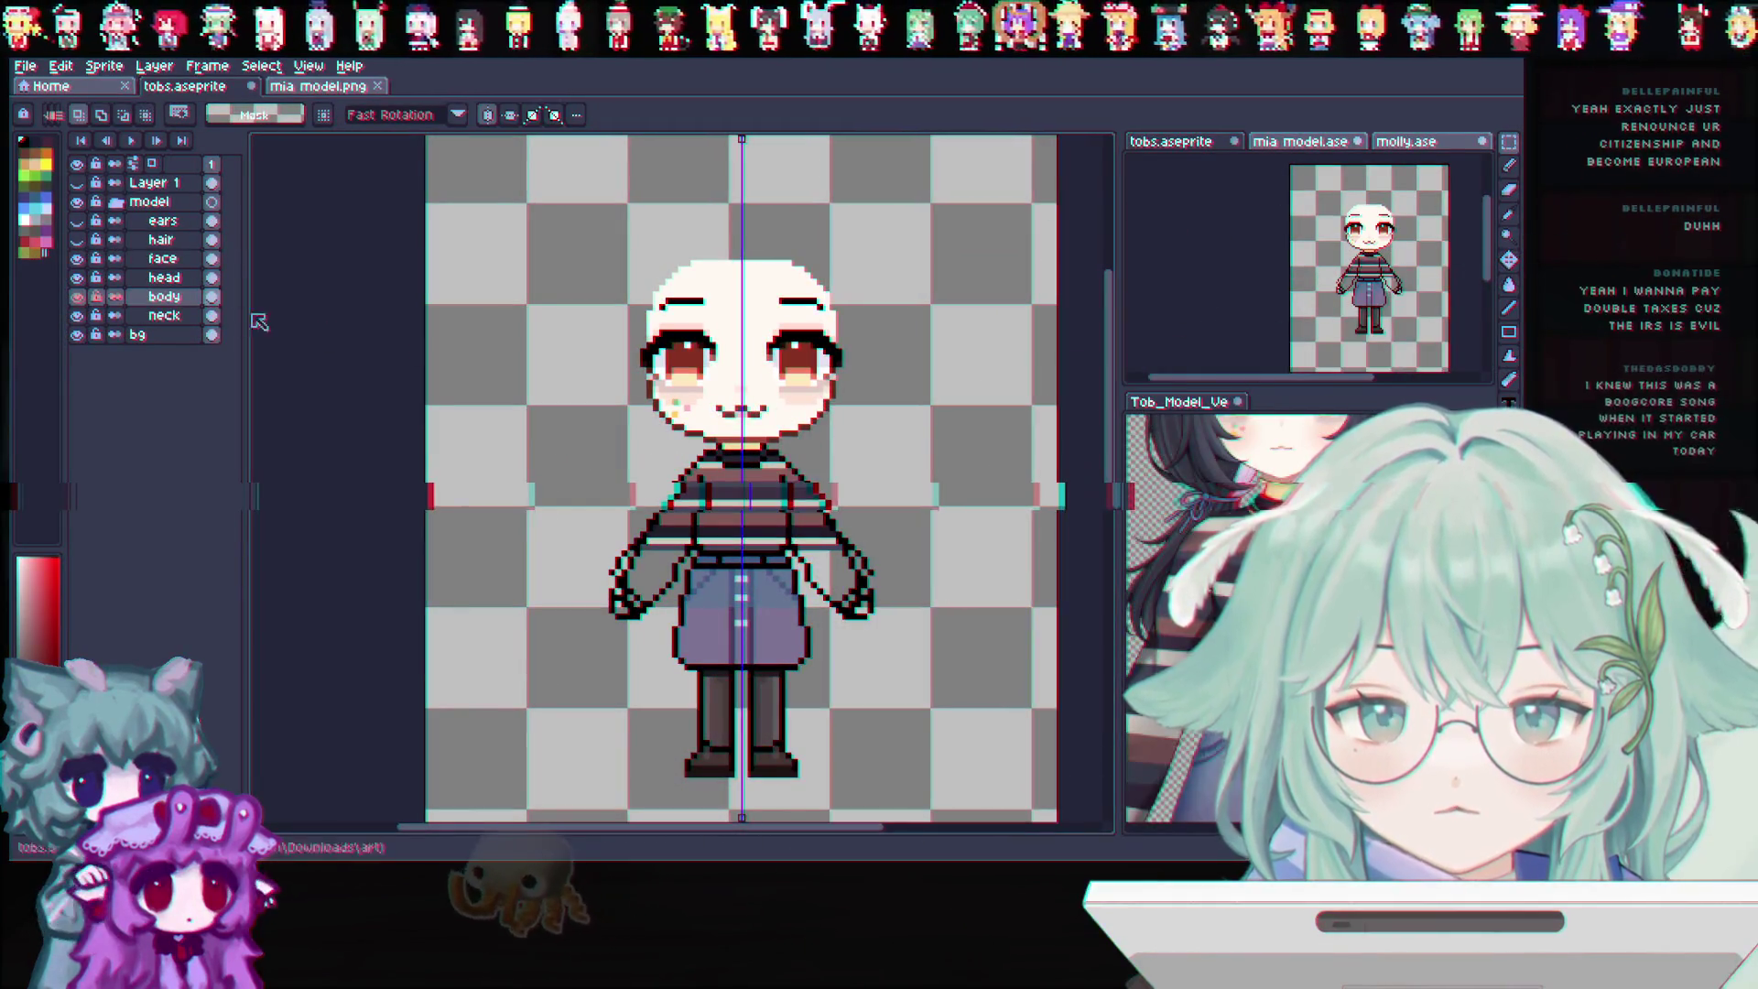
click(77, 241)
click(77, 222)
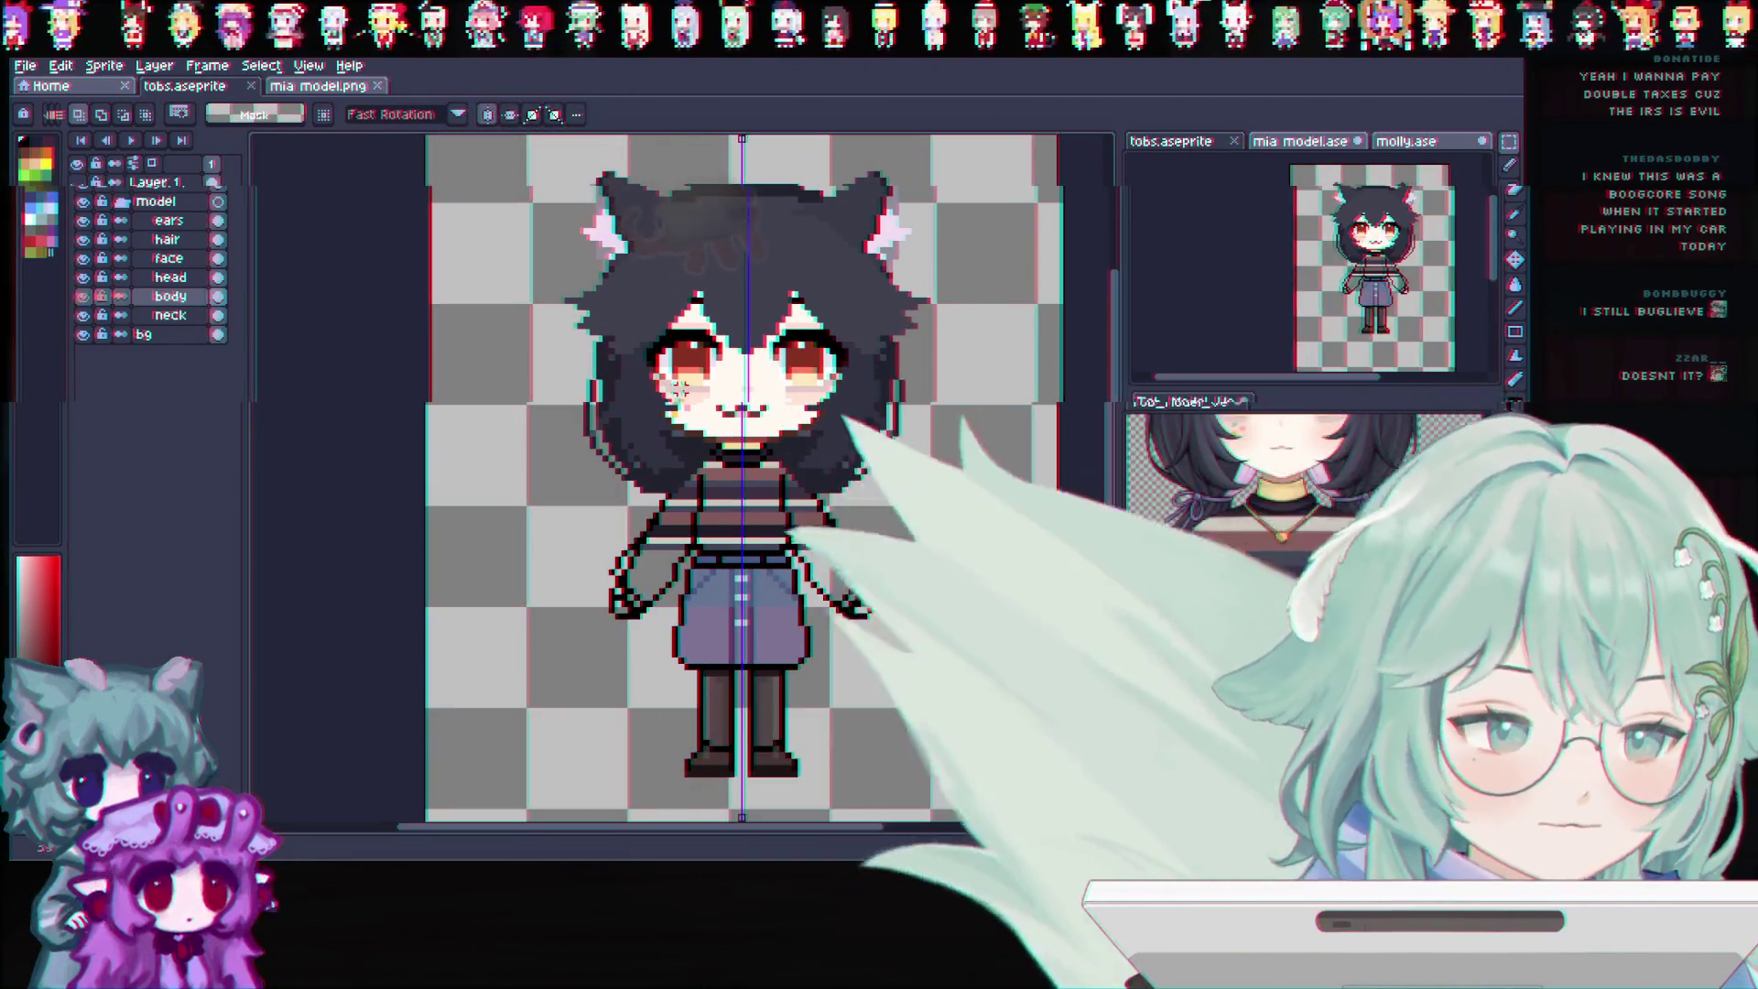
scroll(919, 377, up, 1)
scroll(836, 569, down, 2)
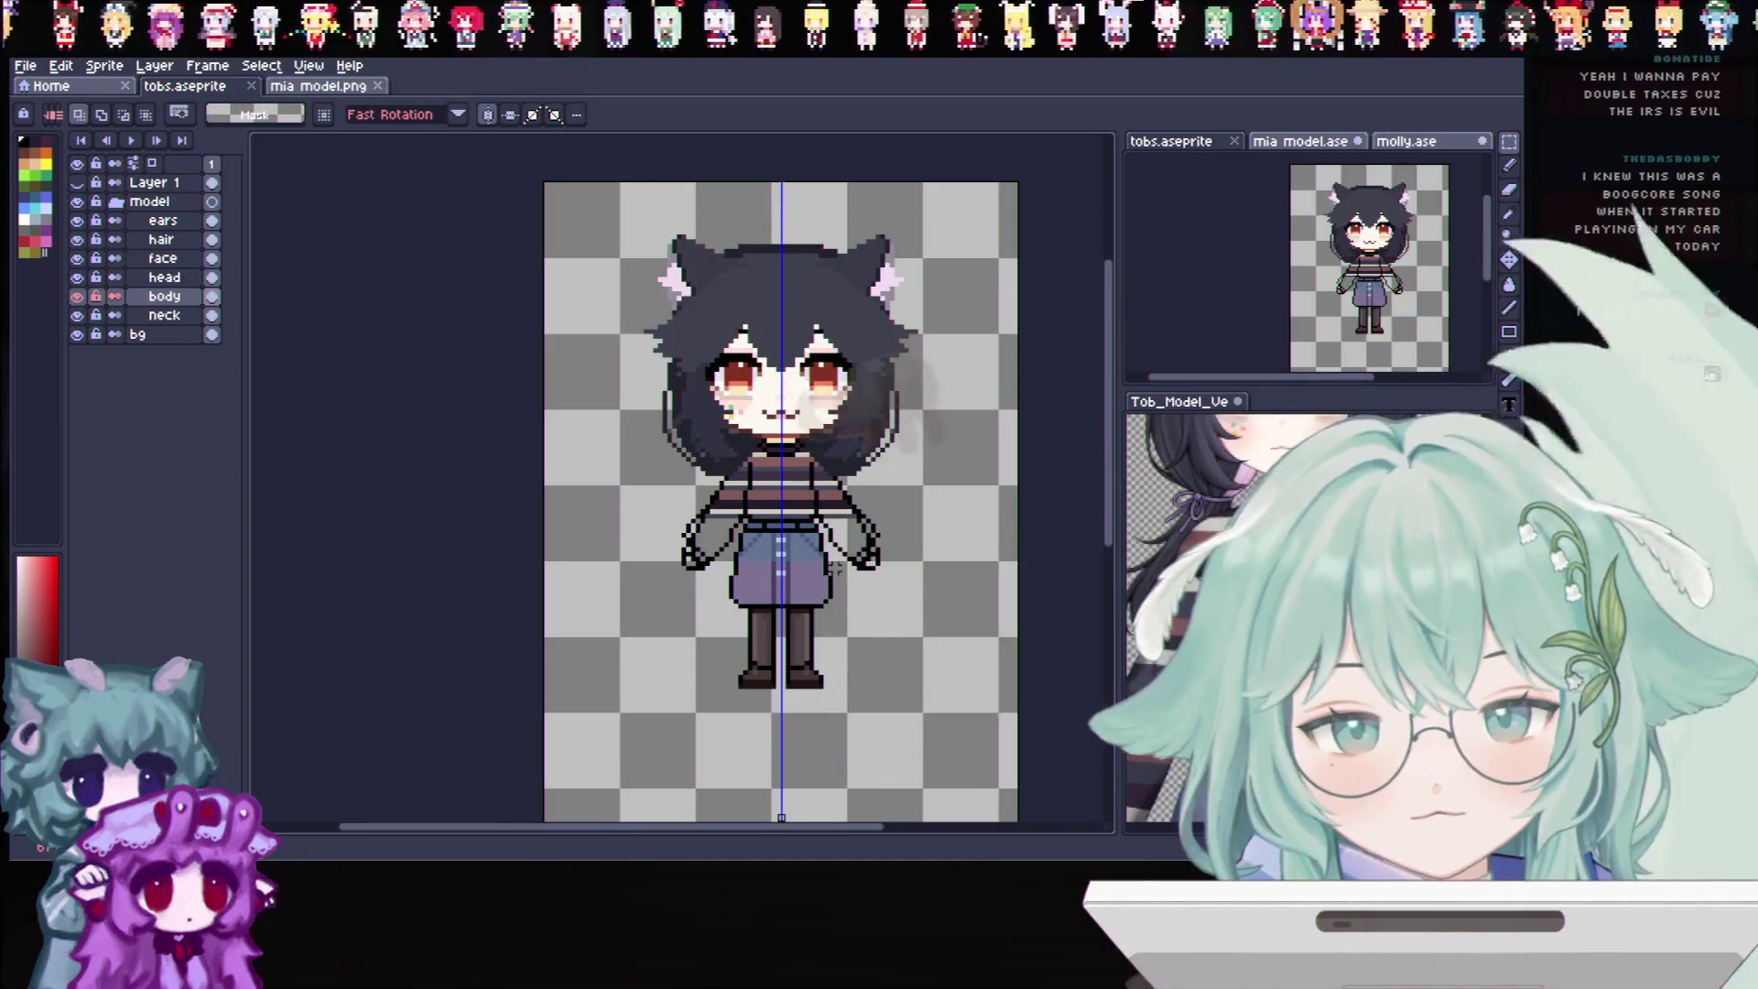
scroll(950, 469, up, 1)
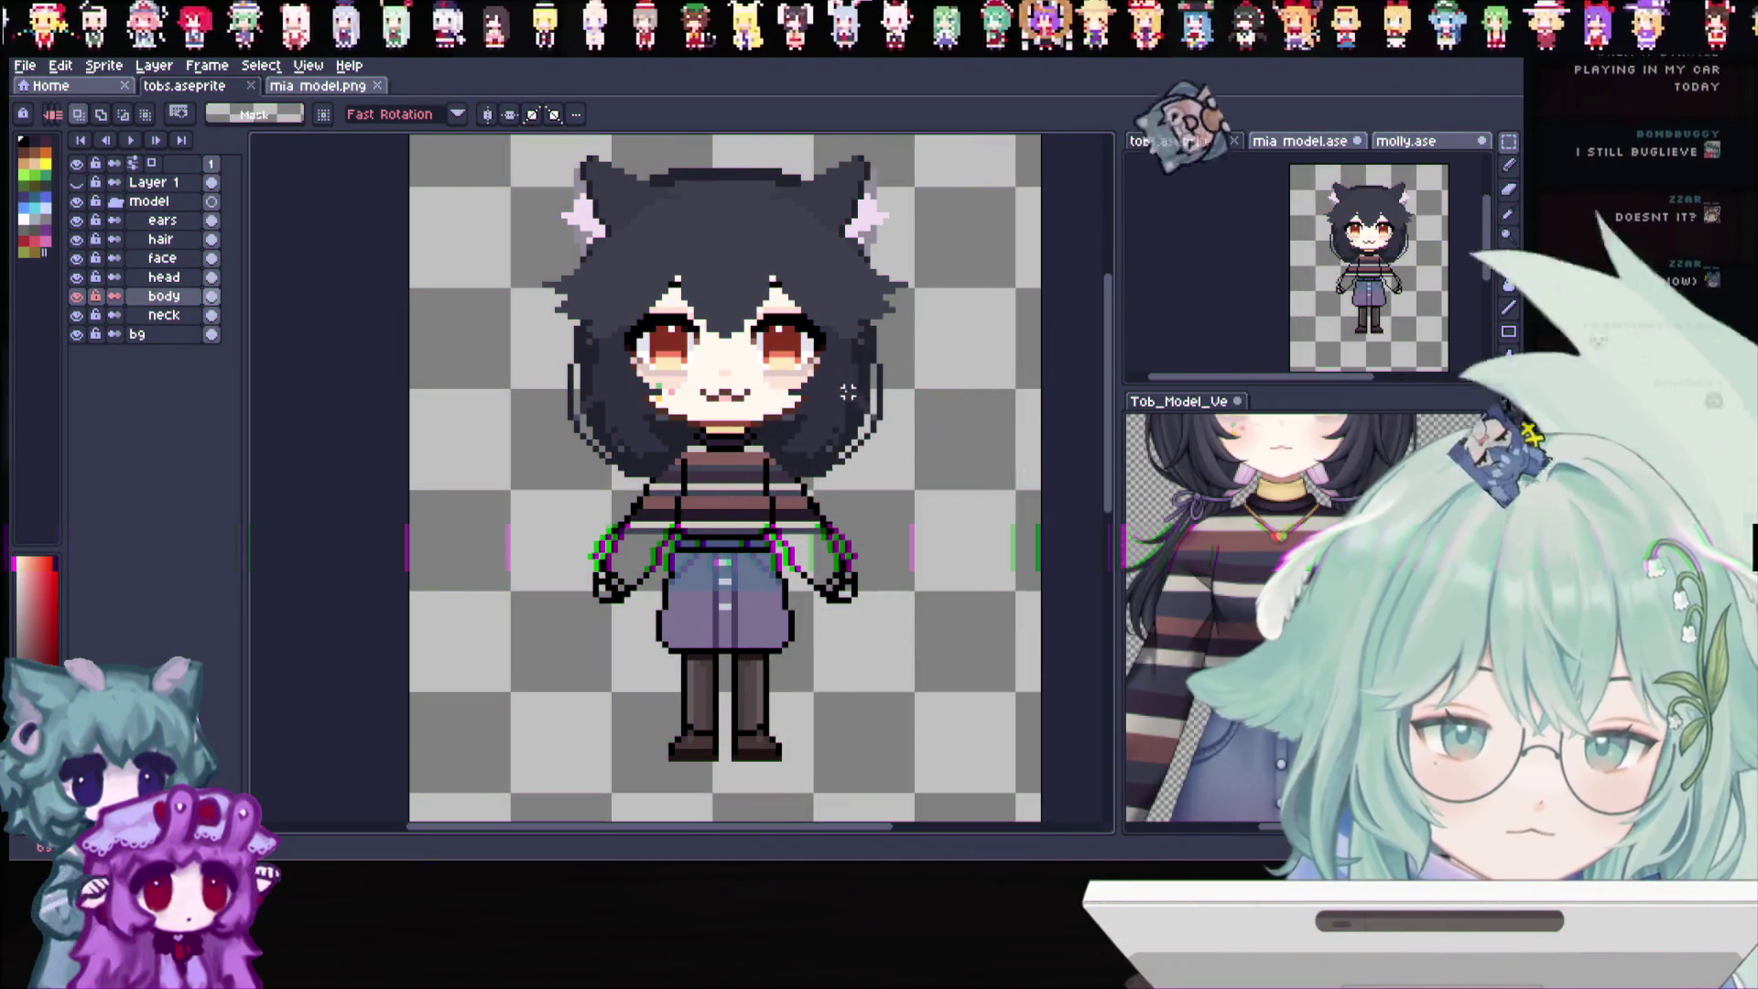
Turn on mirrored drawing across the sprite's vertical centre
click(492, 115)
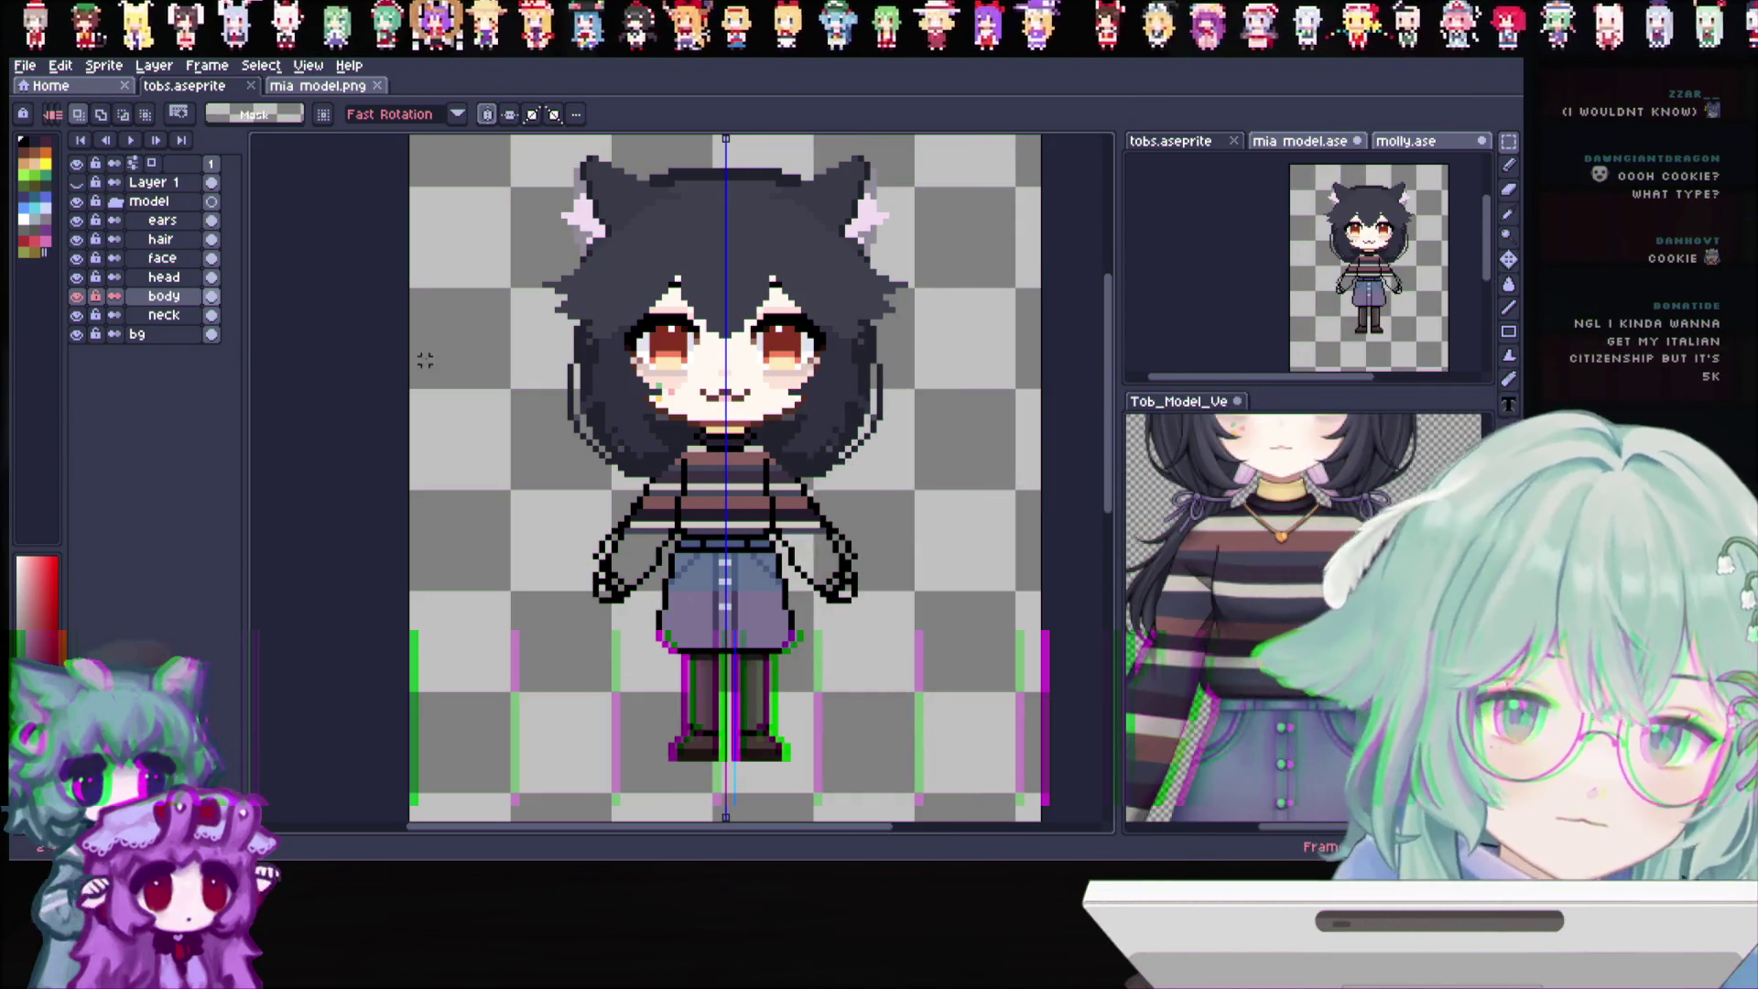
Leave the body layer rename and make Layer 1 above the model group active
double_click(168, 297)
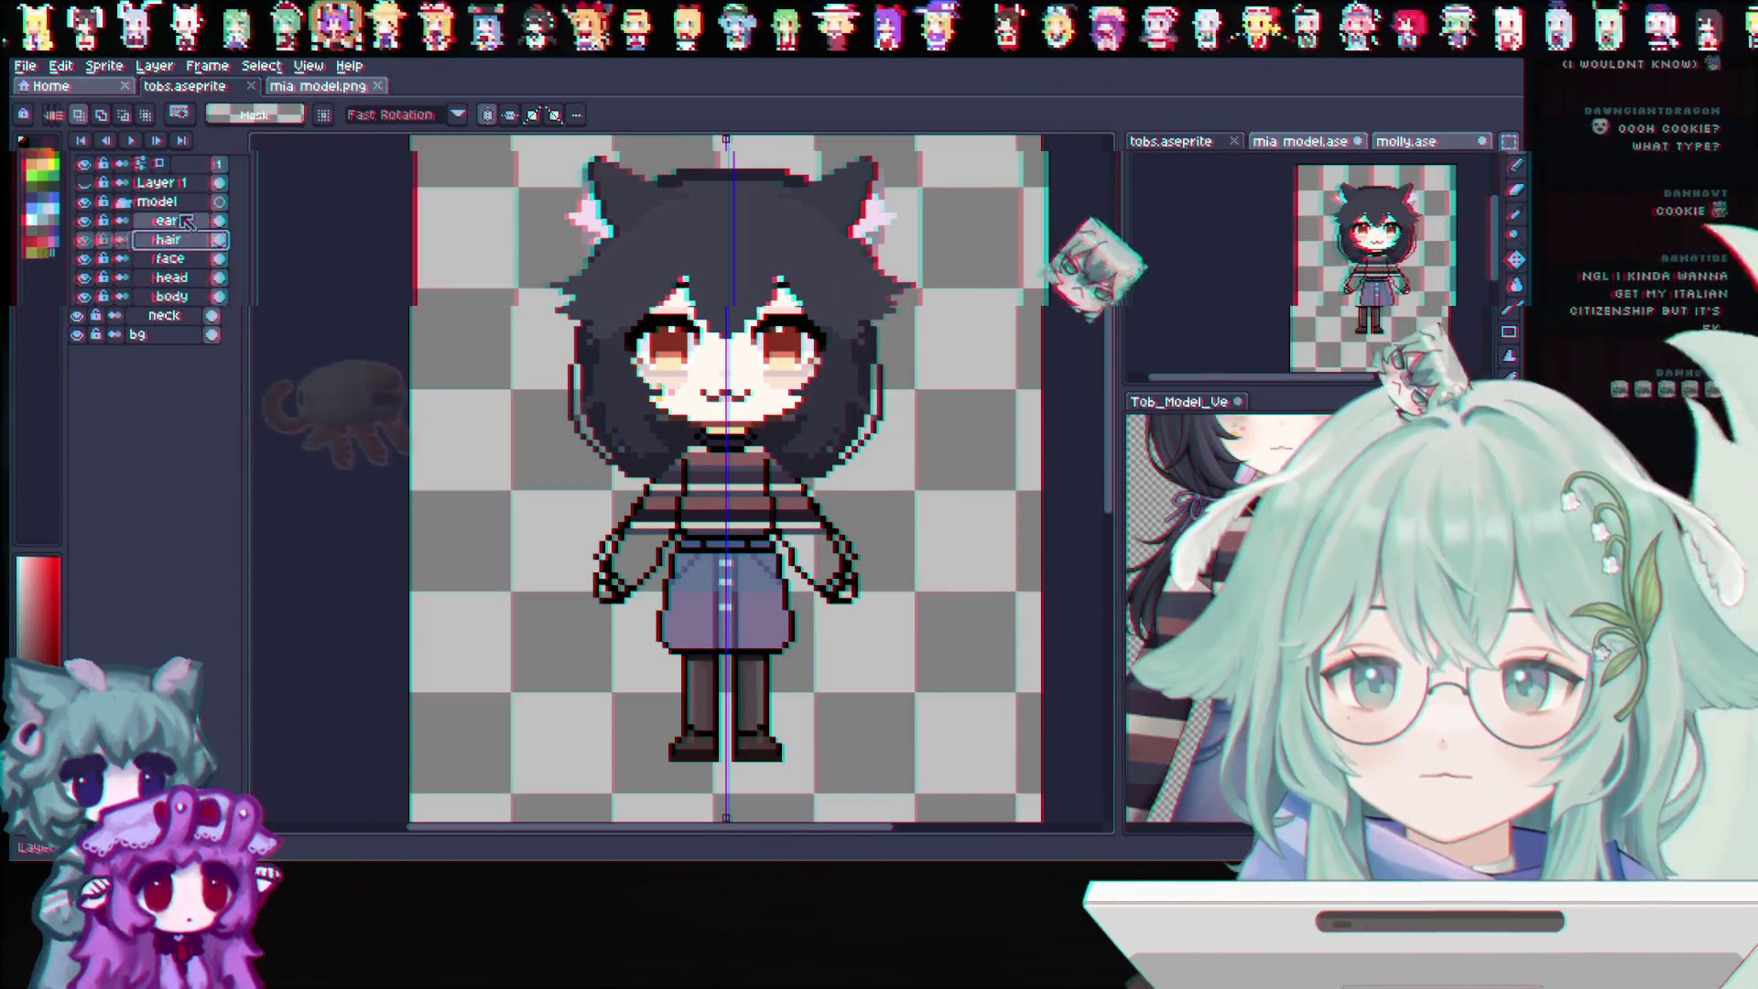
click(168, 220)
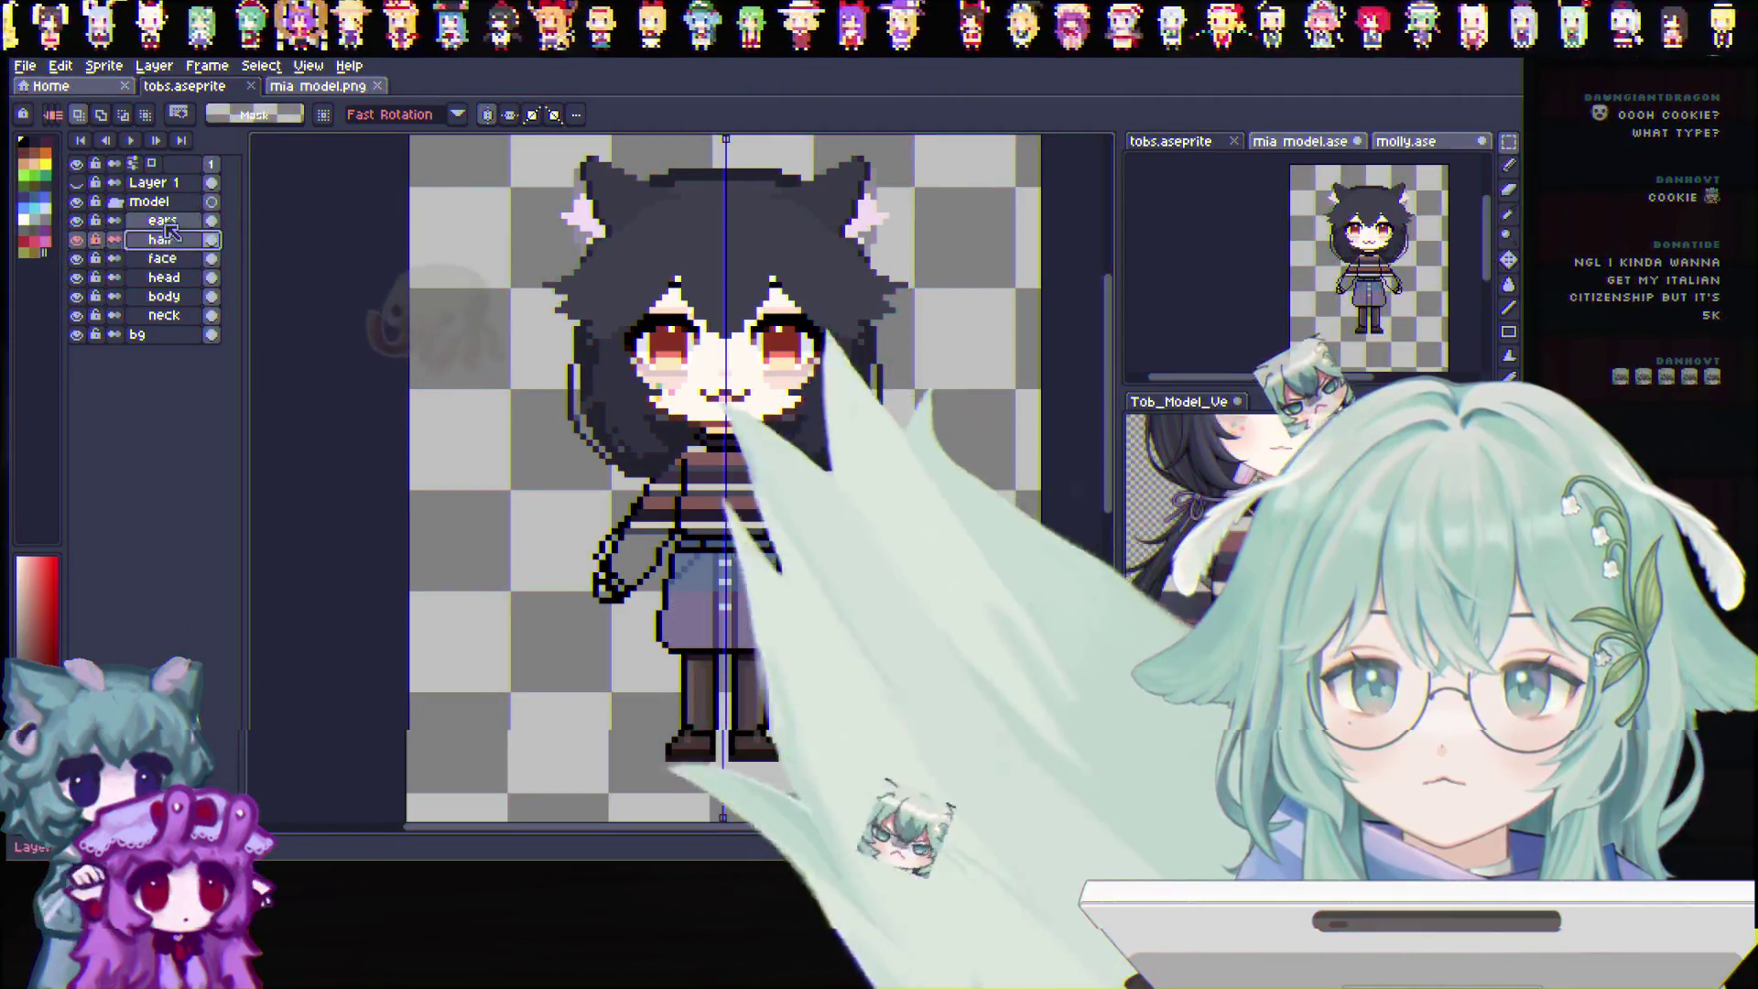
click(154, 181)
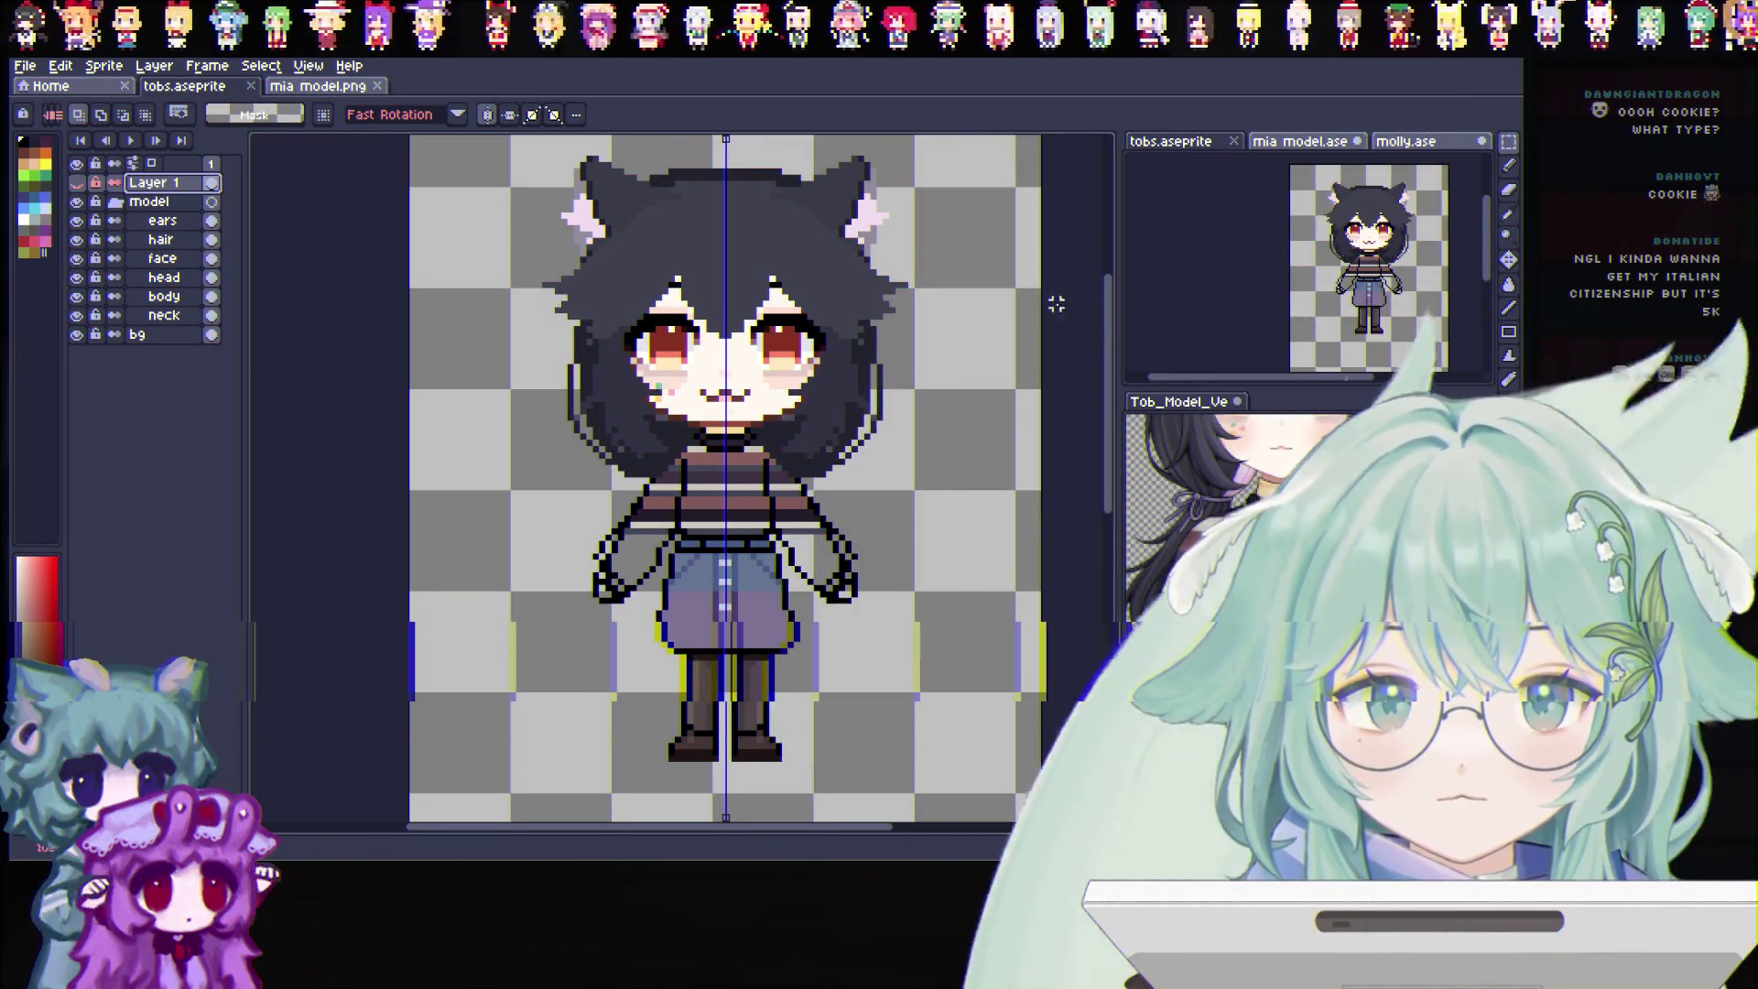
scroll(1071, 329, up, 1)
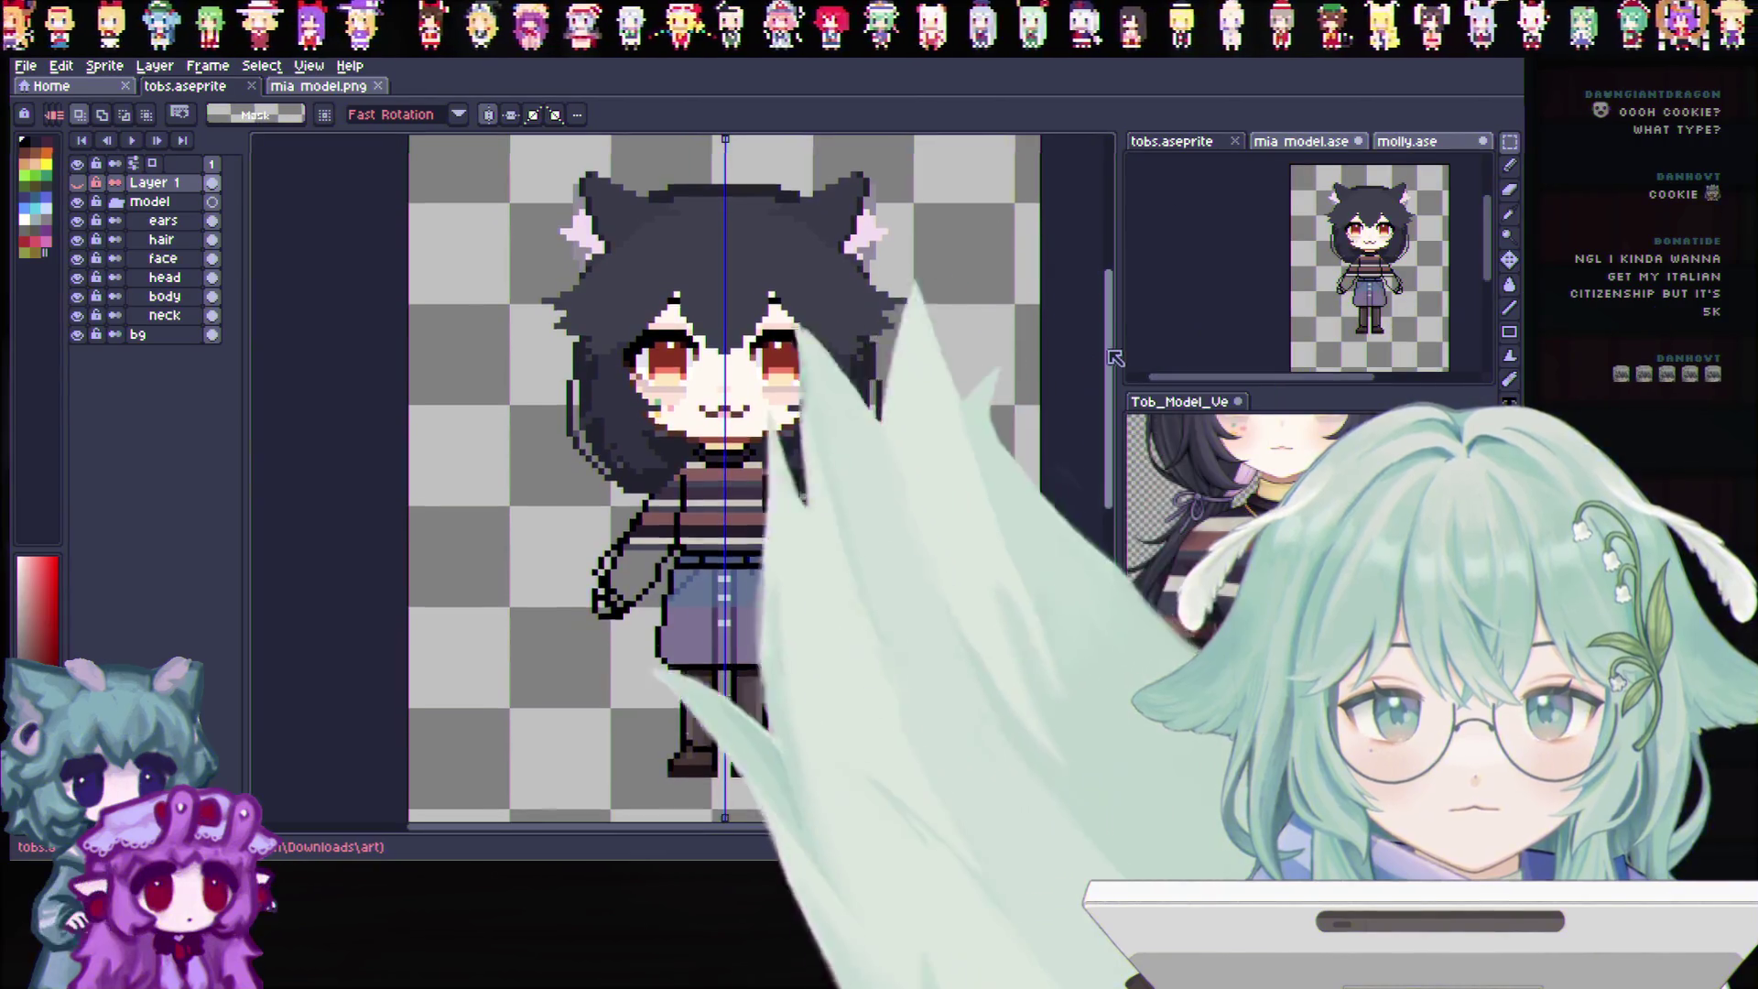
scroll(1115, 355, down, 1)
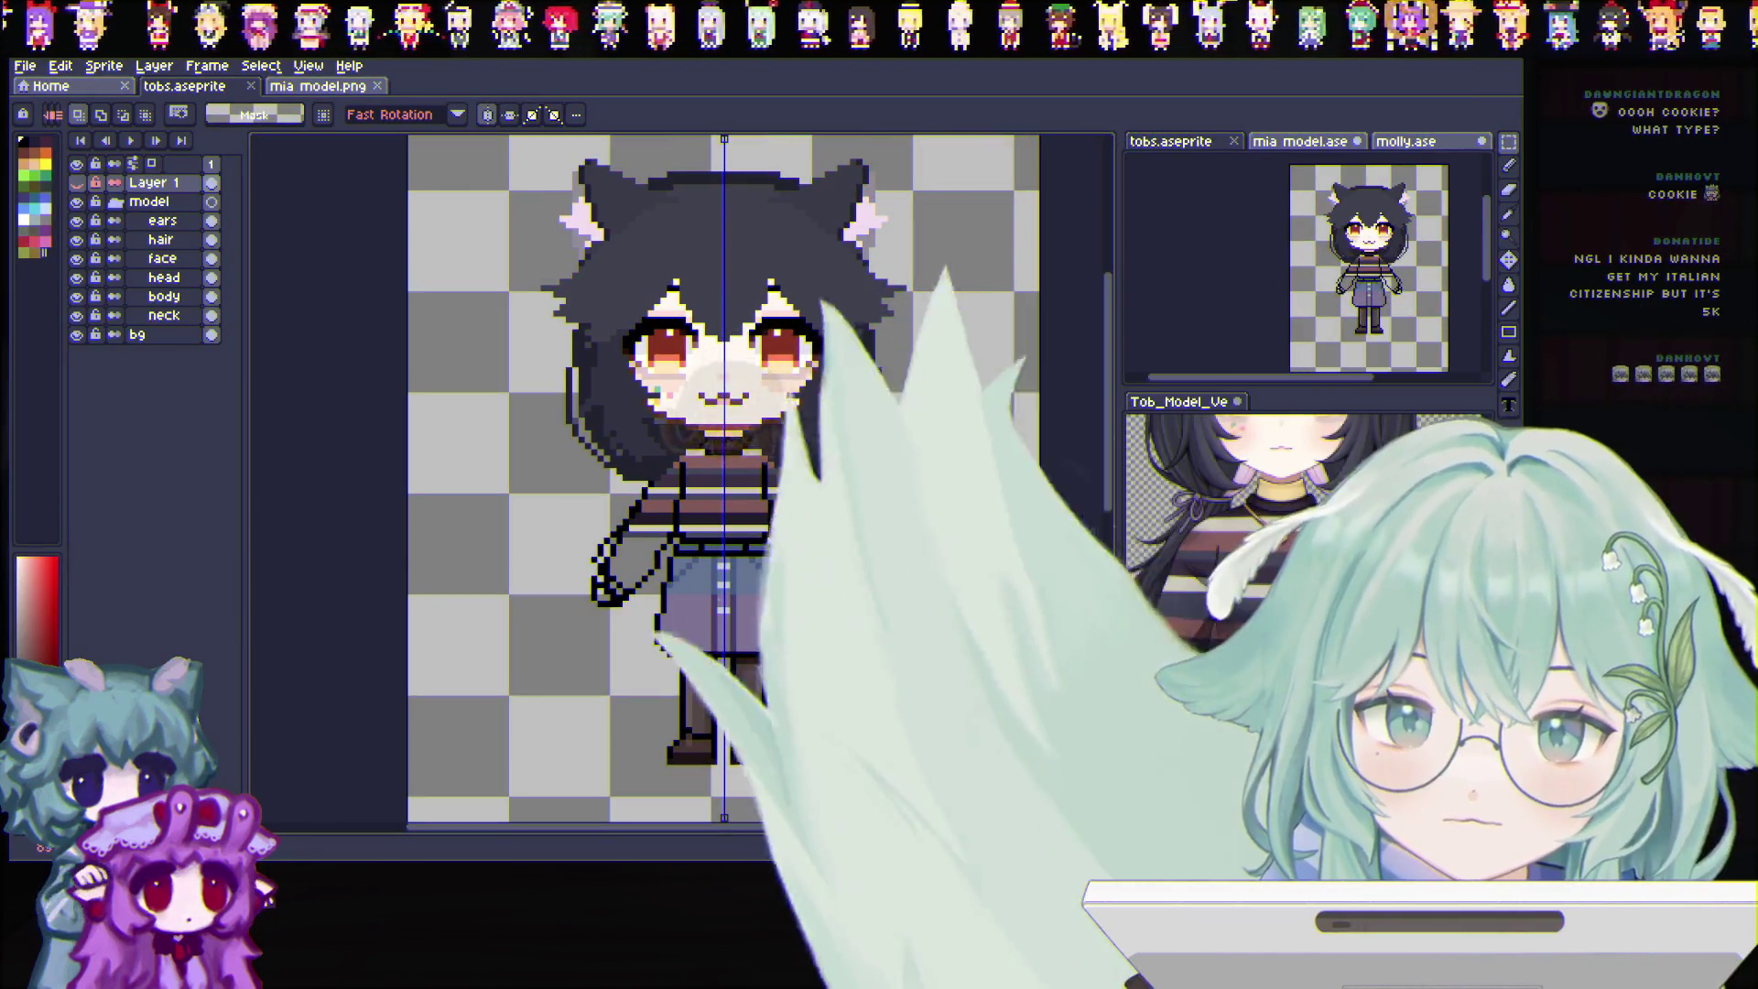
scroll(744, 635, up, 1)
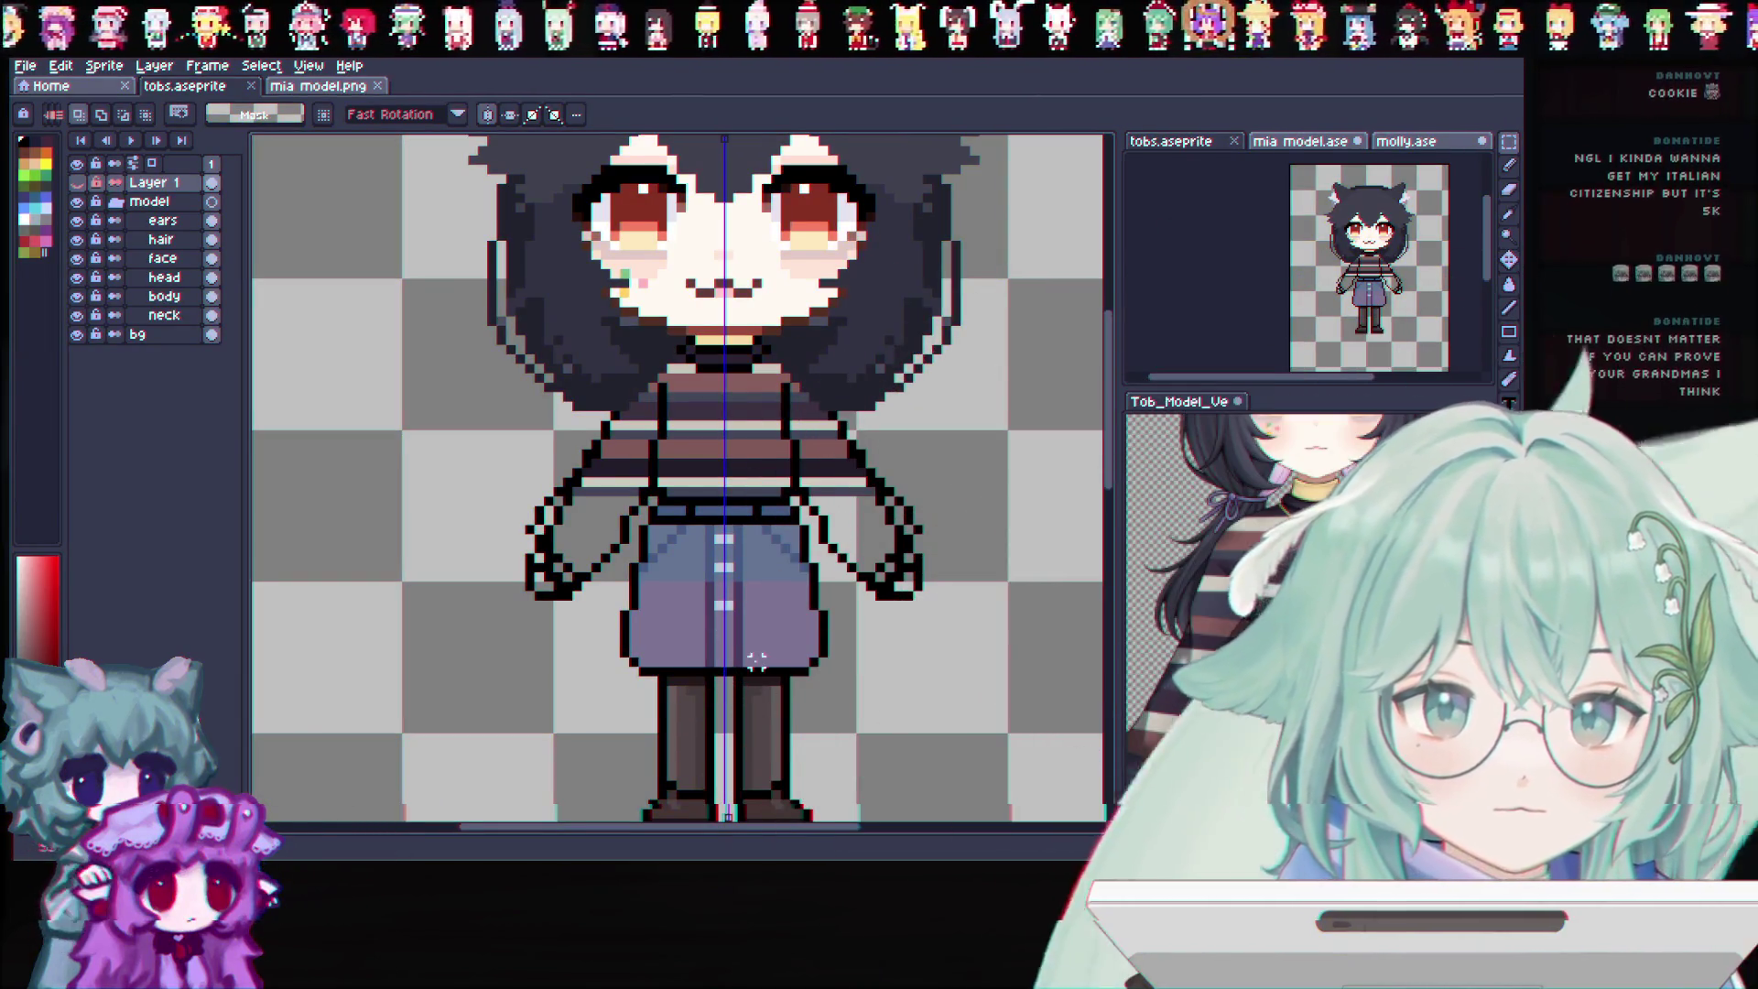
scroll(755, 662, up, 1)
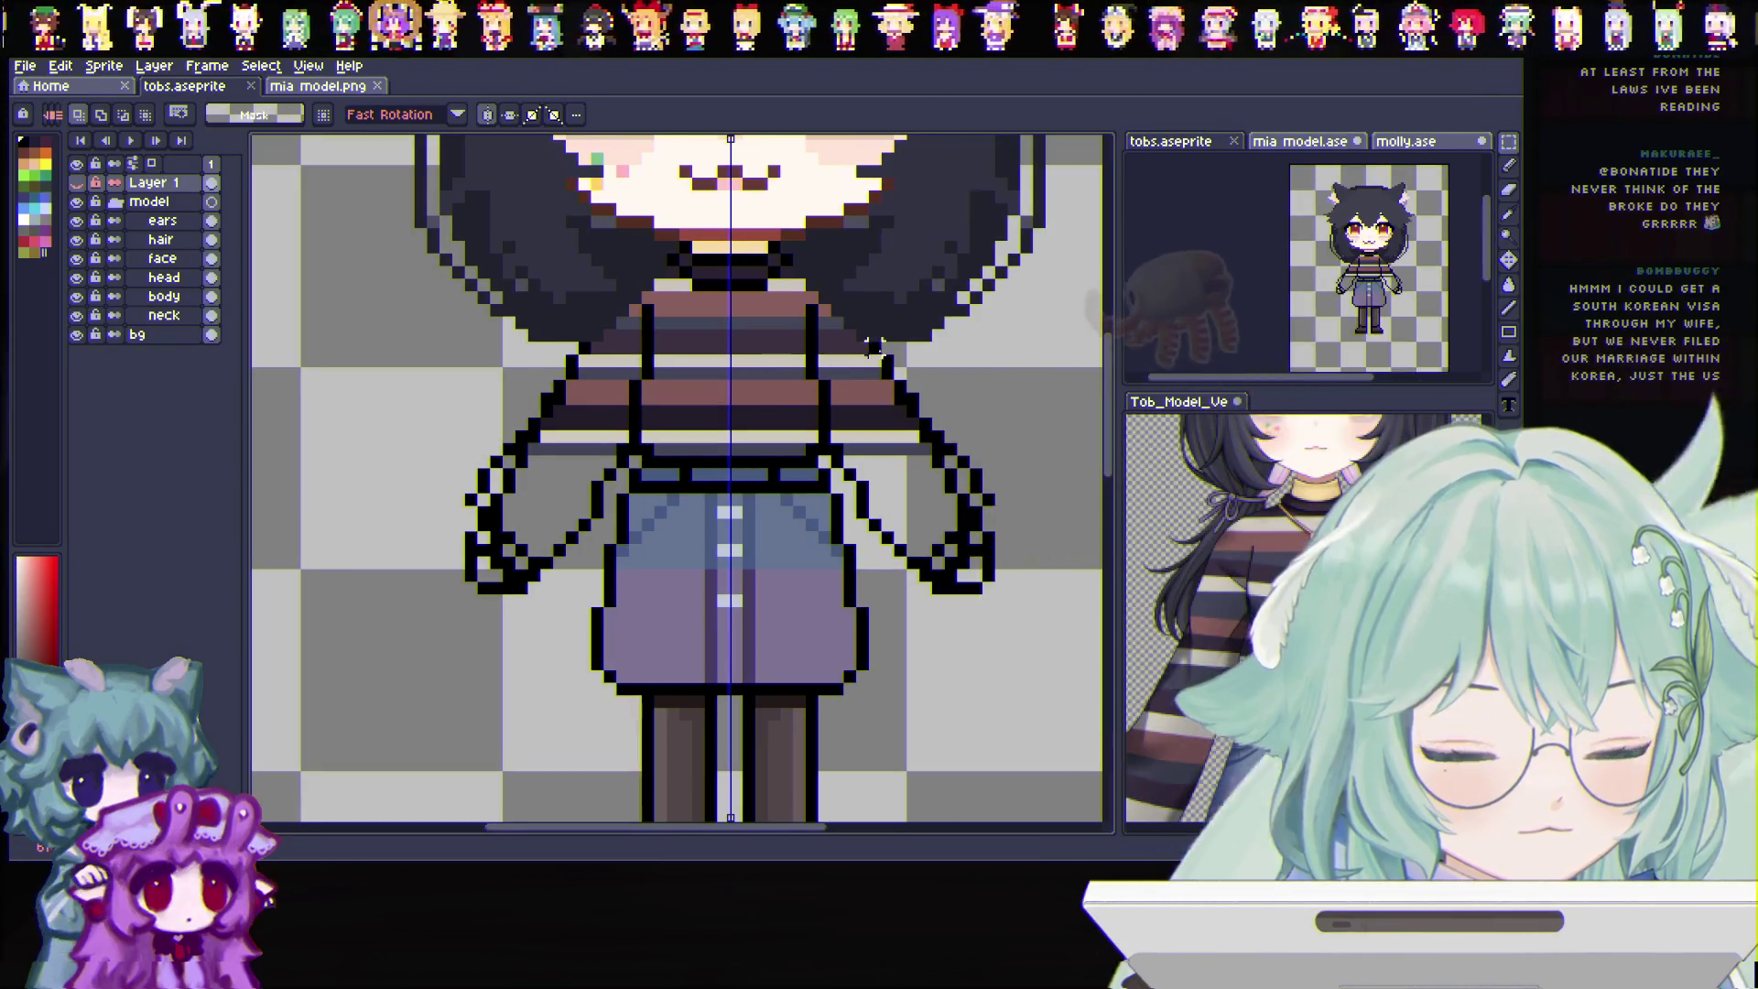
Select the Eyedropper to sample colours from the sweater and skirt
click(1508, 214)
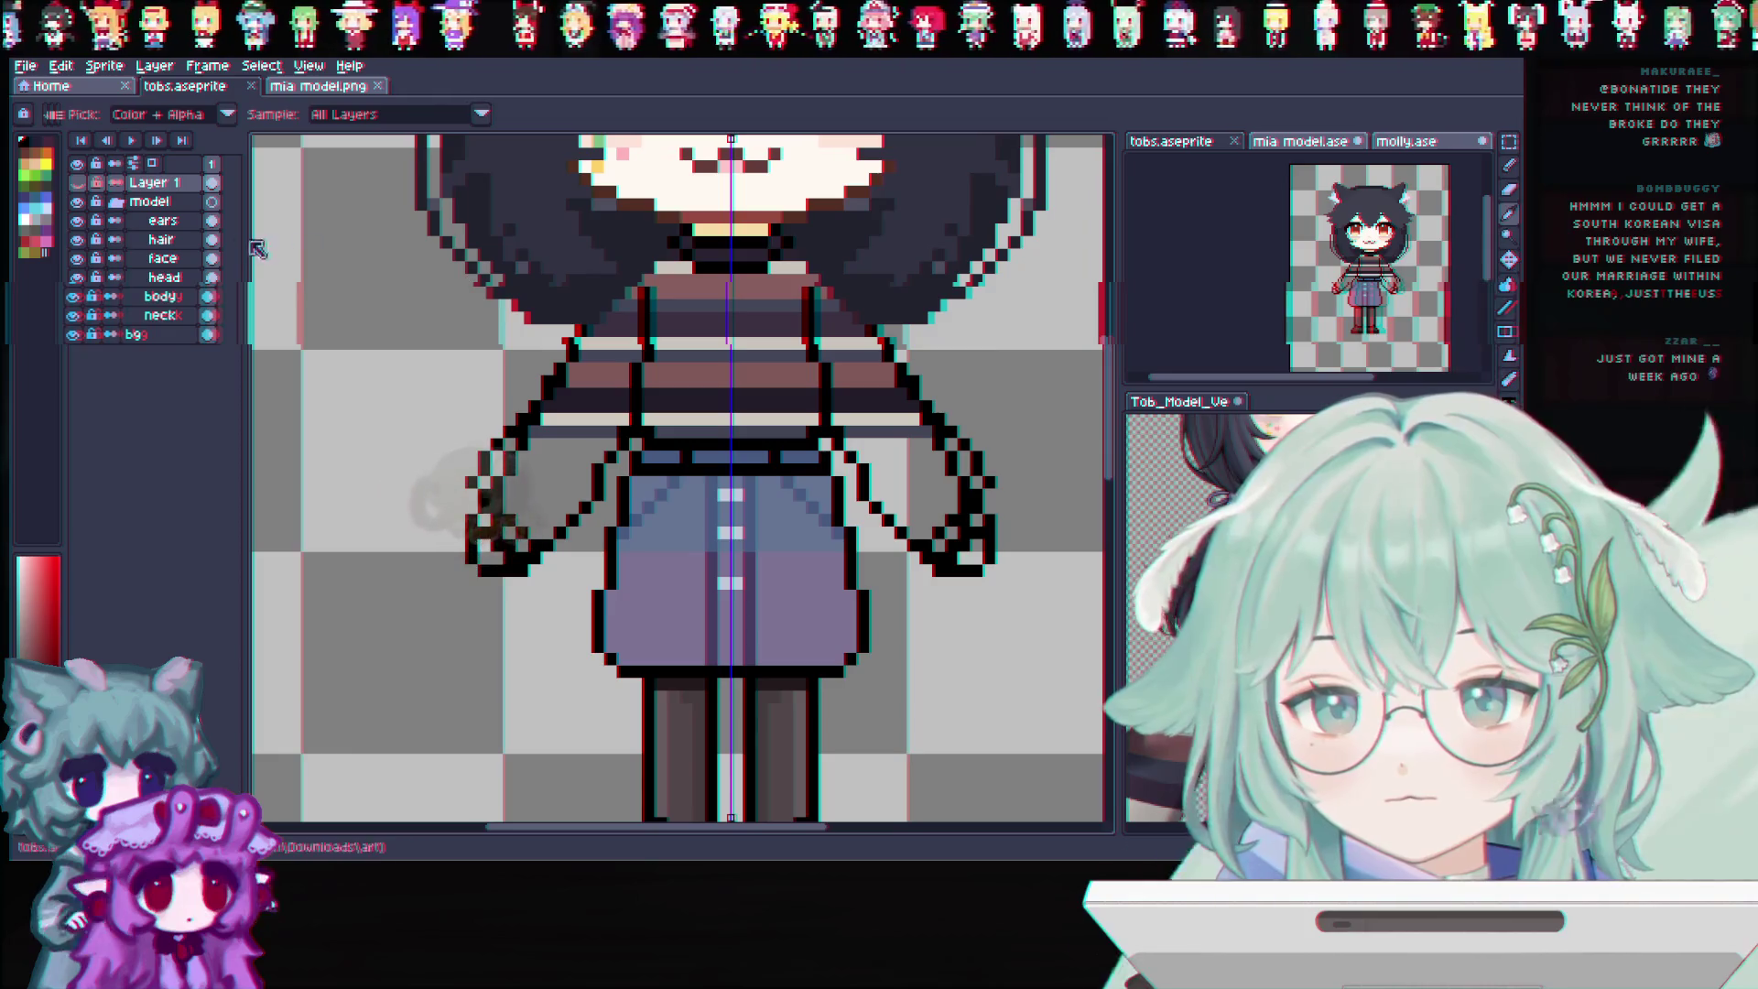
On the body layer, use a 1px pencil with eyedropper-sampled colours for the sleeve outlines
click(76, 299)
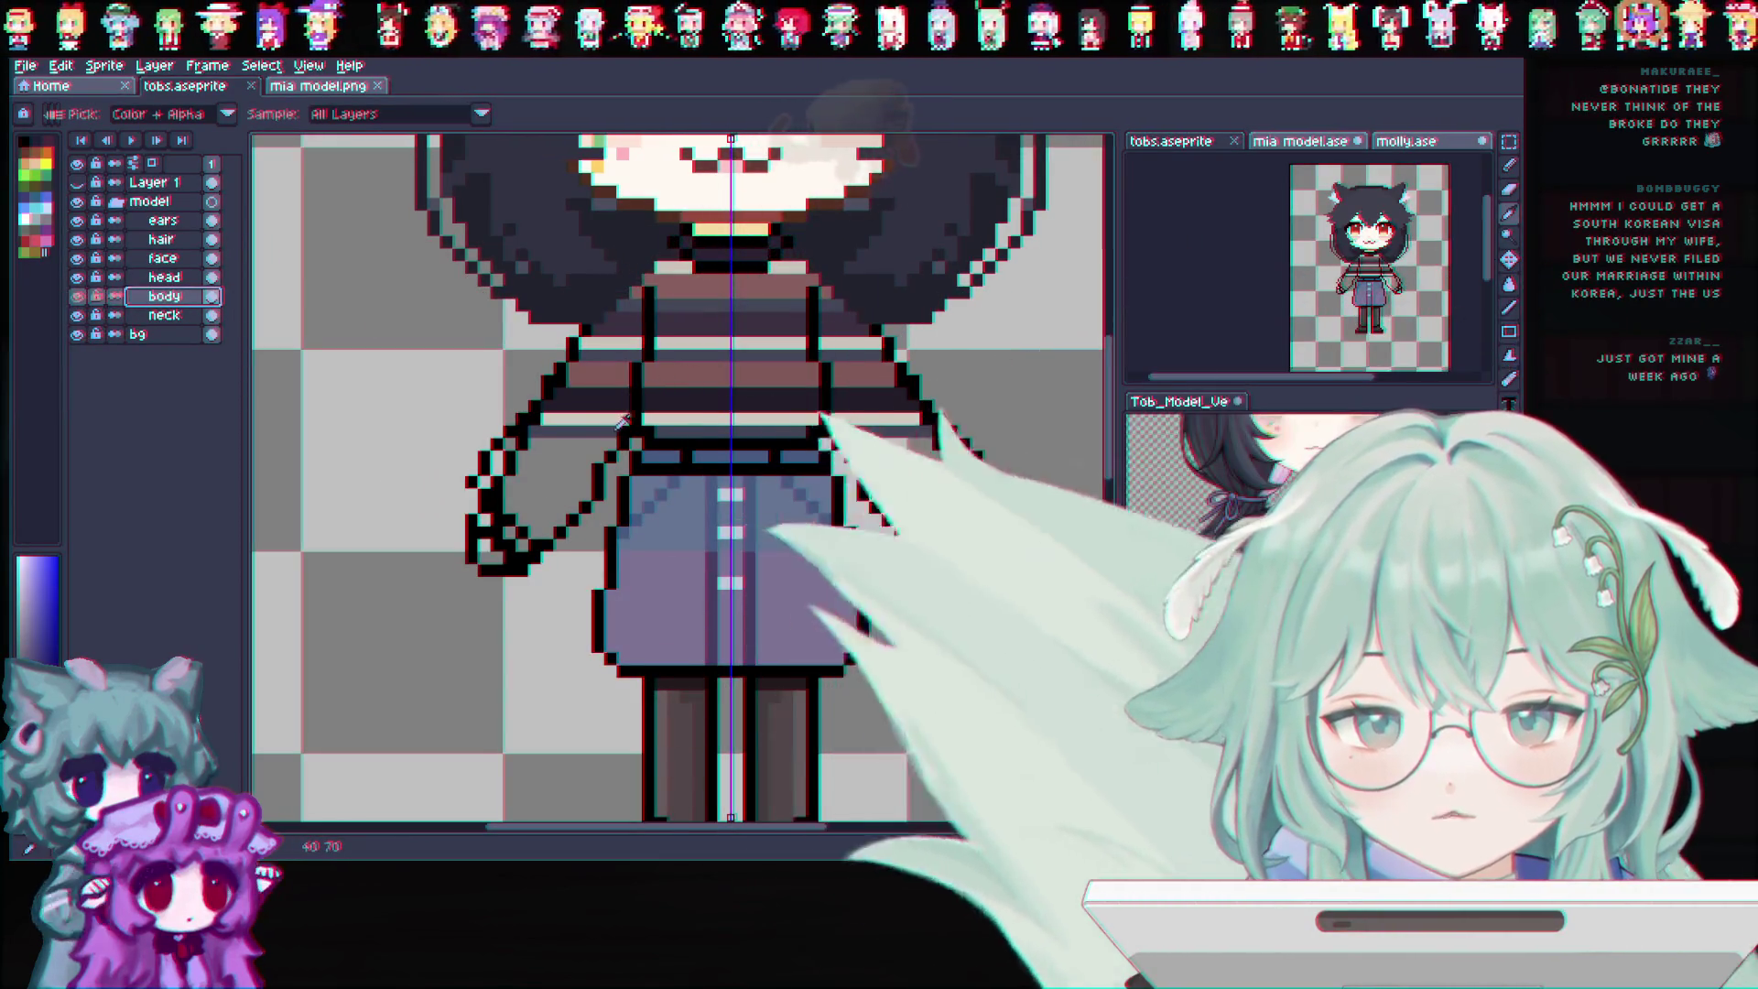
key(b)
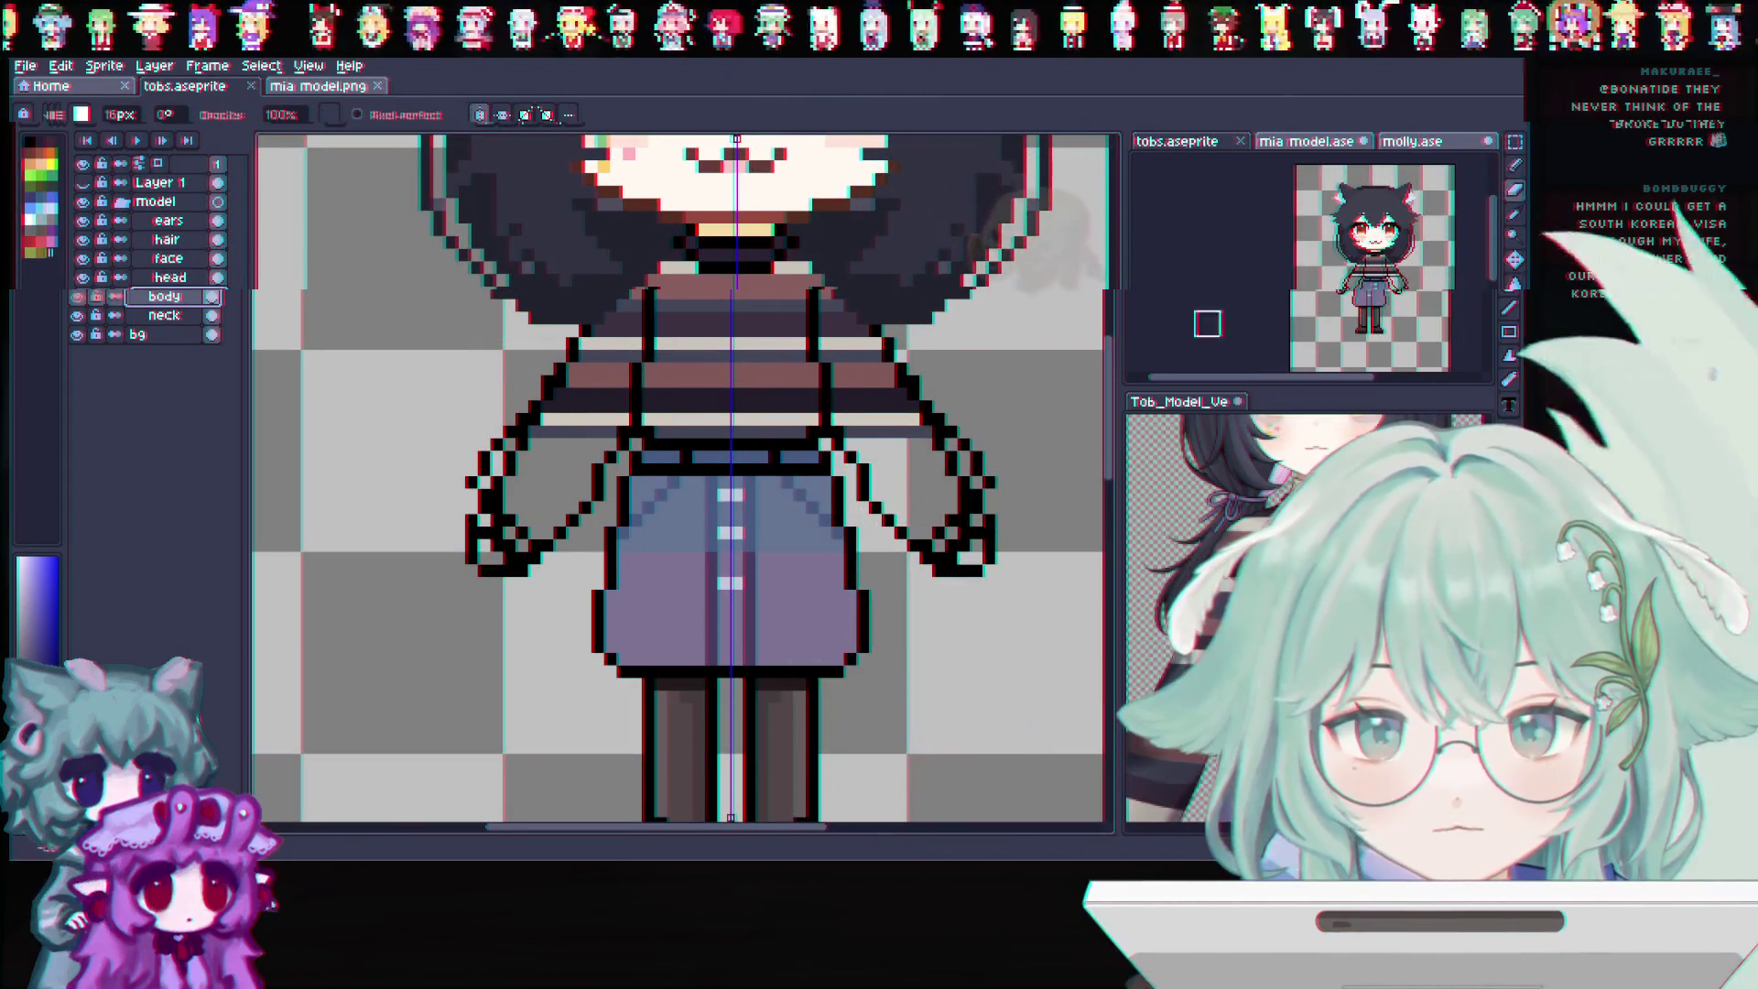
key(e)
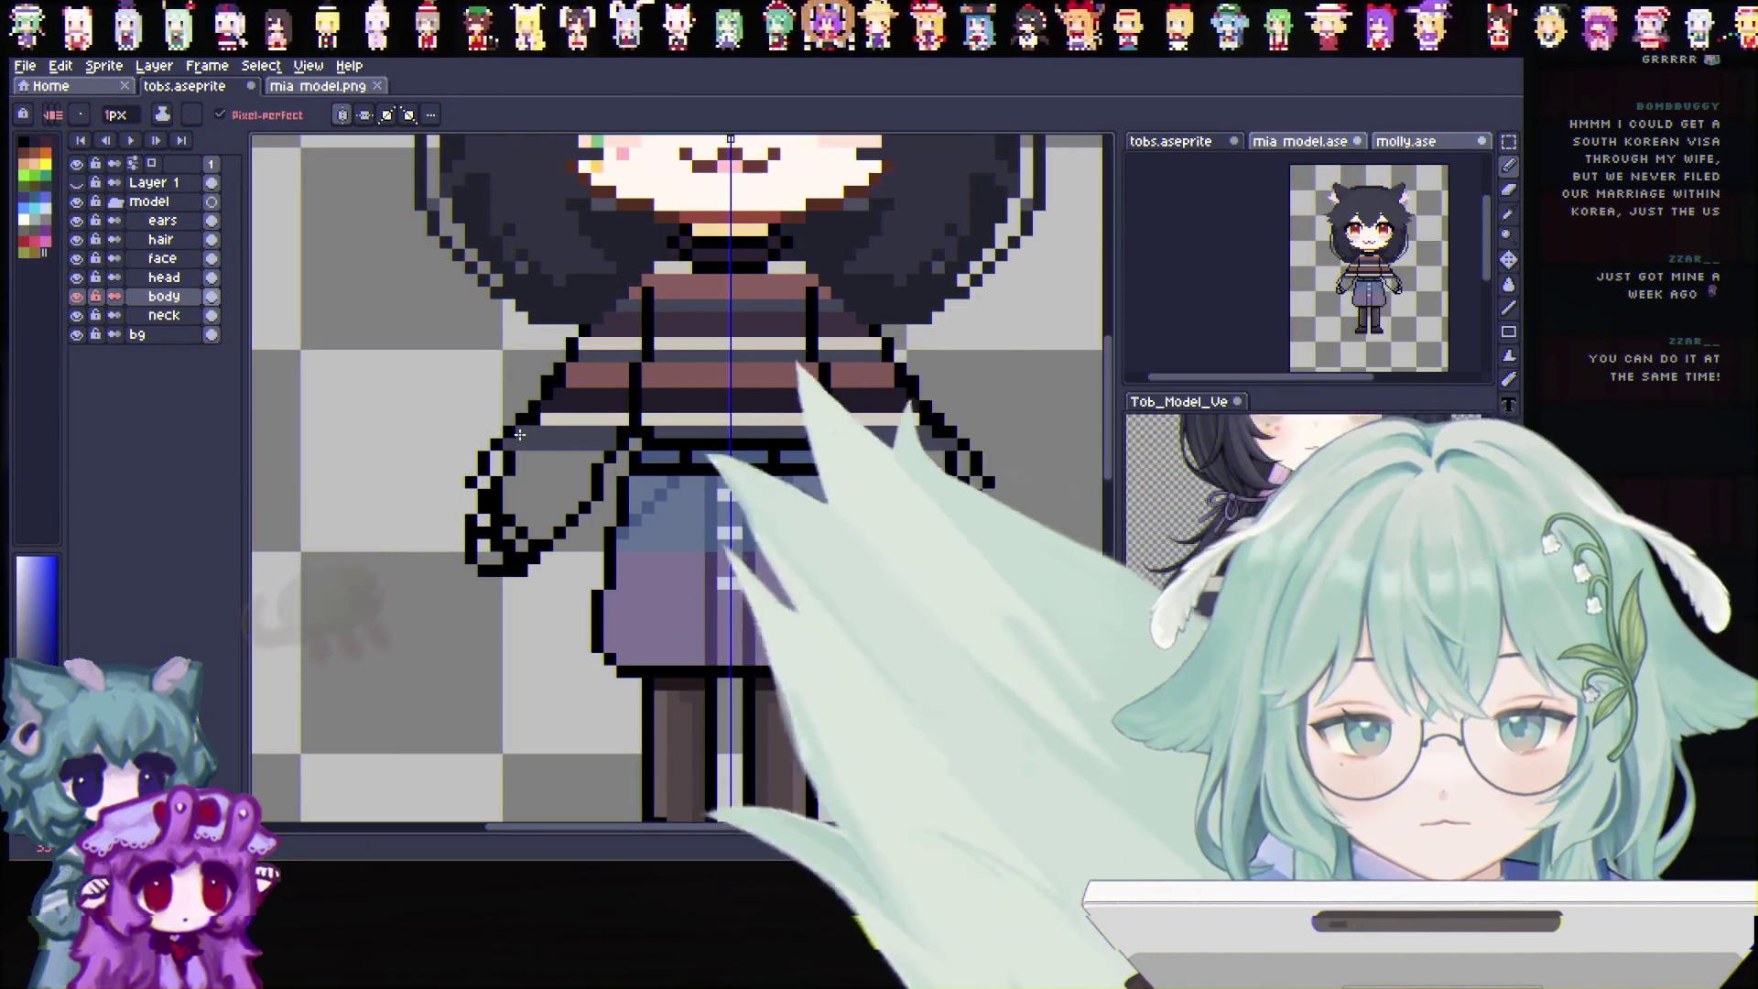
key(i)
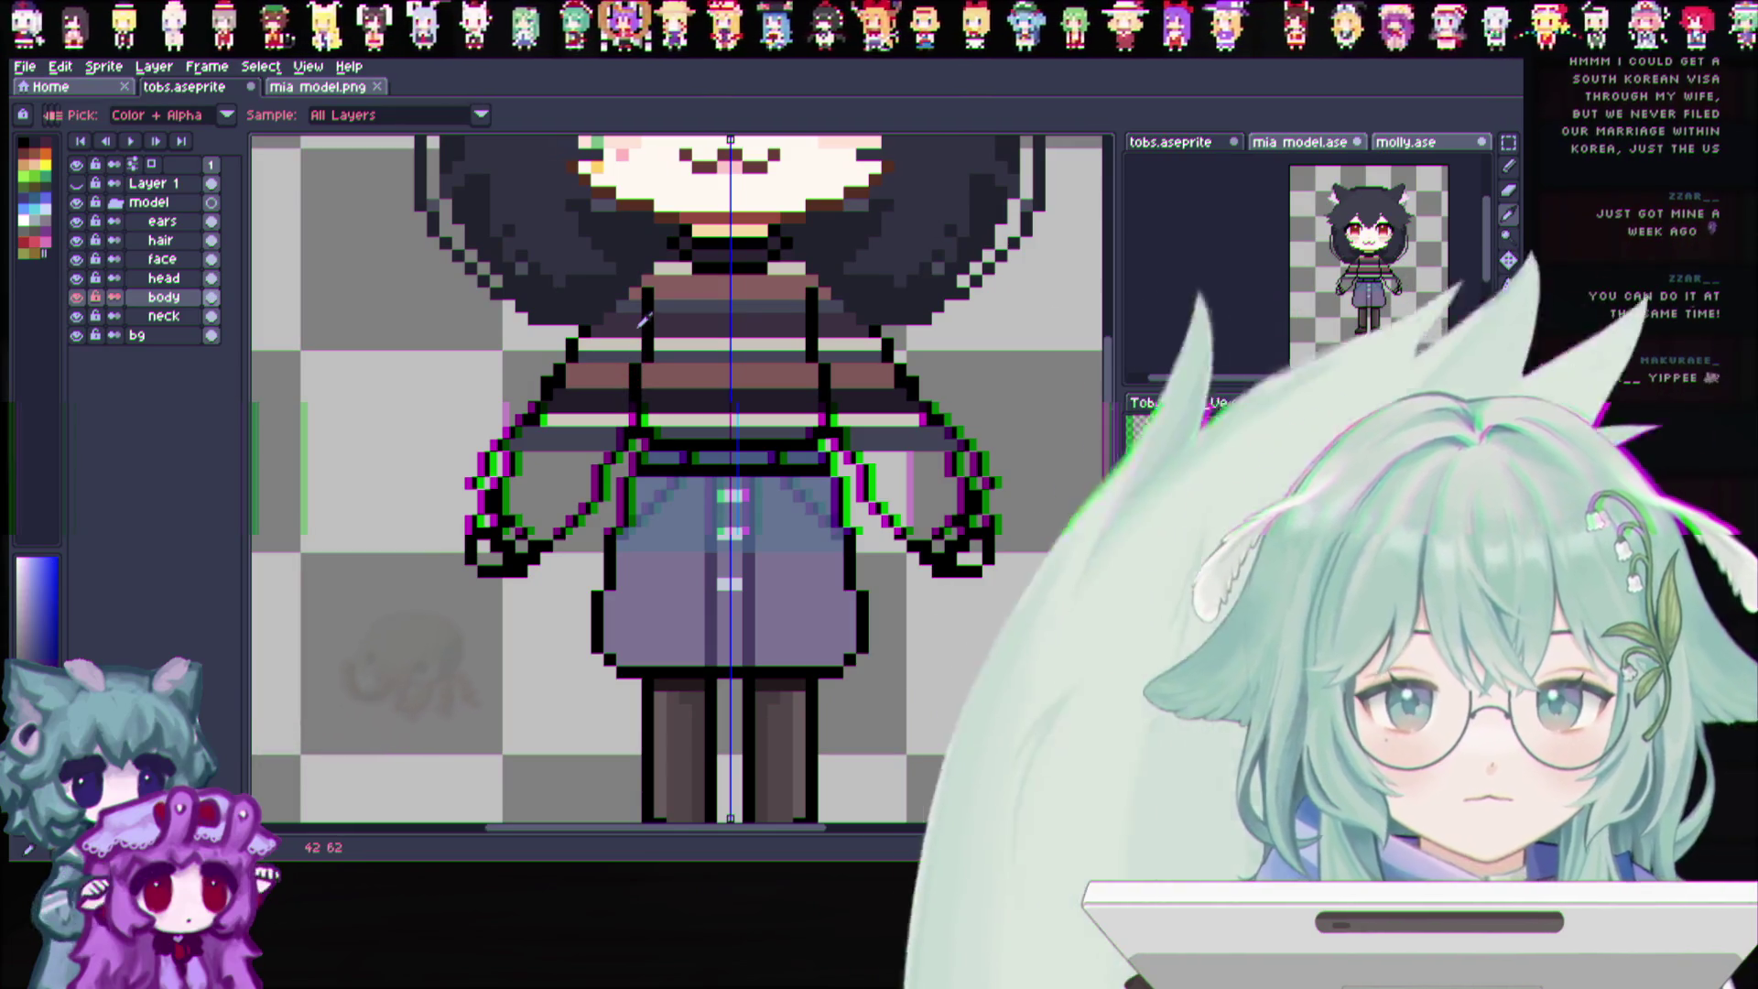
click(1511, 167)
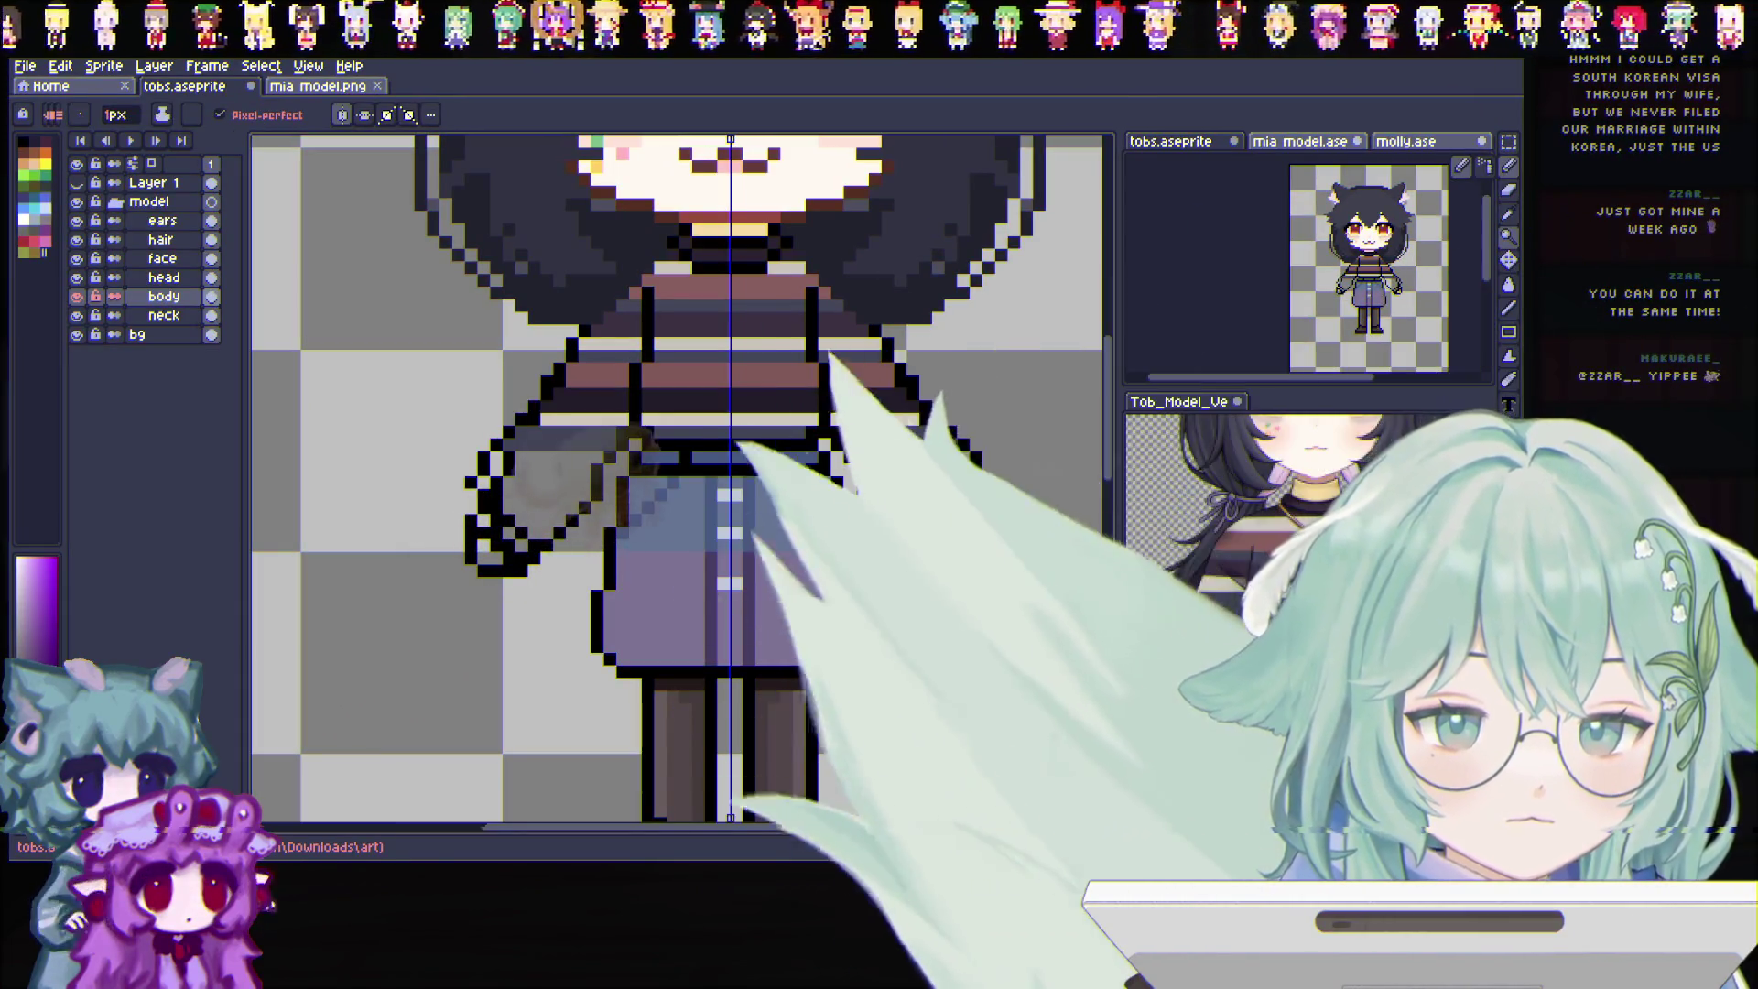
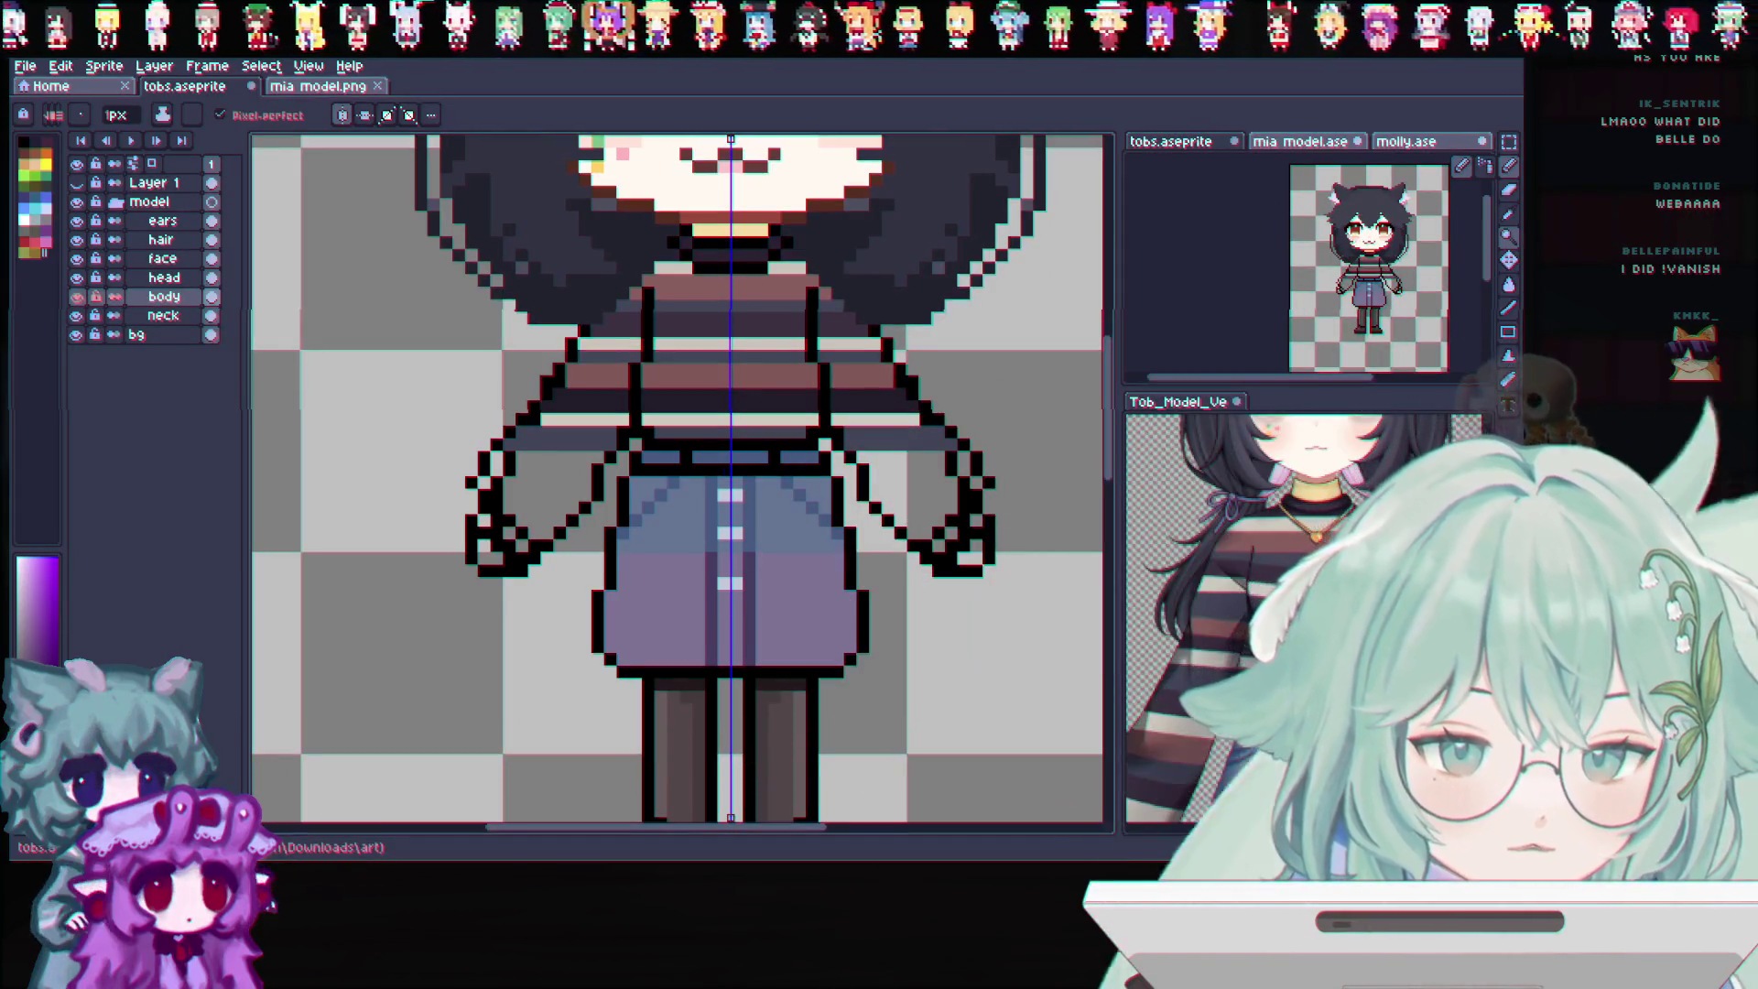
scroll(371, 366, down, 2)
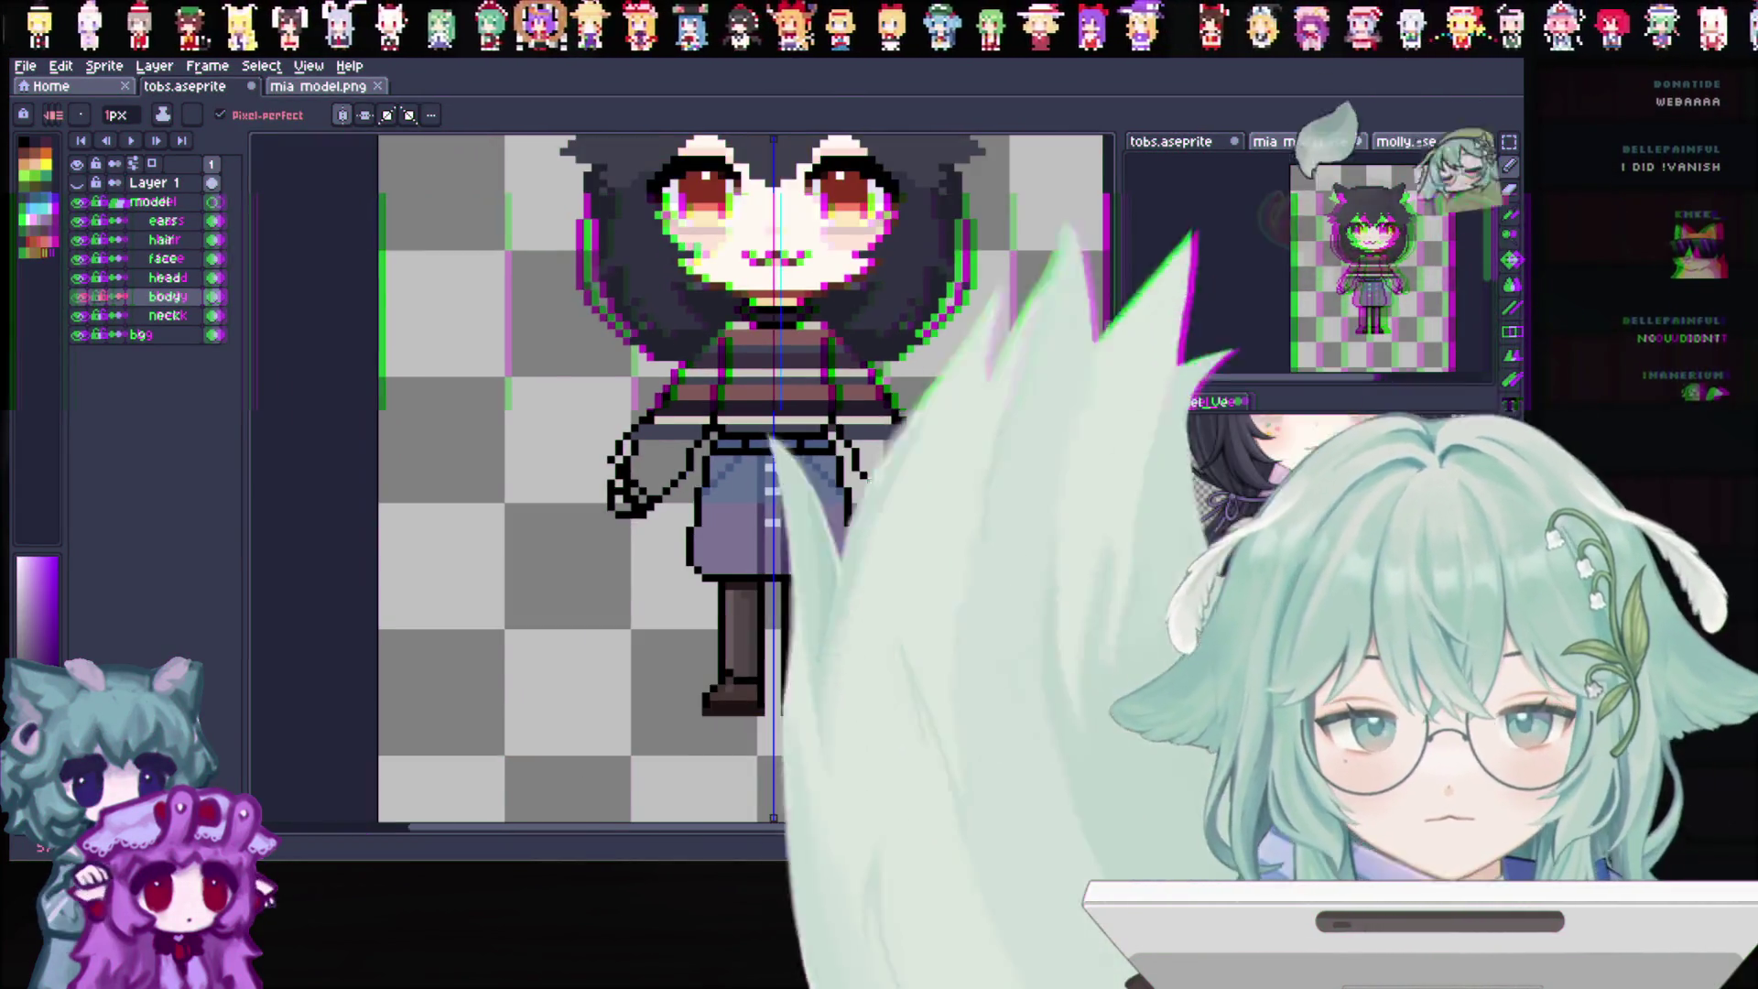
scroll(371, 366, down, 2)
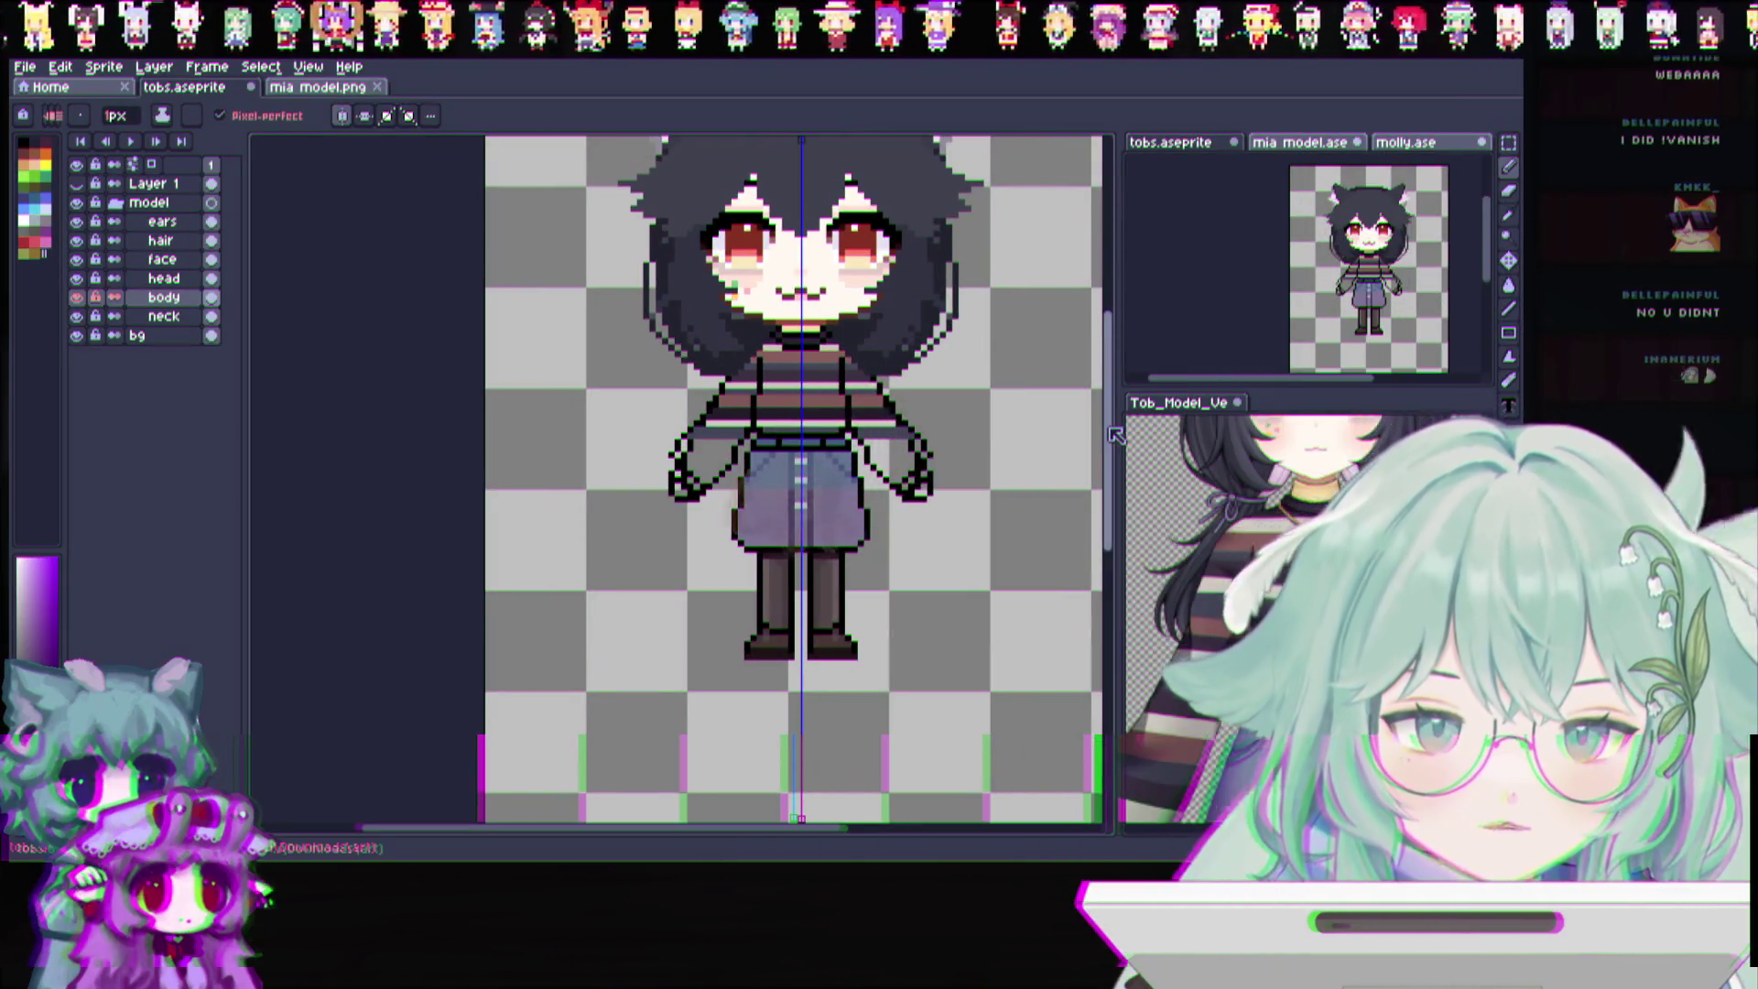
scroll(1113, 398, up, 2)
scroll(1113, 398, up, 1)
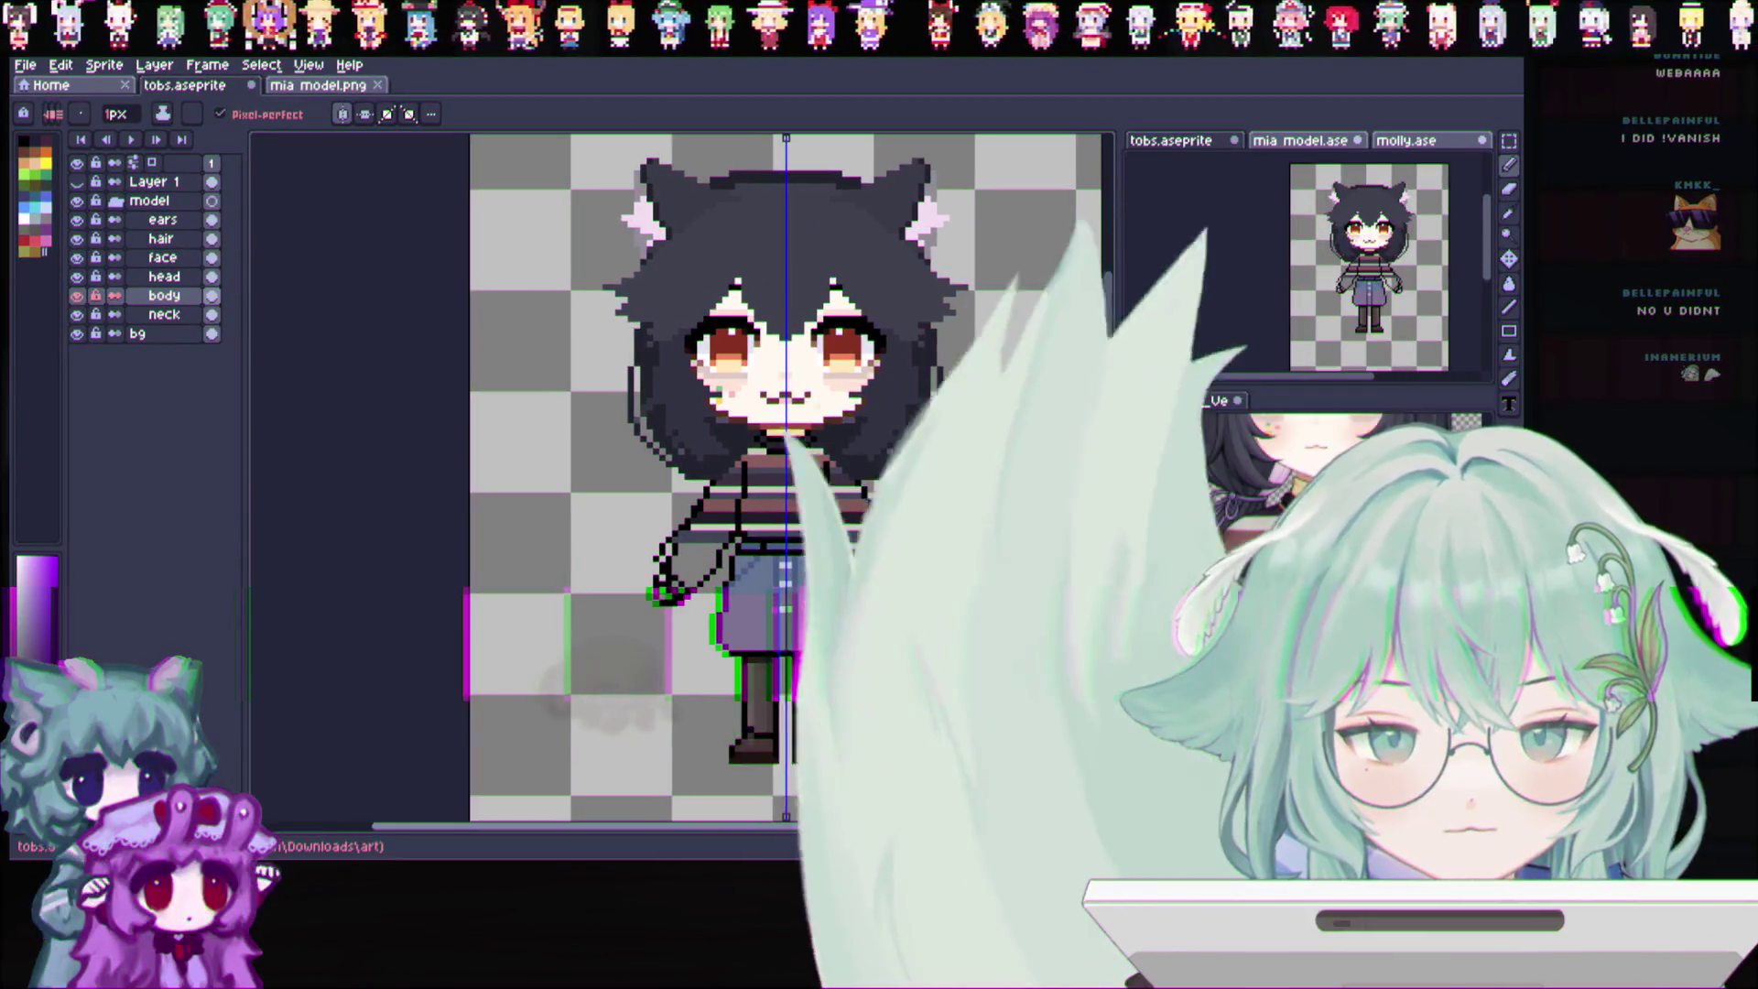
scroll(324, 189, right, 1)
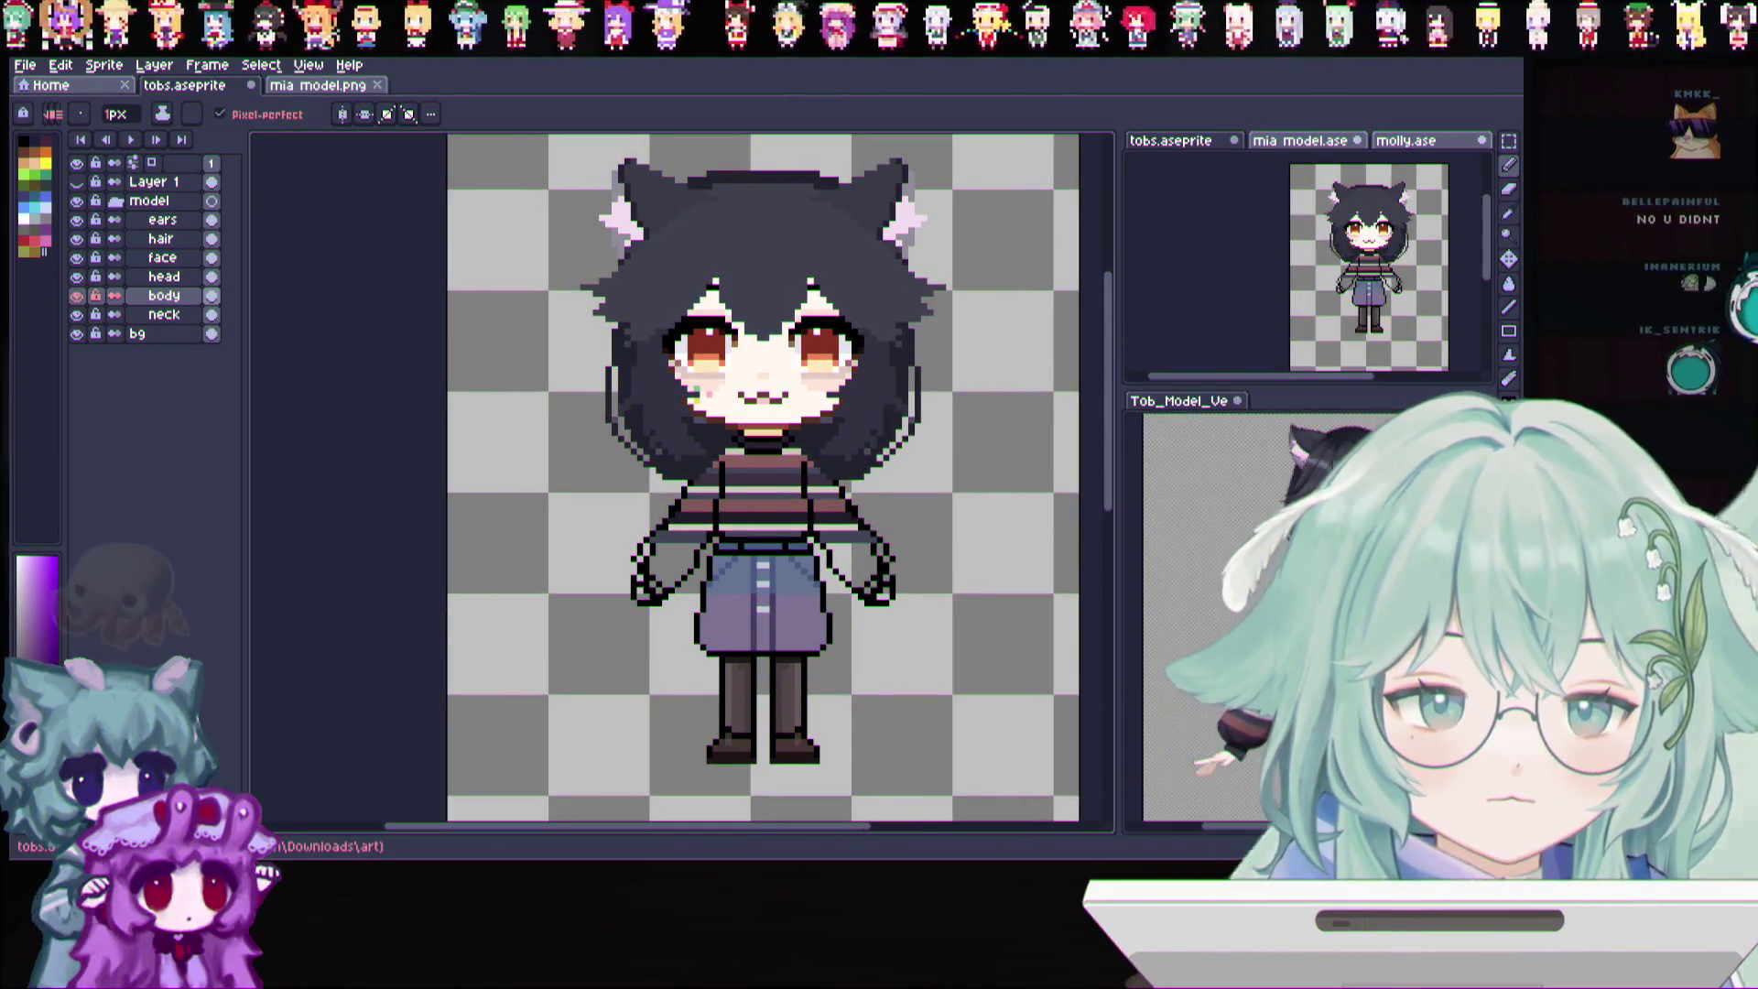
scroll(756, 467, up, 1)
scroll(758, 468, up, 1)
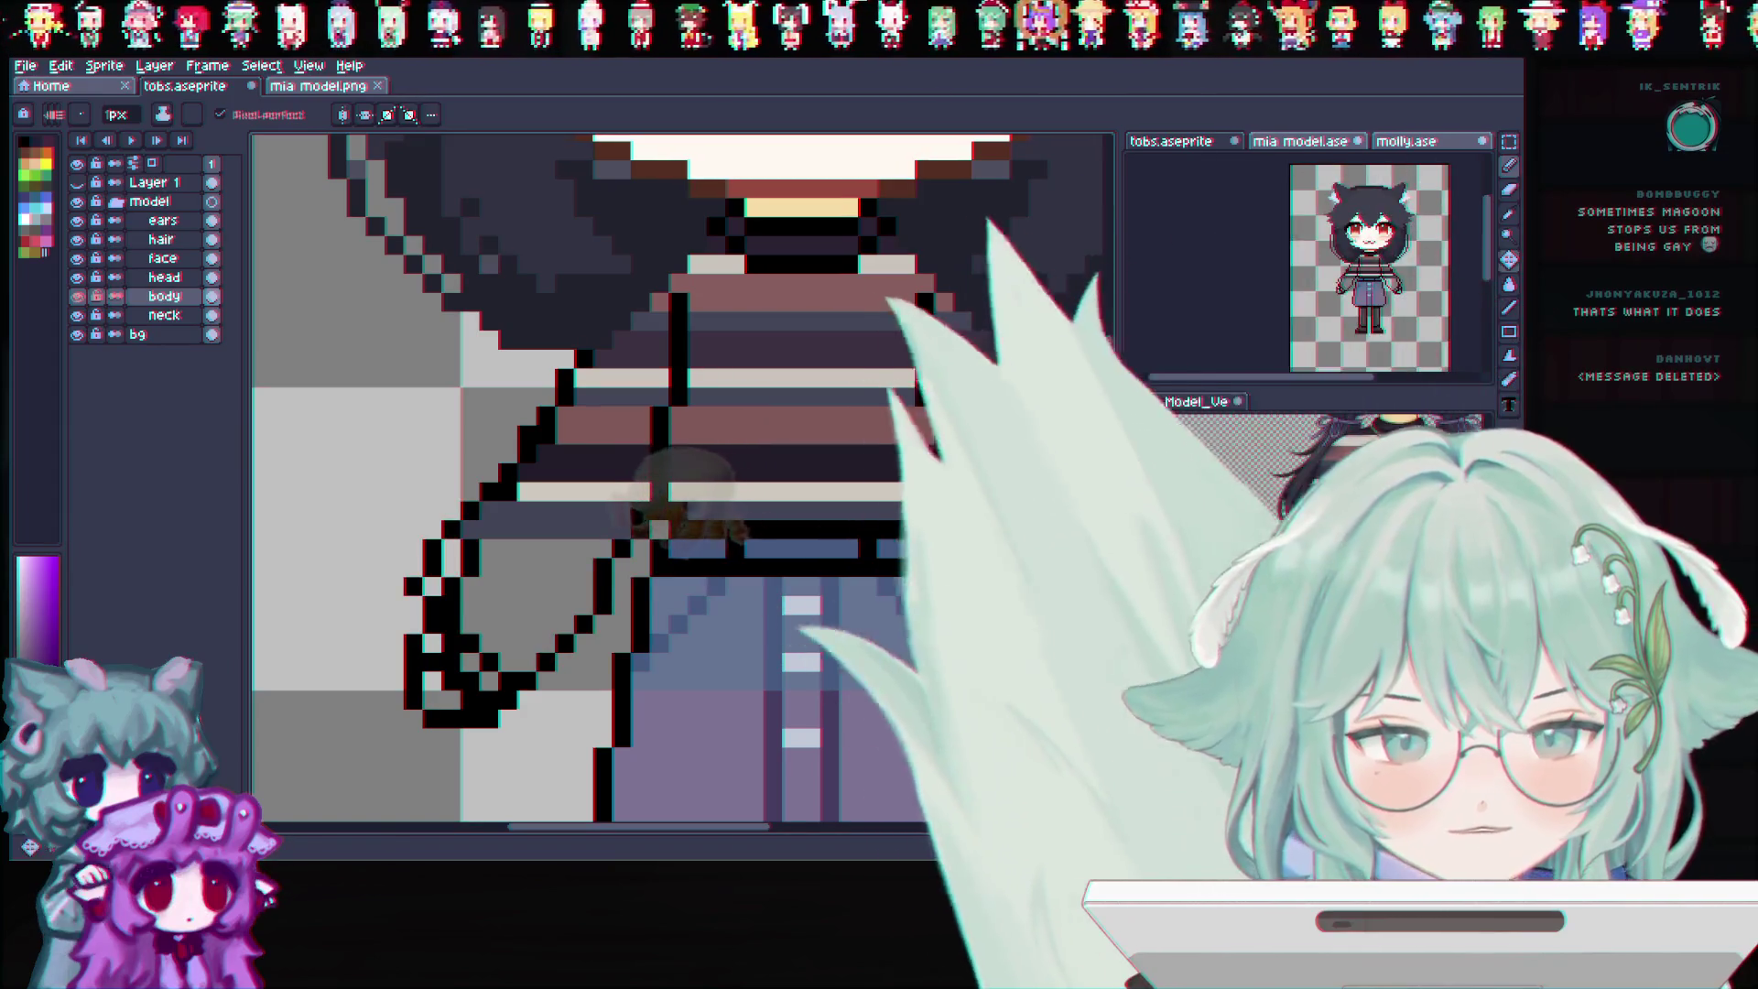
Sample shirt colours and paint a brown stripe across the girl's left sleeve
click(1508, 236)
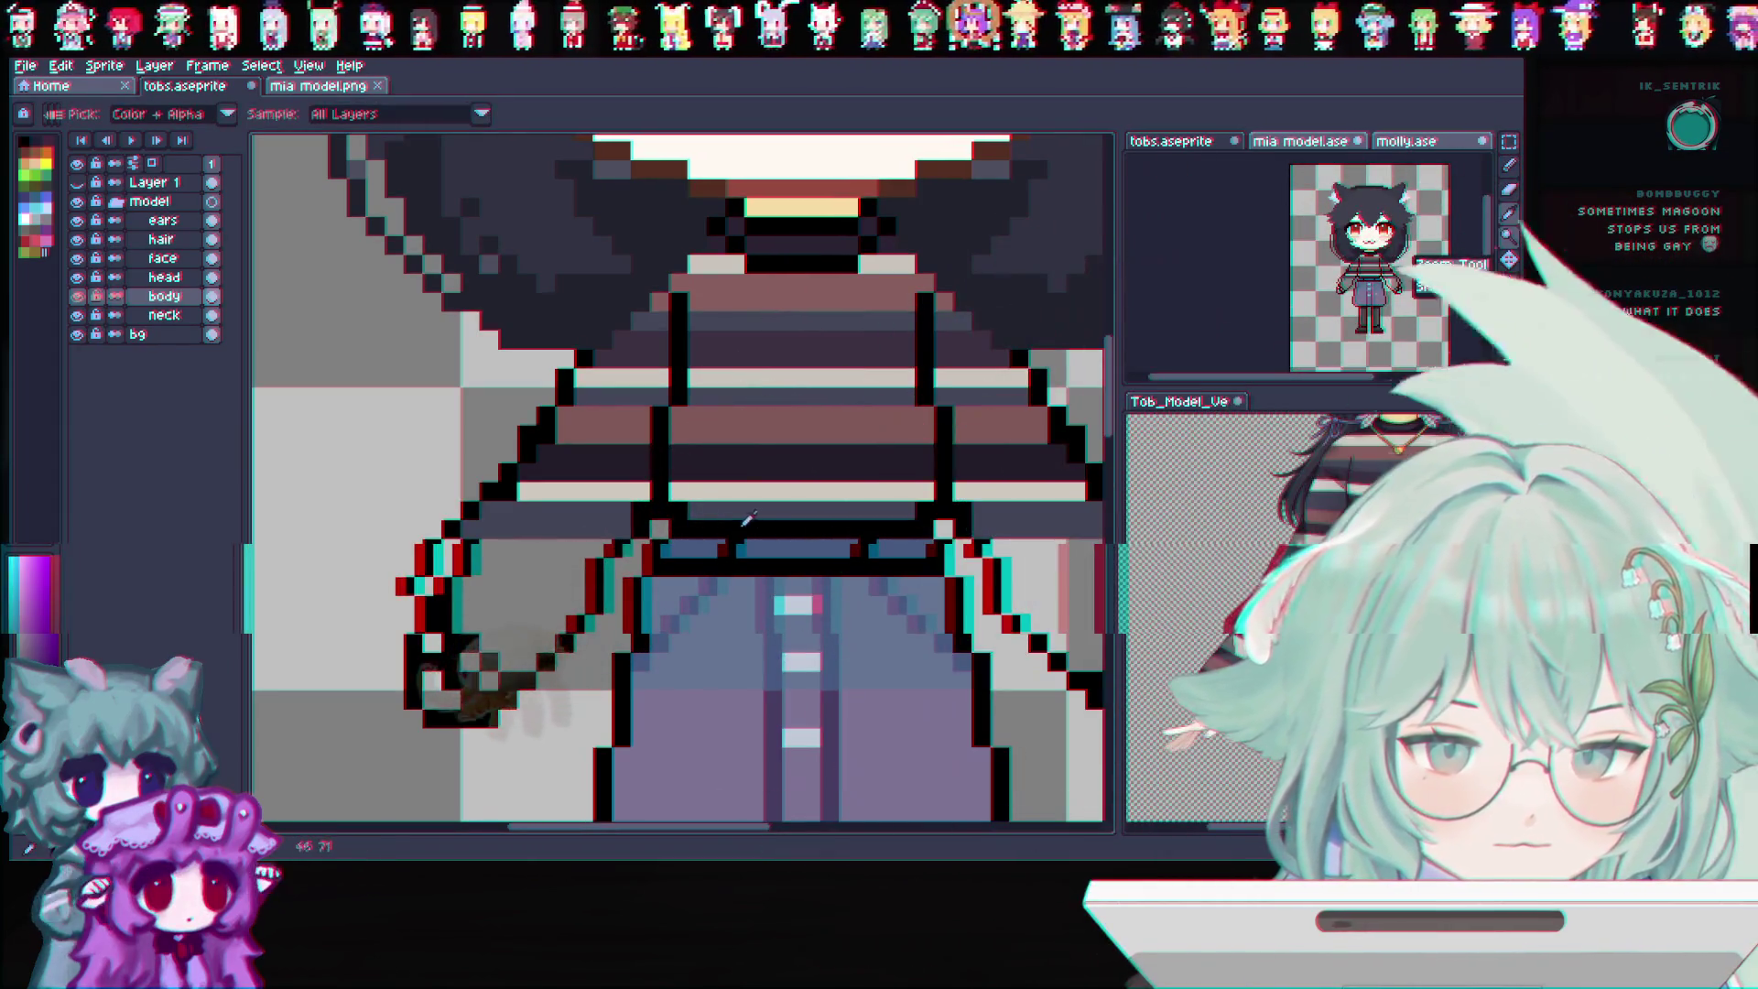
click(614, 486)
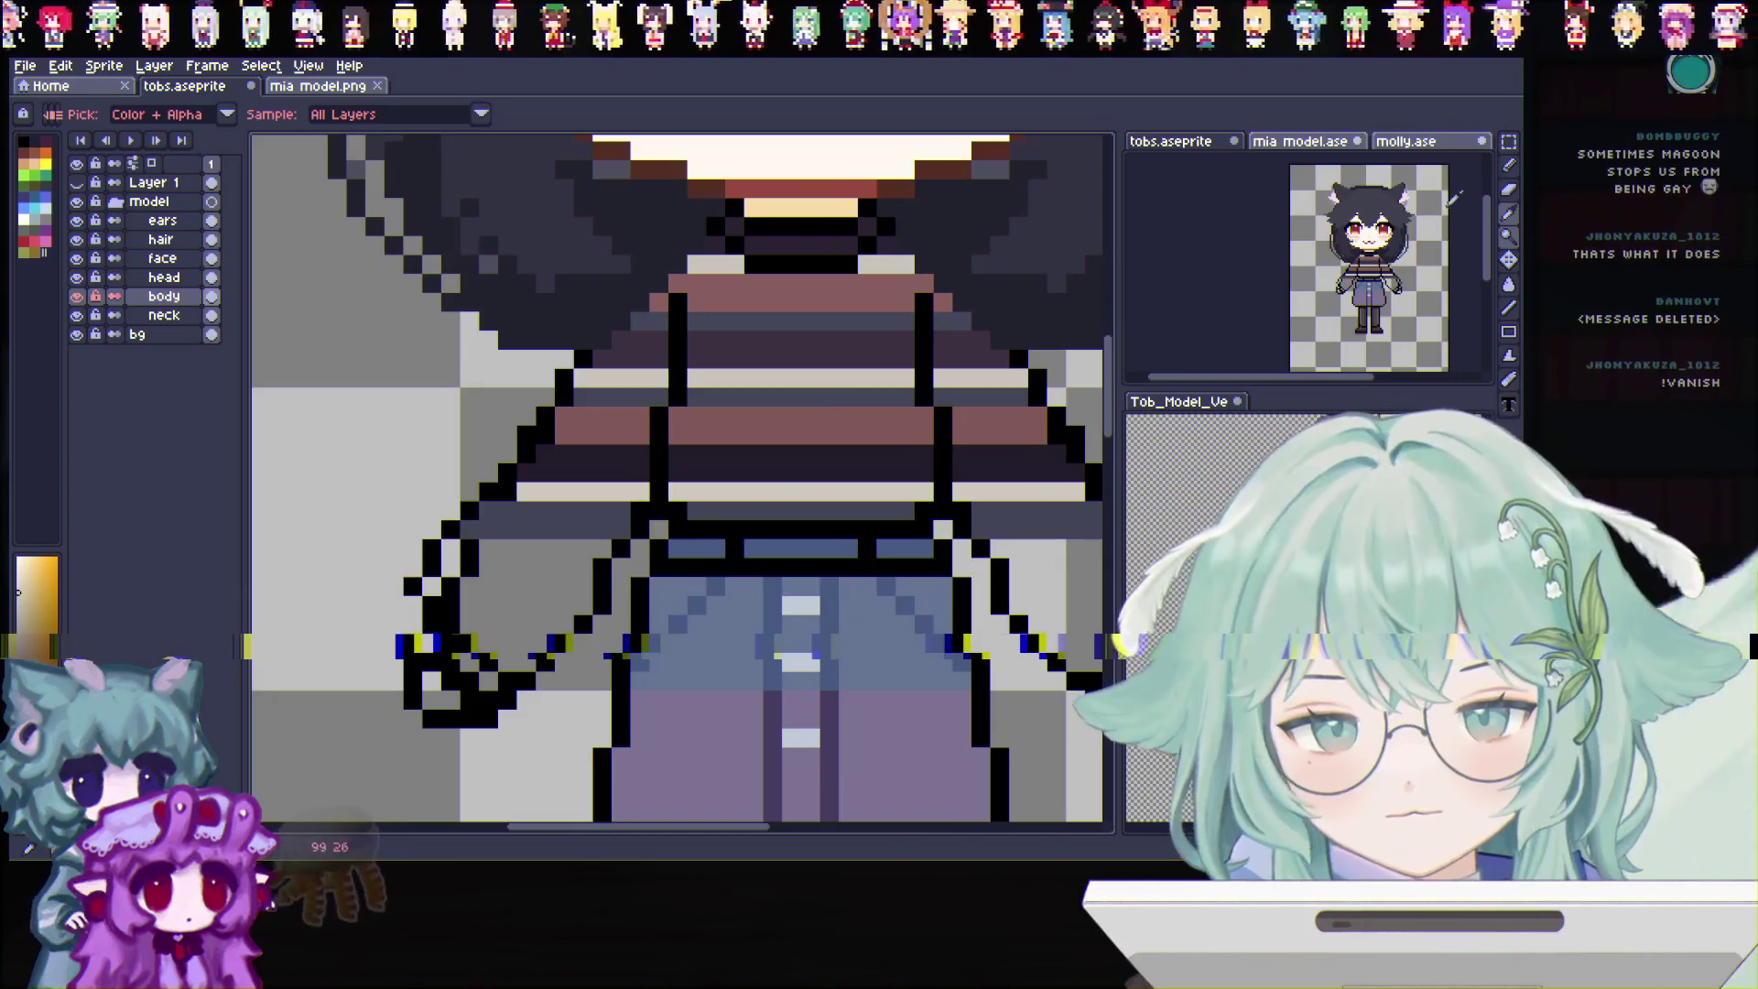
key(b)
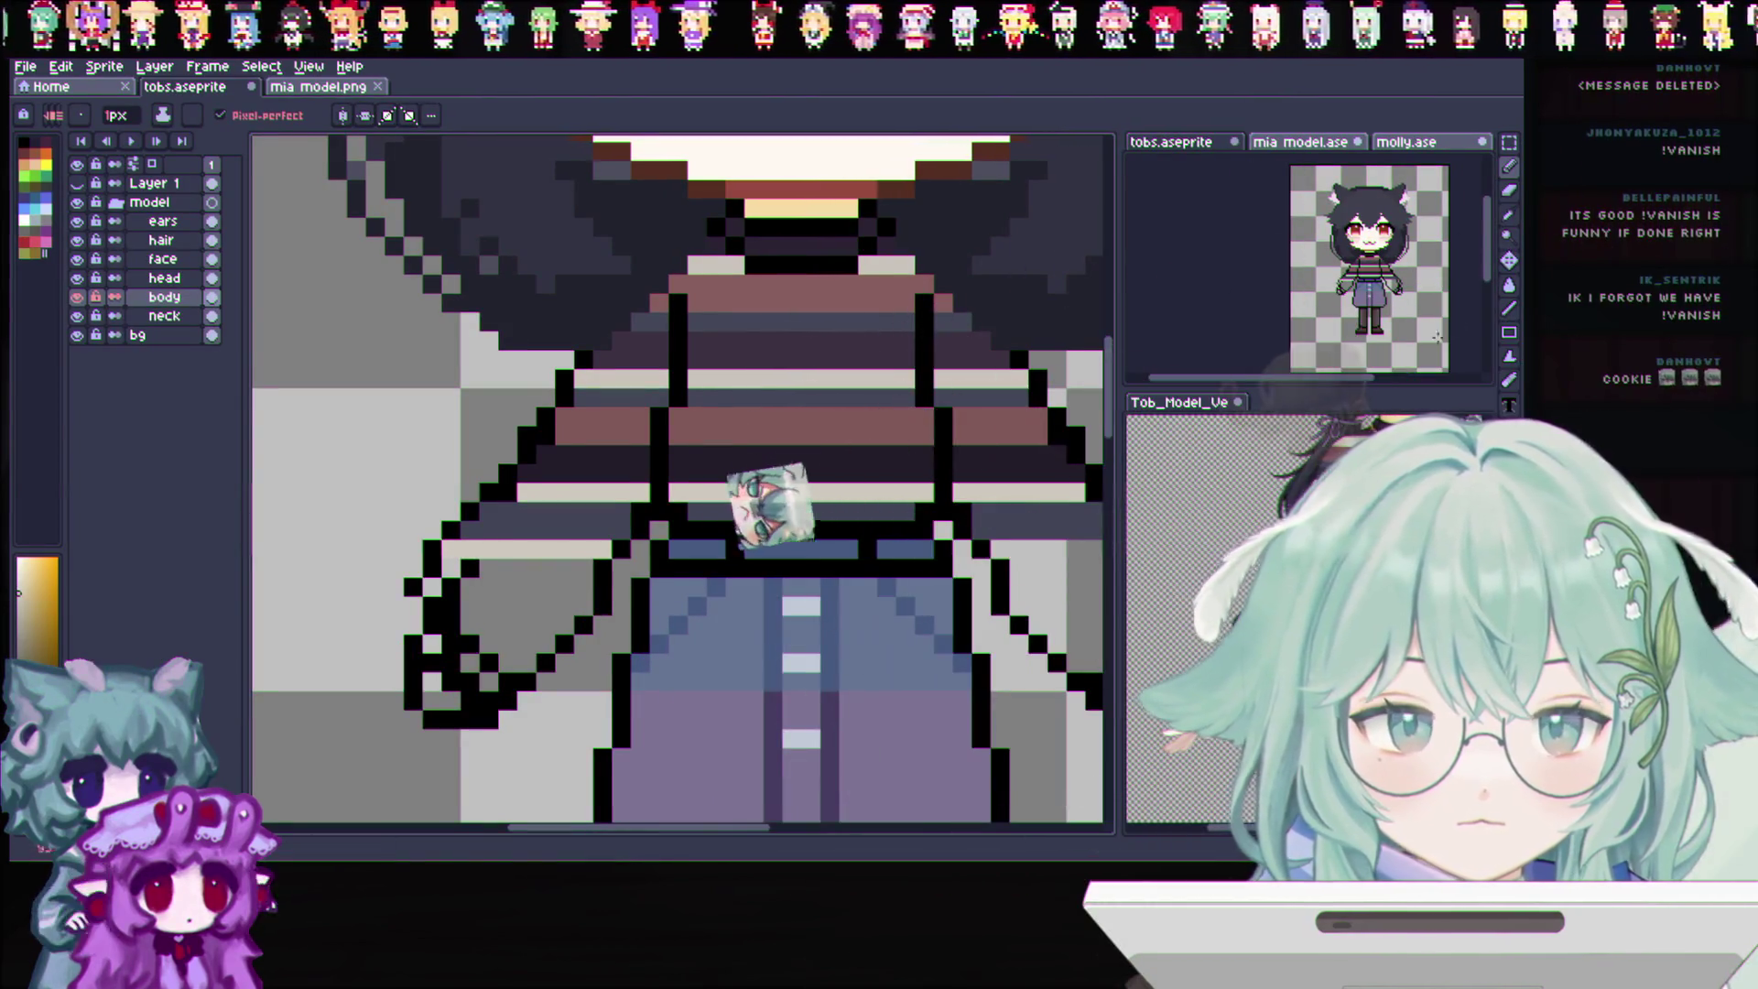
key(i)
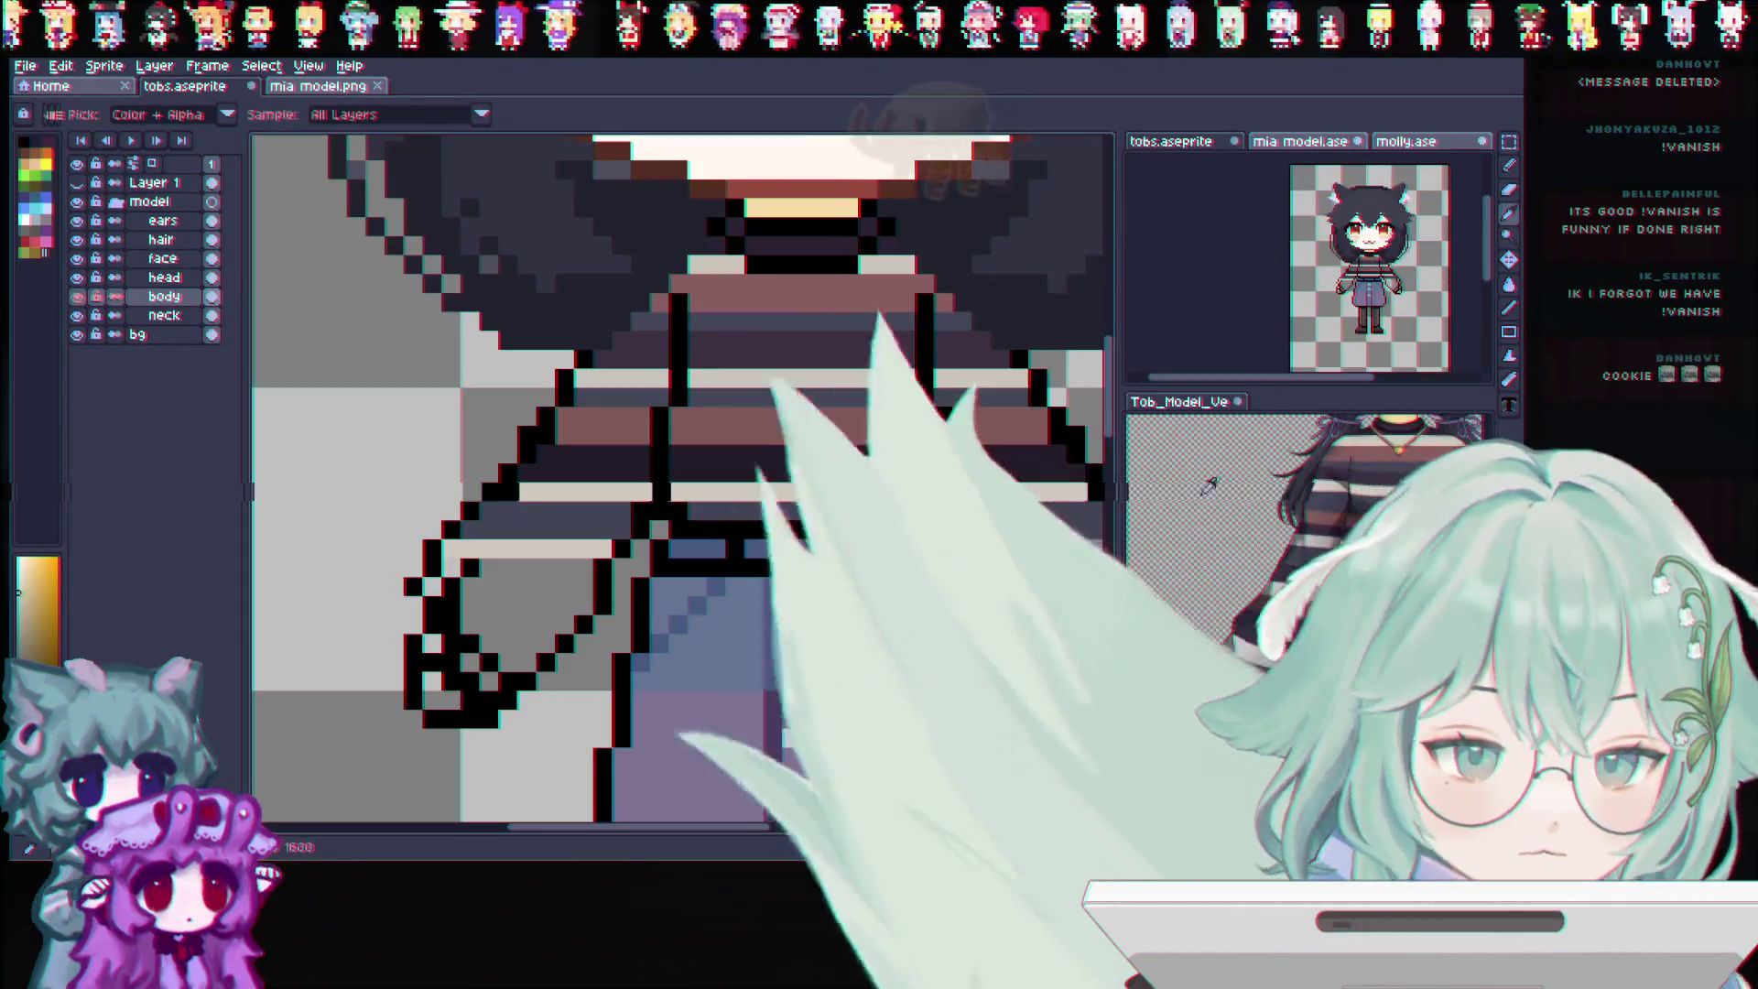
click(637, 422)
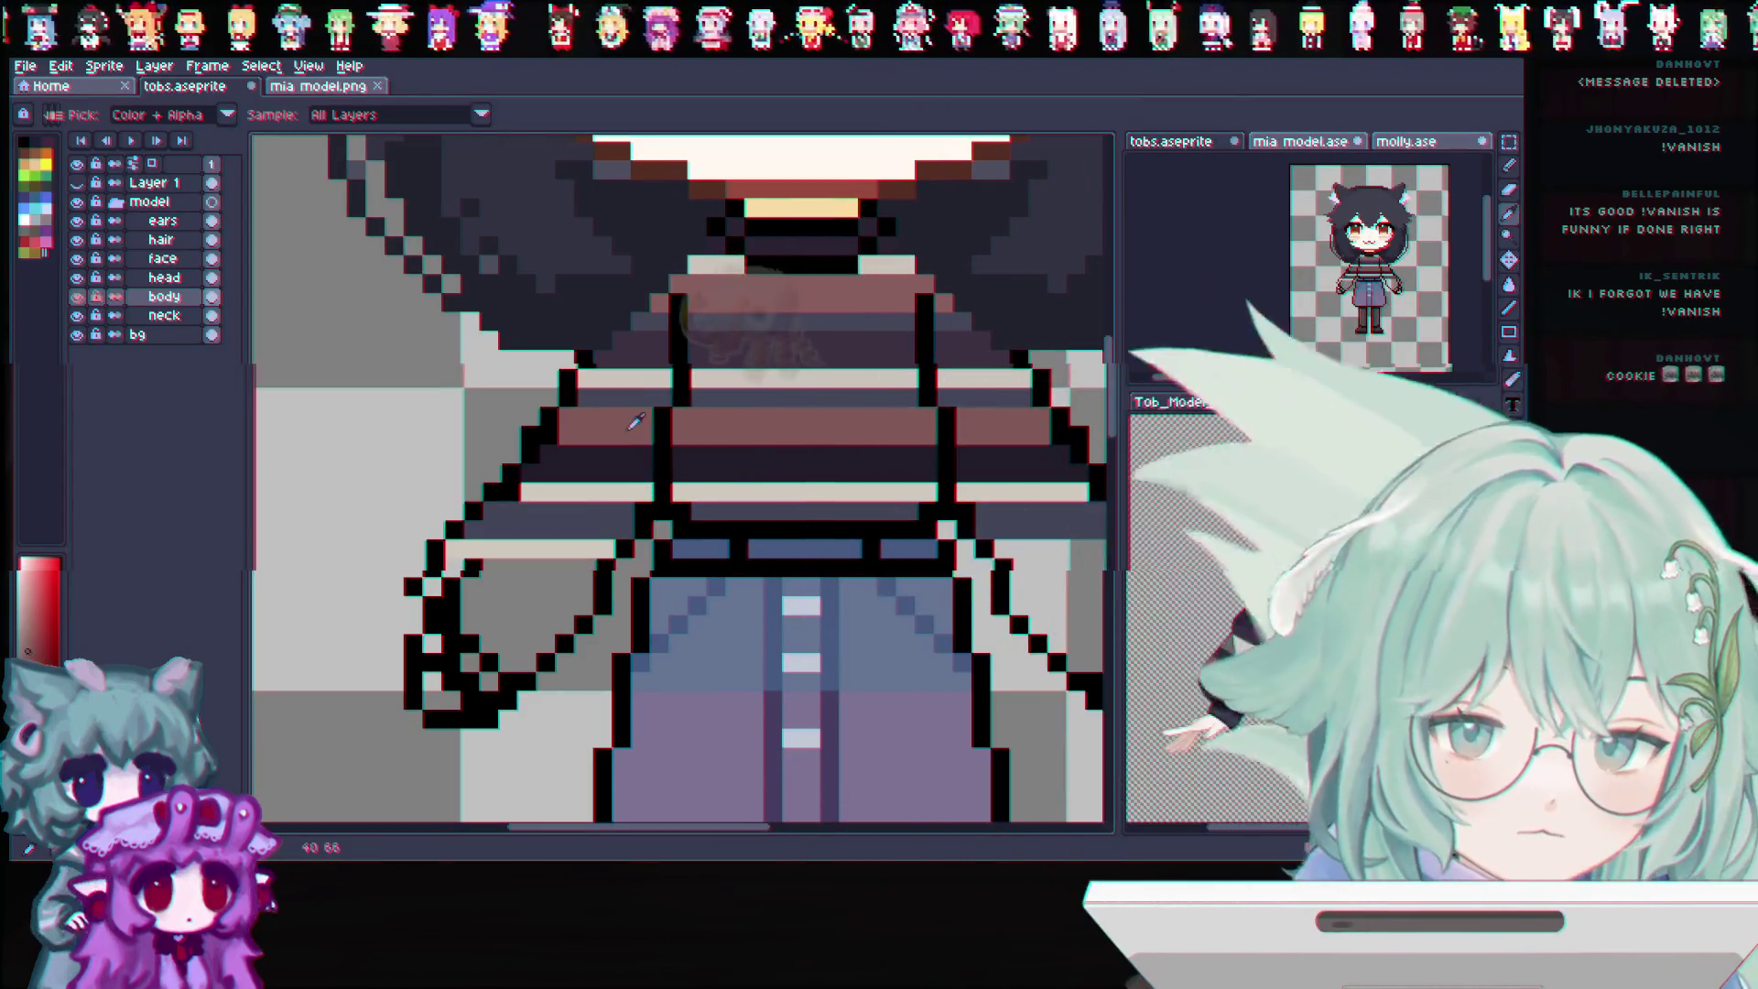
click(1510, 167)
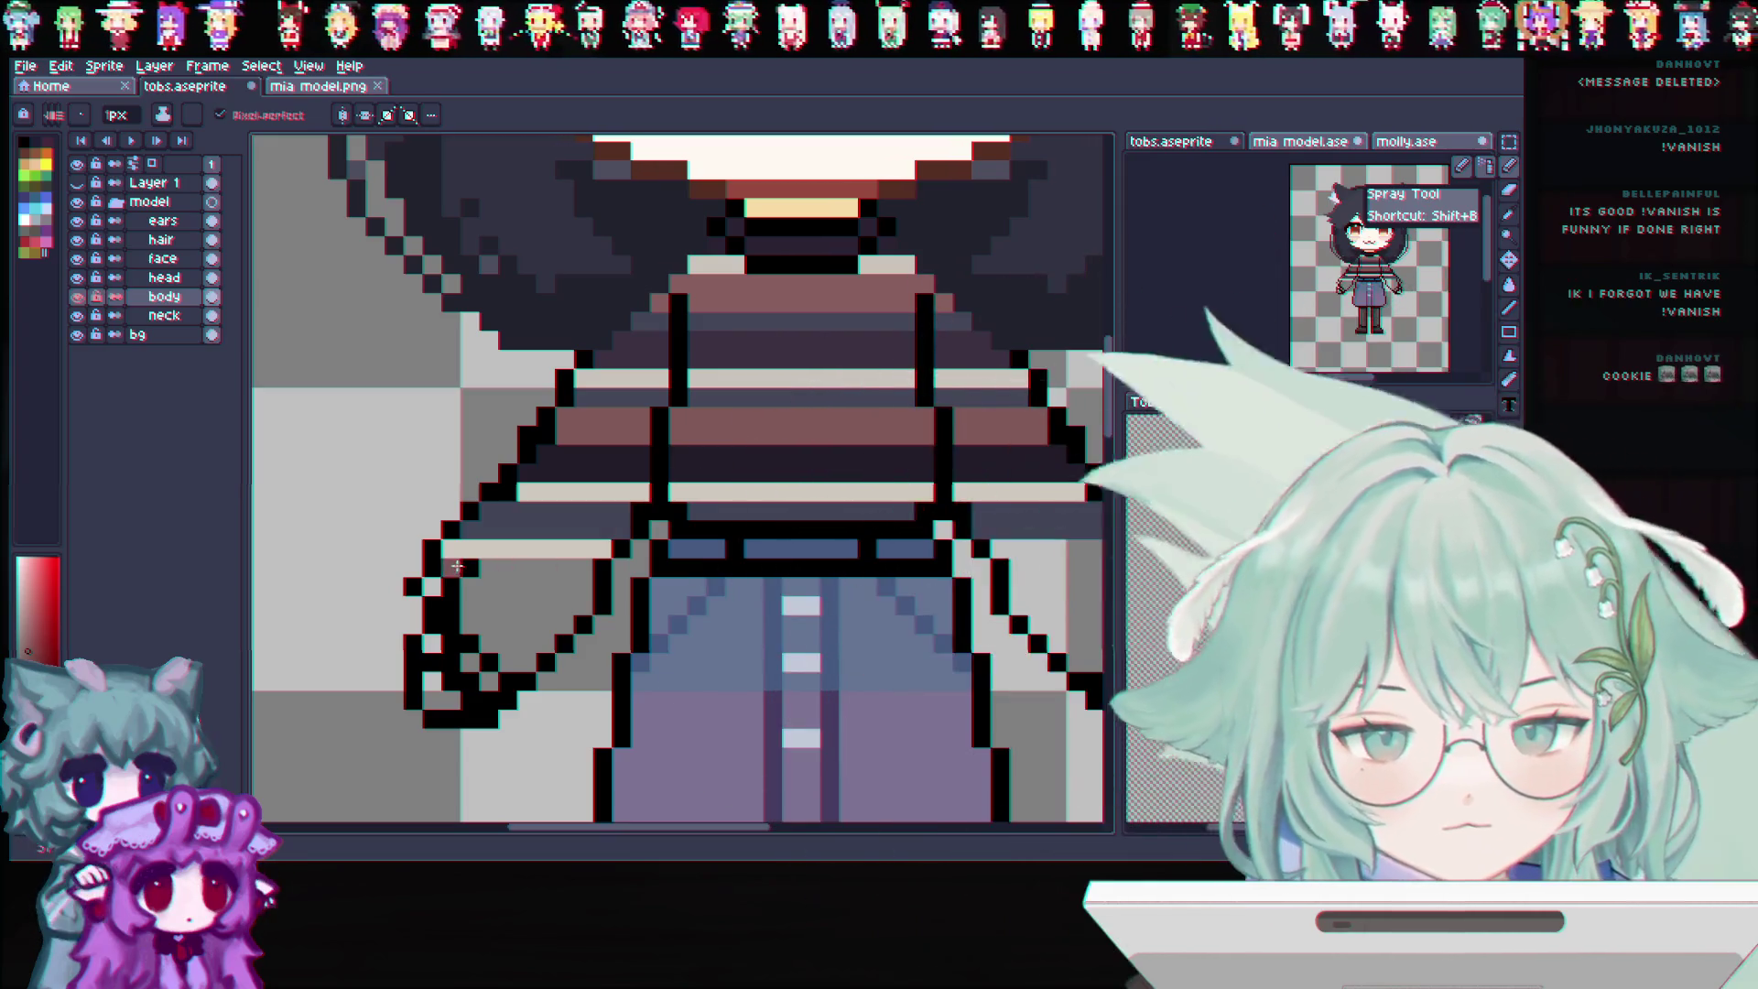
drag(442, 563, 609, 563)
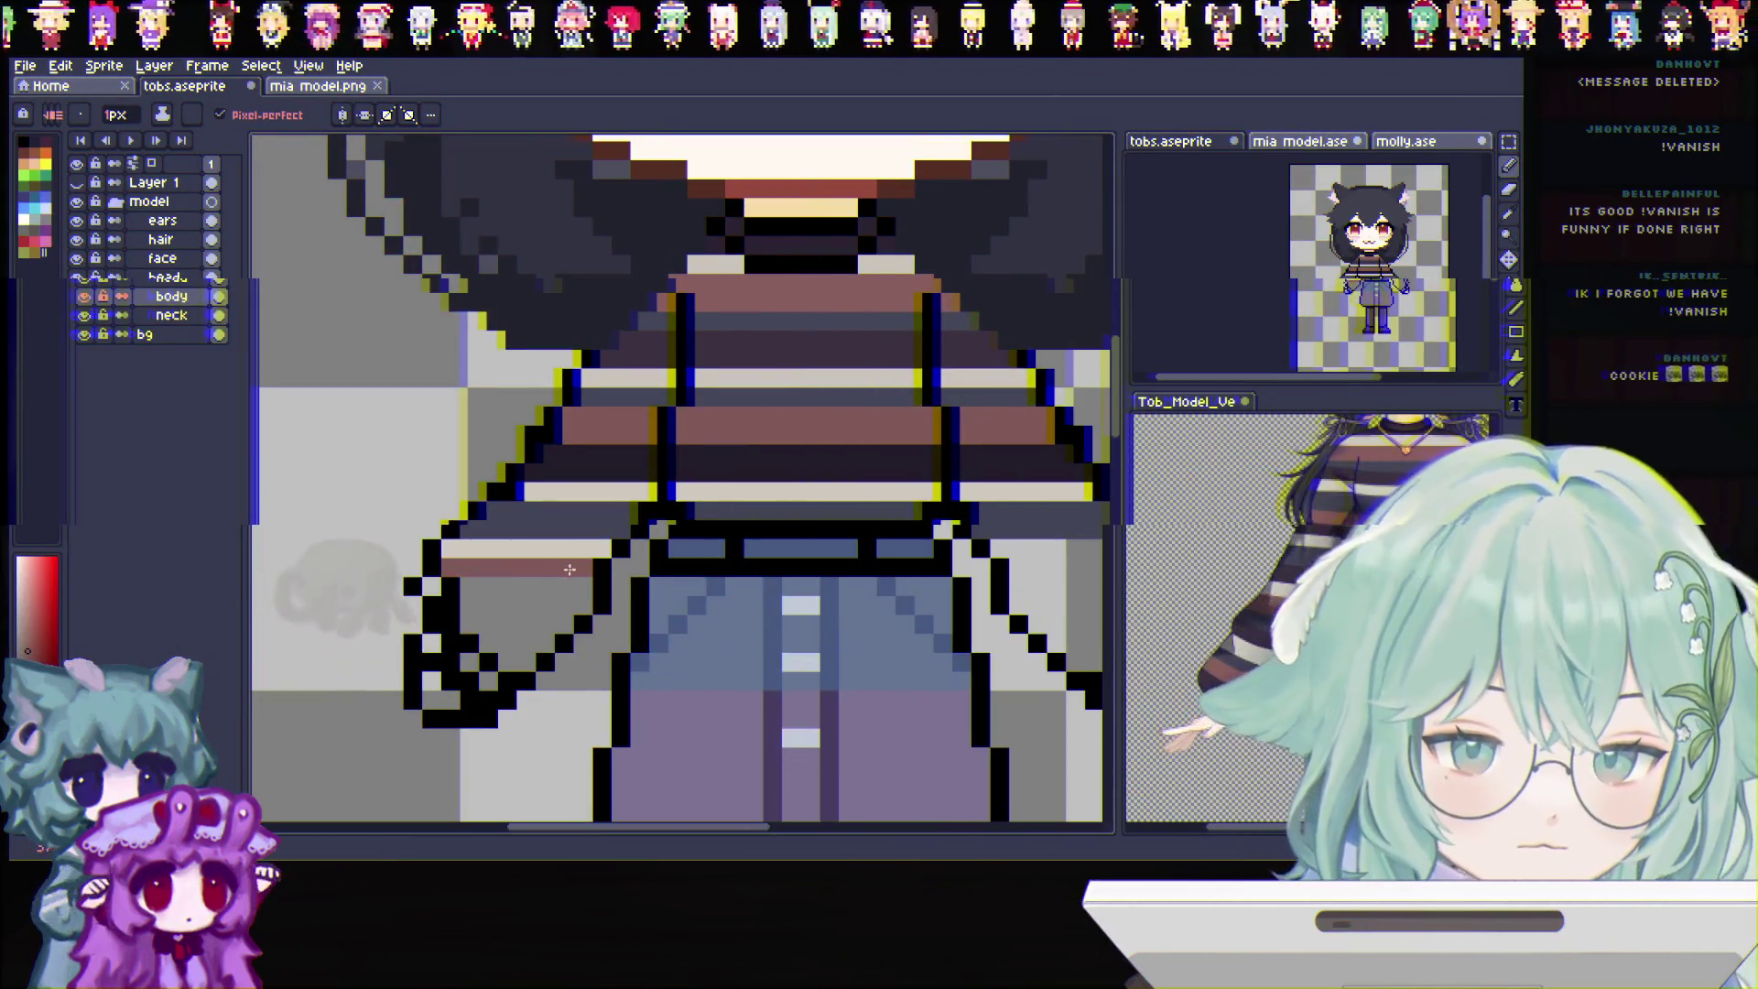
drag(429, 582, 610, 584)
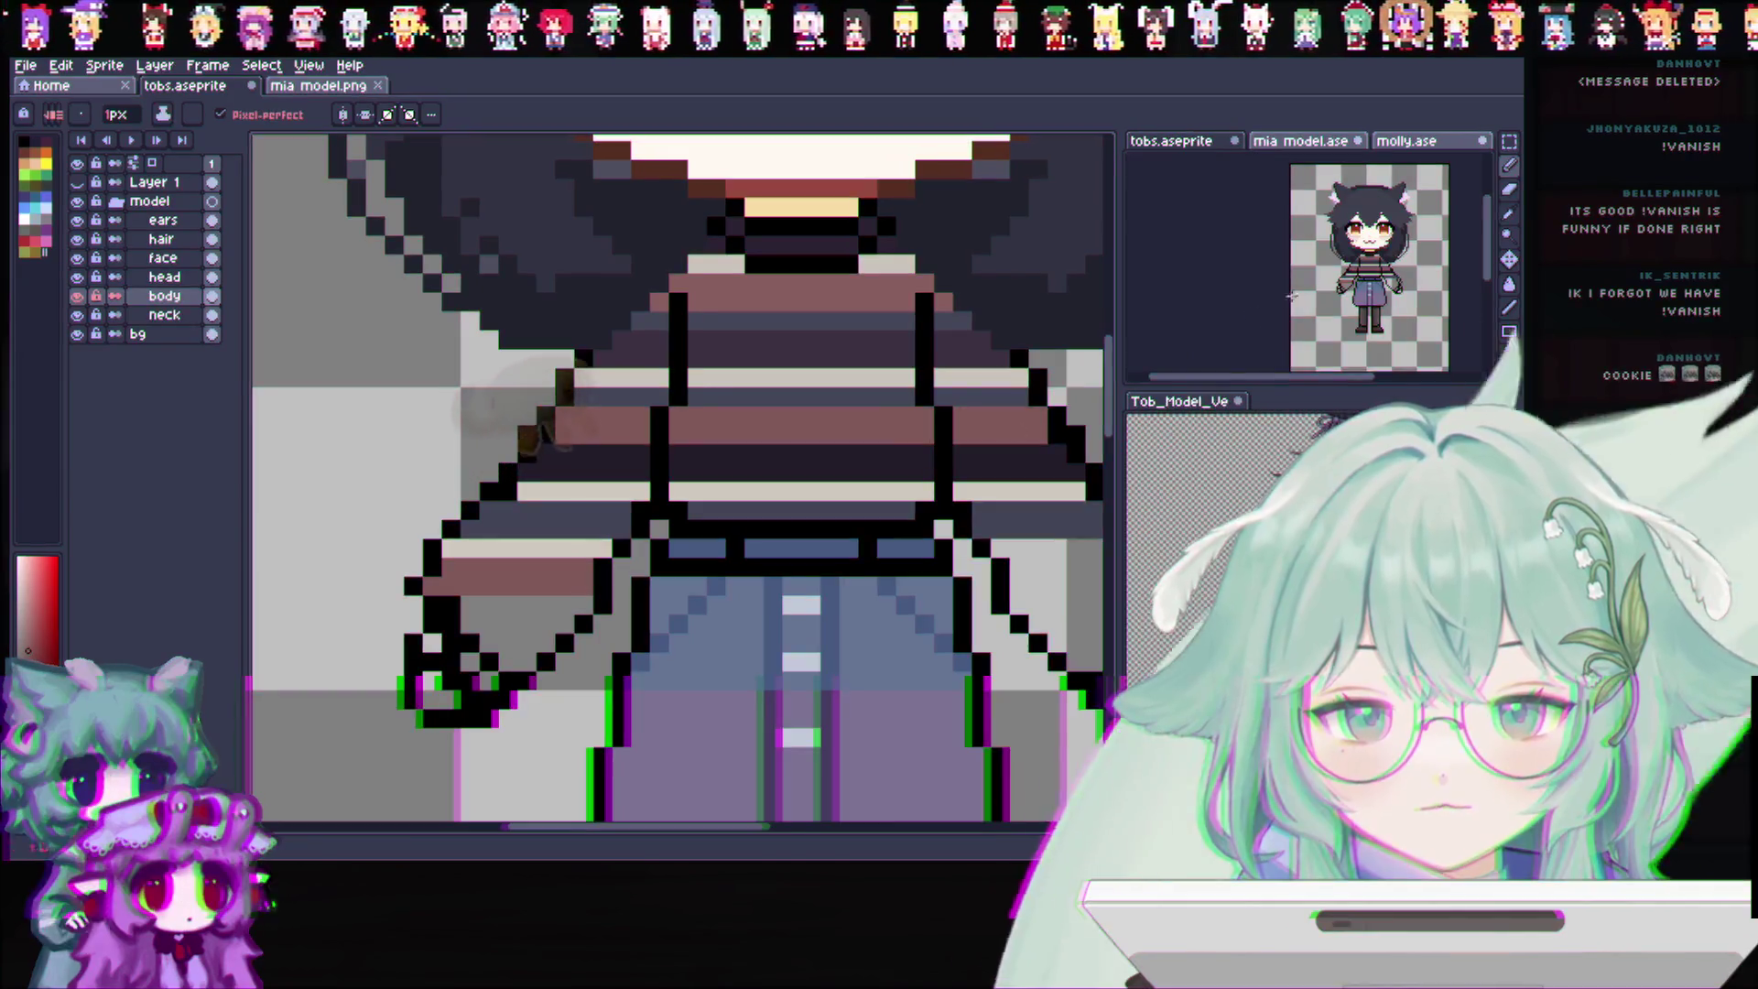
Repaint the light stripe on the left sleeve grey with a colour sampled from the shirt
key(i)
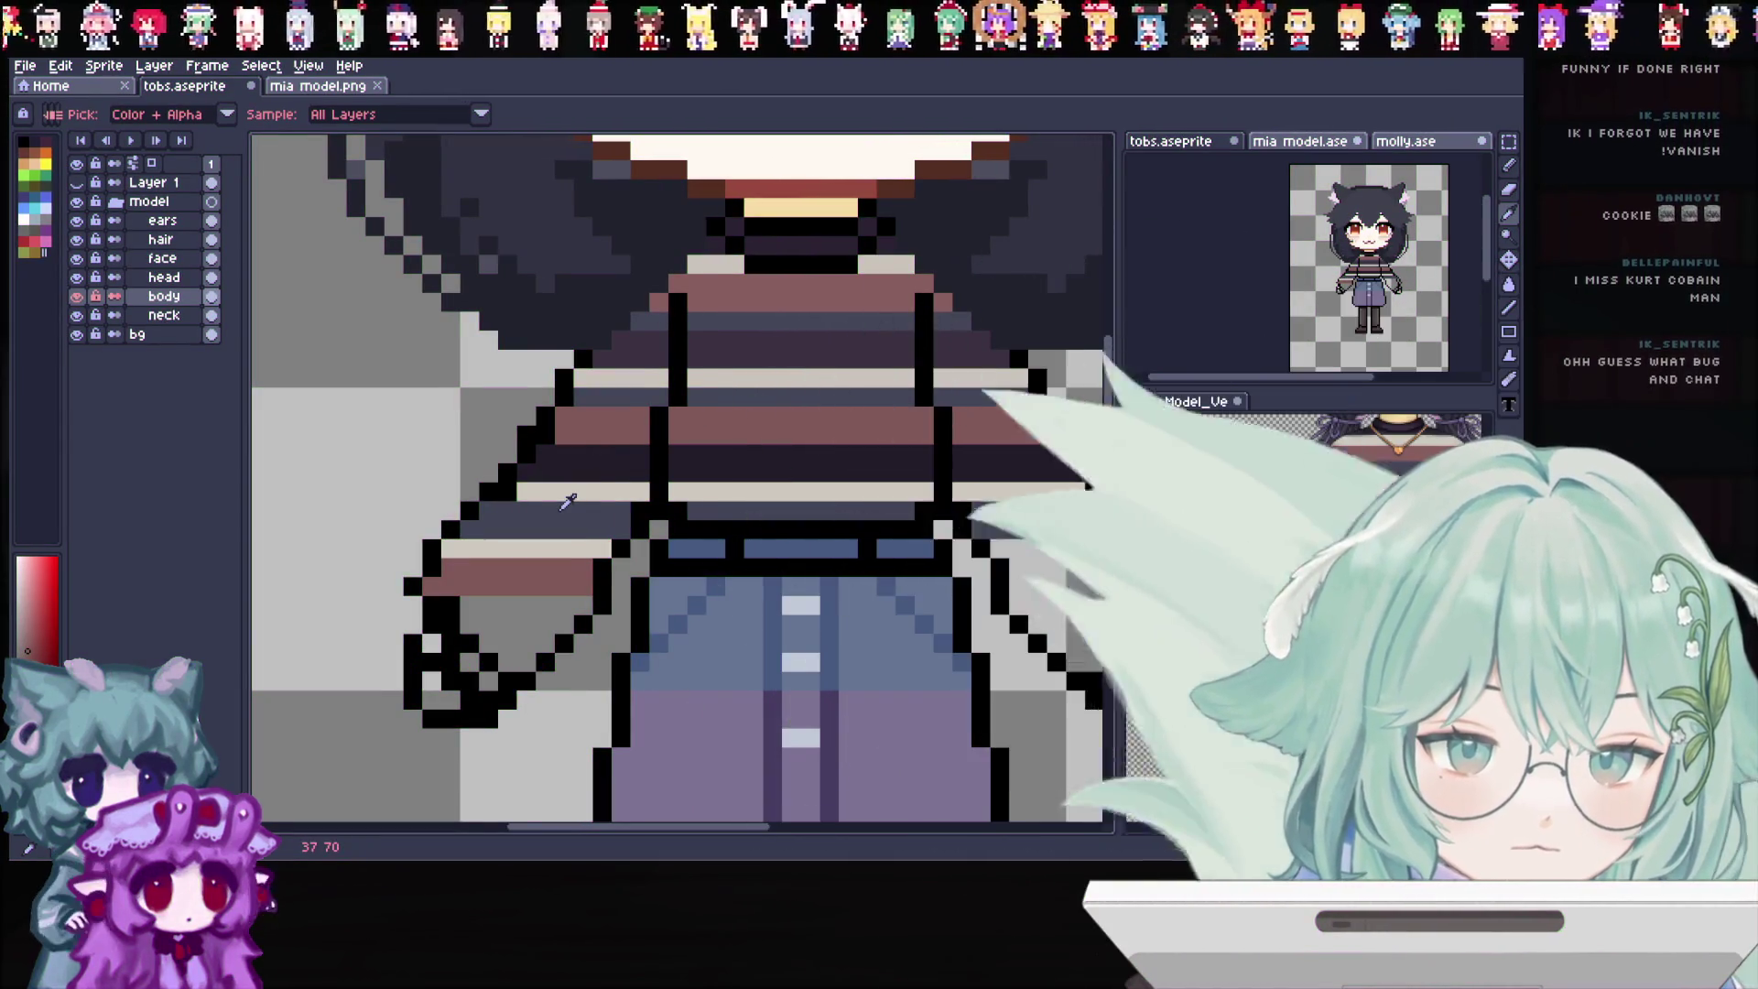
click(541, 544)
key(b)
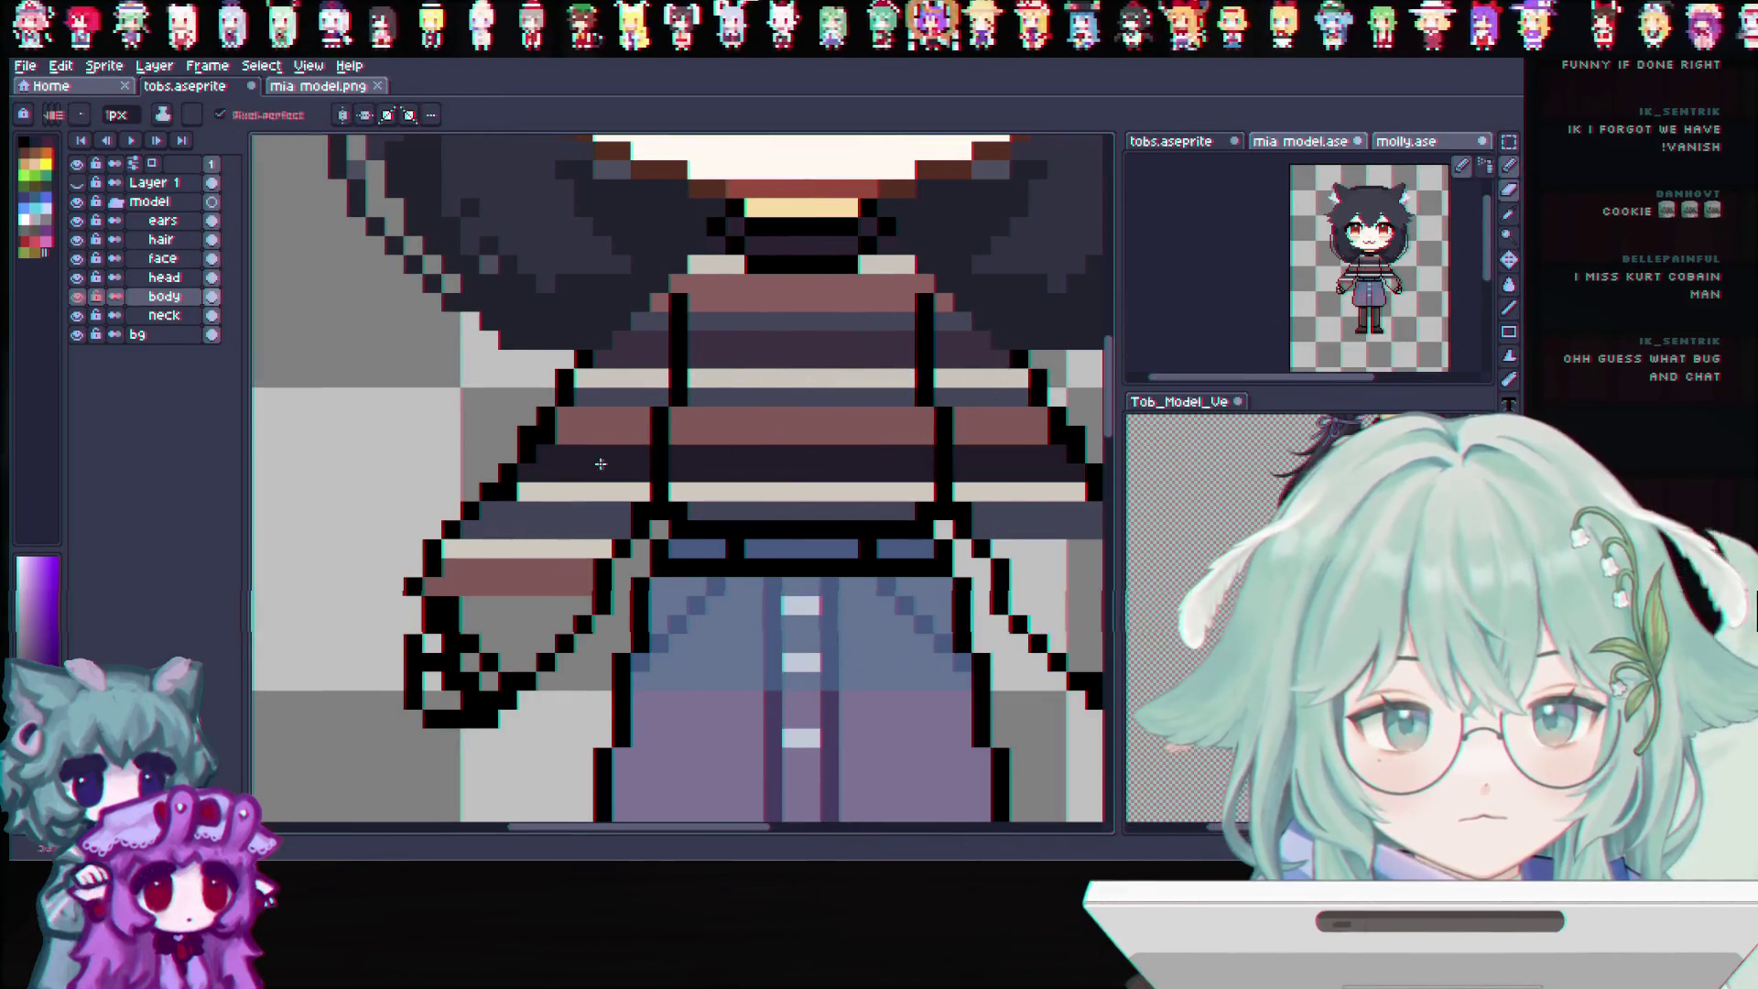
drag(452, 540, 623, 529)
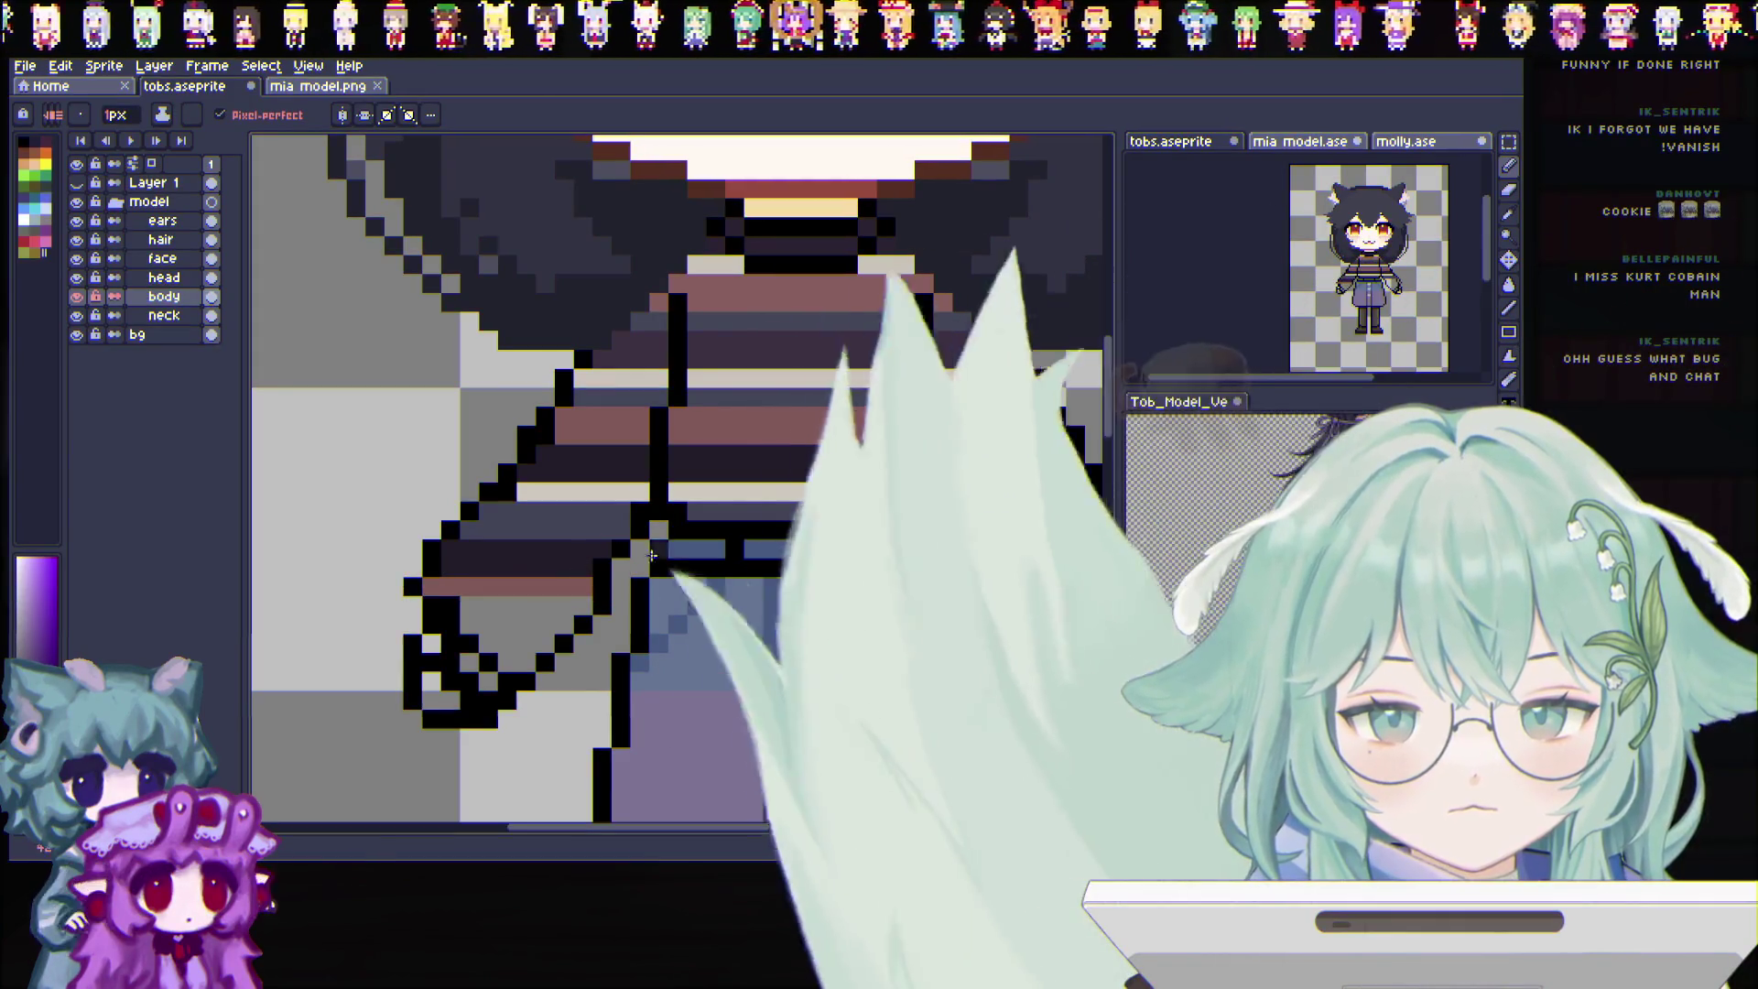
Turn on vertical mirror symmetry and paint a light stripe on the left sleeve
key(alt)
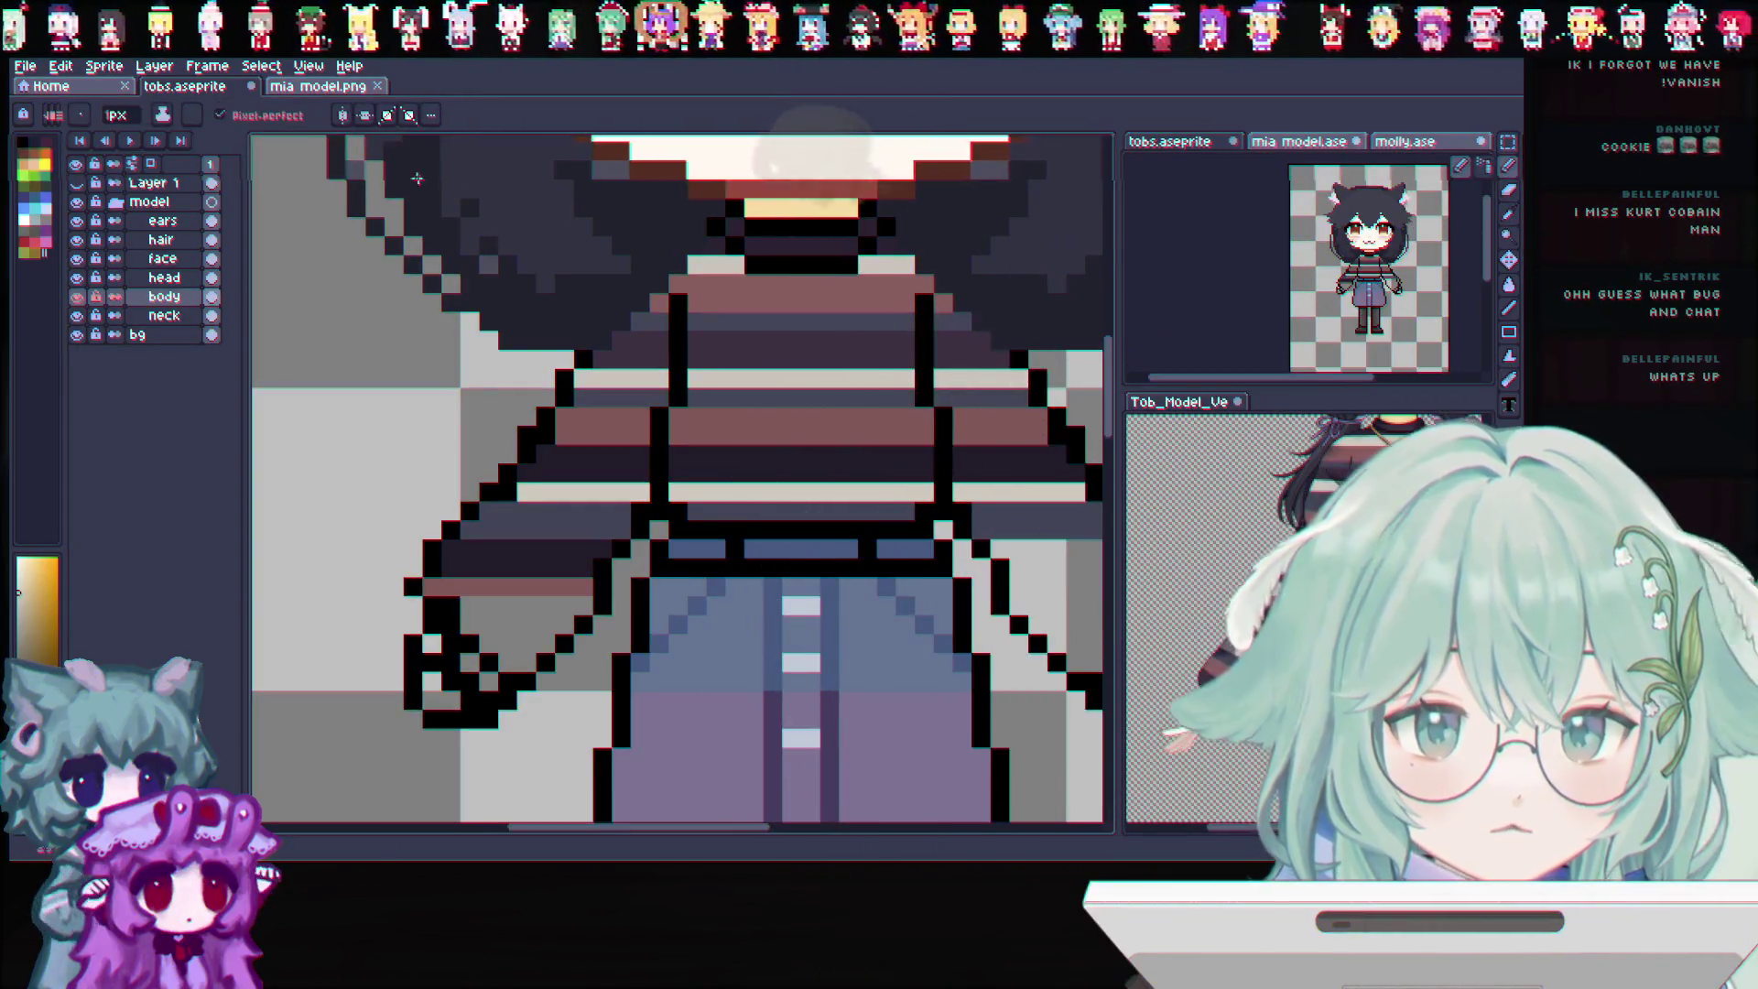
click(344, 116)
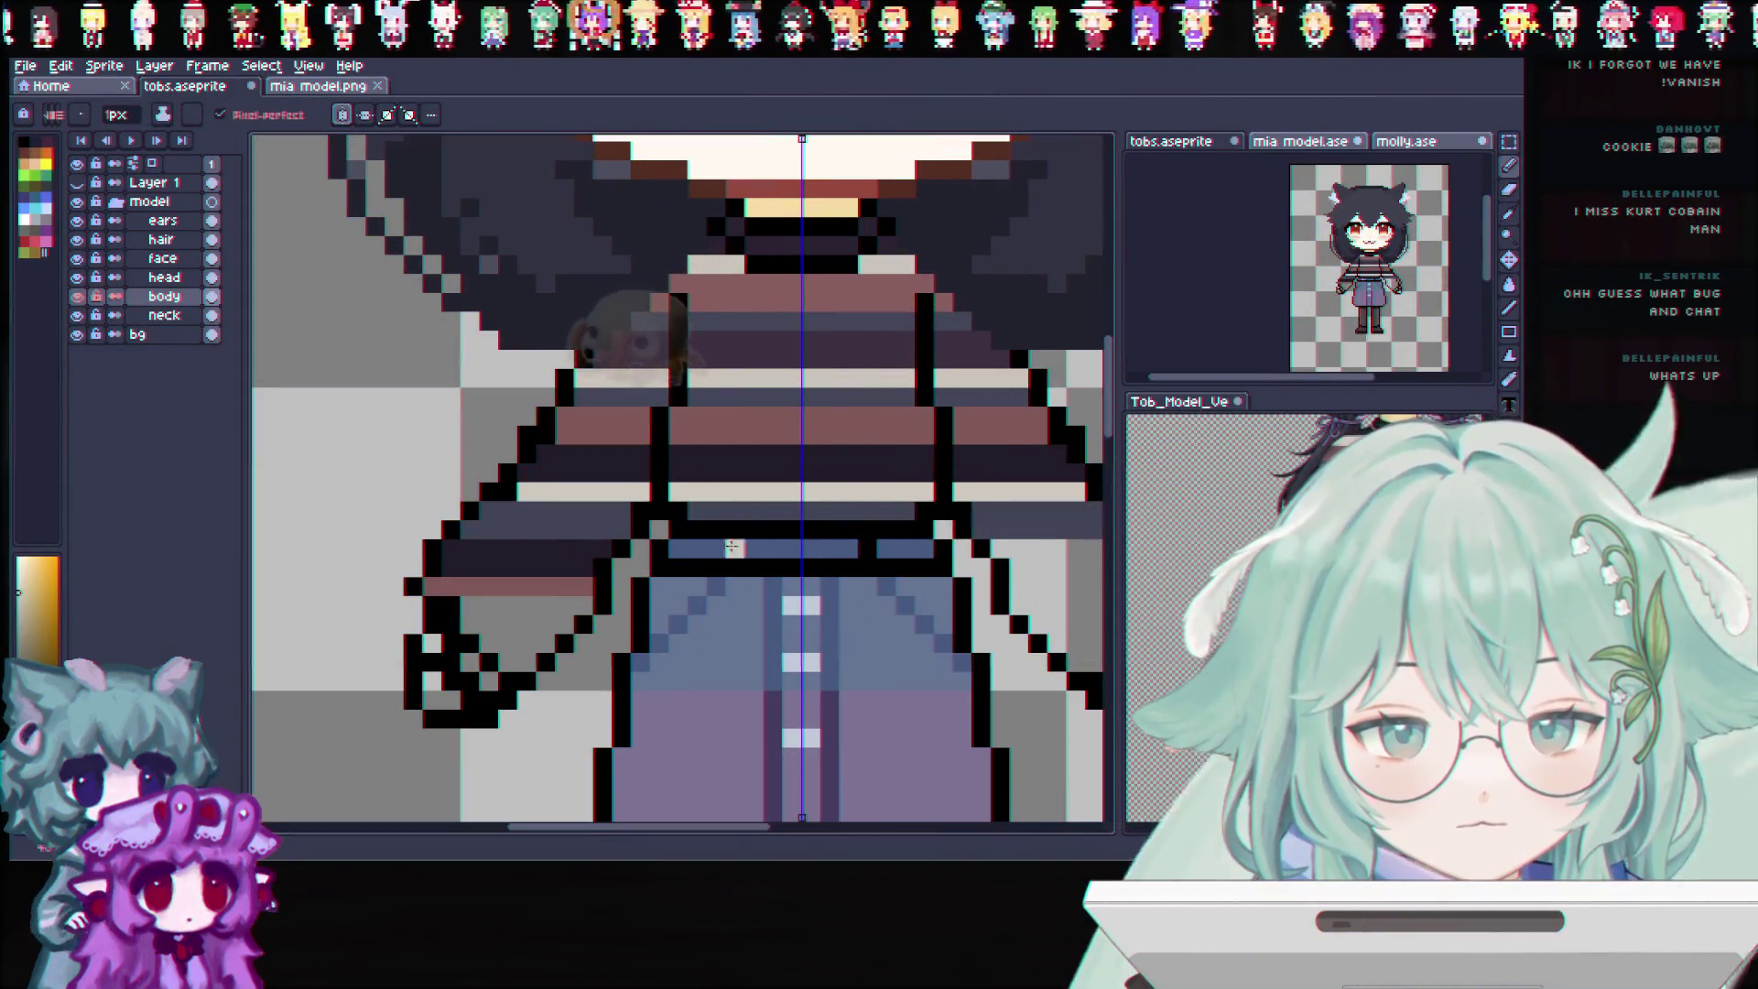
drag(433, 605, 591, 606)
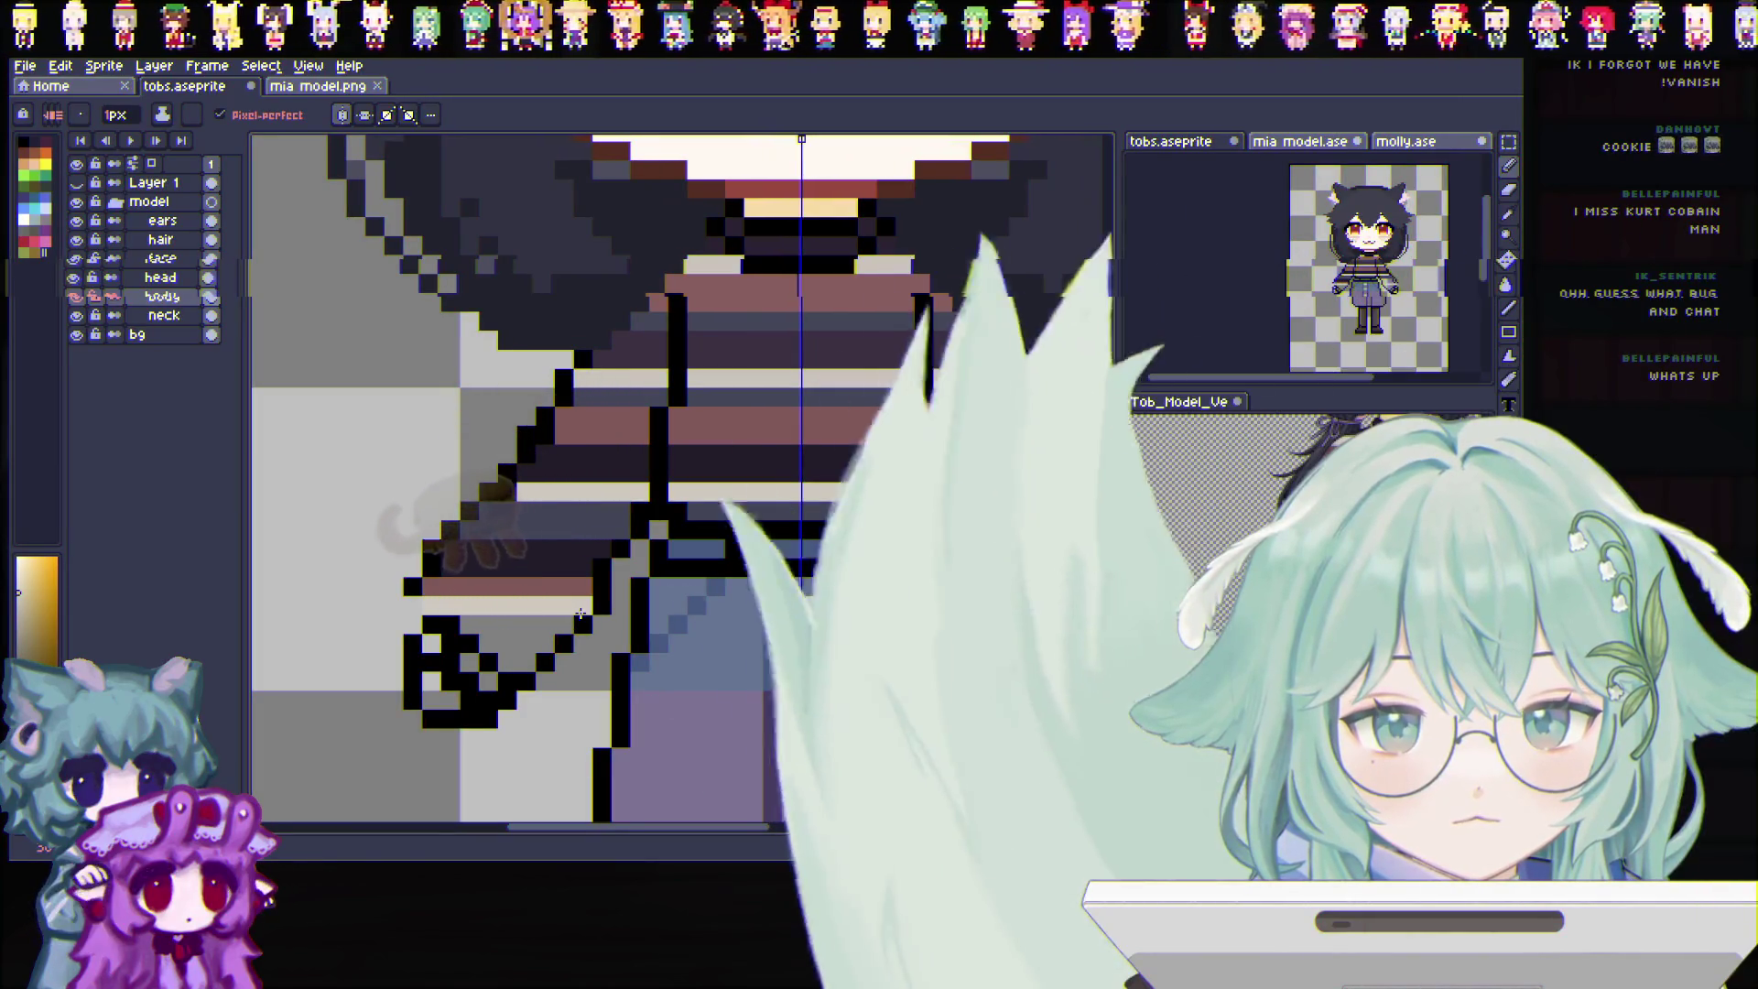
key(i)
click(601, 498)
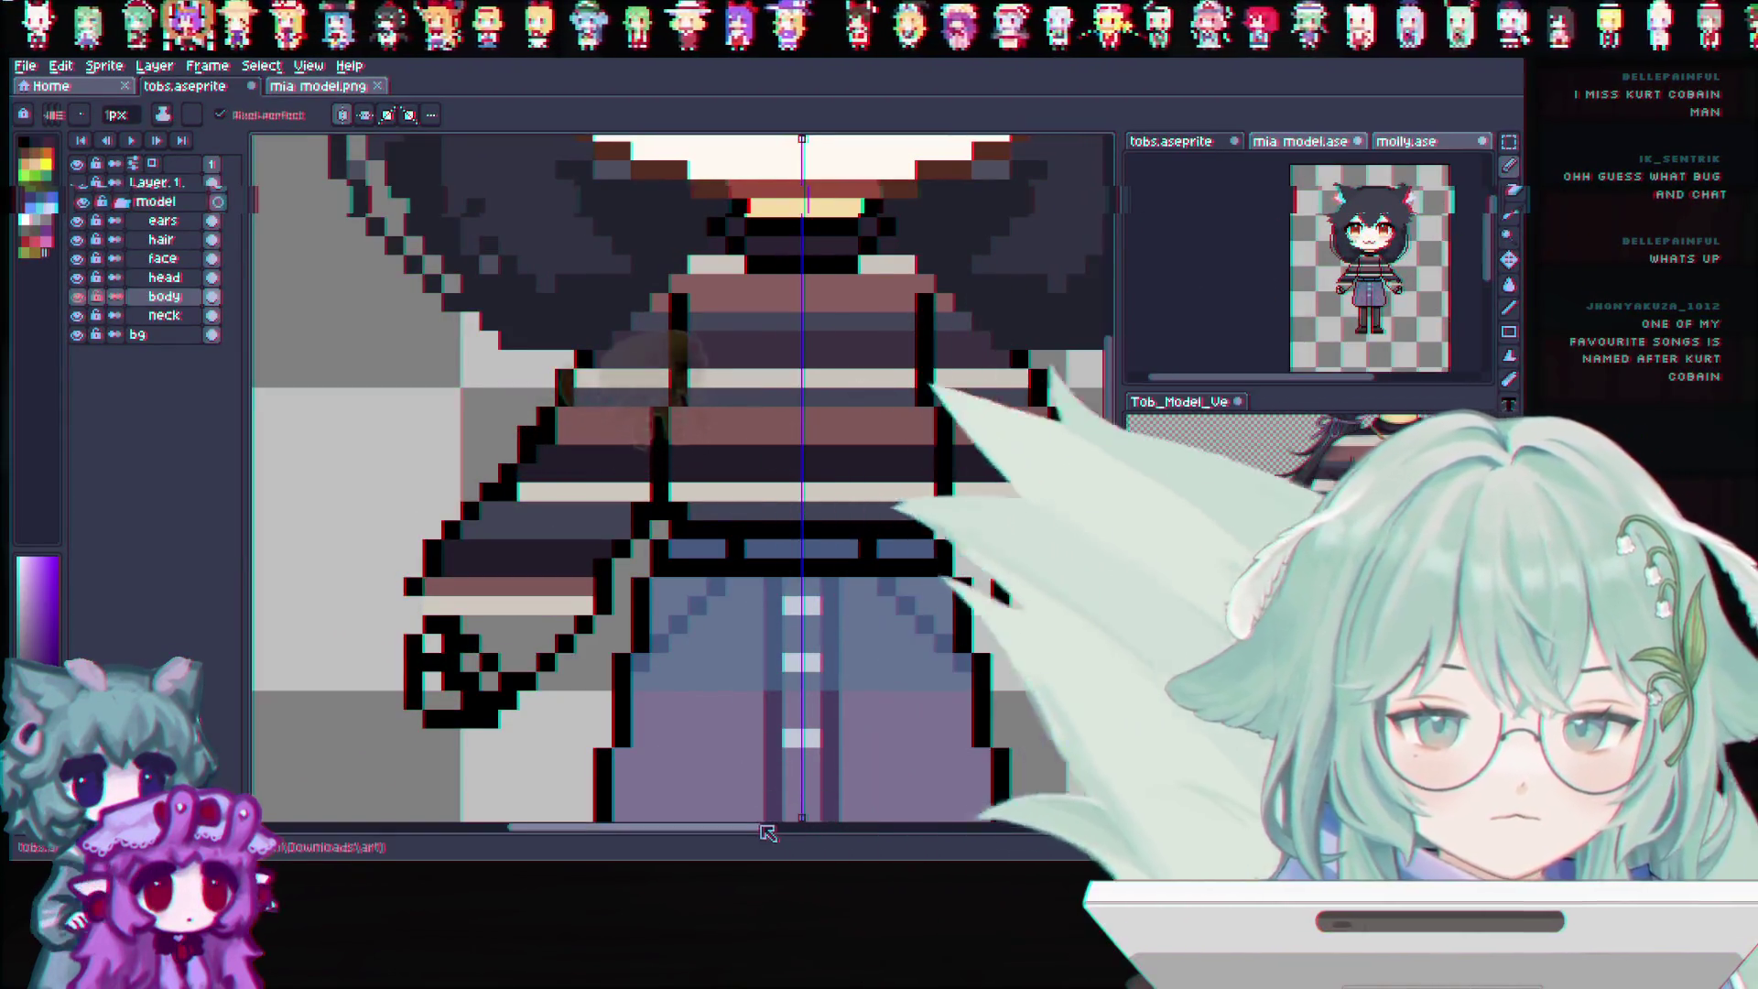
drag(769, 828, 789, 831)
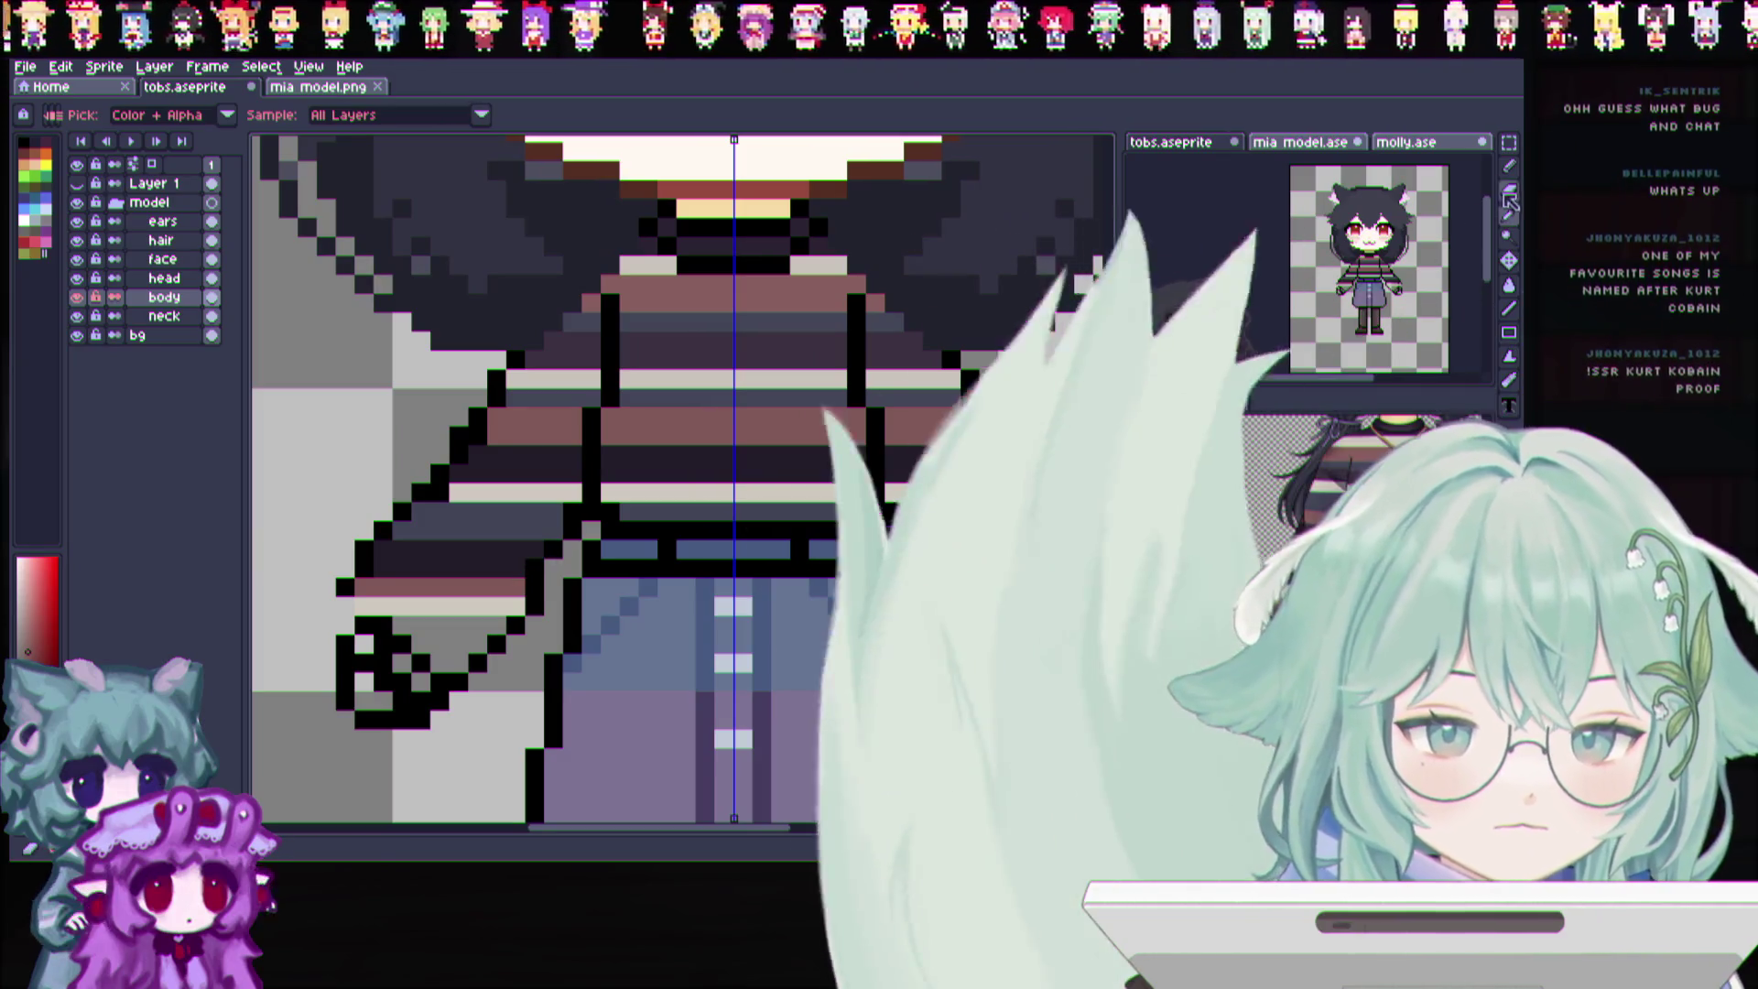
Paint brown and cream stripe rows mirrored onto both sleeves
key(b)
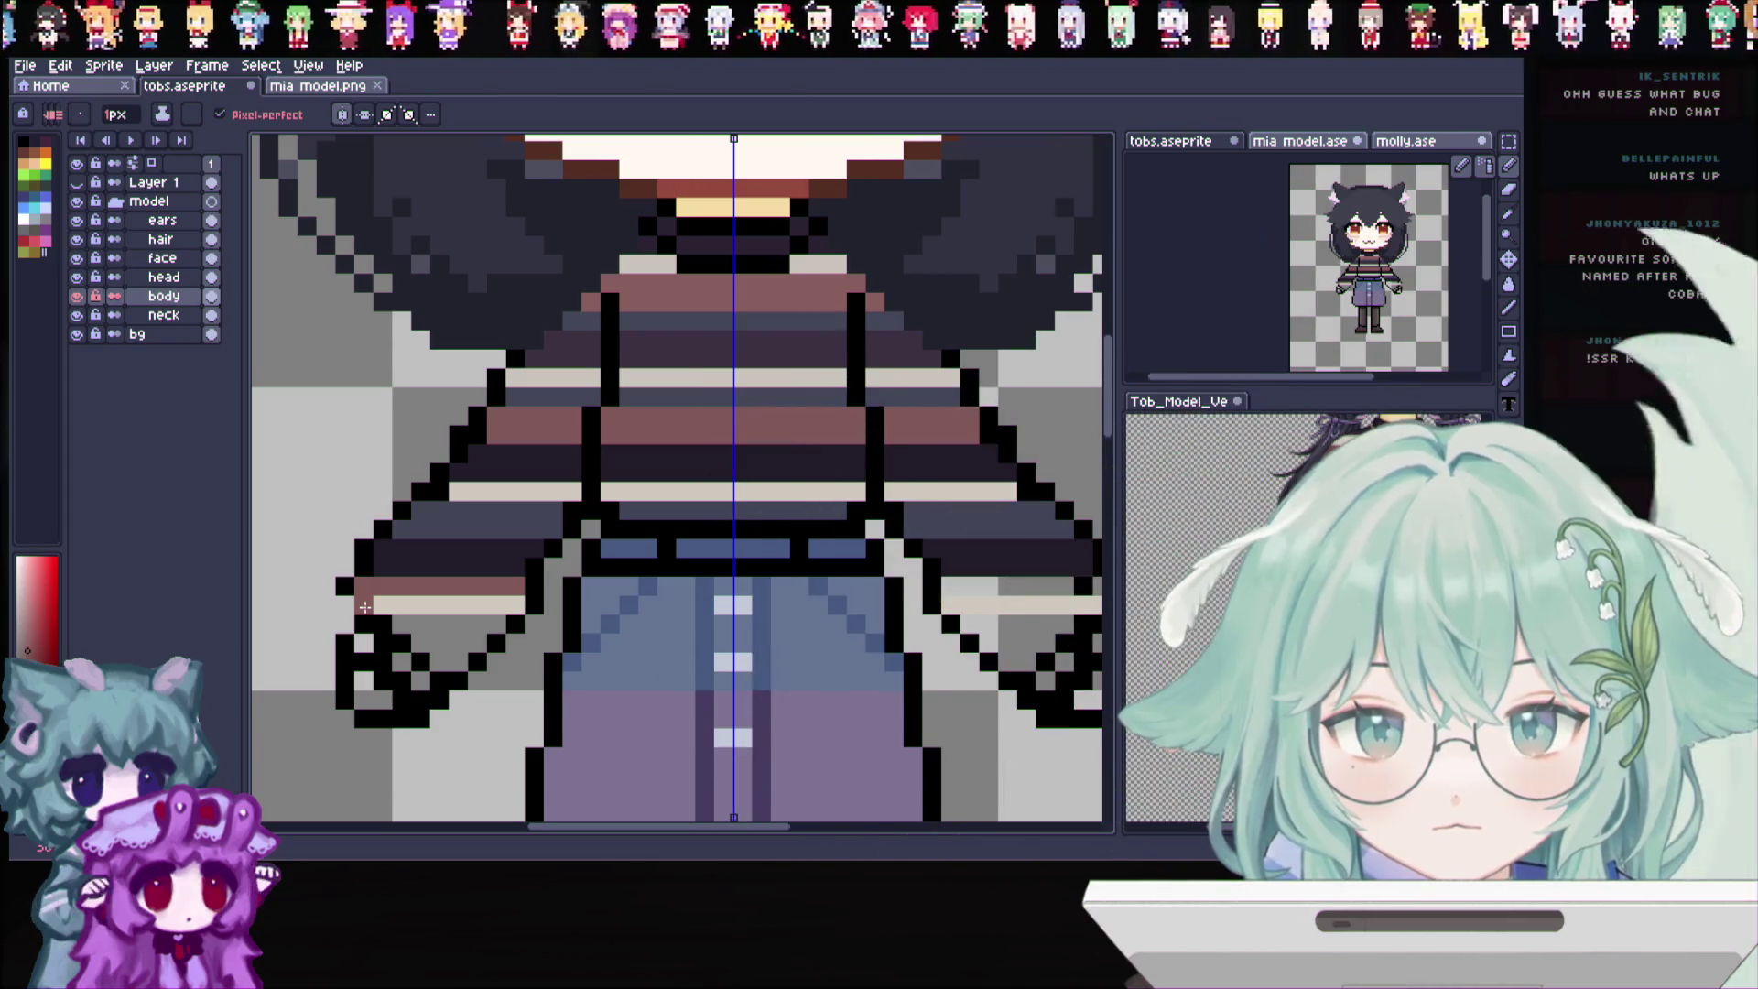
drag(364, 606, 405, 606)
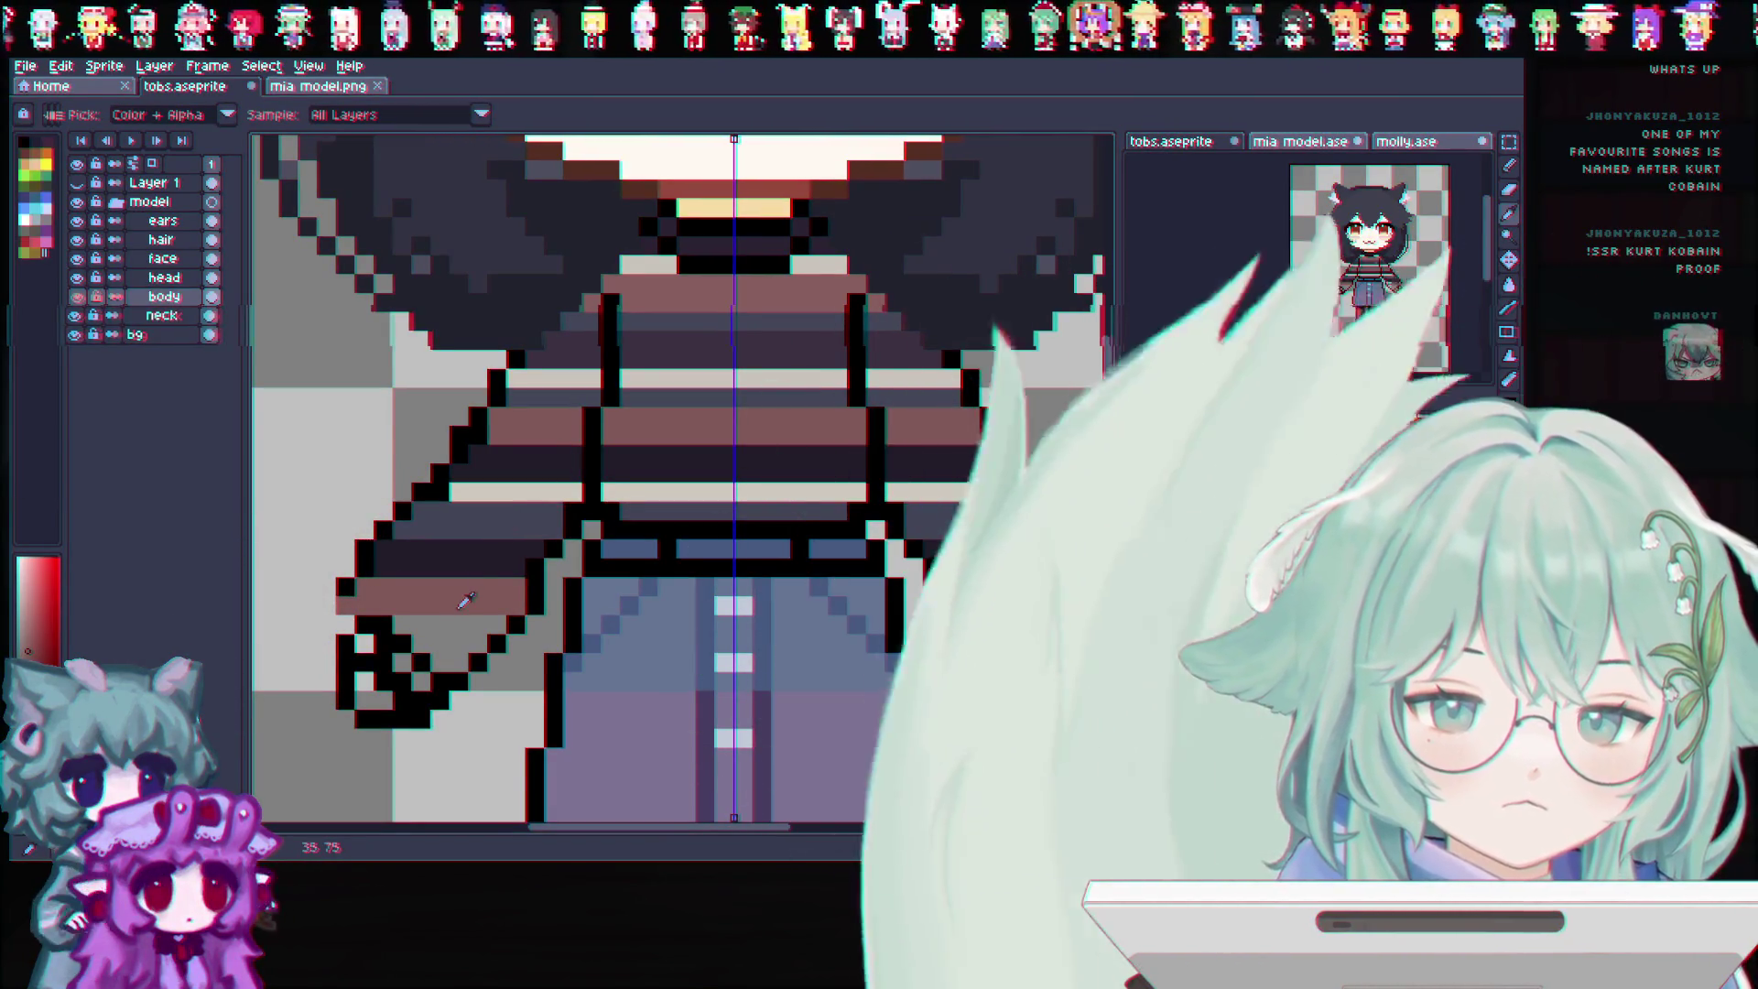
alt+click(969, 488)
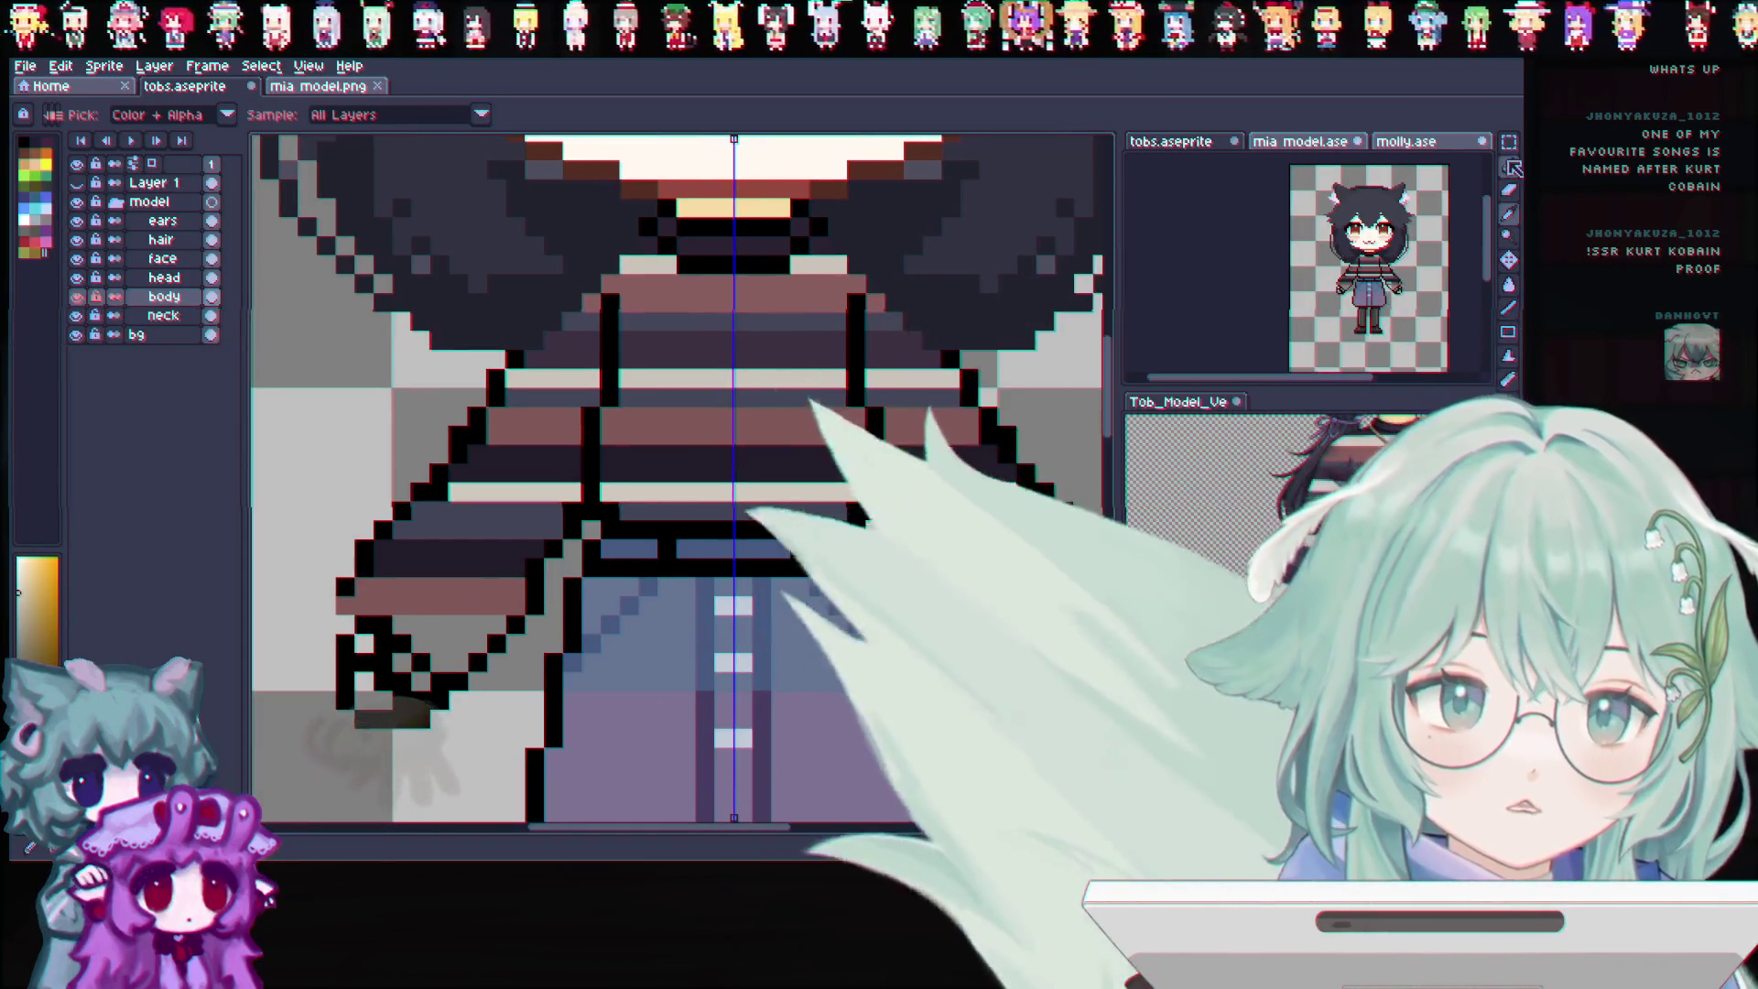
drag(513, 585, 371, 587)
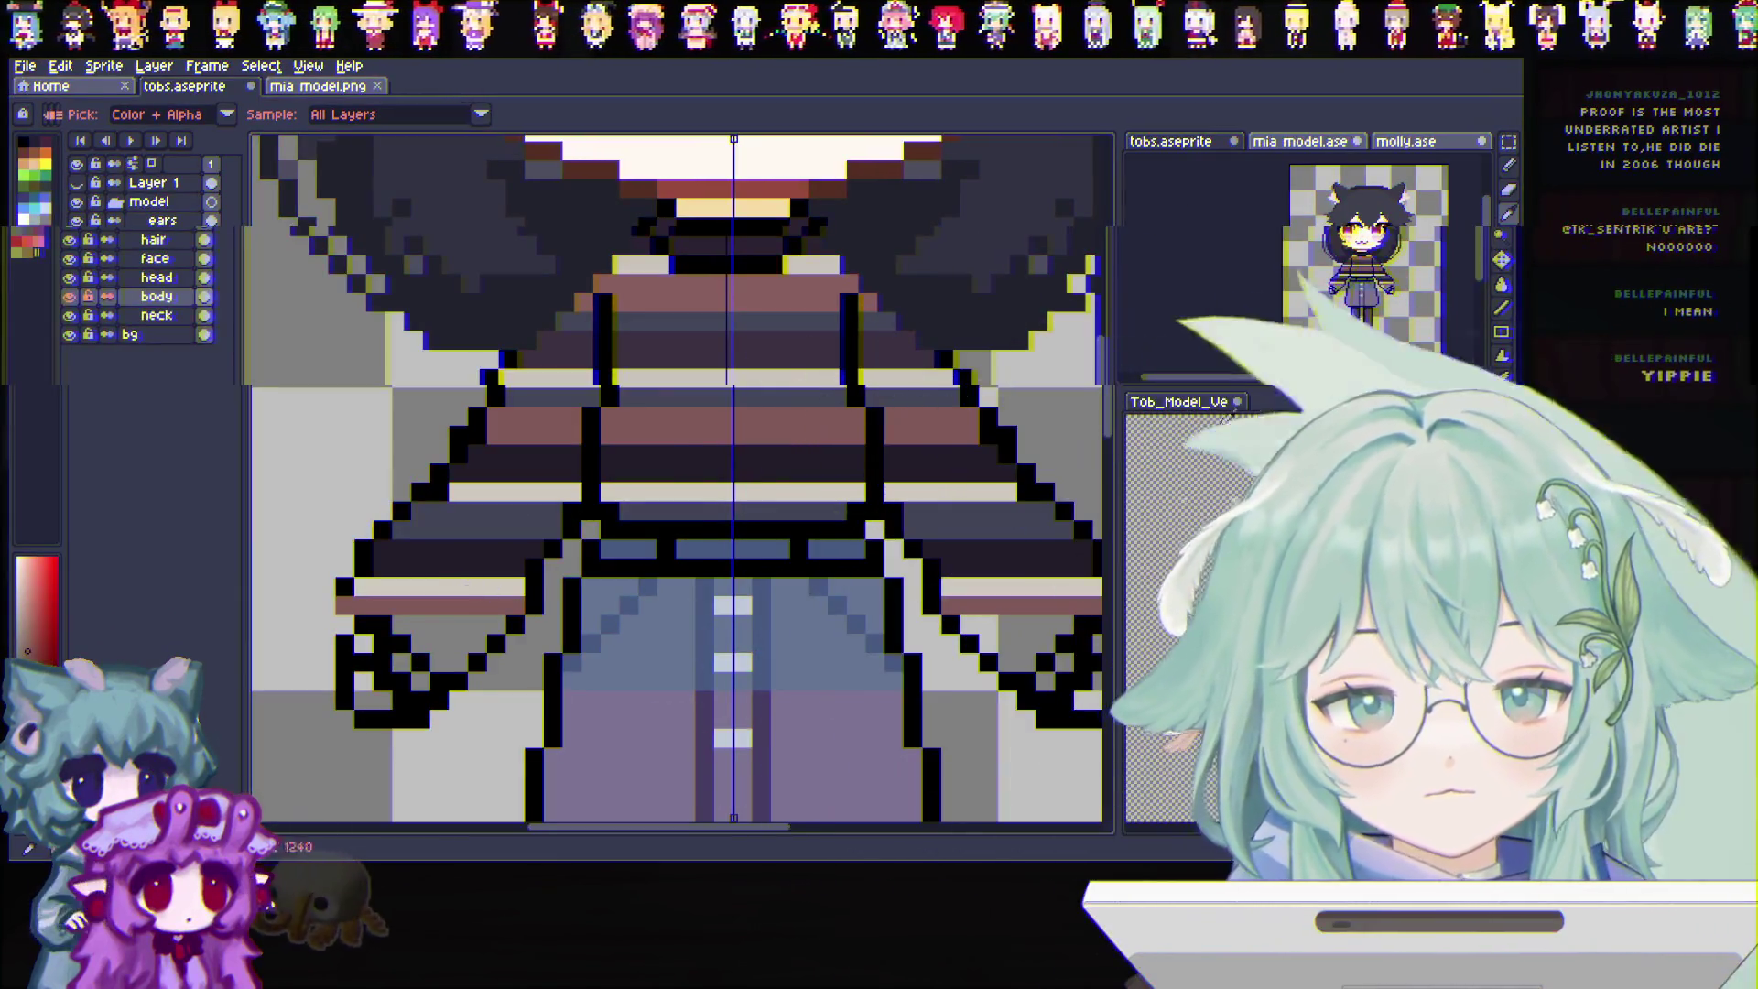
Darken a sleeve row on both sides with the slate blue sampled from the shirt
key(b)
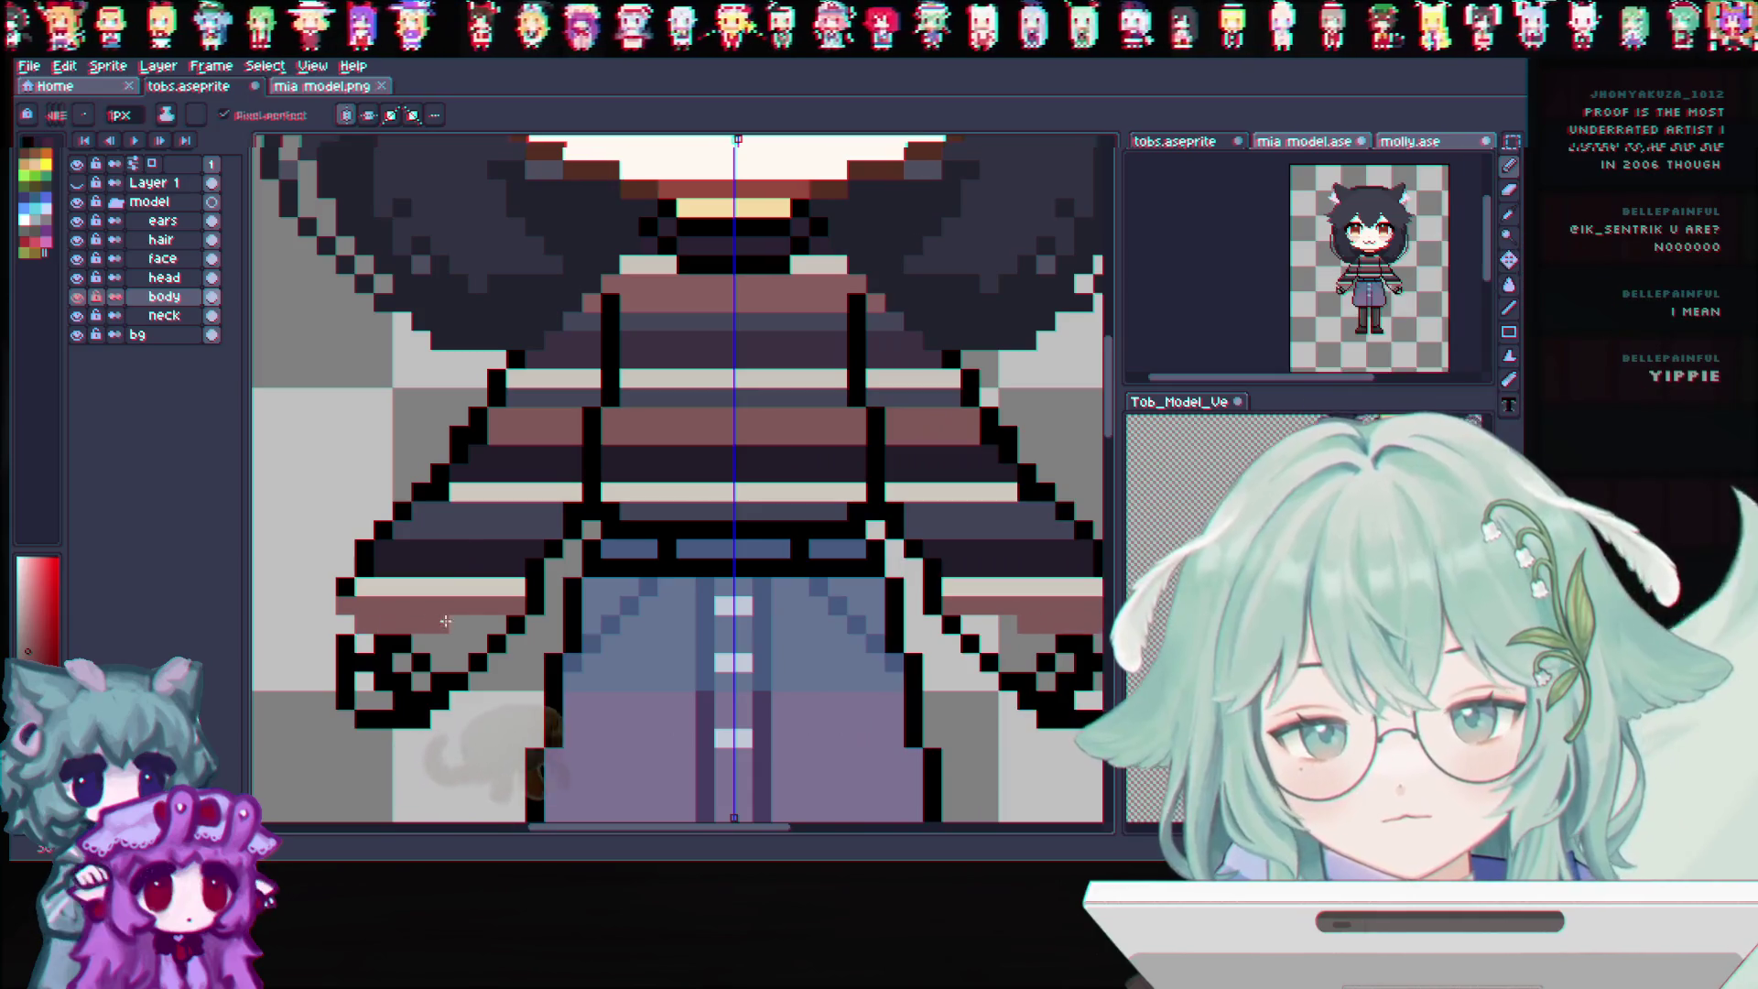
scroll(688, 639, up, 1)
scroll(791, 605, down, 1)
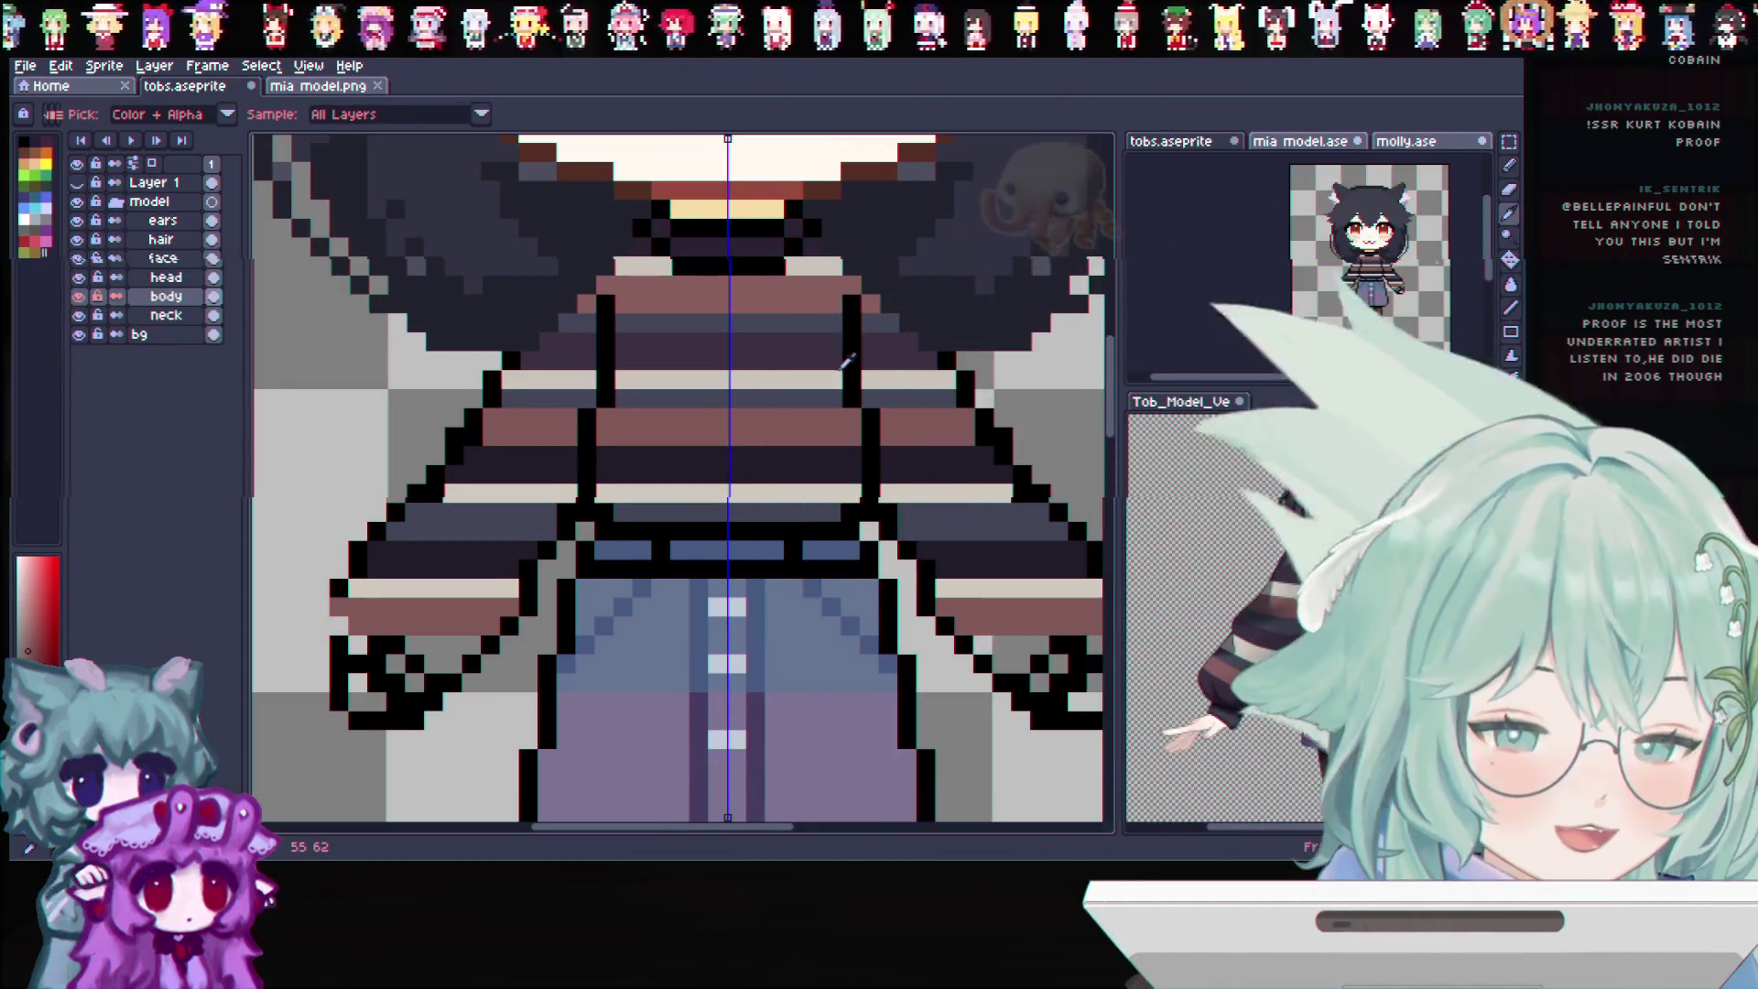
click(999, 519)
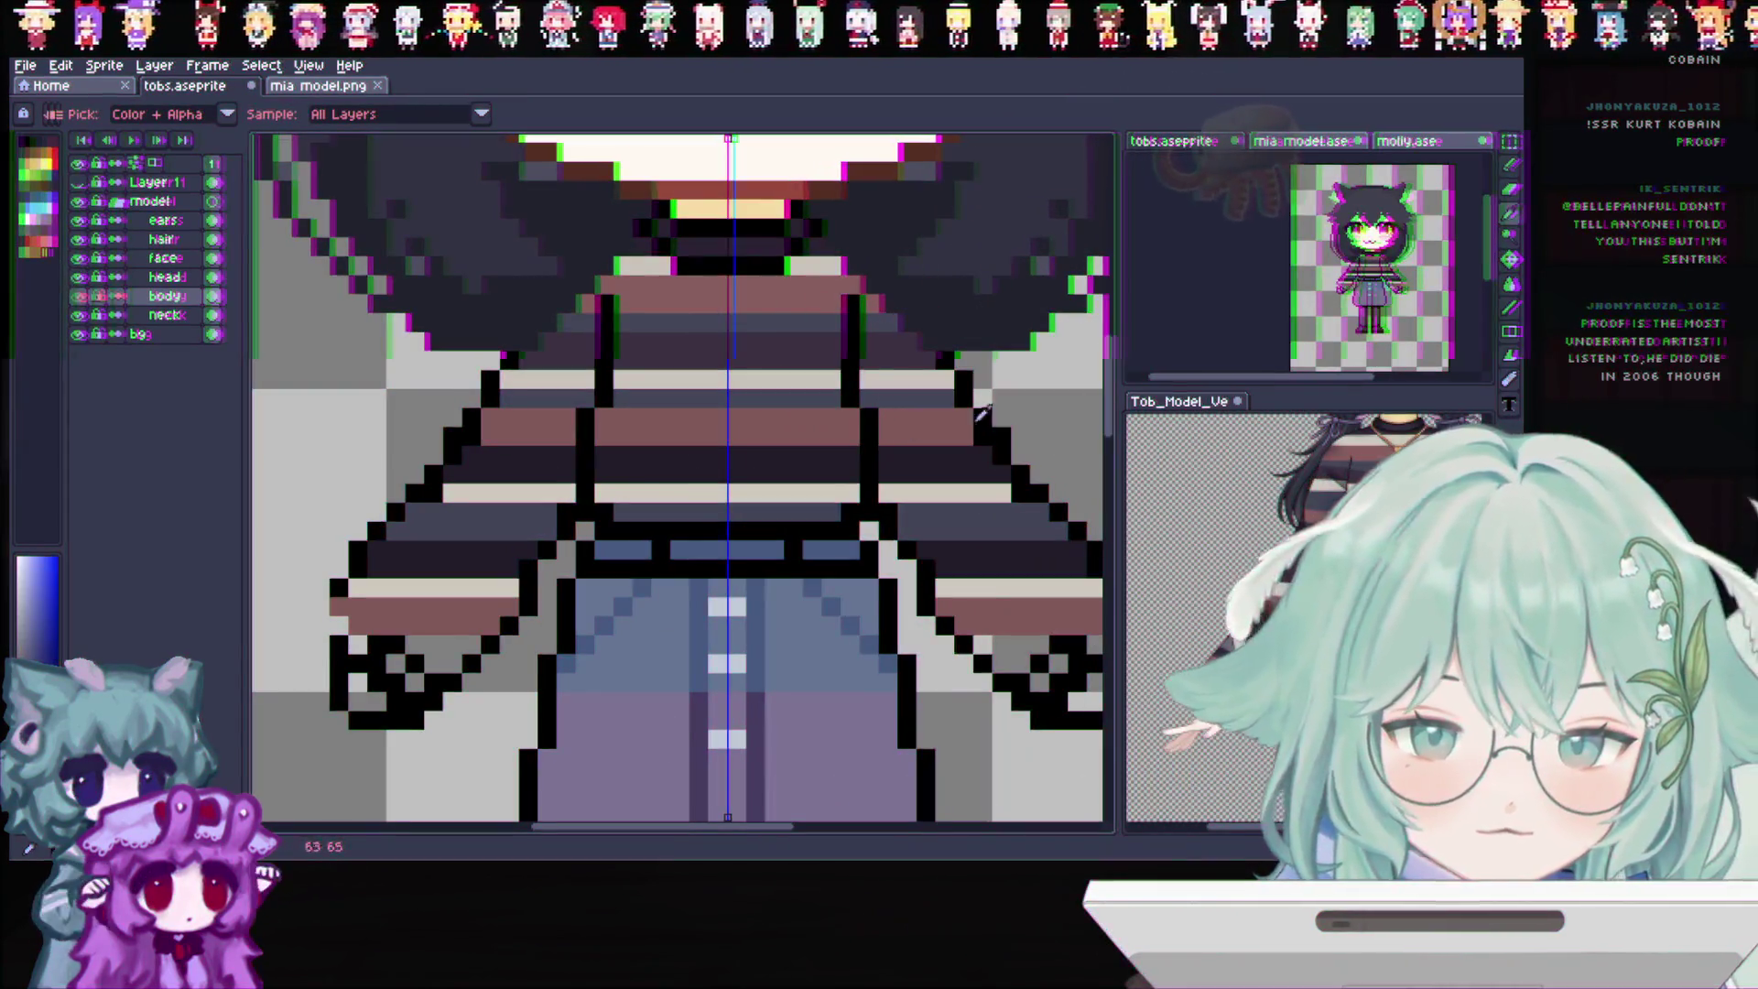
key(b)
drag(364, 642, 484, 640)
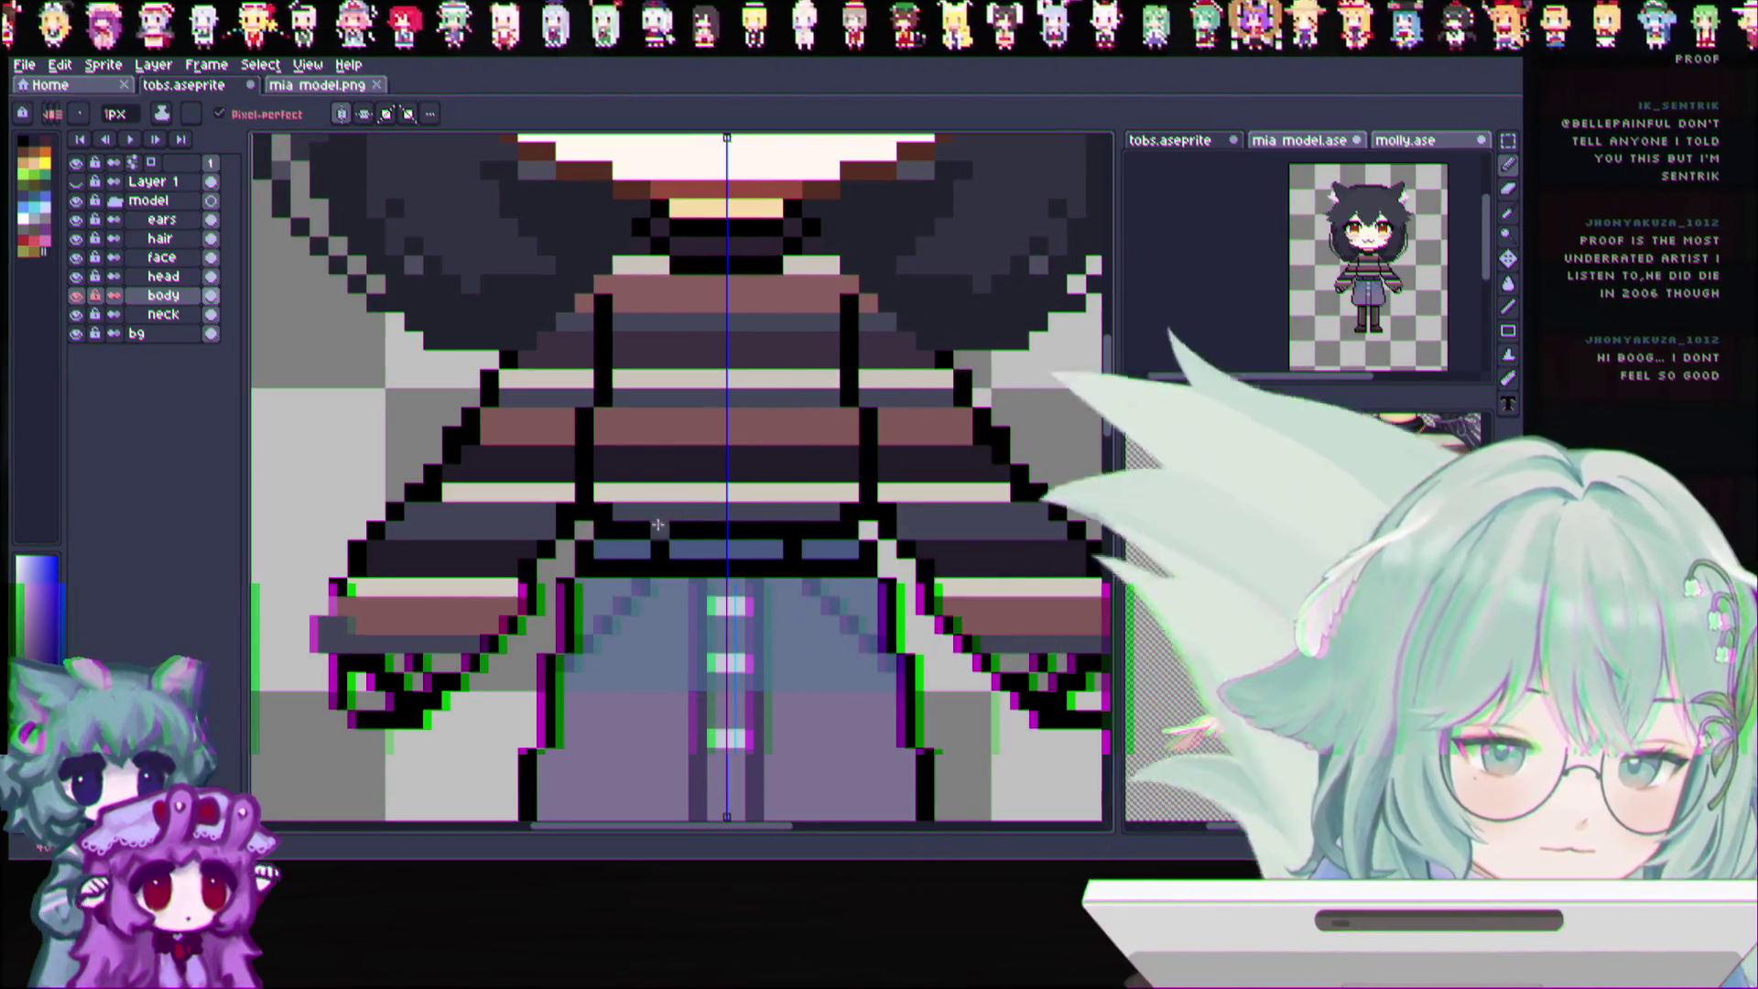
scroll(681, 519, down, 1)
scroll(681, 519, down, 1)
scroll(375, 608, up, 1)
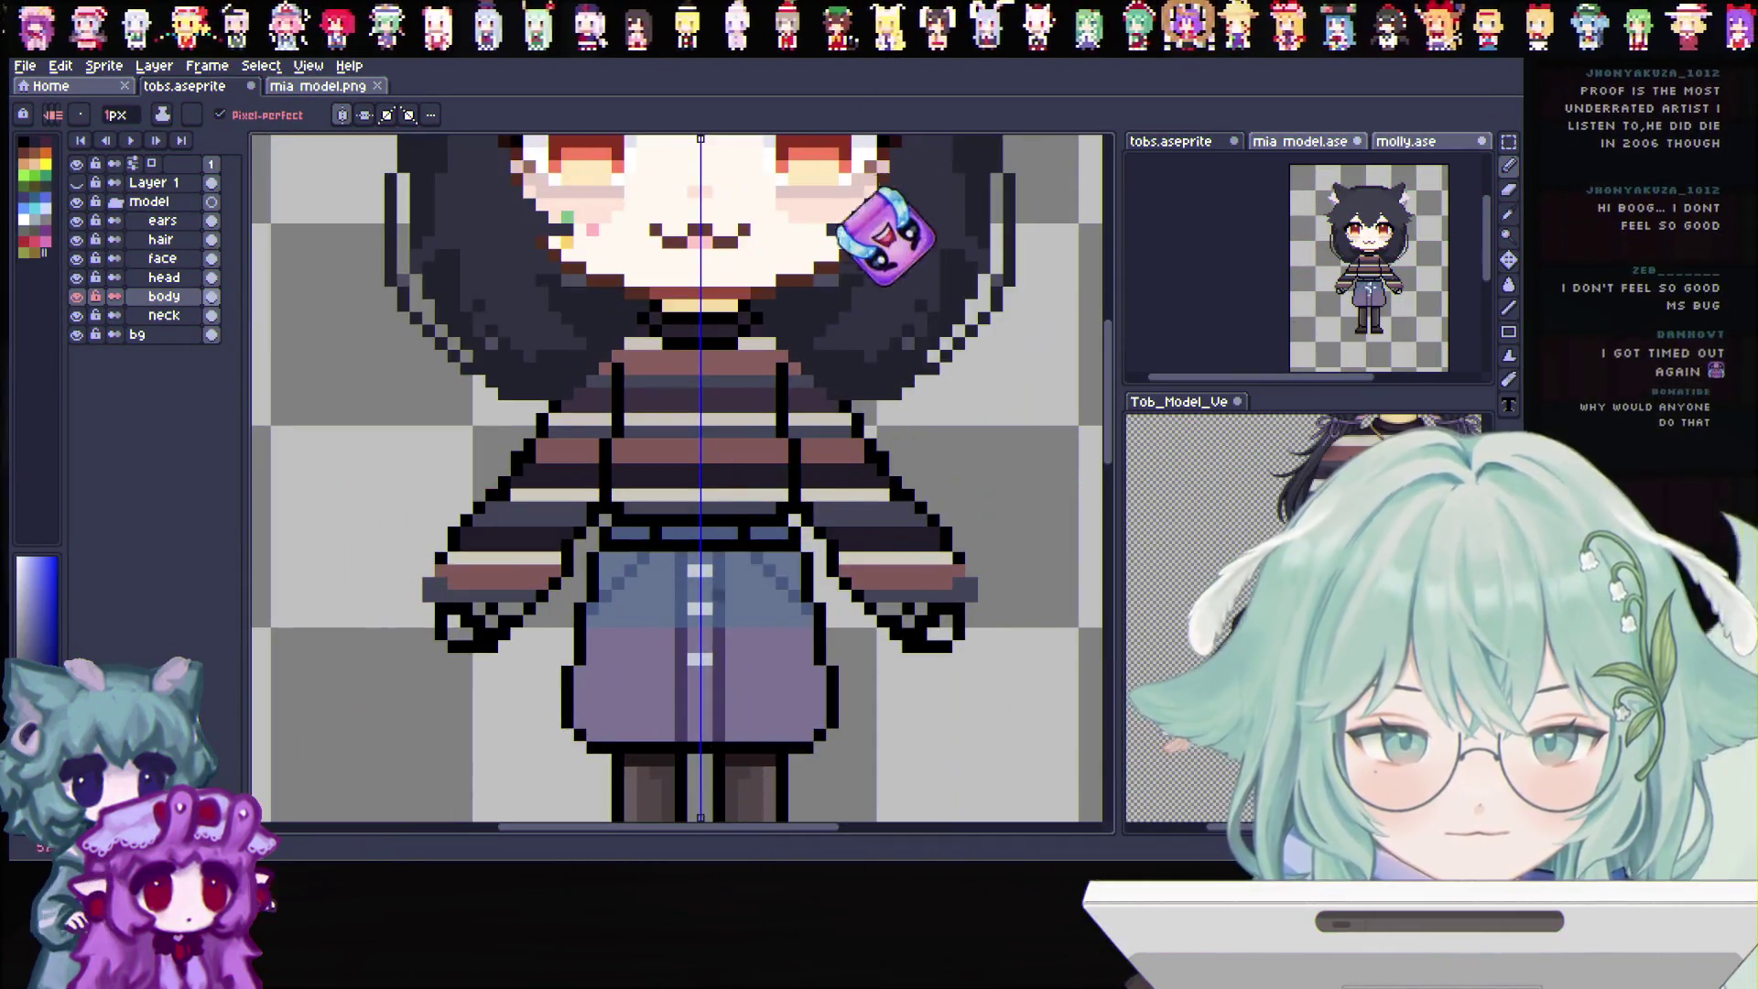
Erase the small black hand pixels beneath both sleeves with symmetry on
click(1508, 216)
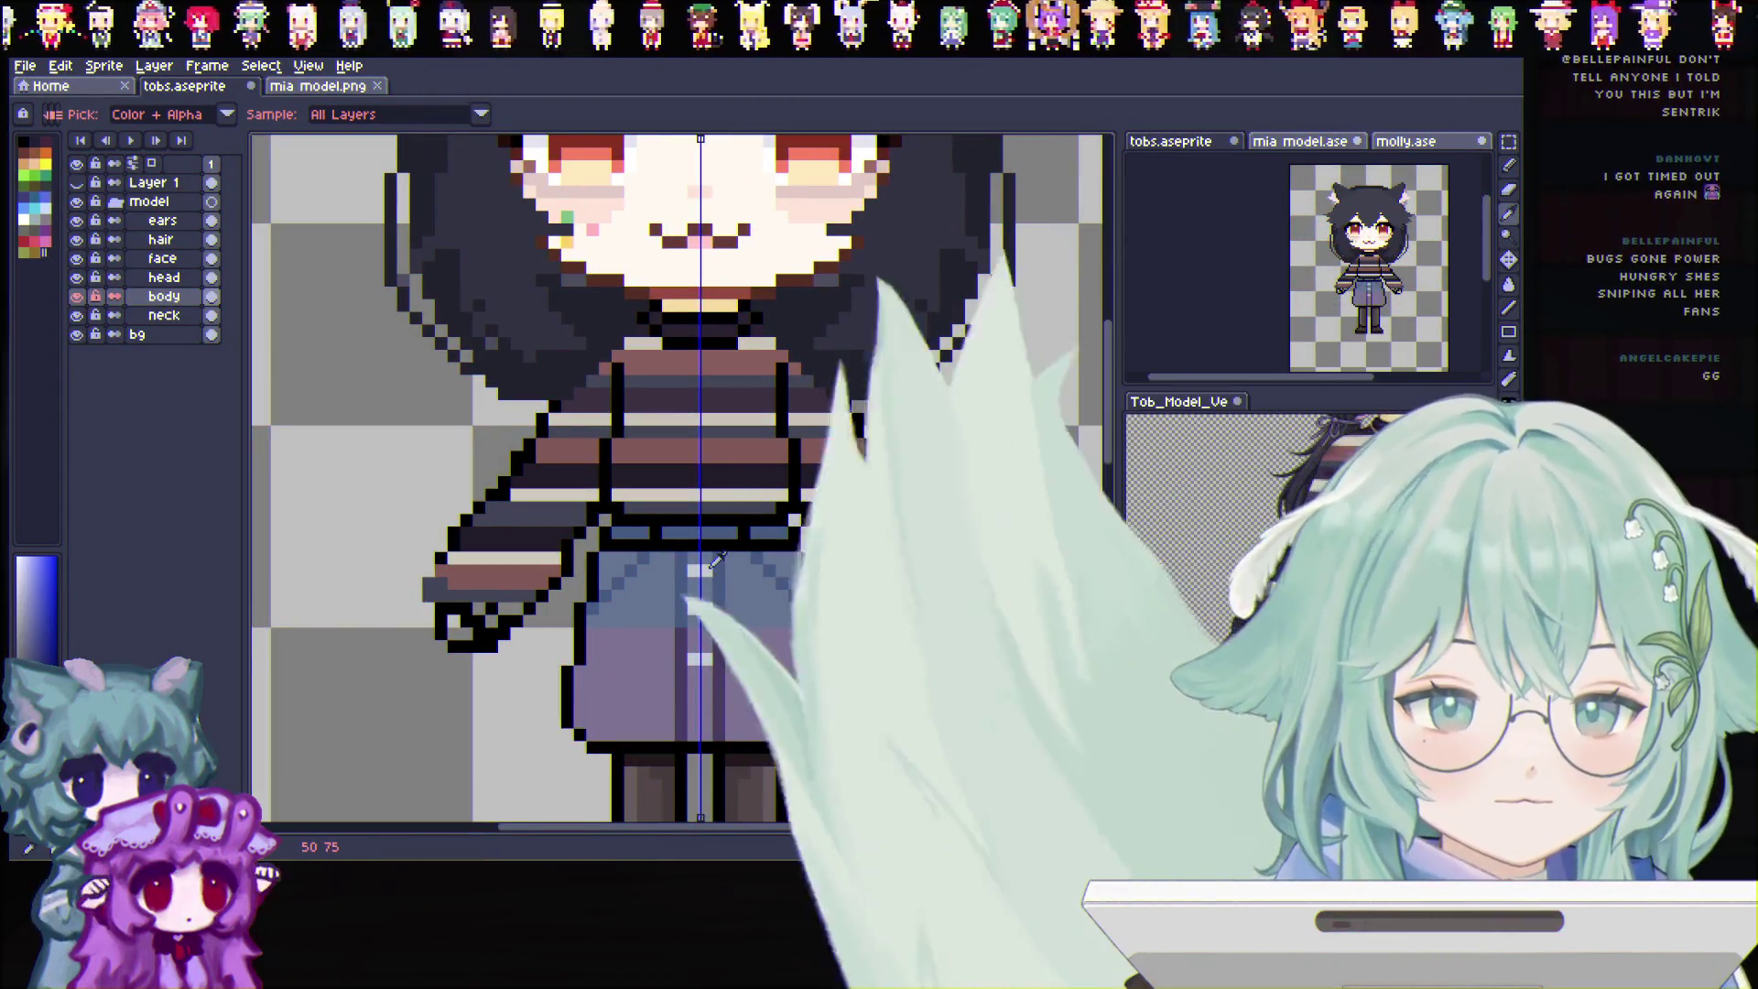
scroll(720, 563, down, 1)
scroll(618, 529, up, 2)
scroll(527, 495, down, 2)
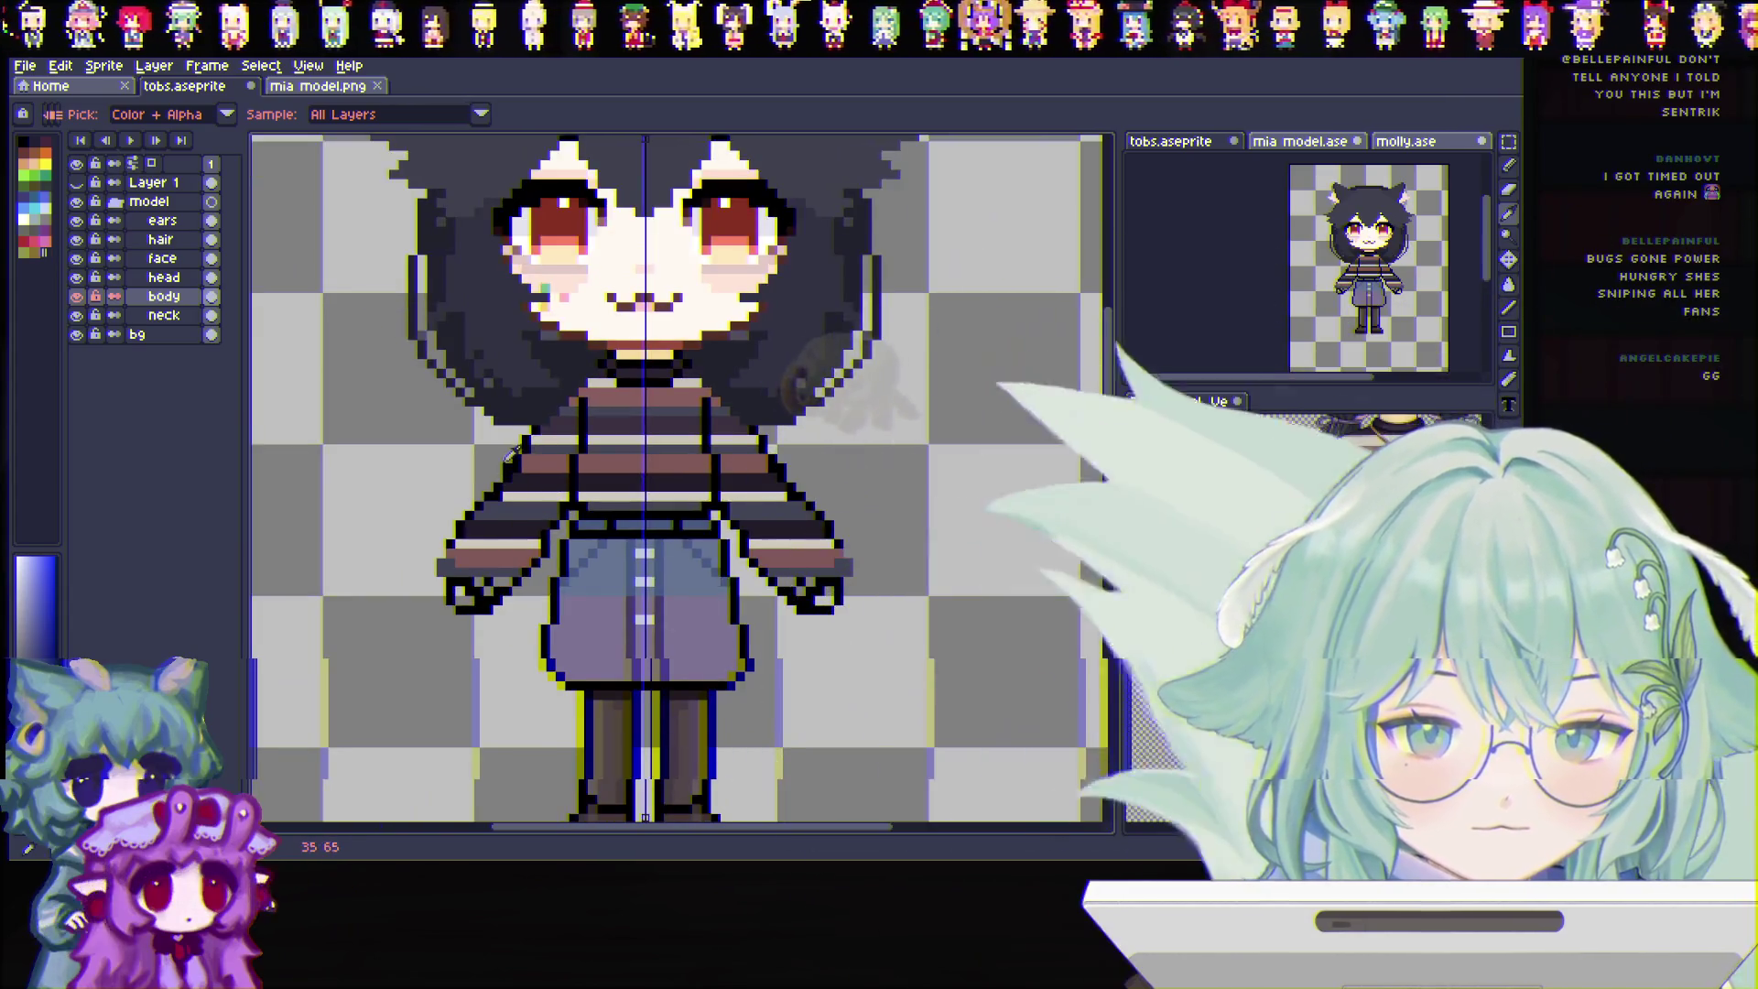
scroll(390, 609, up, 1)
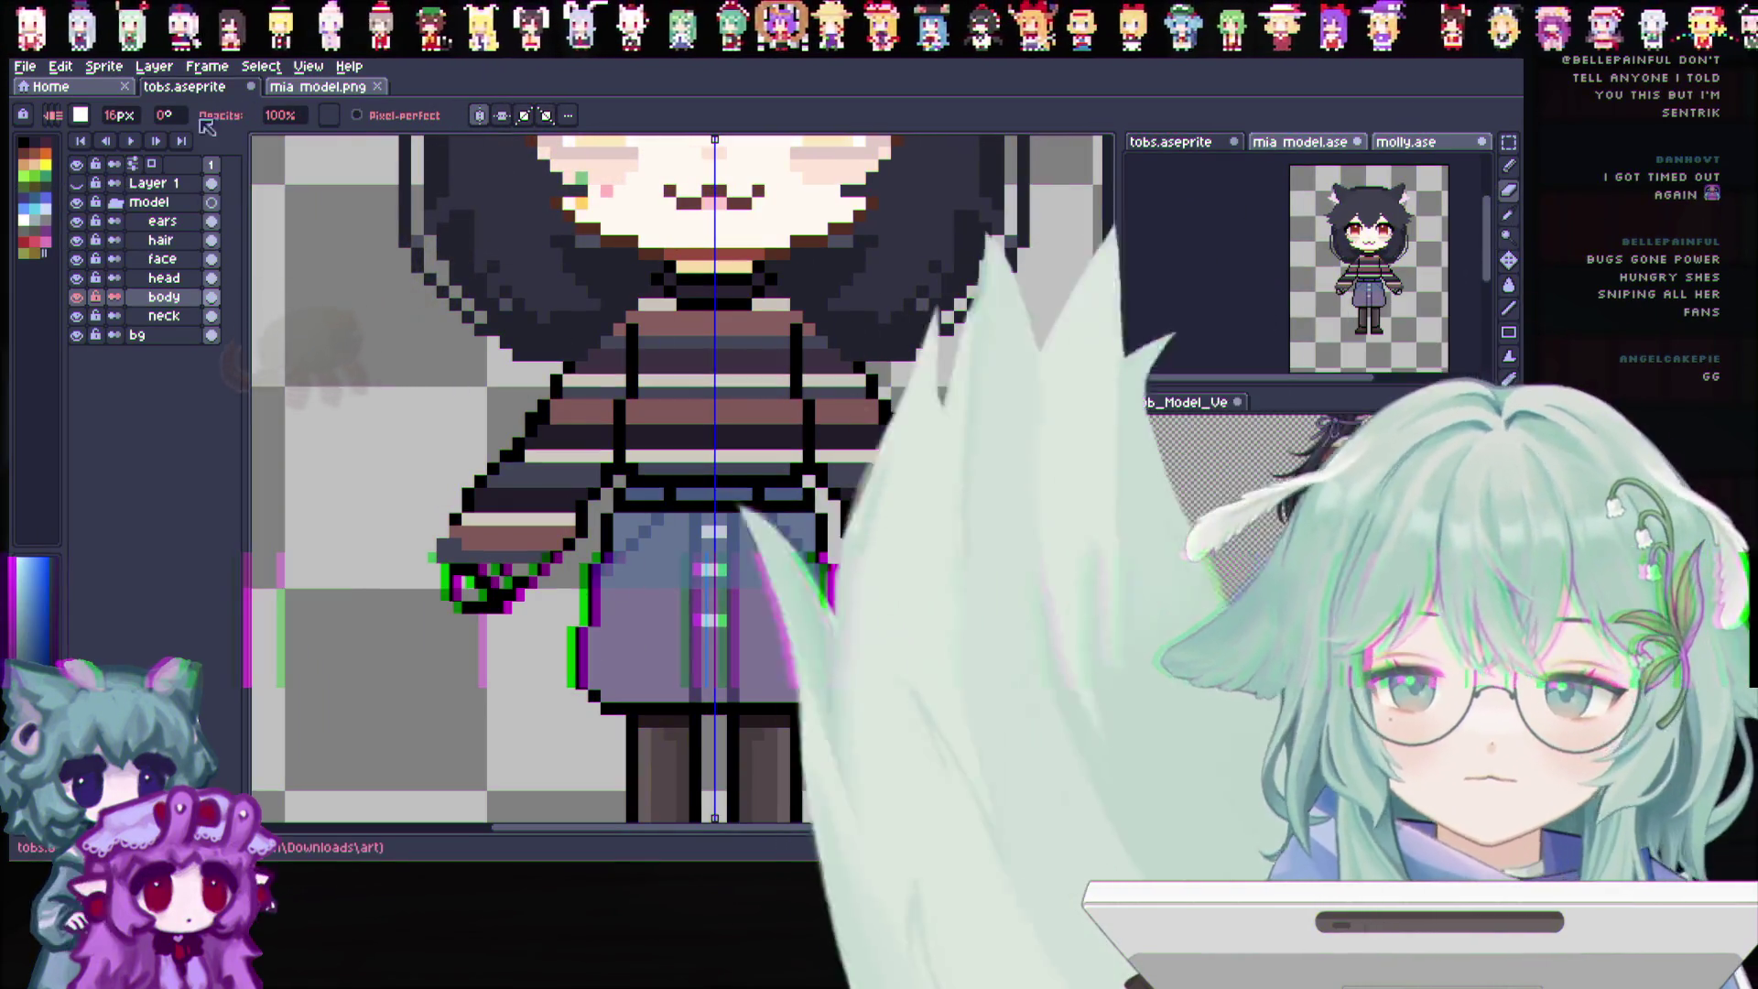
click(165, 115)
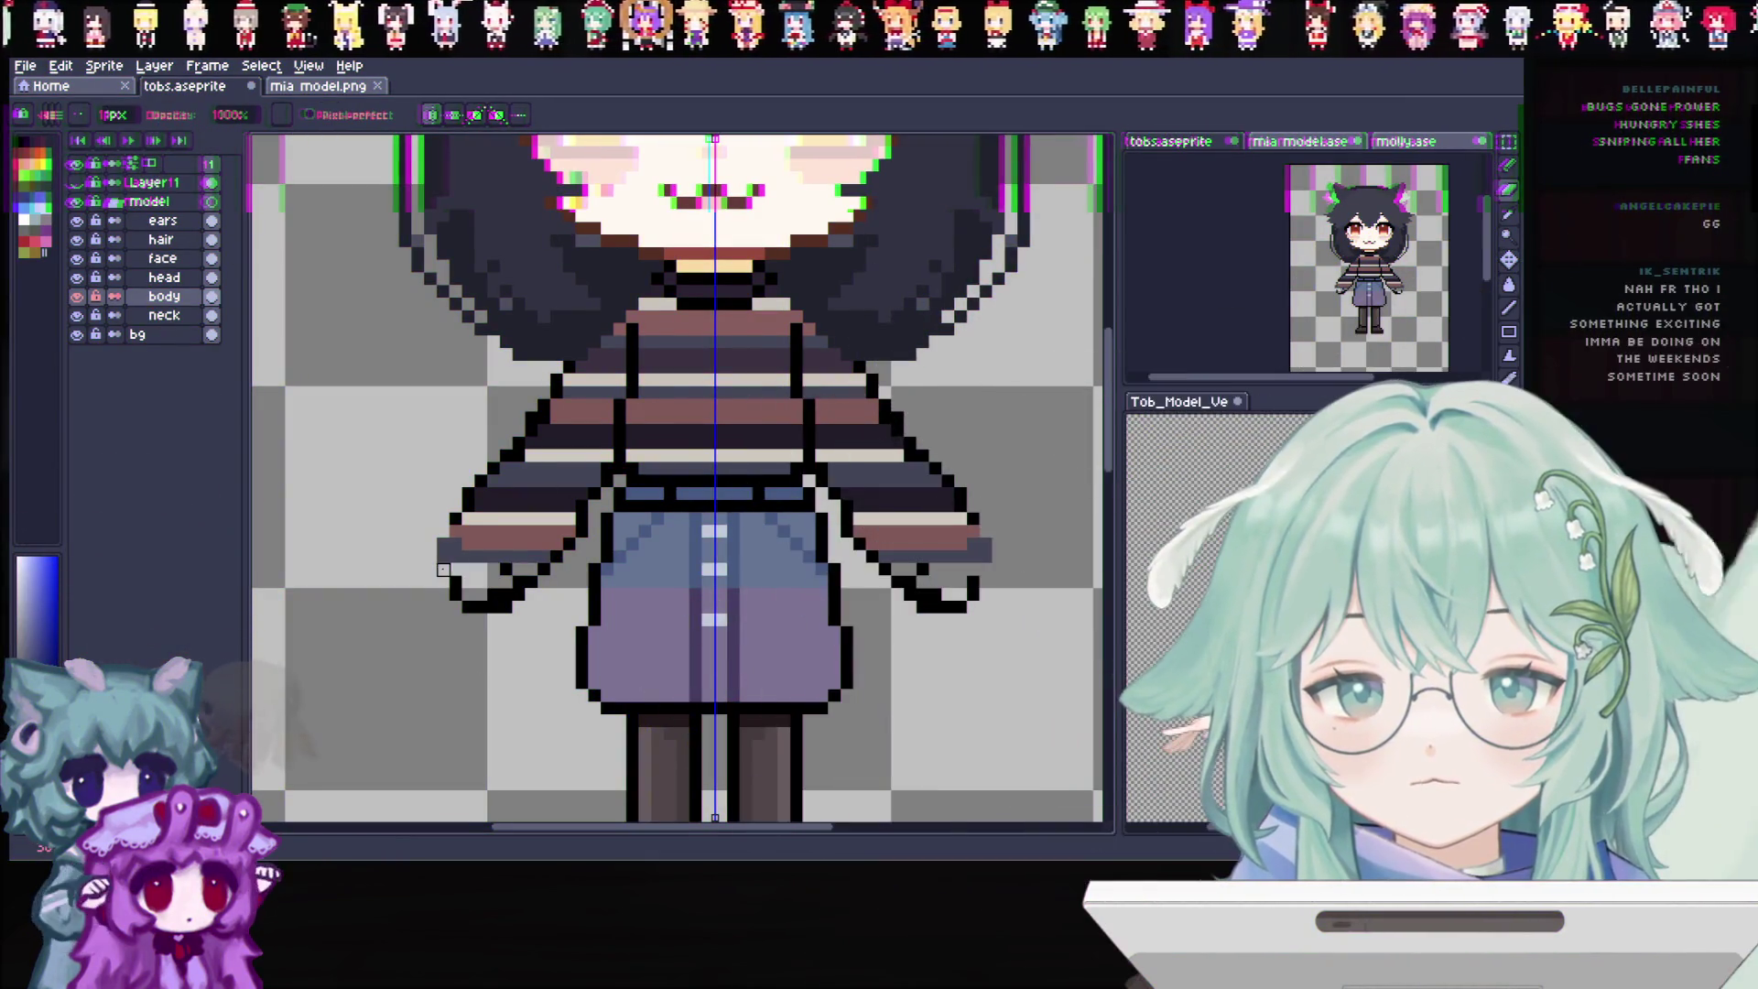
drag(454, 606, 483, 604)
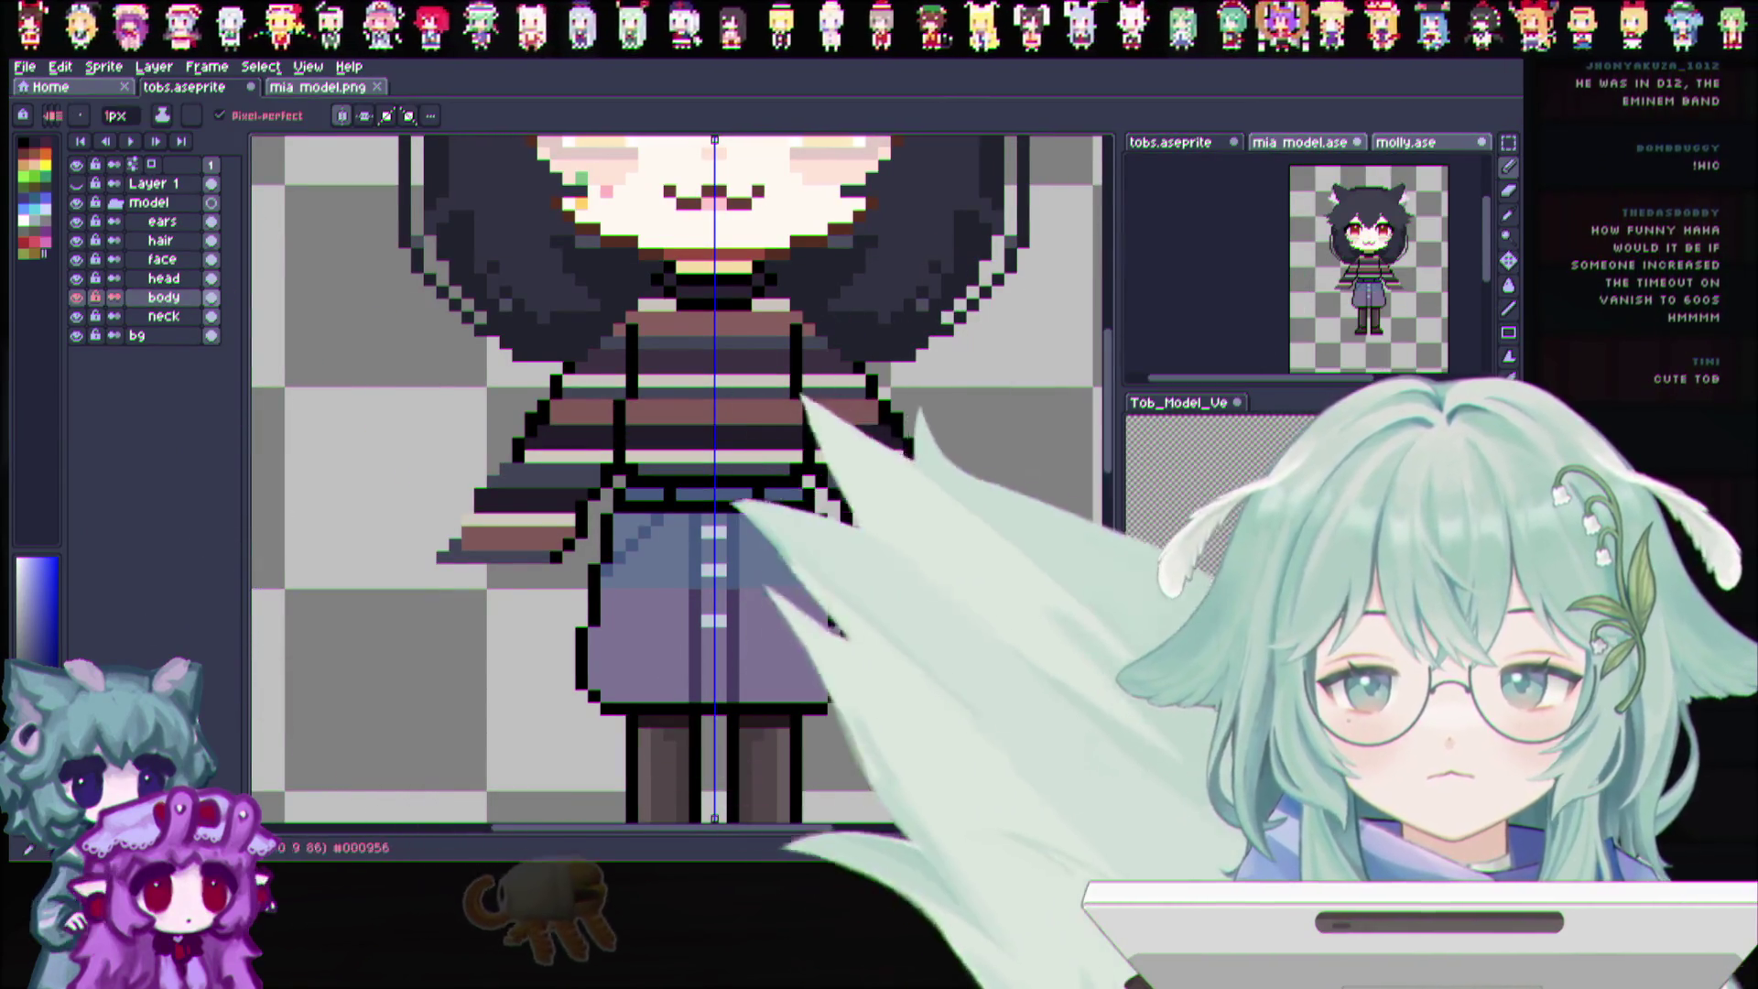
Try curved hand outlines below the sleeves, undo them, and hide the hair layer
drag(989, 550, 958, 660)
drag(435, 548, 468, 660)
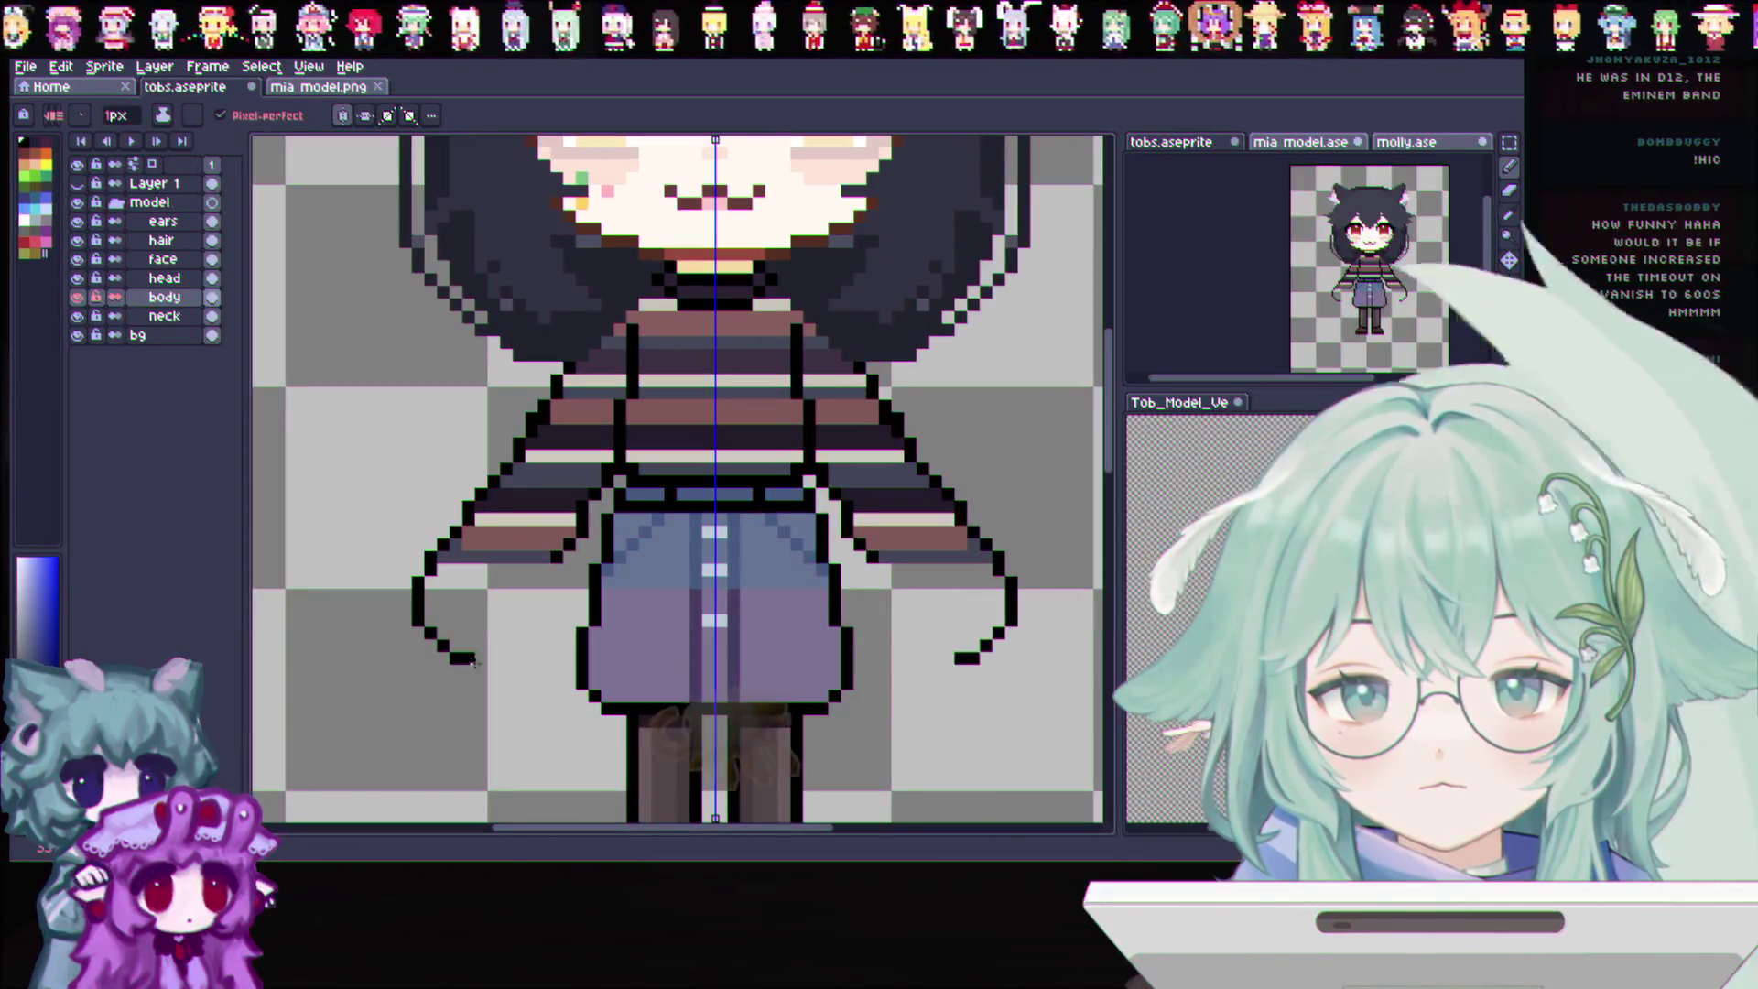
key(ctrl+z)
key(ctrl+z)
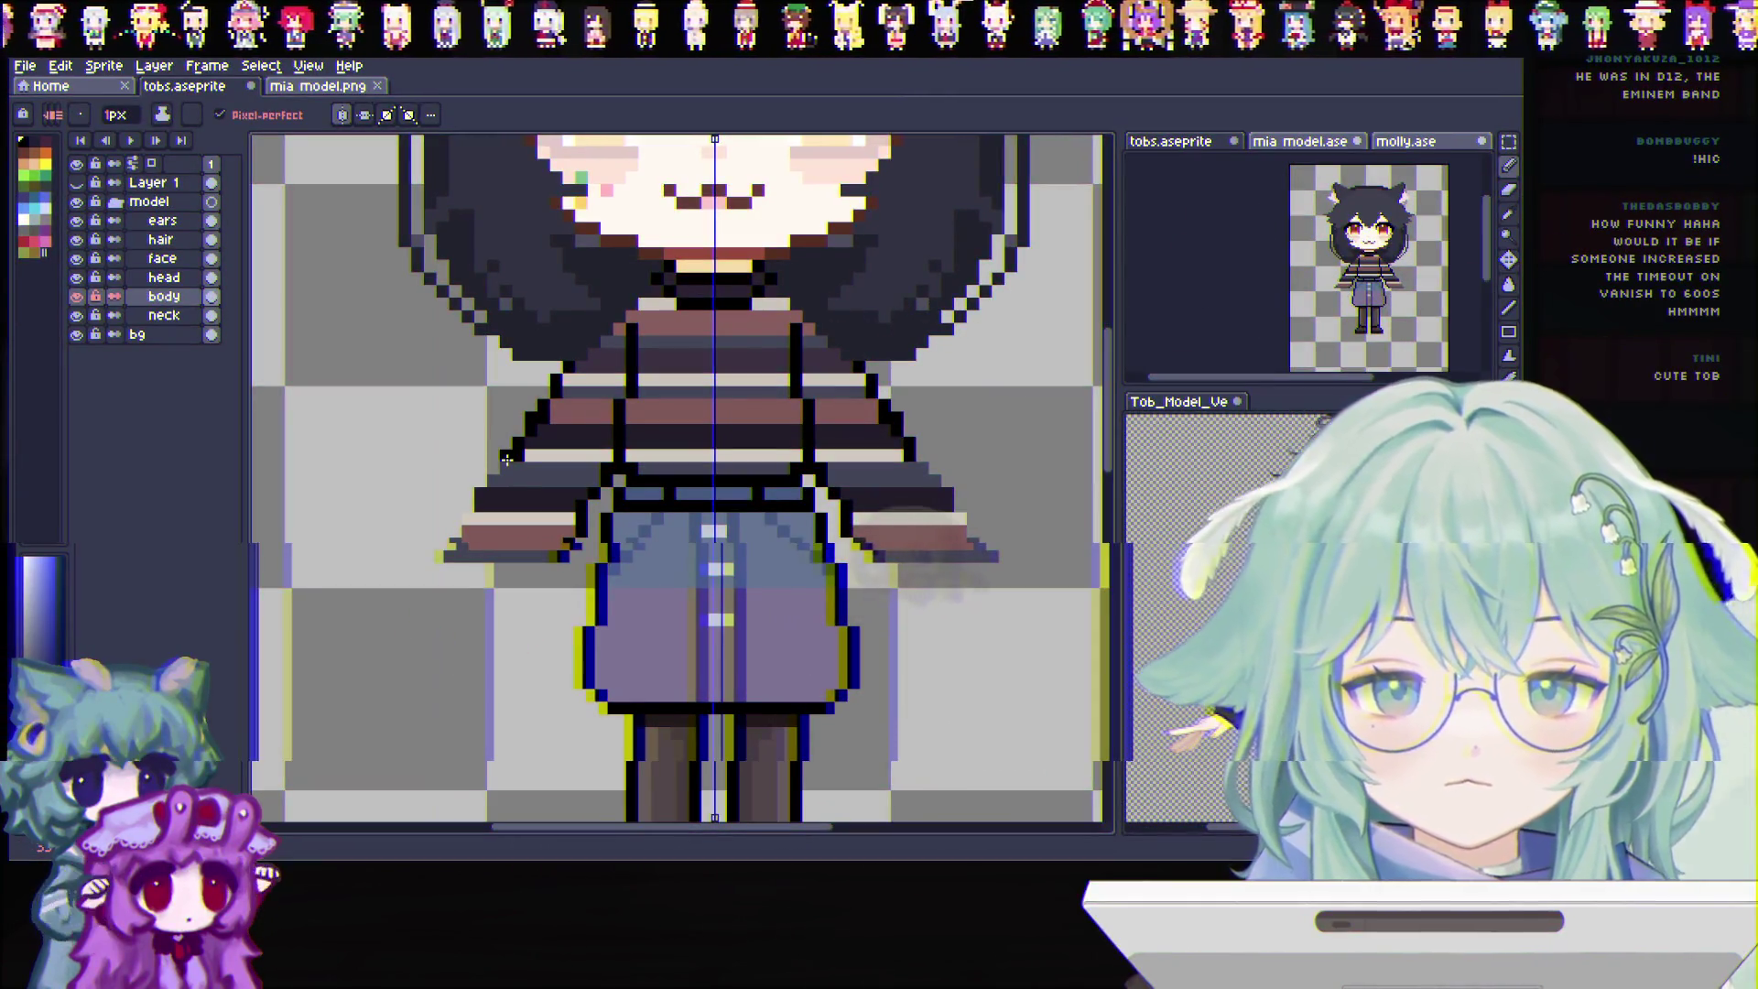
drag(440, 604, 552, 567)
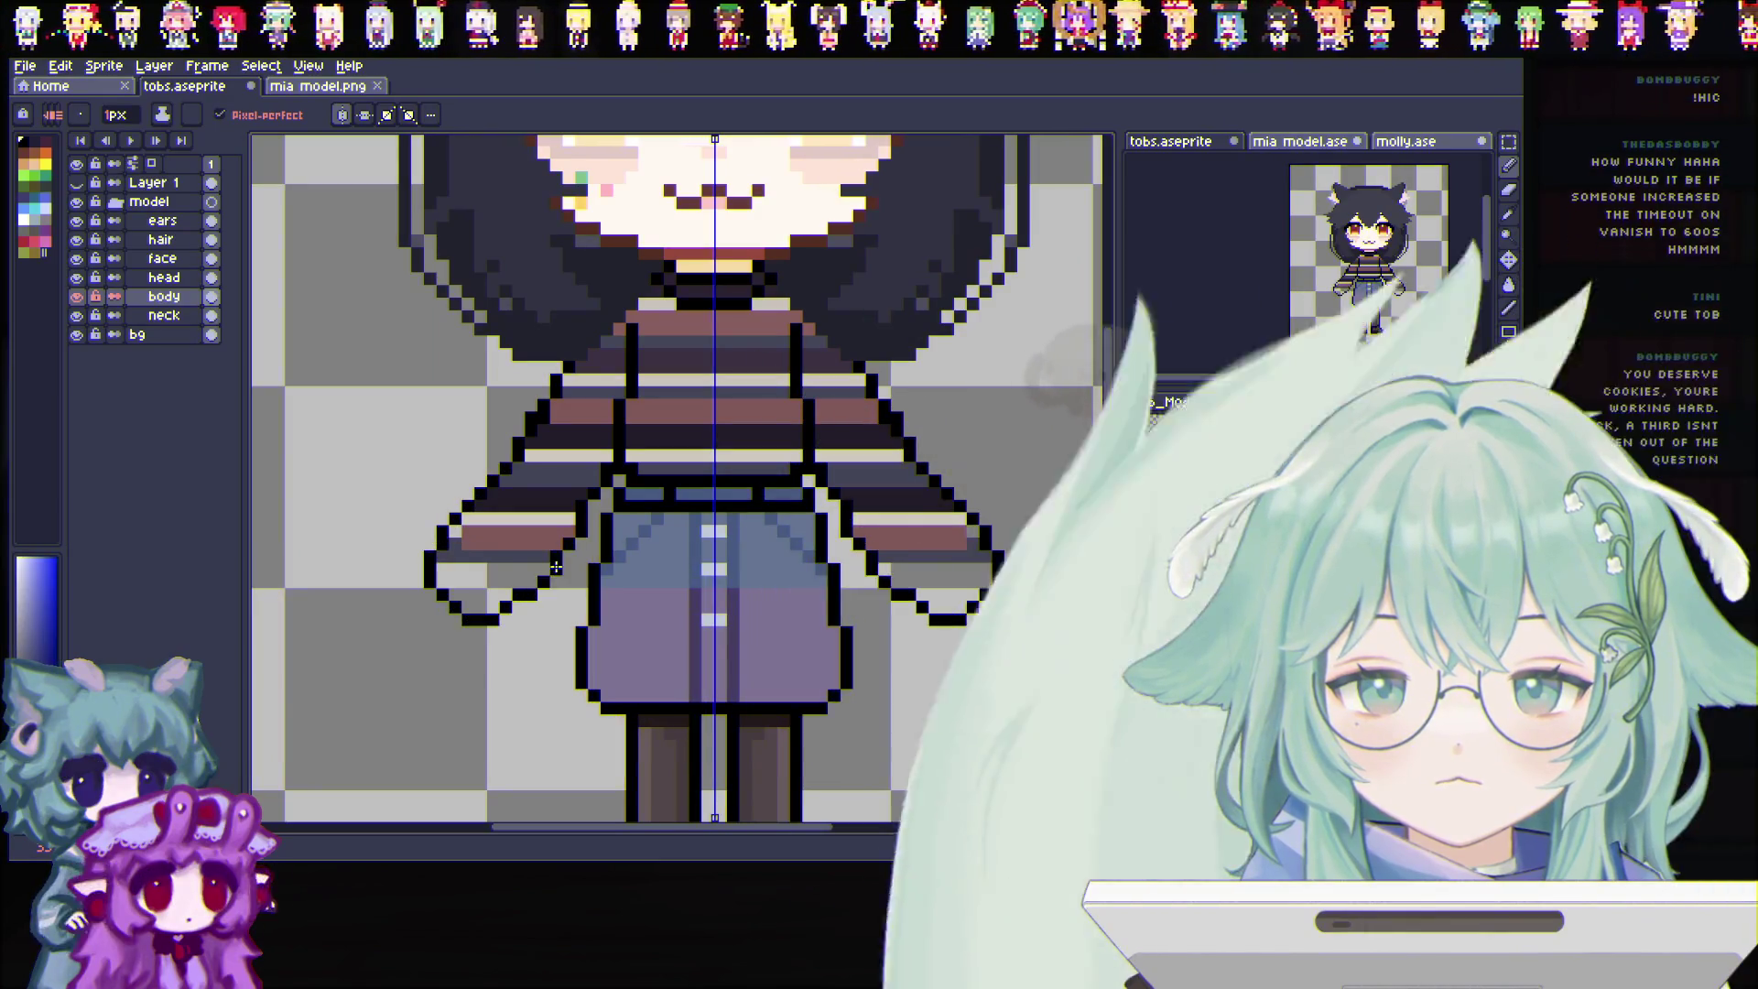
scroll(553, 567, up, 1)
scroll(439, 555, down, 2)
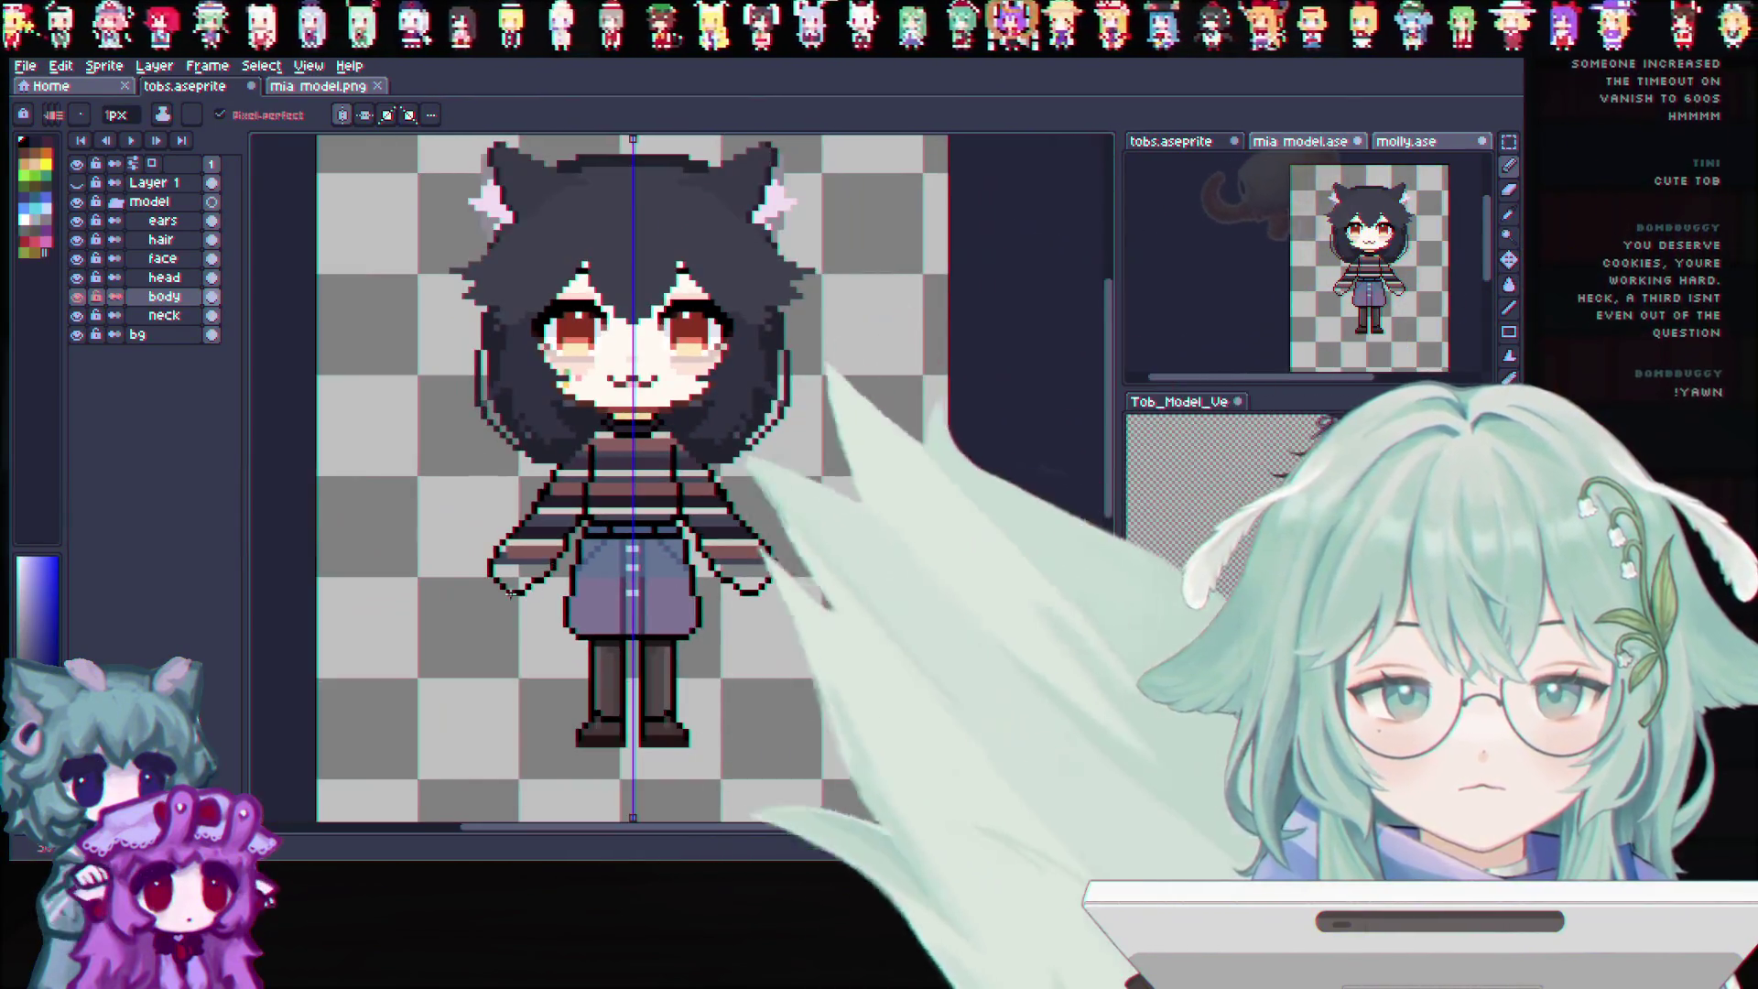
key(ctrl+z)
key(ctrl+z)
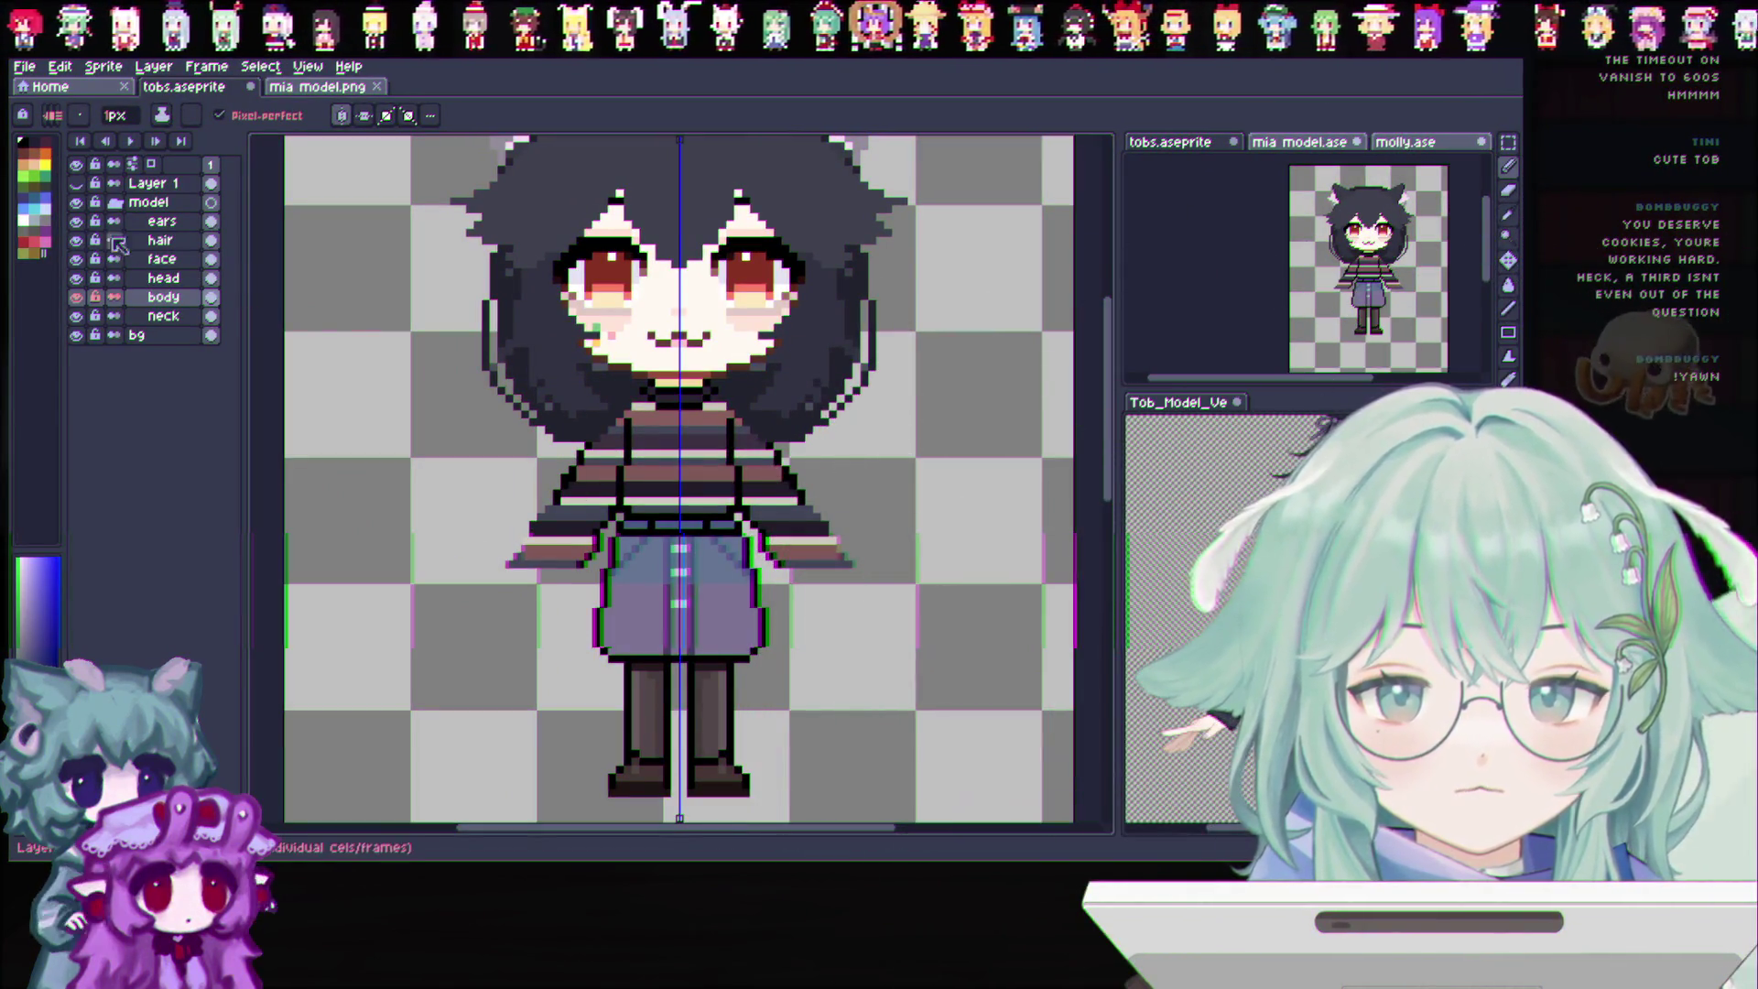
click(75, 239)
scroll(518, 503, up, 1)
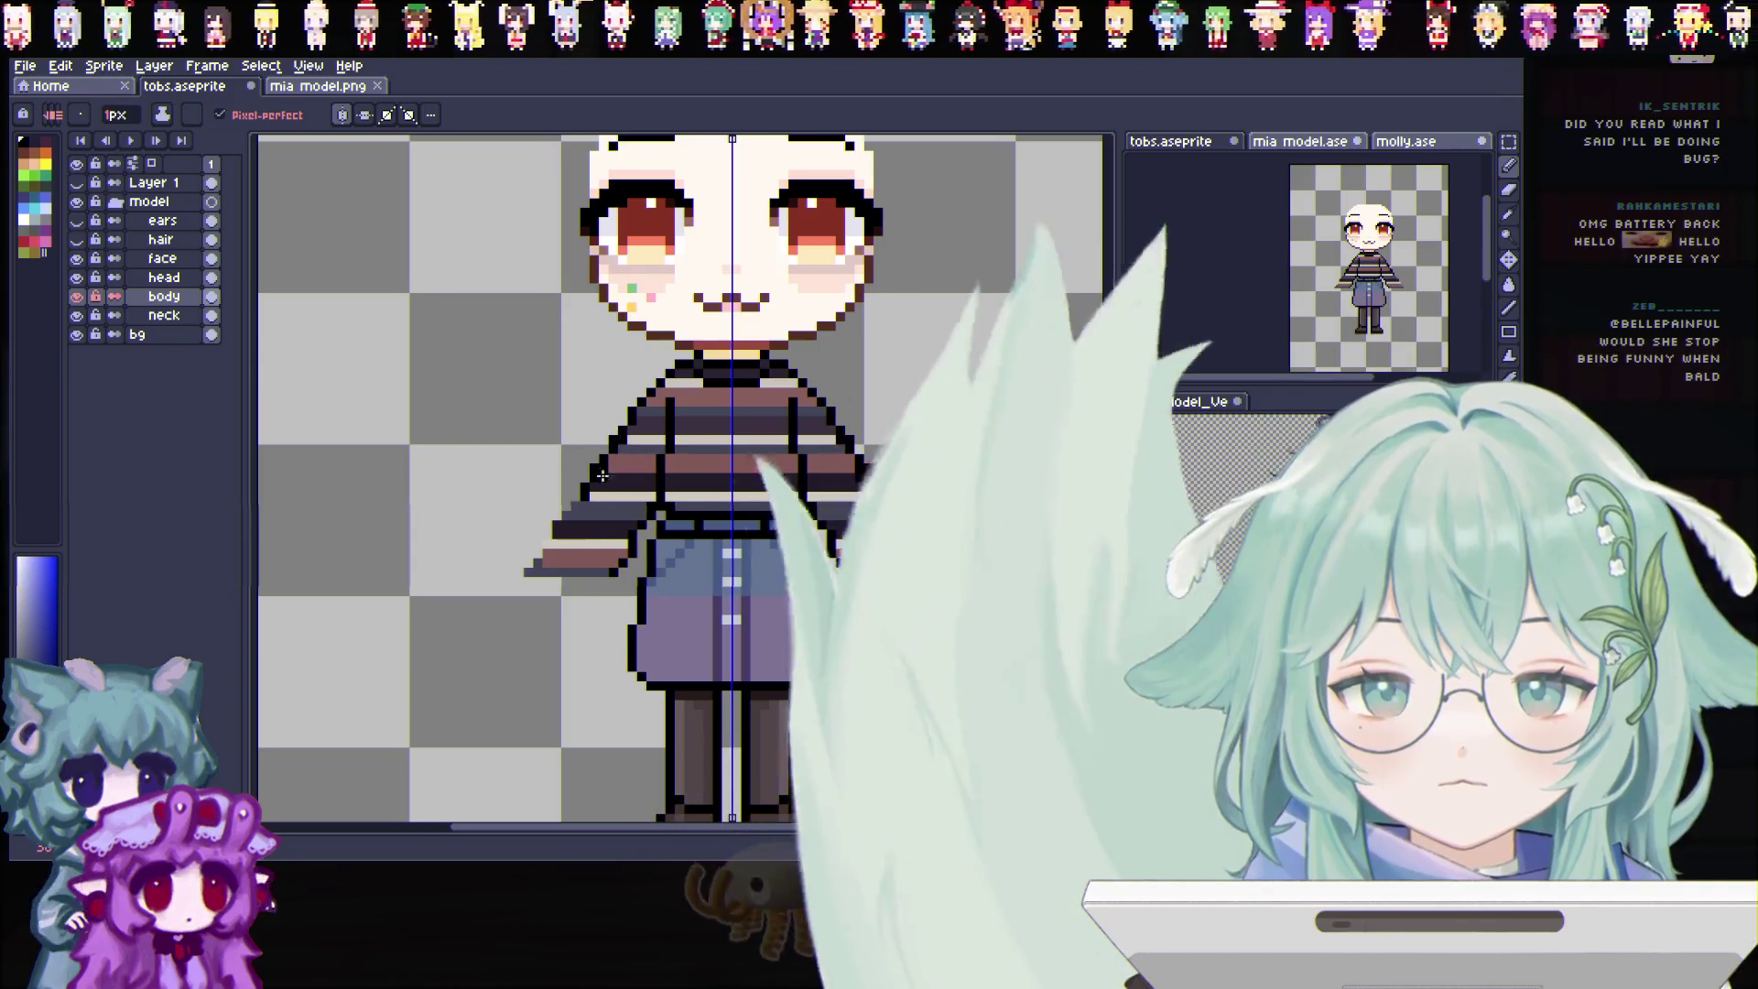
Sketch arm and hand outlines down both sides, then undo back to shorter hanging arms
drag(608, 458, 593, 587)
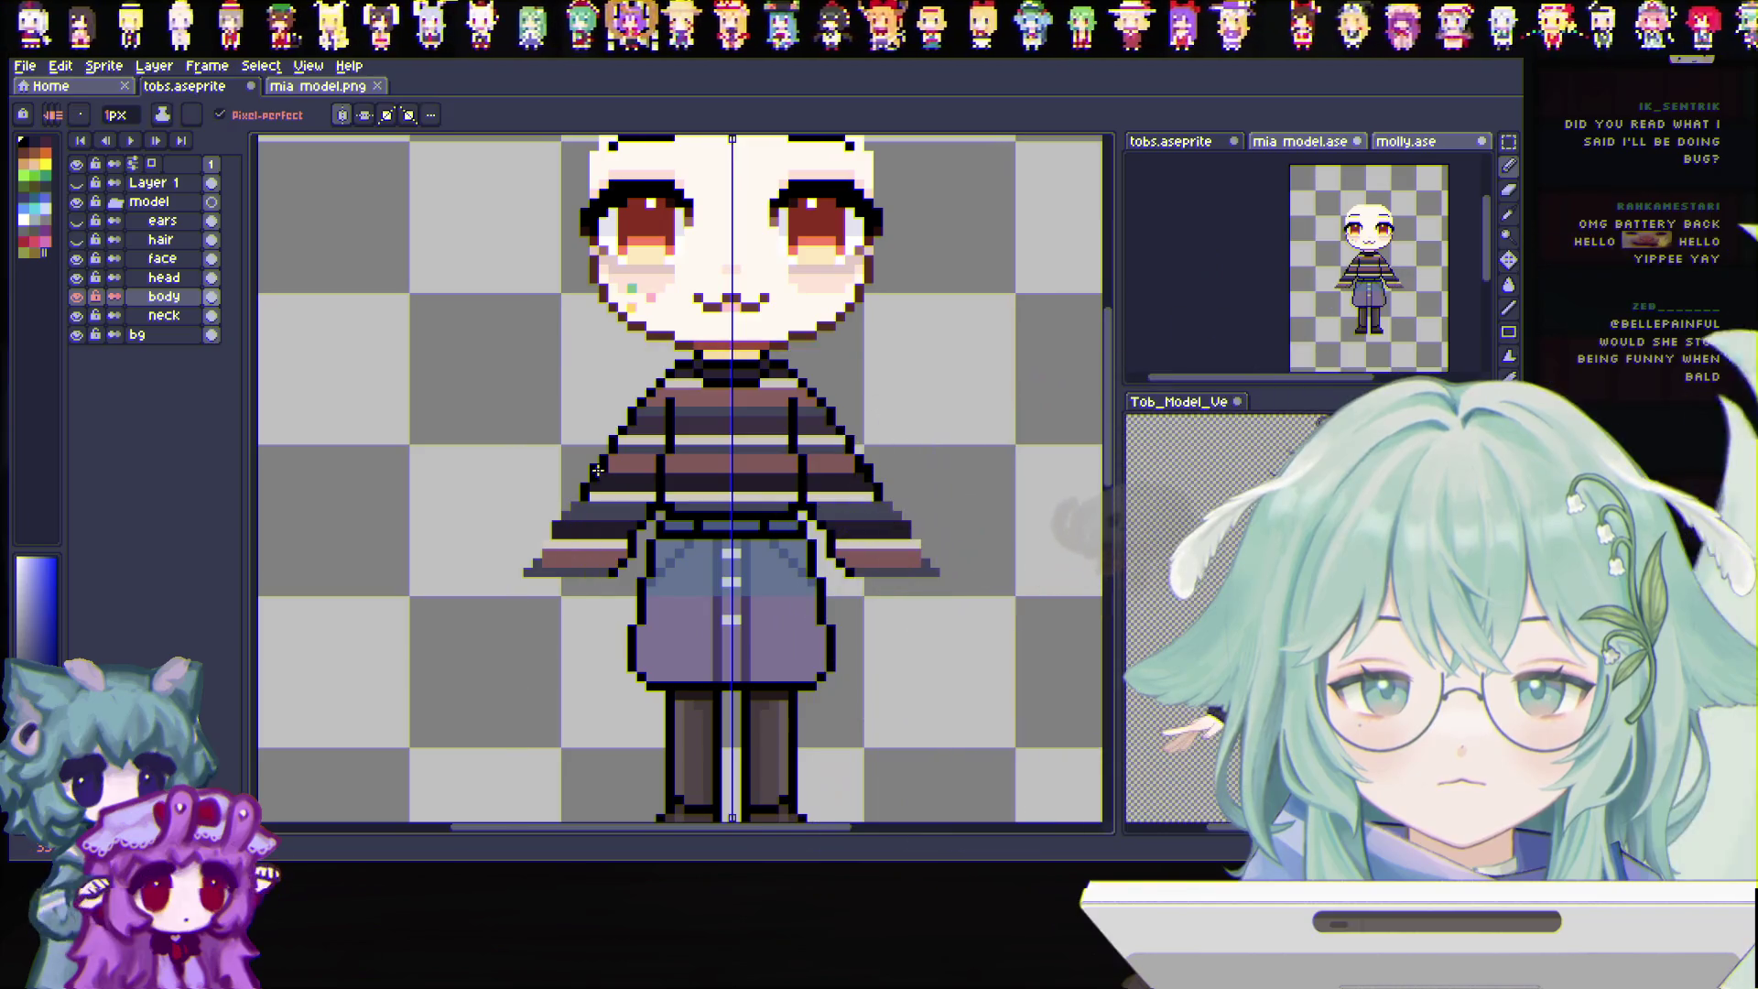
drag(555, 579, 622, 547)
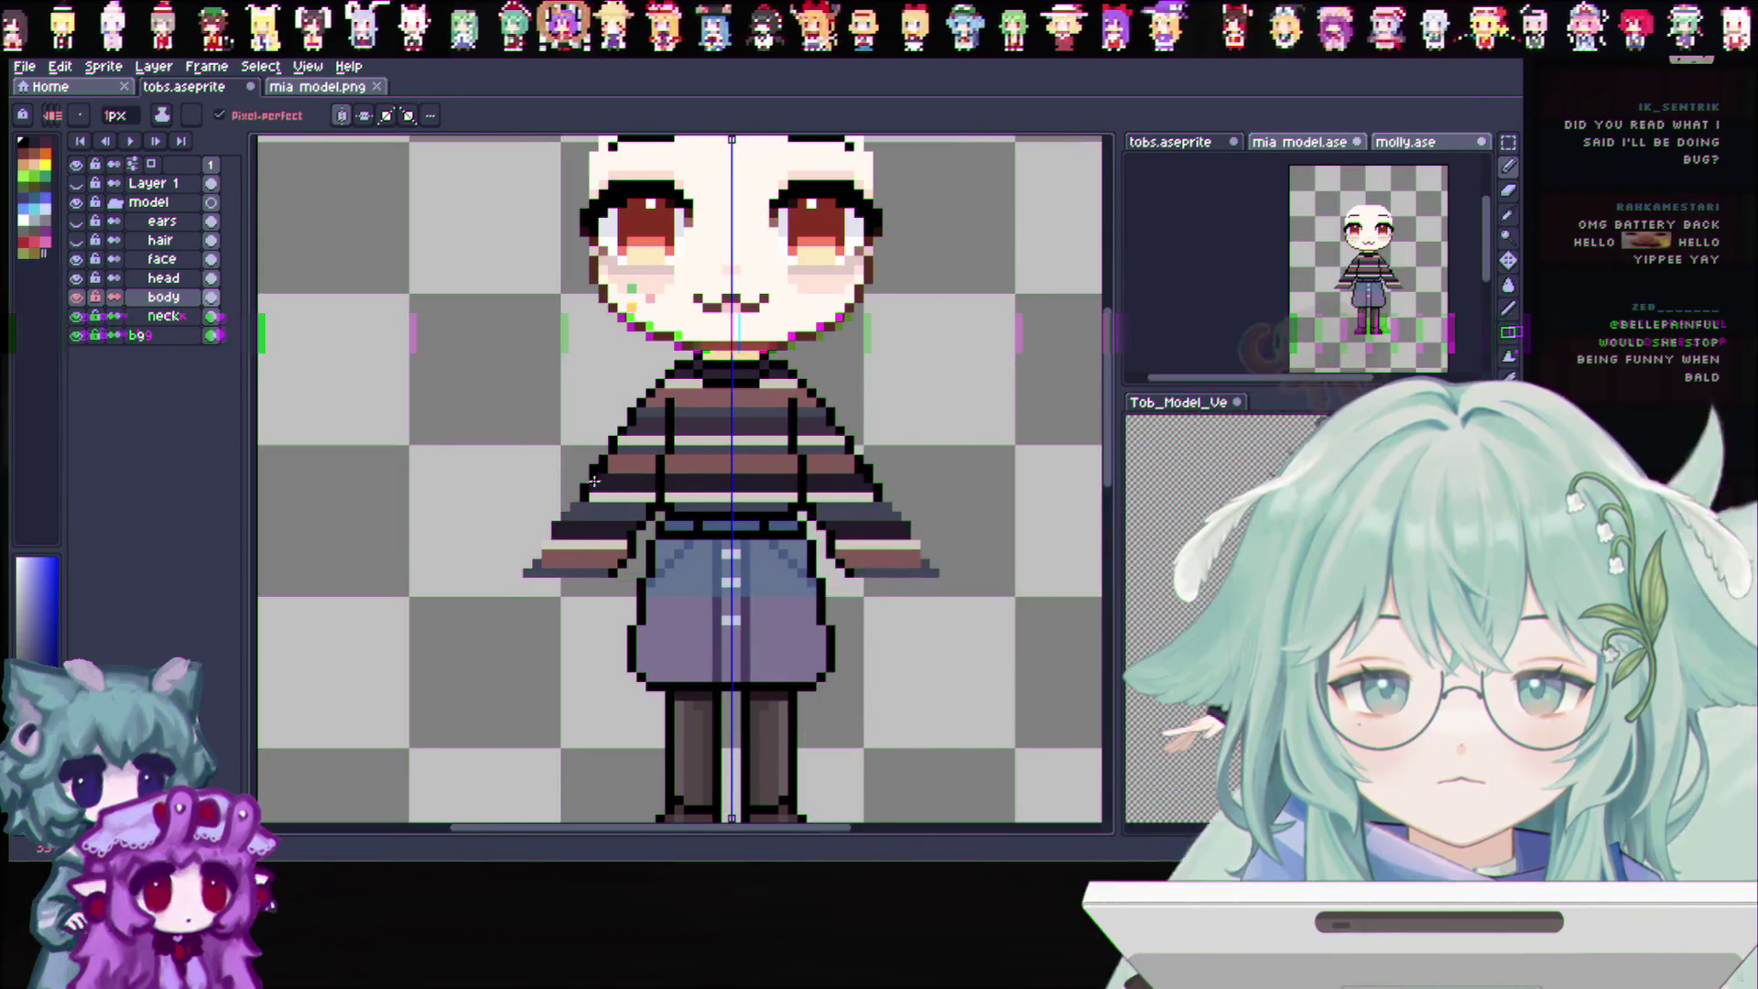
drag(593, 476, 632, 600)
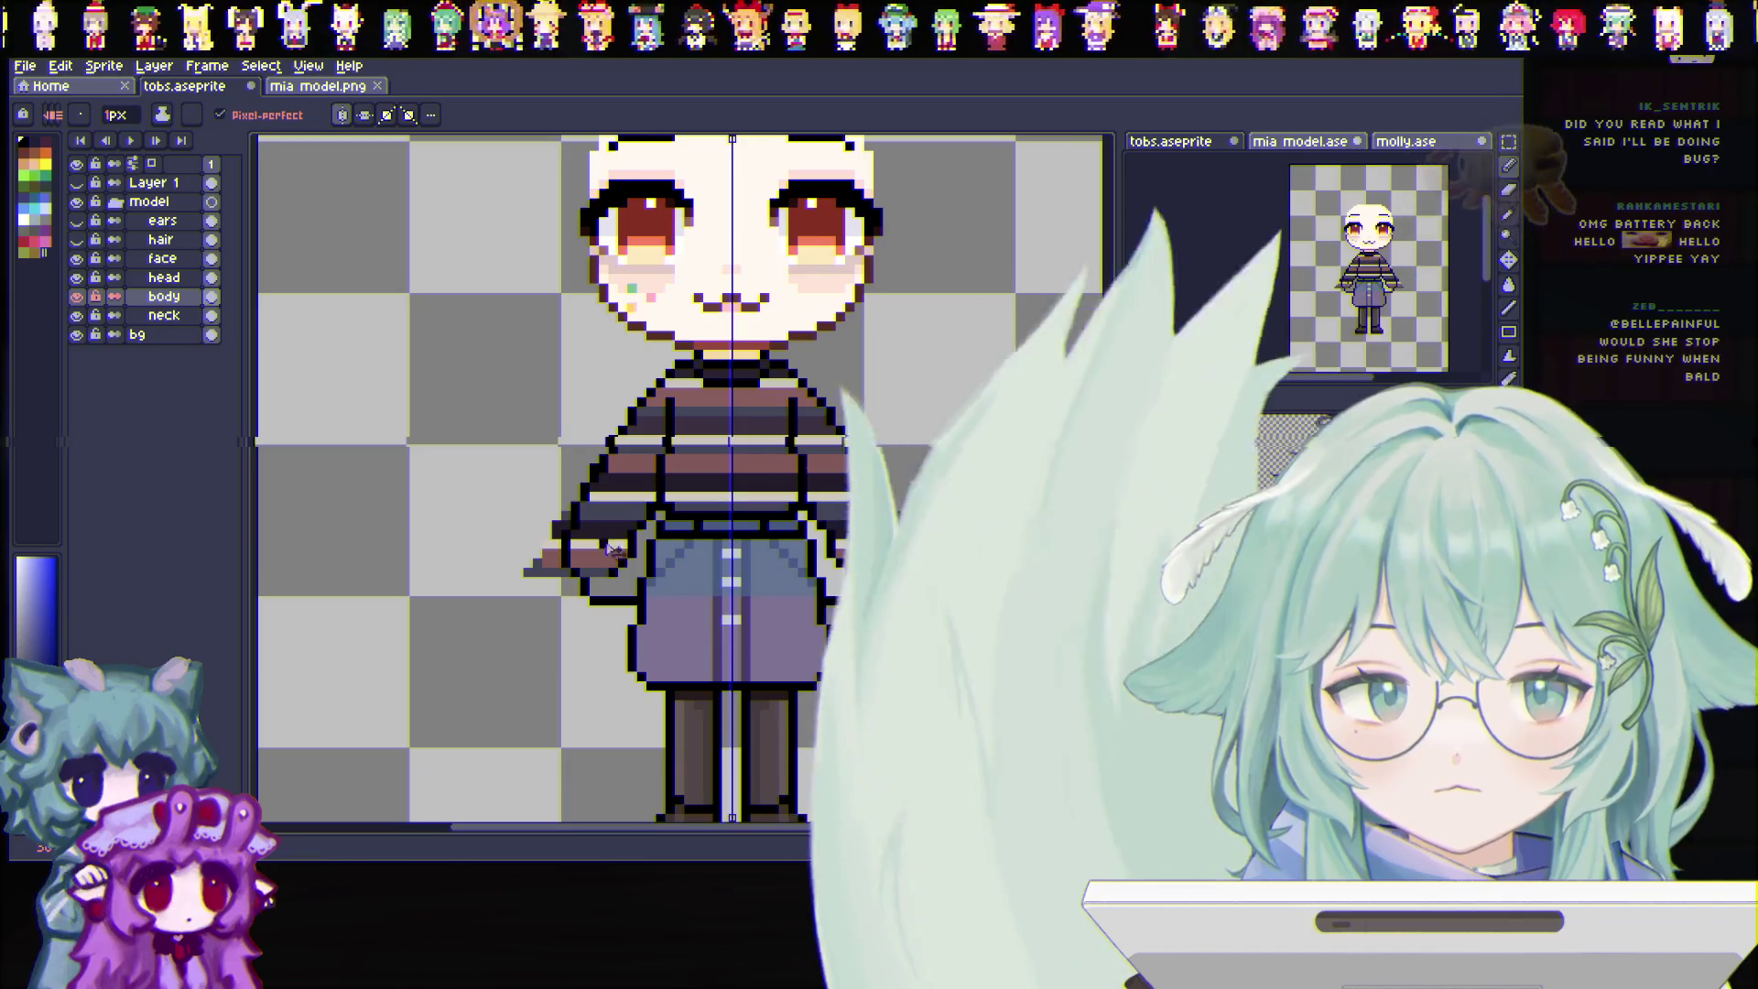
key(ctrl+z)
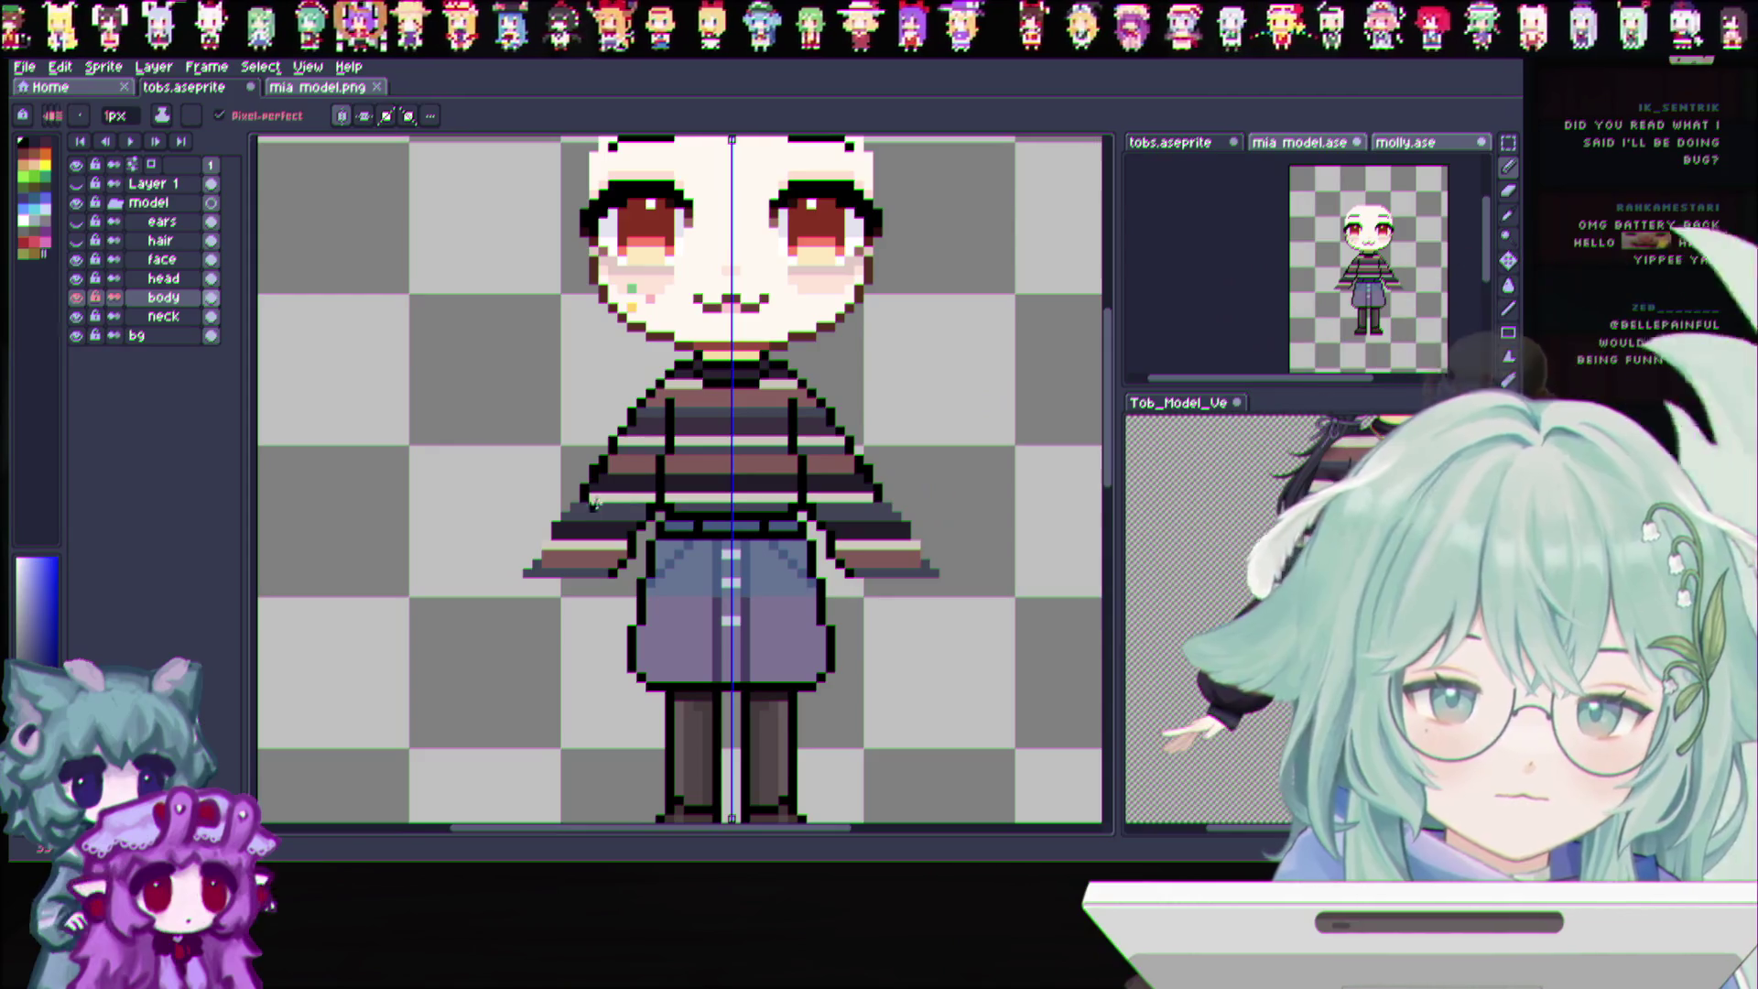
key(ctrl+z)
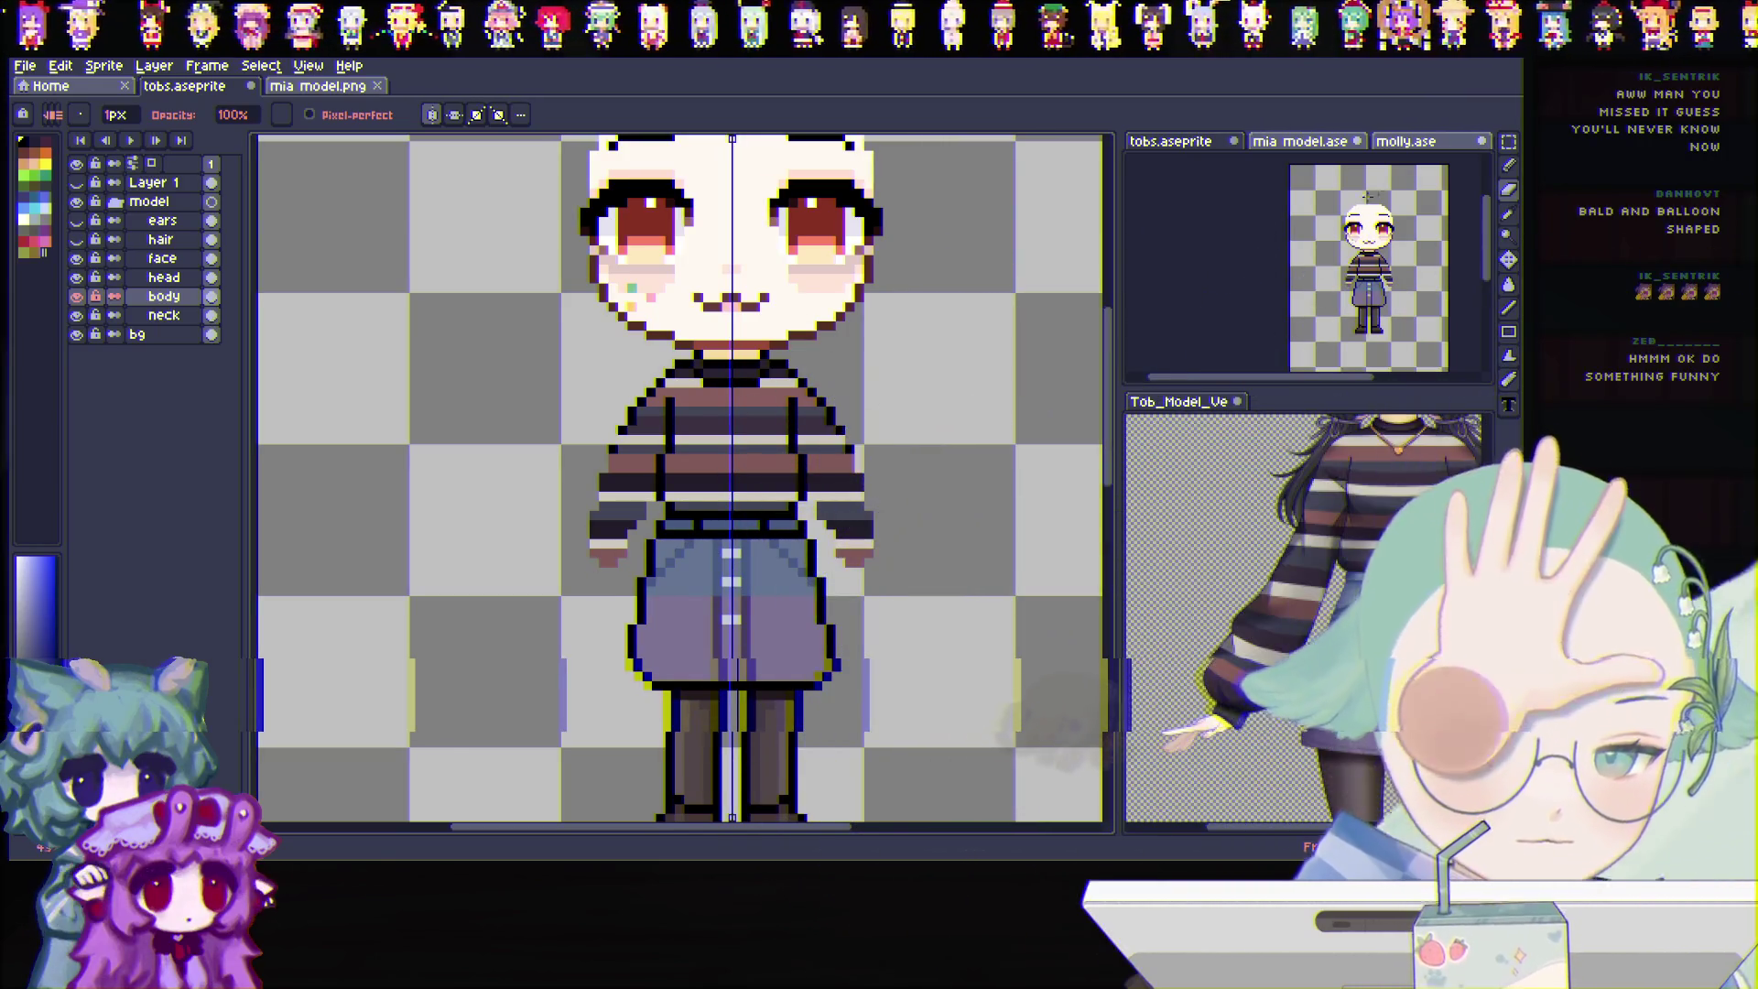
key(e)
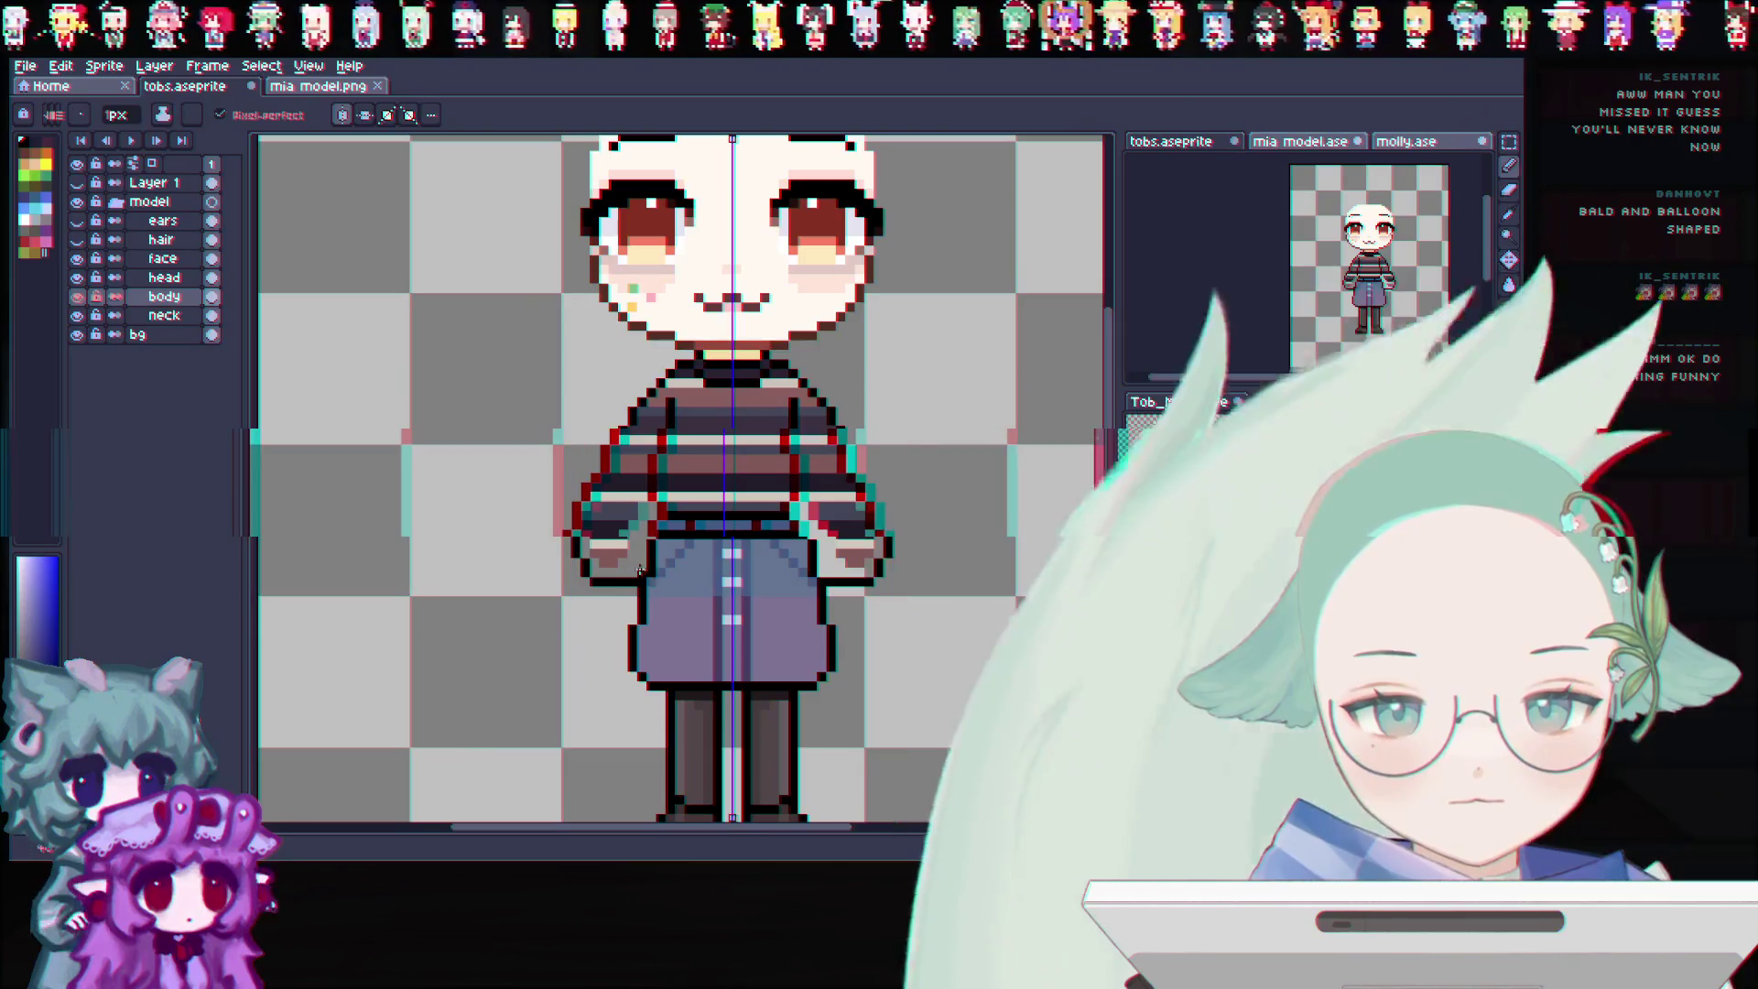
key(v)
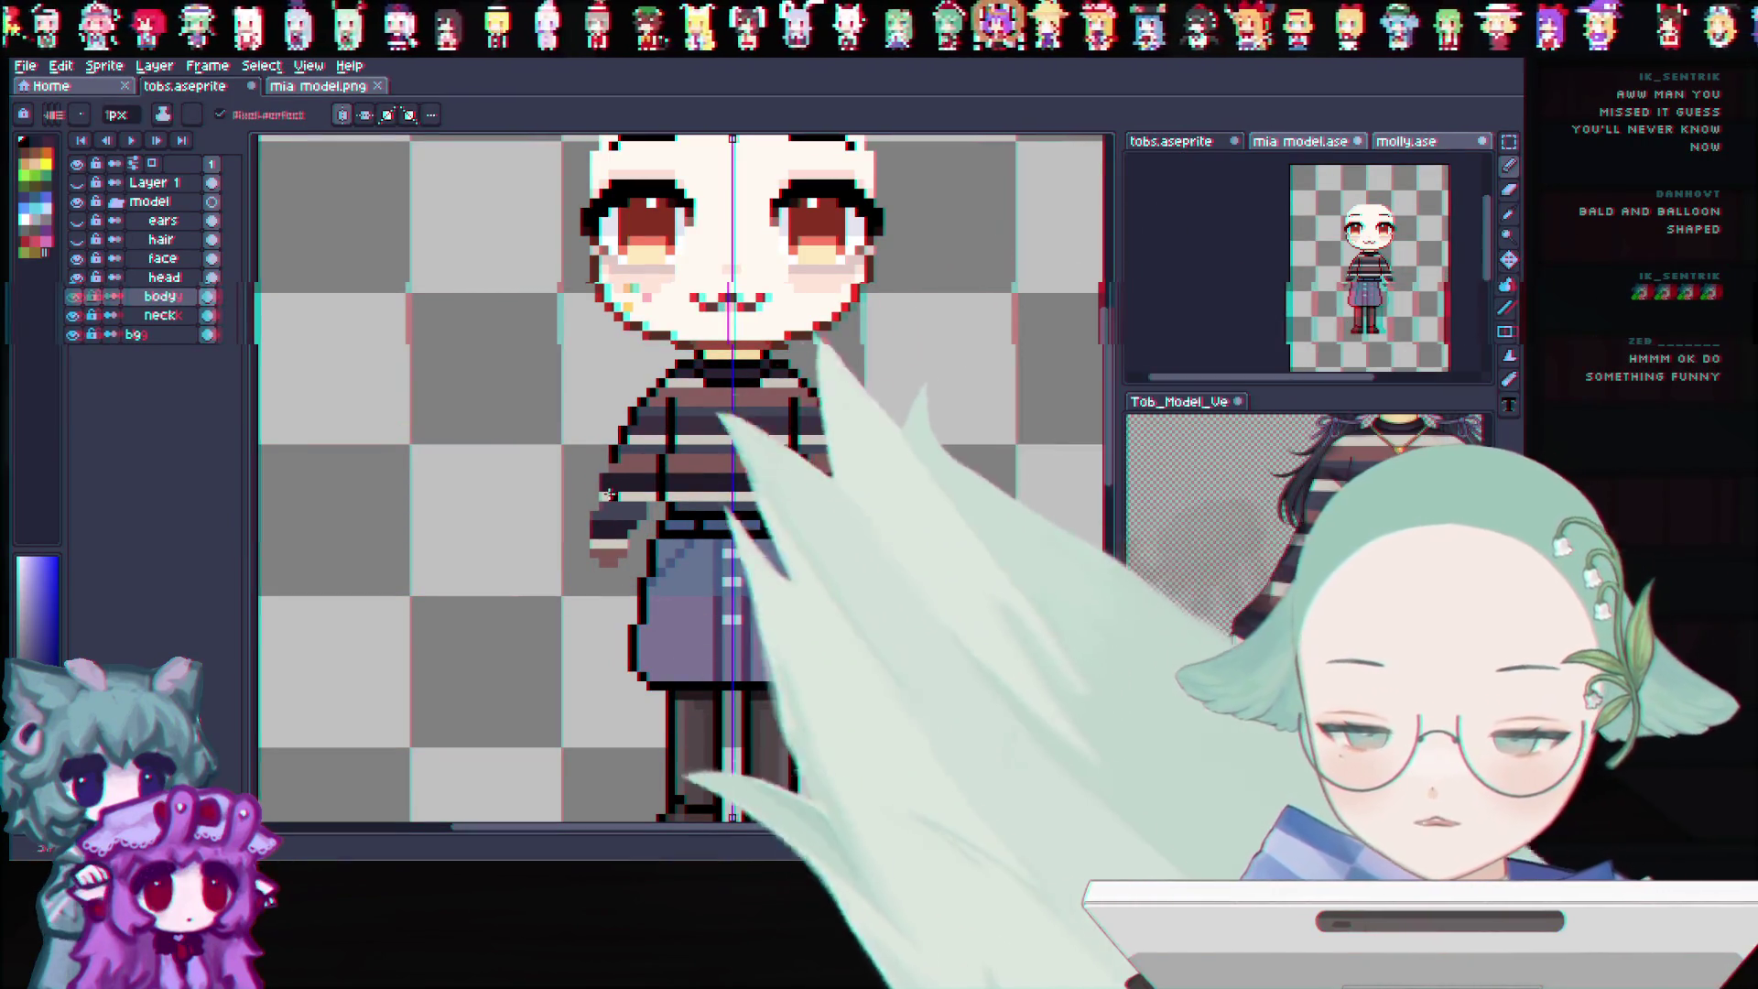
scroll(627, 553, up, 2)
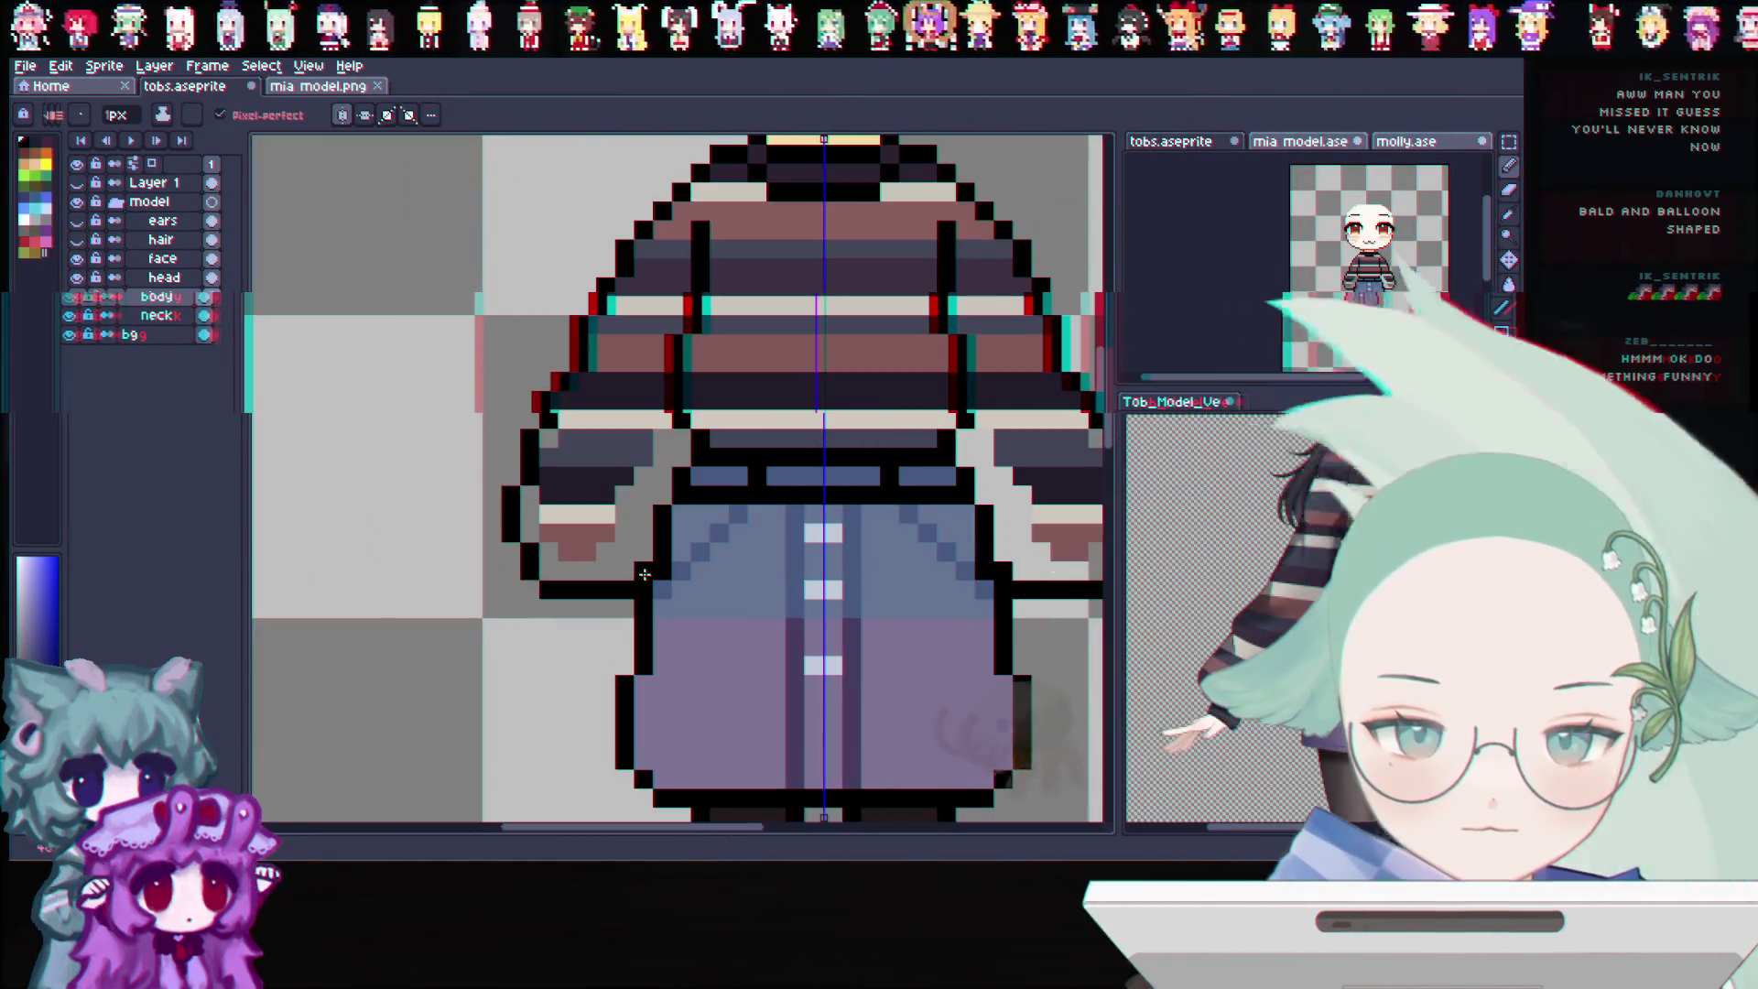
scroll(643, 574, up, 1)
scroll(644, 574, down, 1)
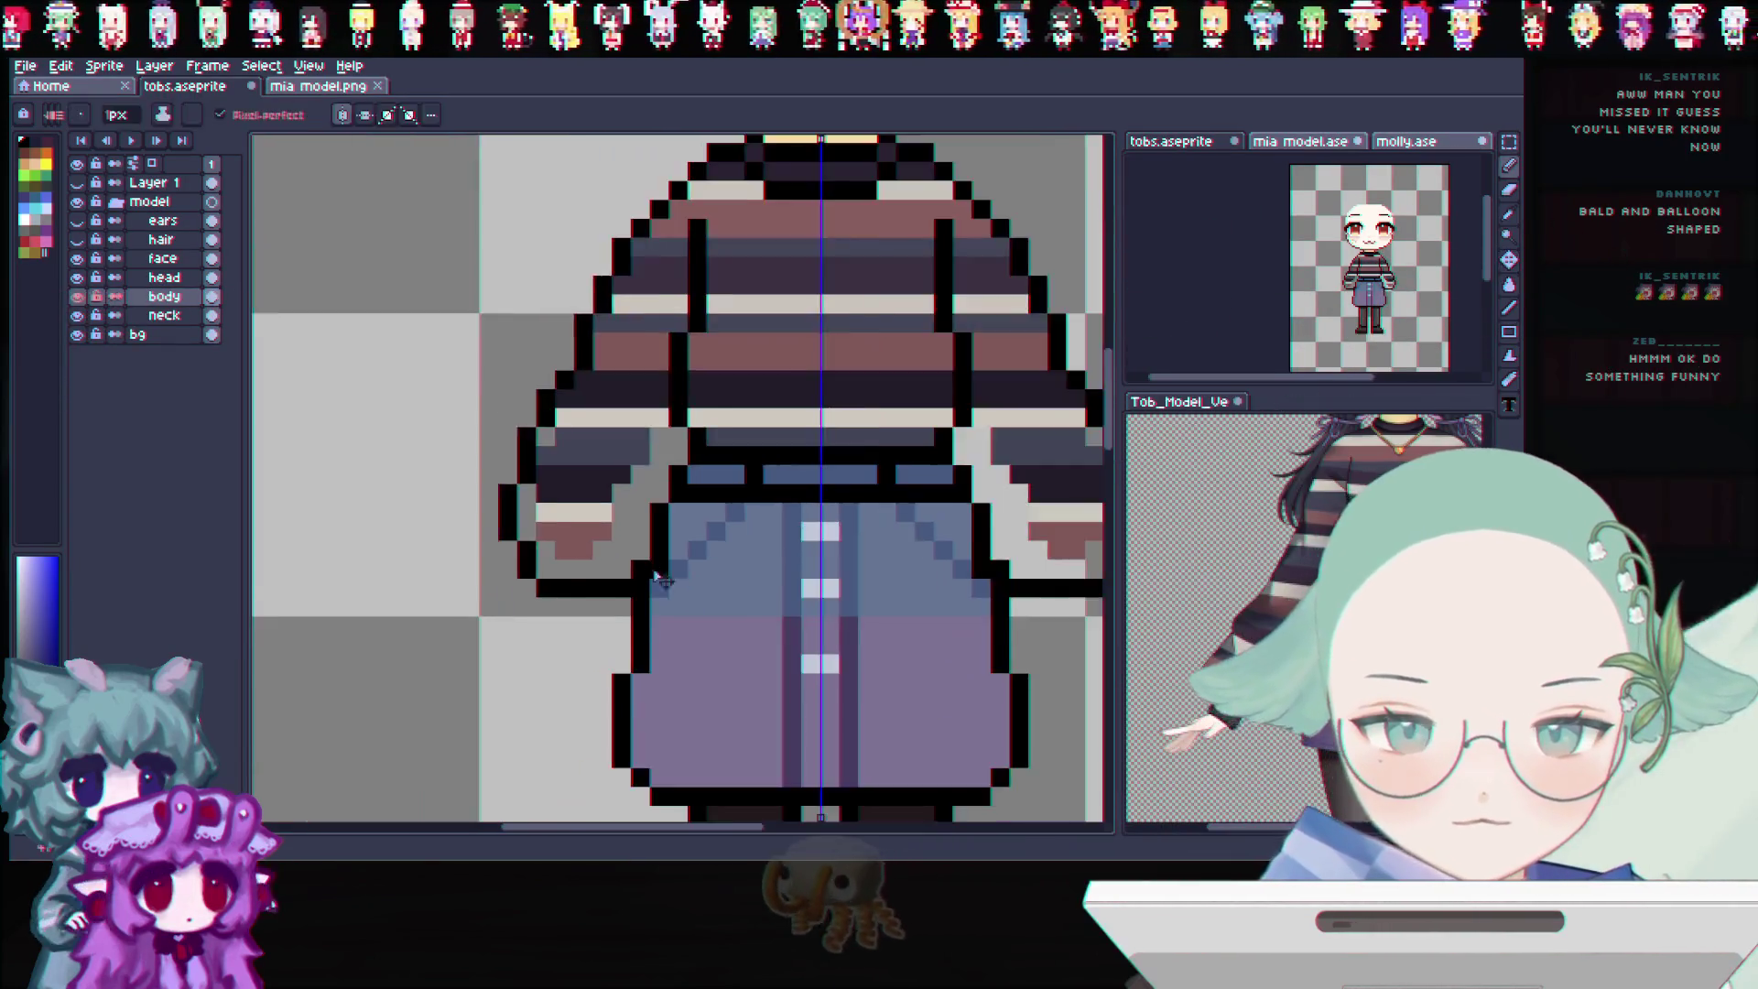
scroll(646, 562, down, 2)
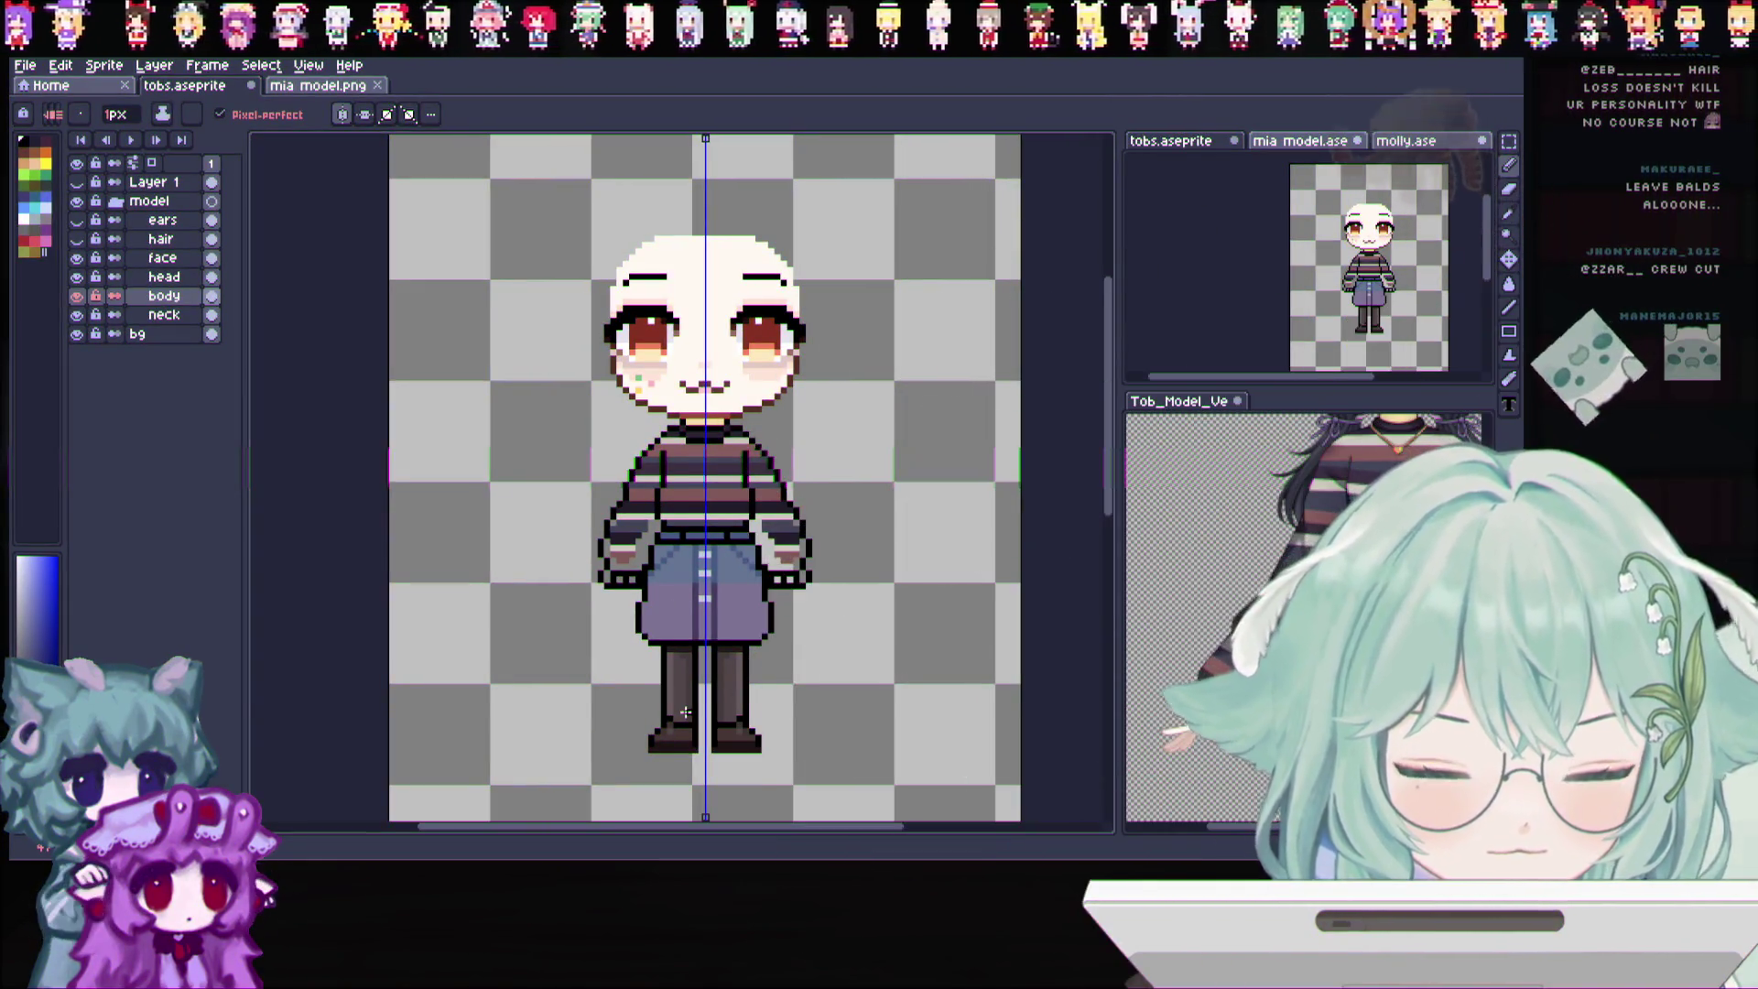
scroll(645, 563, up, 2)
scroll(645, 563, up, 2)
scroll(645, 563, up, 1)
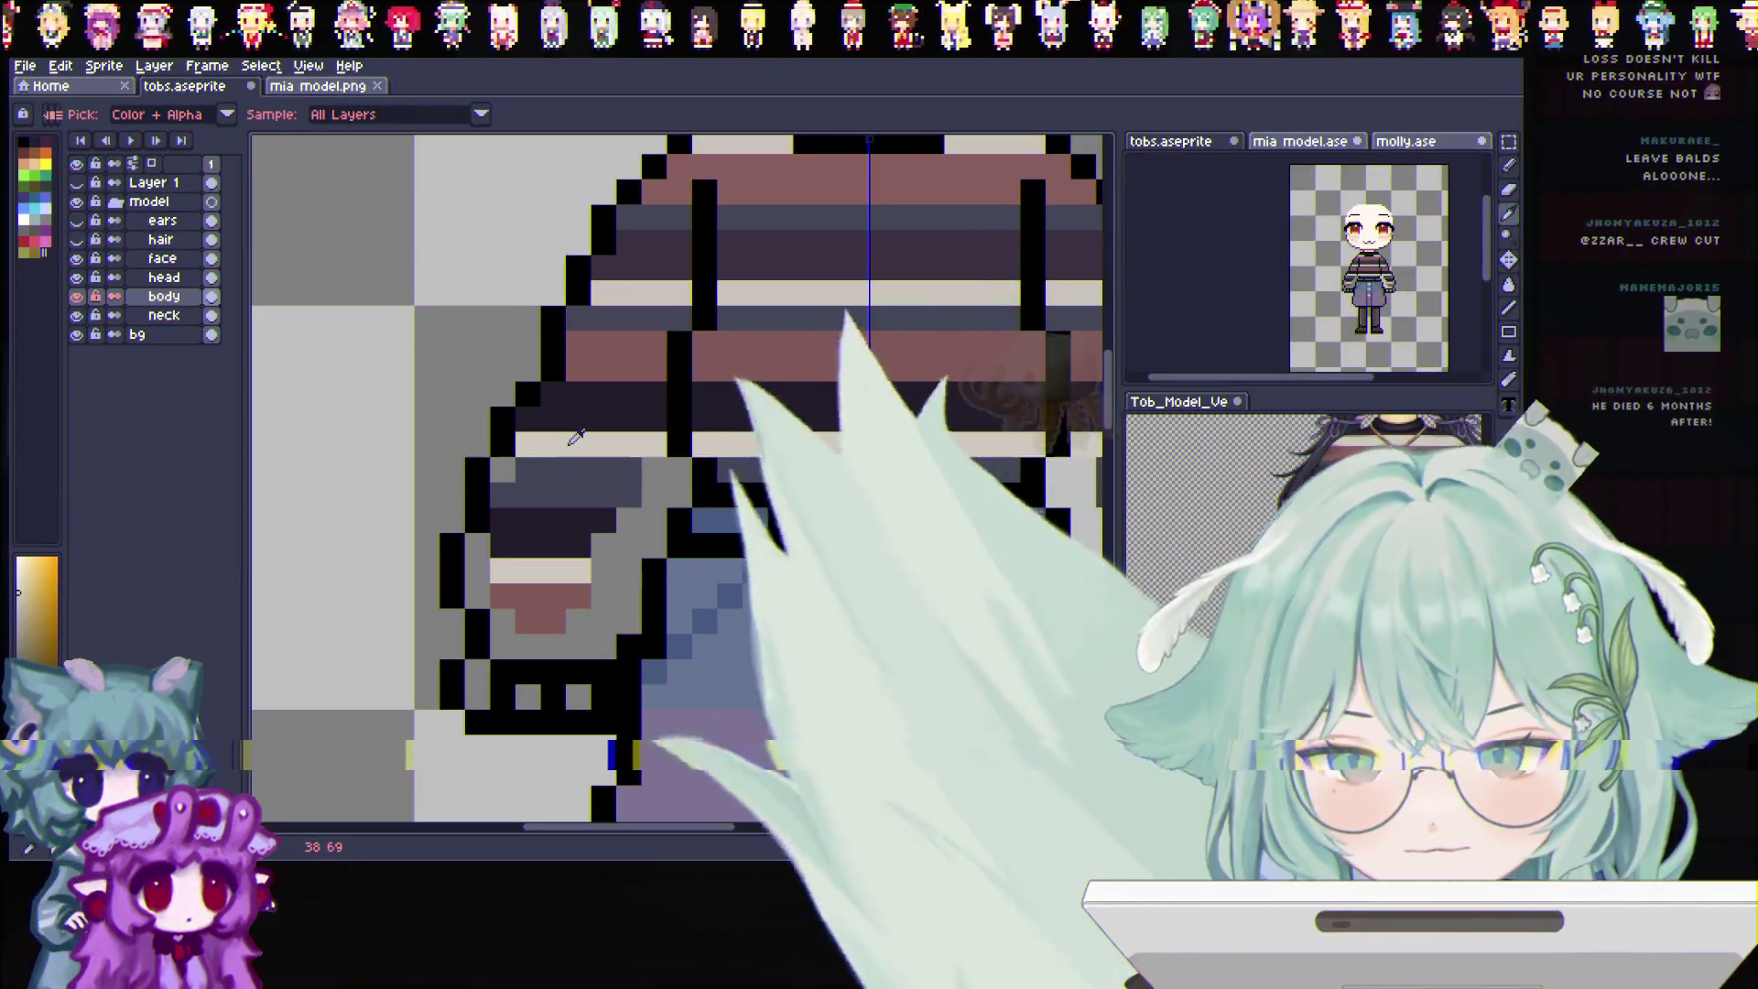
Sample sweater colours and recolour stray light-grey pixels on the left sleeve blue-grey
click(574, 440)
click(602, 474)
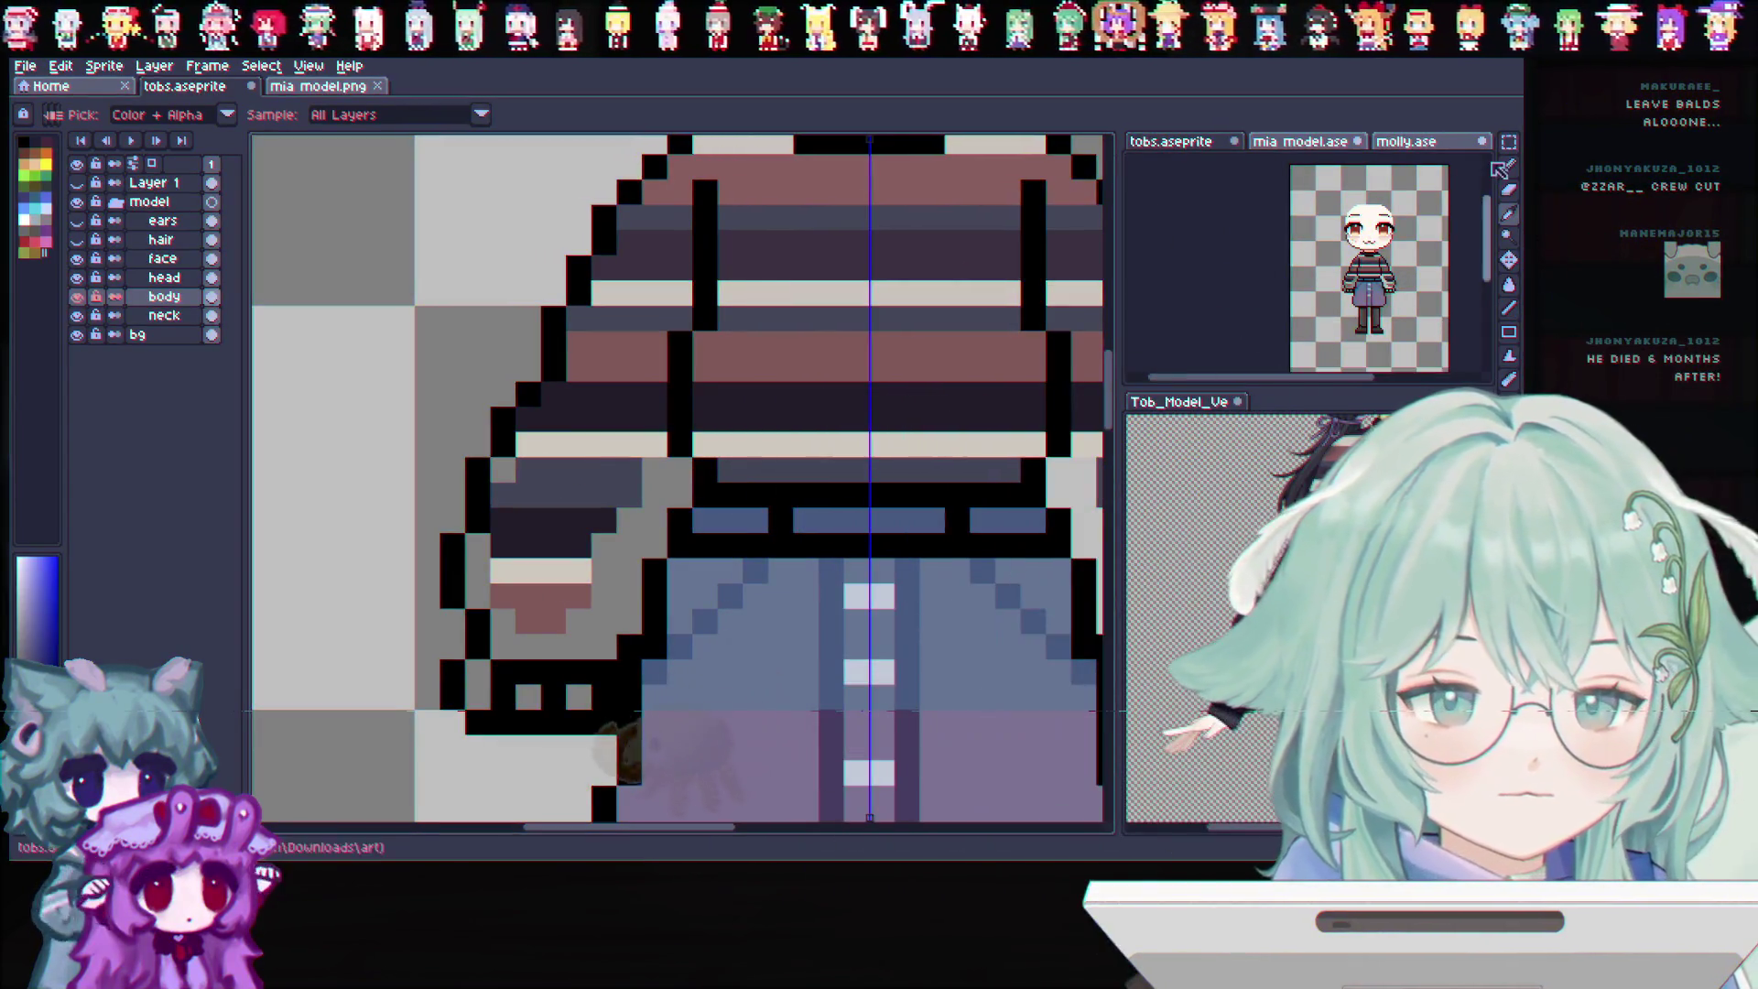
key(b)
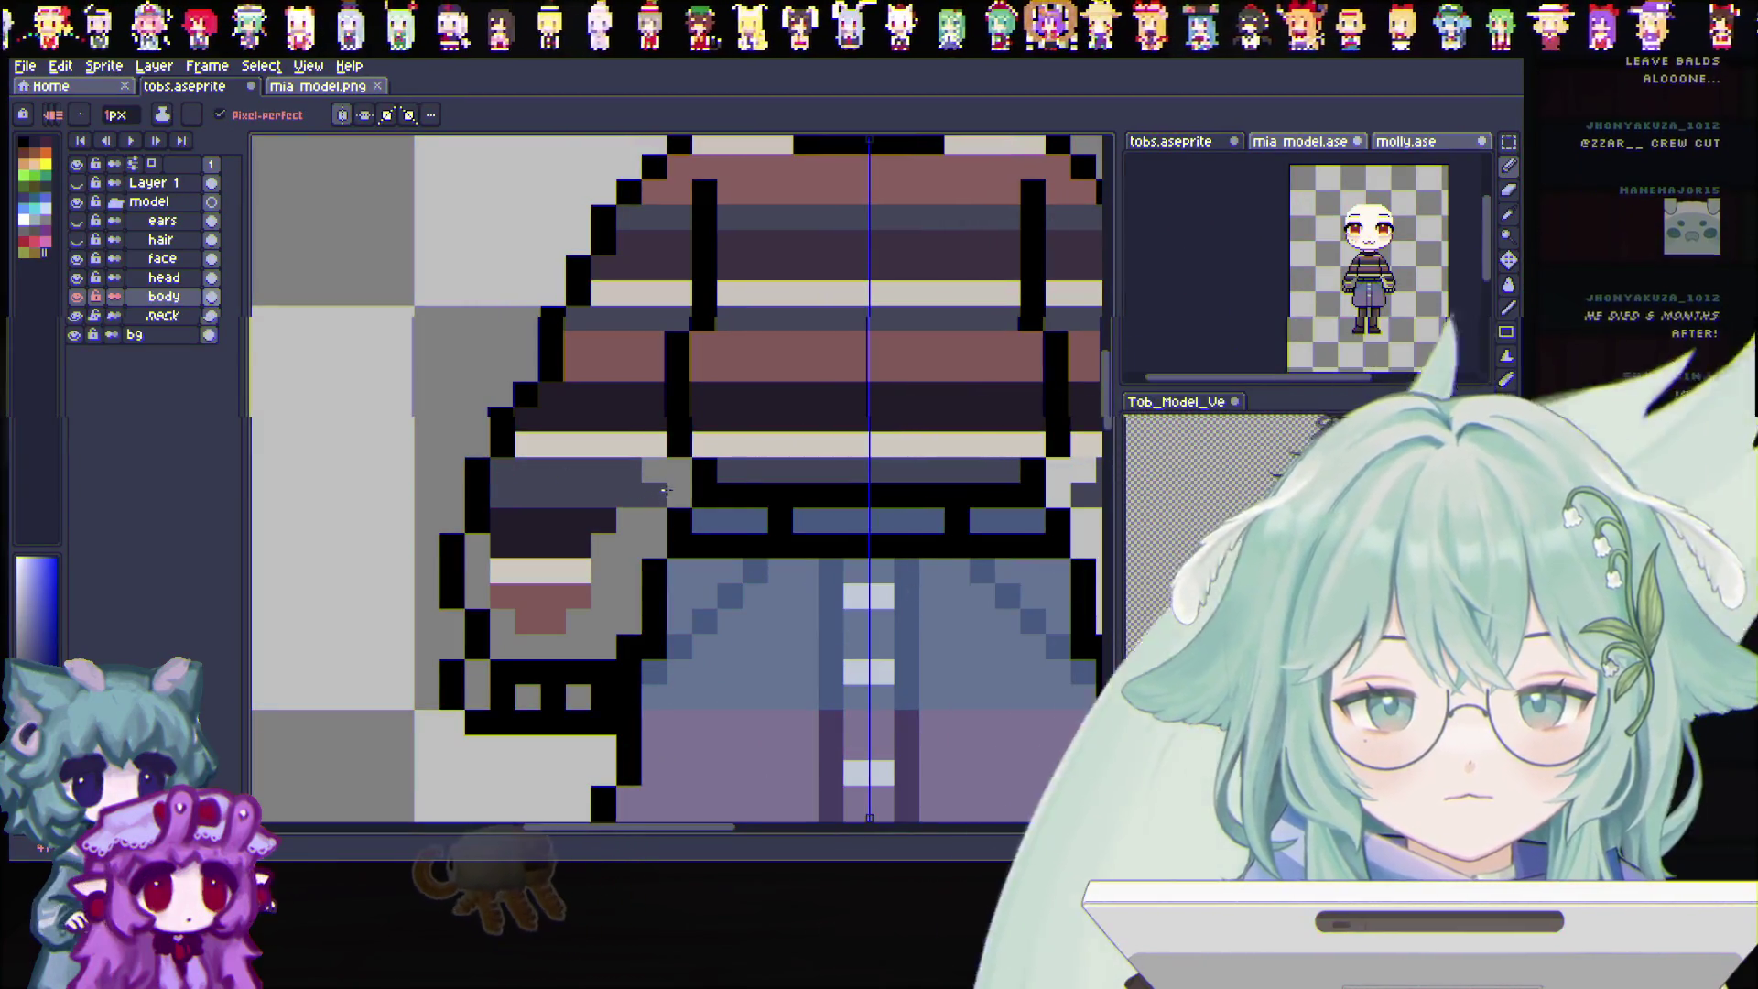
click(654, 473)
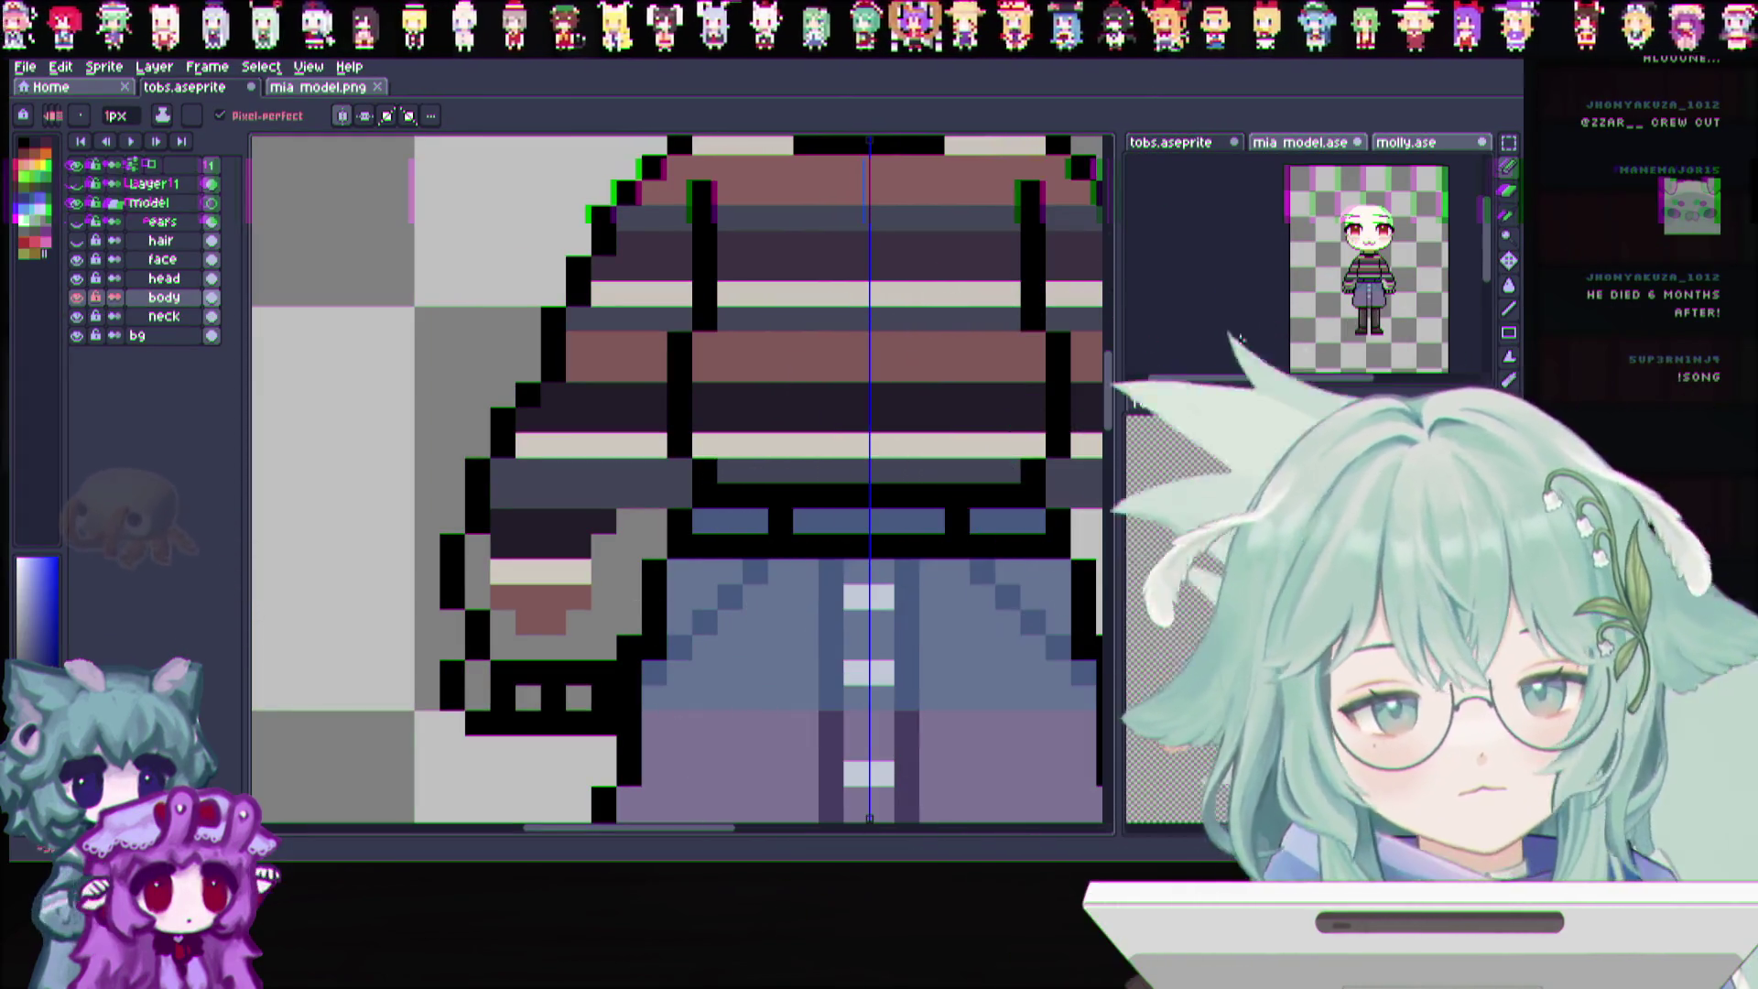
key(i)
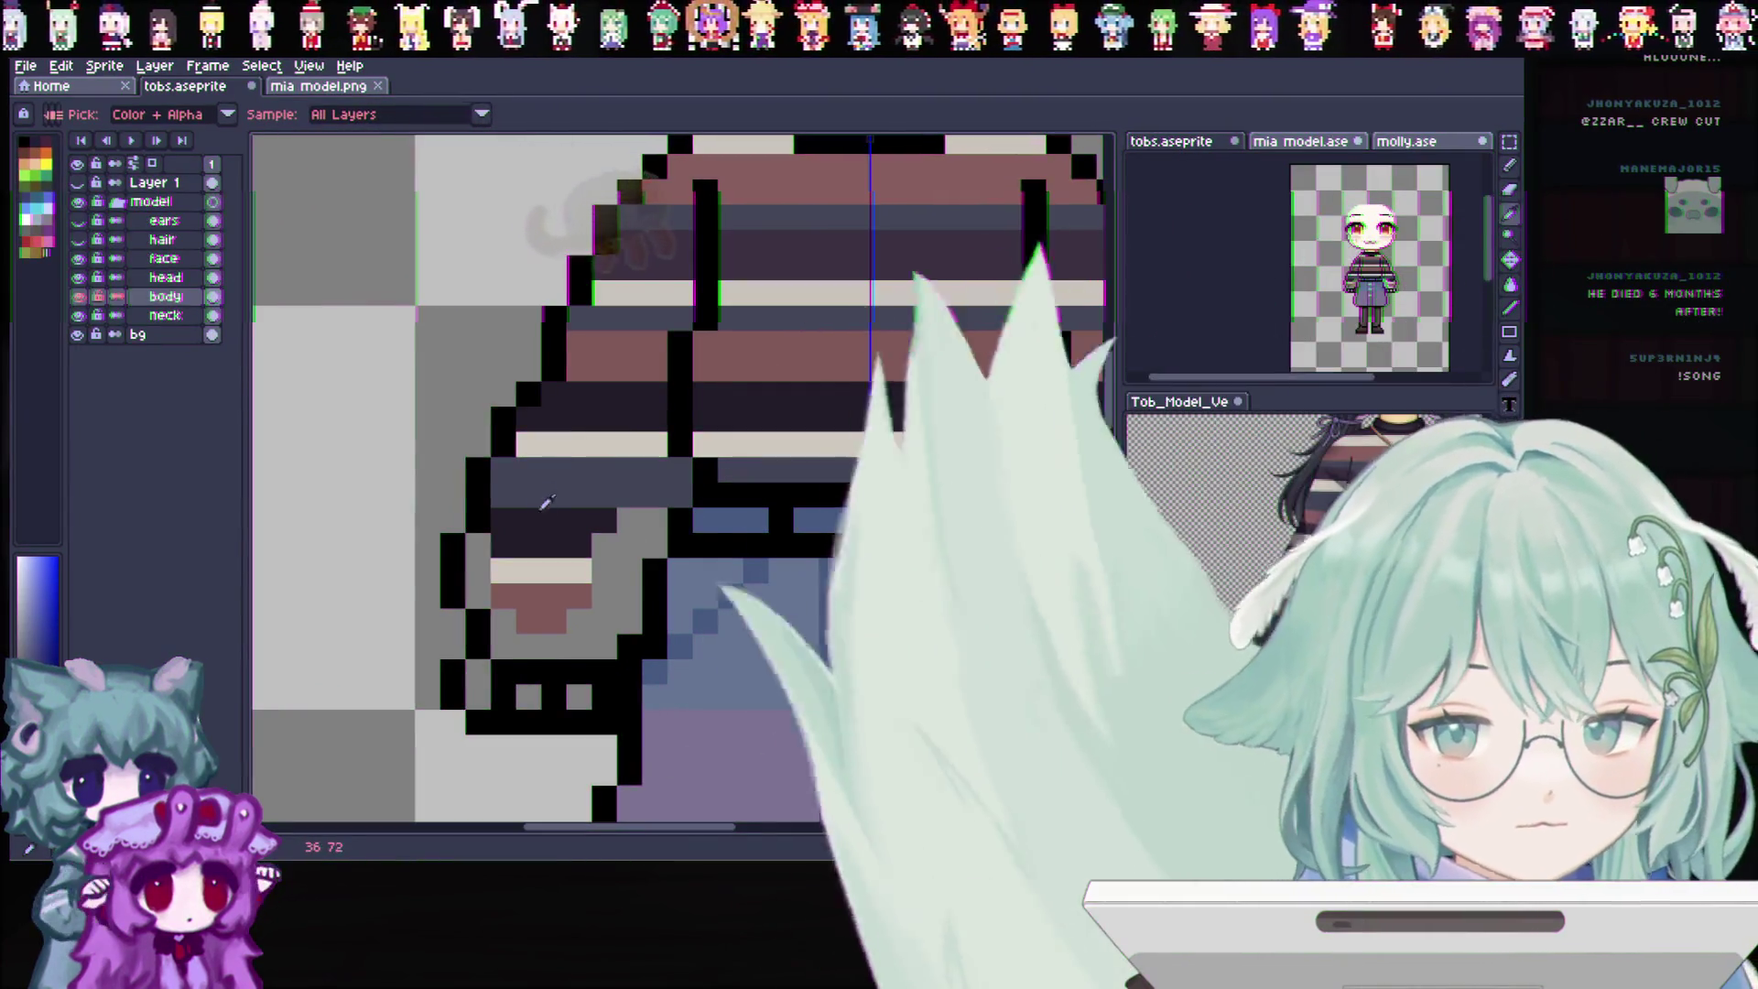
click(646, 268)
key(b)
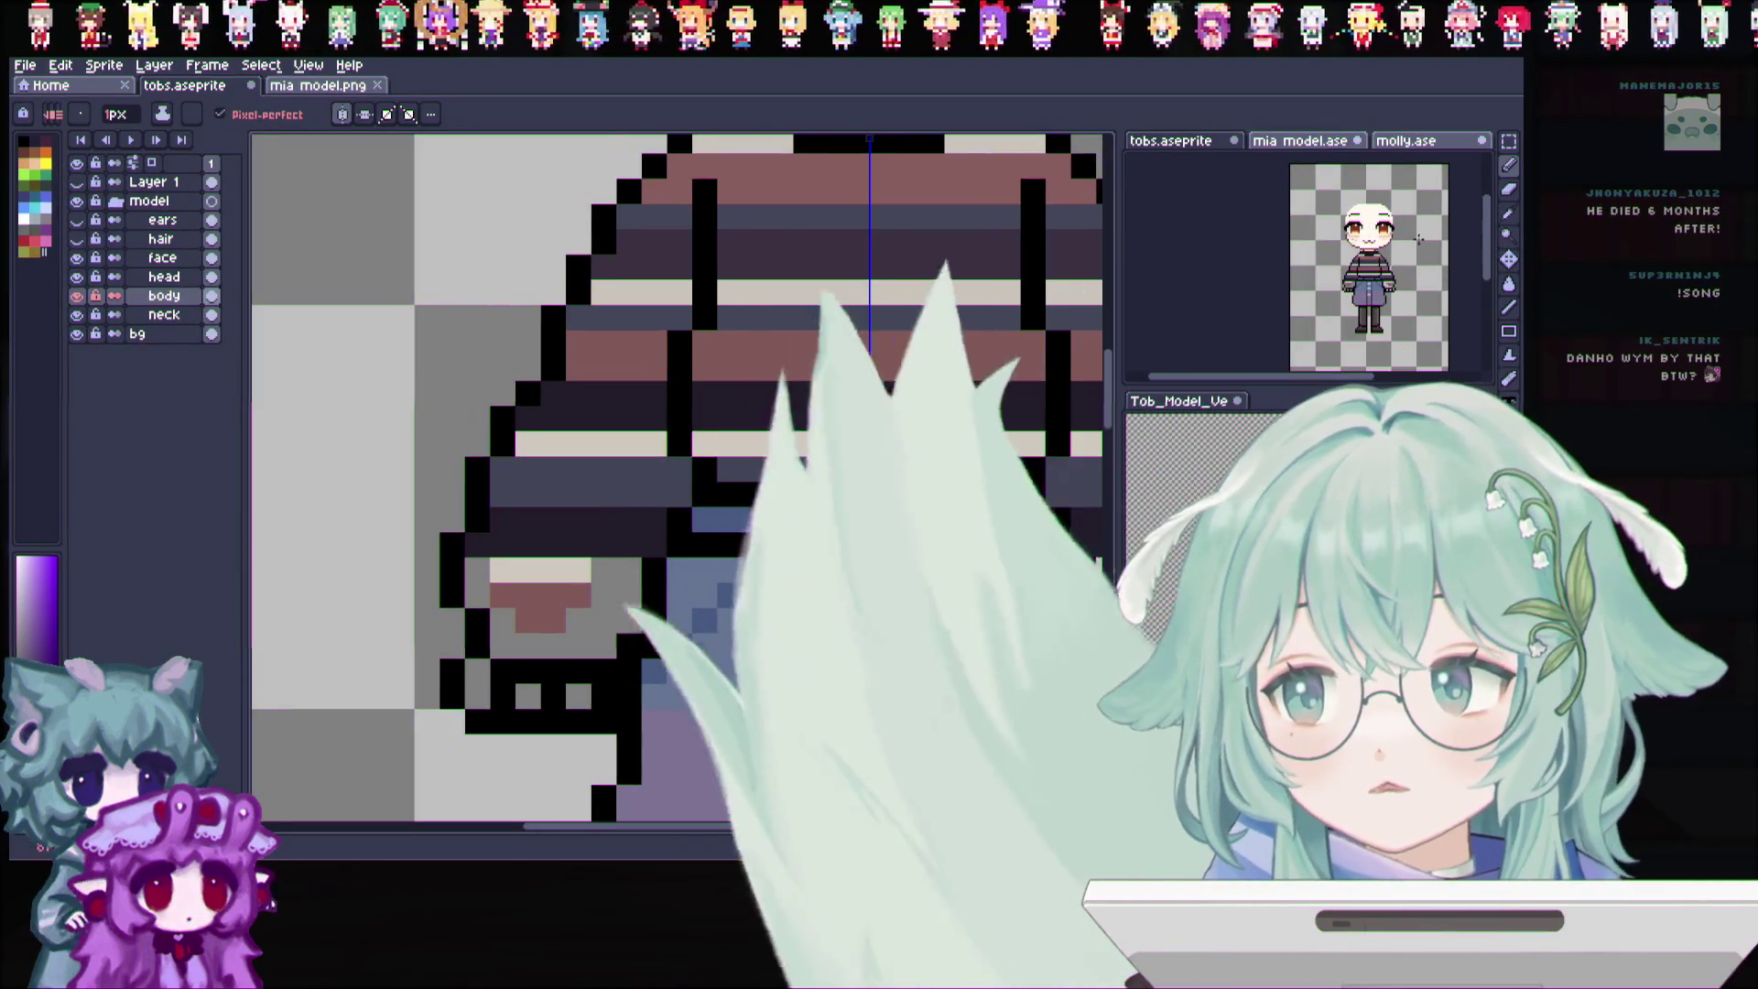
key(i)
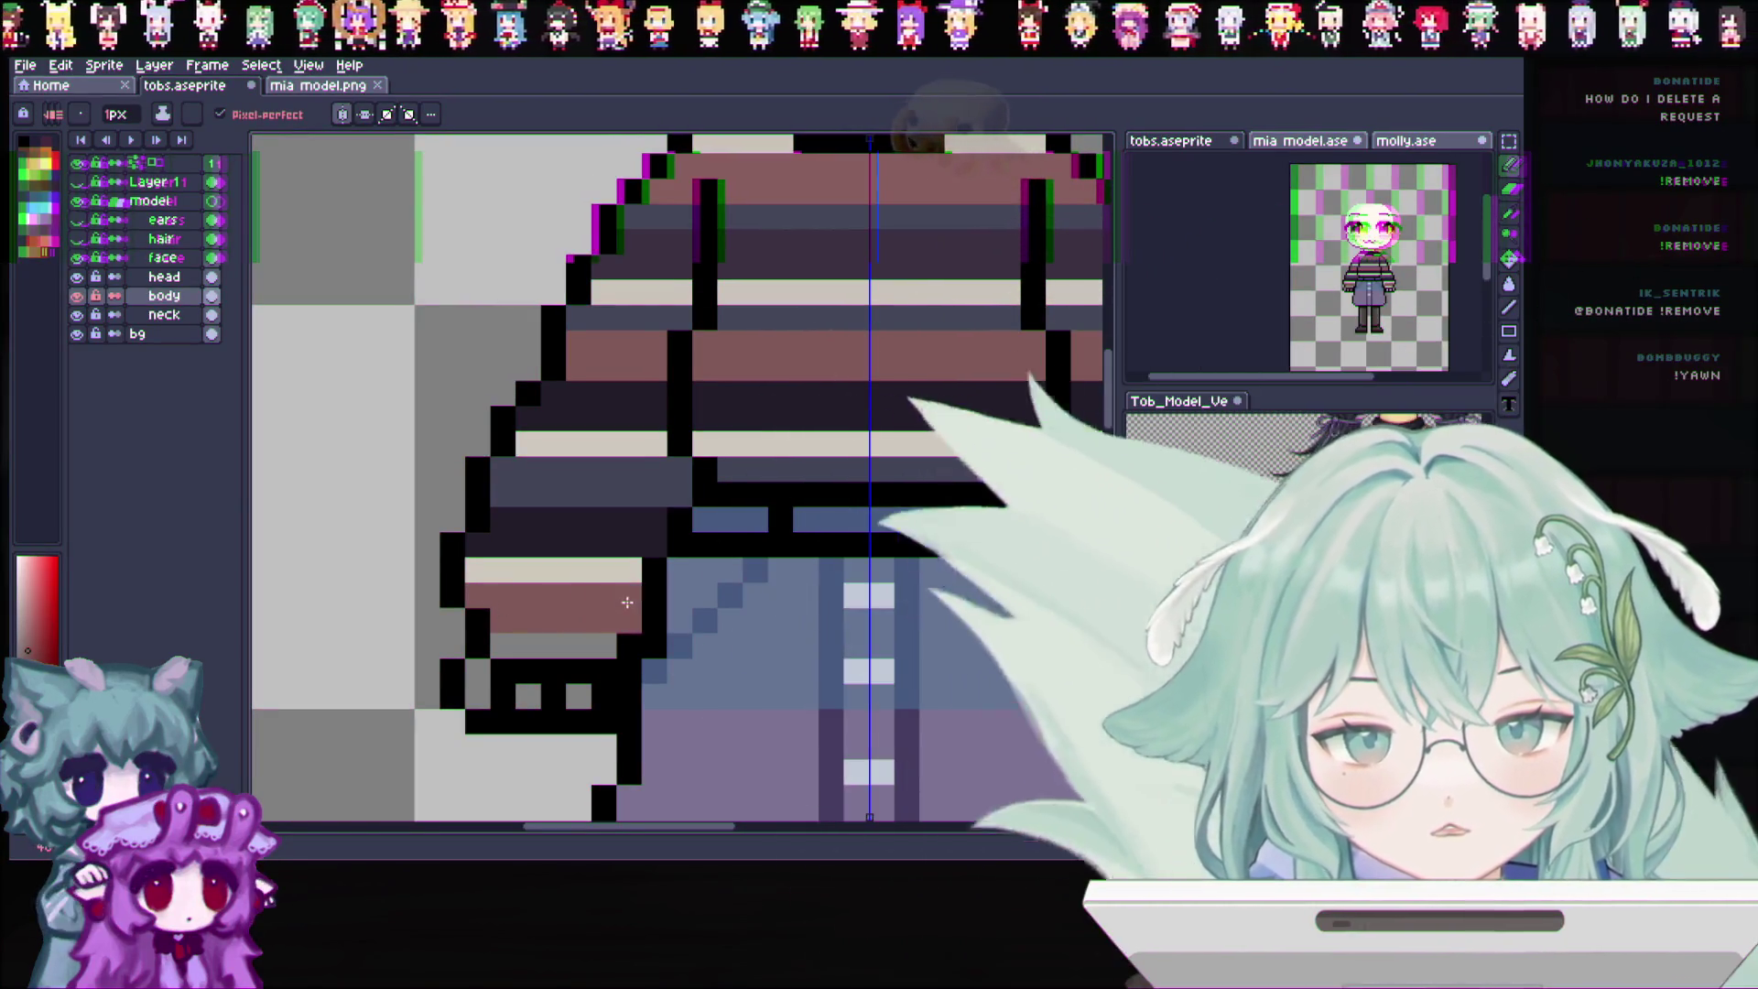
key(i)
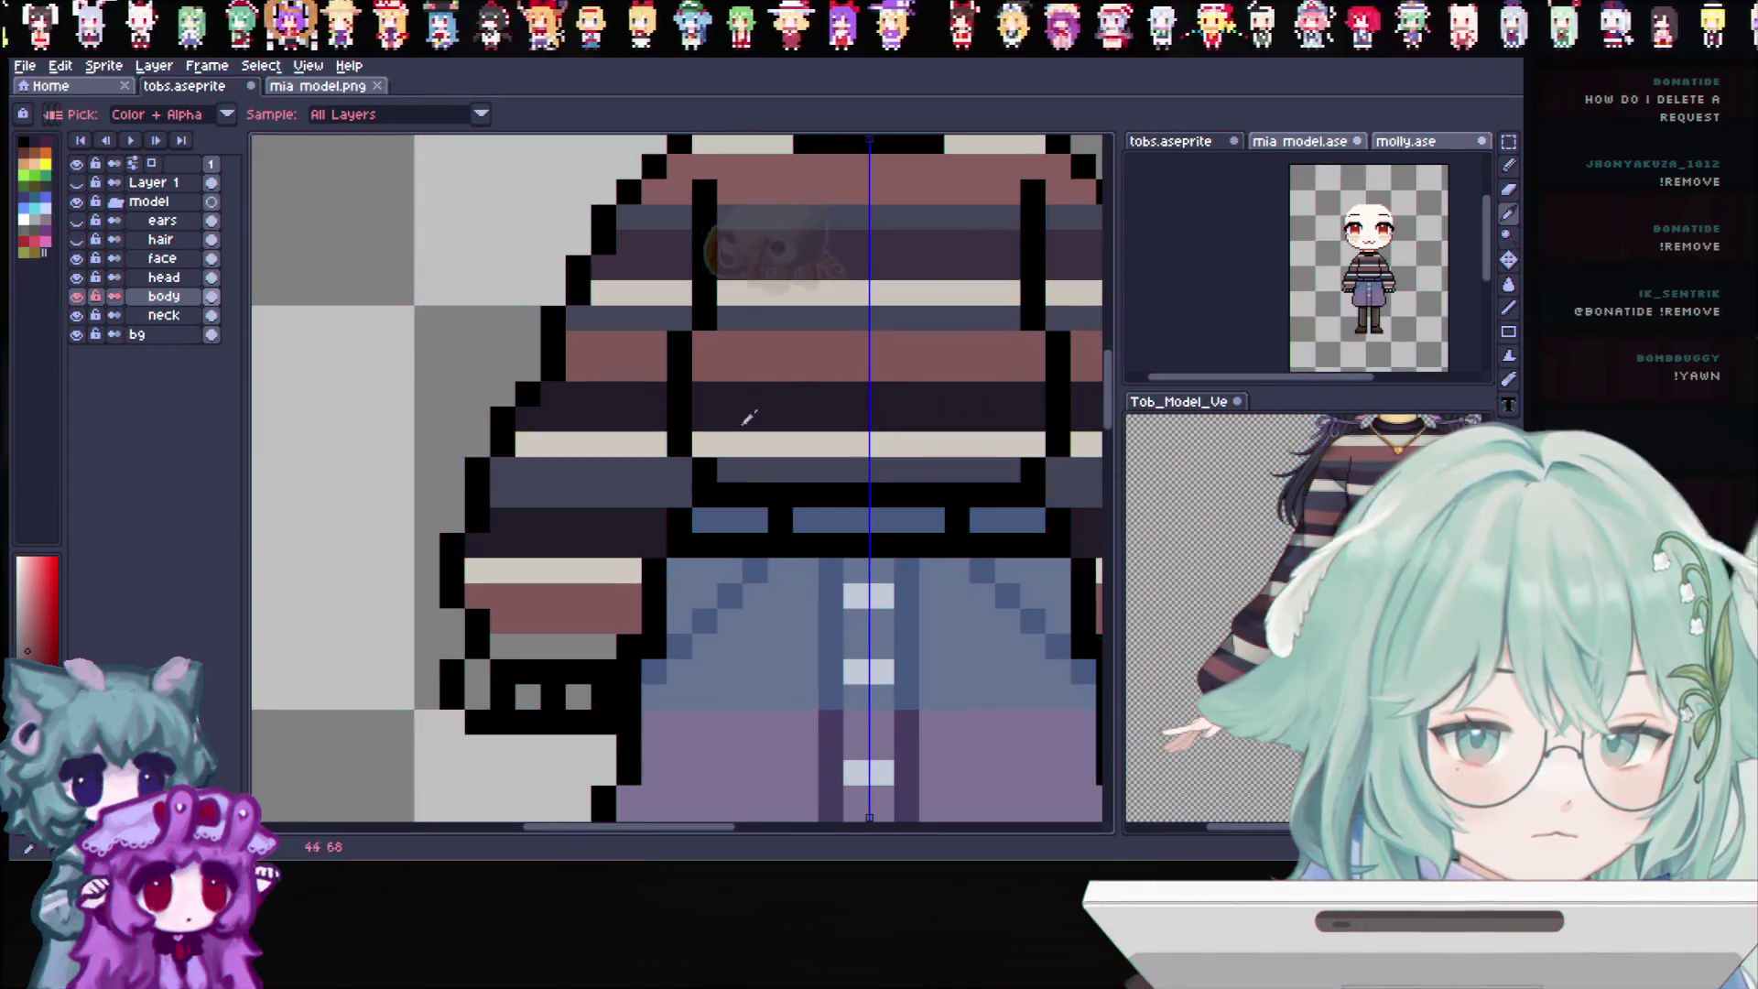
click(669, 458)
click(1508, 164)
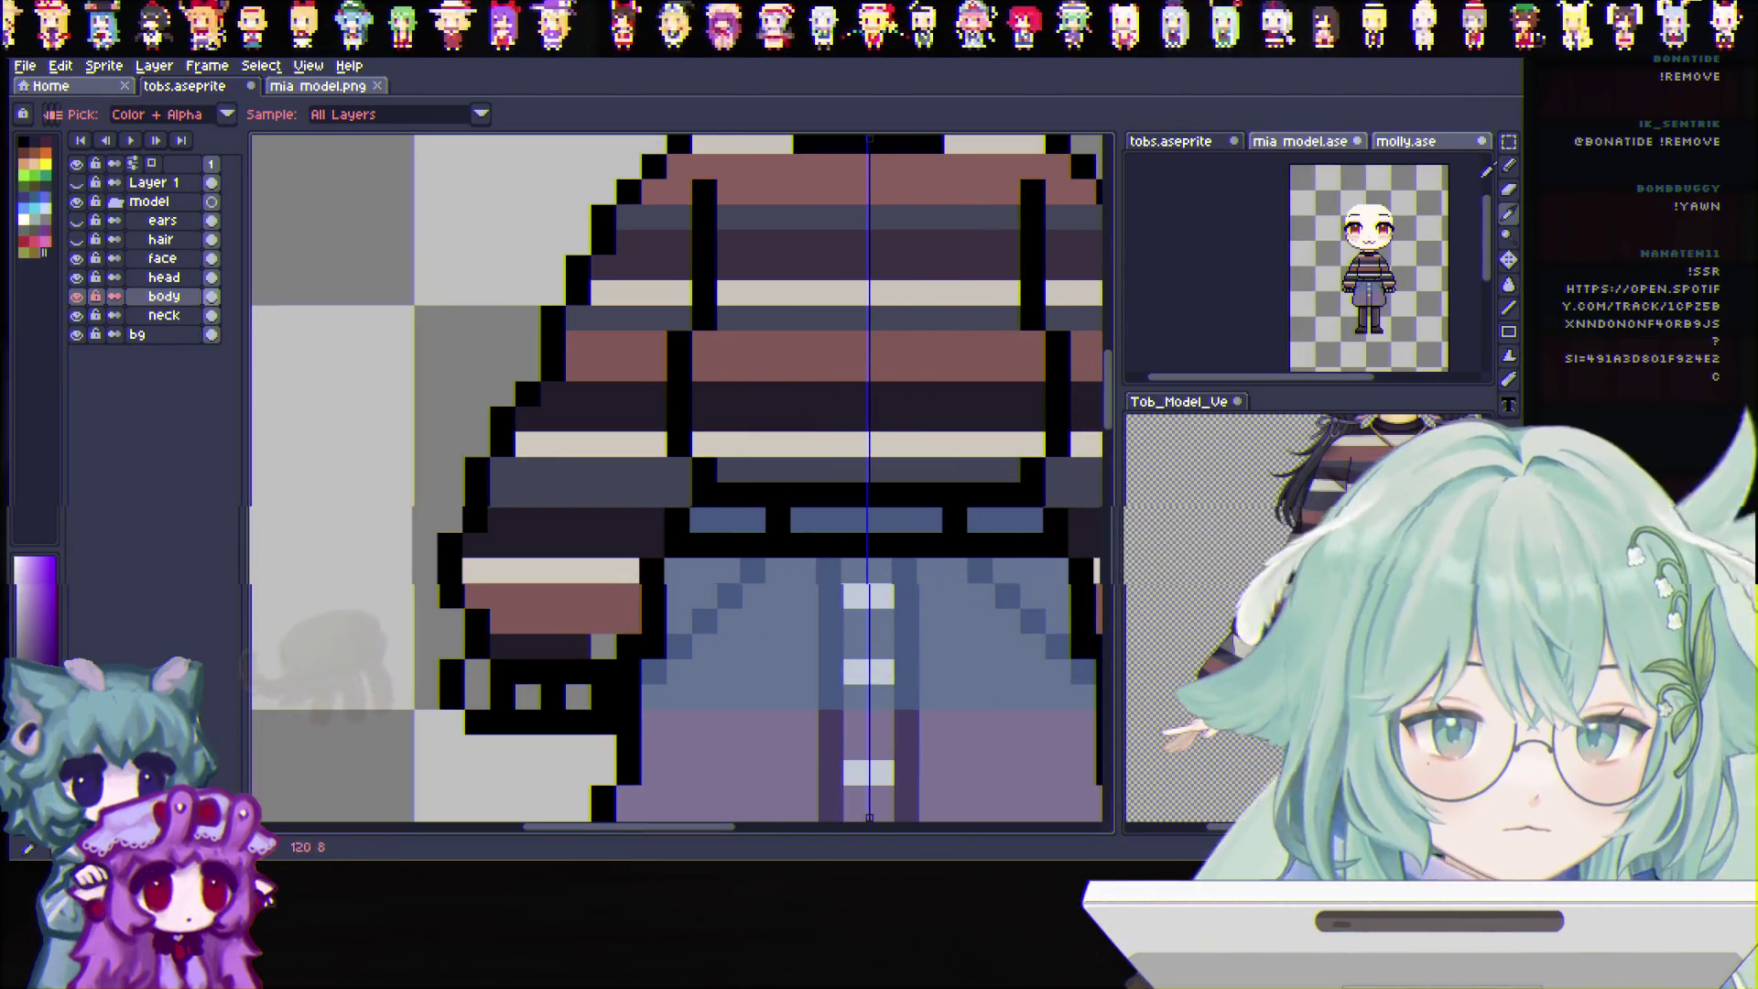
key(b)
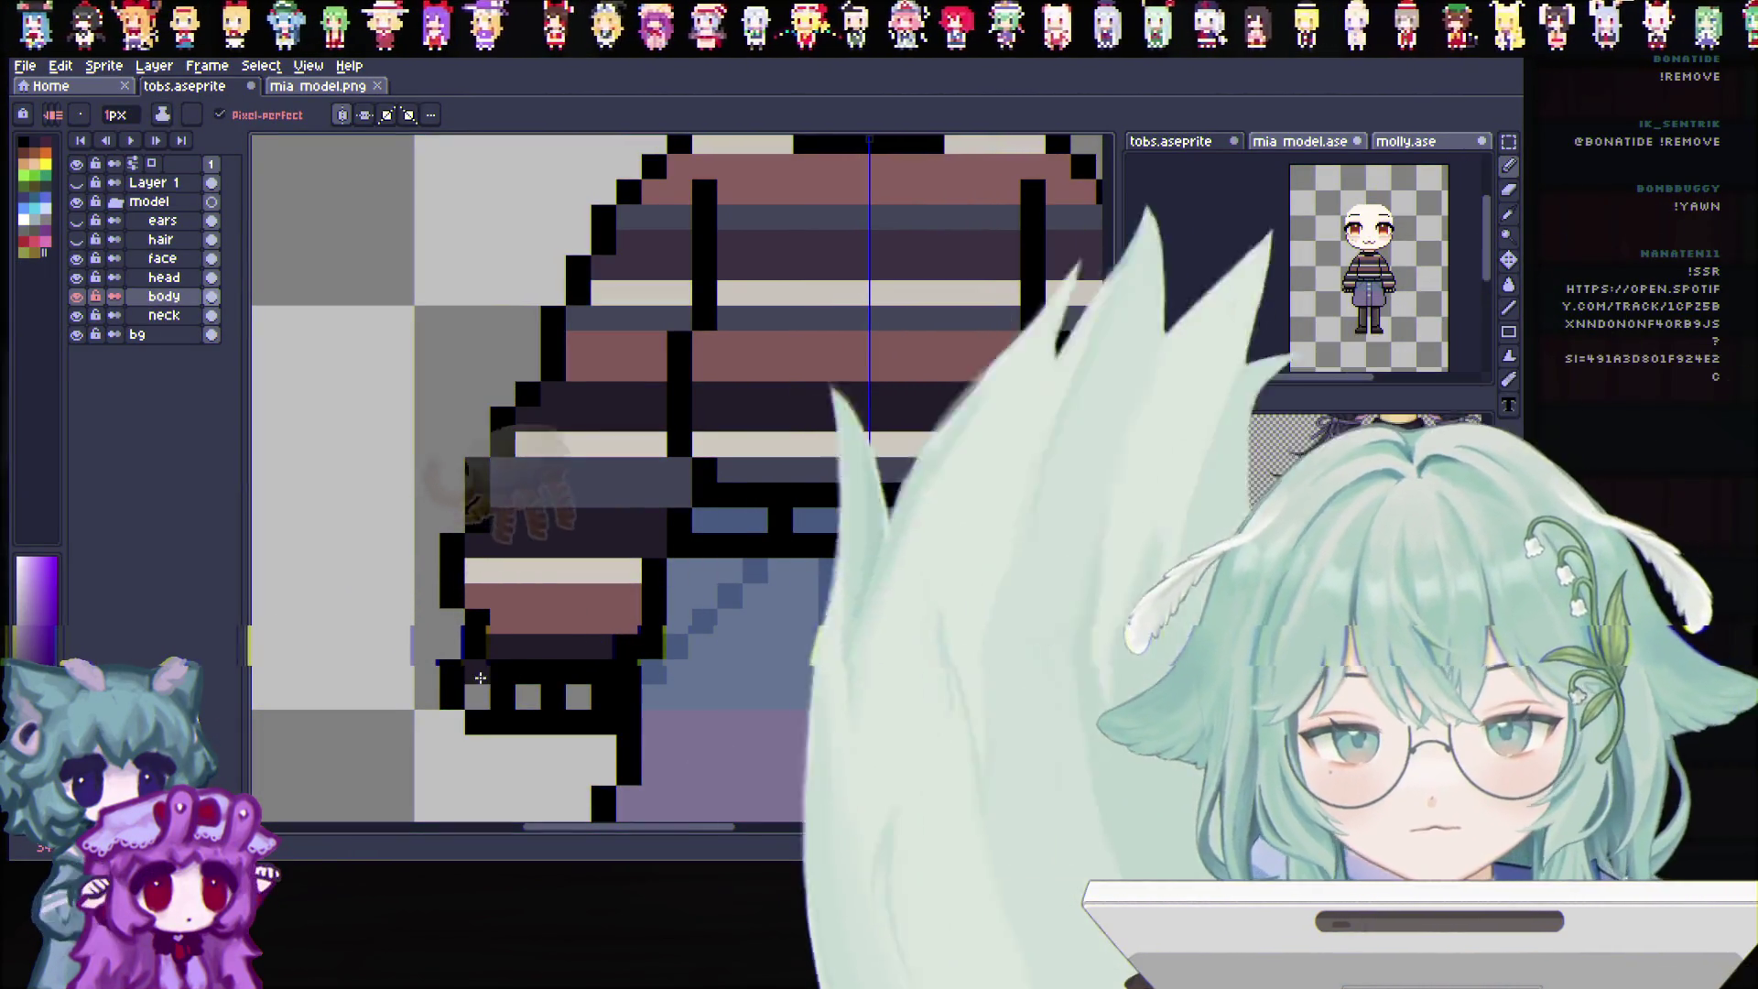
scroll(797, 625, down, 2)
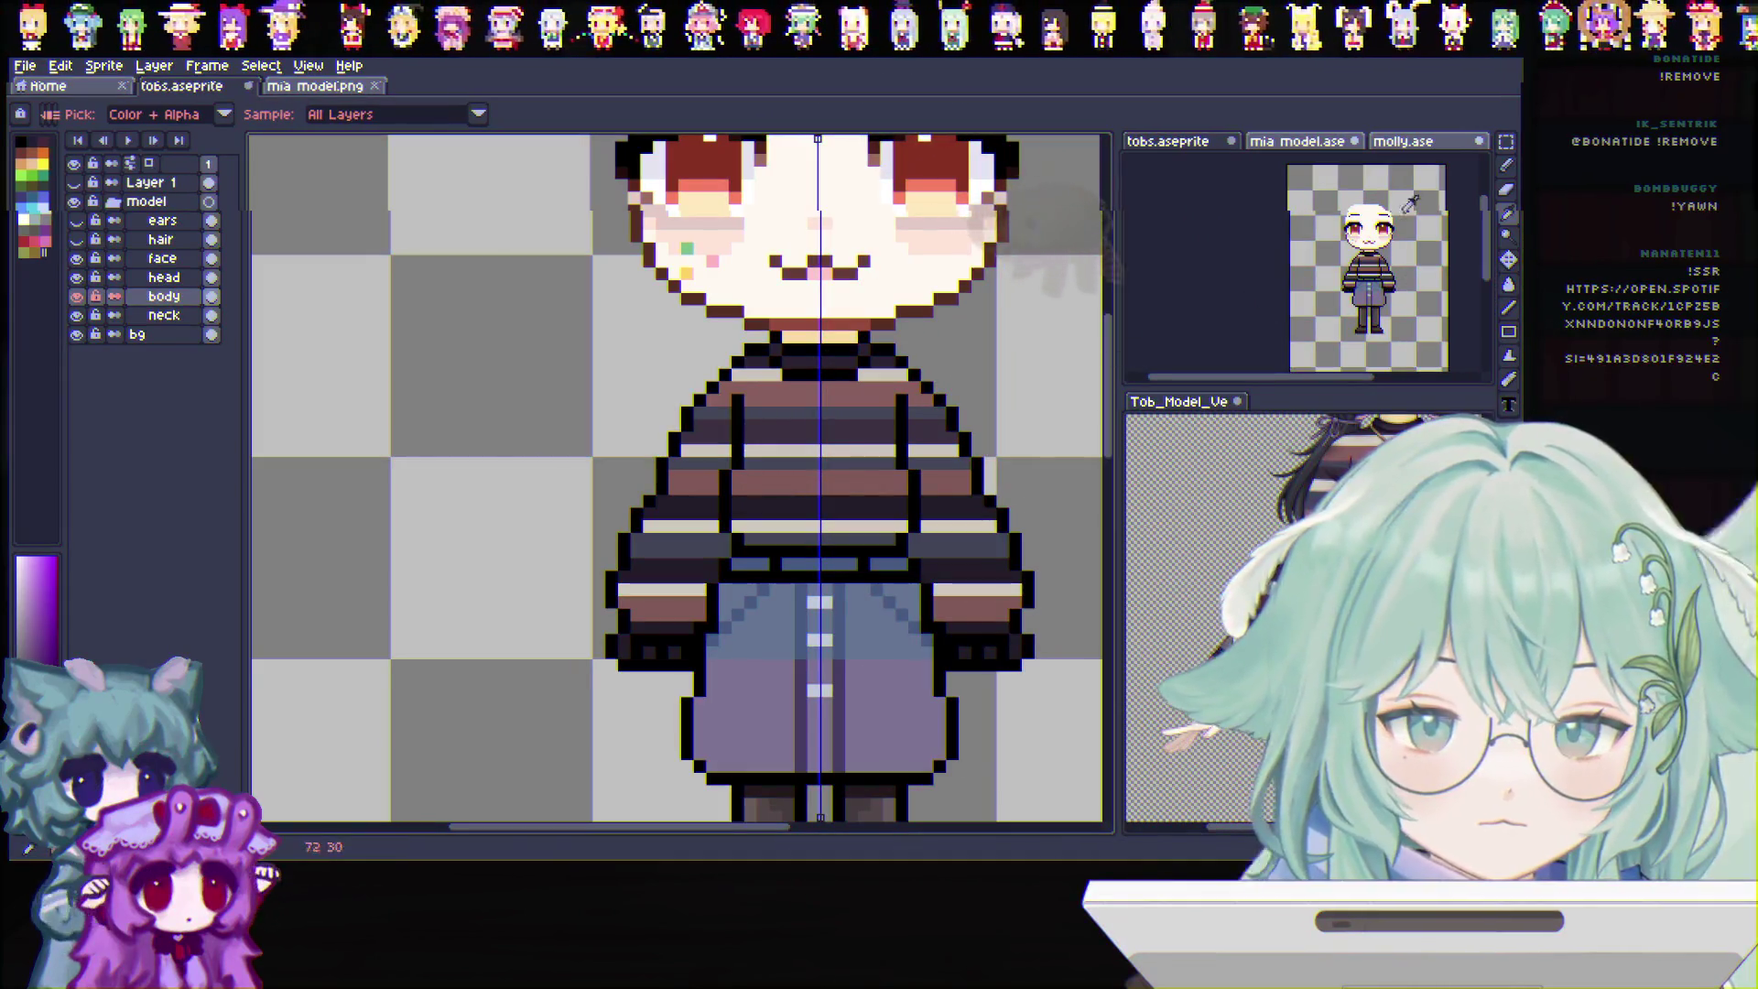
click(1506, 188)
click(1498, 145)
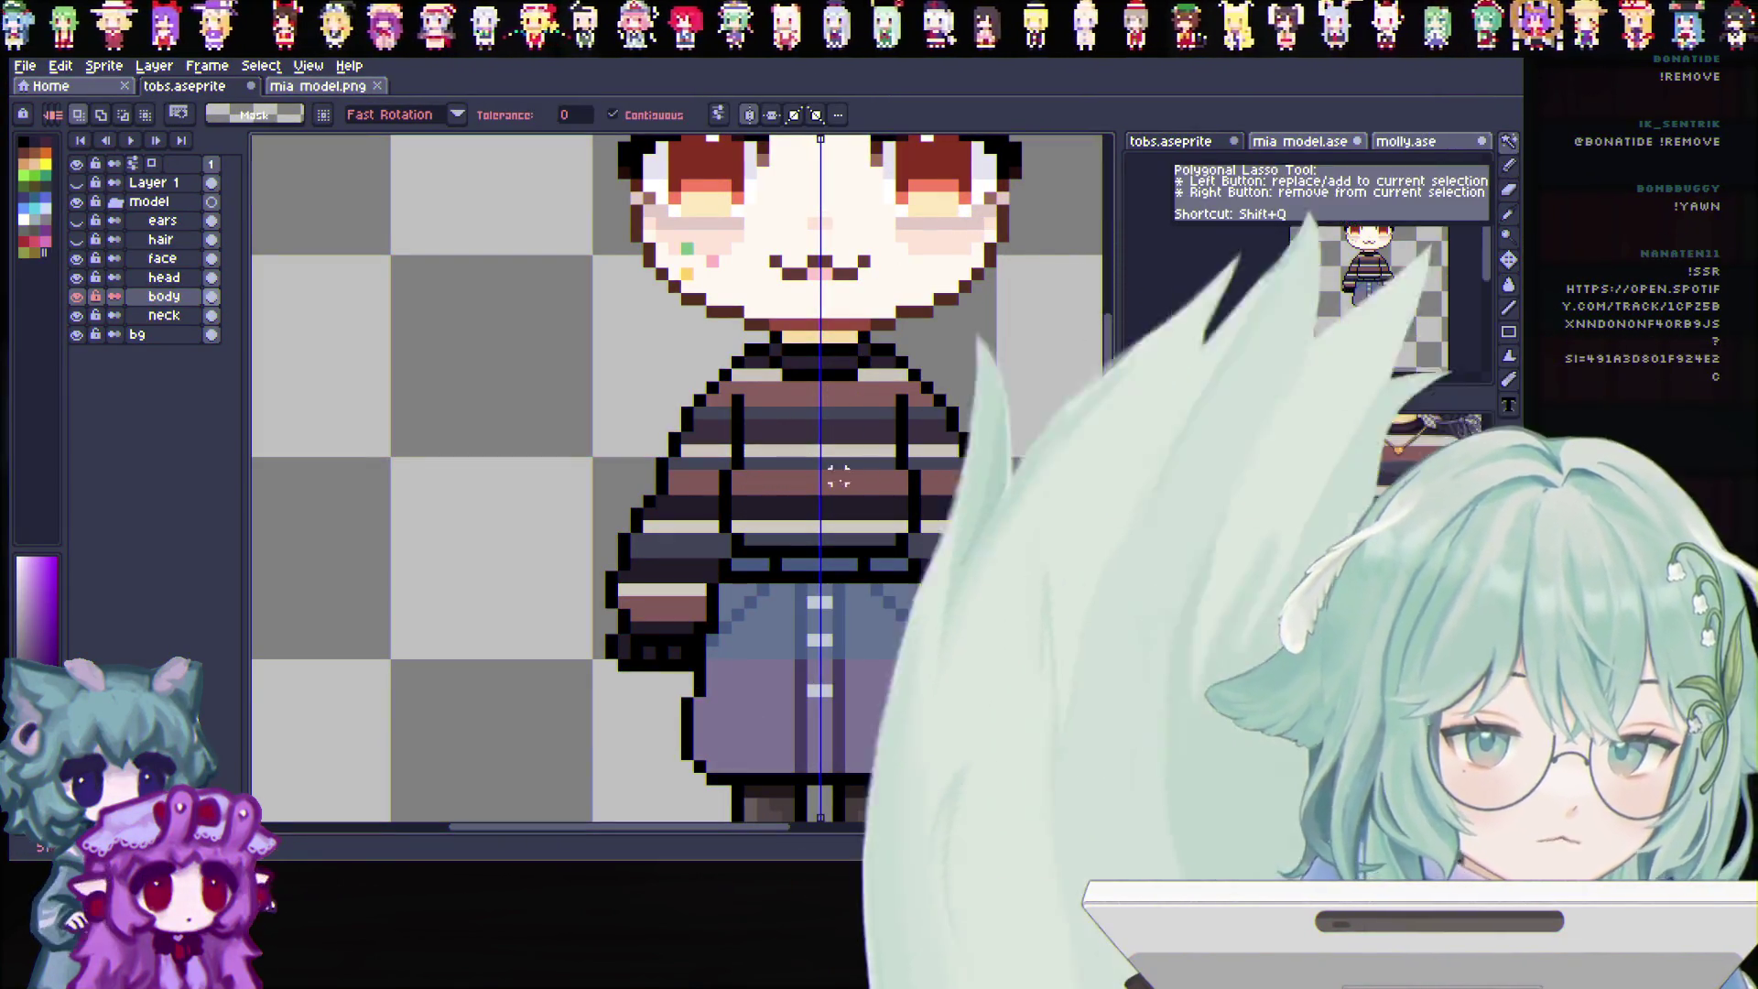
shift+click(961, 511)
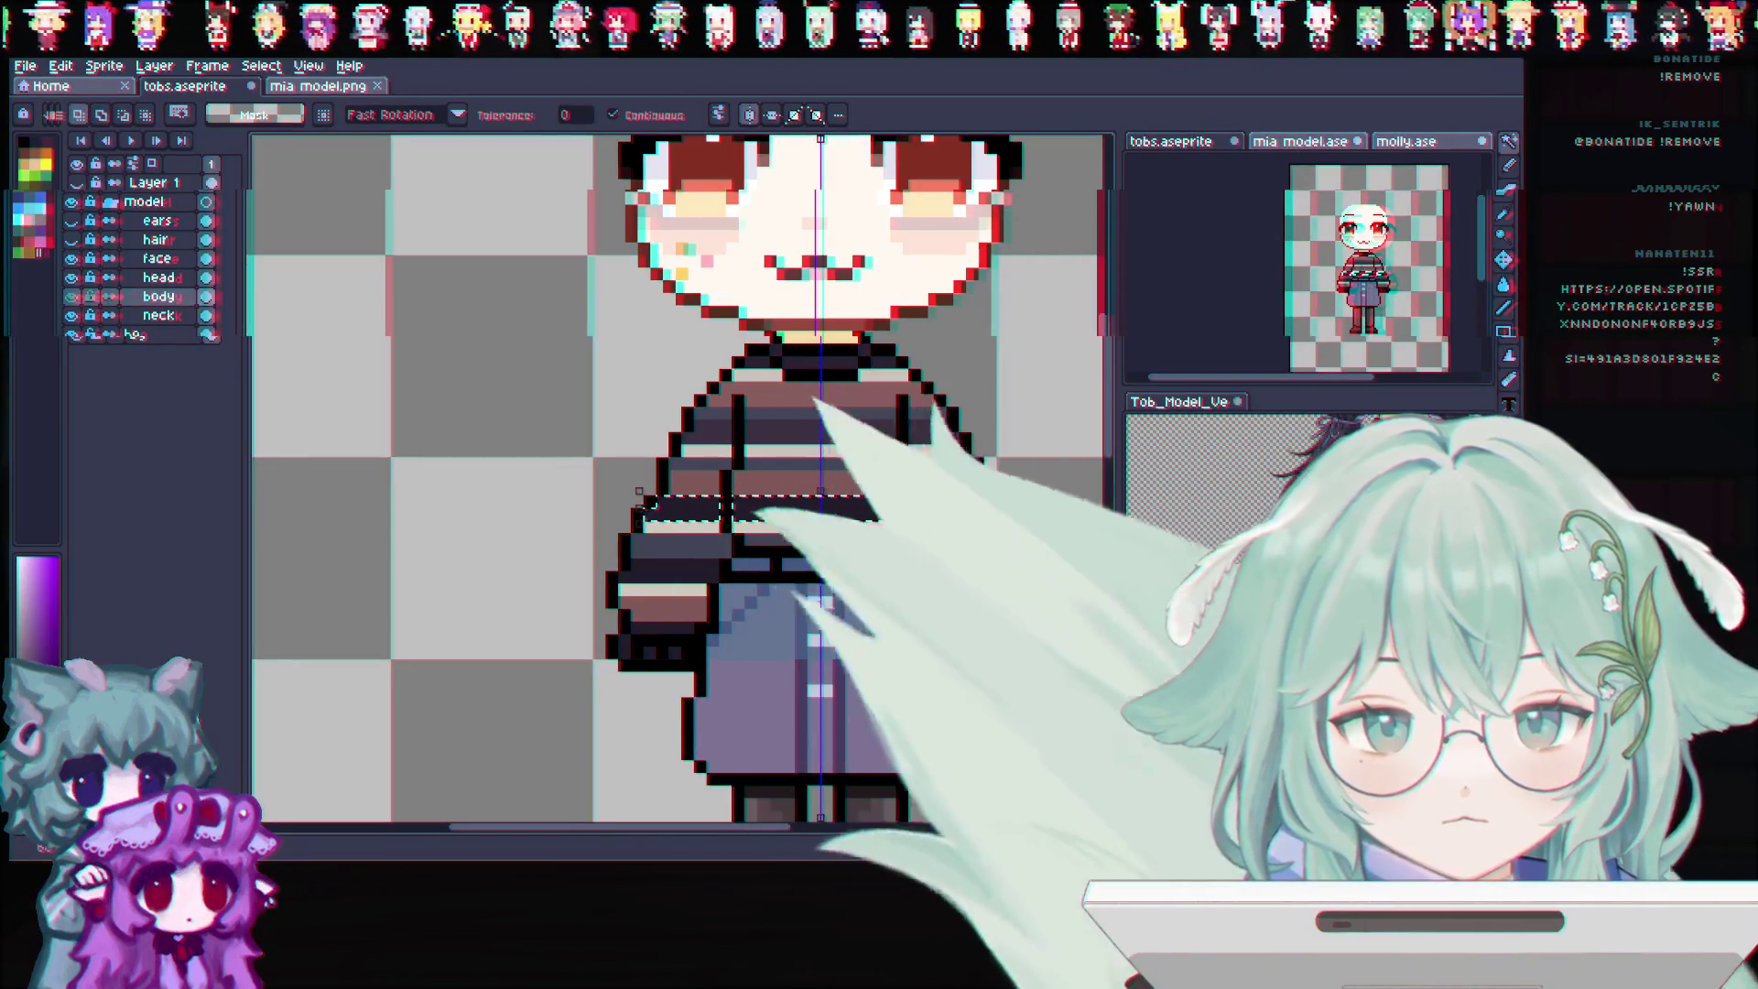
shift+click(661, 629)
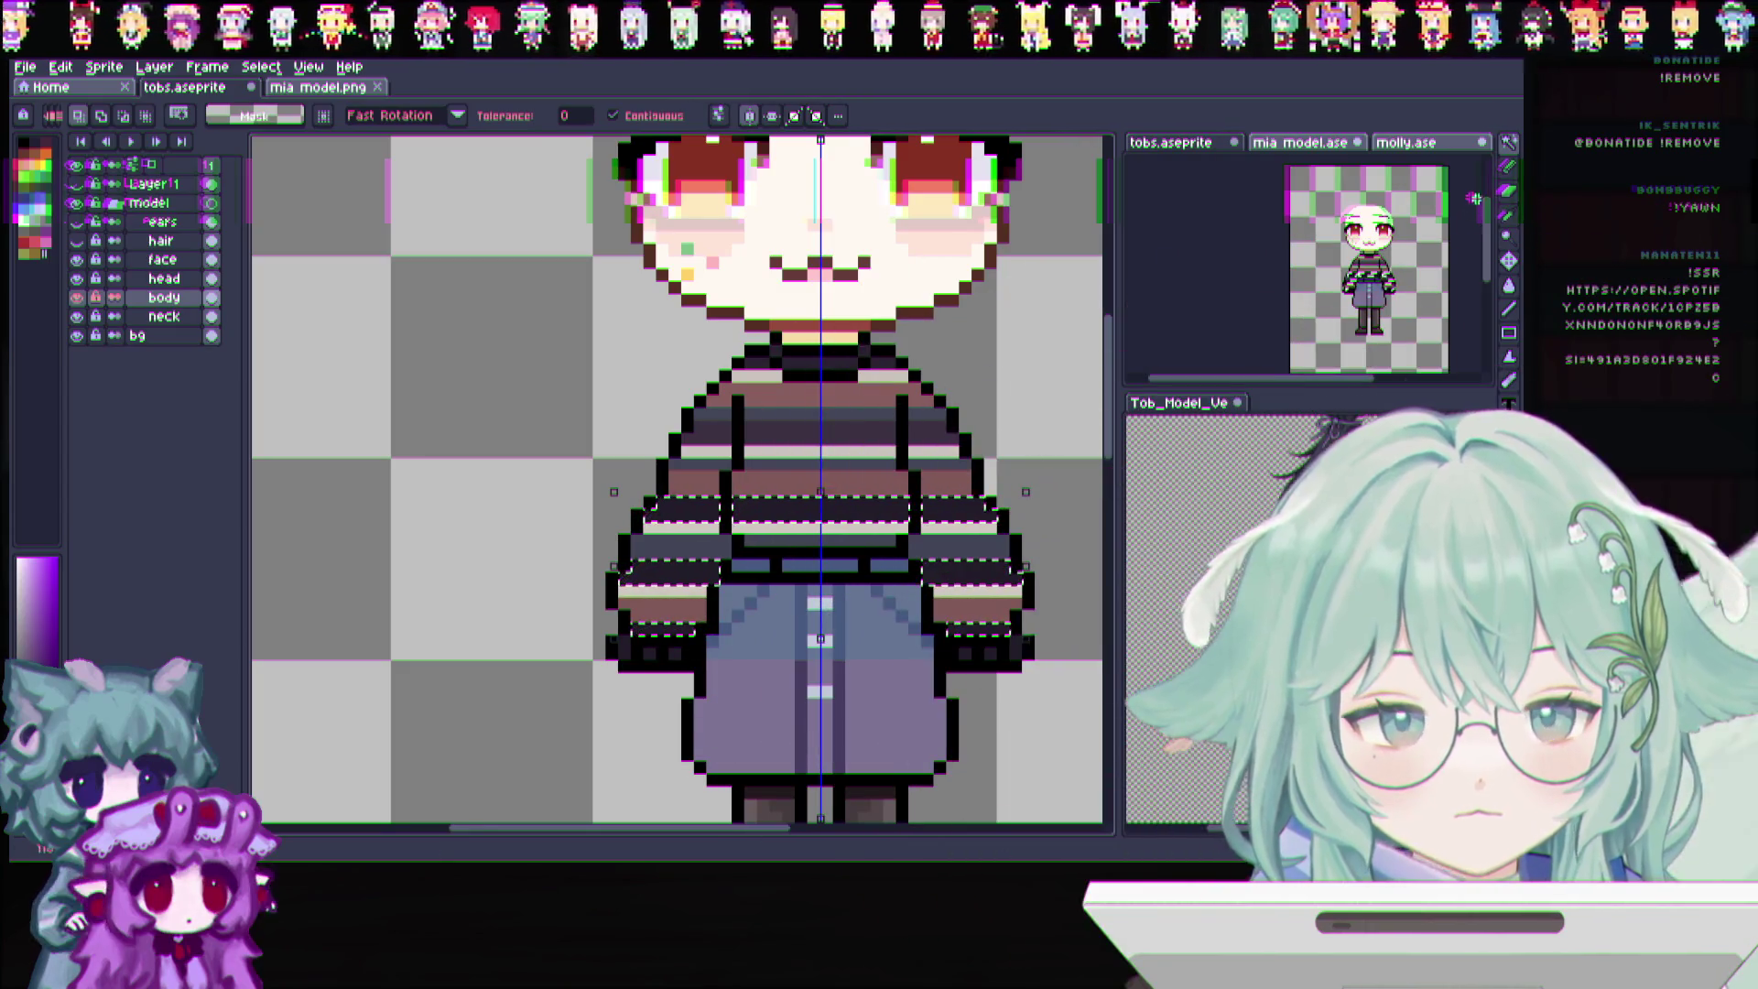
click(1507, 167)
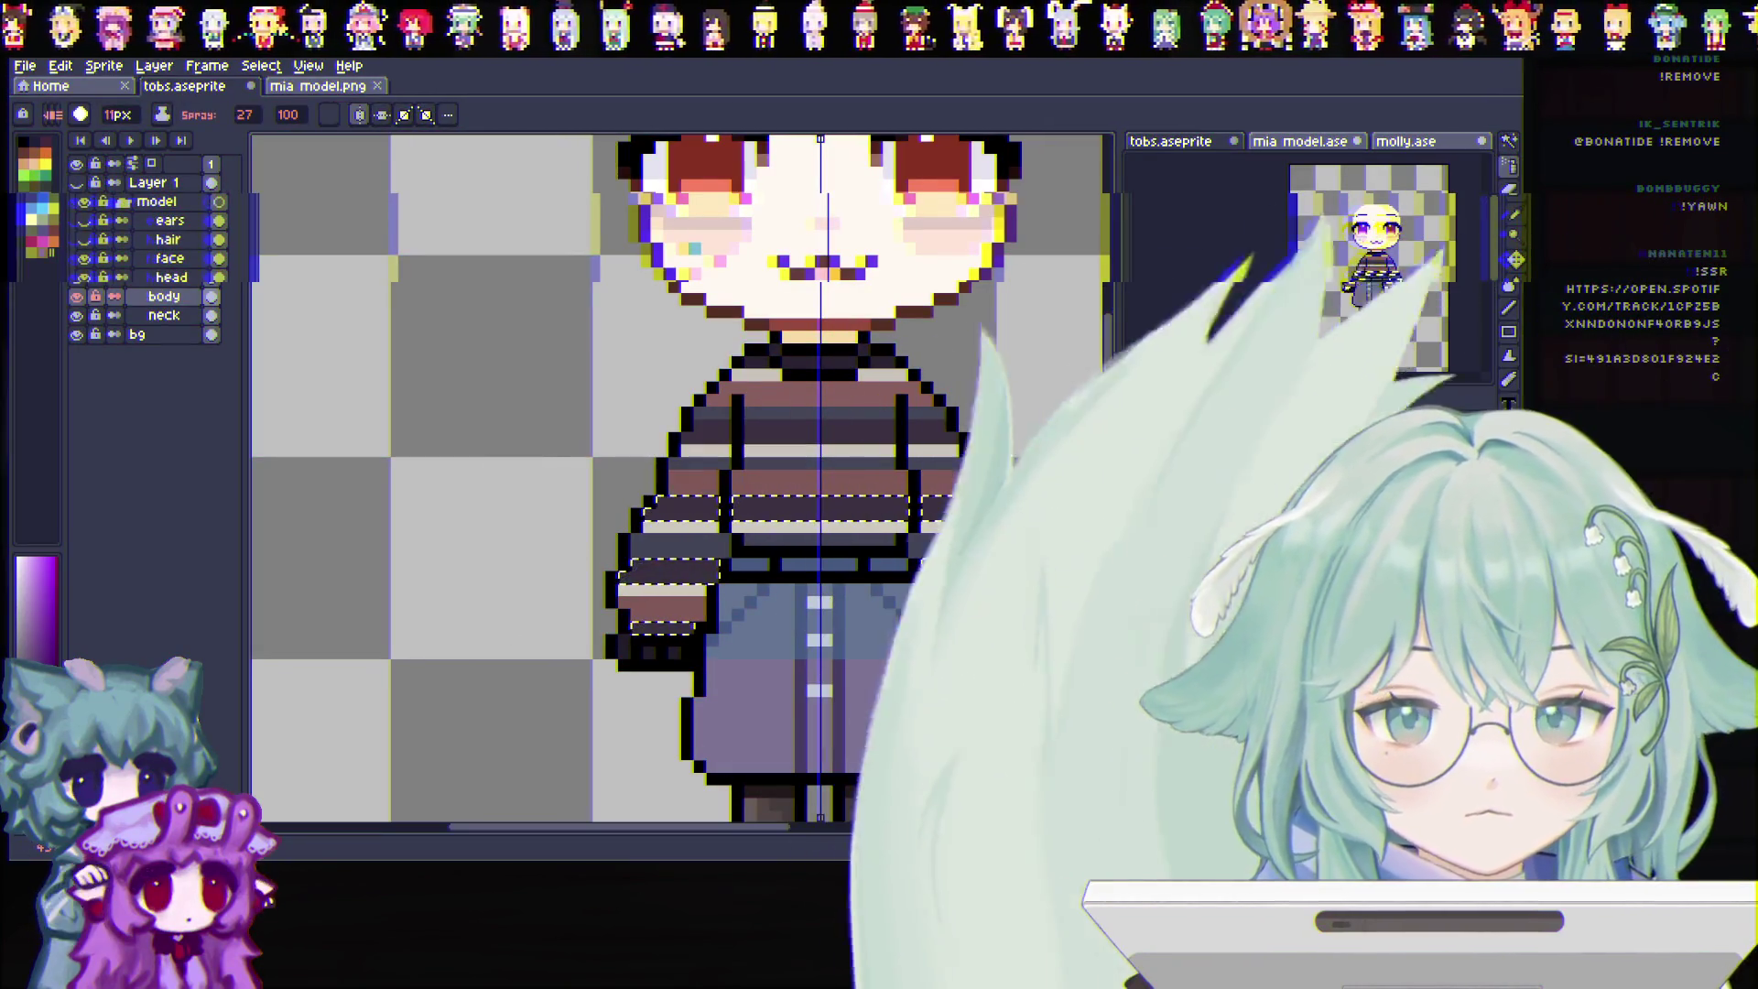
key(ctrl+d)
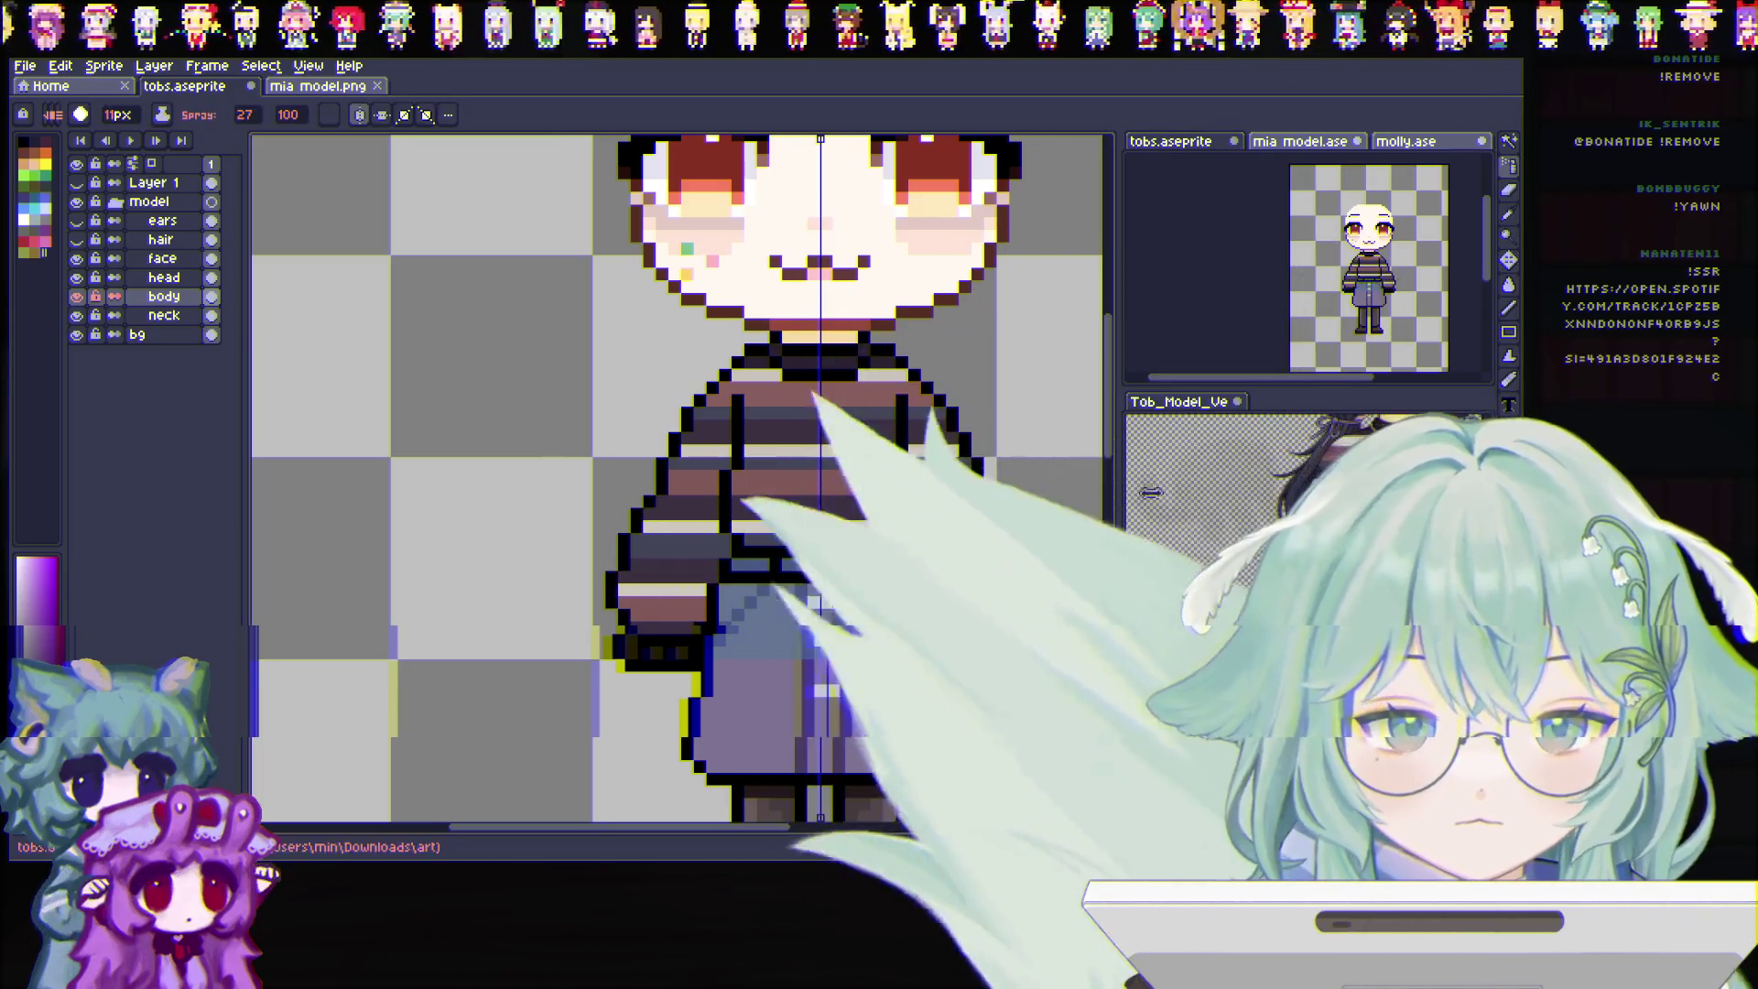
key(shift+b)
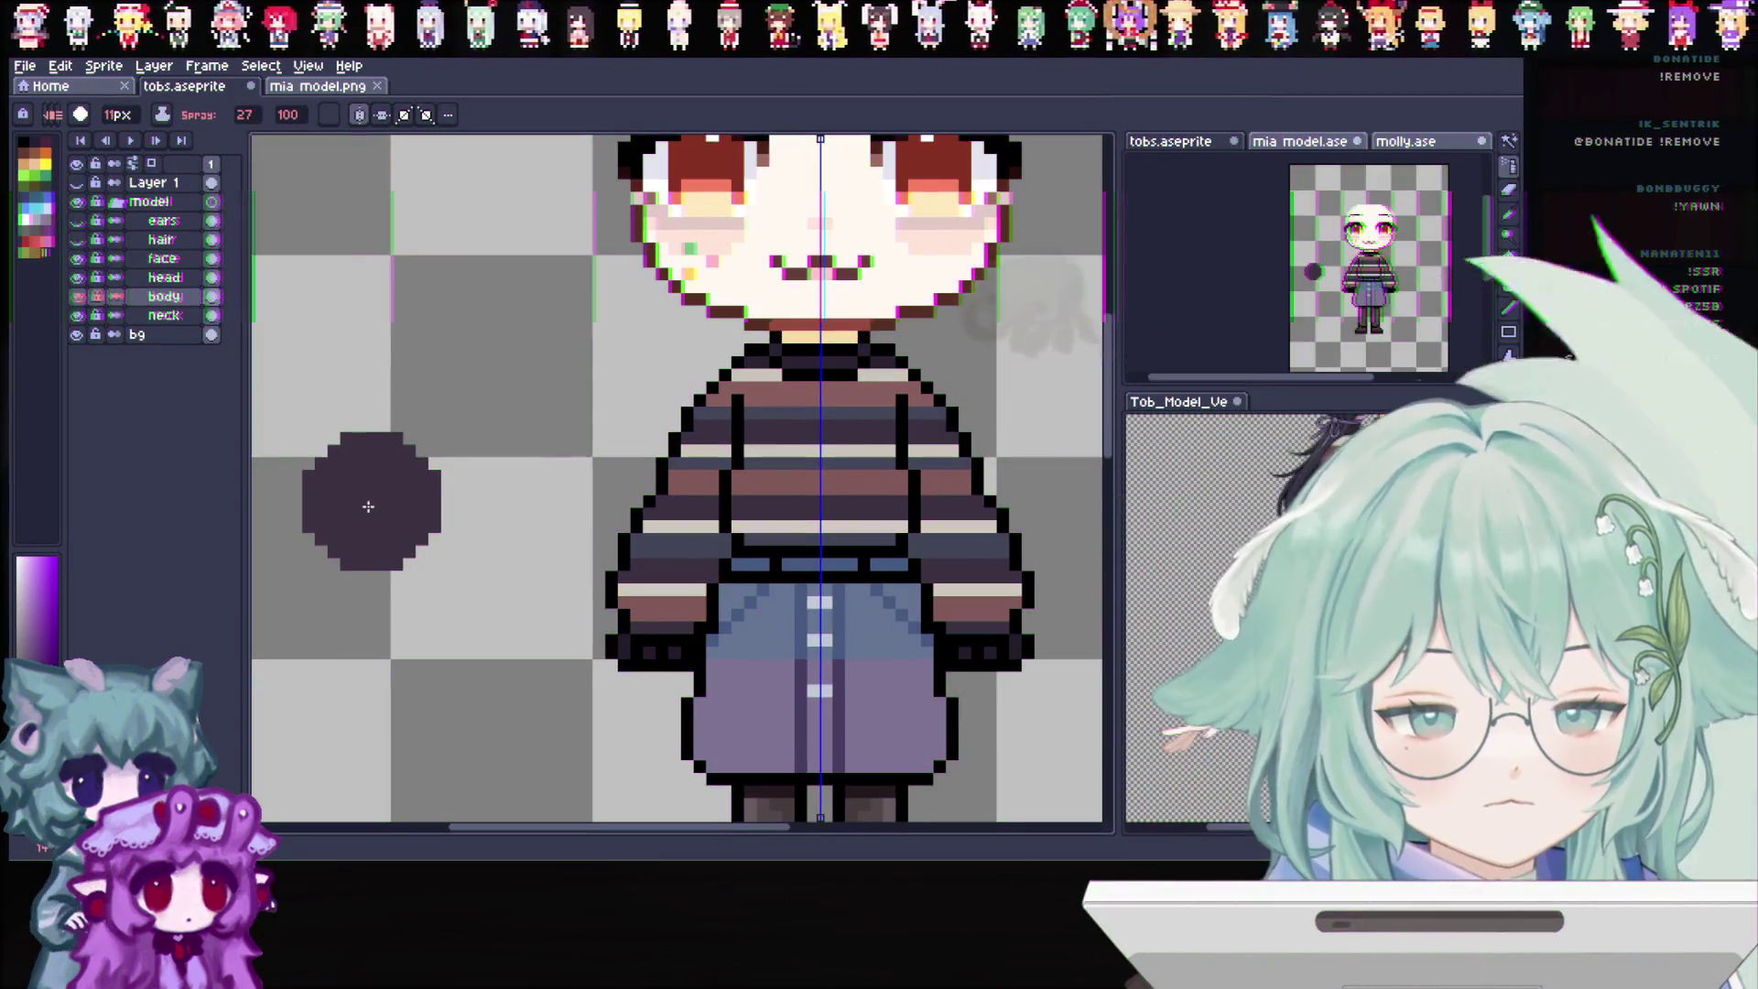
scroll(362, 491, up, 1)
scroll(530, 491, down, 2)
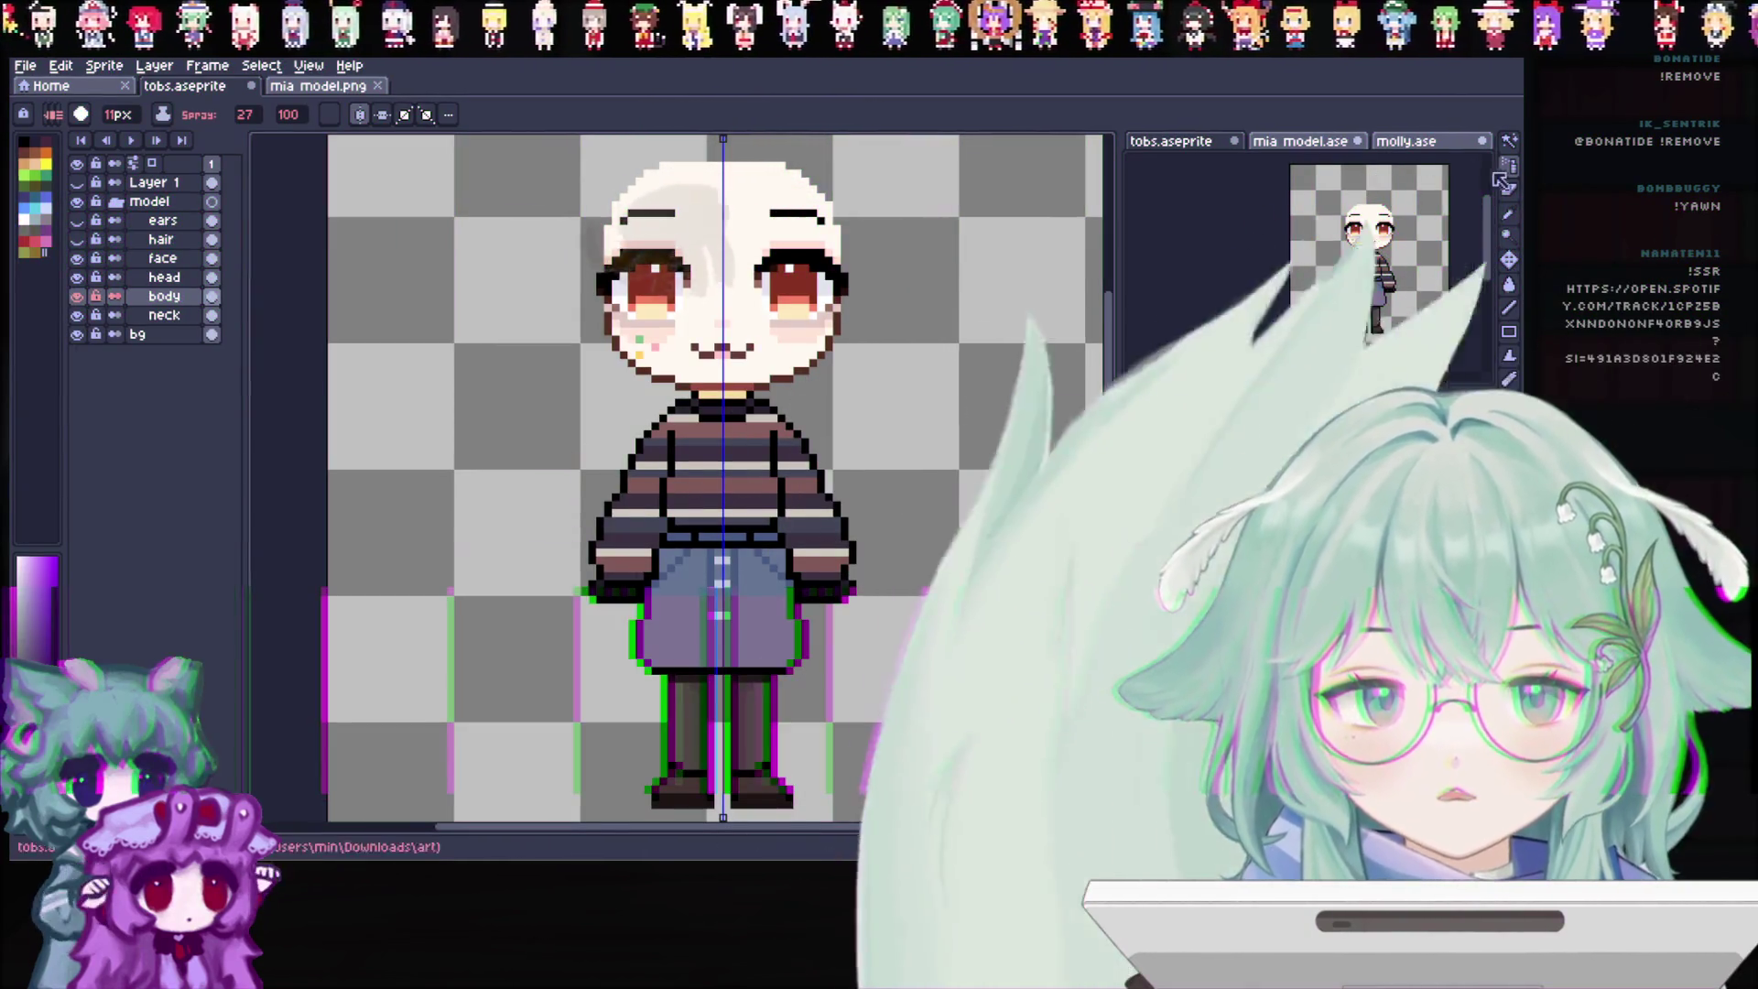
key(b)
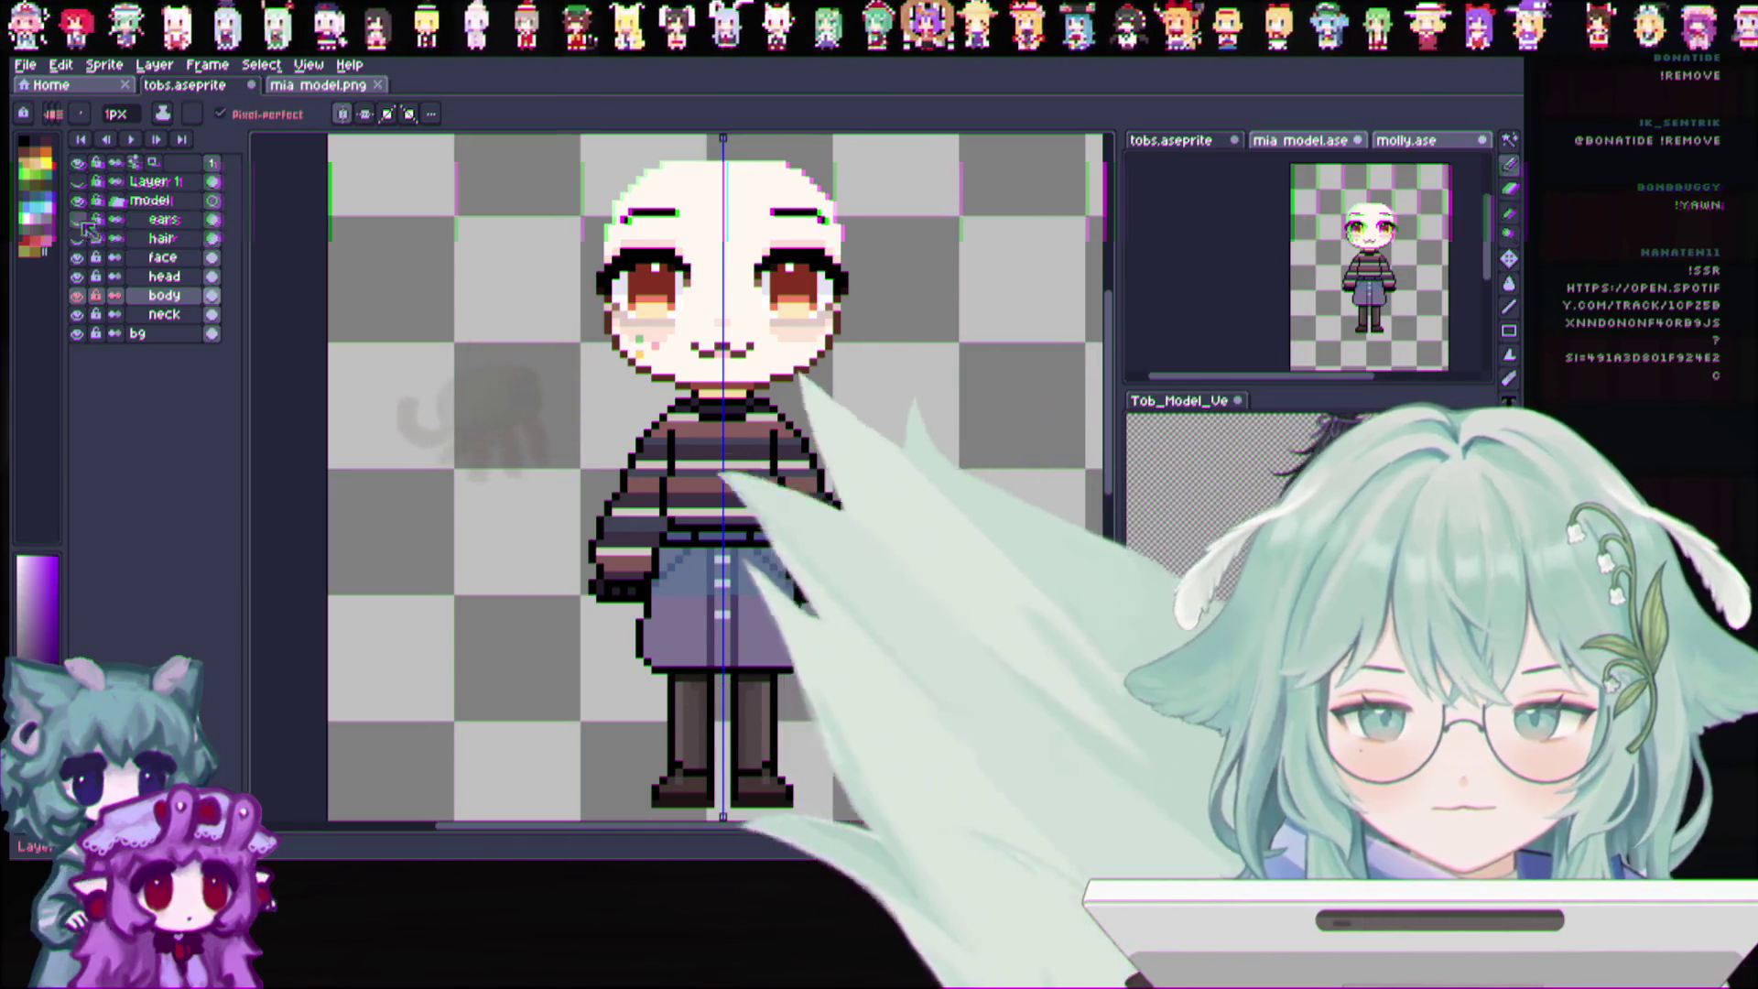
Show the hair layer and the brown-haired reference Layer 1, and select Layer 1
click(77, 238)
scroll(535, 320, down, 1)
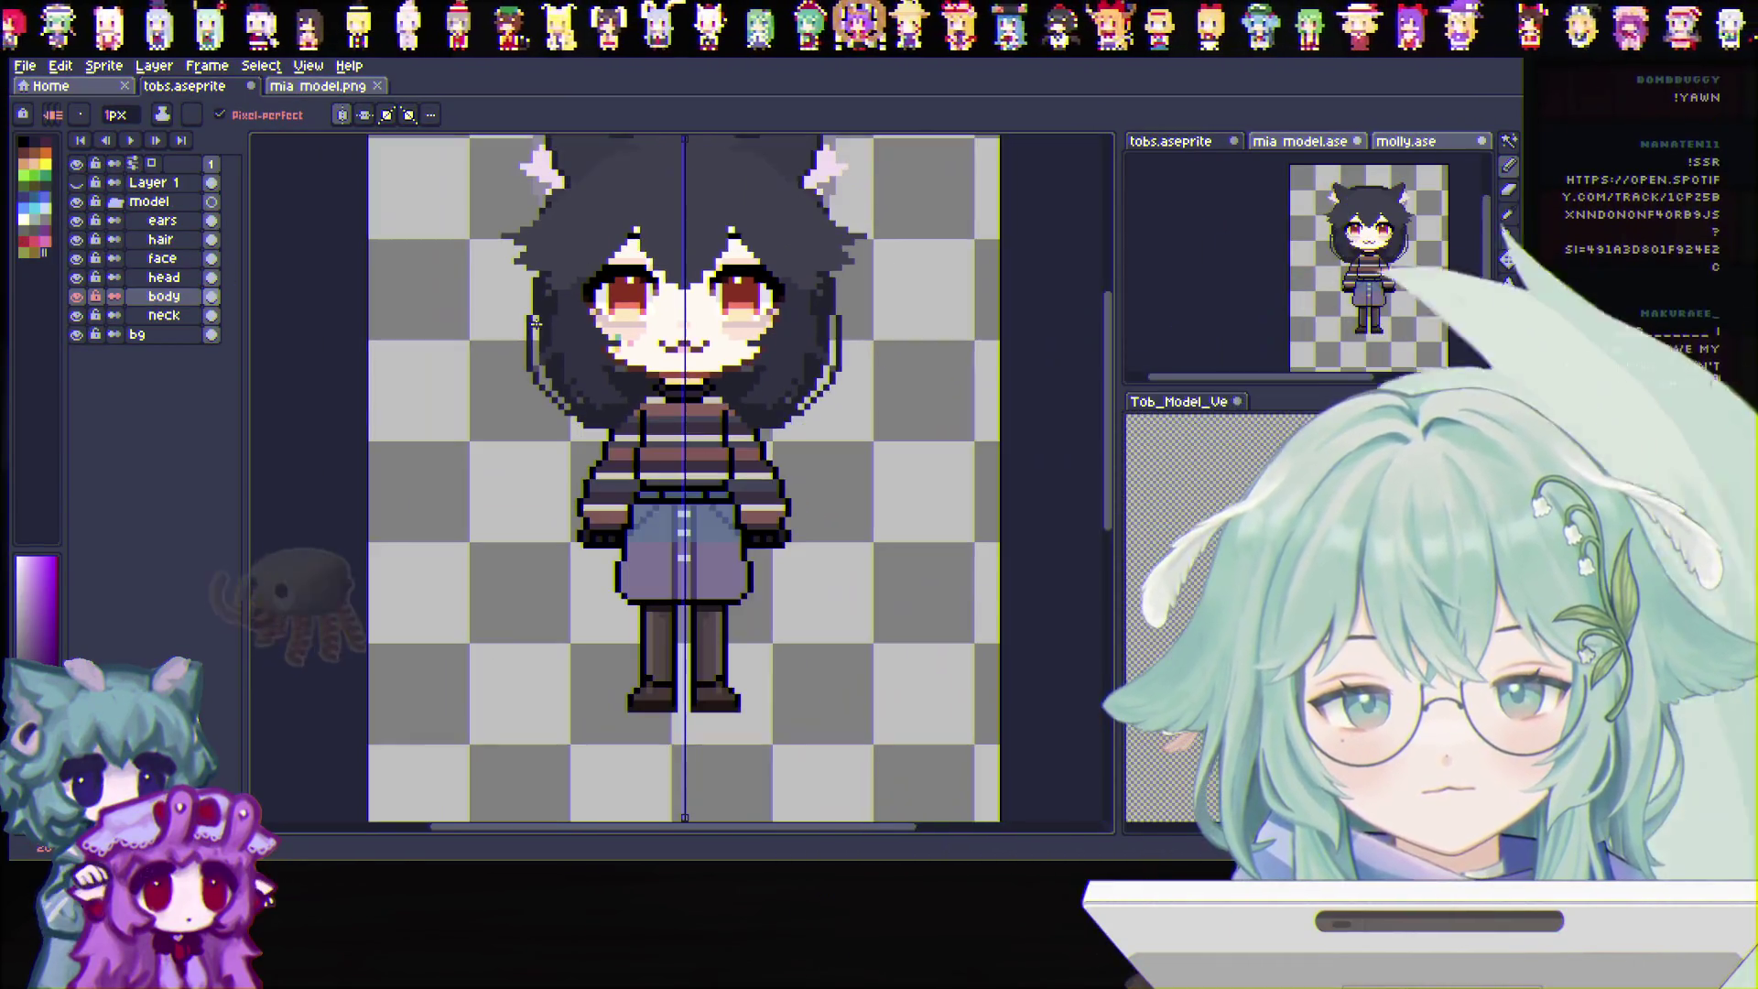
click(77, 182)
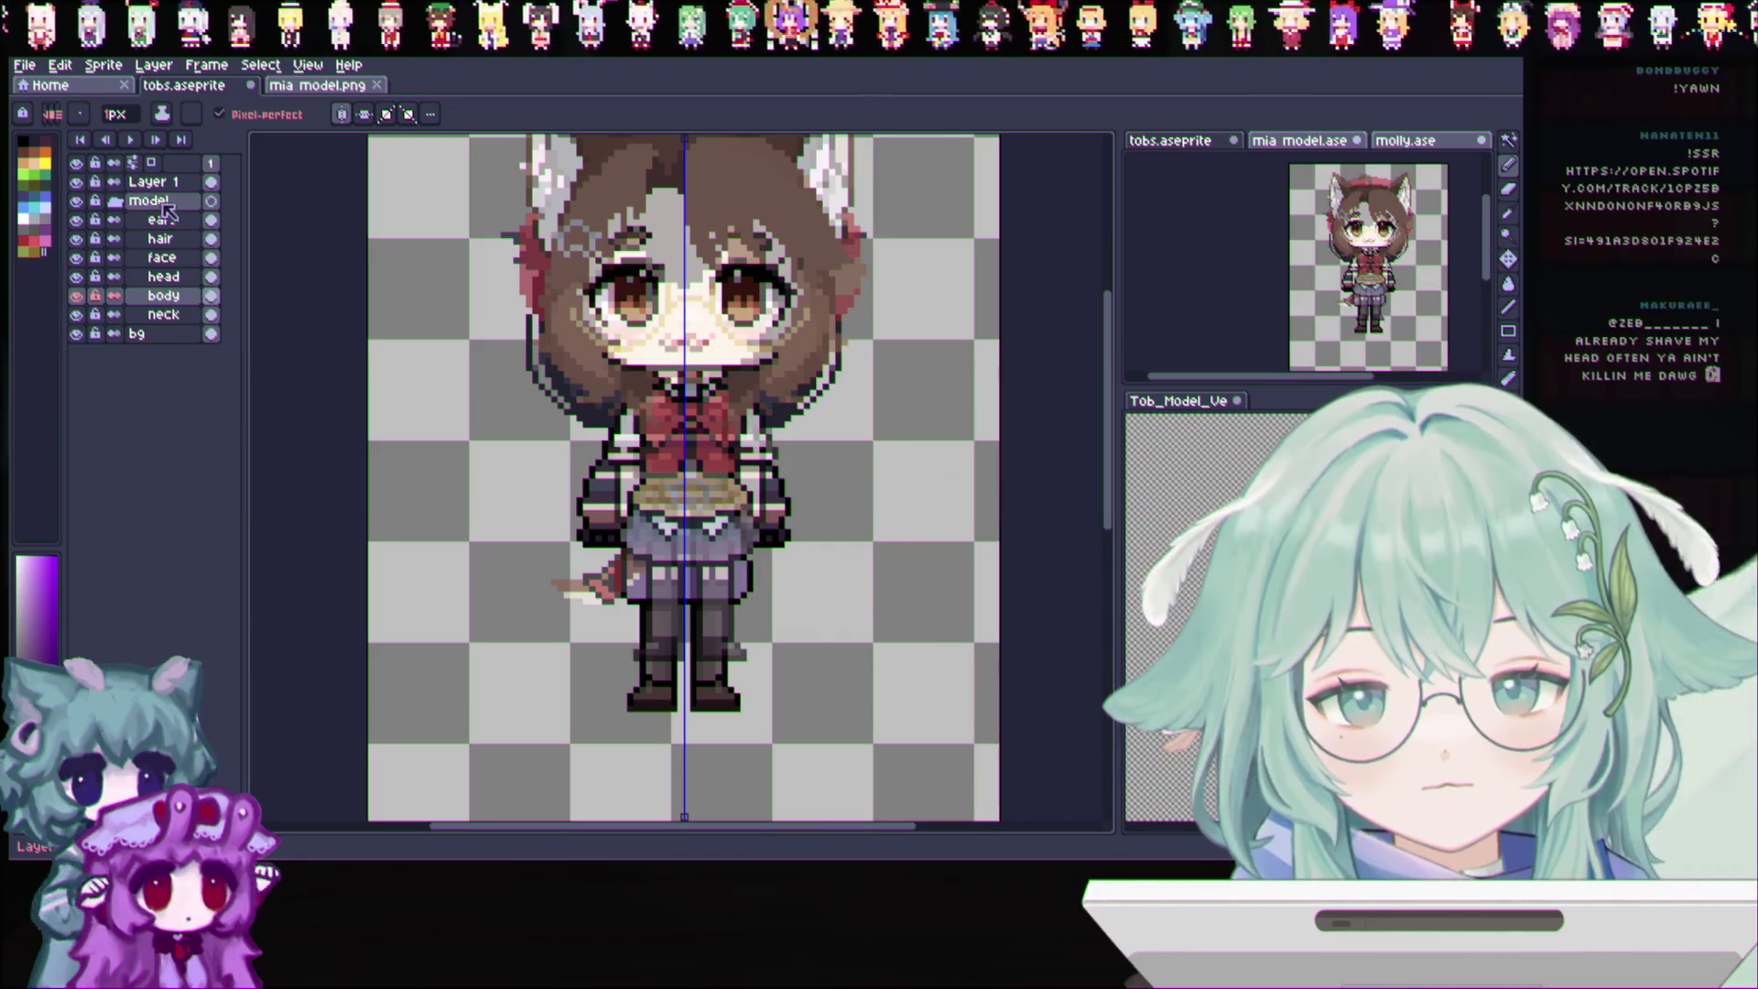
double_click(155, 183)
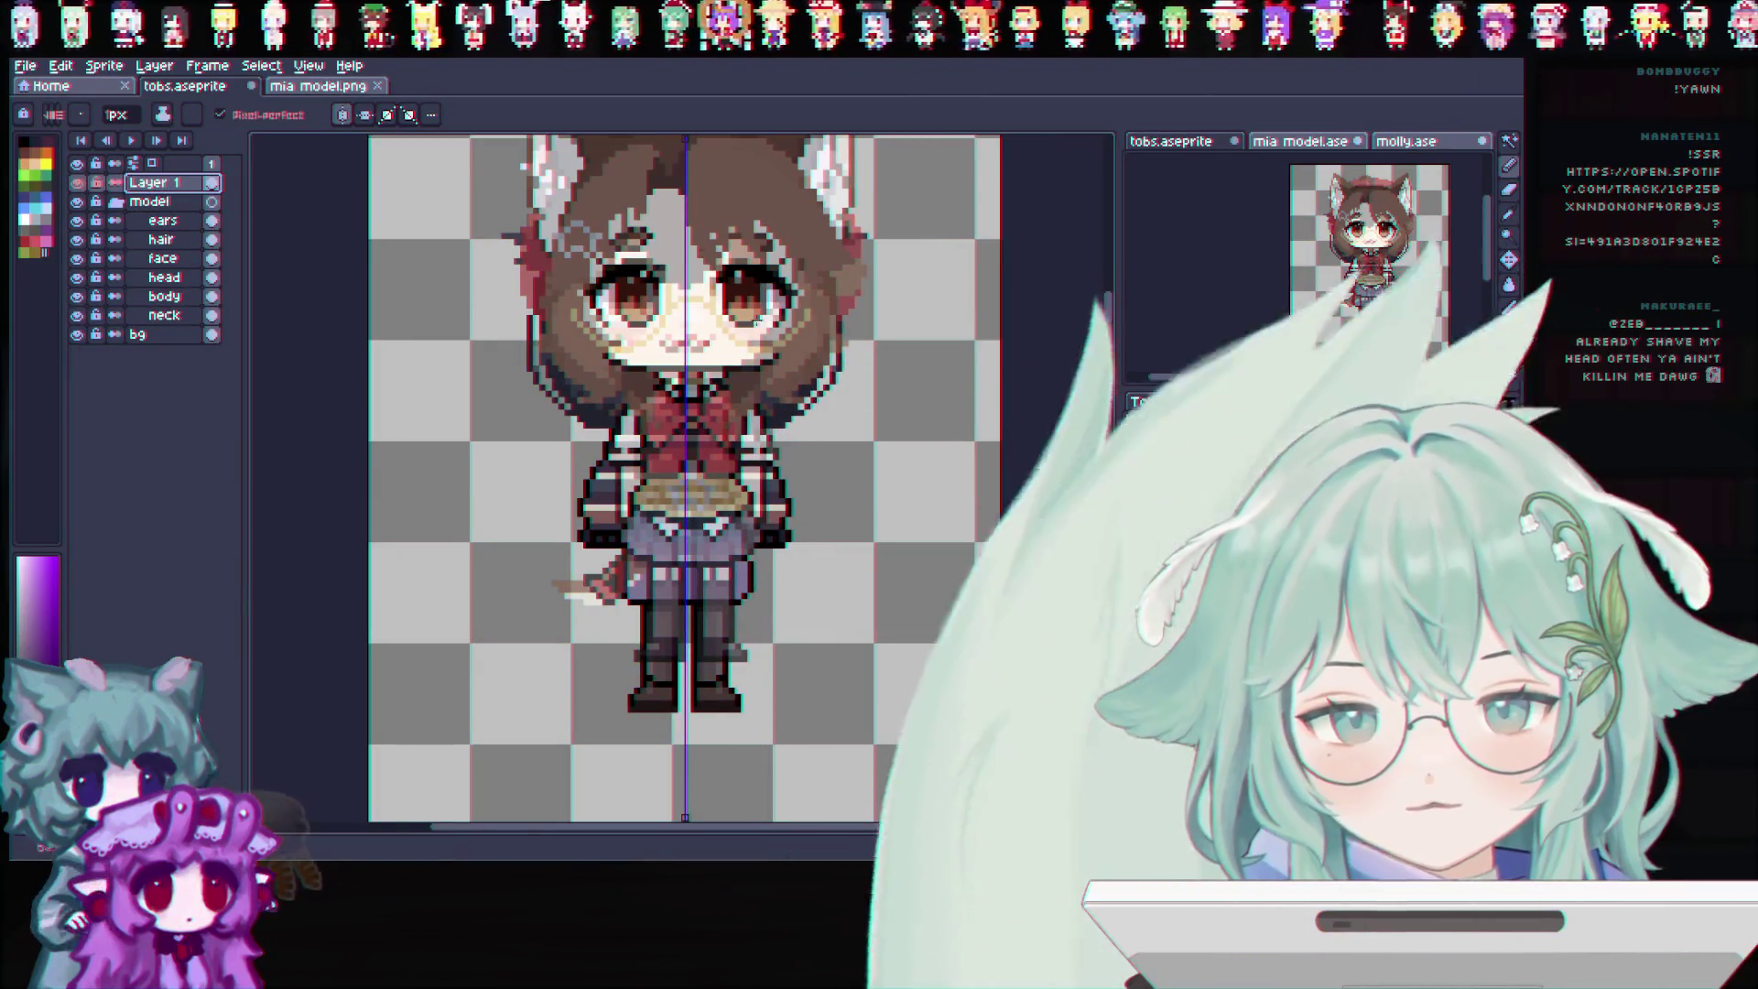
scroll(742, 296, down, 2)
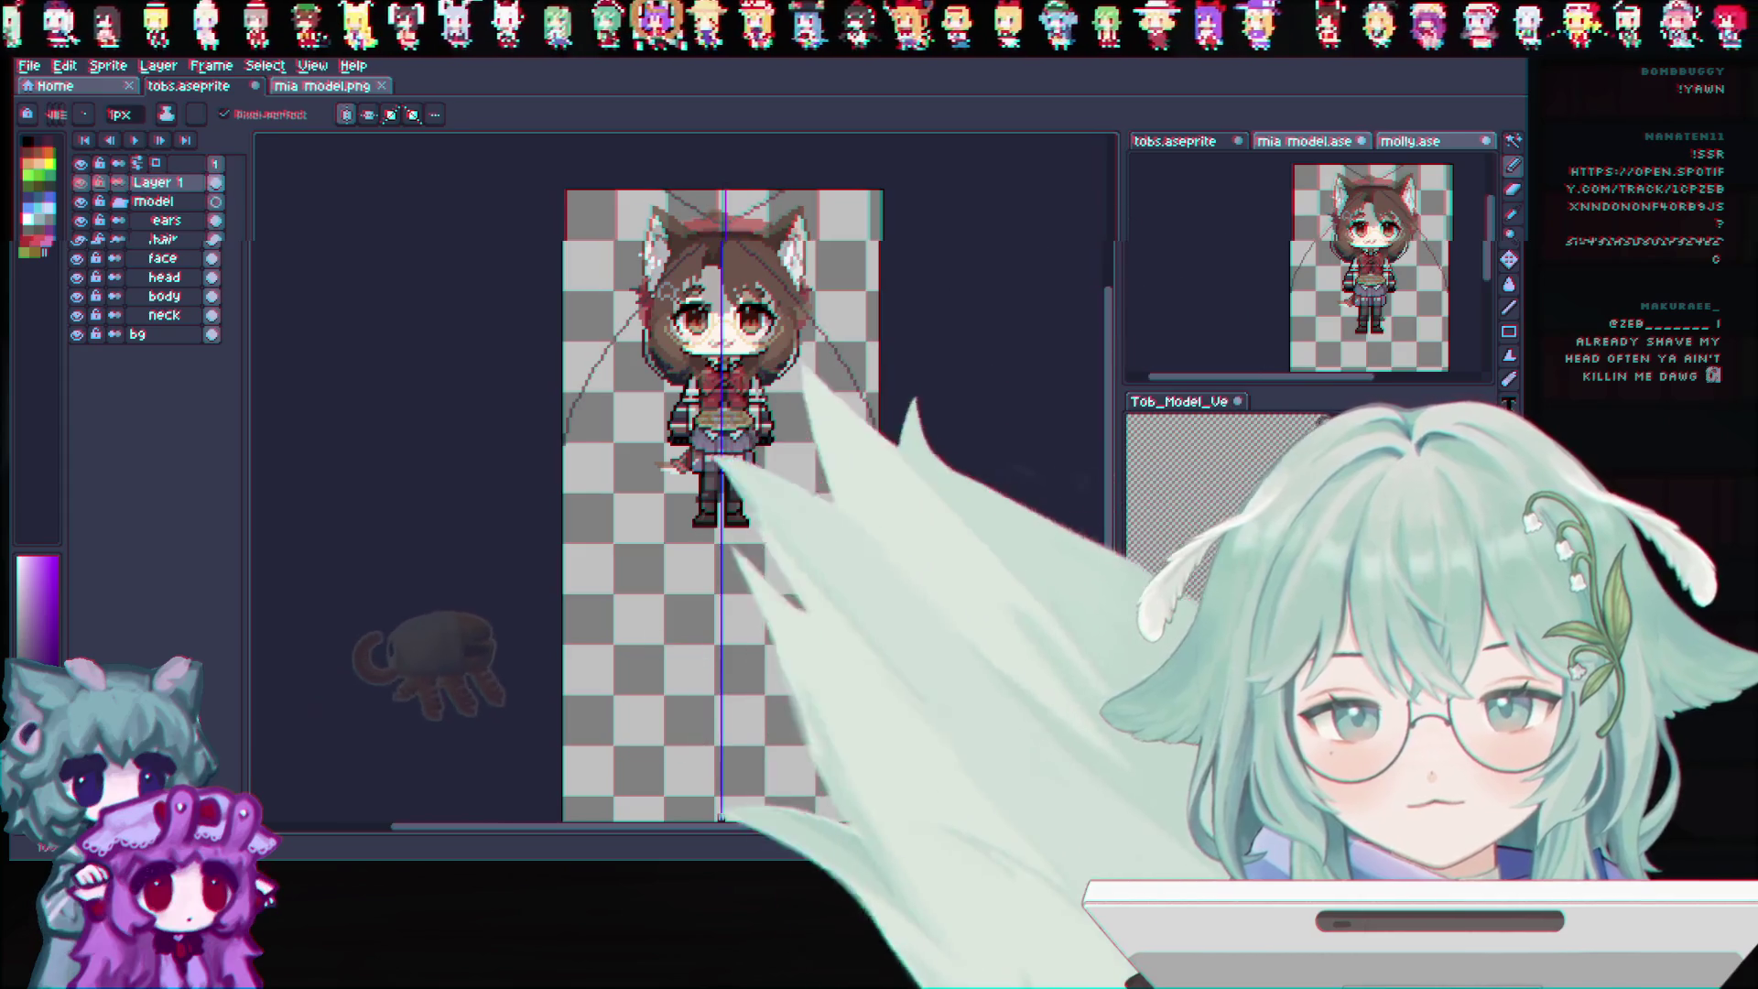
Marquee-select the upper canvas area around the character to keep
click(1507, 162)
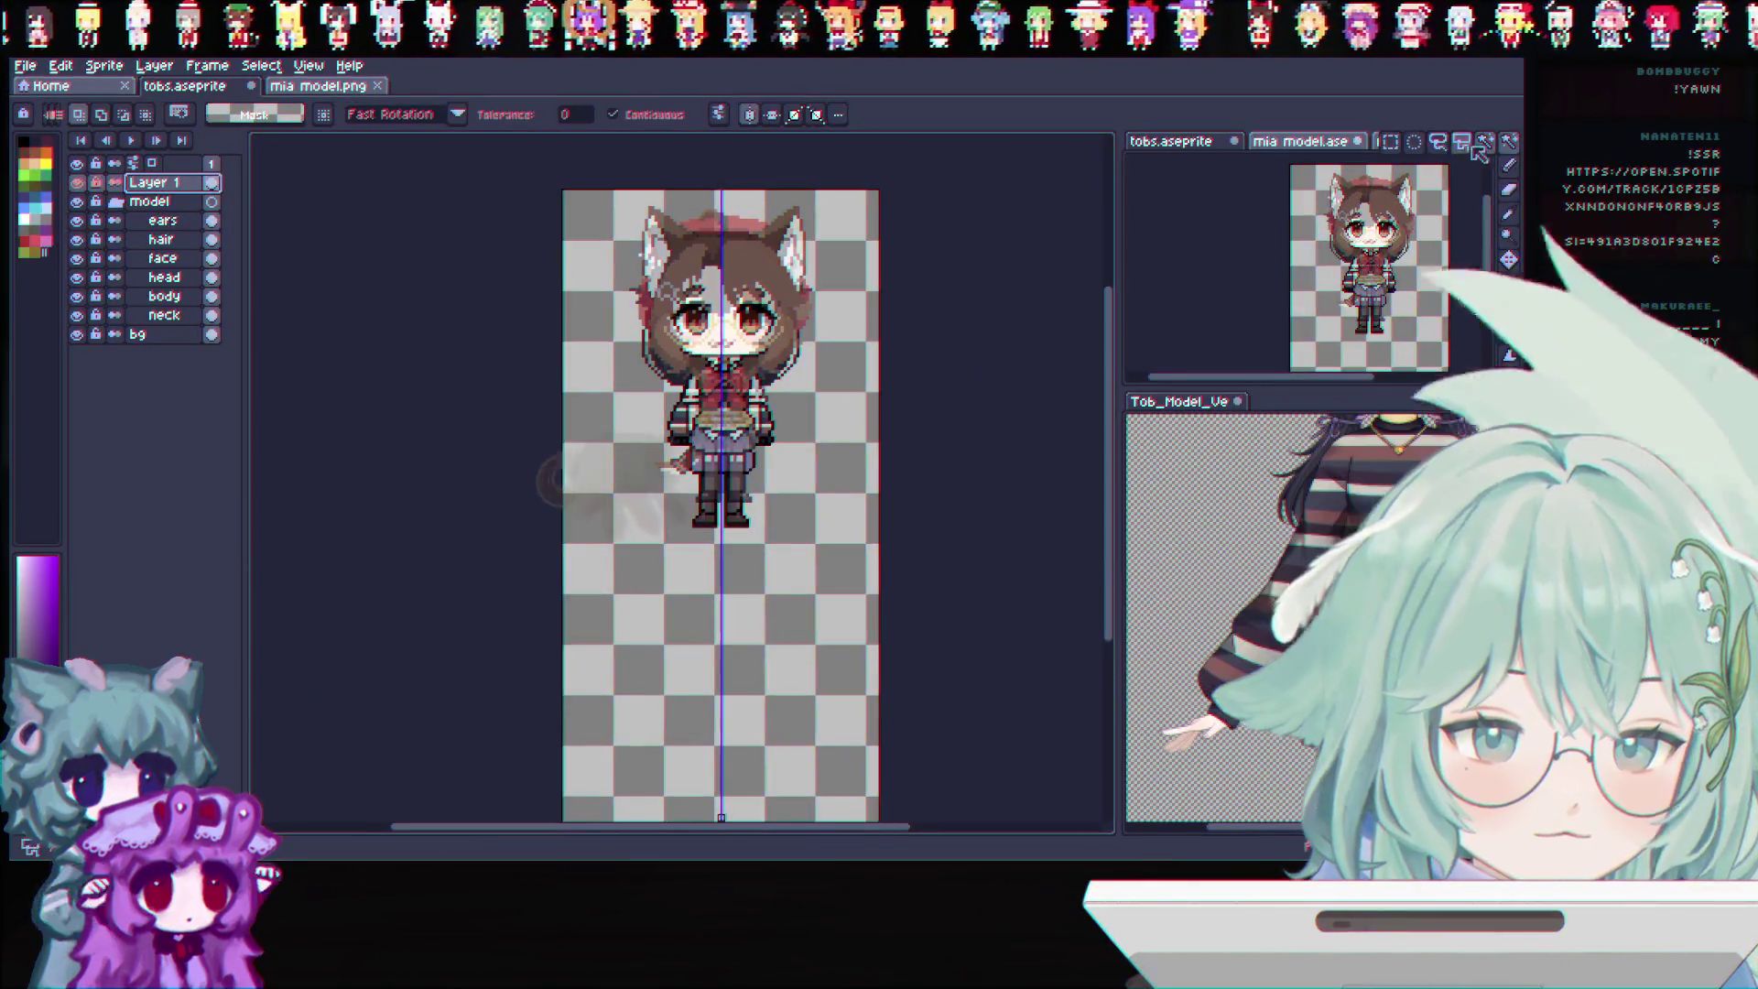
mouse_move(918, 542)
mouse_down()
mouse_move(811, 468)
mouse_move(887, 483)
mouse_move(821, 685)
mouse_move(776, 752)
mouse_move(805, 489)
mouse_up()
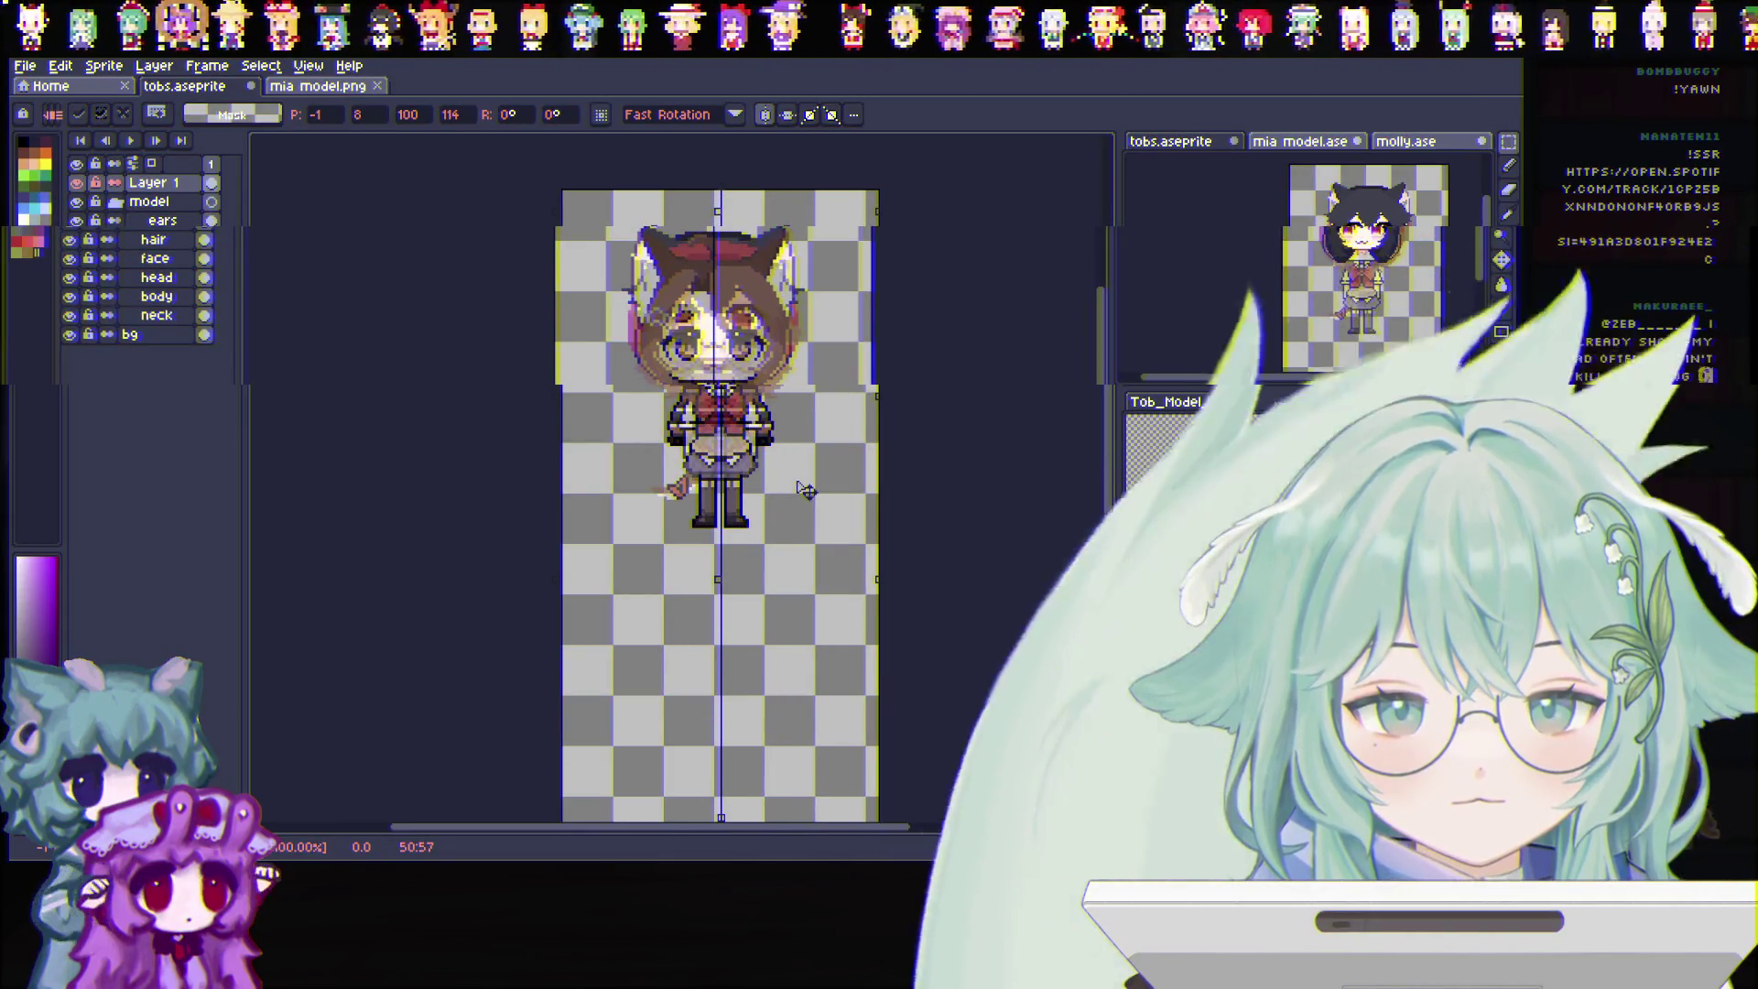
key(Return)
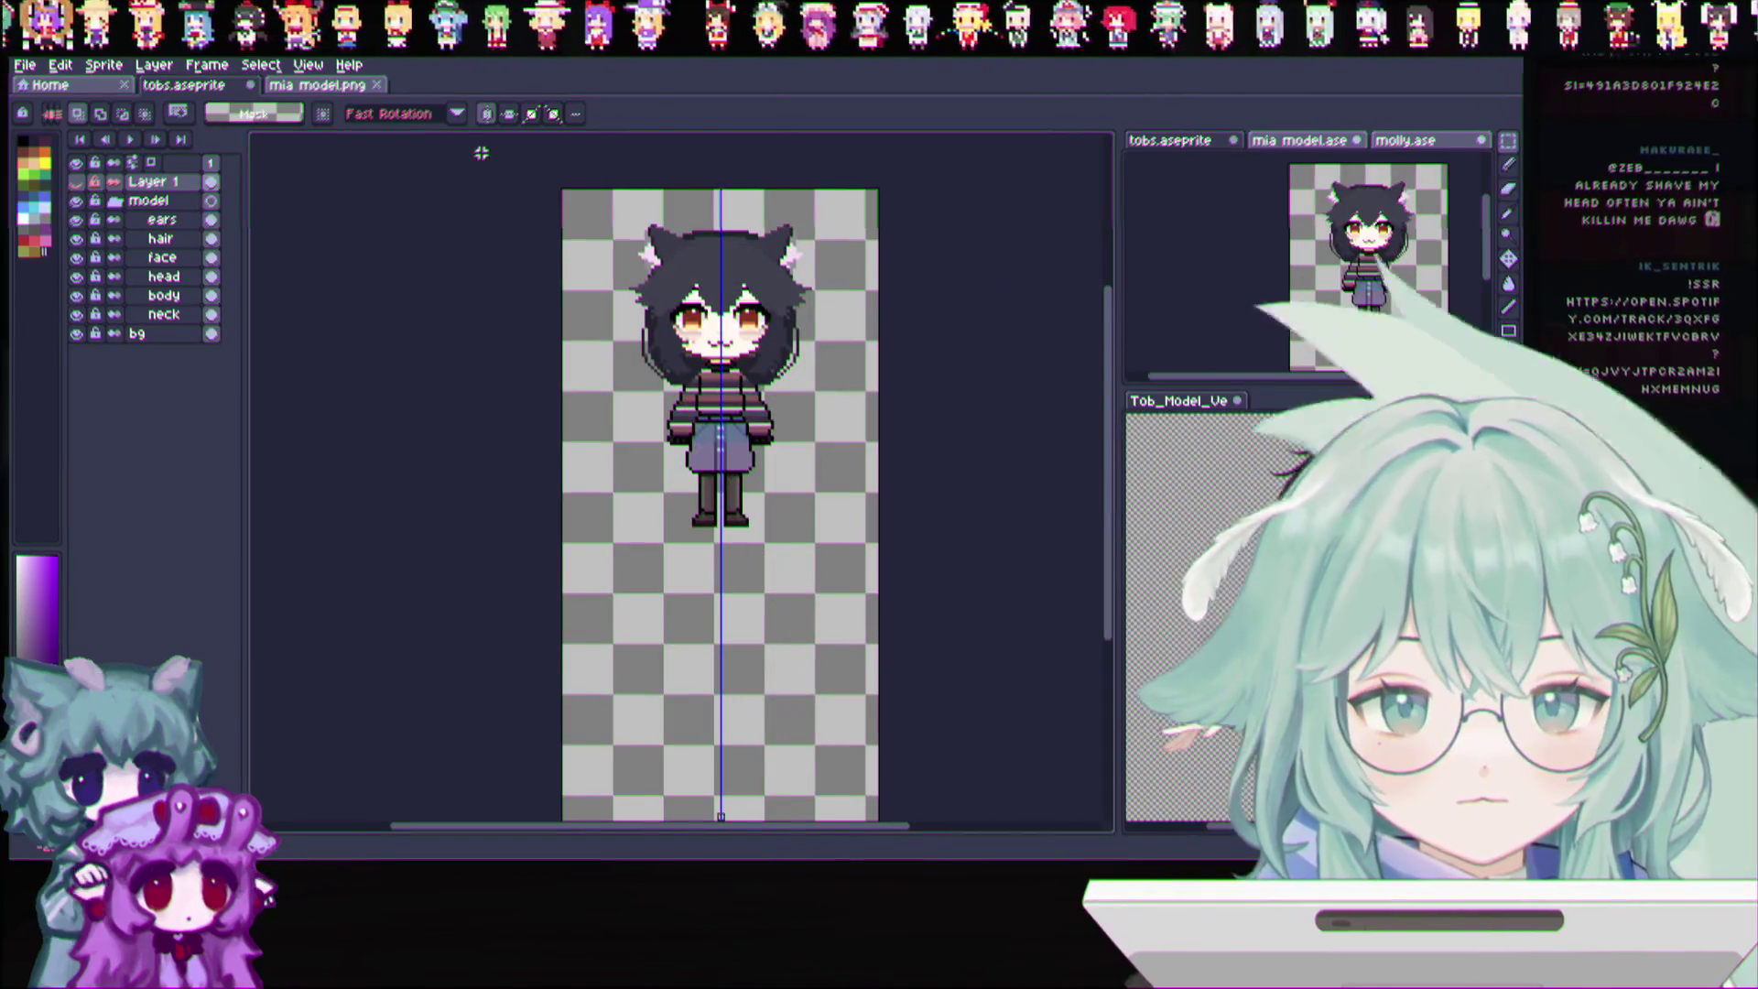
Crop the sprite to the selected area around the character via Sprite > Crop
key(ctrl+a)
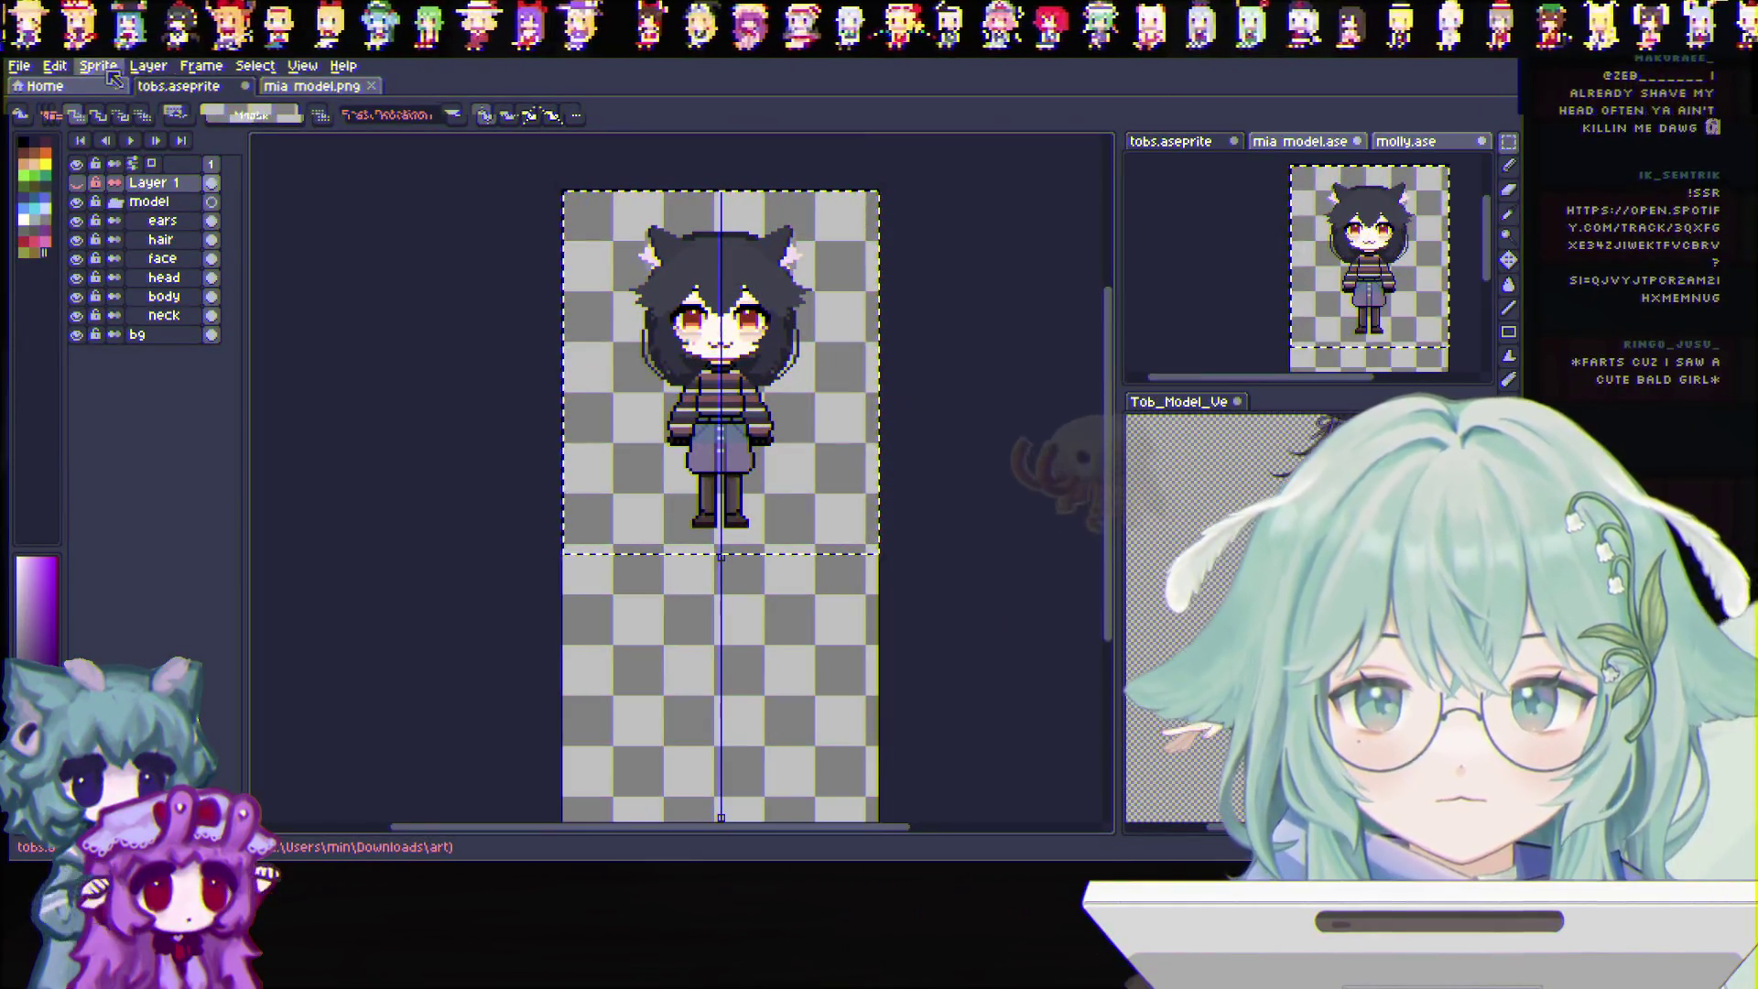
click(98, 65)
click(123, 212)
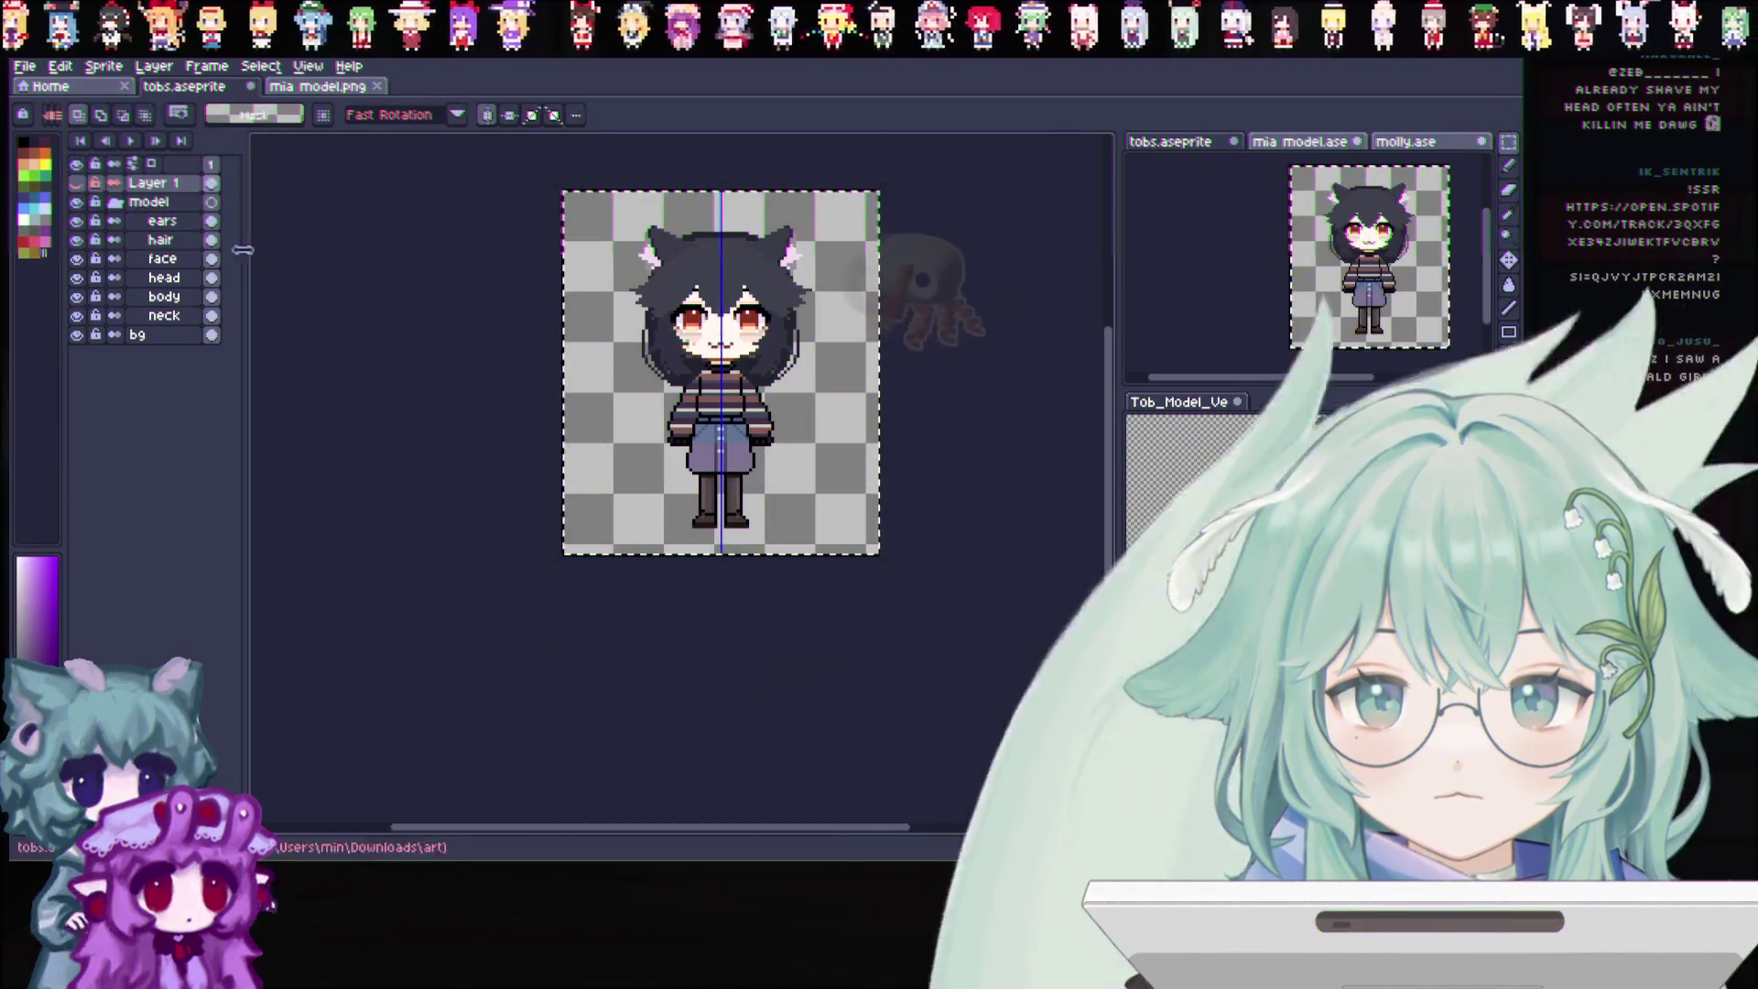
scroll(824, 344, up, 1)
scroll(804, 265, up, 1)
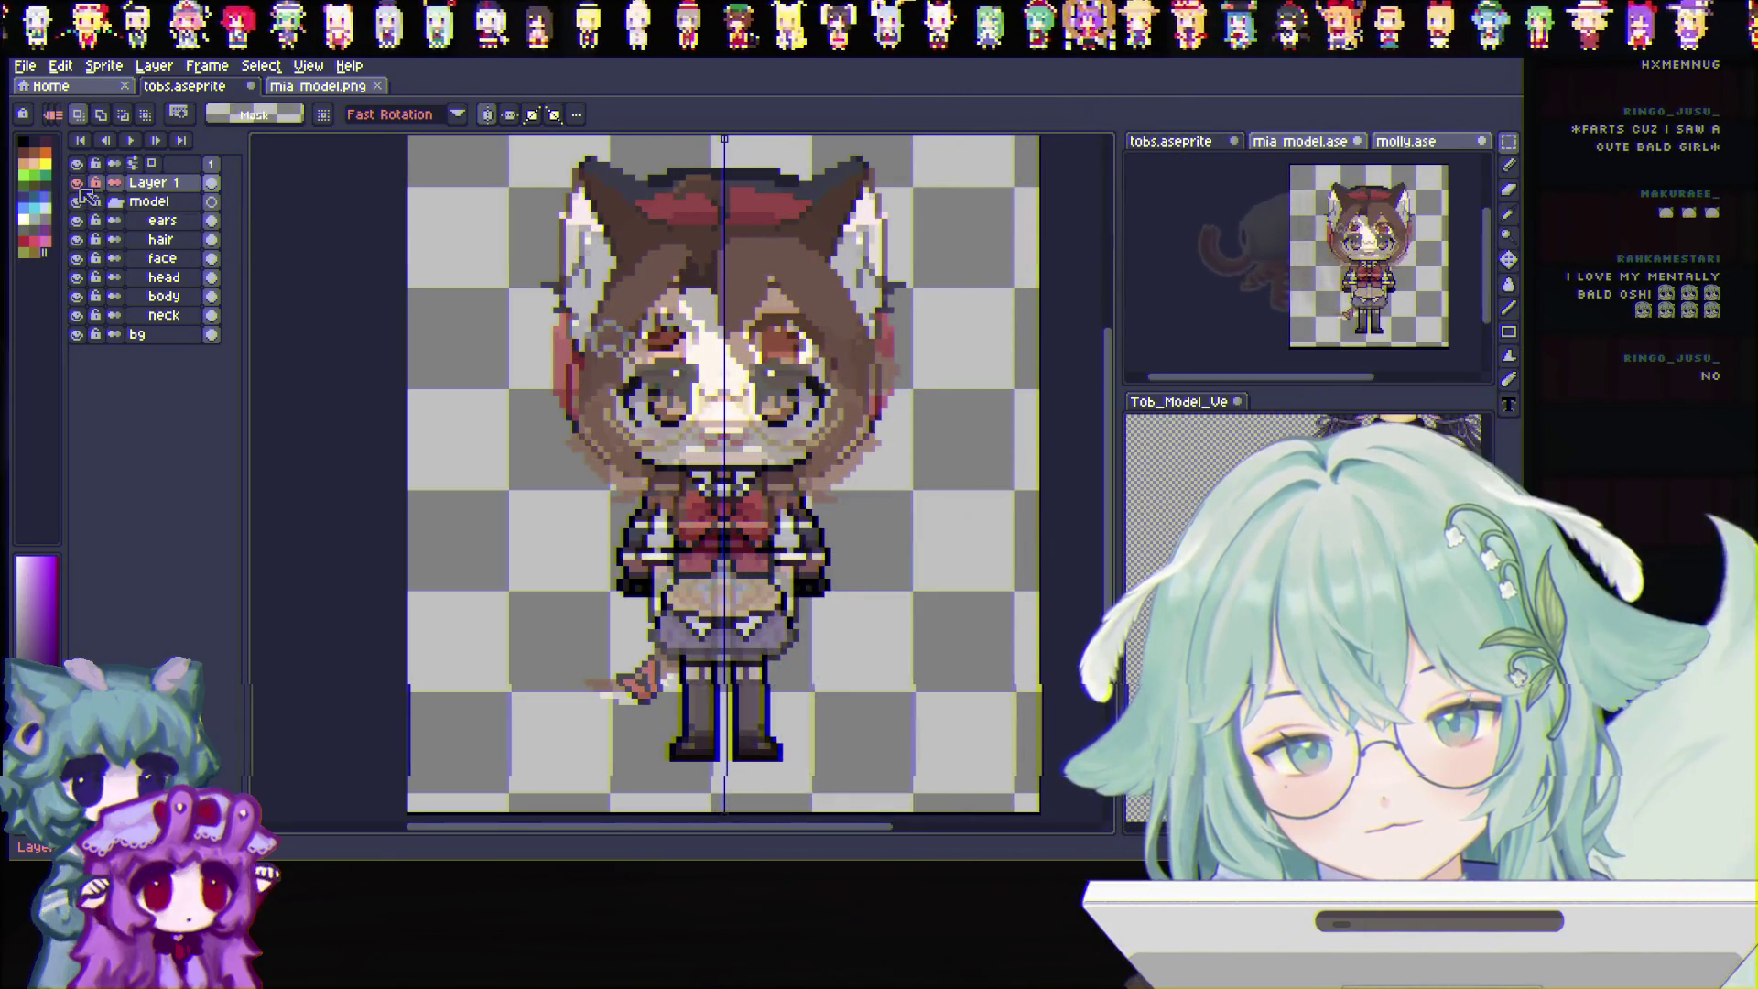
double_click(165, 183)
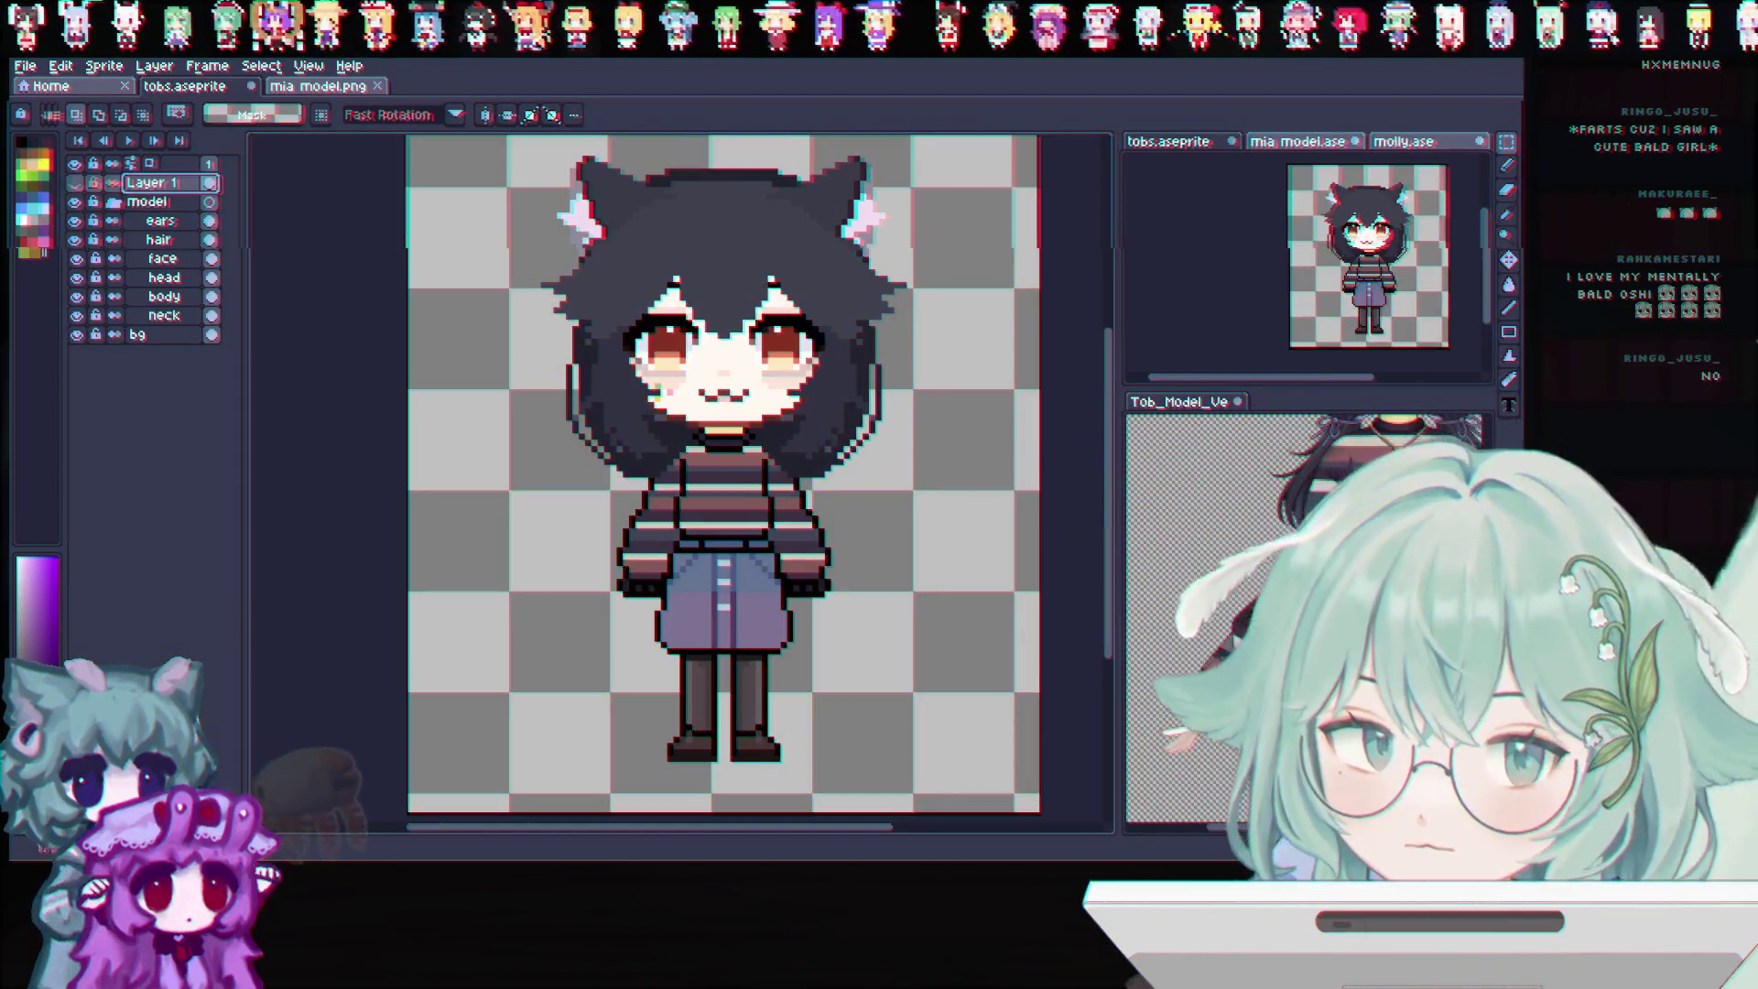
scroll(1304, 618, down, 3)
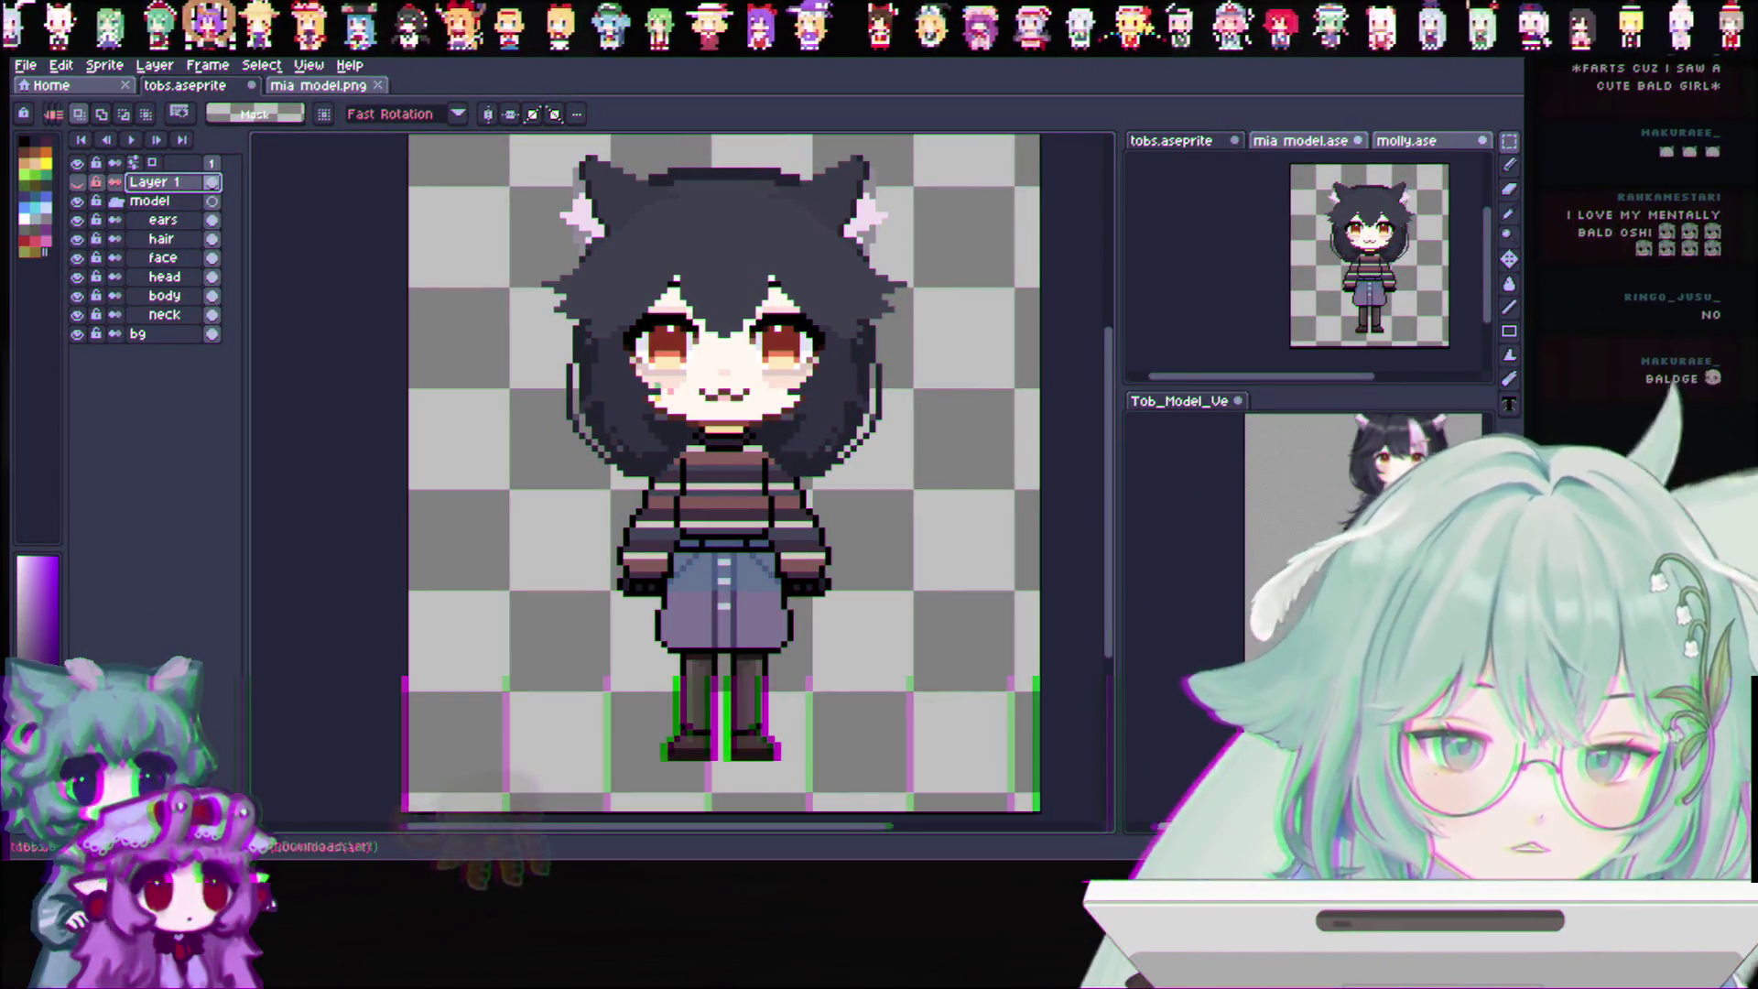
scroll(1003, 592, up, 1)
scroll(971, 568, down, 1)
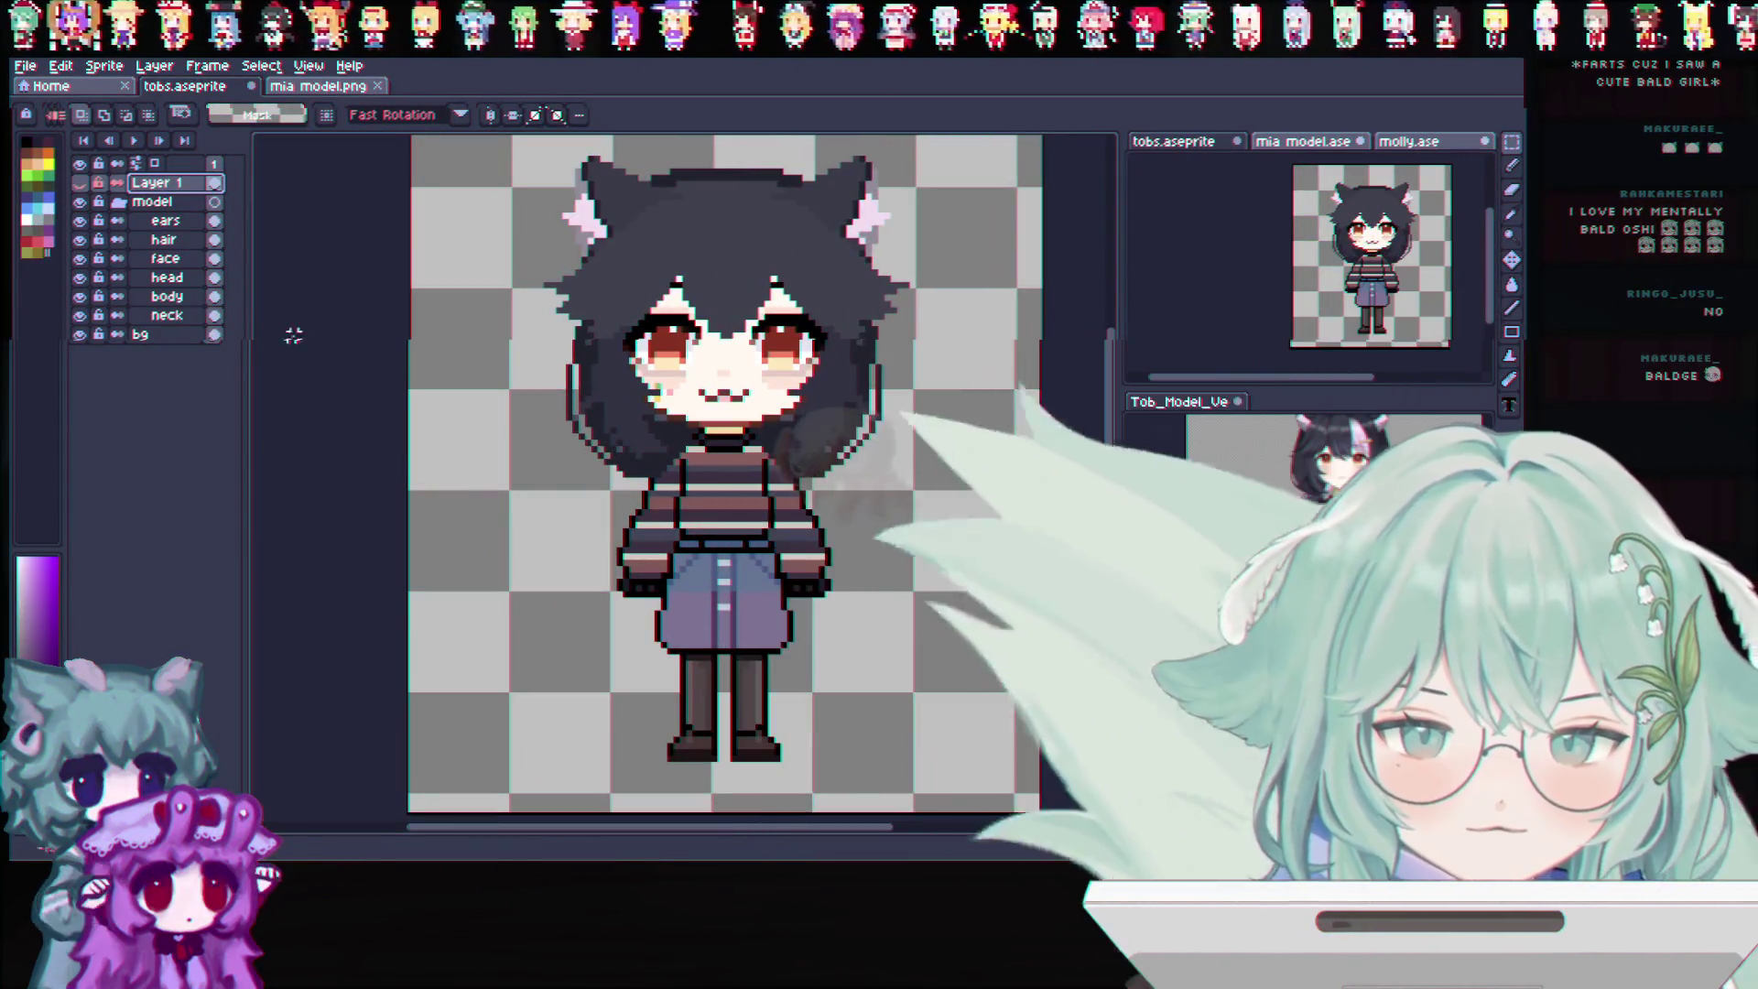
On the body layer, nudge the selected shoes up a pixel, then undo and clear the selection
click(165, 296)
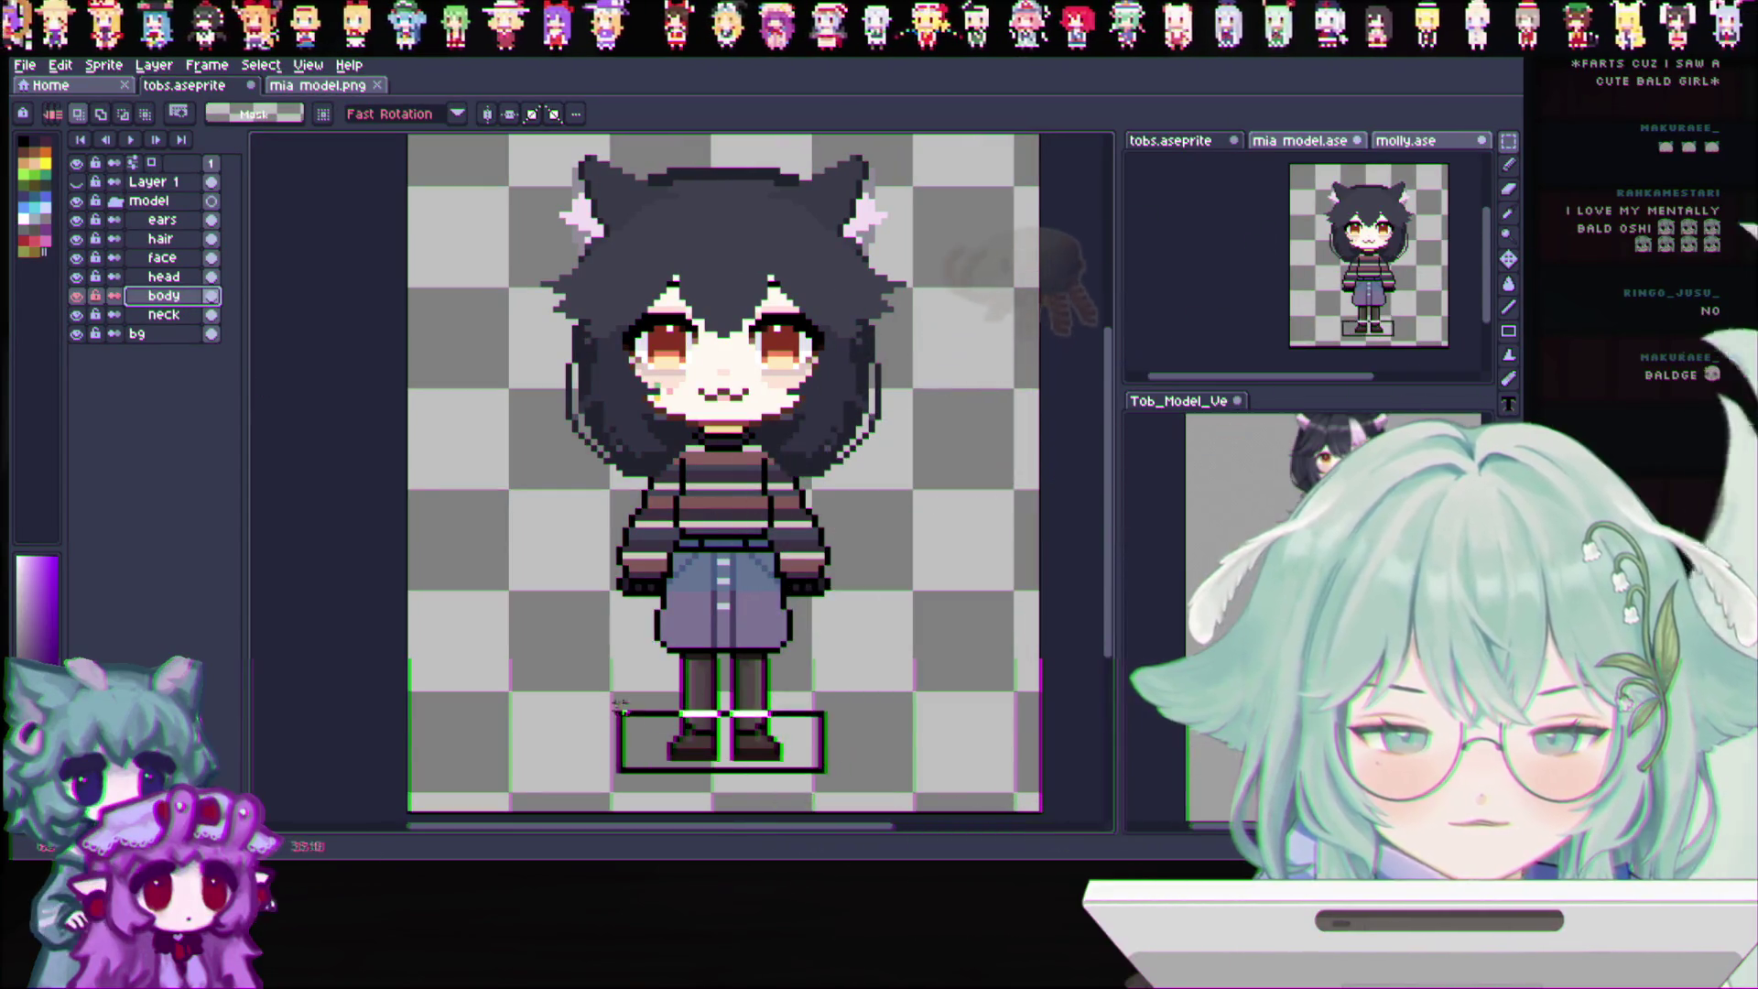
click(753, 715)
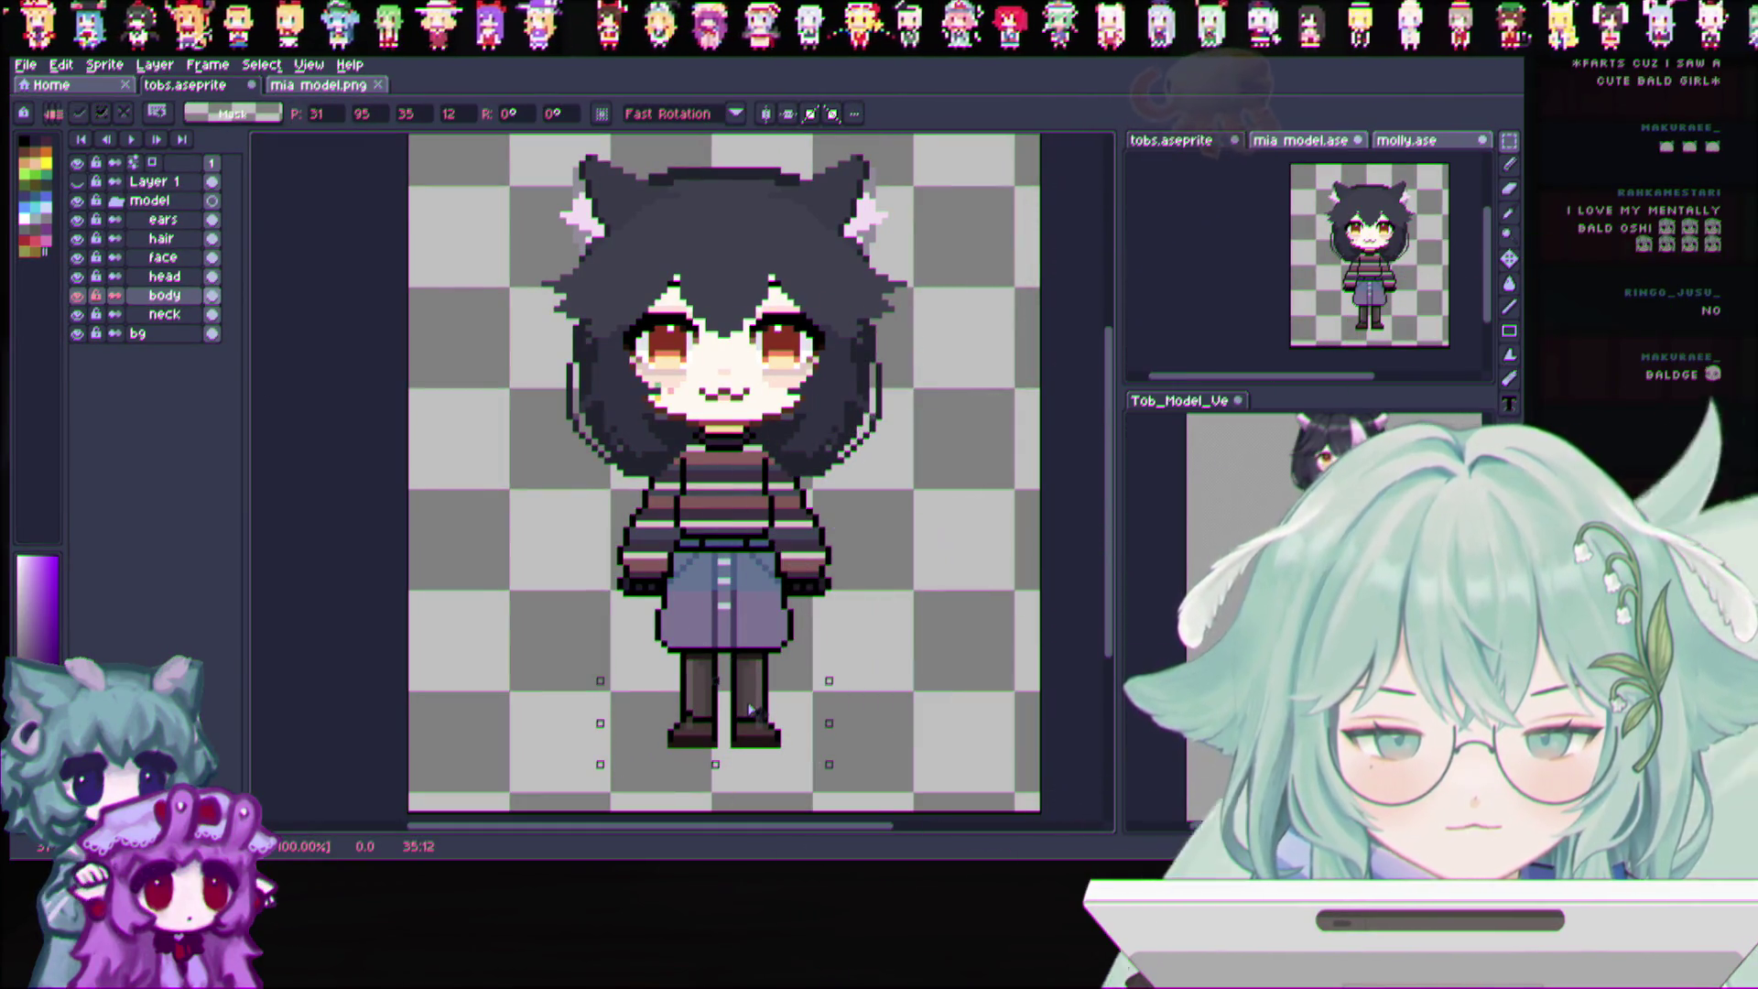
key(Up)
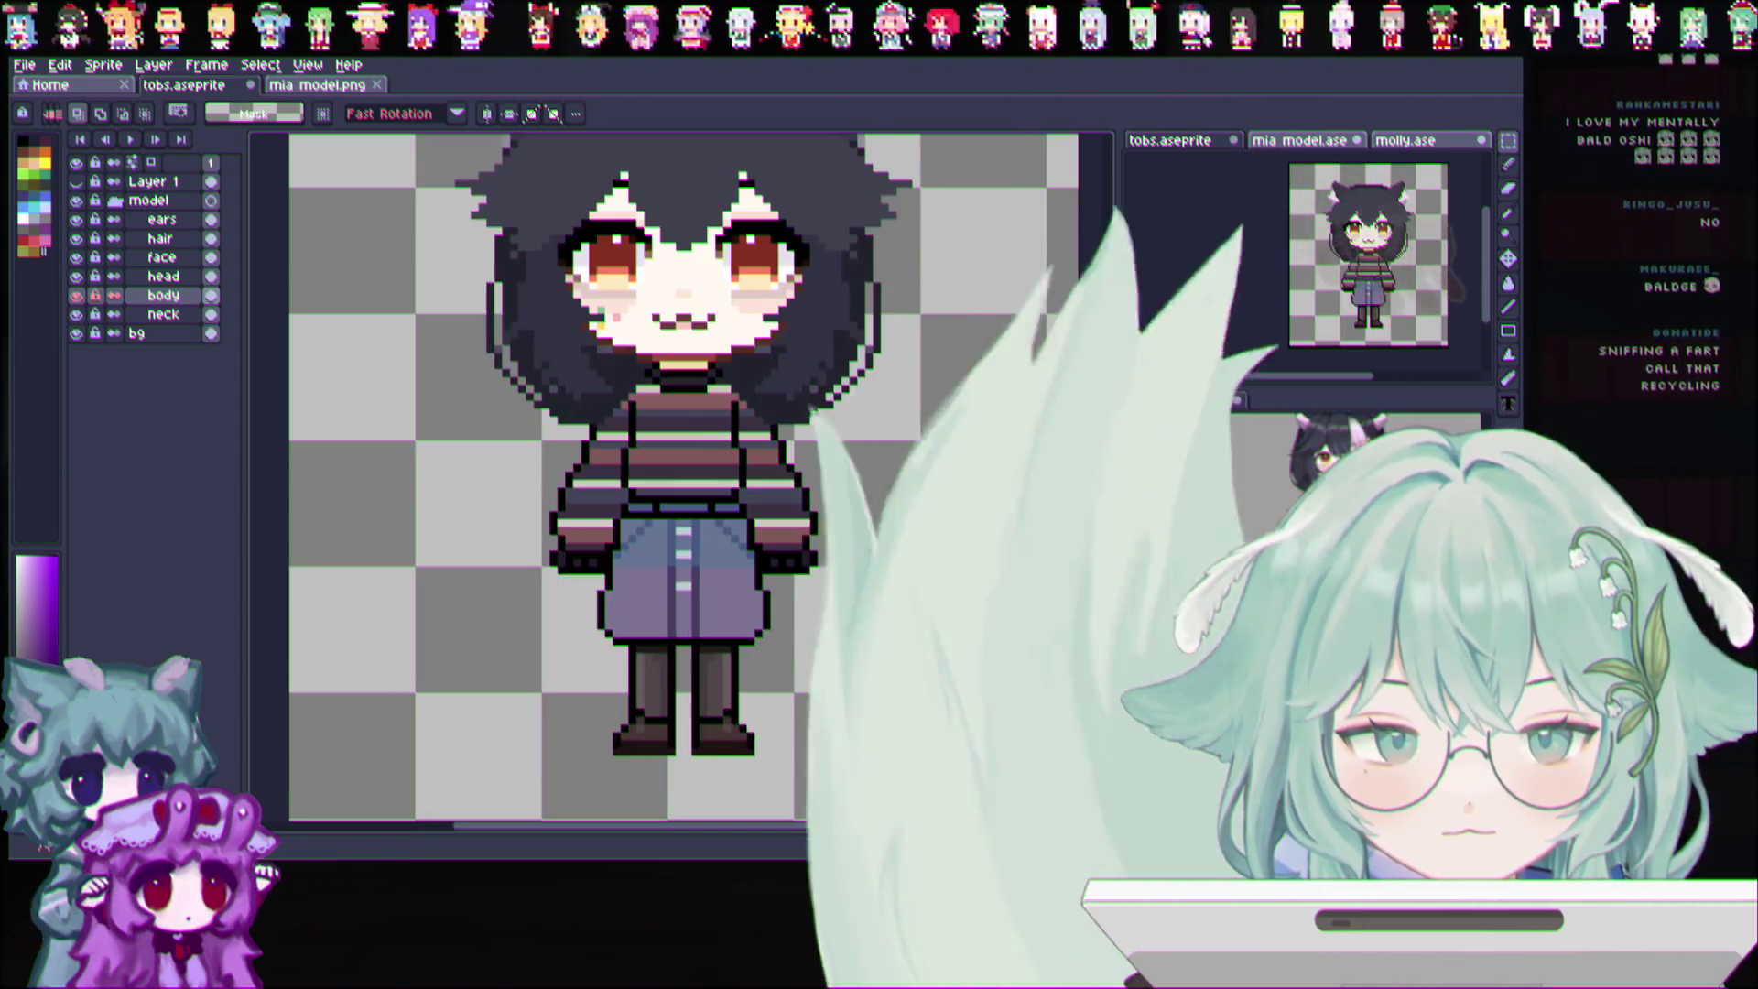
key(ctrl+shift+d)
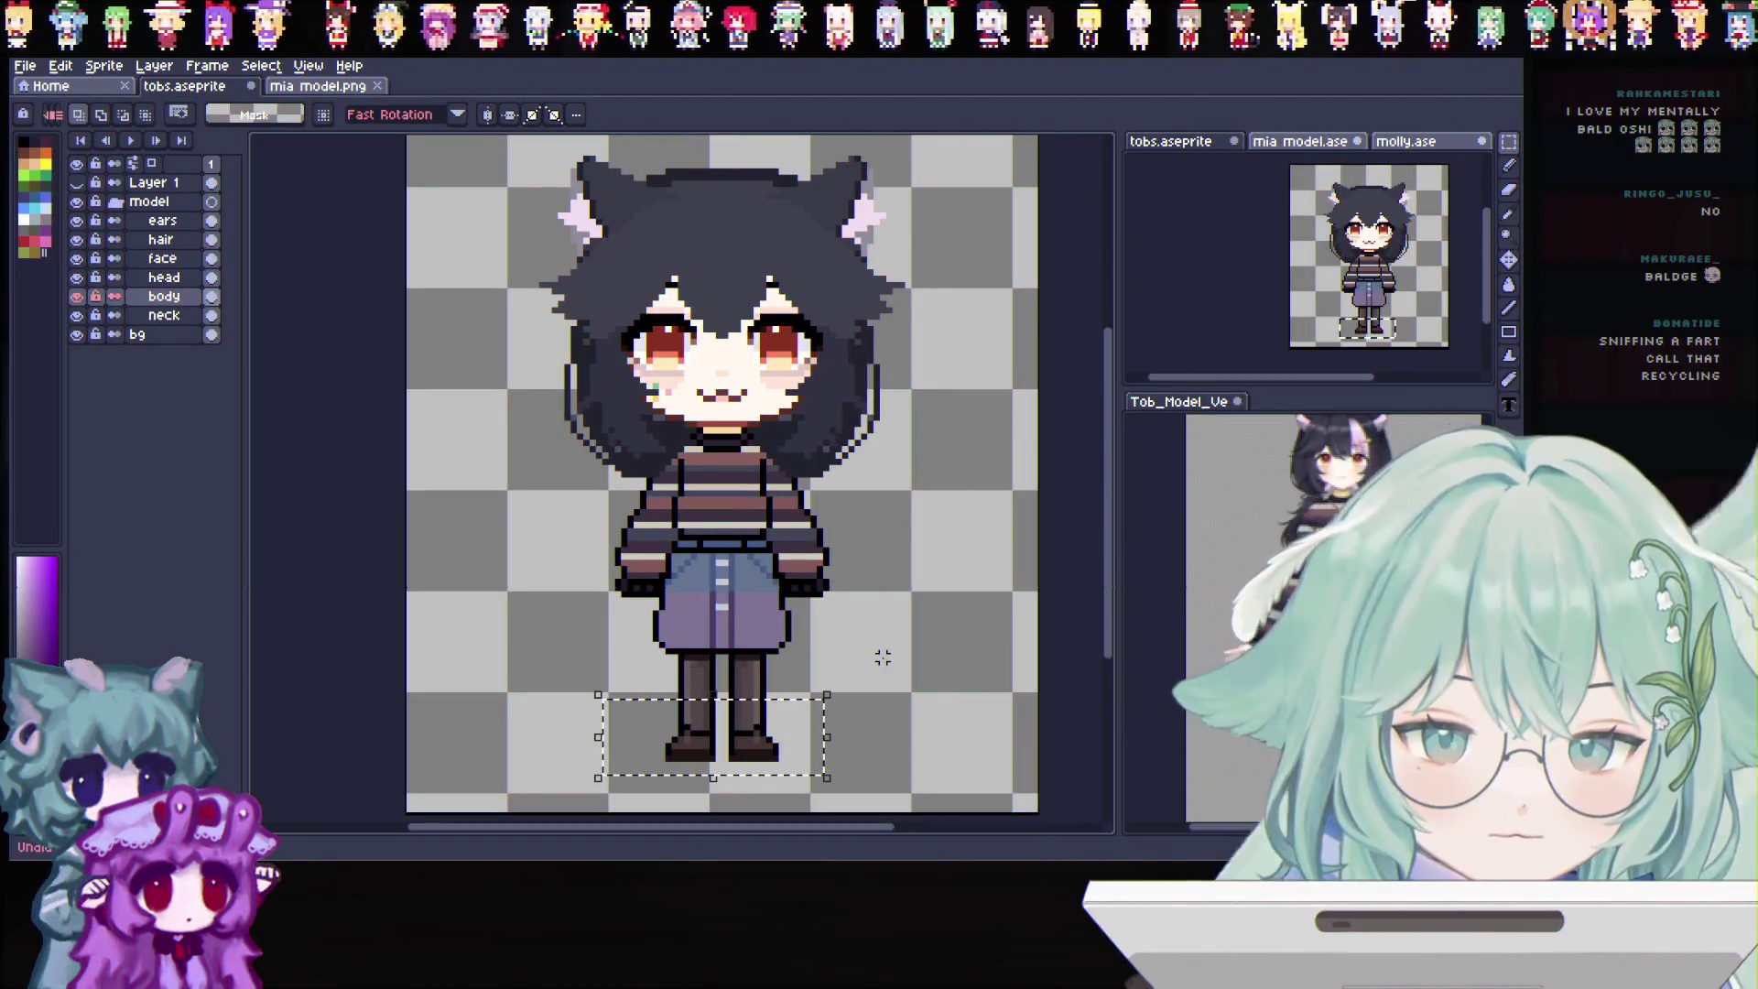
key(ctrl+d)
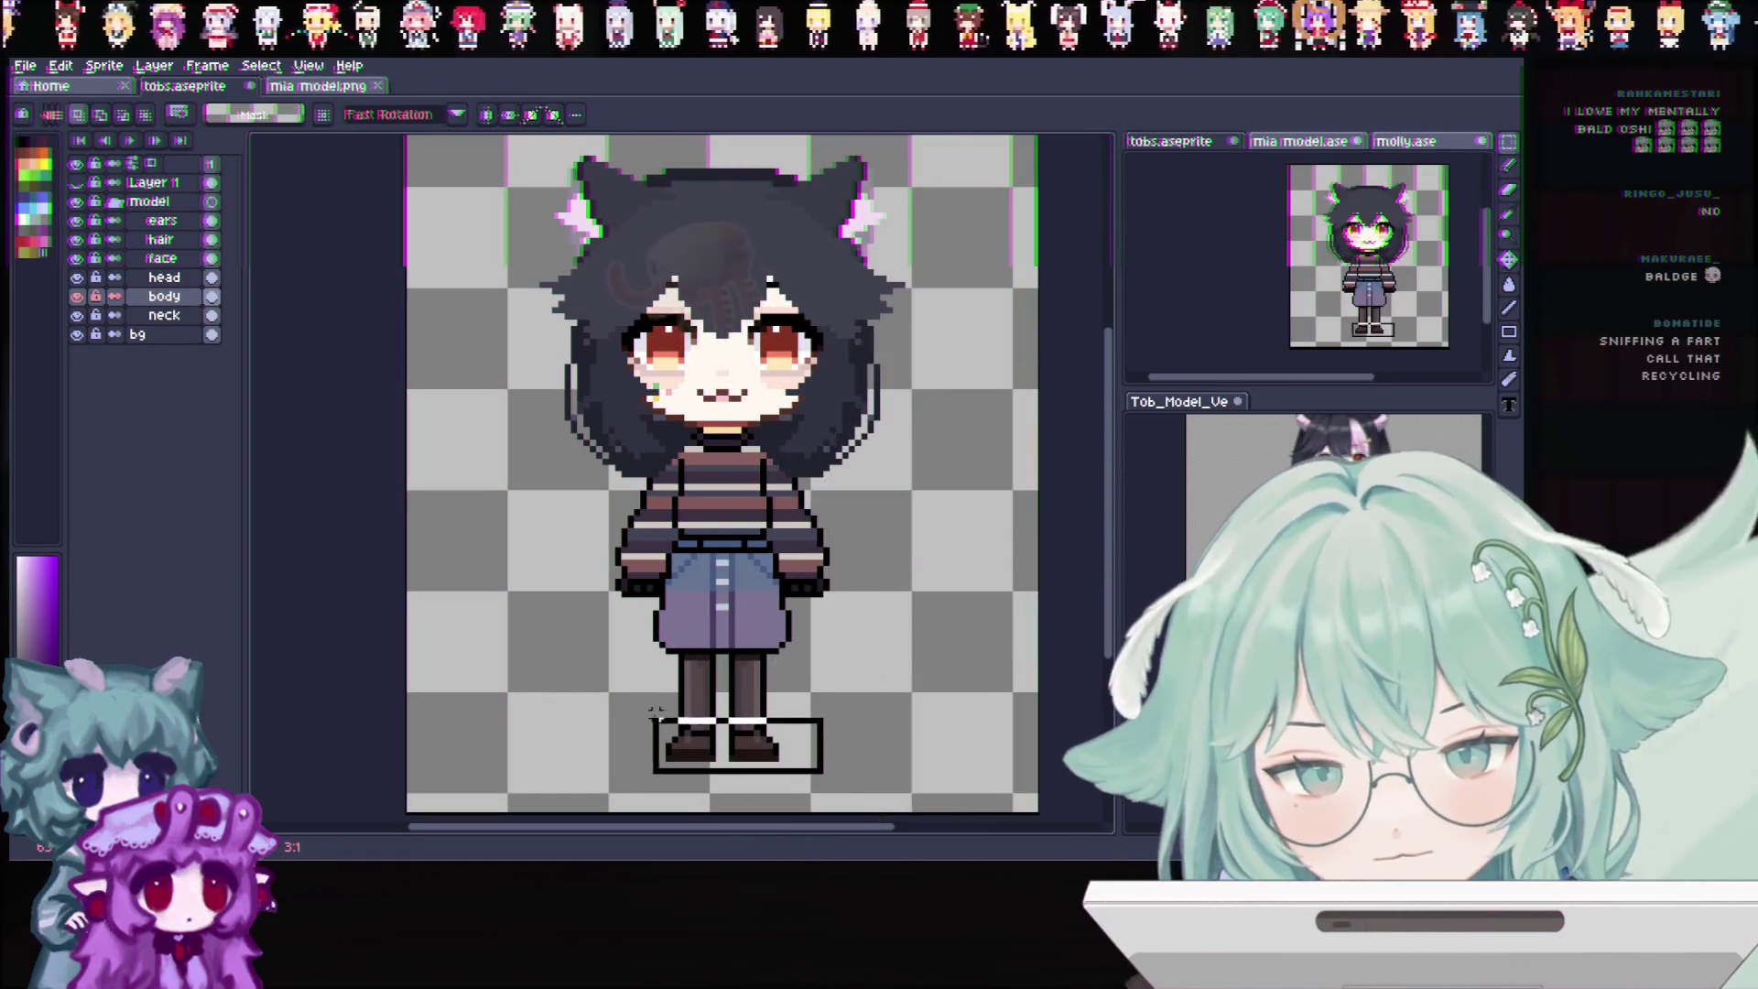
Reselect the feet area and commit the shoe move
drag(659, 716, 624, 697)
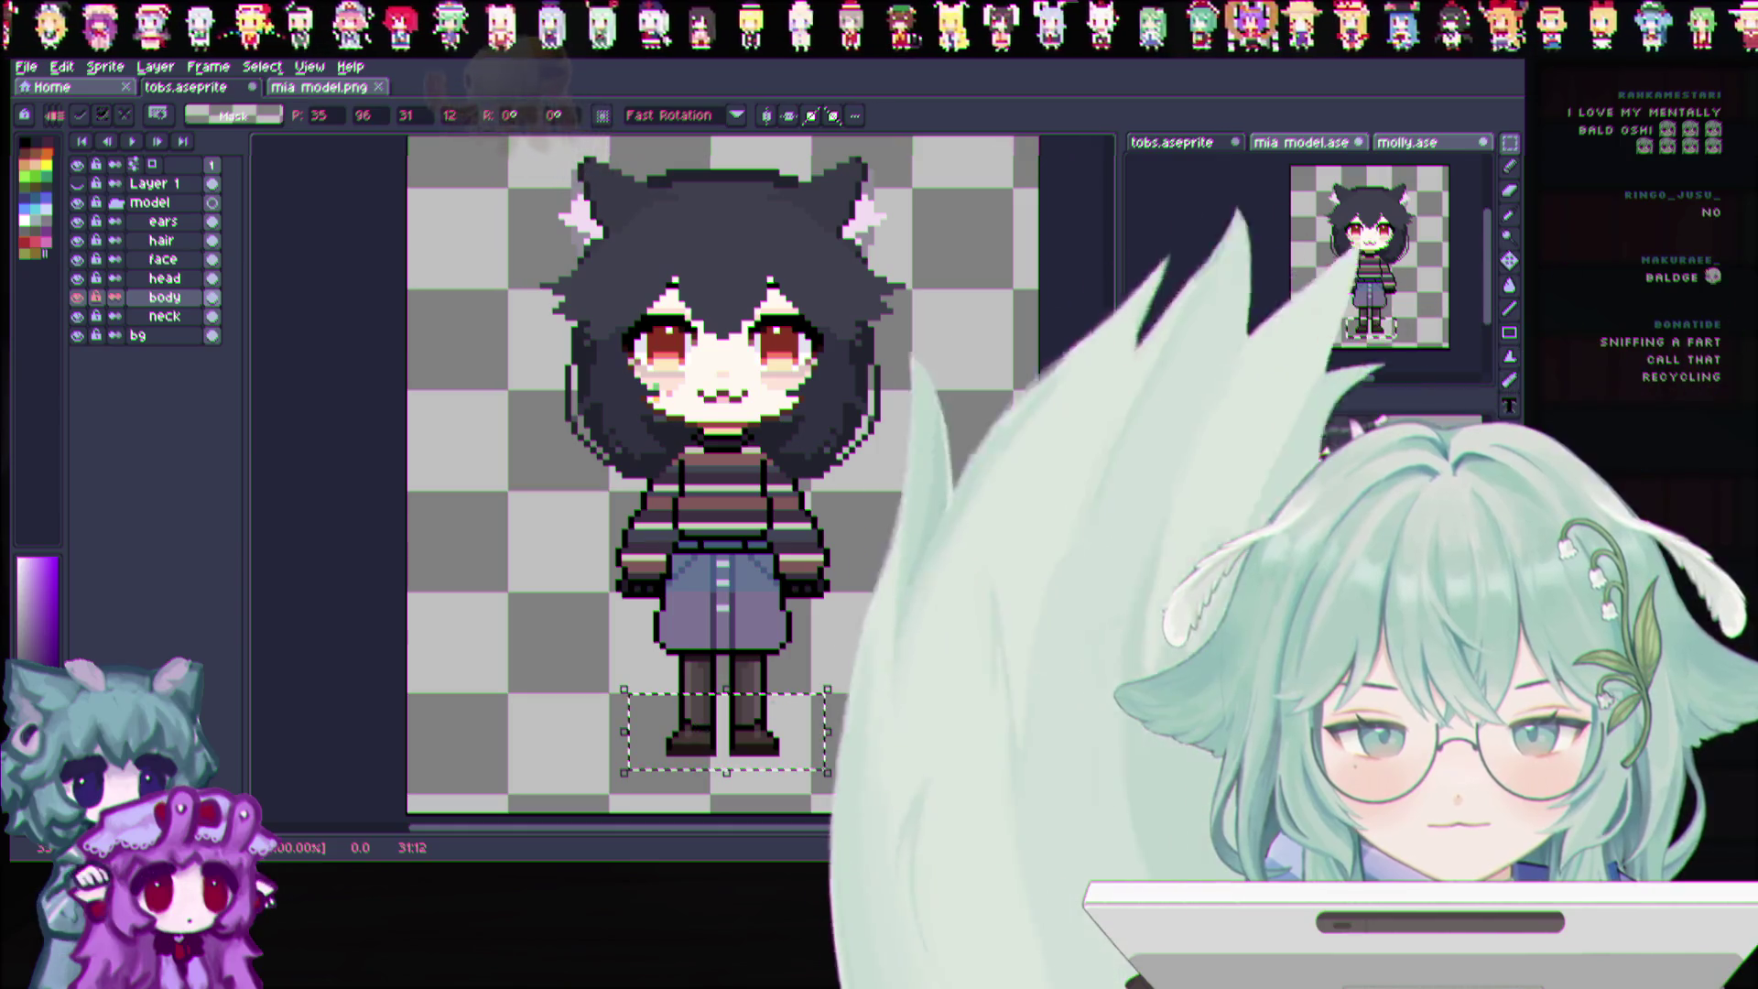
click(660, 543)
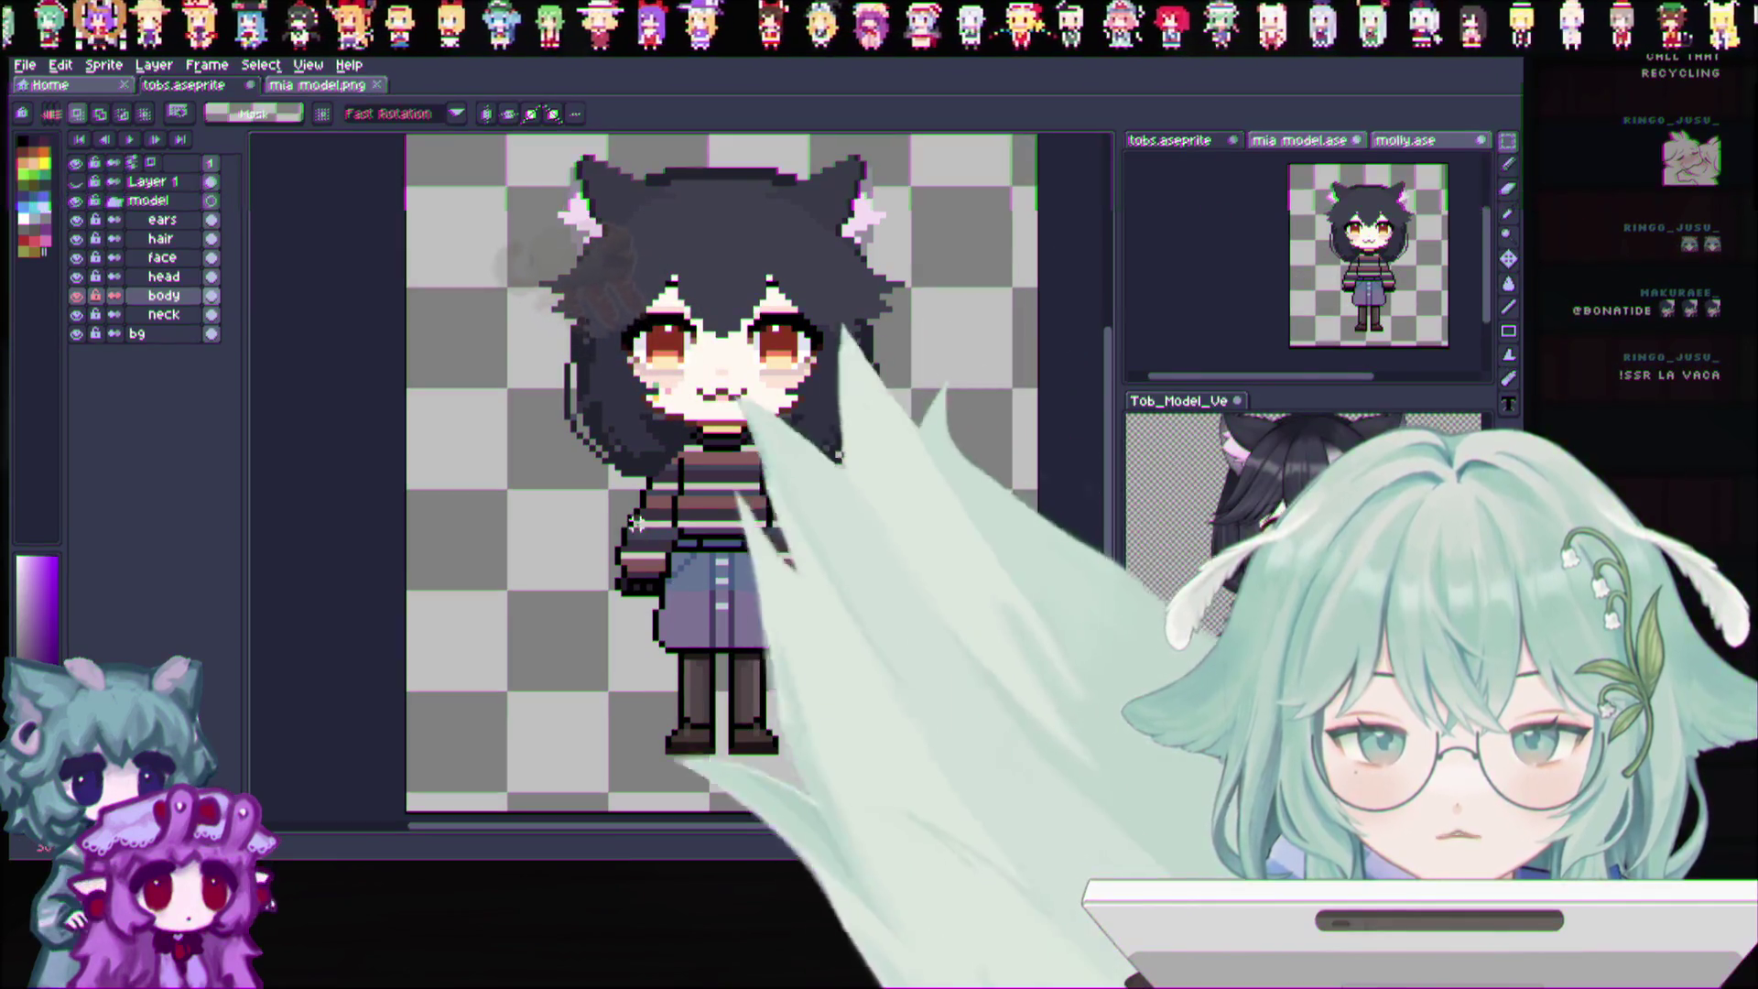
Check the ears and hair layers, then hide the body, head and face layers
click(76, 220)
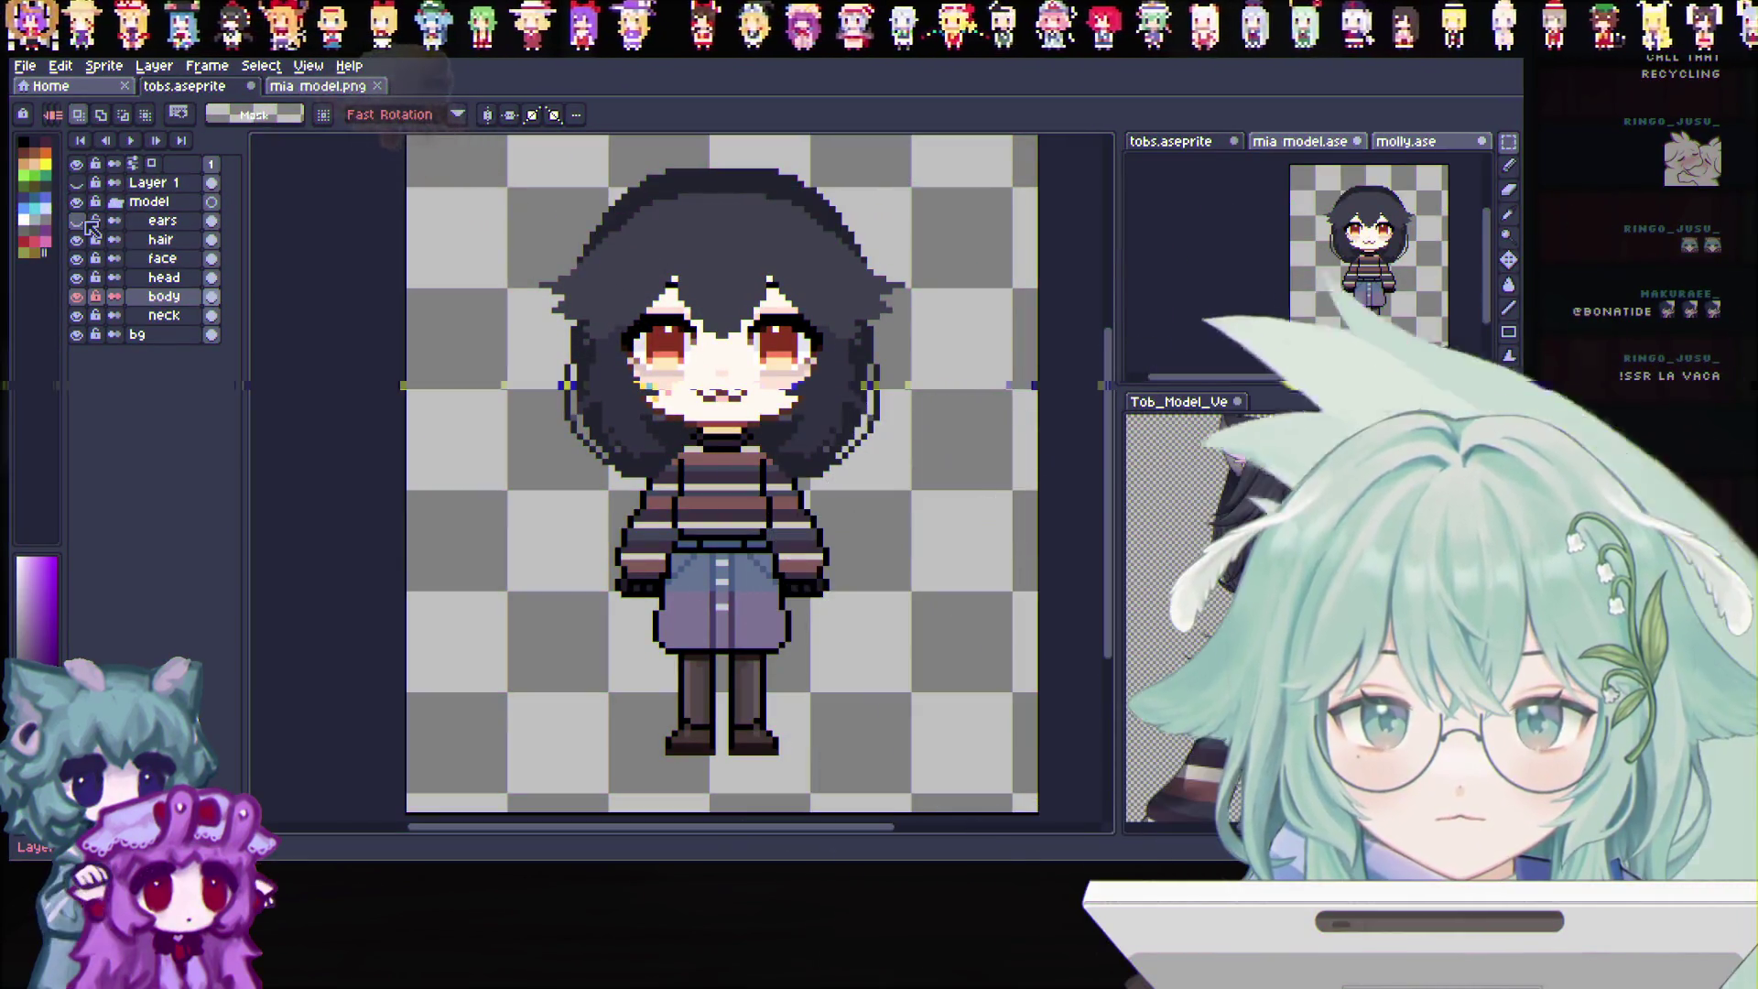
click(76, 220)
click(75, 240)
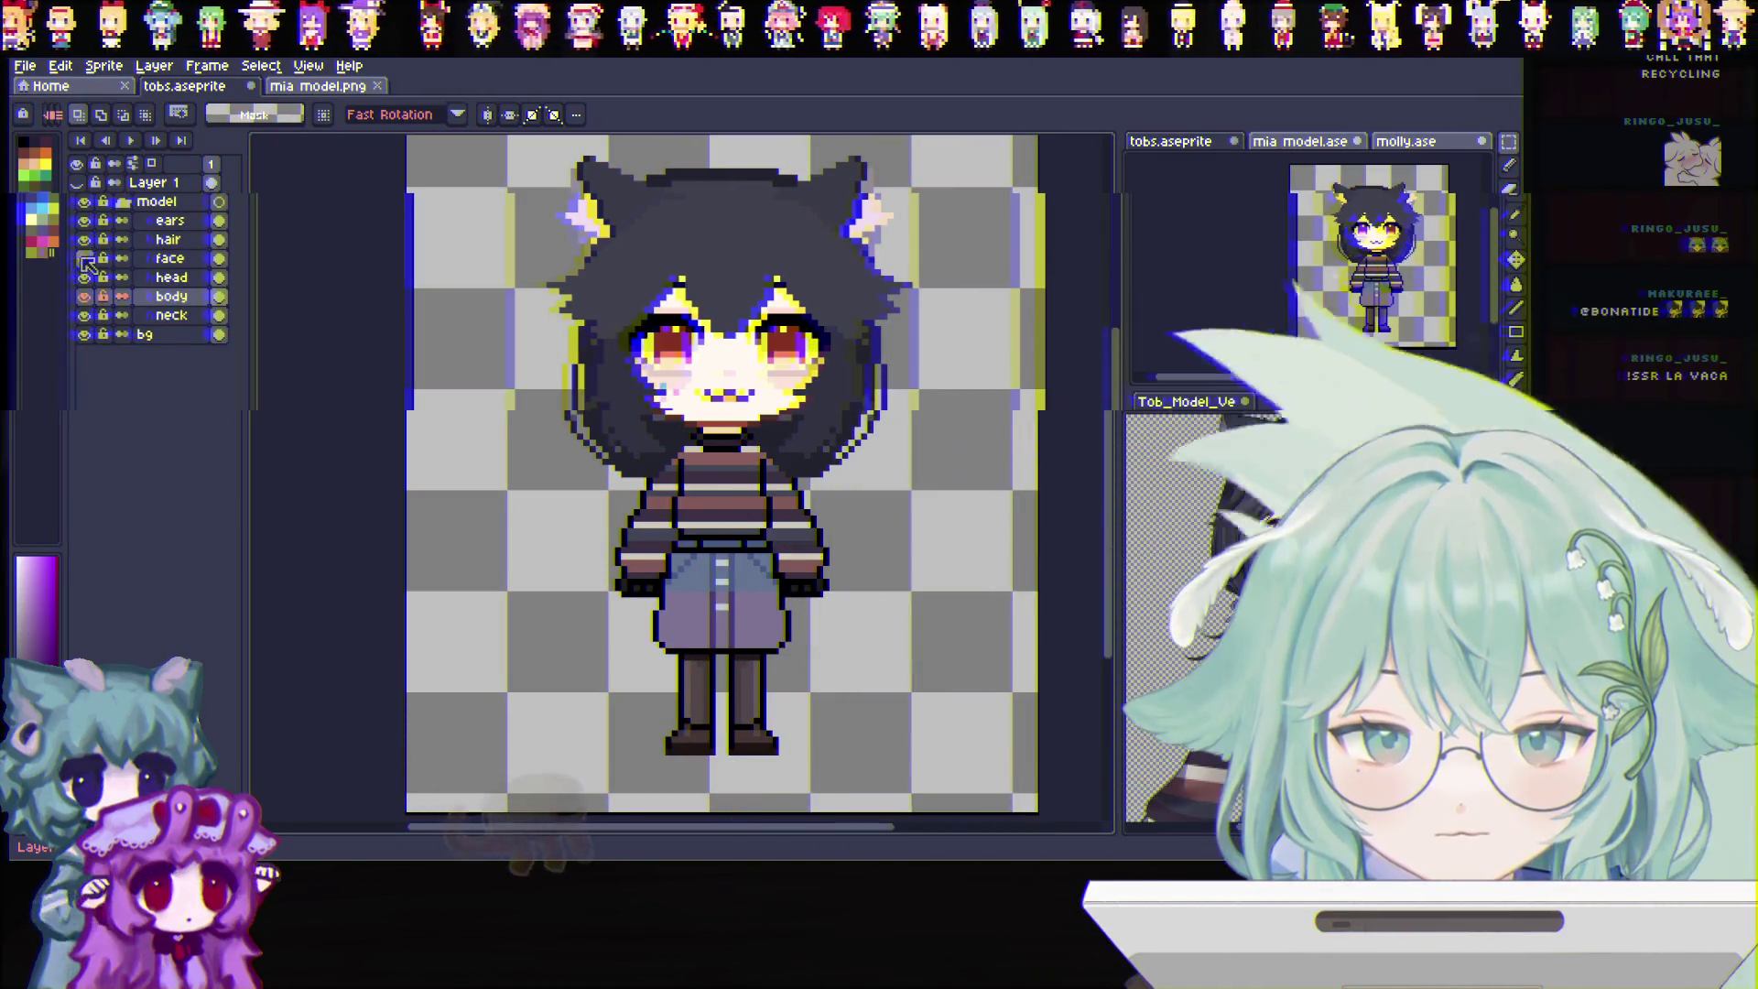
click(83, 296)
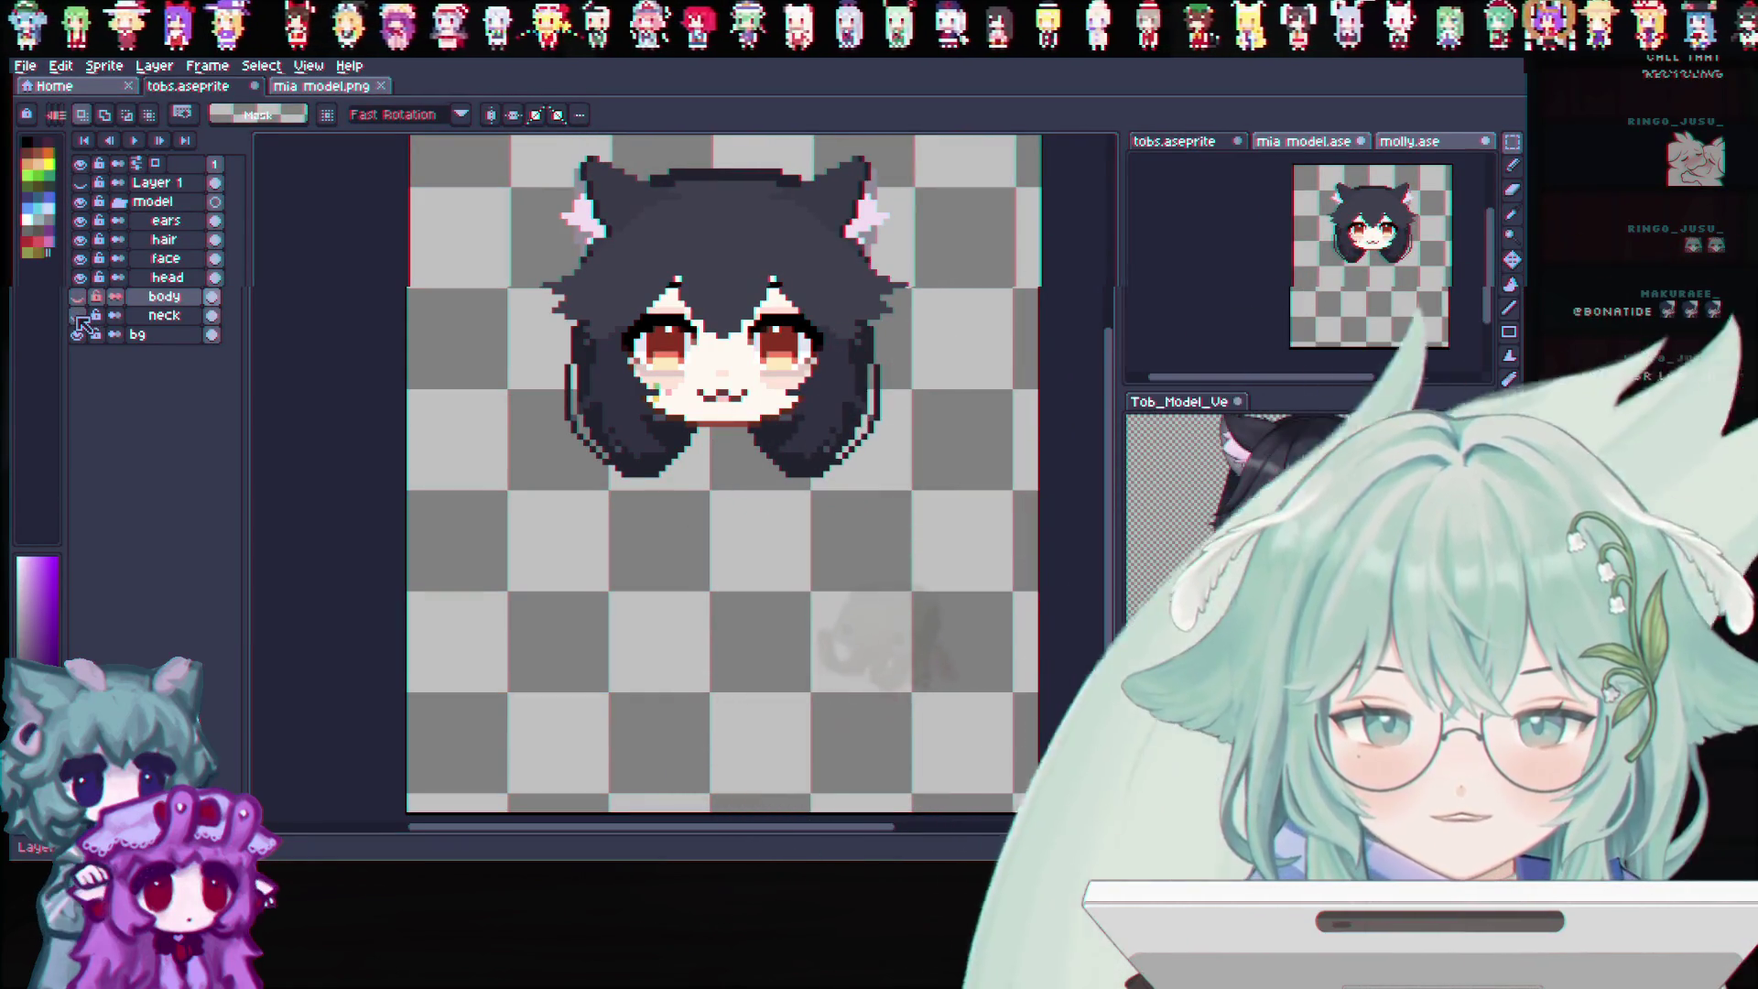
click(79, 278)
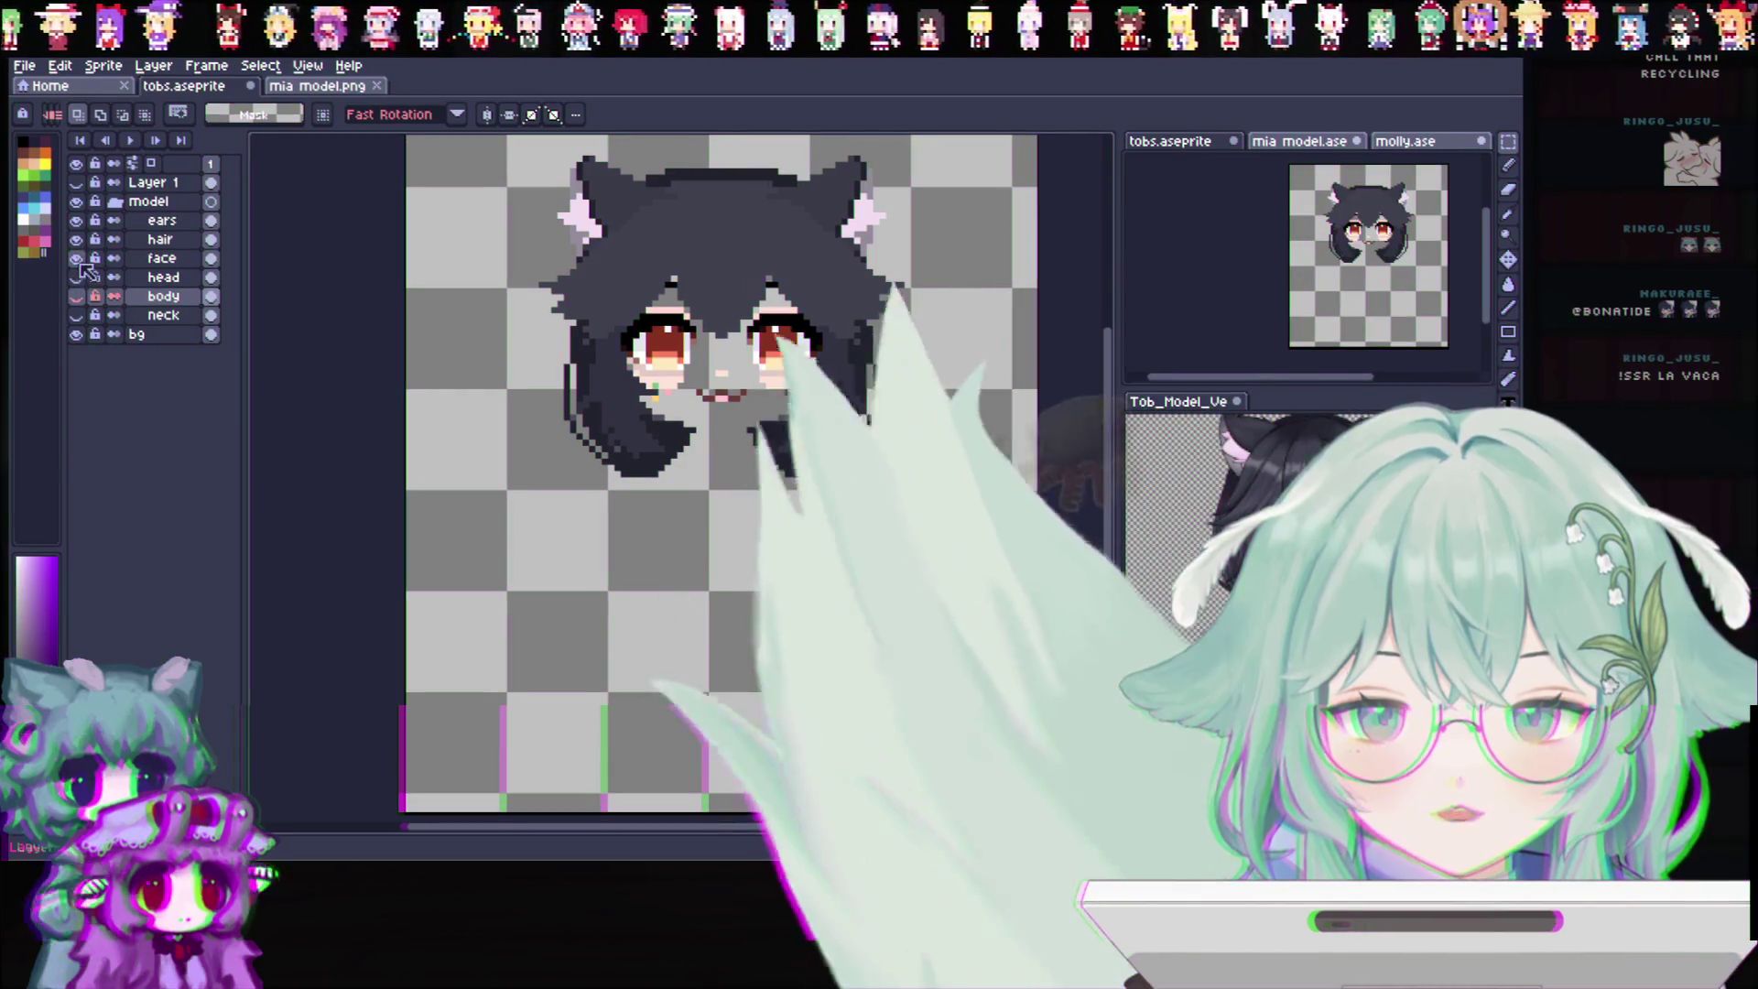
click(78, 258)
scroll(726, 182, up, 1)
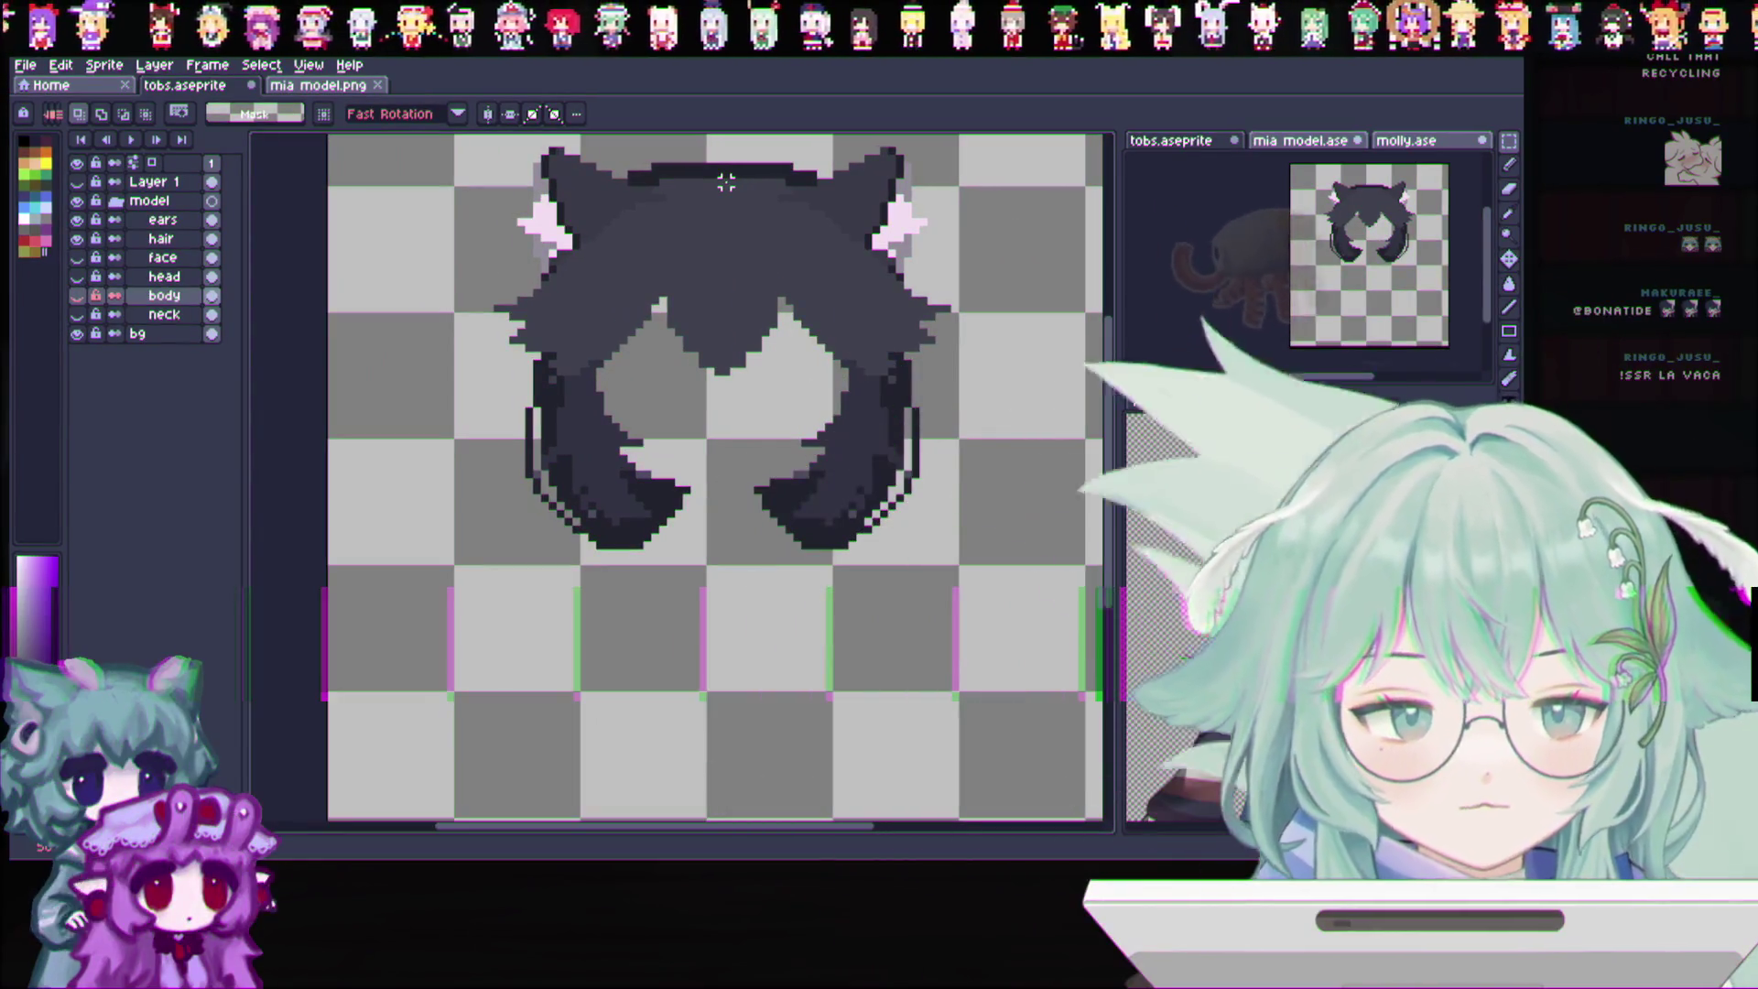
Create a new group named hair above the hair layer and move the hair layer into it
click(180, 241)
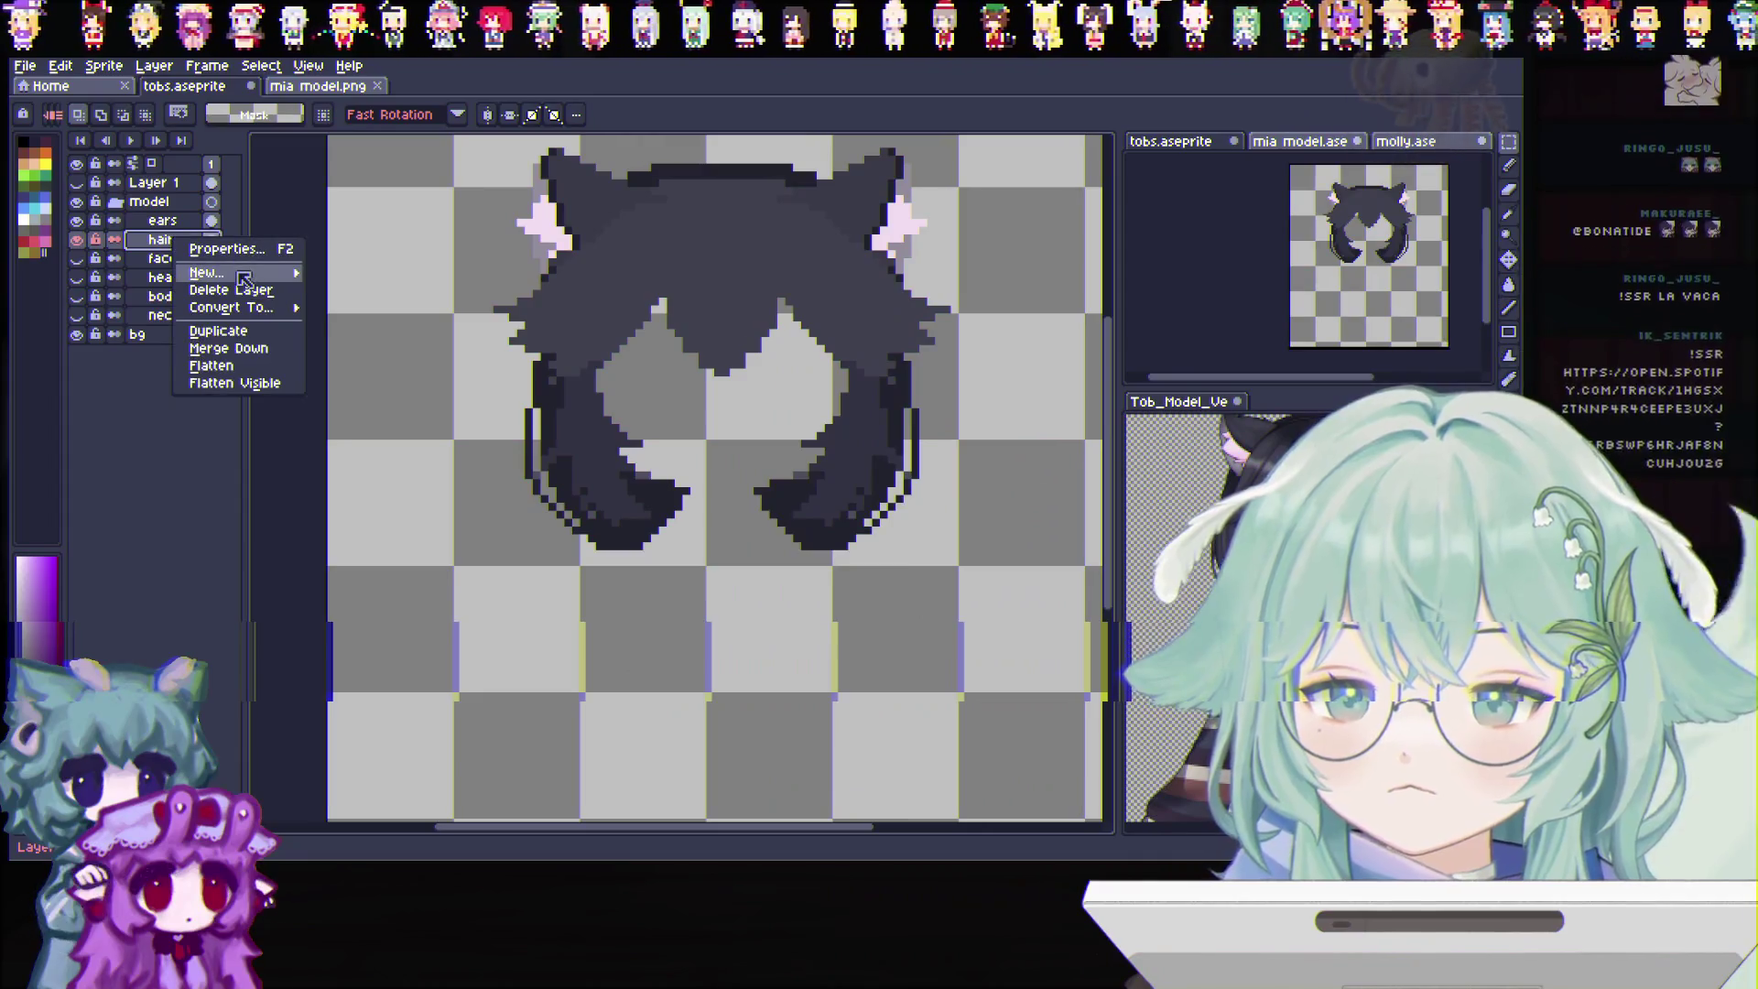
click(336, 290)
double_click(166, 241)
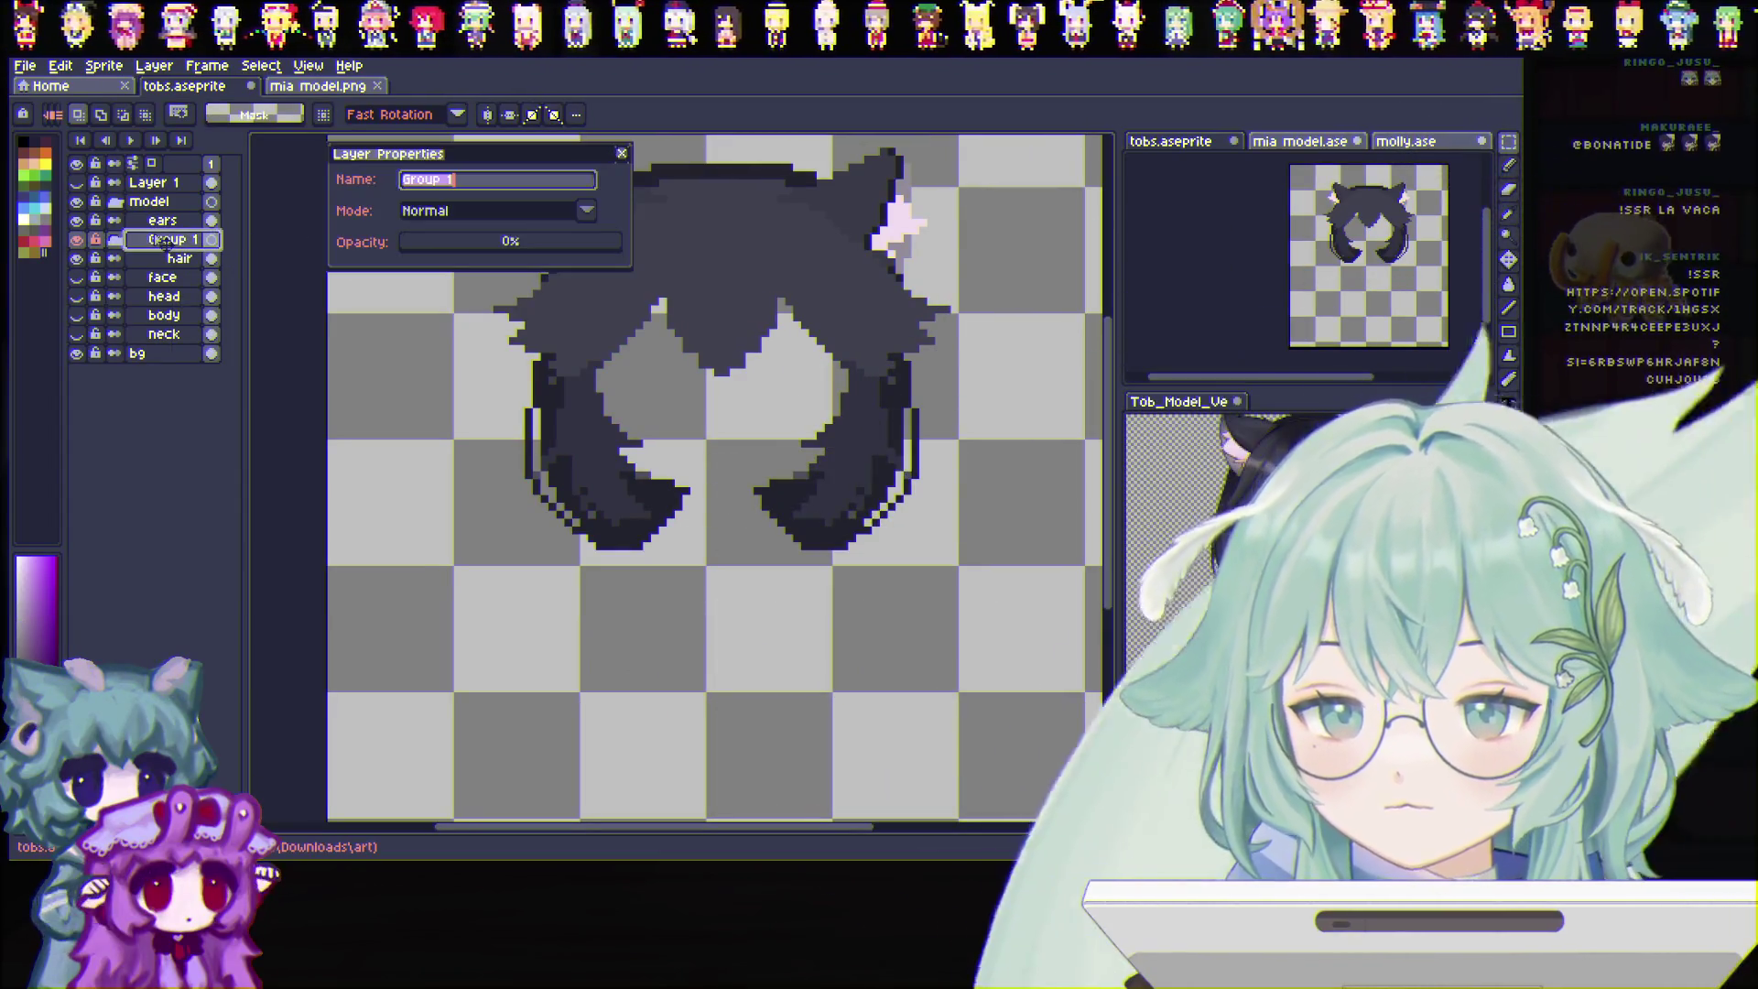
text(hair)
key(Return)
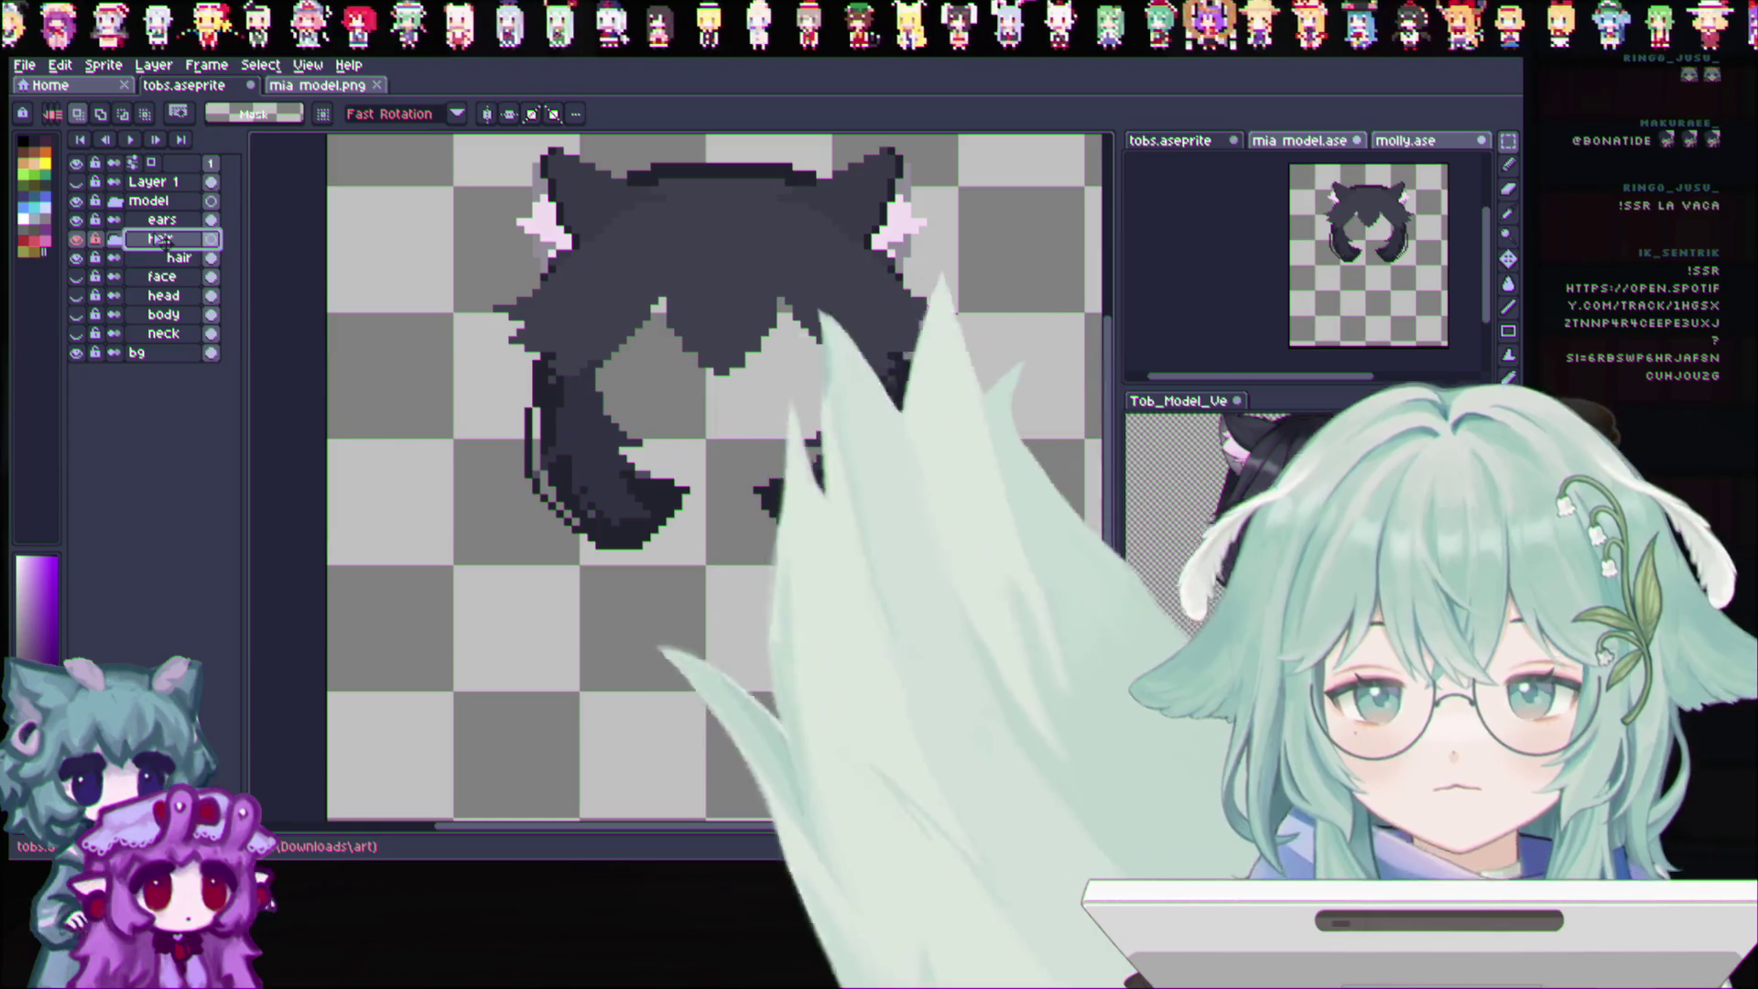
drag(161, 259, 172, 241)
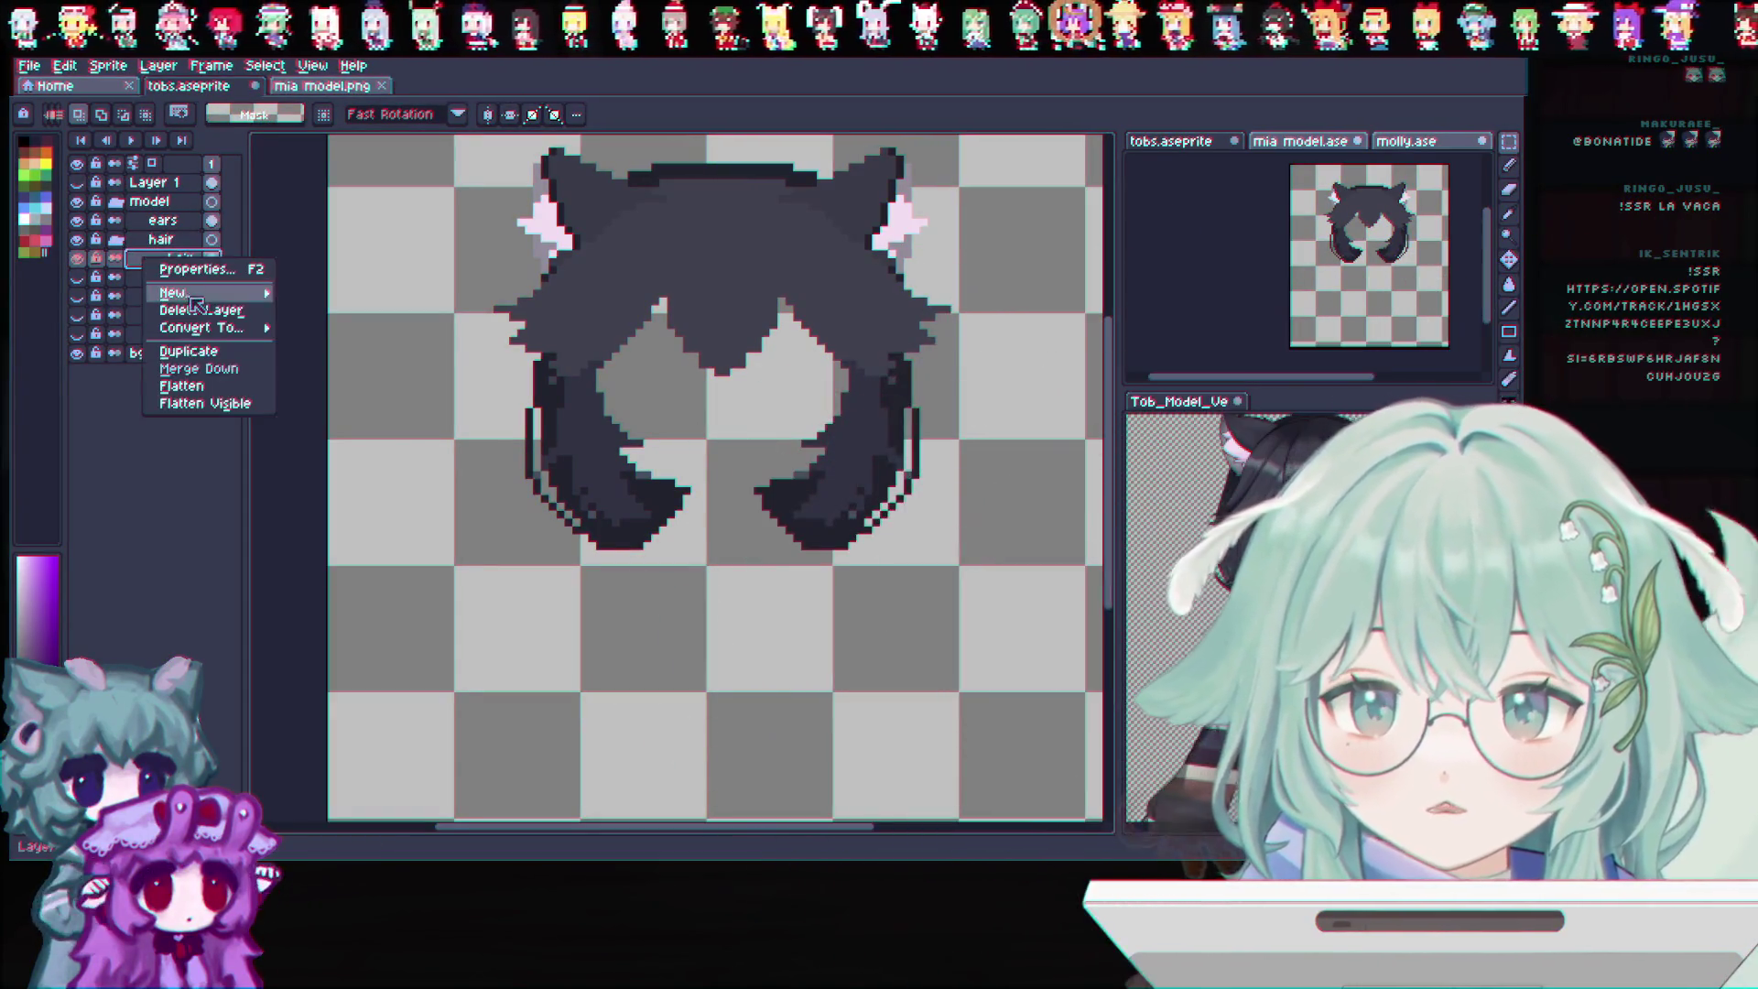
Duplicate the hair layer and rename the copy to Bangs
click(226, 355)
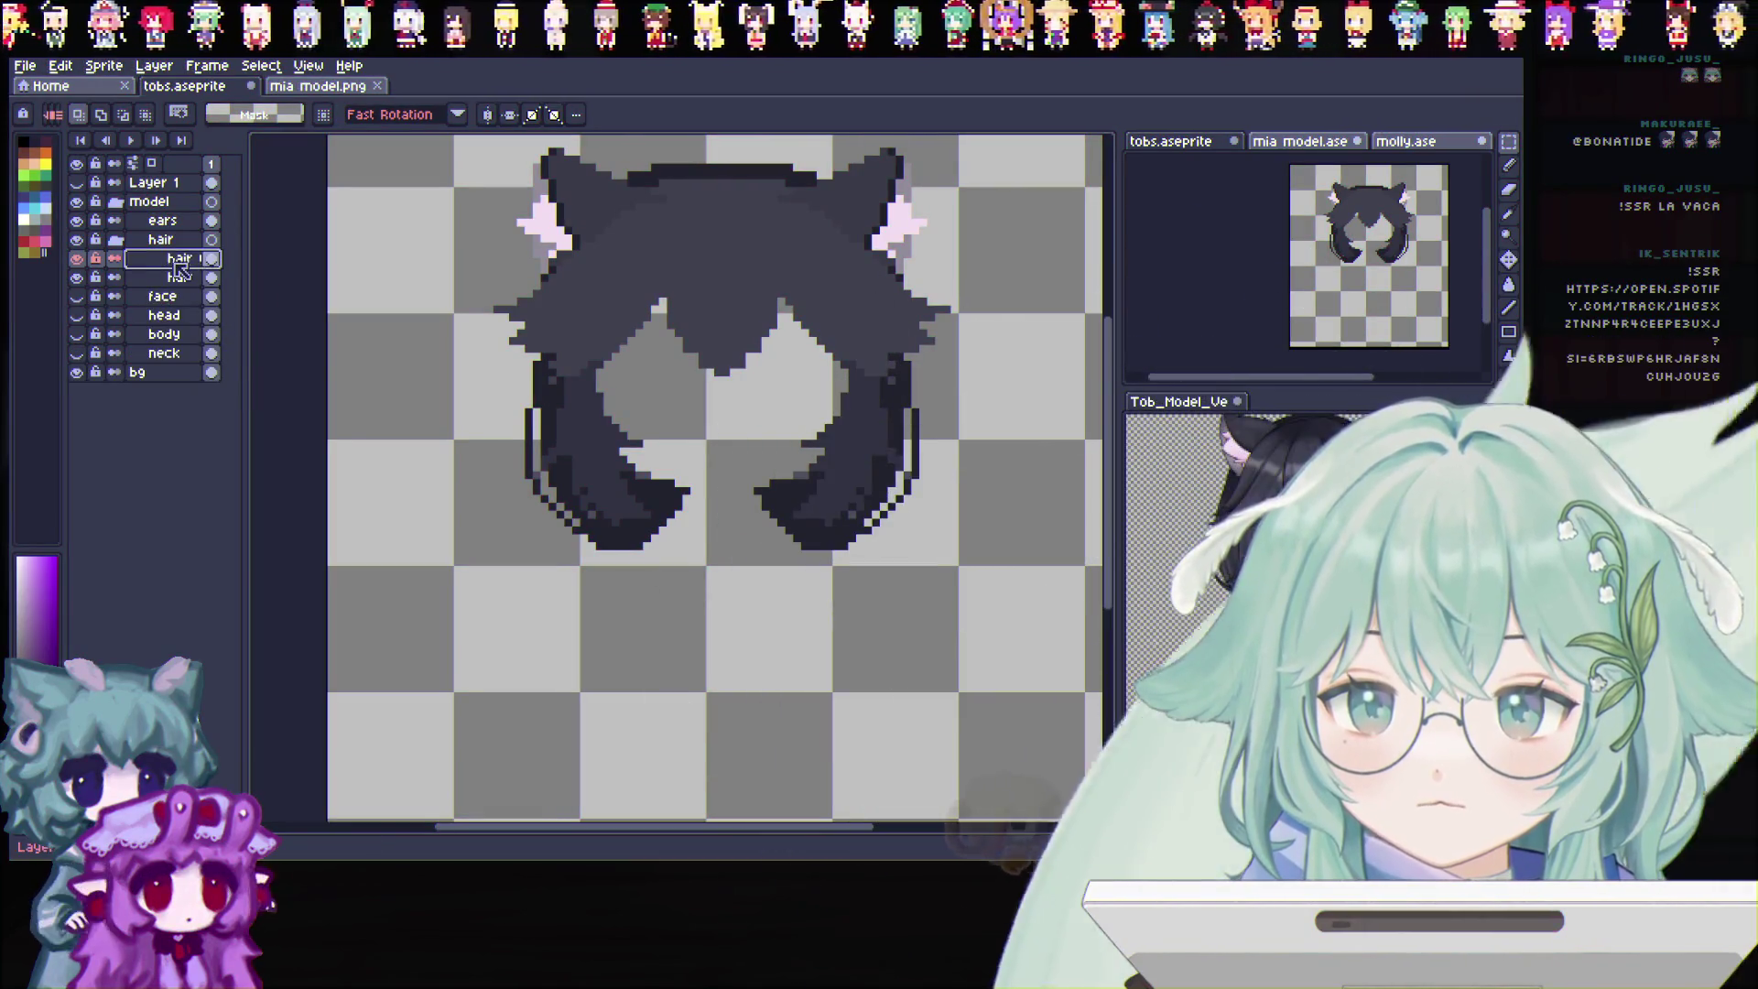
double_click(179, 261)
text(Bangs)
key(Return)
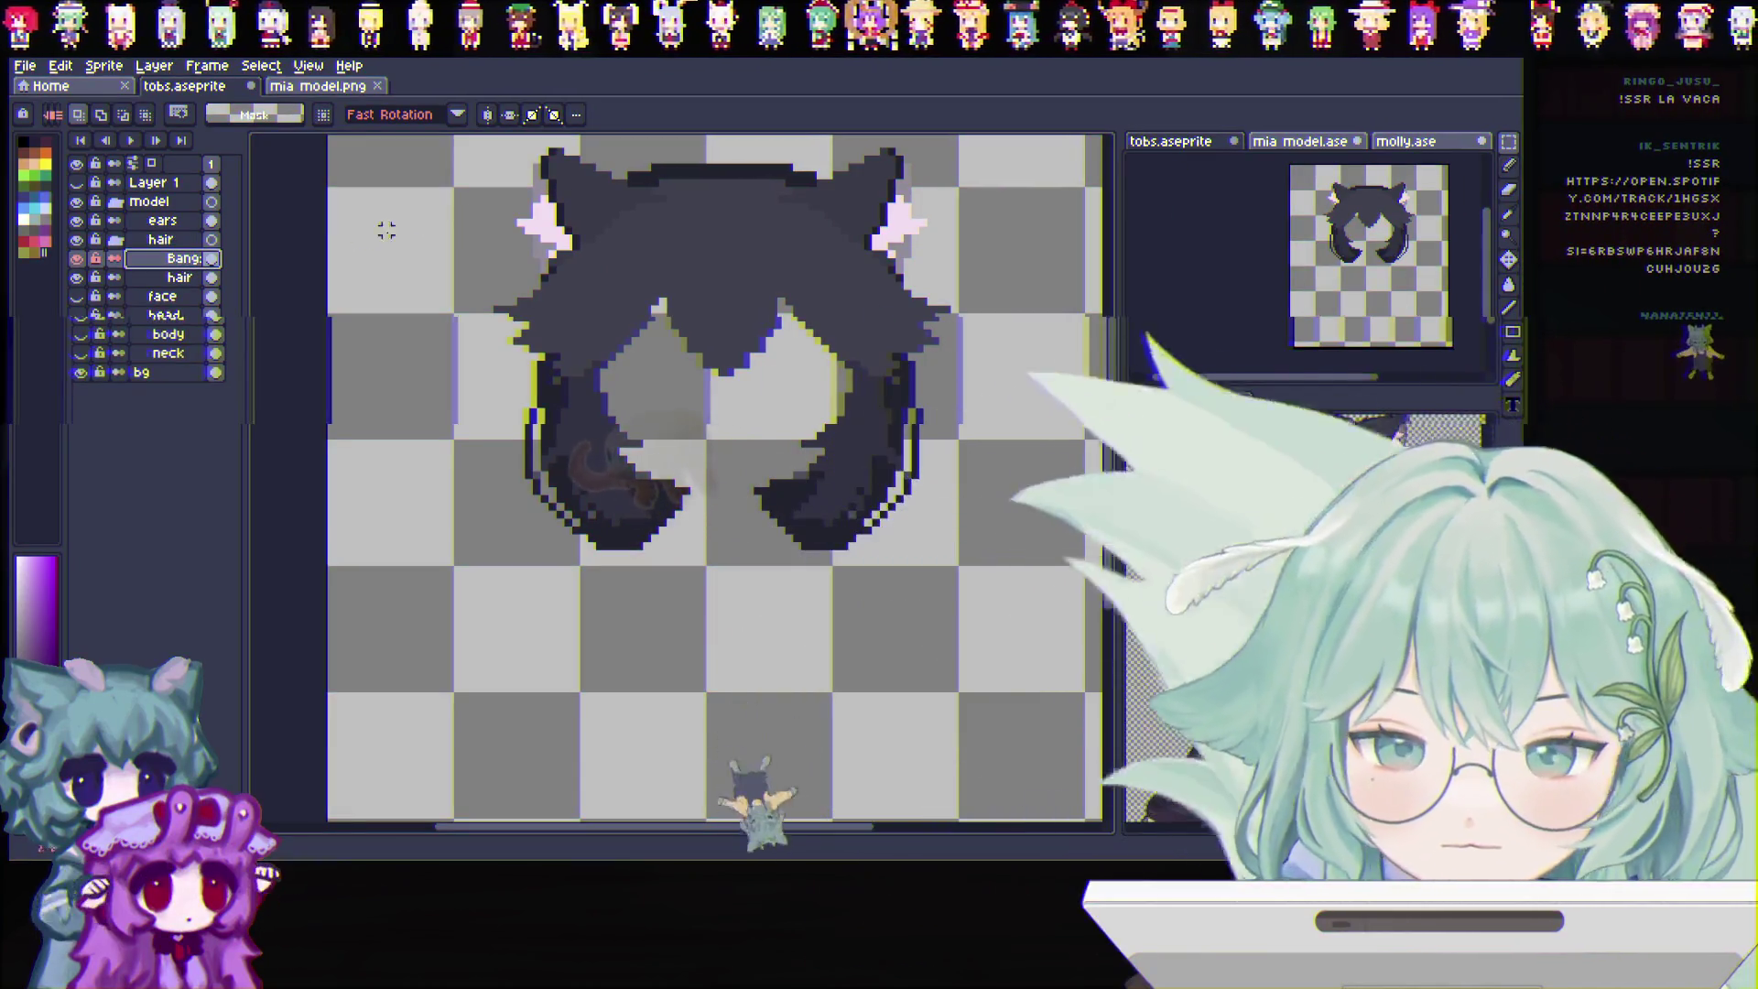
click(161, 221)
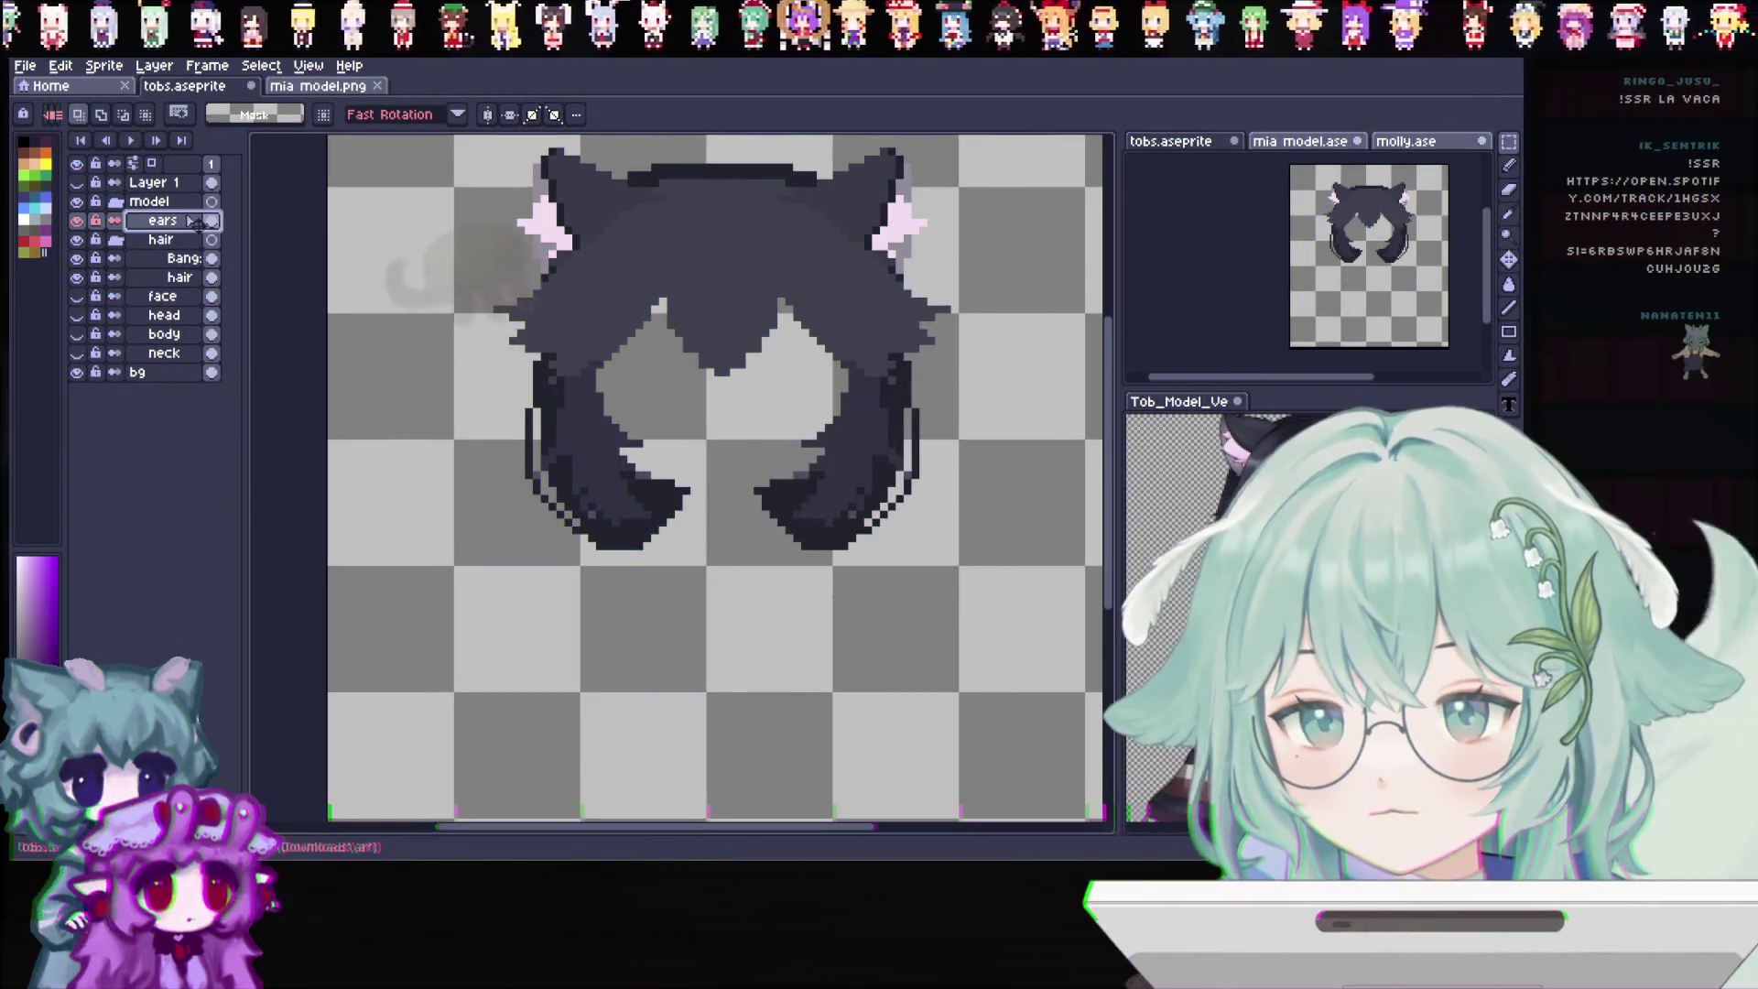
text(hair)
click(224, 257)
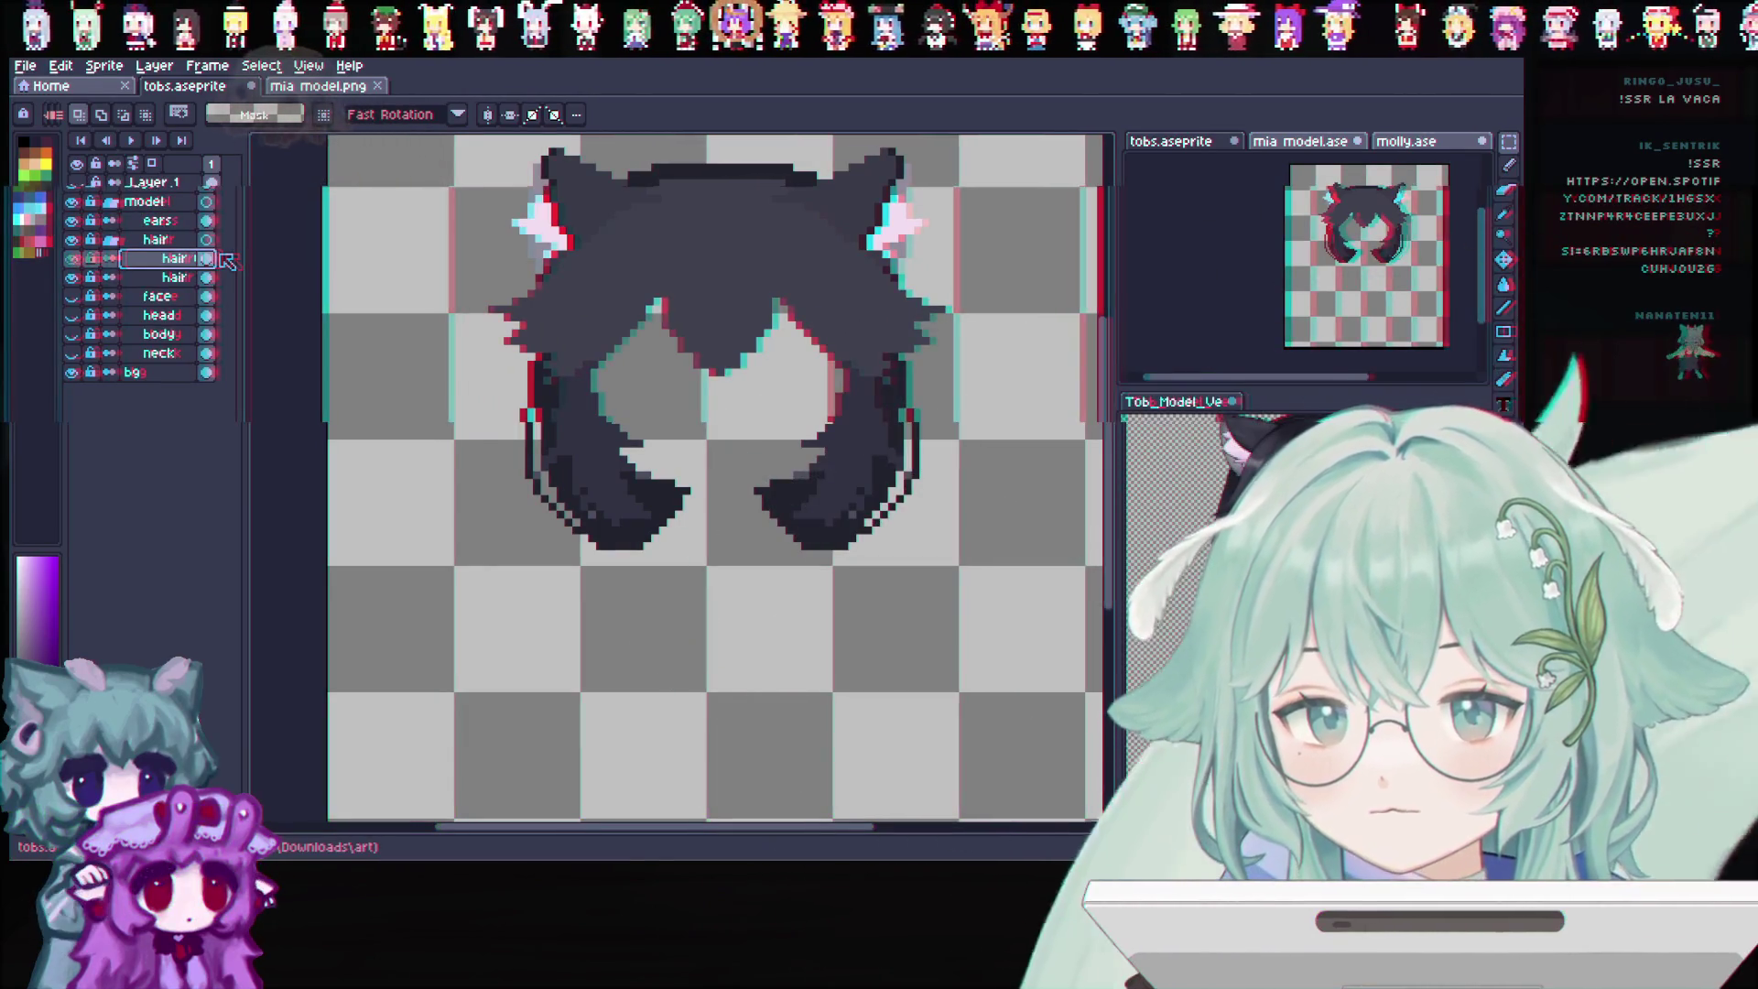
click(180, 224)
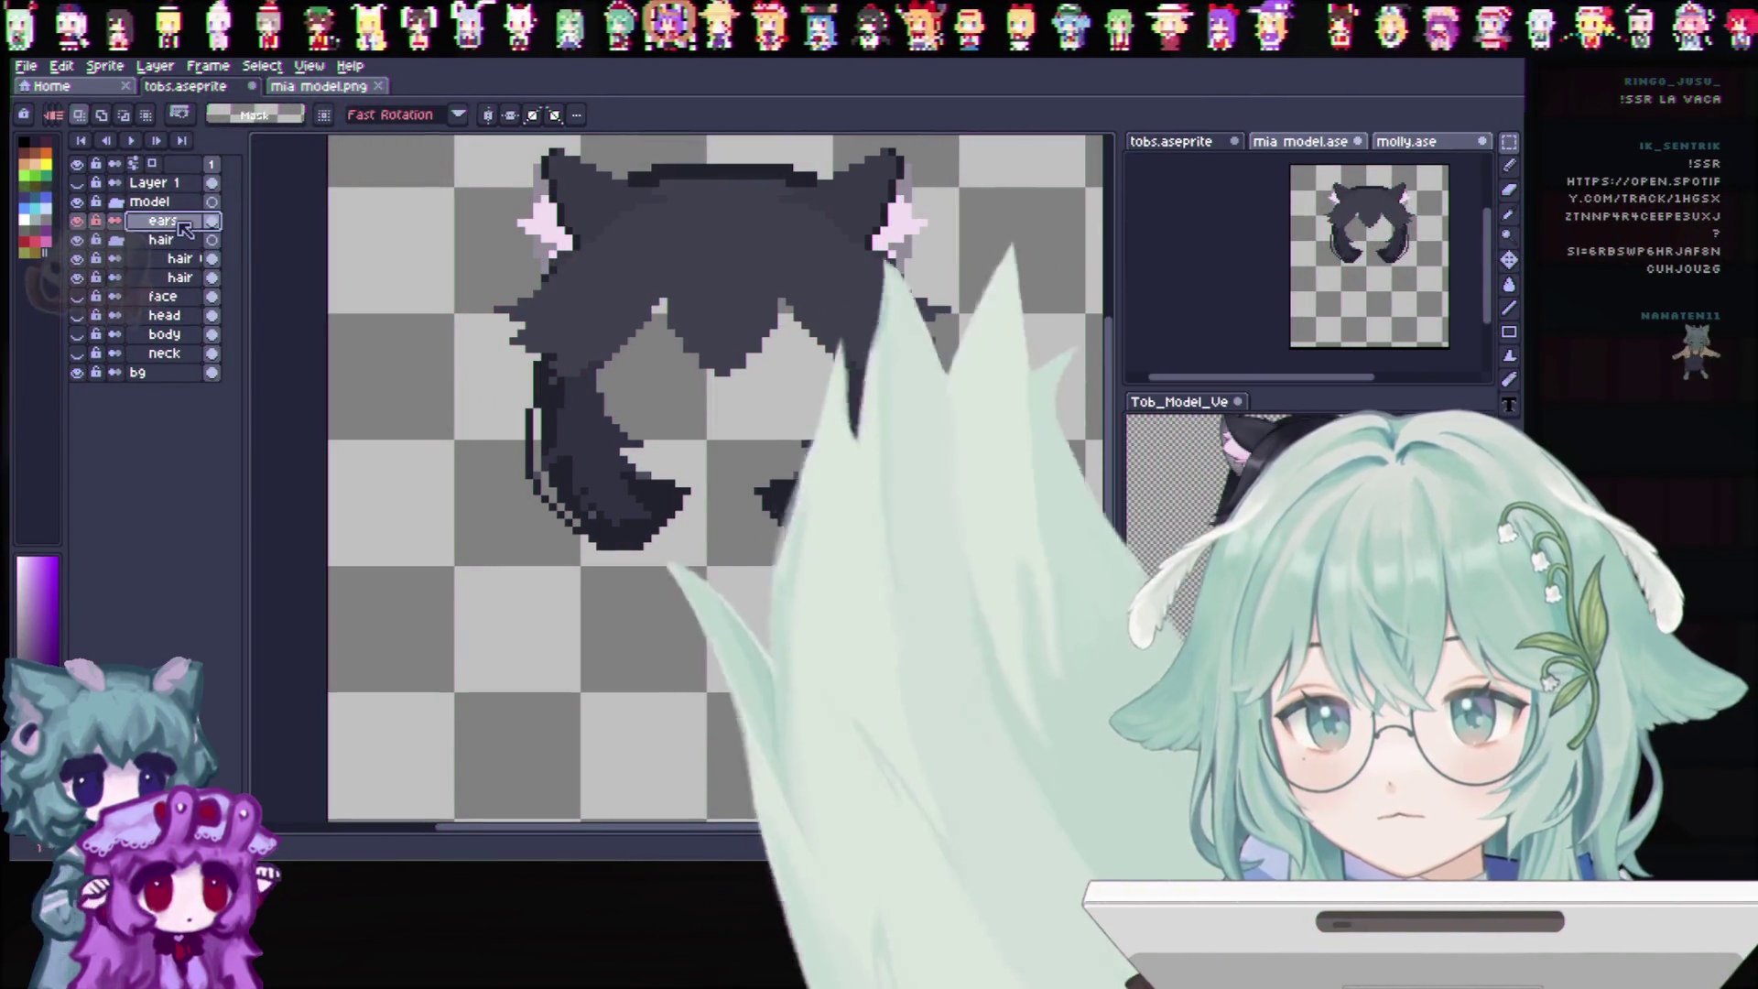
Duplicate the ears layer and move the ears copy into the hair group
right_click(179, 224)
click(275, 295)
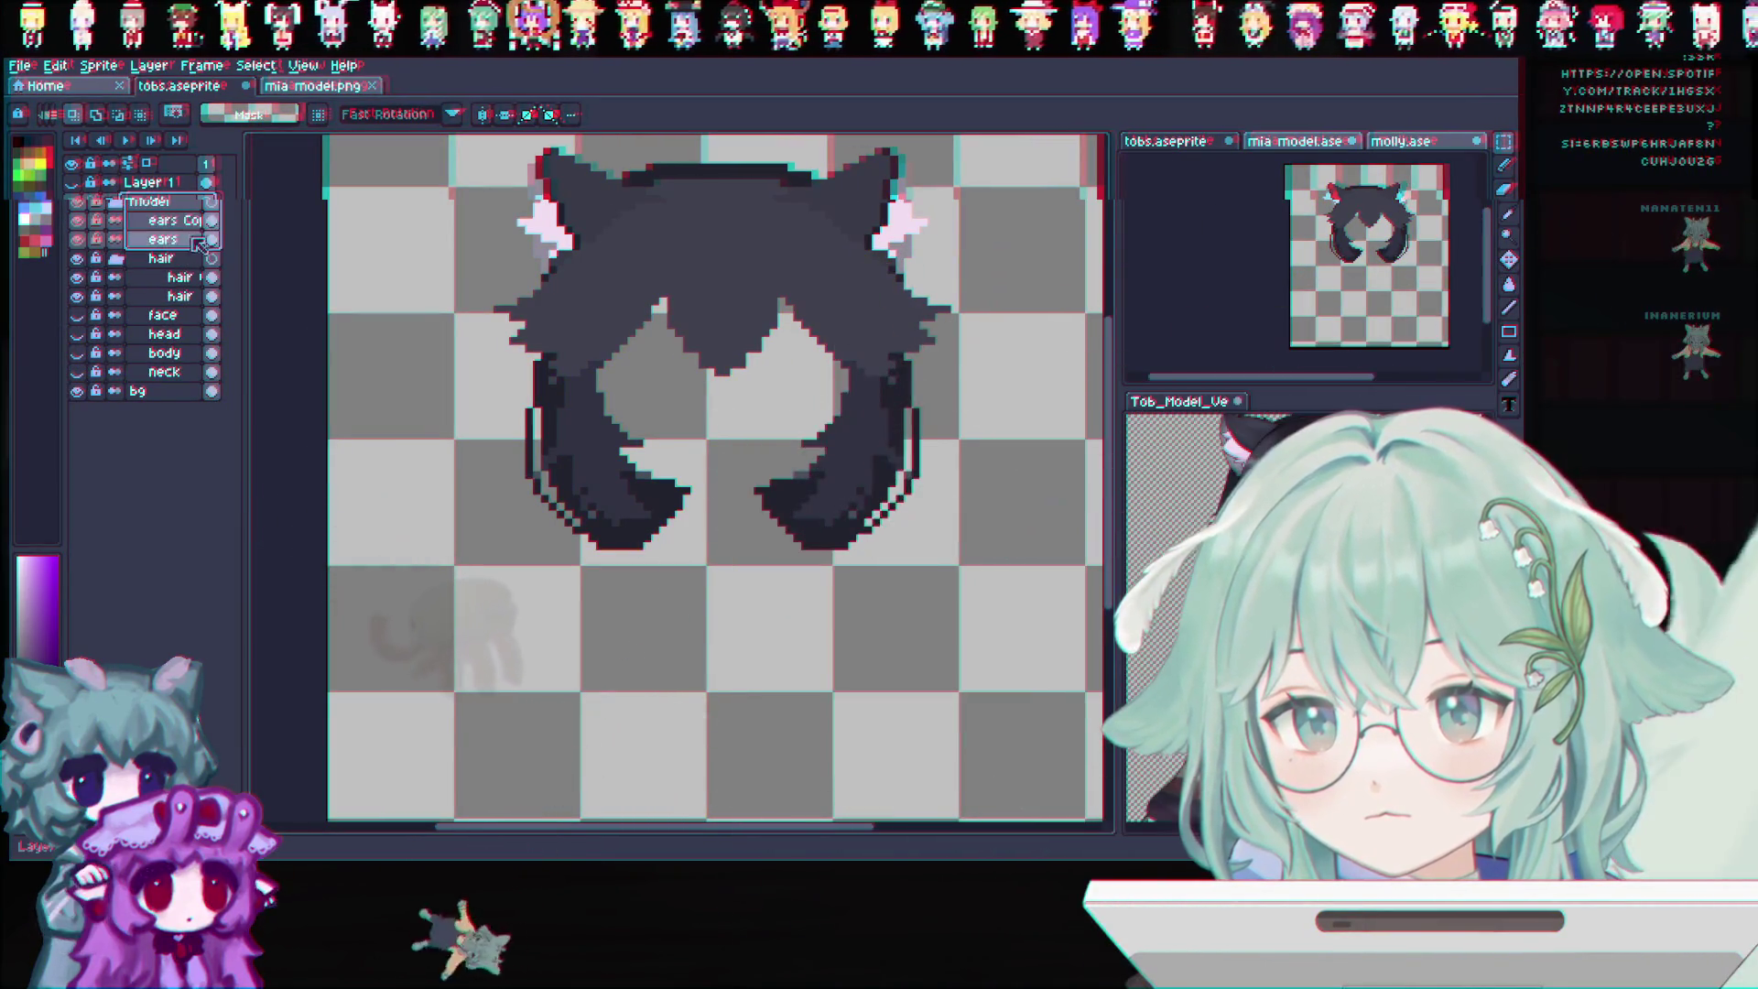
click(192, 202)
click(194, 220)
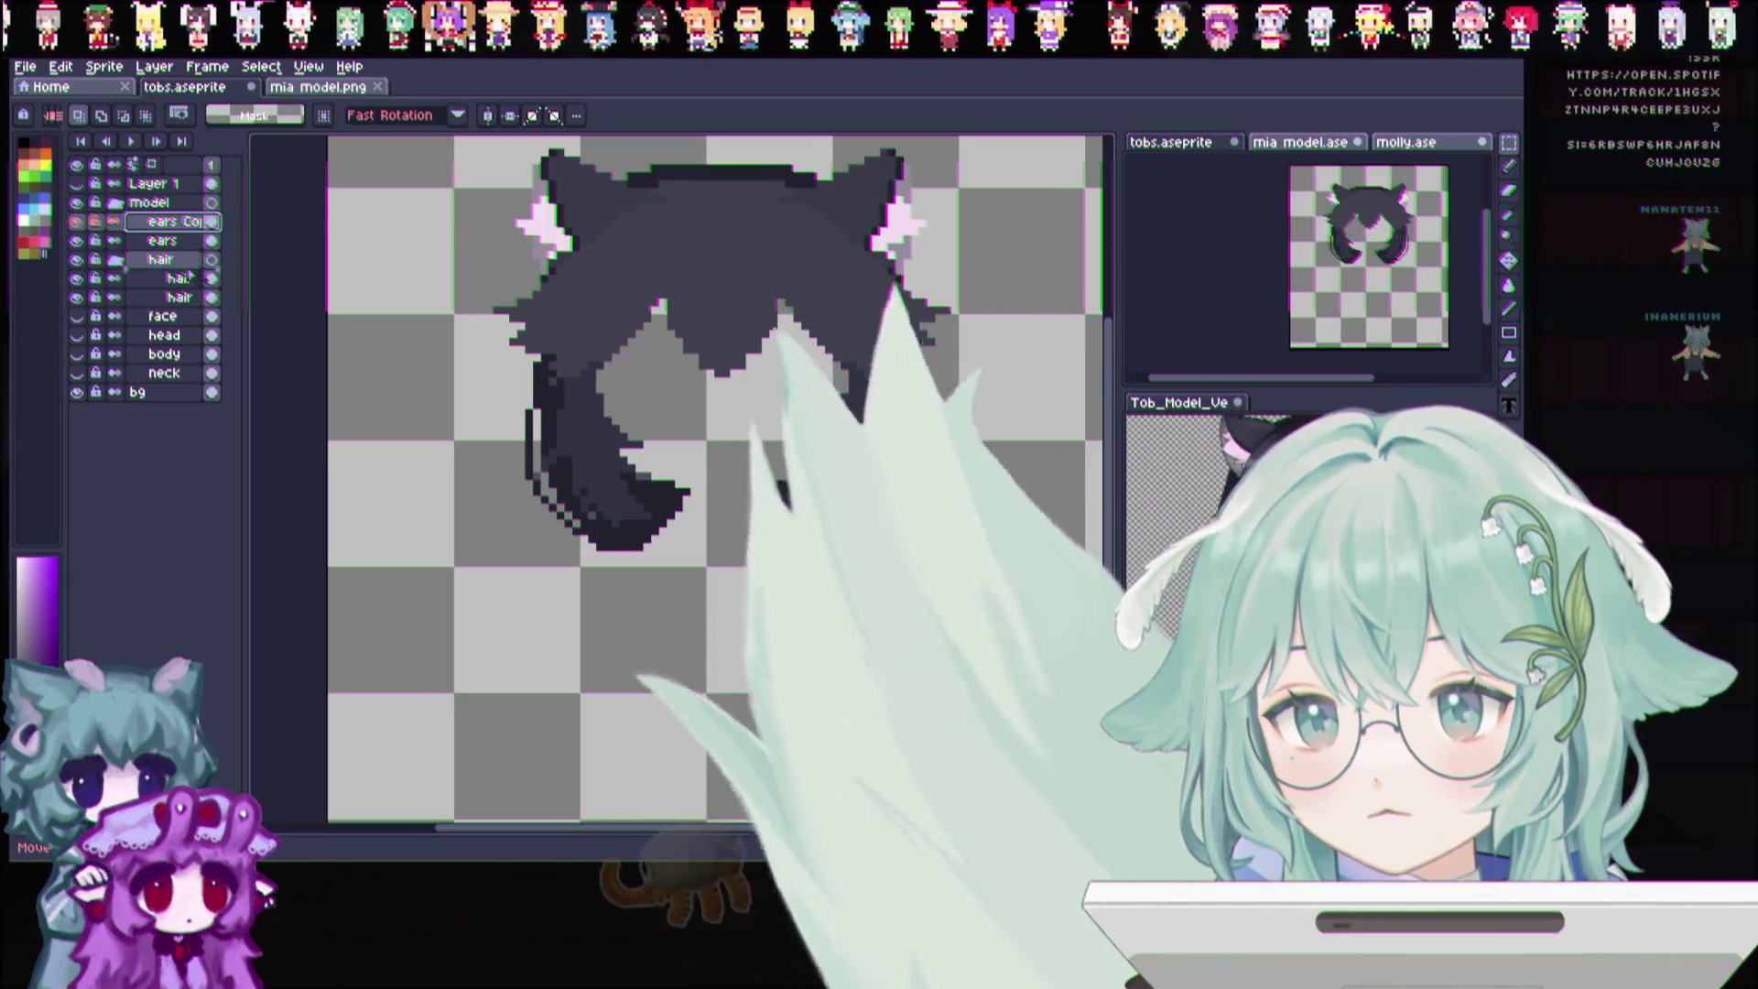
drag(199, 252, 183, 248)
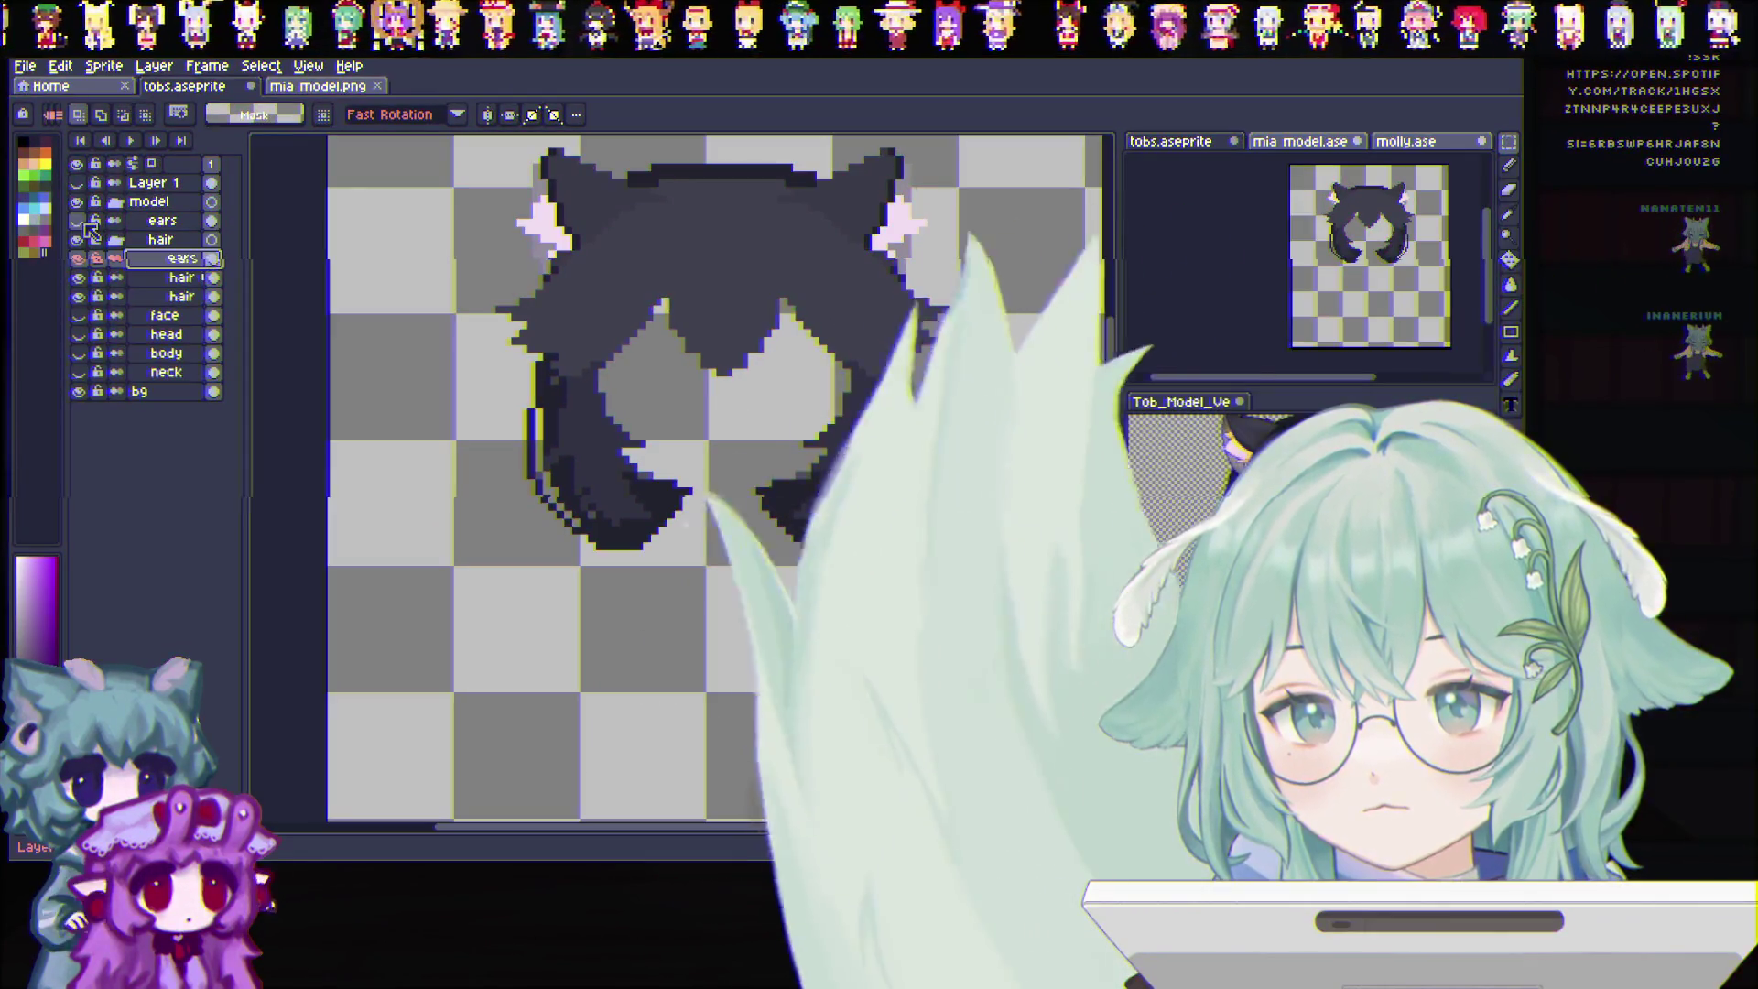
key(Return)
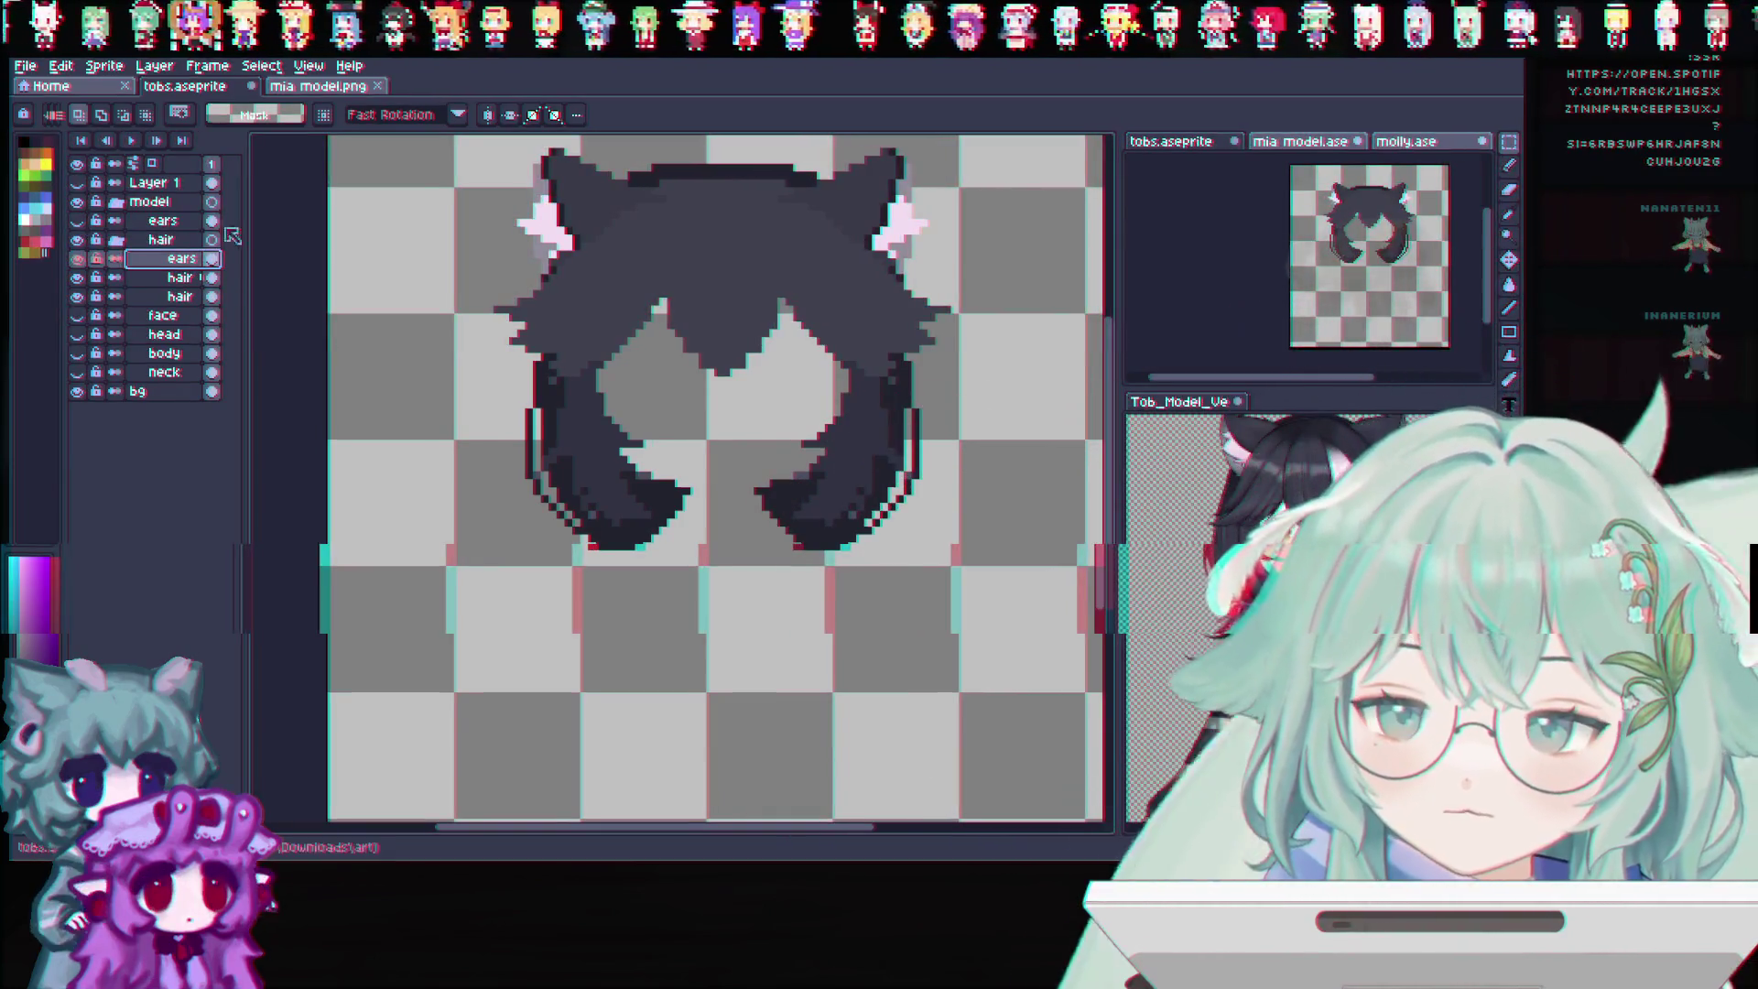
click(158, 279)
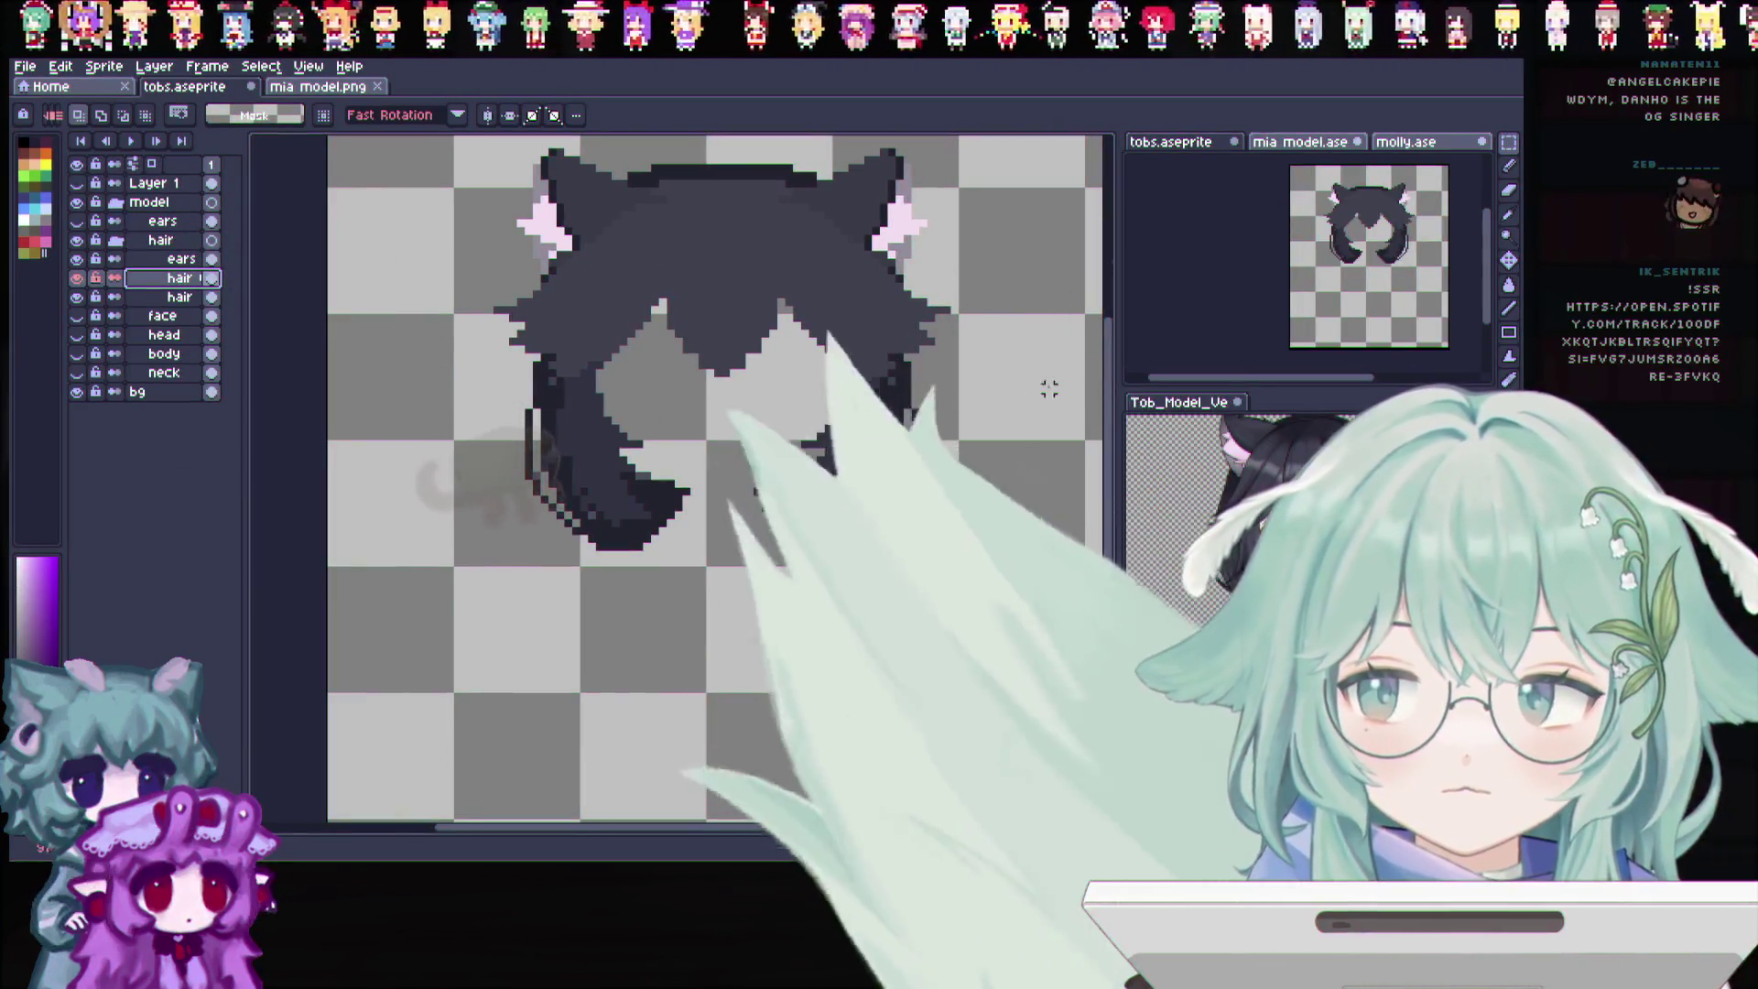
scroll(1116, 482, up, 1)
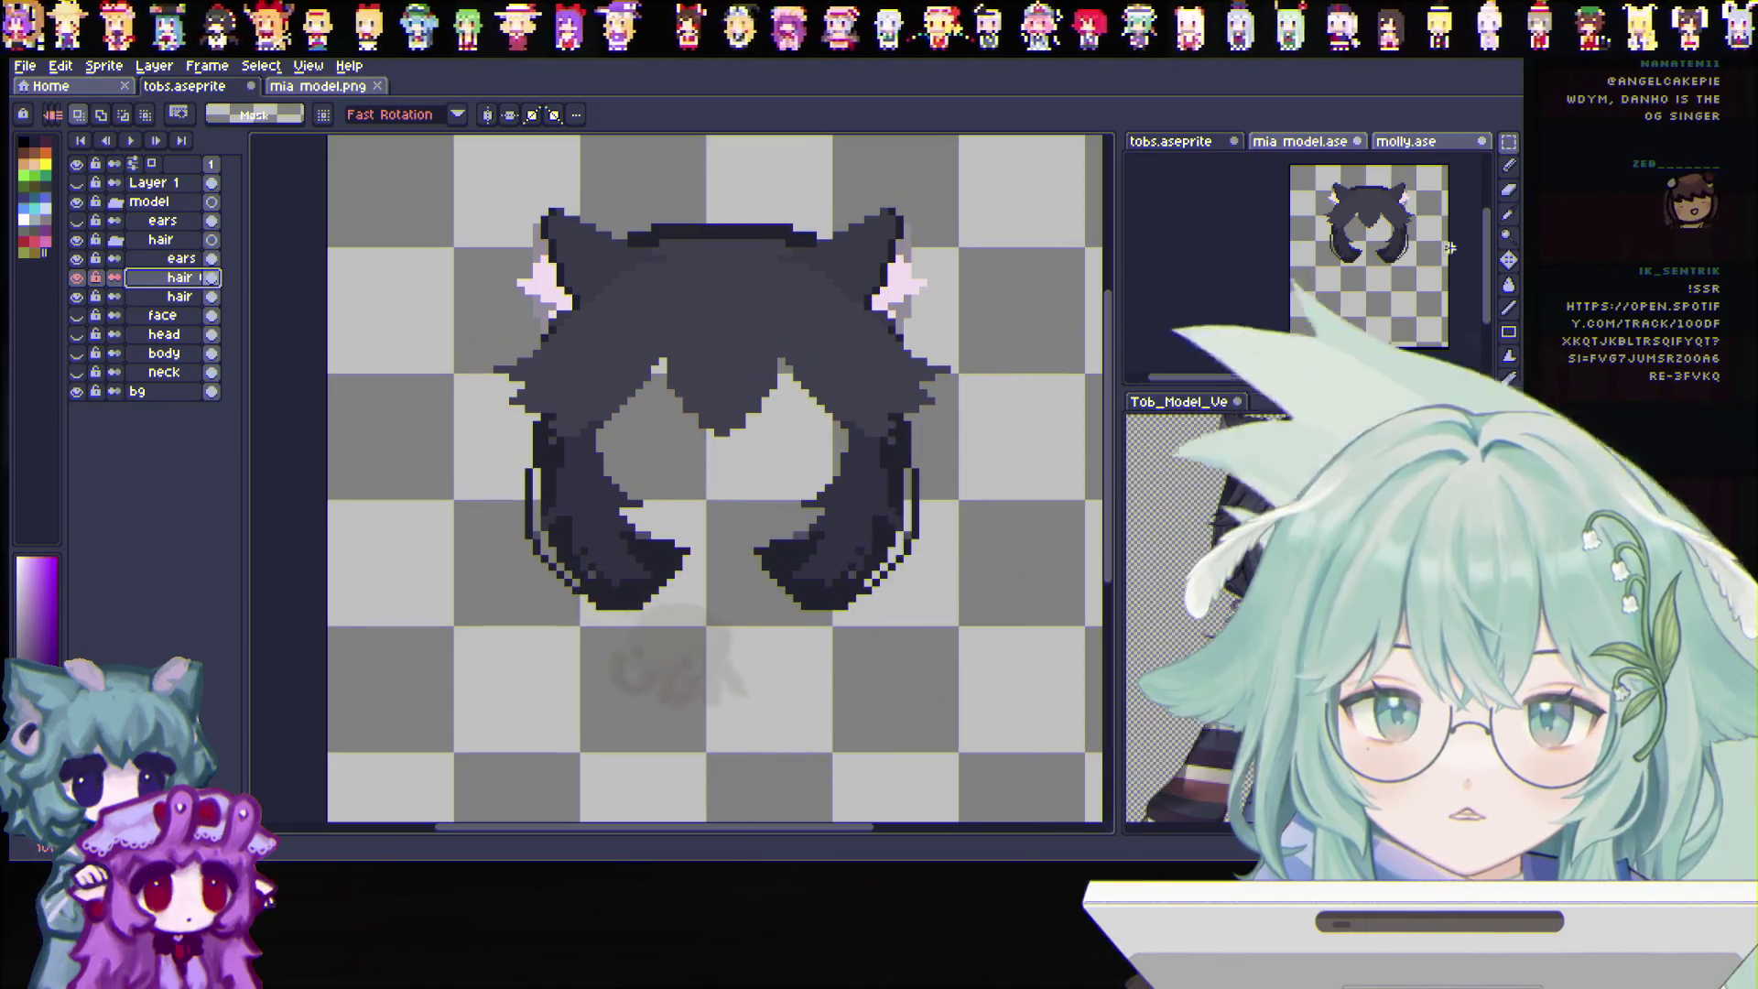
Switch to the Pencil (B) to begin refining the cat ears
key(b)
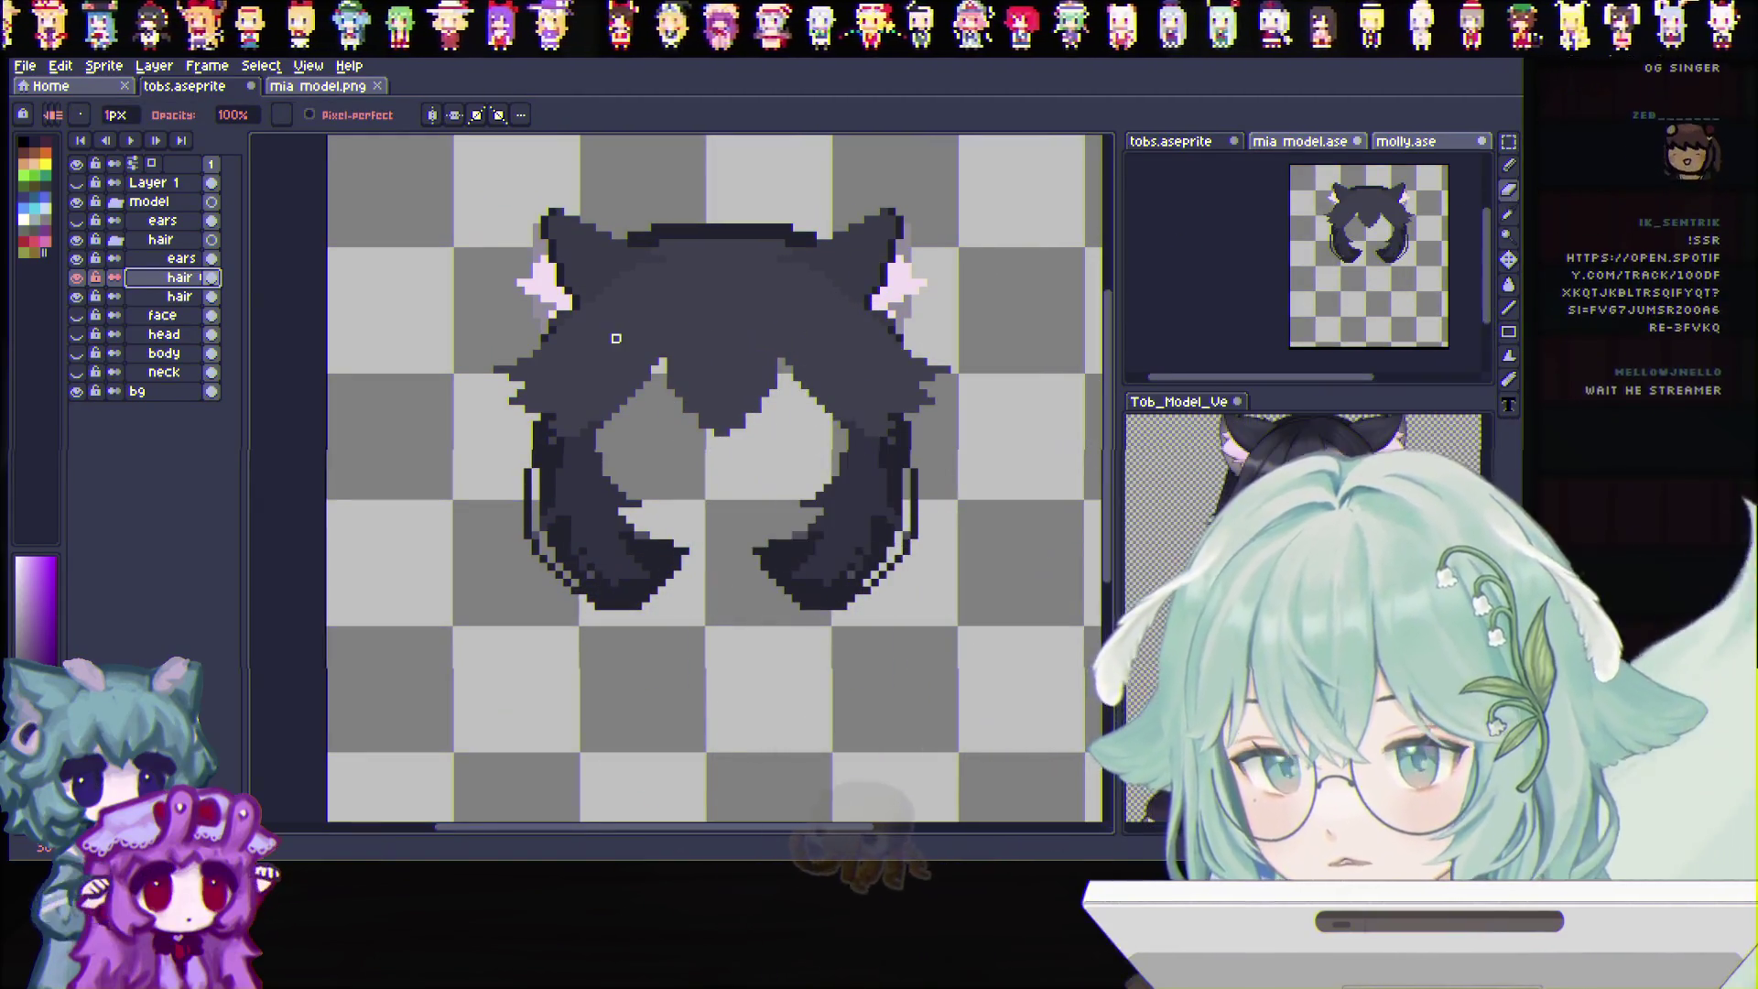
scroll(615, 275, up, 3)
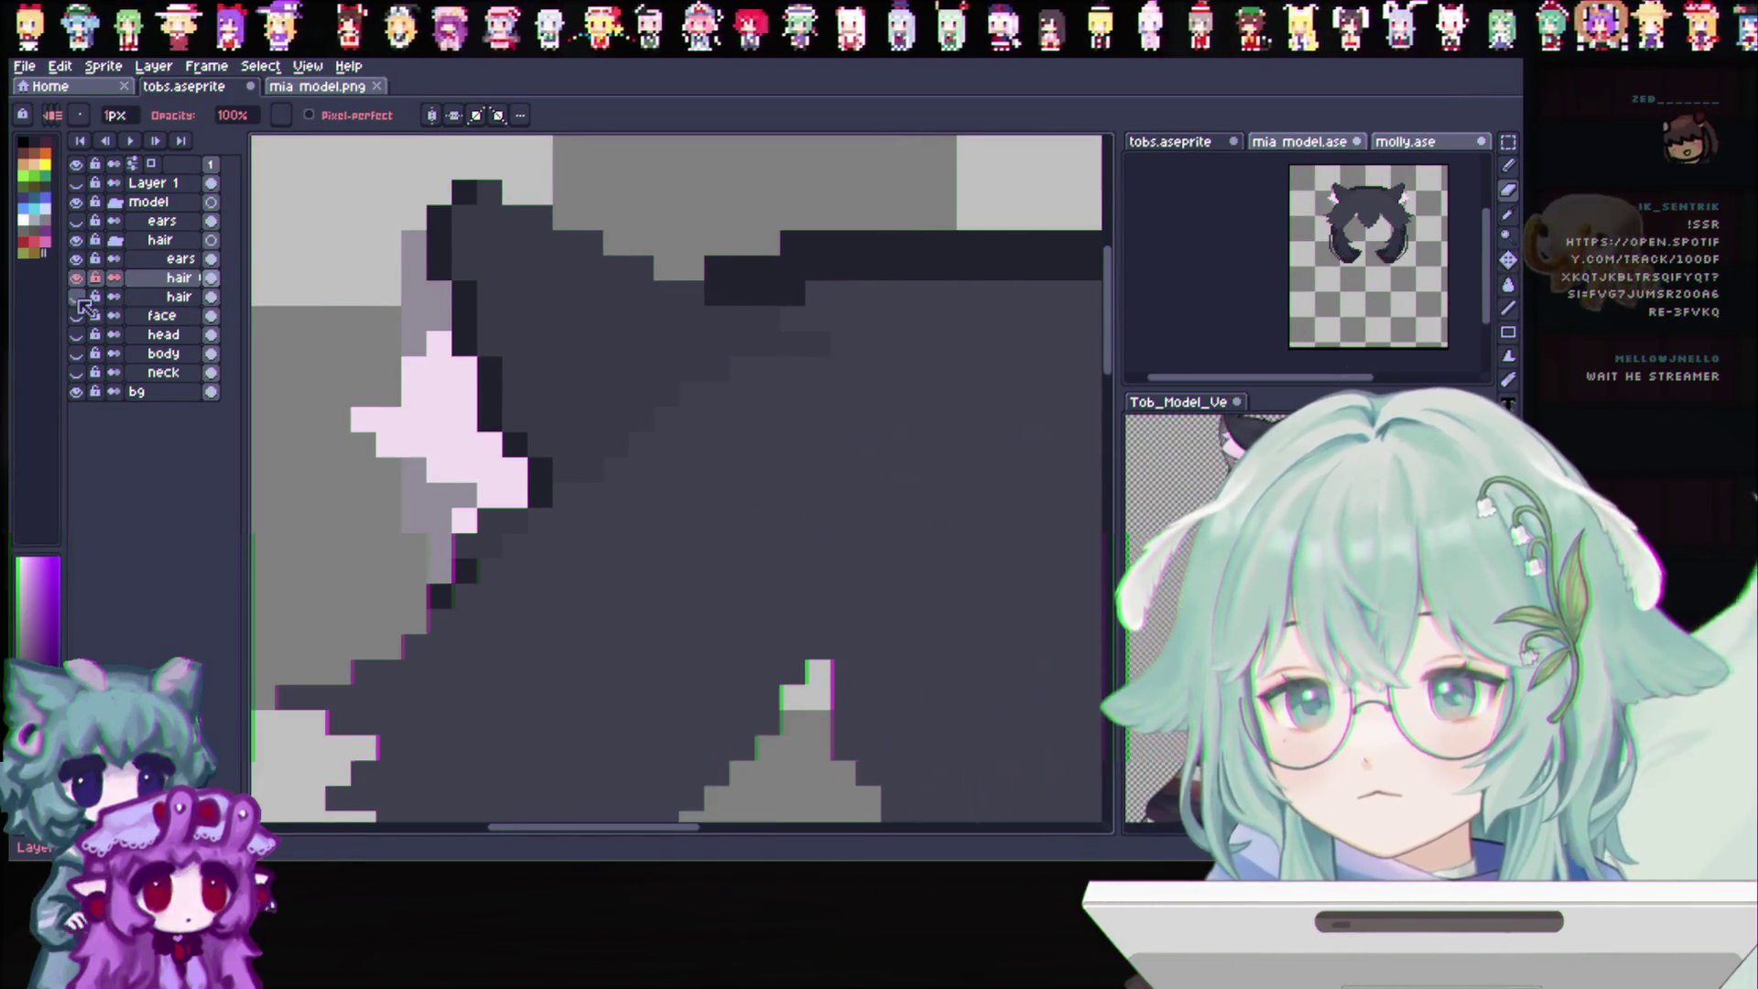
Erase the dark pixels joining both cat ears to the line, with vertical symmetry on
click(79, 295)
click(166, 260)
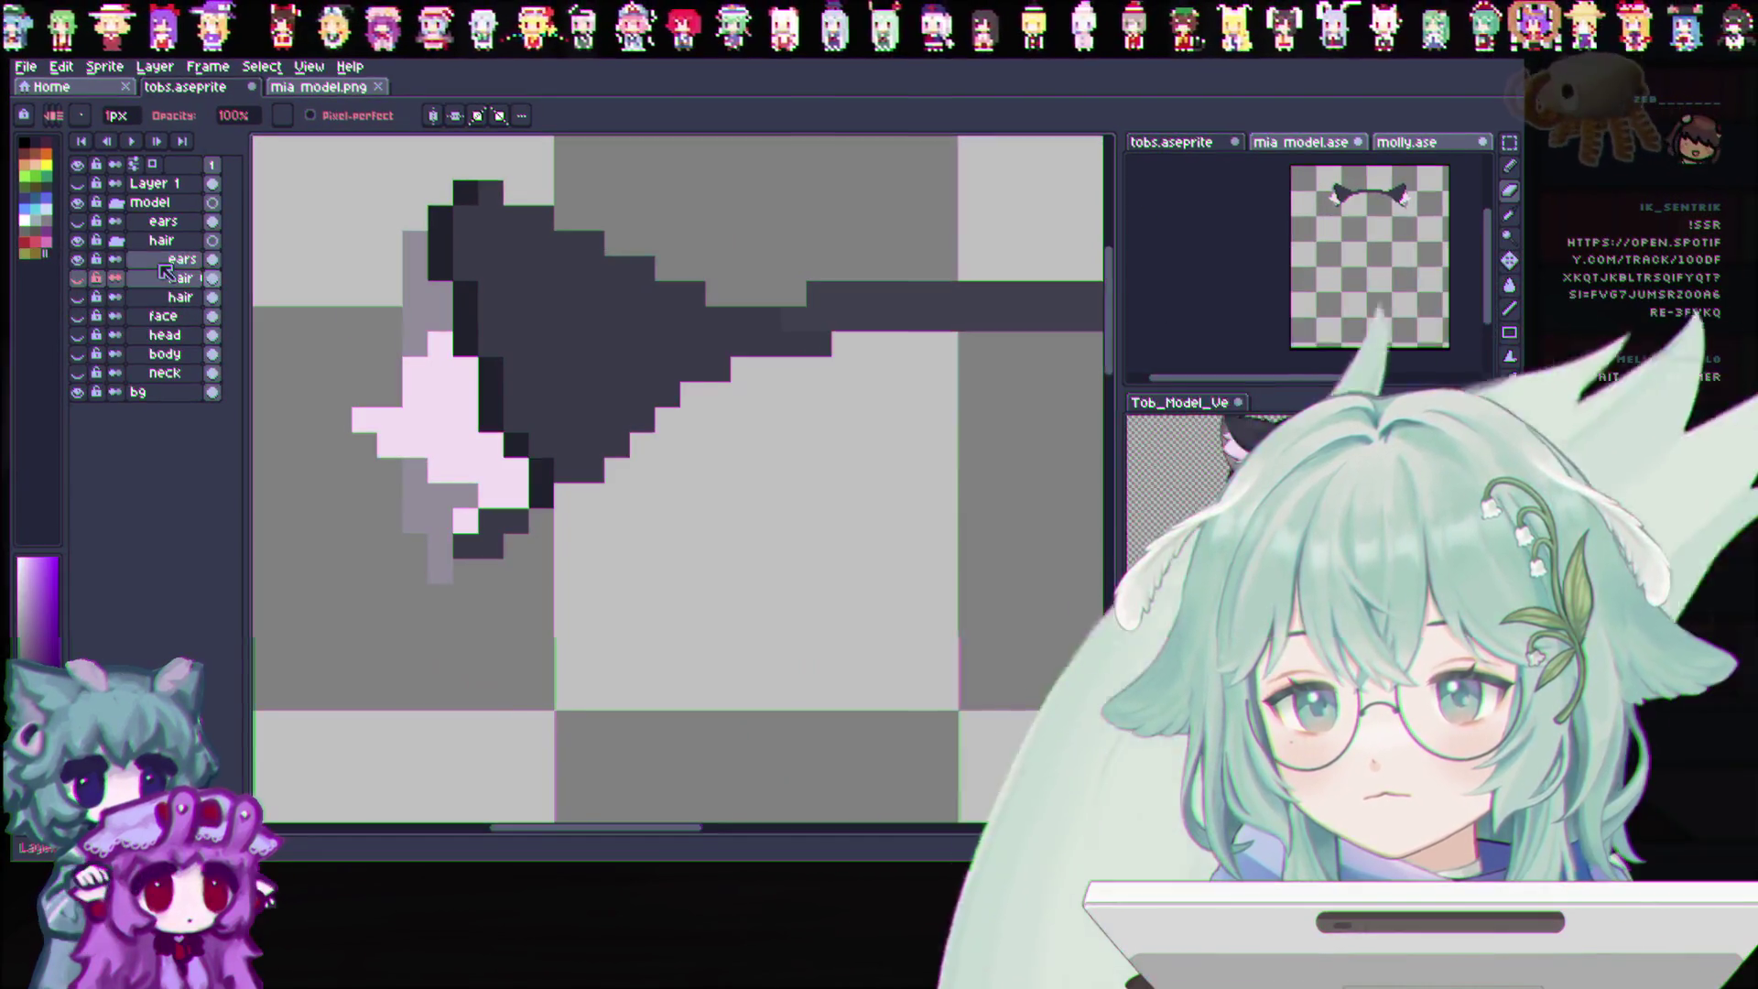
scroll(590, 322, down, 1)
scroll(646, 275, down, 1)
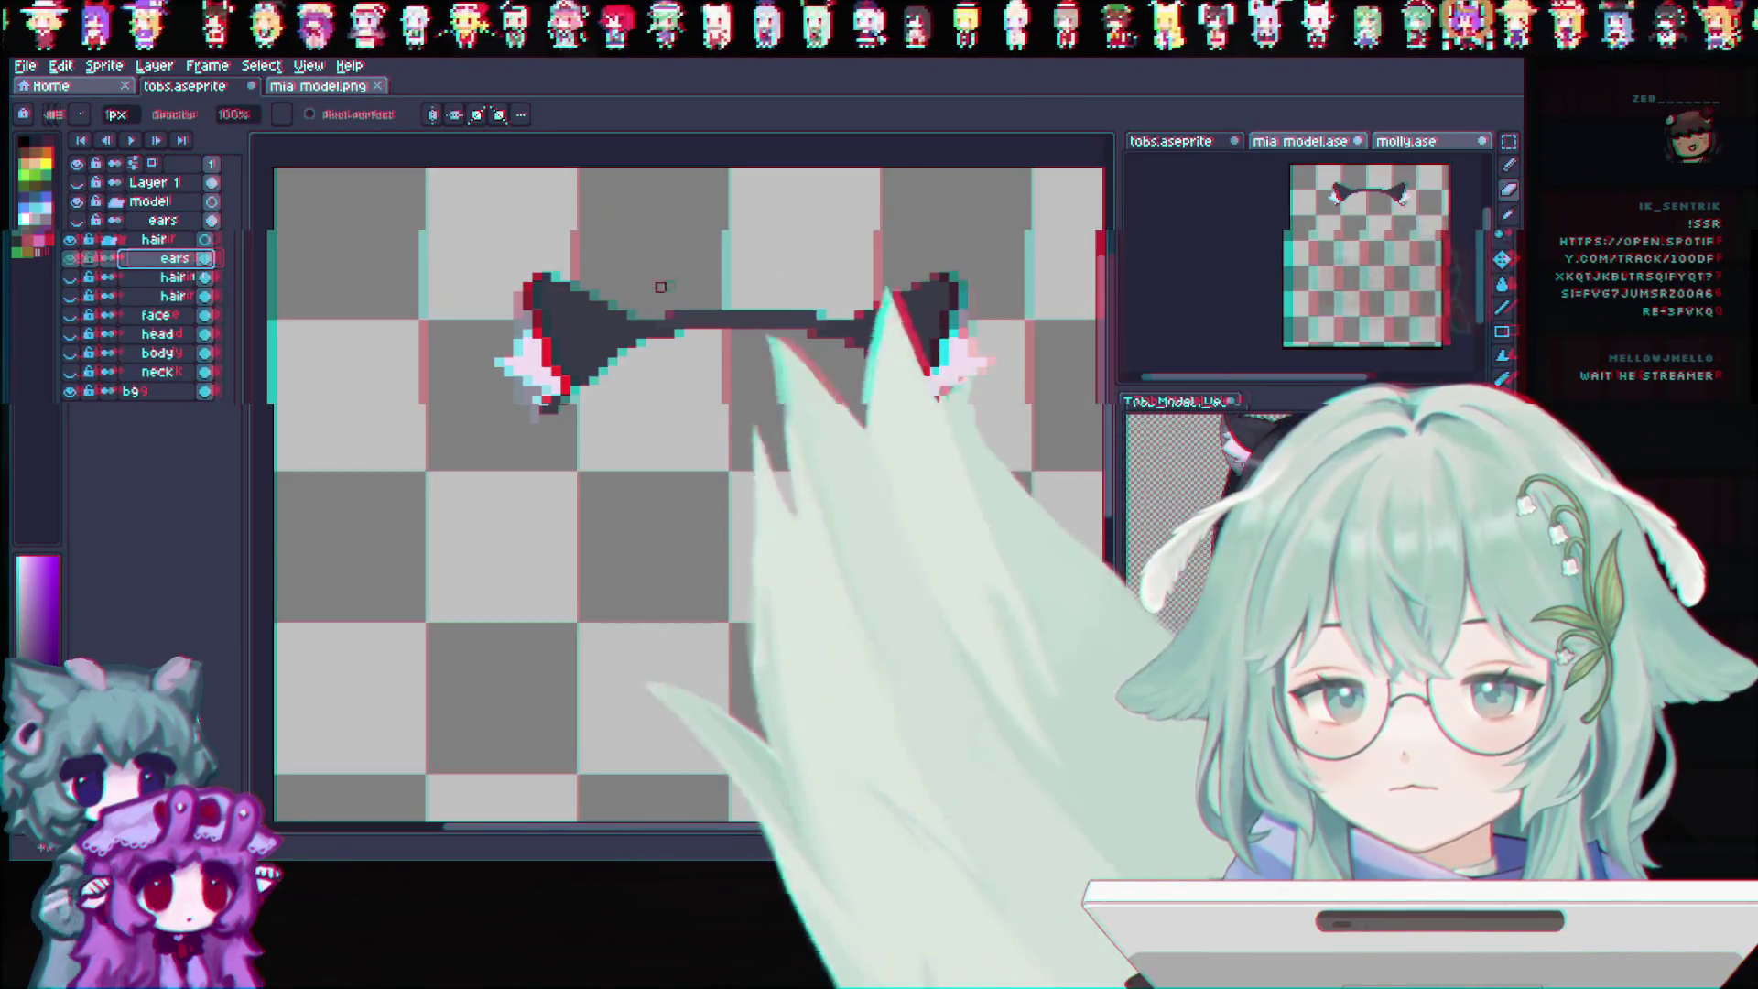
scroll(667, 275, up, 1)
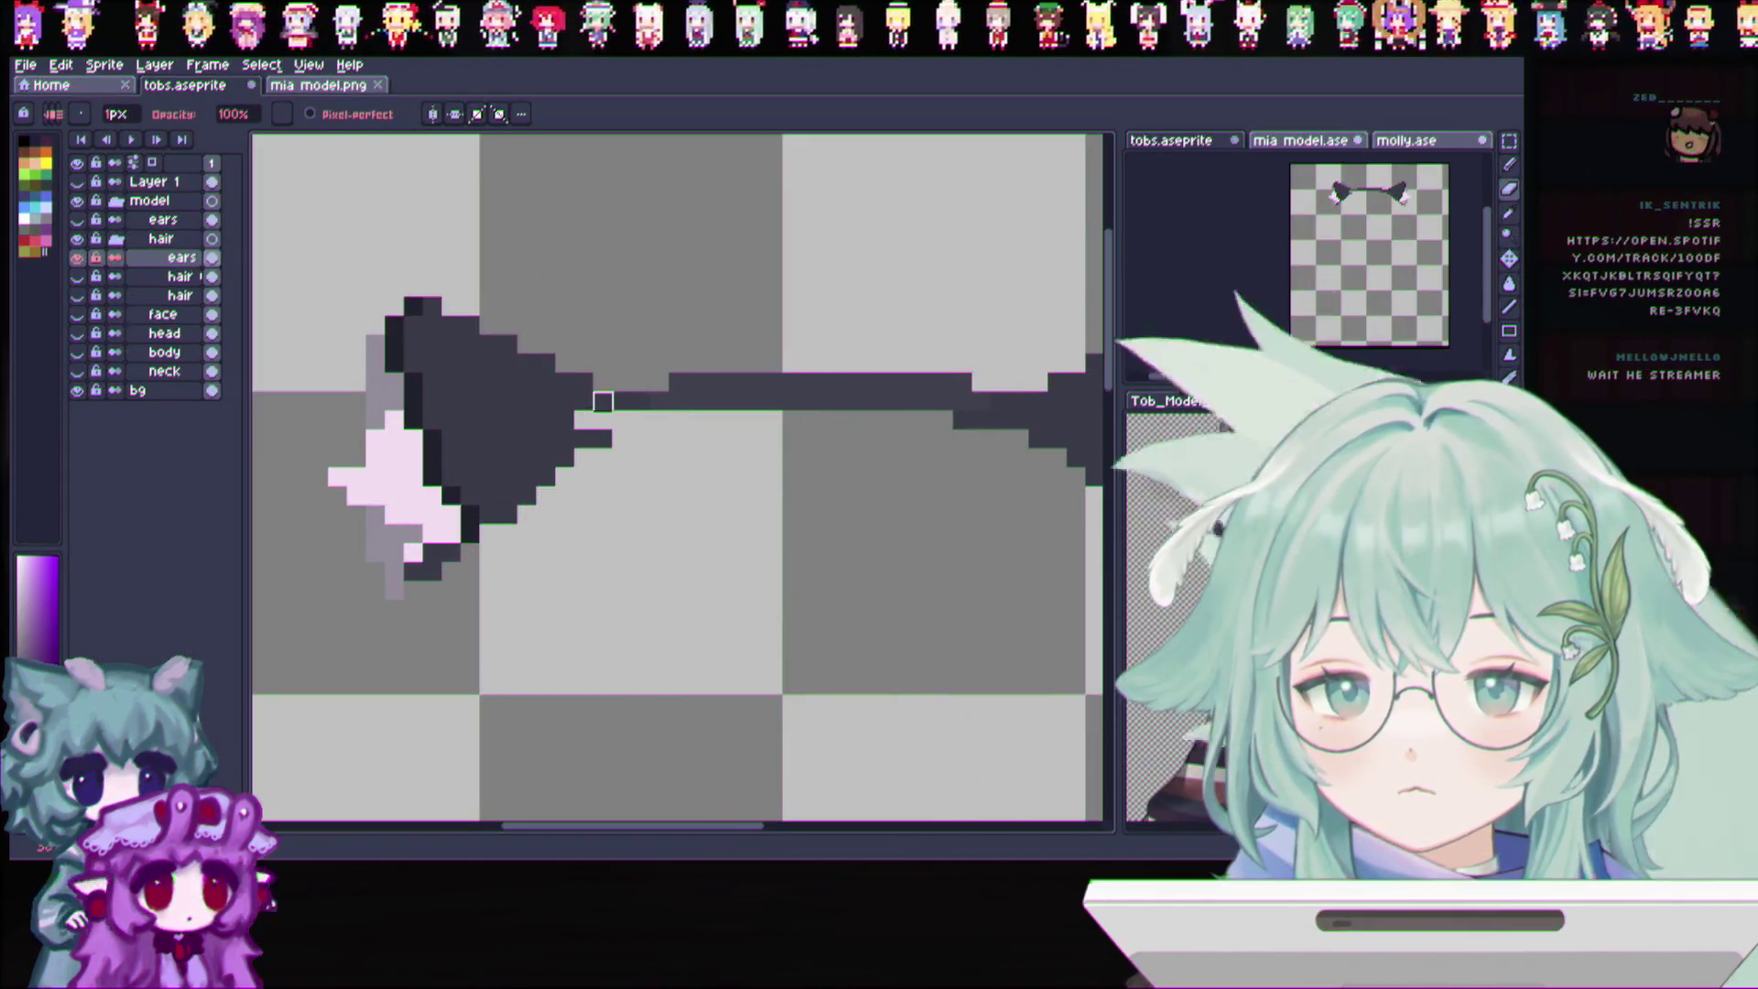
drag(621, 401, 583, 365)
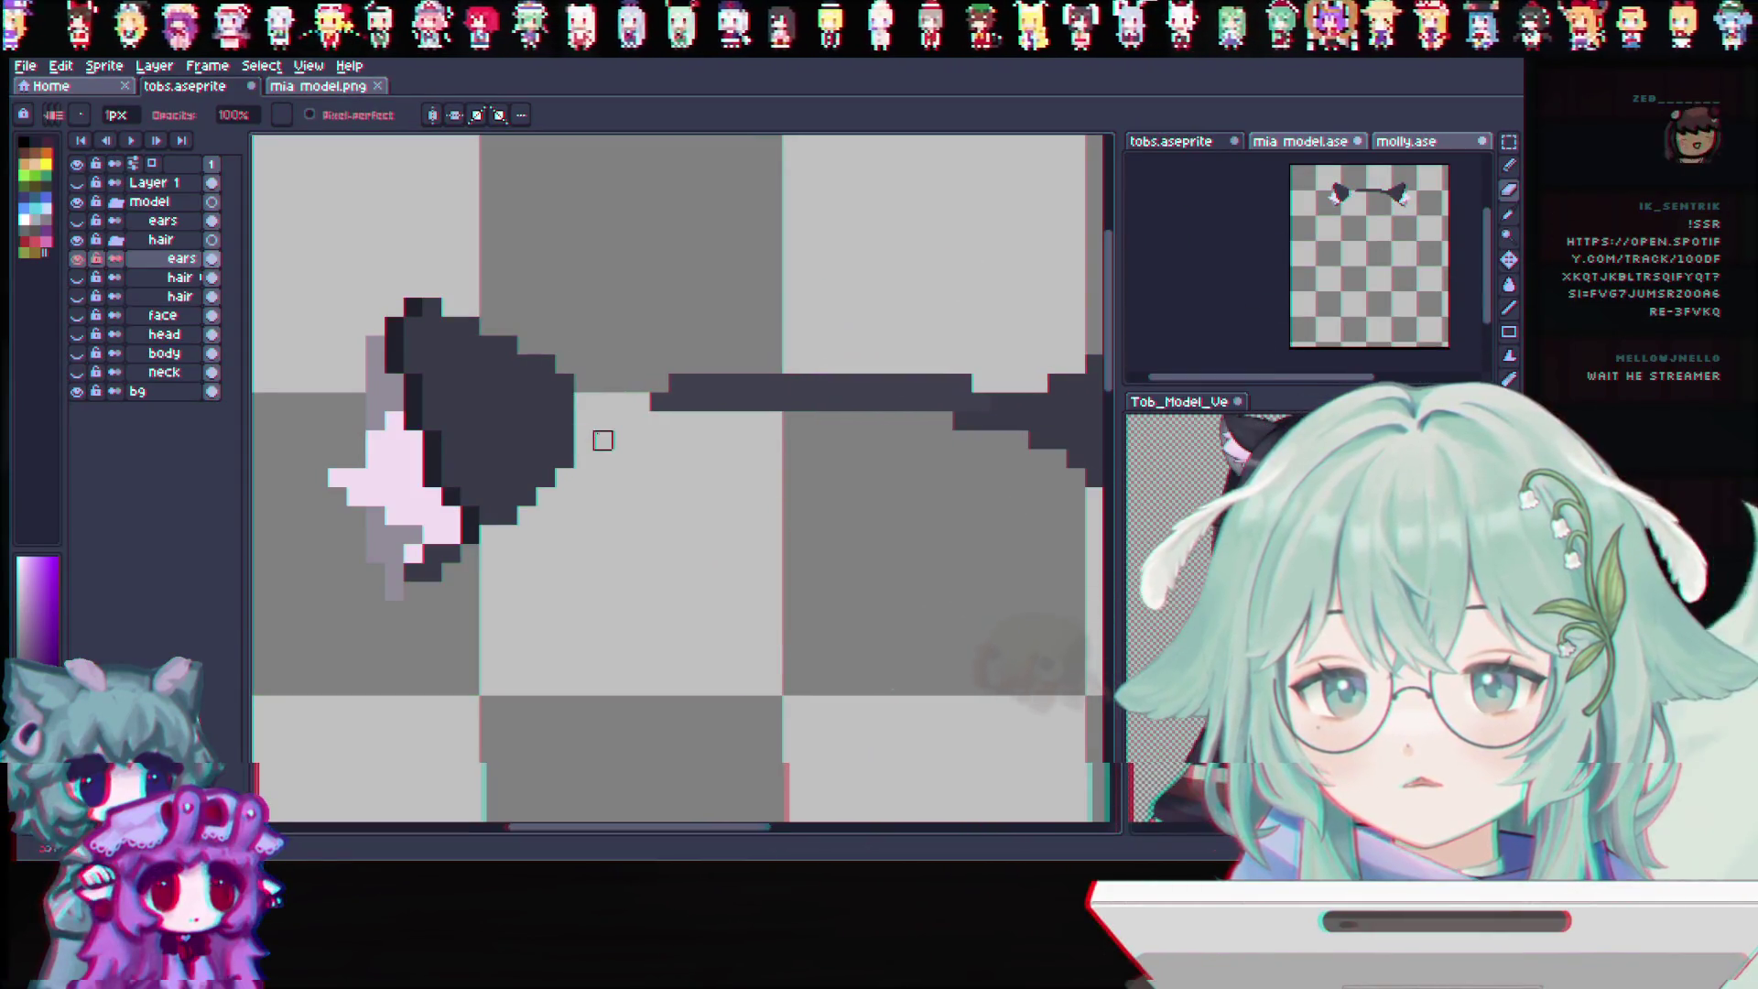
click(431, 115)
mouse_move(963, 439)
mouse_down()
mouse_move(1000, 401)
mouse_move(1033, 401)
mouse_up()
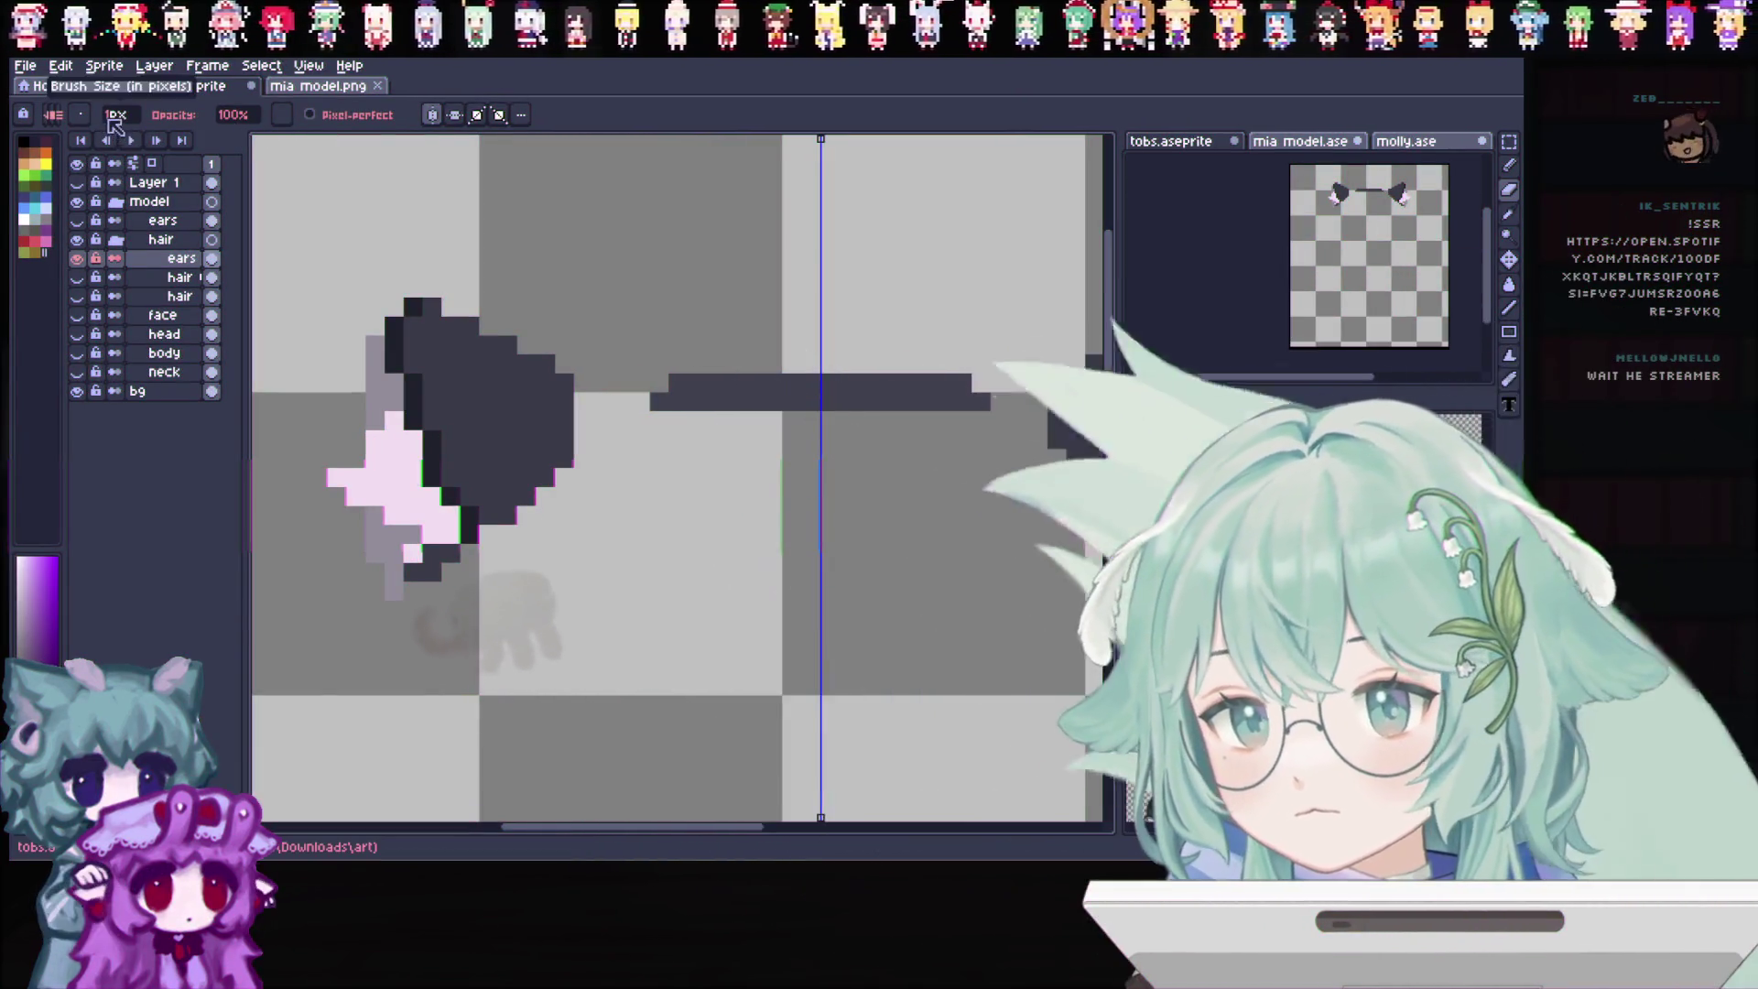
Sample the dark hair colour and fill the light grey gap beside the hair outline
click(78, 278)
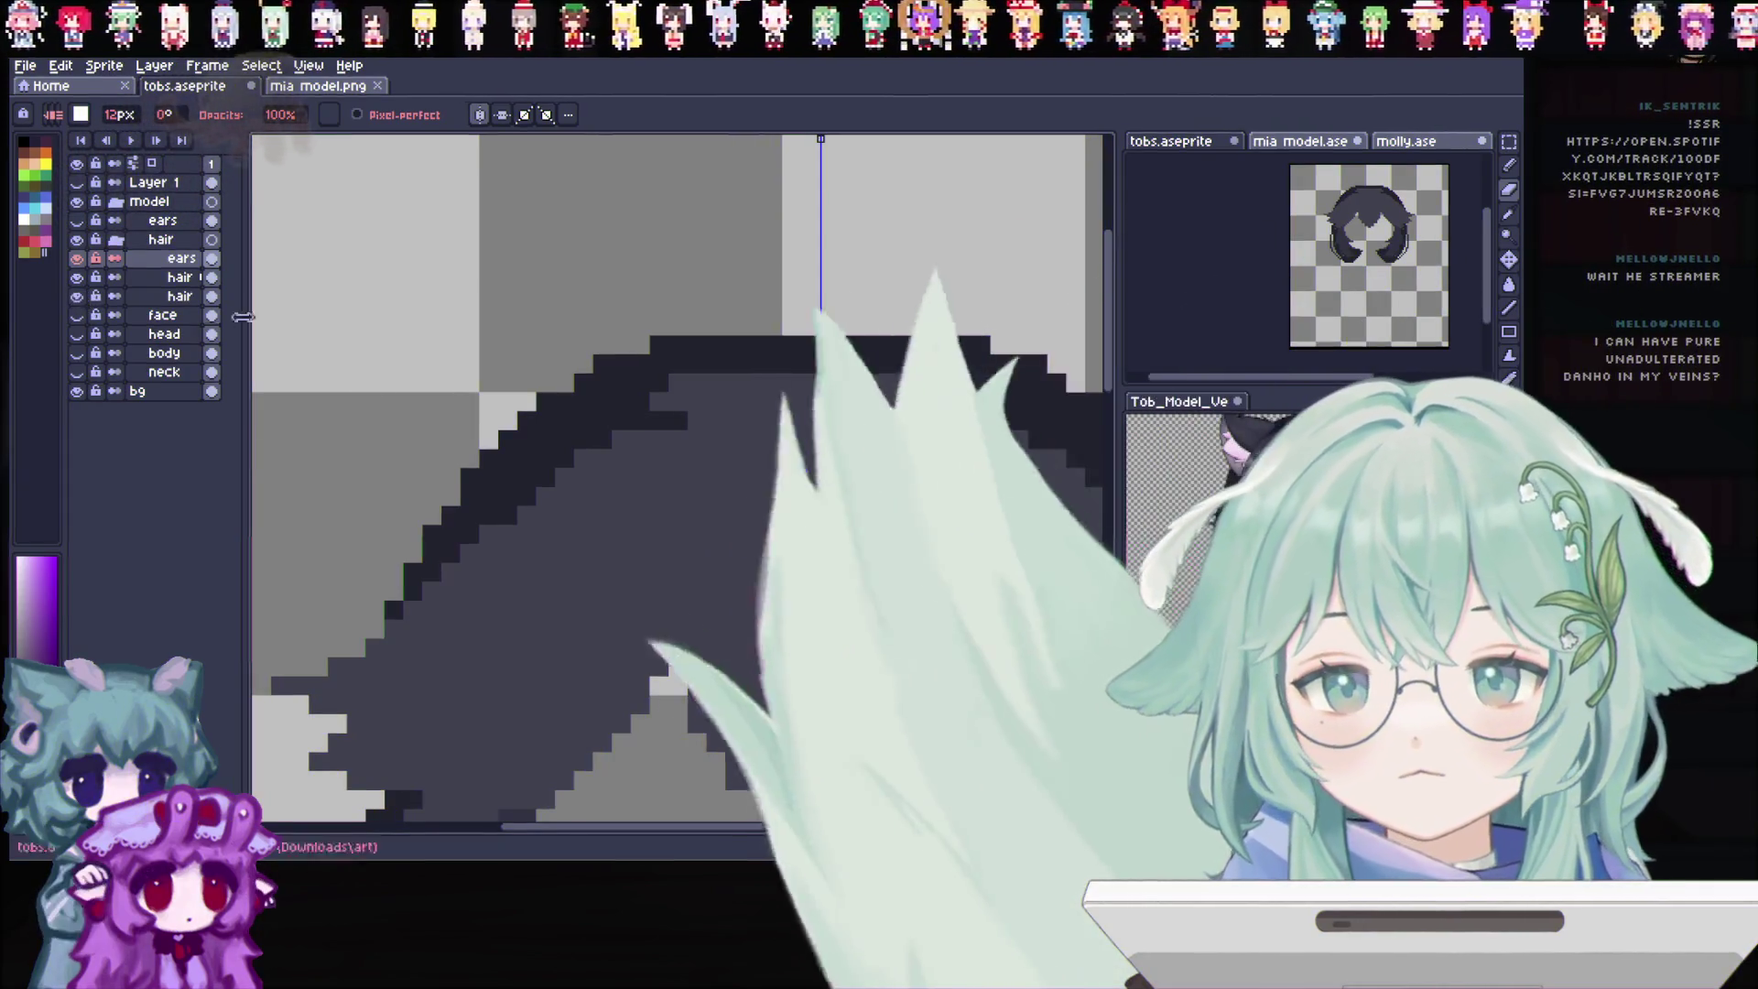
scroll(574, 379, down, 2)
scroll(739, 481, up, 1)
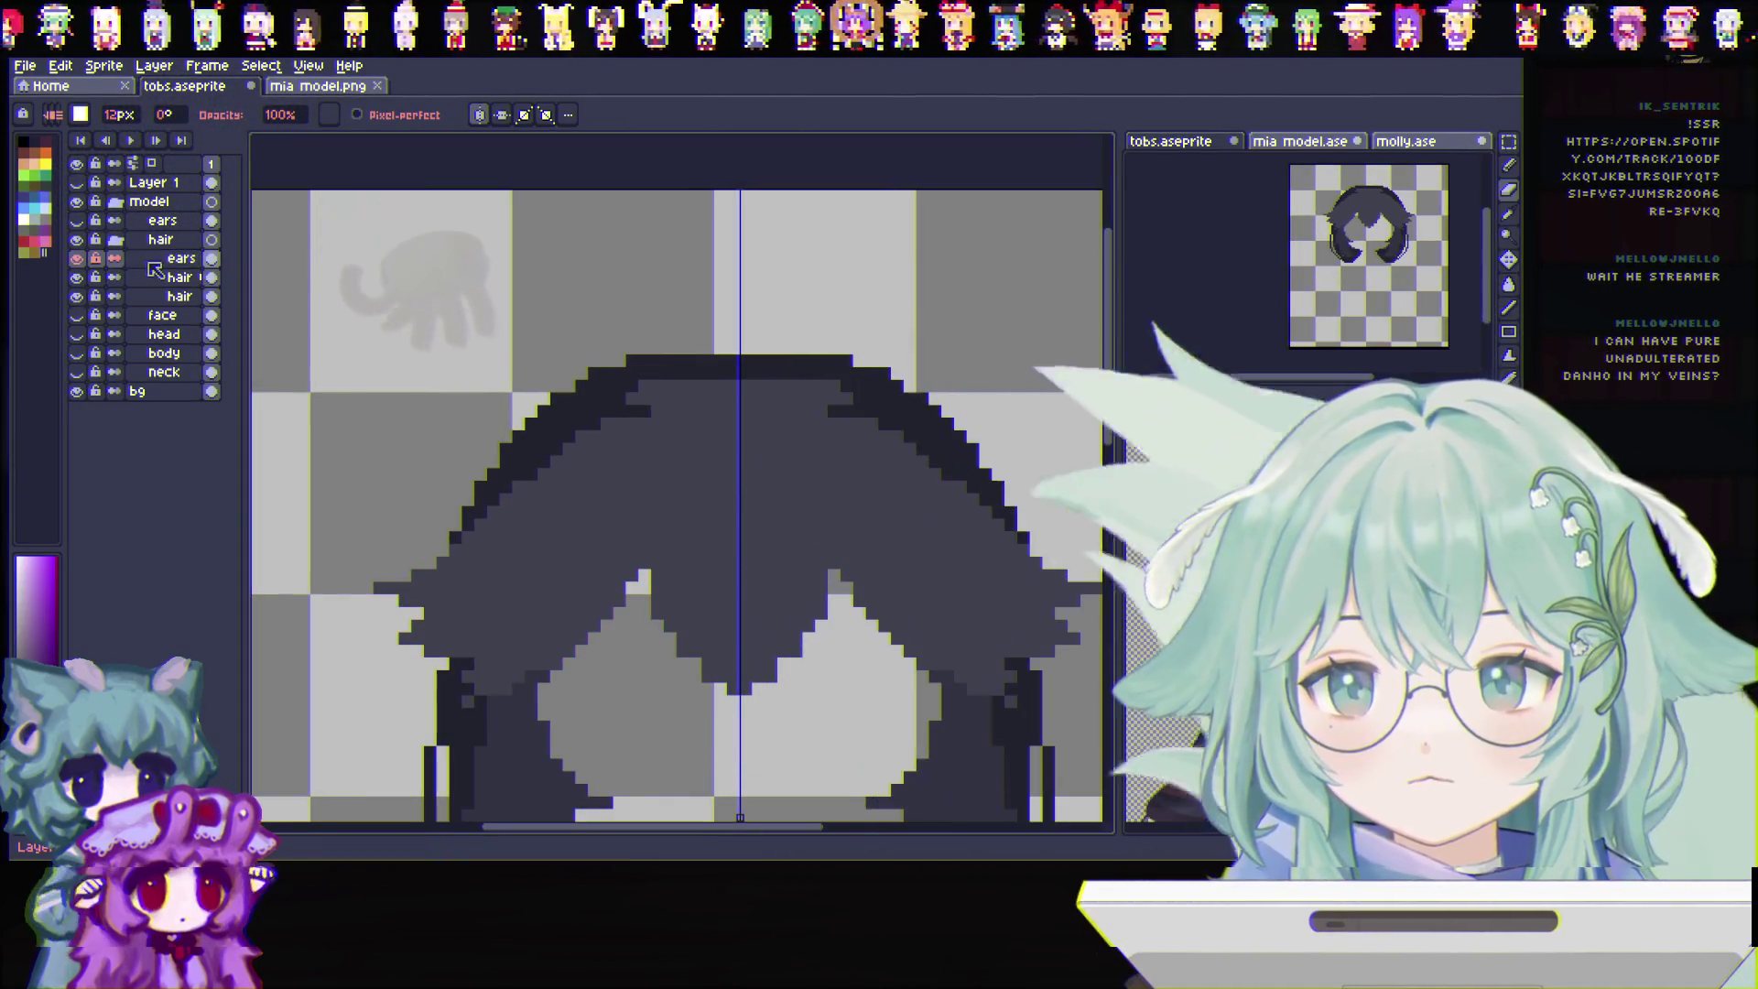
click(145, 297)
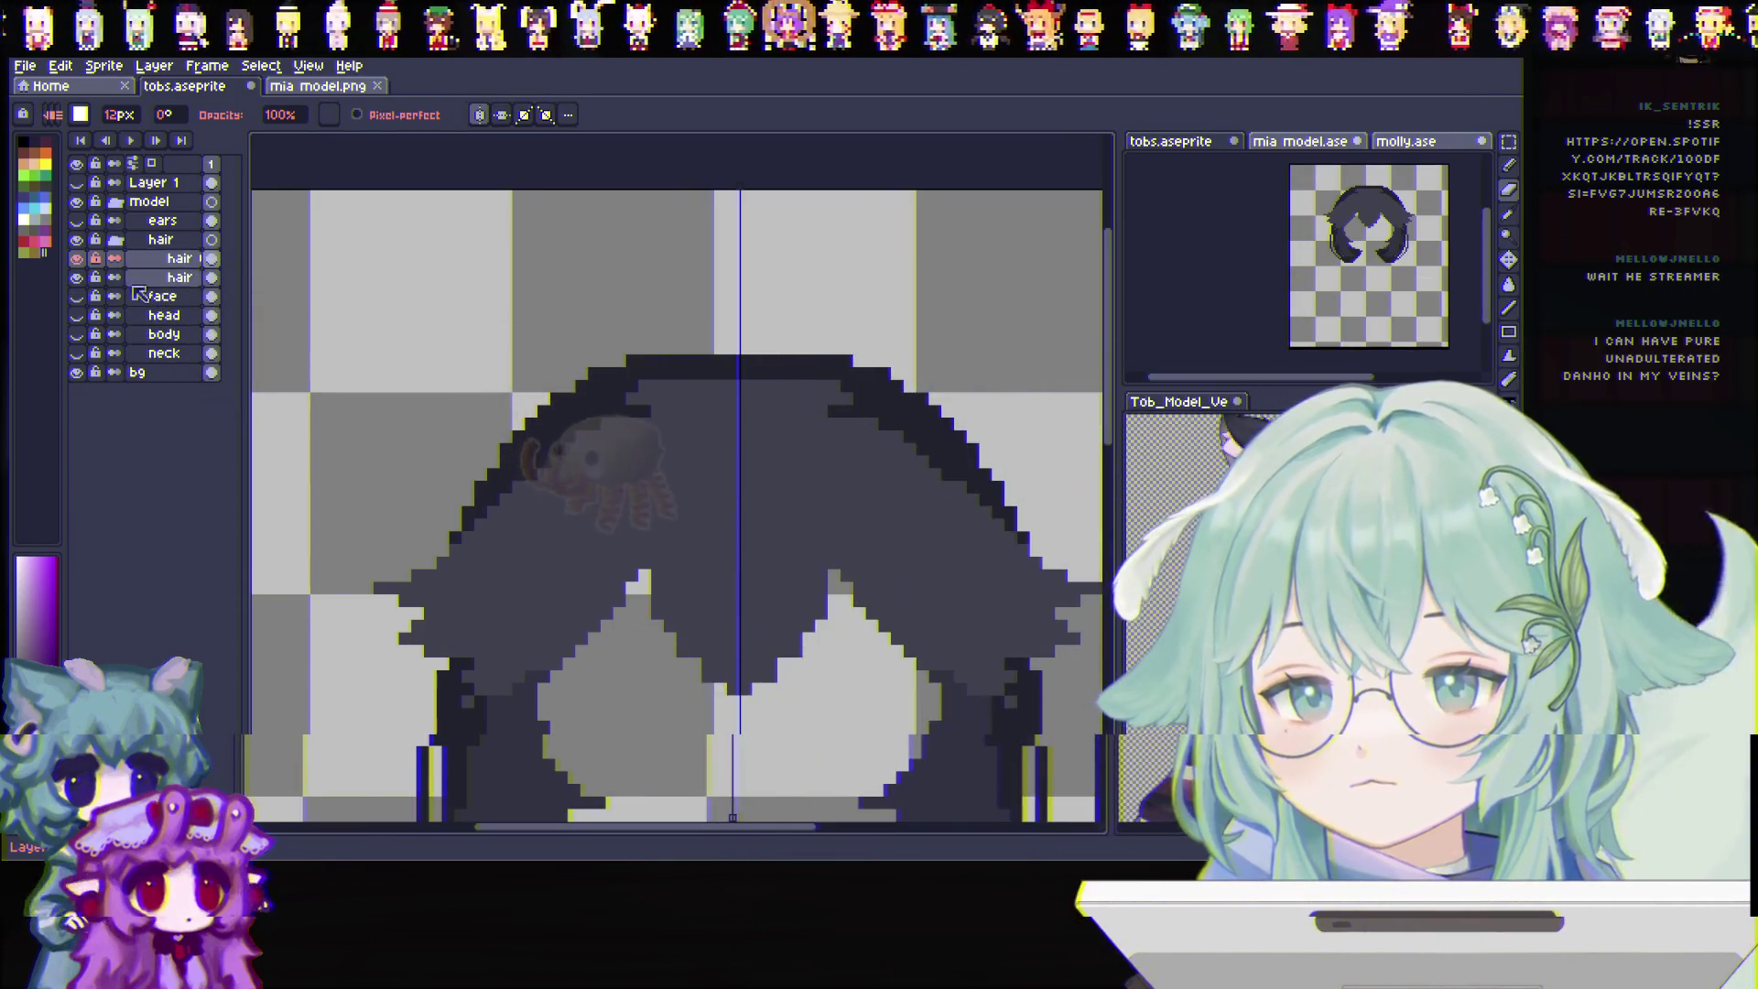
click(79, 258)
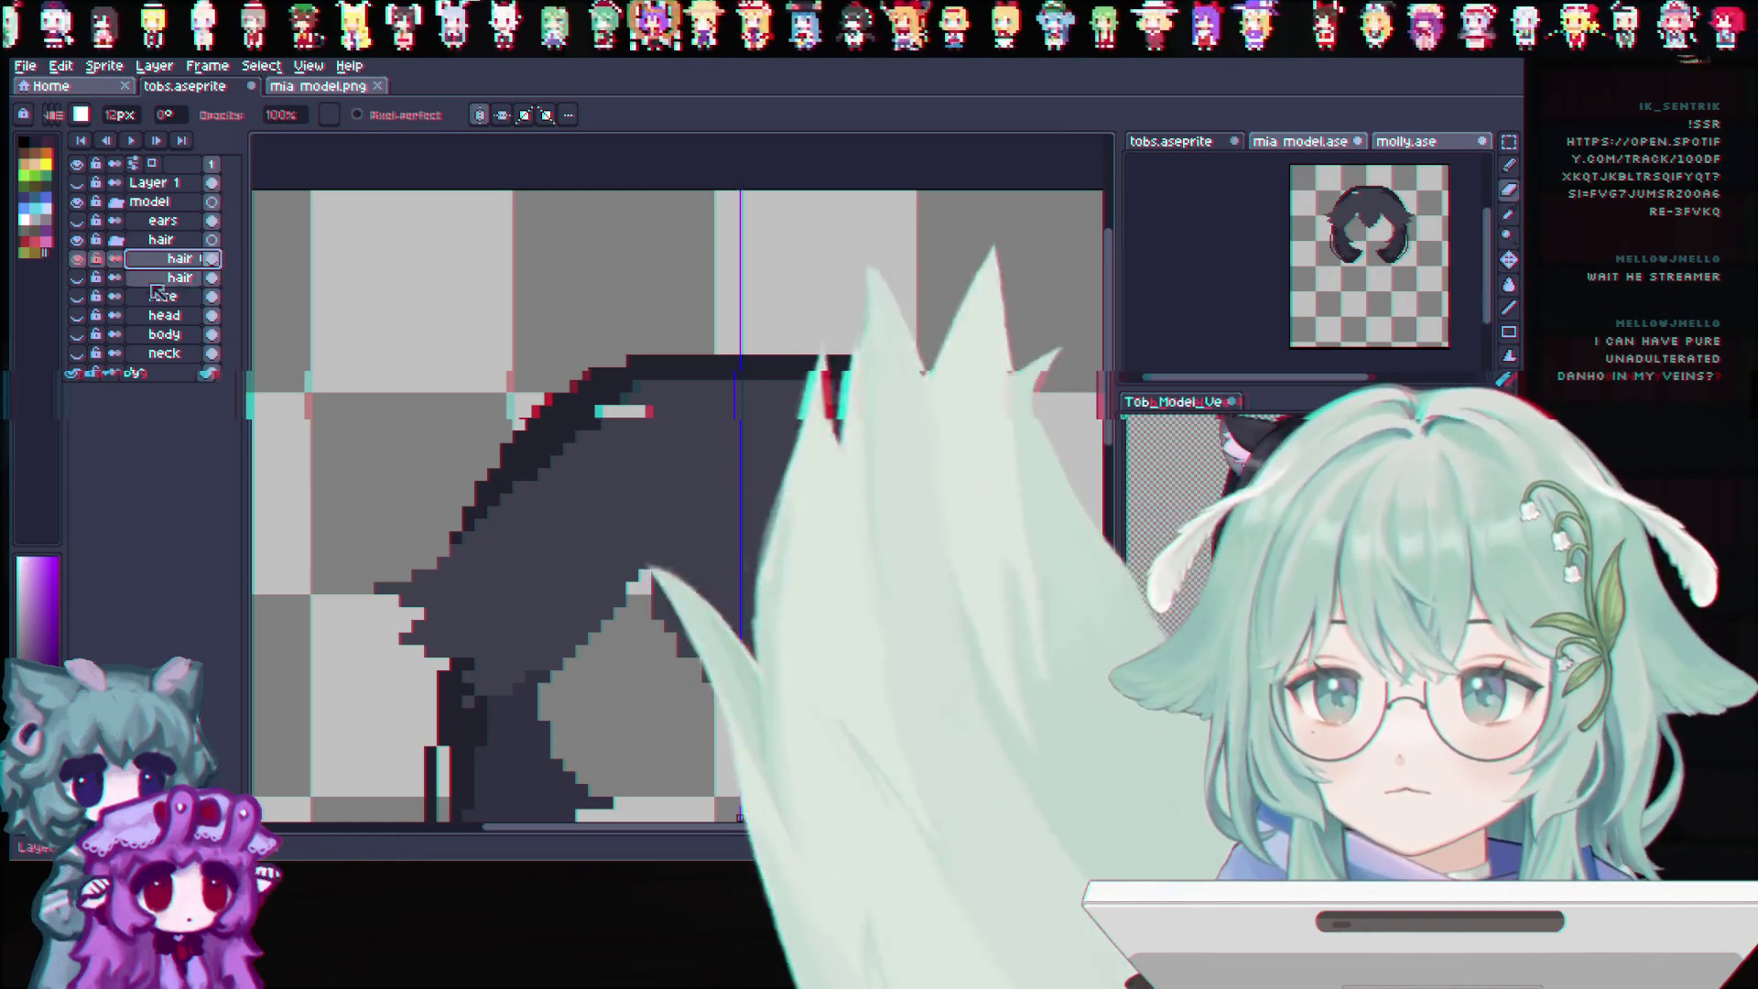
key(i)
scroll(753, 354, up, 1)
scroll(754, 354, up, 1)
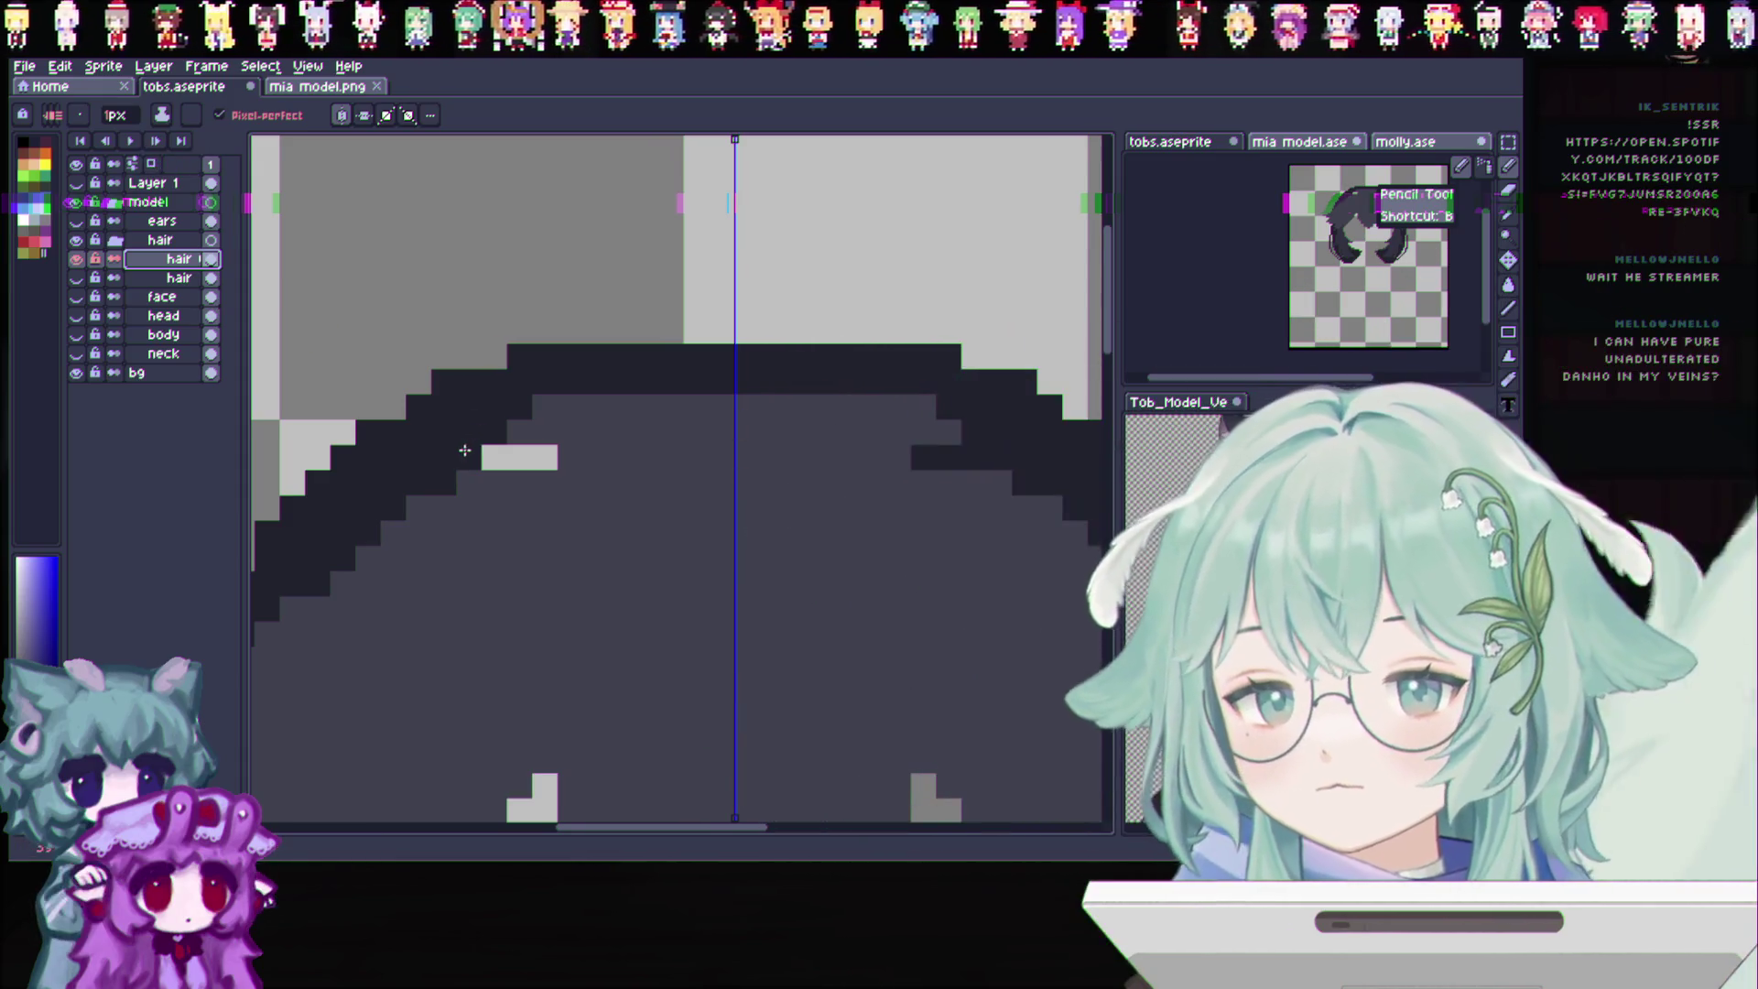
drag(511, 457, 481, 427)
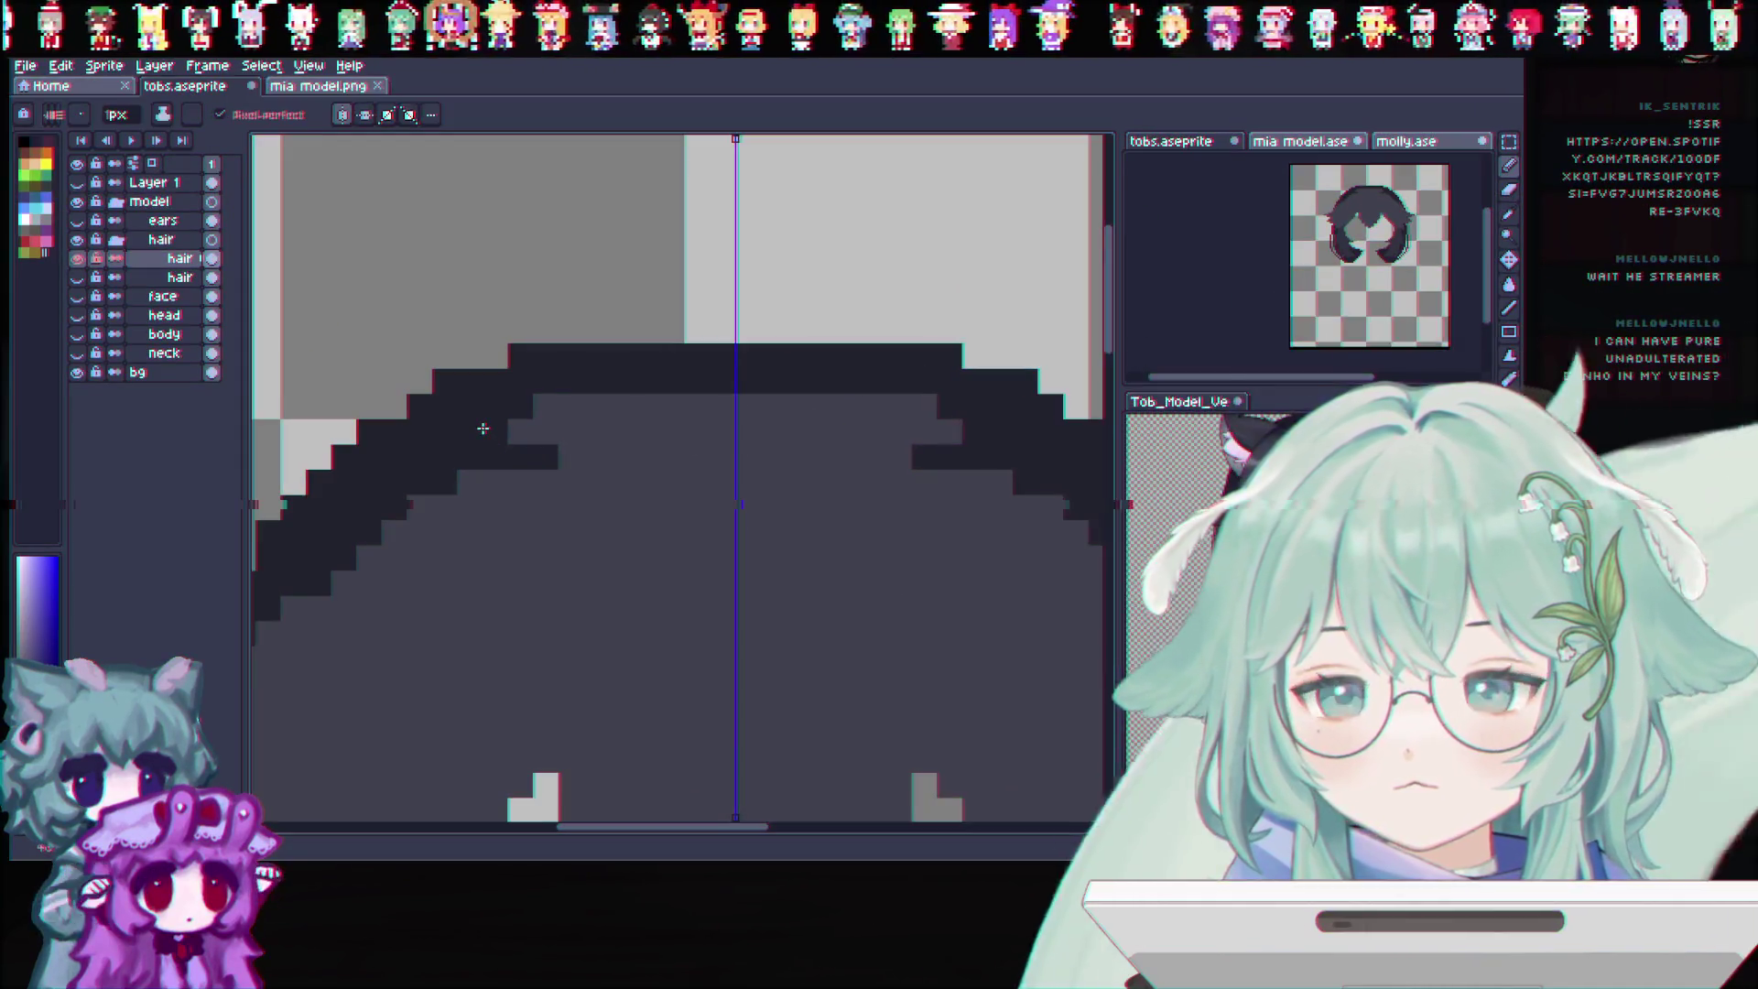
scroll(539, 429, up, 1)
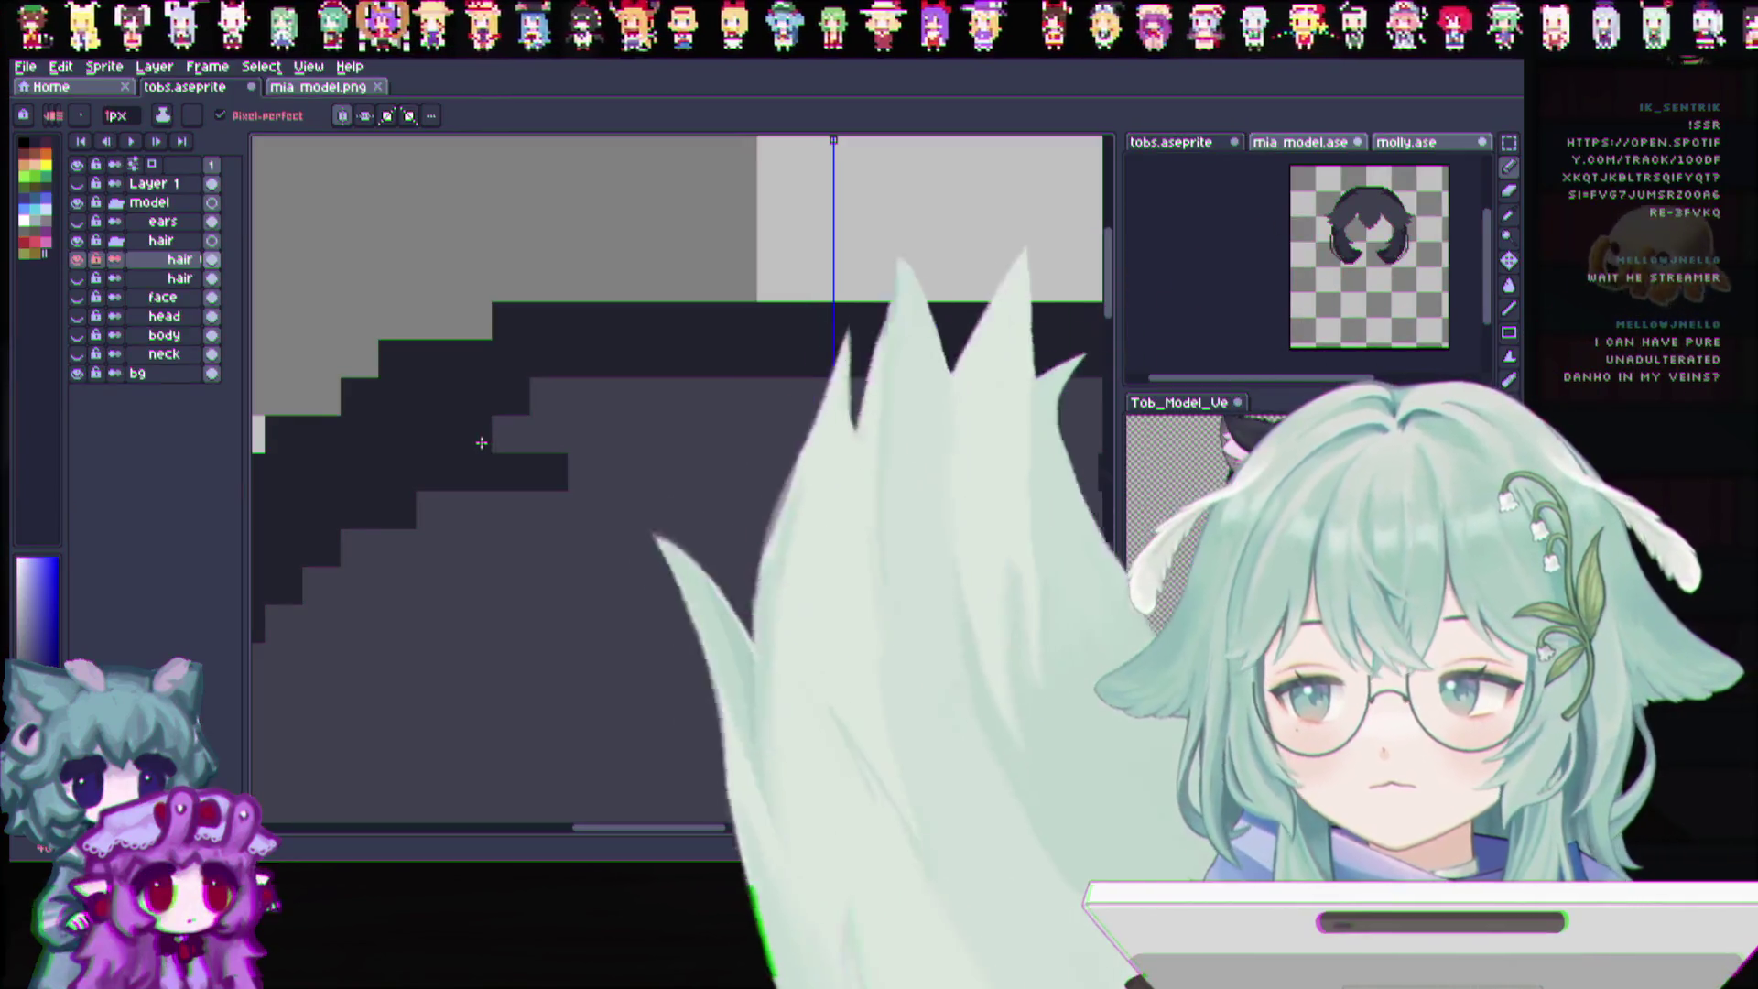
scroll(494, 475, down, 2)
scroll(503, 567, down, 1)
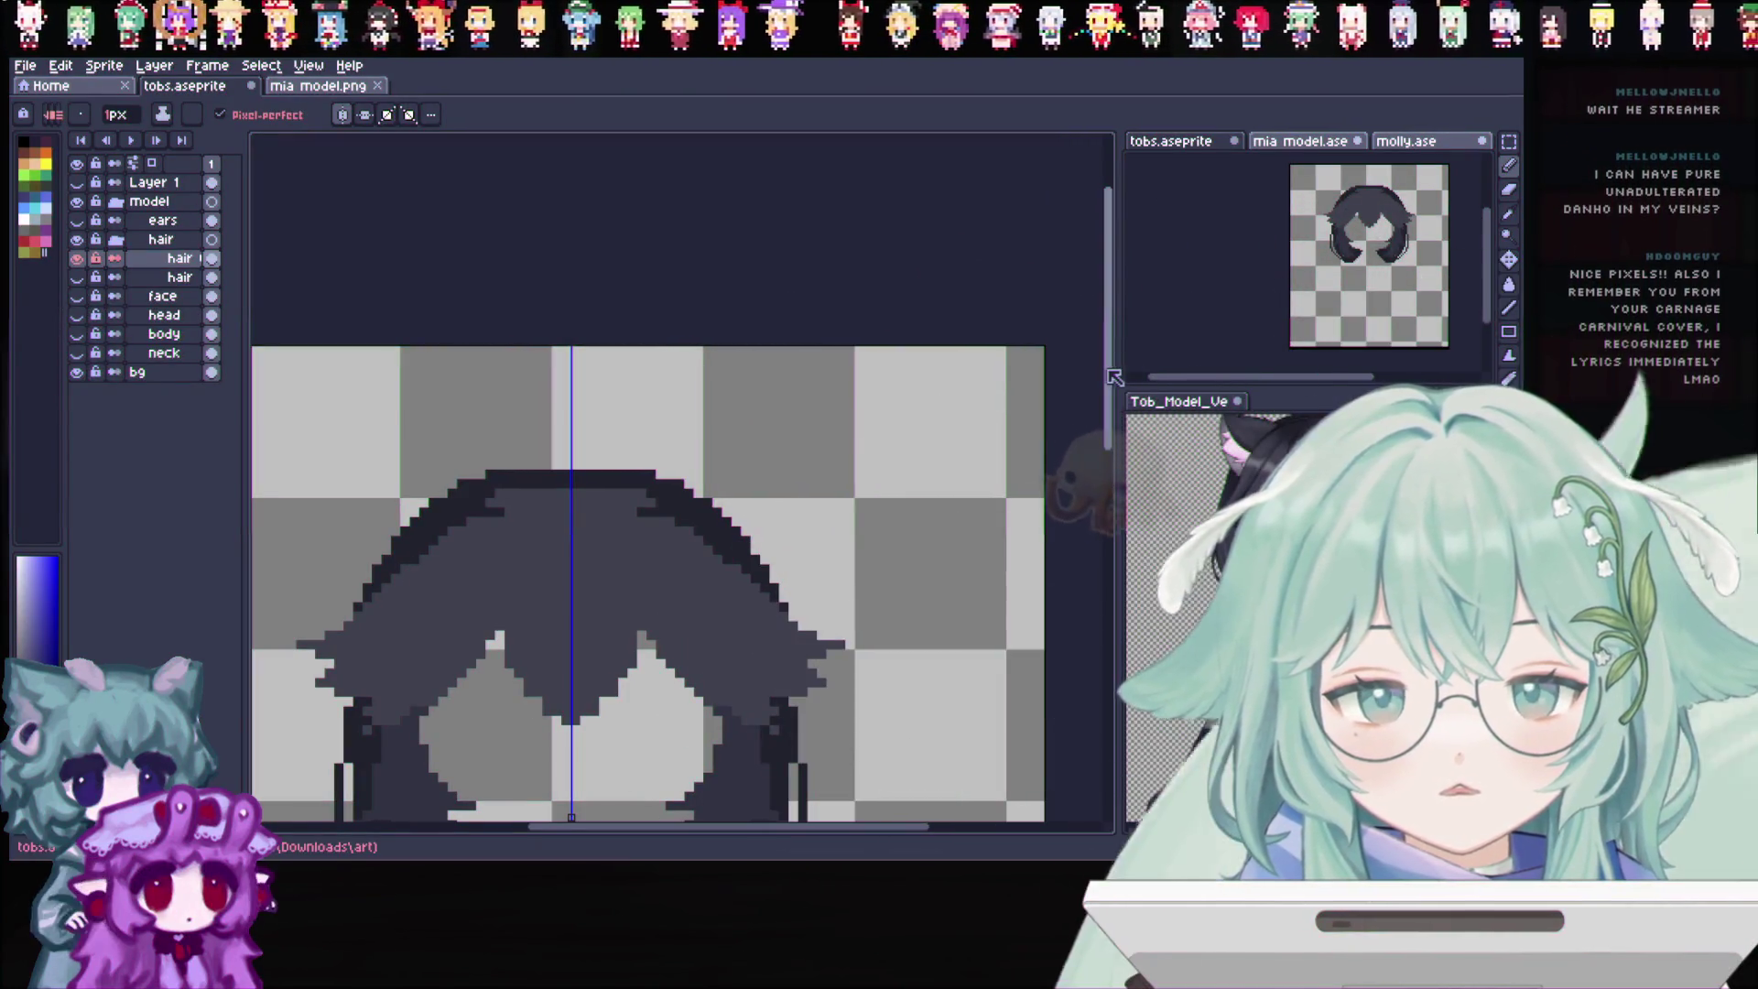
drag(1115, 376, 1106, 434)
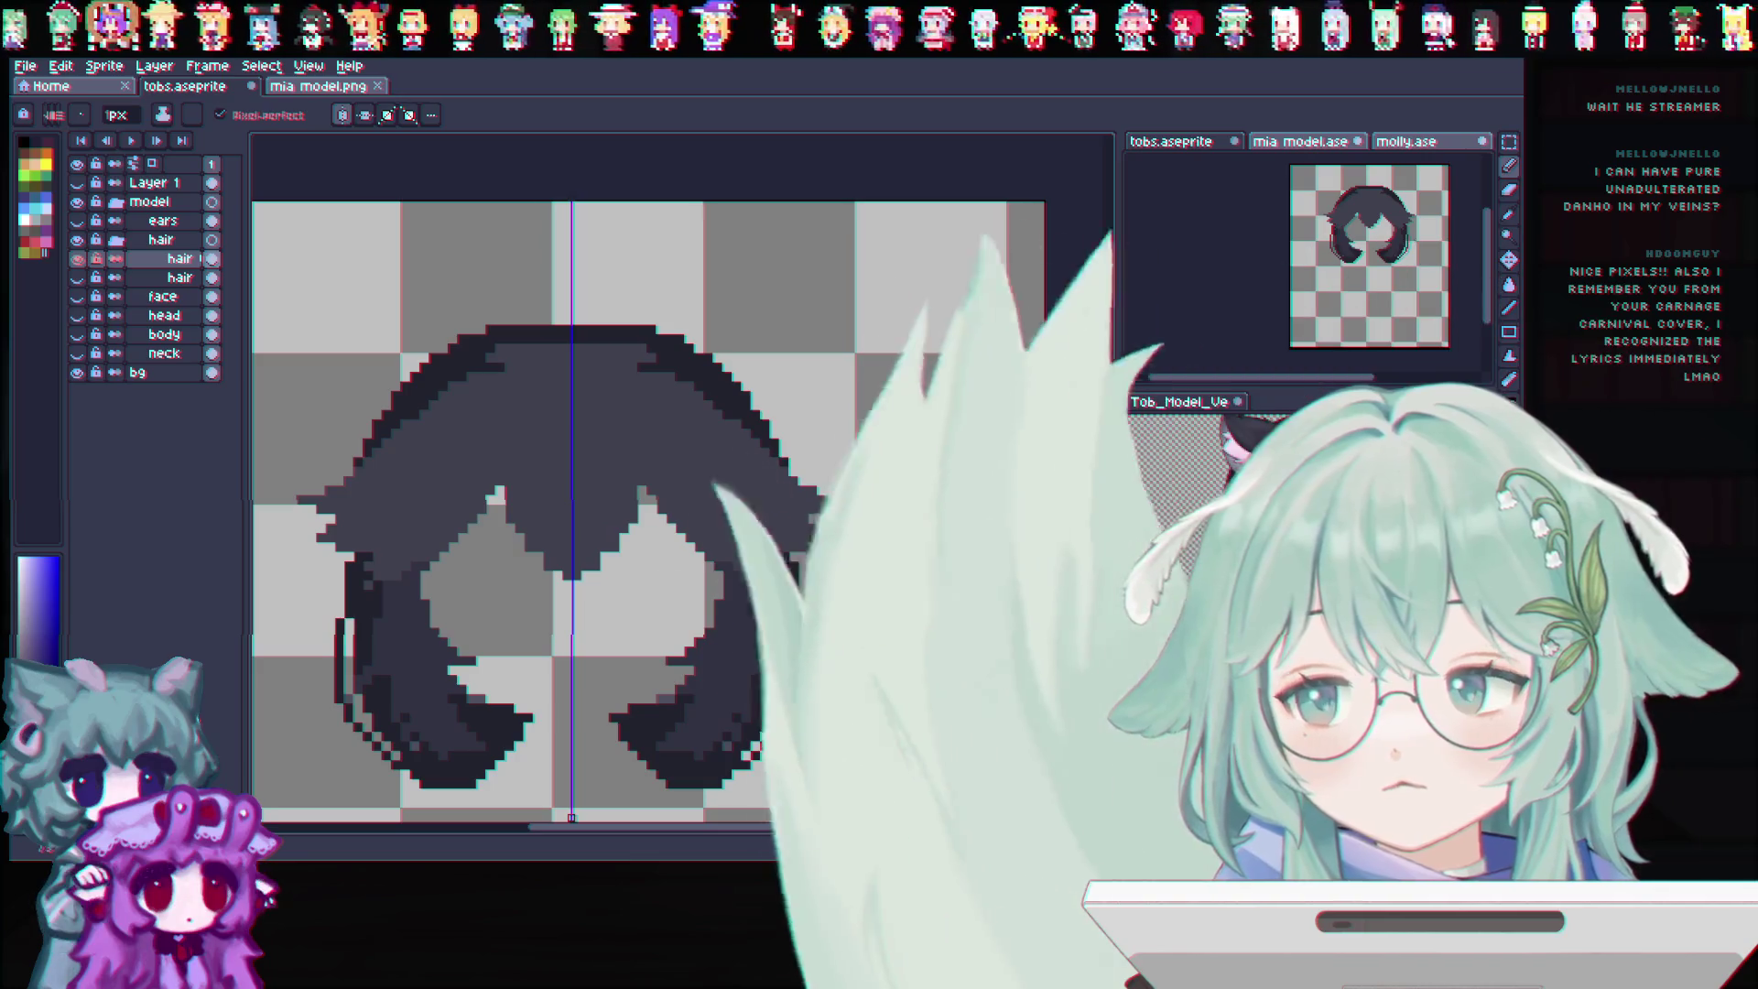
drag(913, 828, 839, 833)
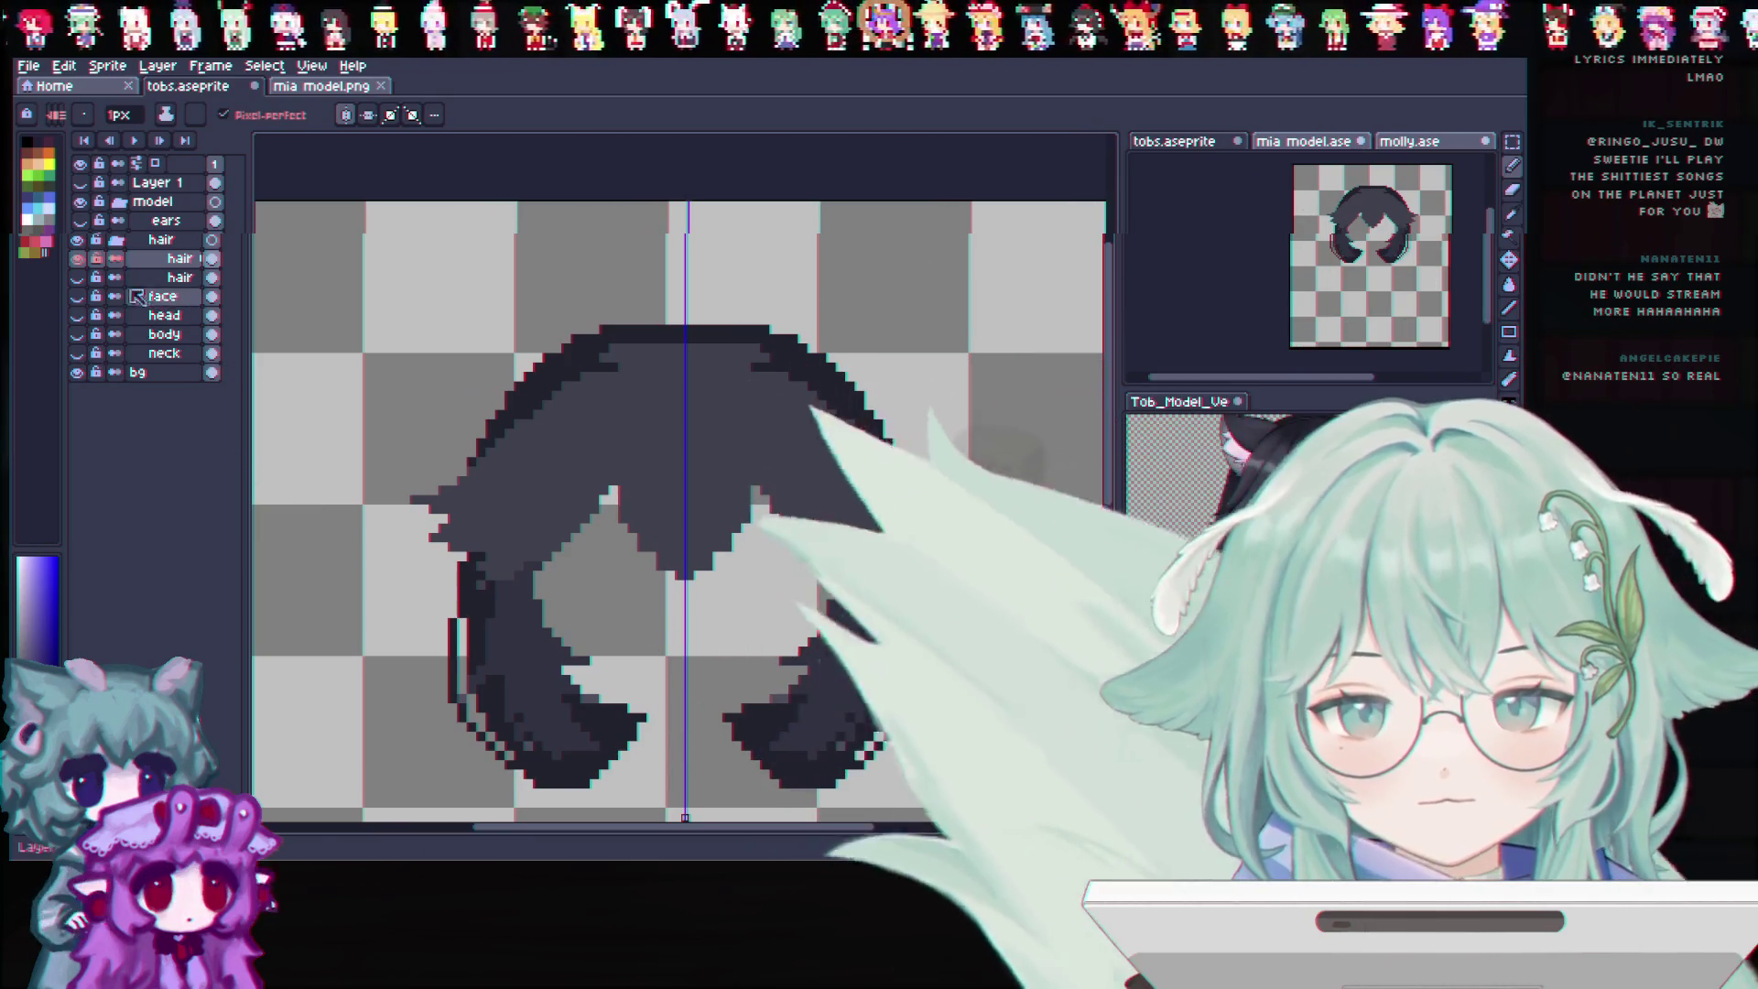
click(78, 259)
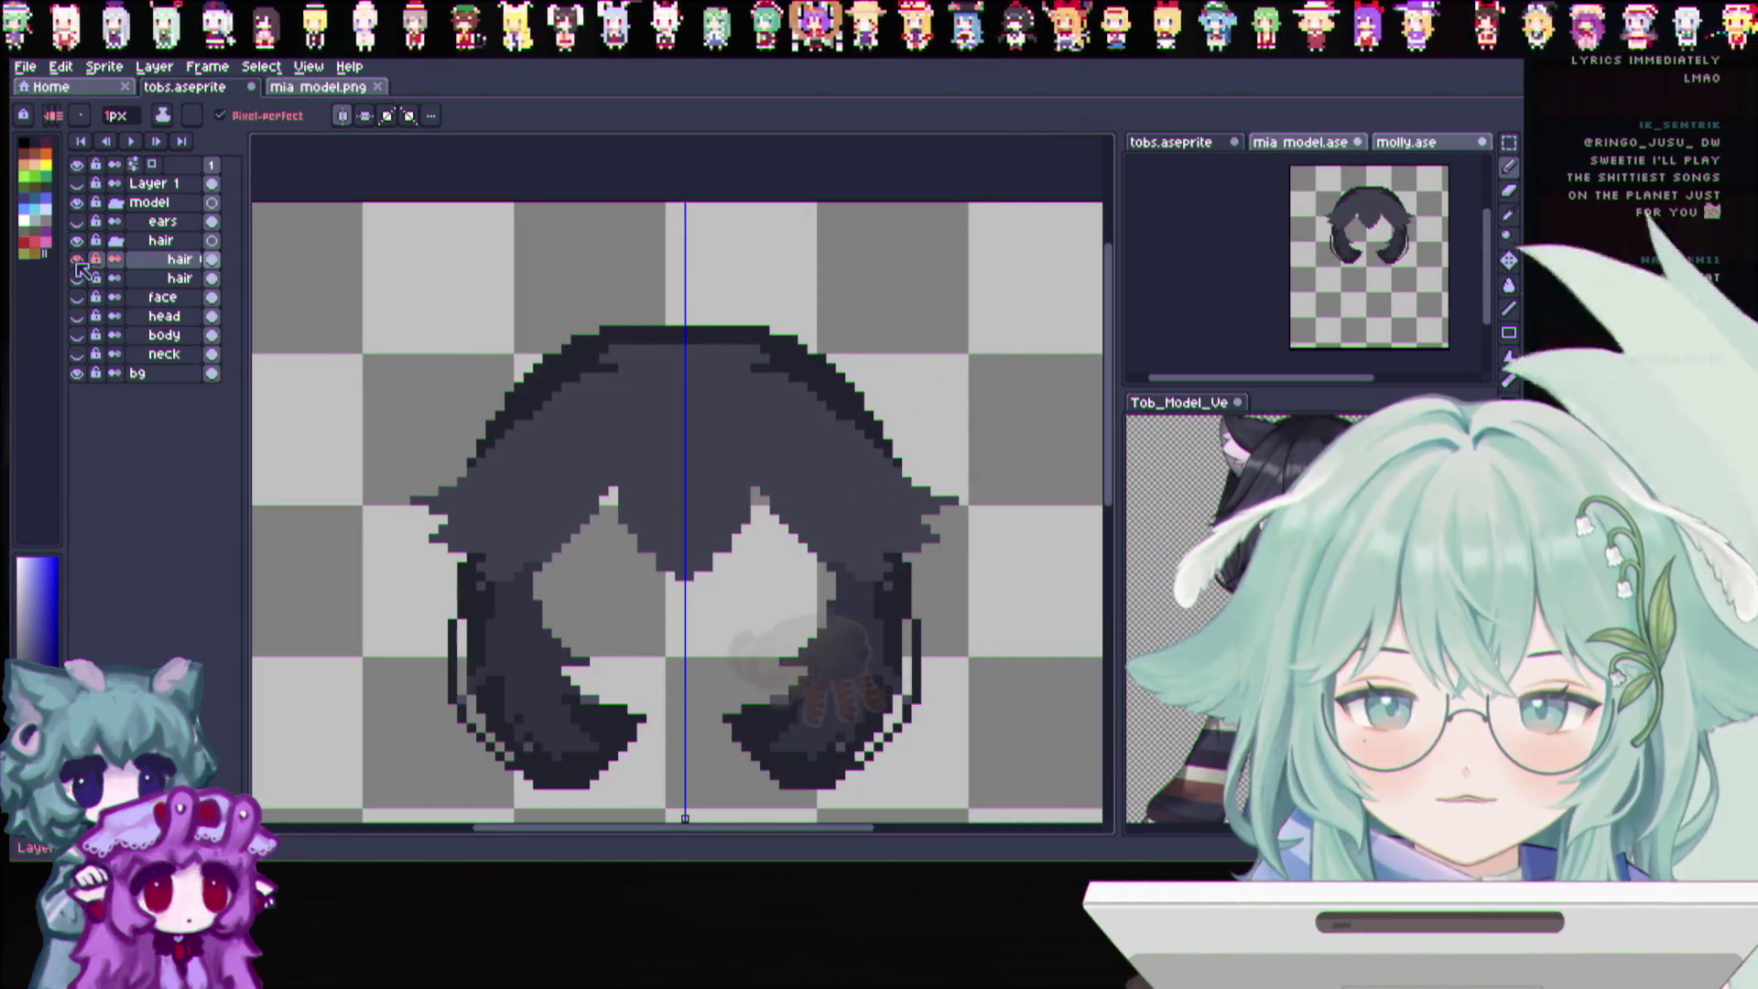
click(78, 262)
click(77, 258)
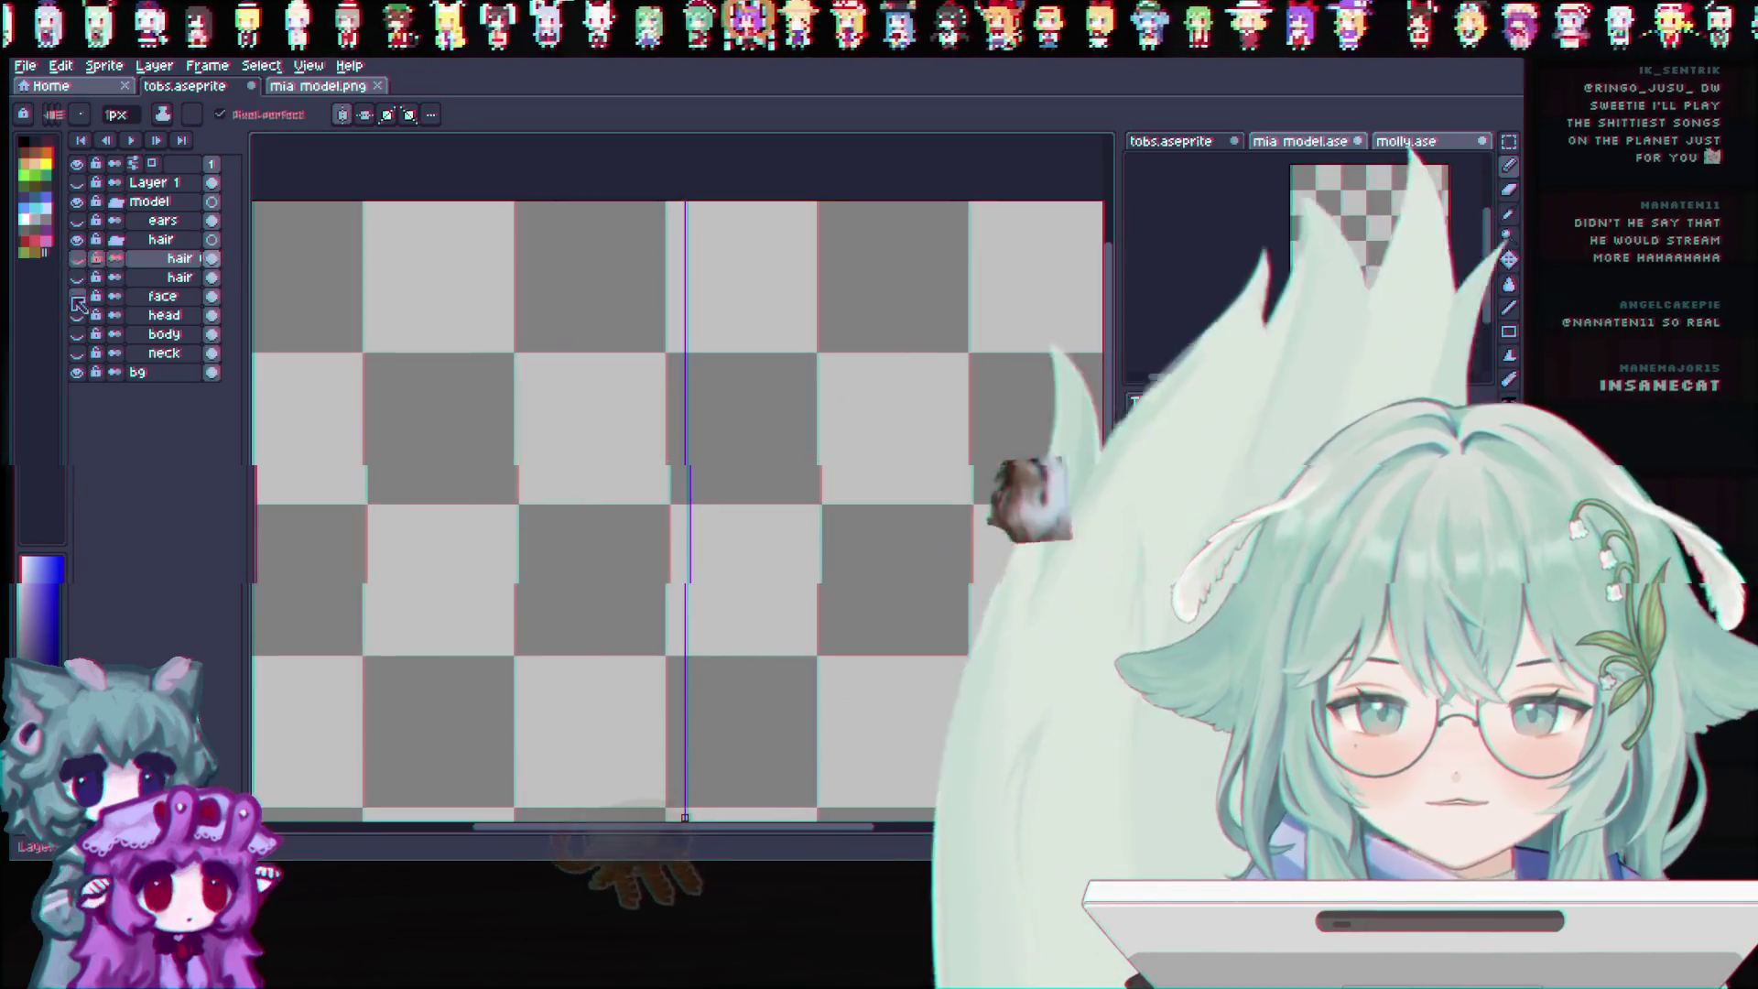
click(78, 259)
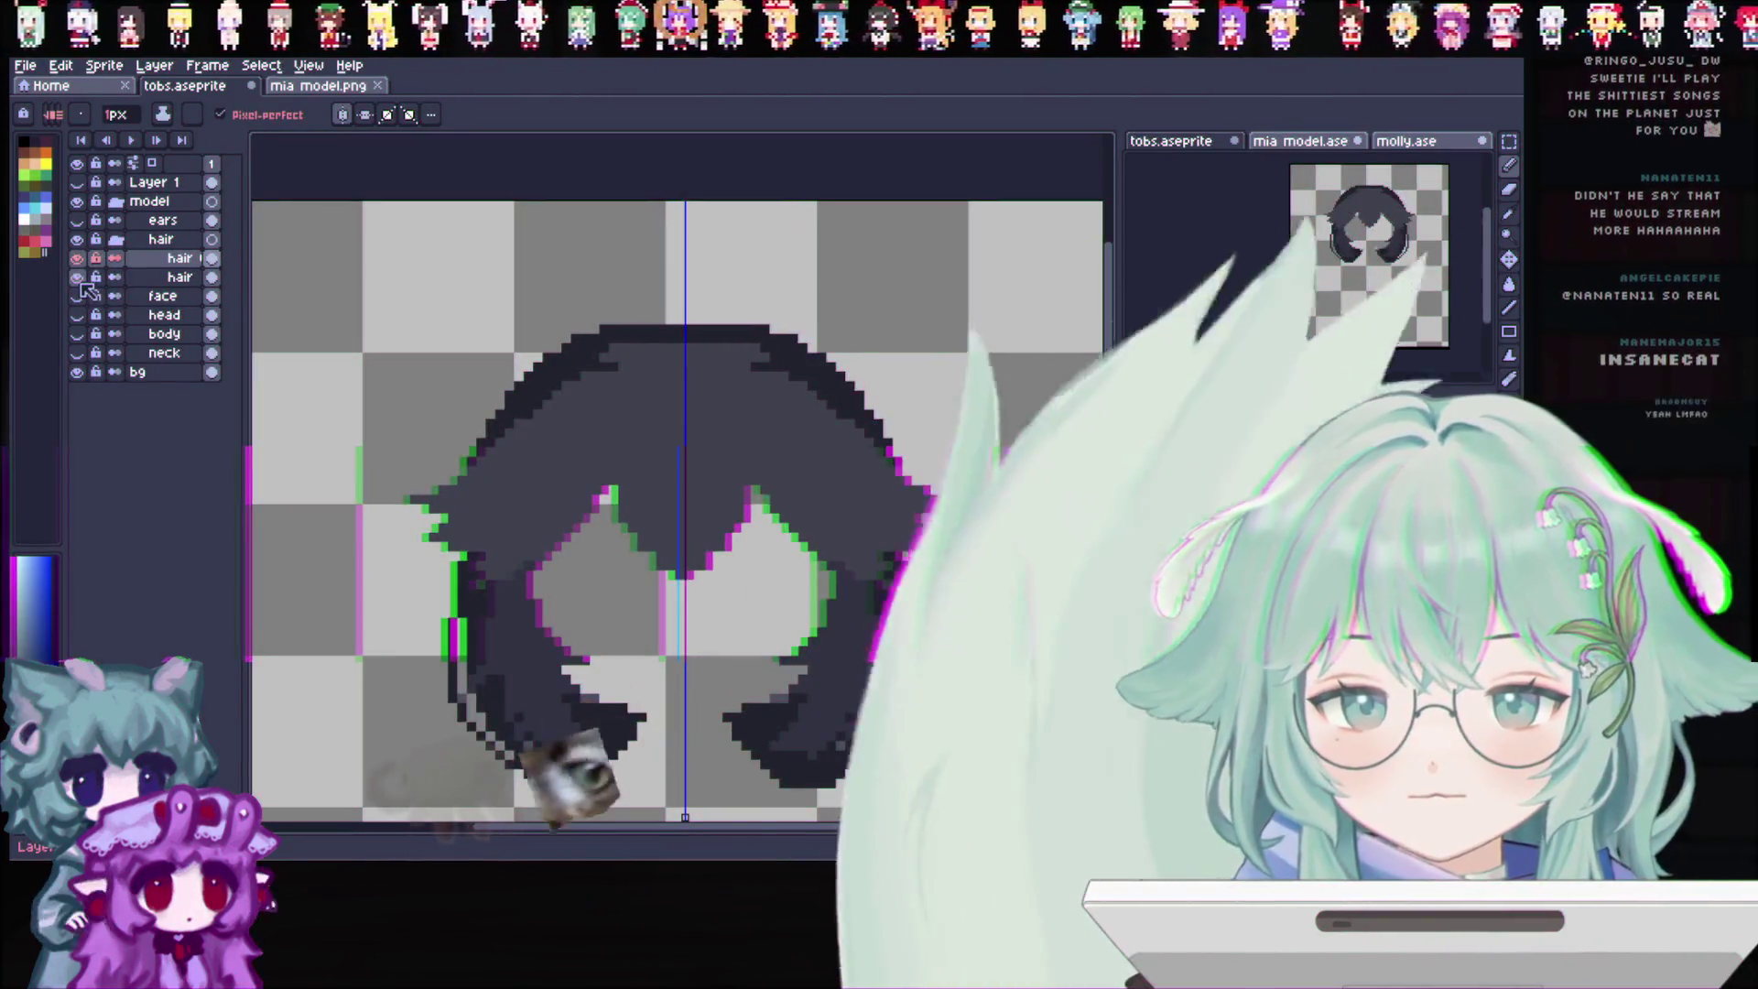
click(77, 261)
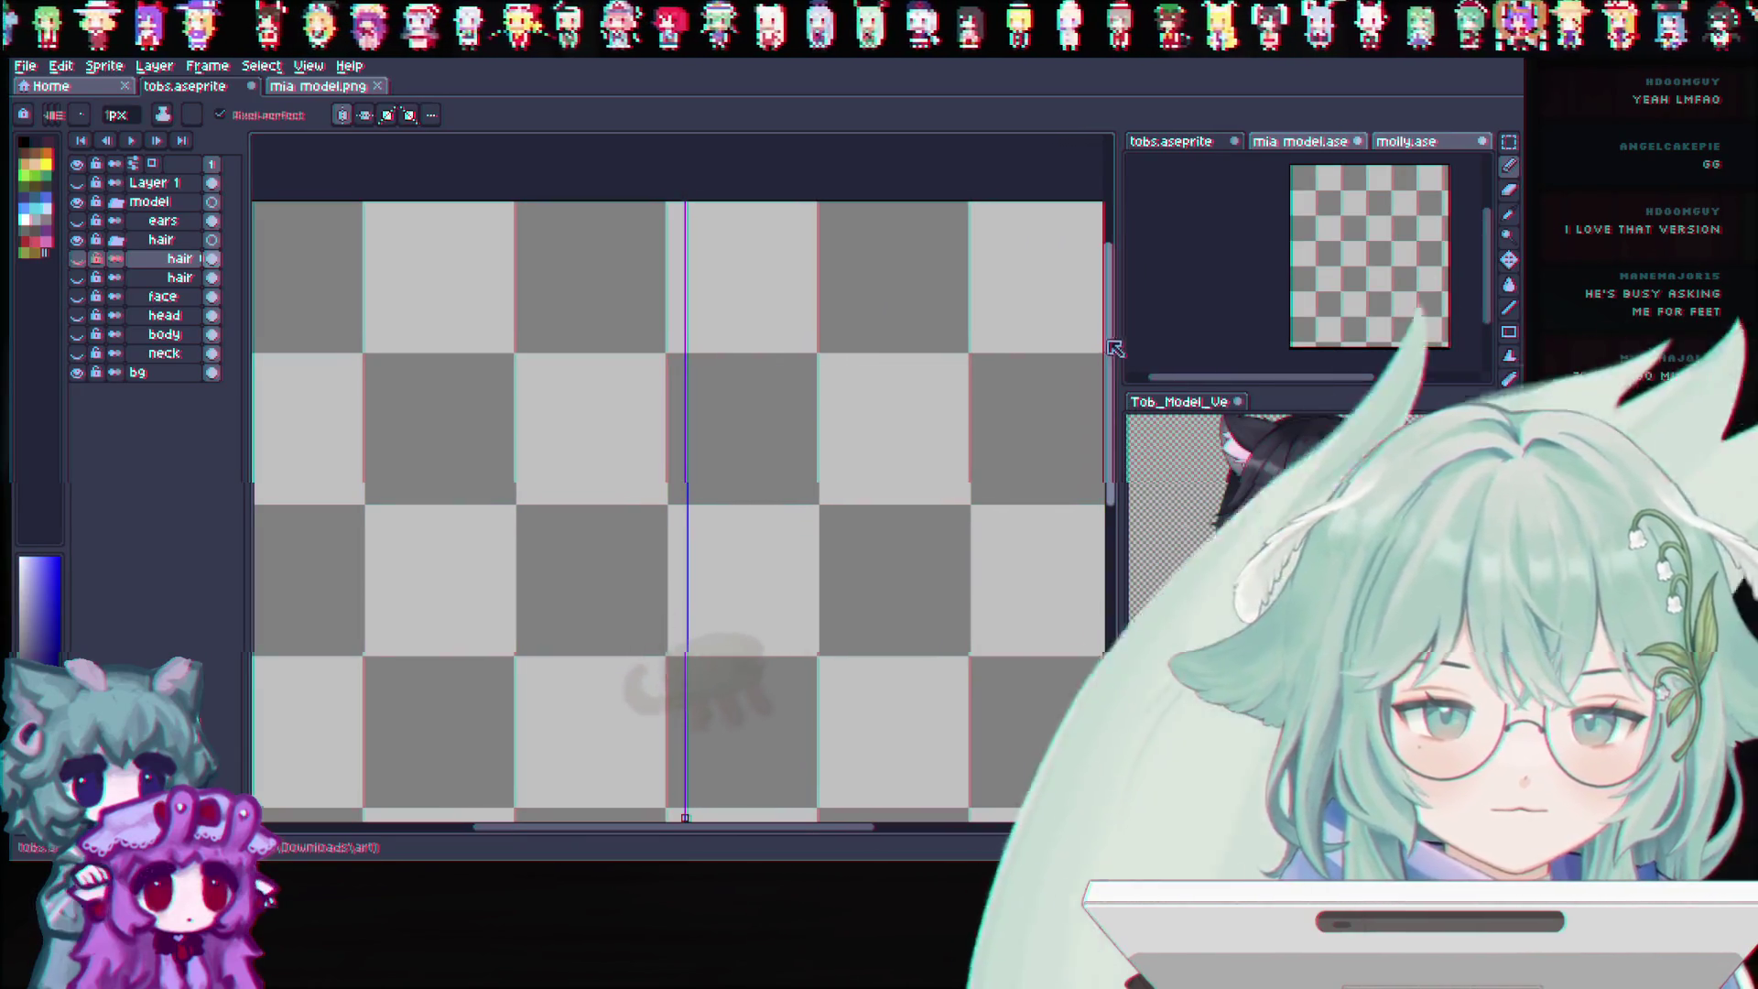
scroll(1112, 346, down, 2)
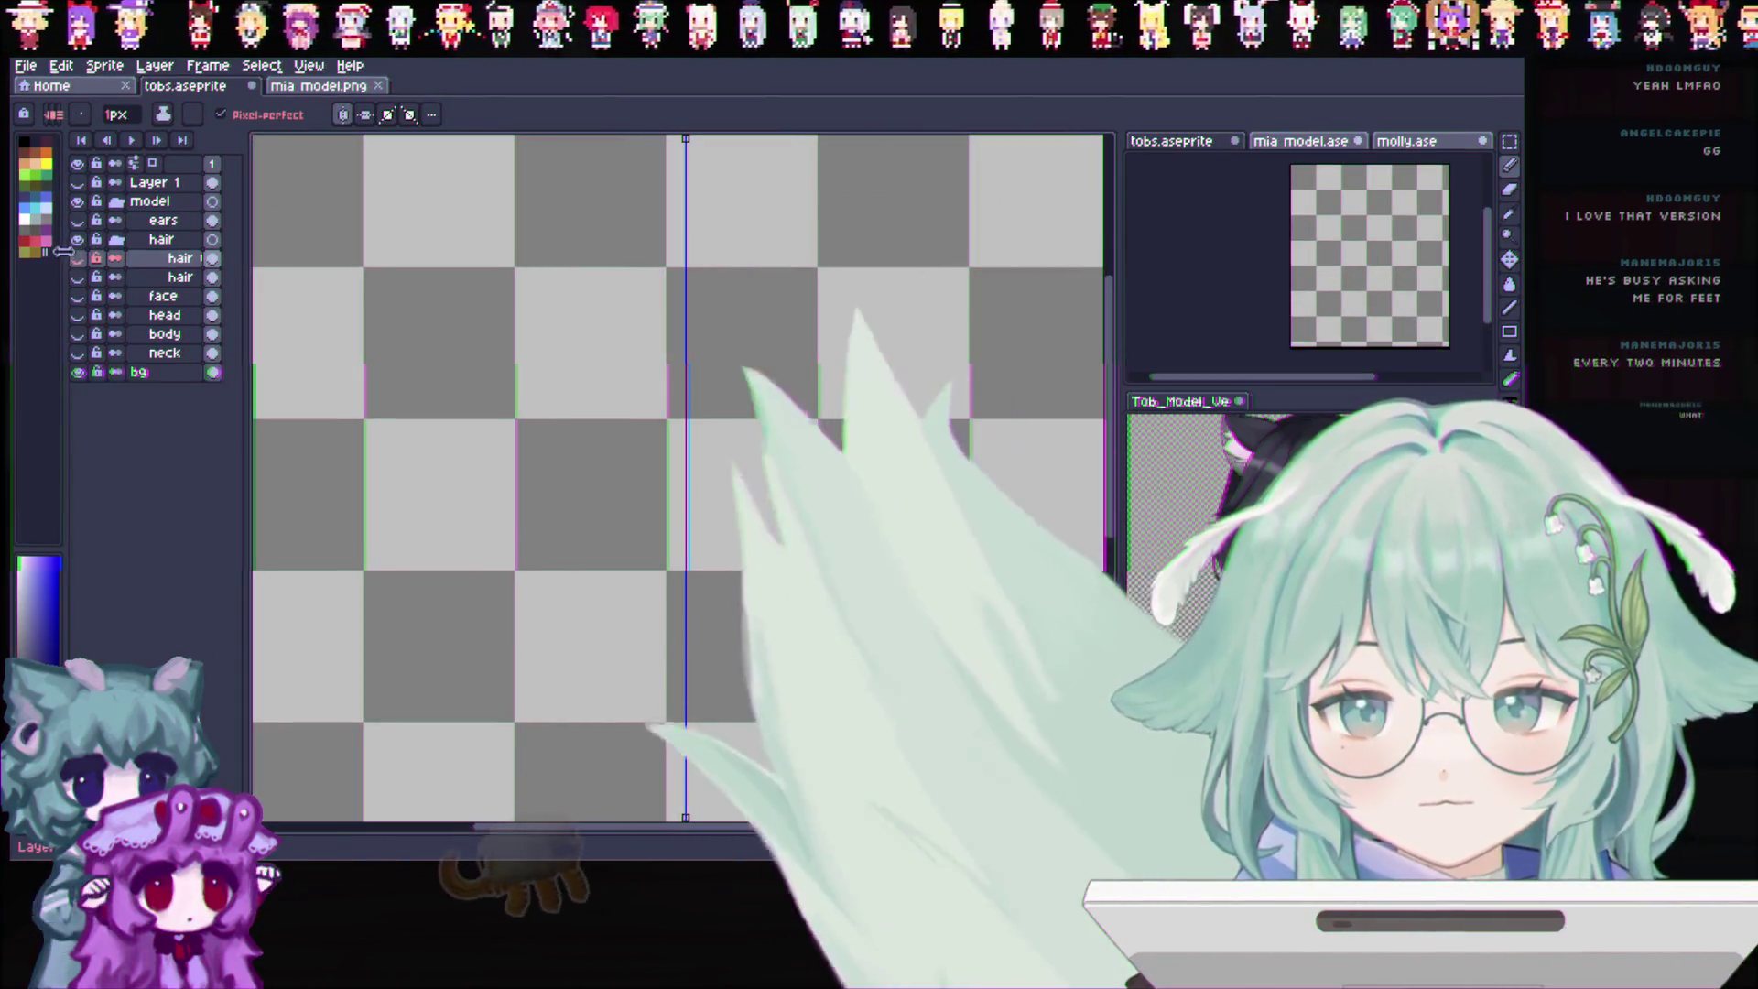
click(77, 258)
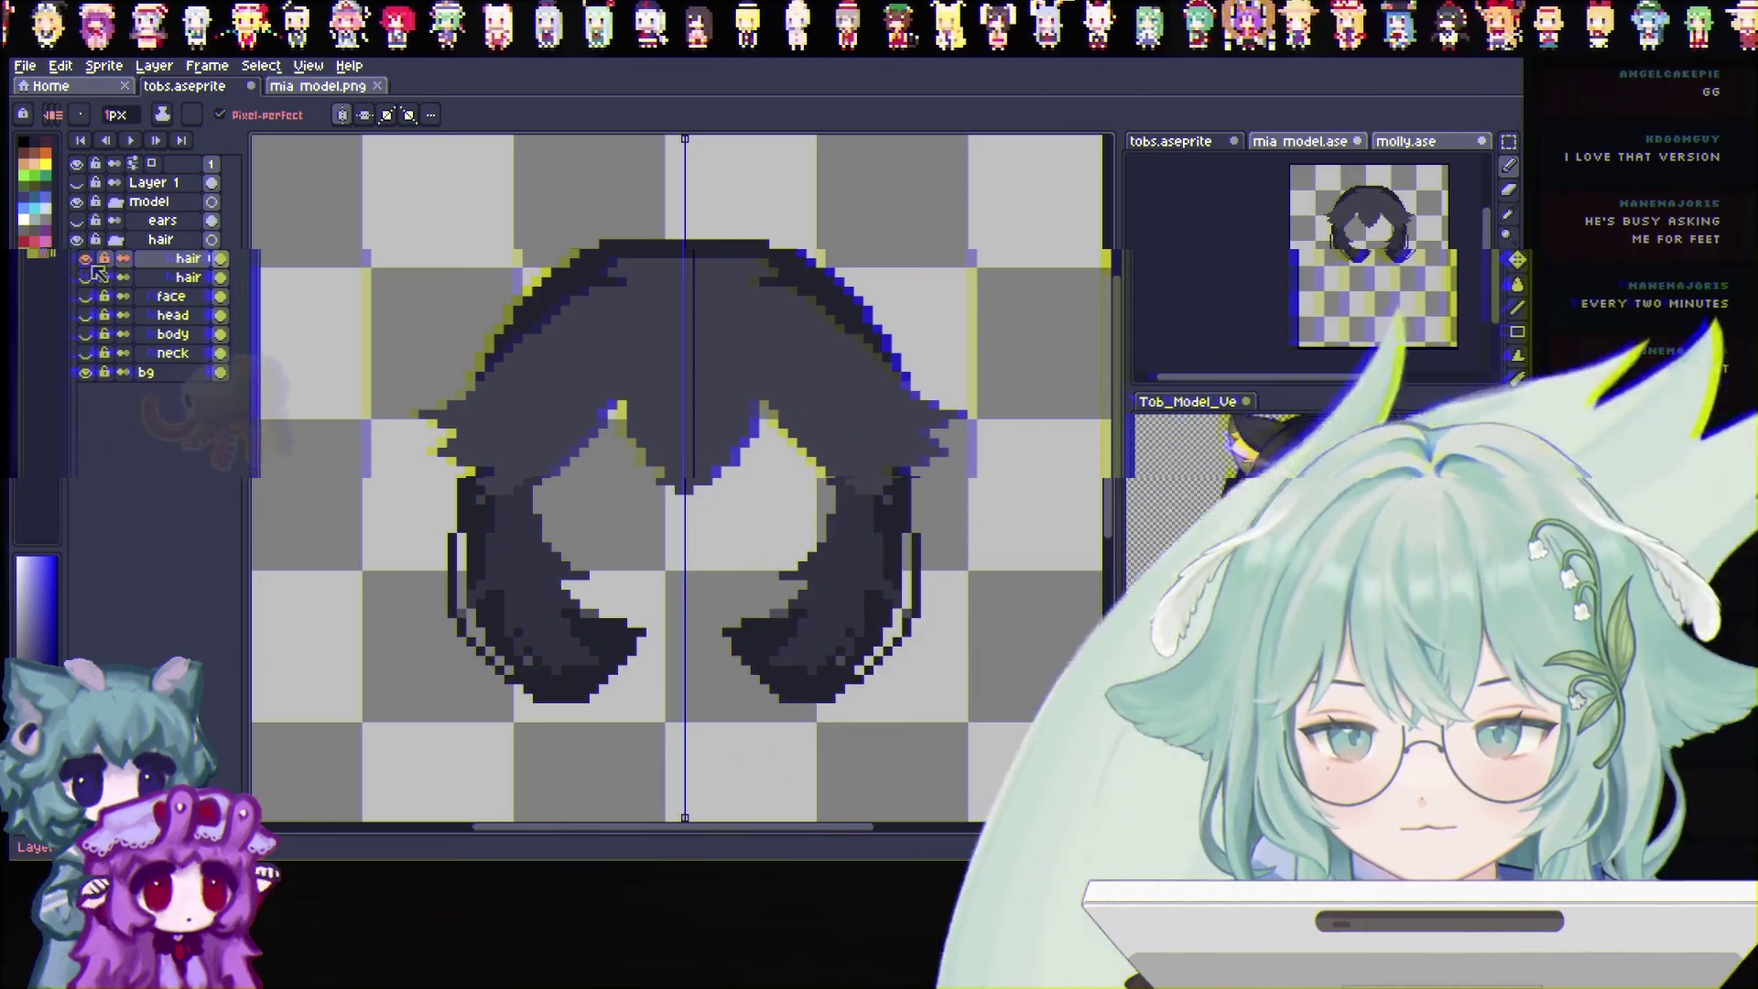
Hide the hair, drag a hair layer to a new stack position and toggle the hair layers' eyes
click(86, 258)
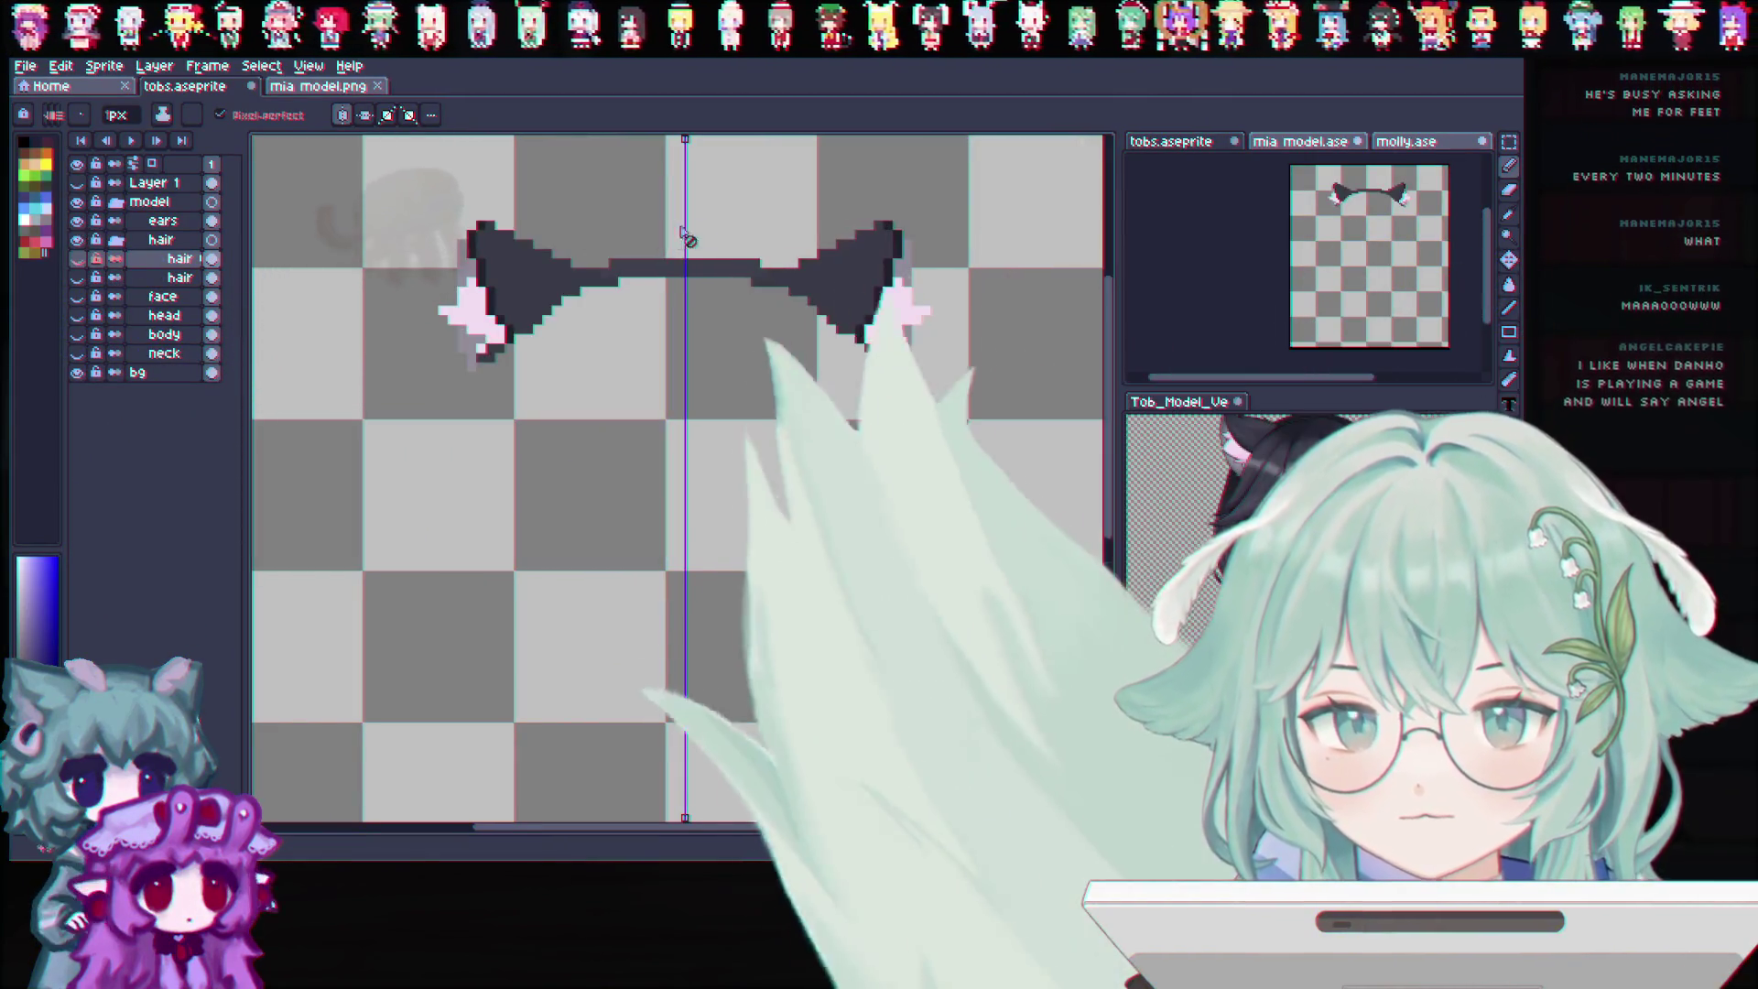
key(b)
scroll(717, 207, up, 1)
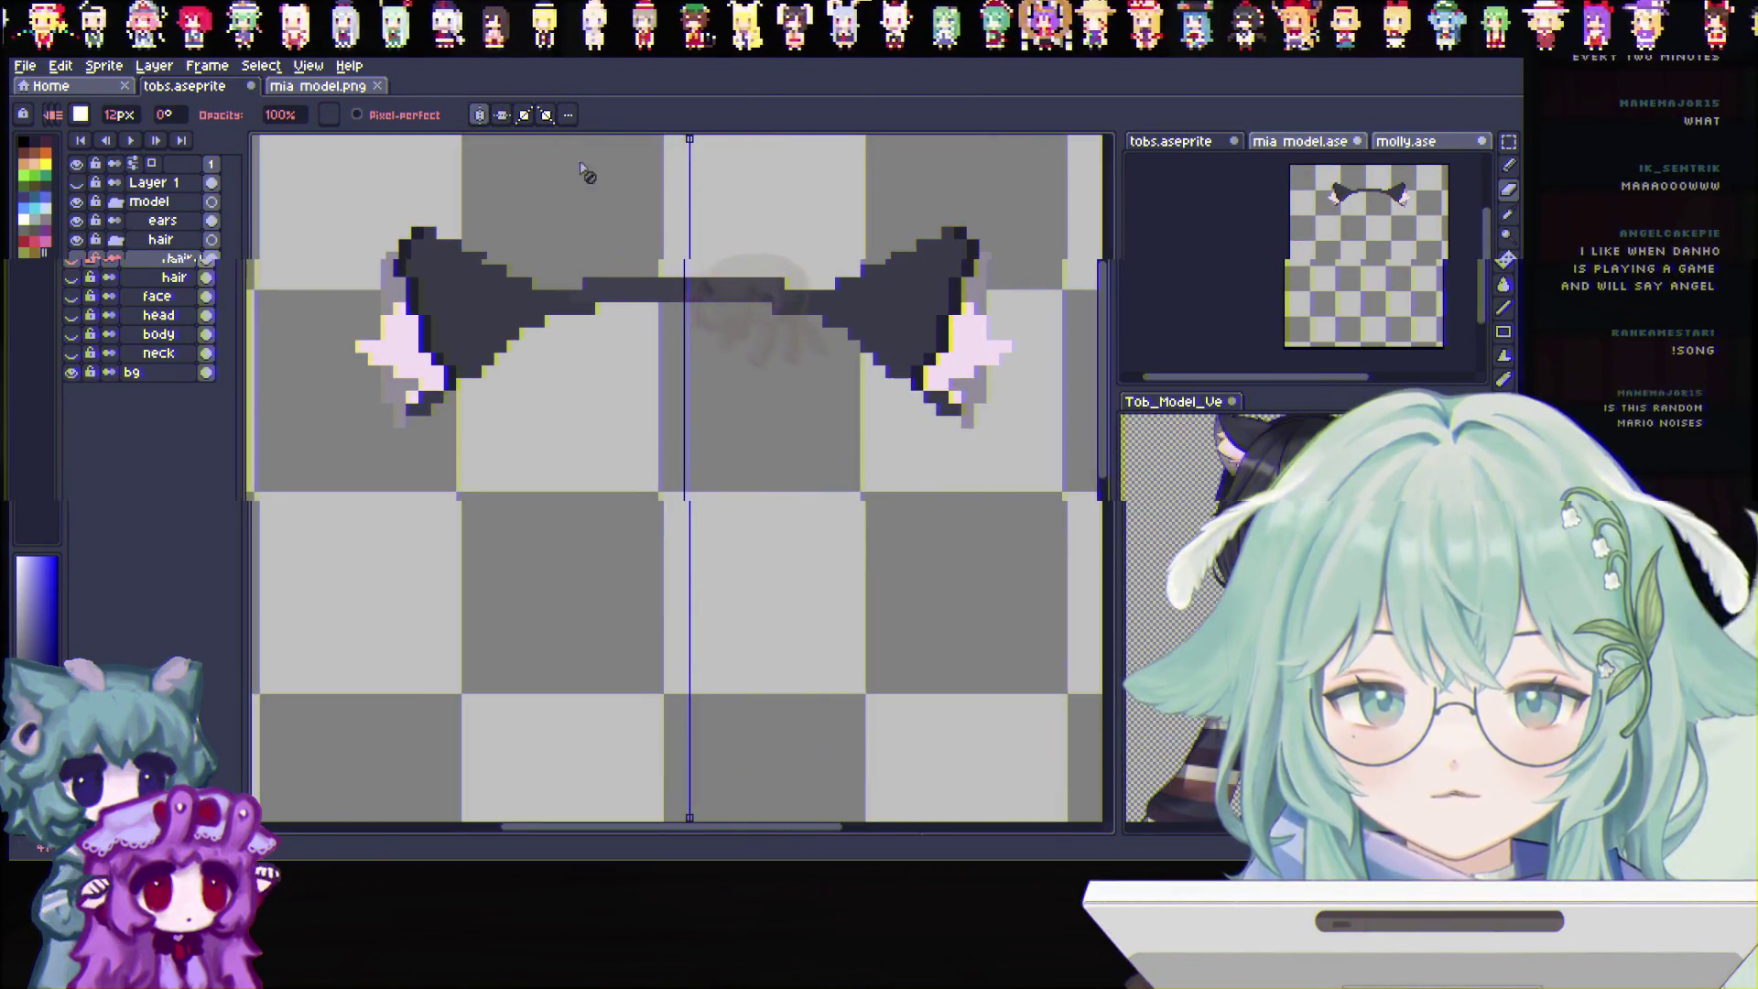
drag(162, 237, 172, 254)
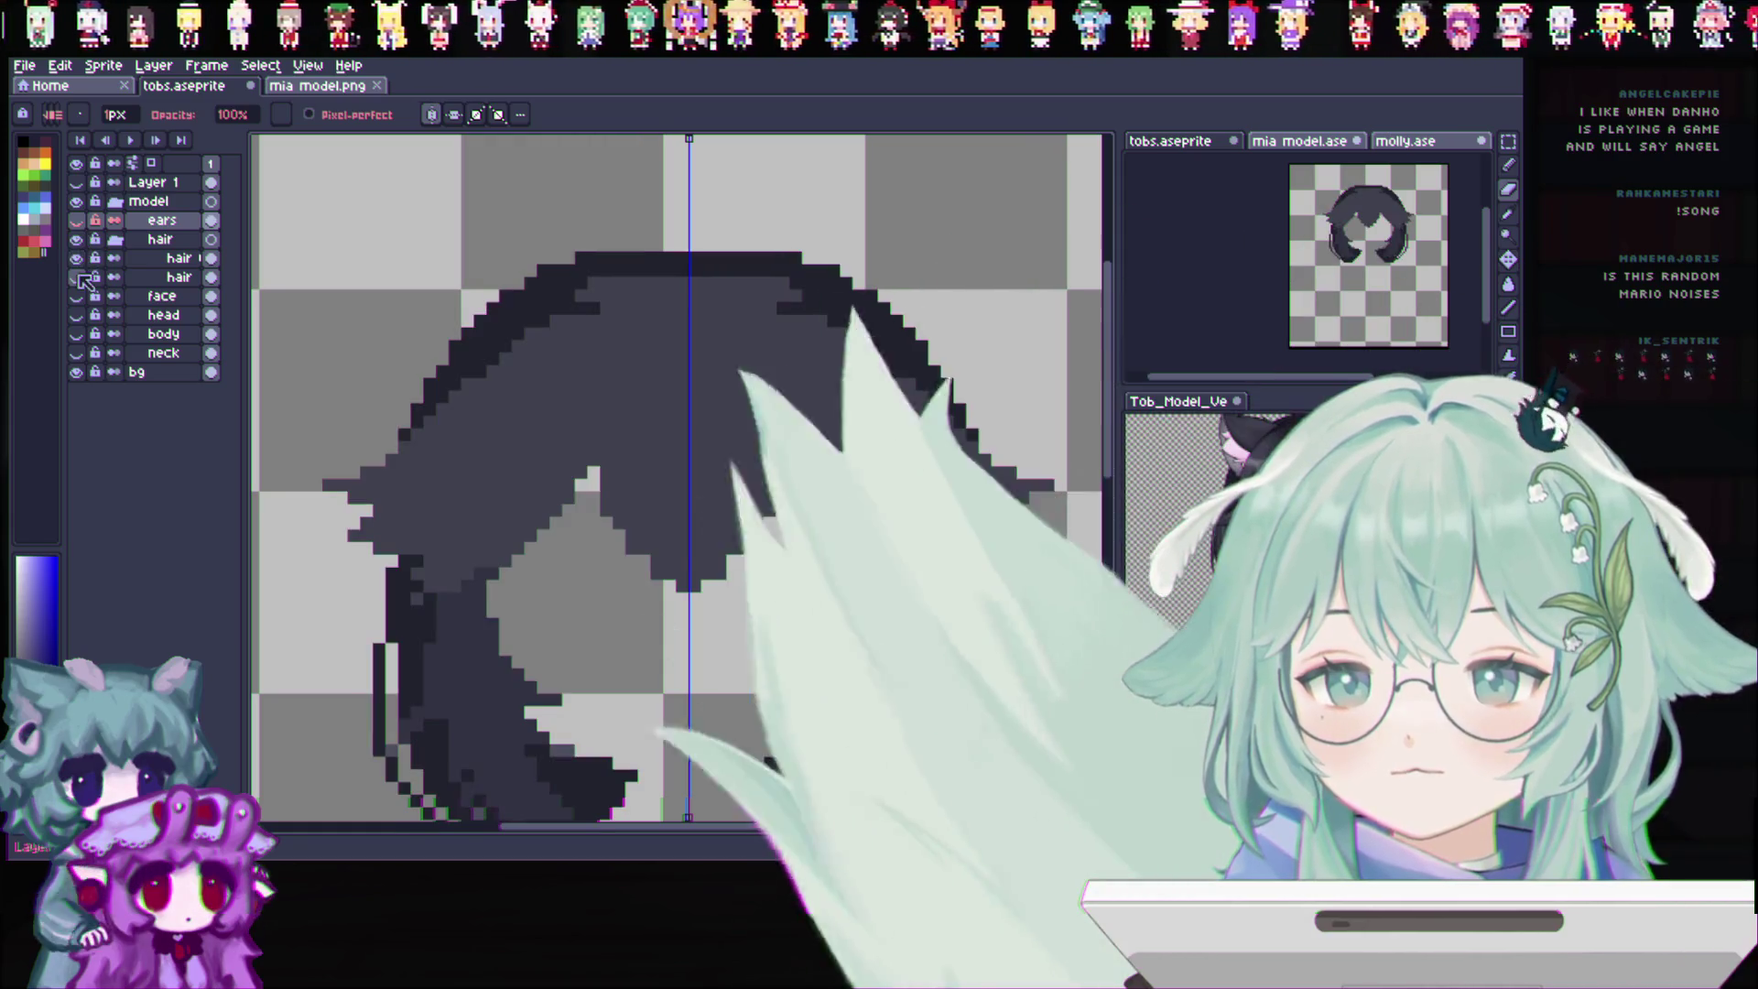
drag(78, 258, 79, 278)
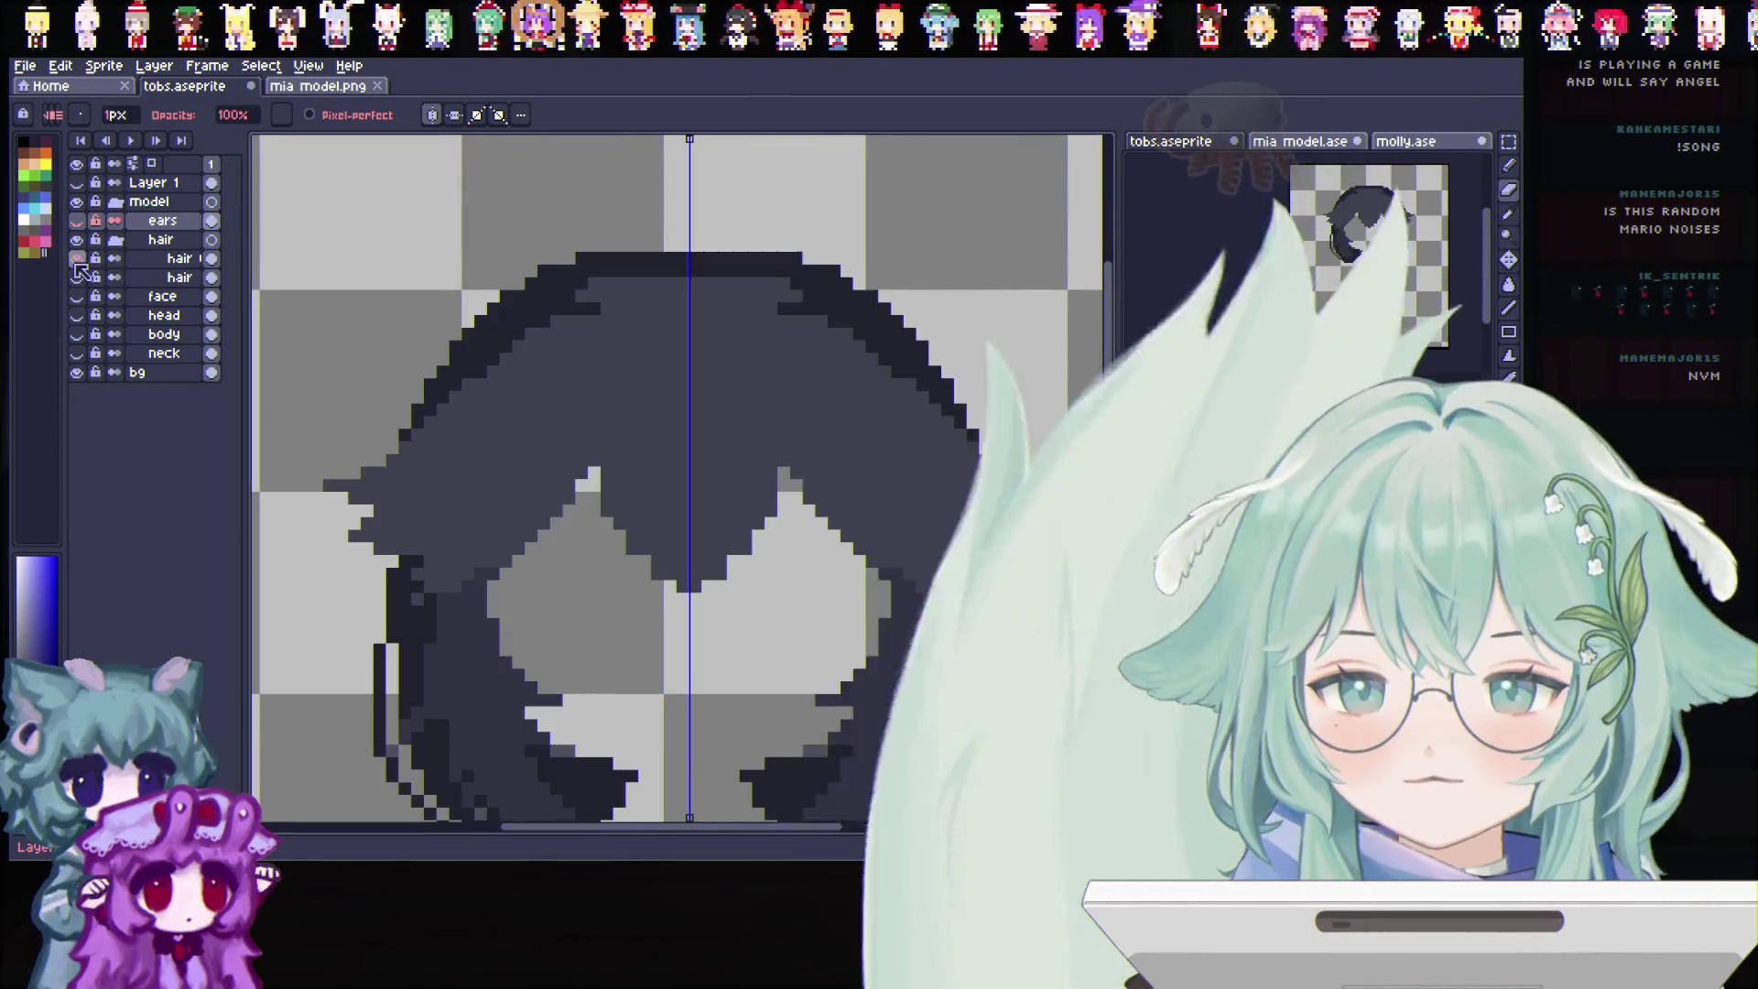
Rename the 'hair Copy' layer to 'bangs' via Layer Properties
click(180, 263)
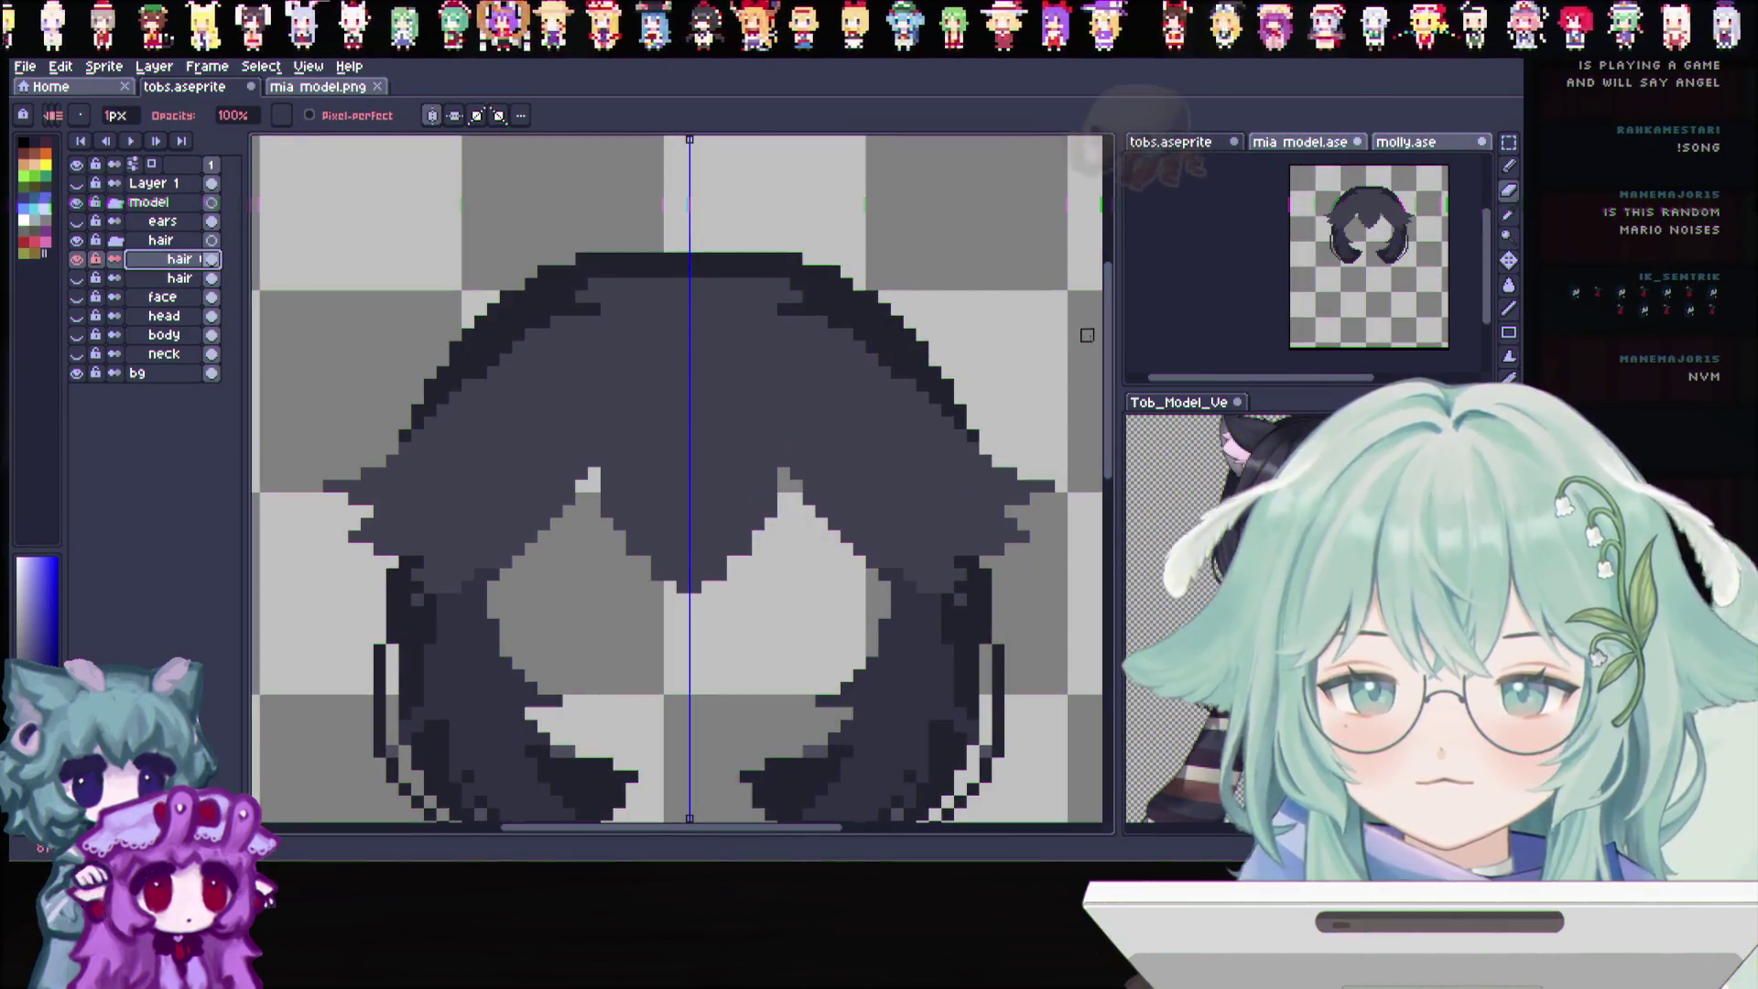
double_click(180, 267)
text(gs)
key(BackSpace)
key(BackSpace)
text(gs)
key(Return)
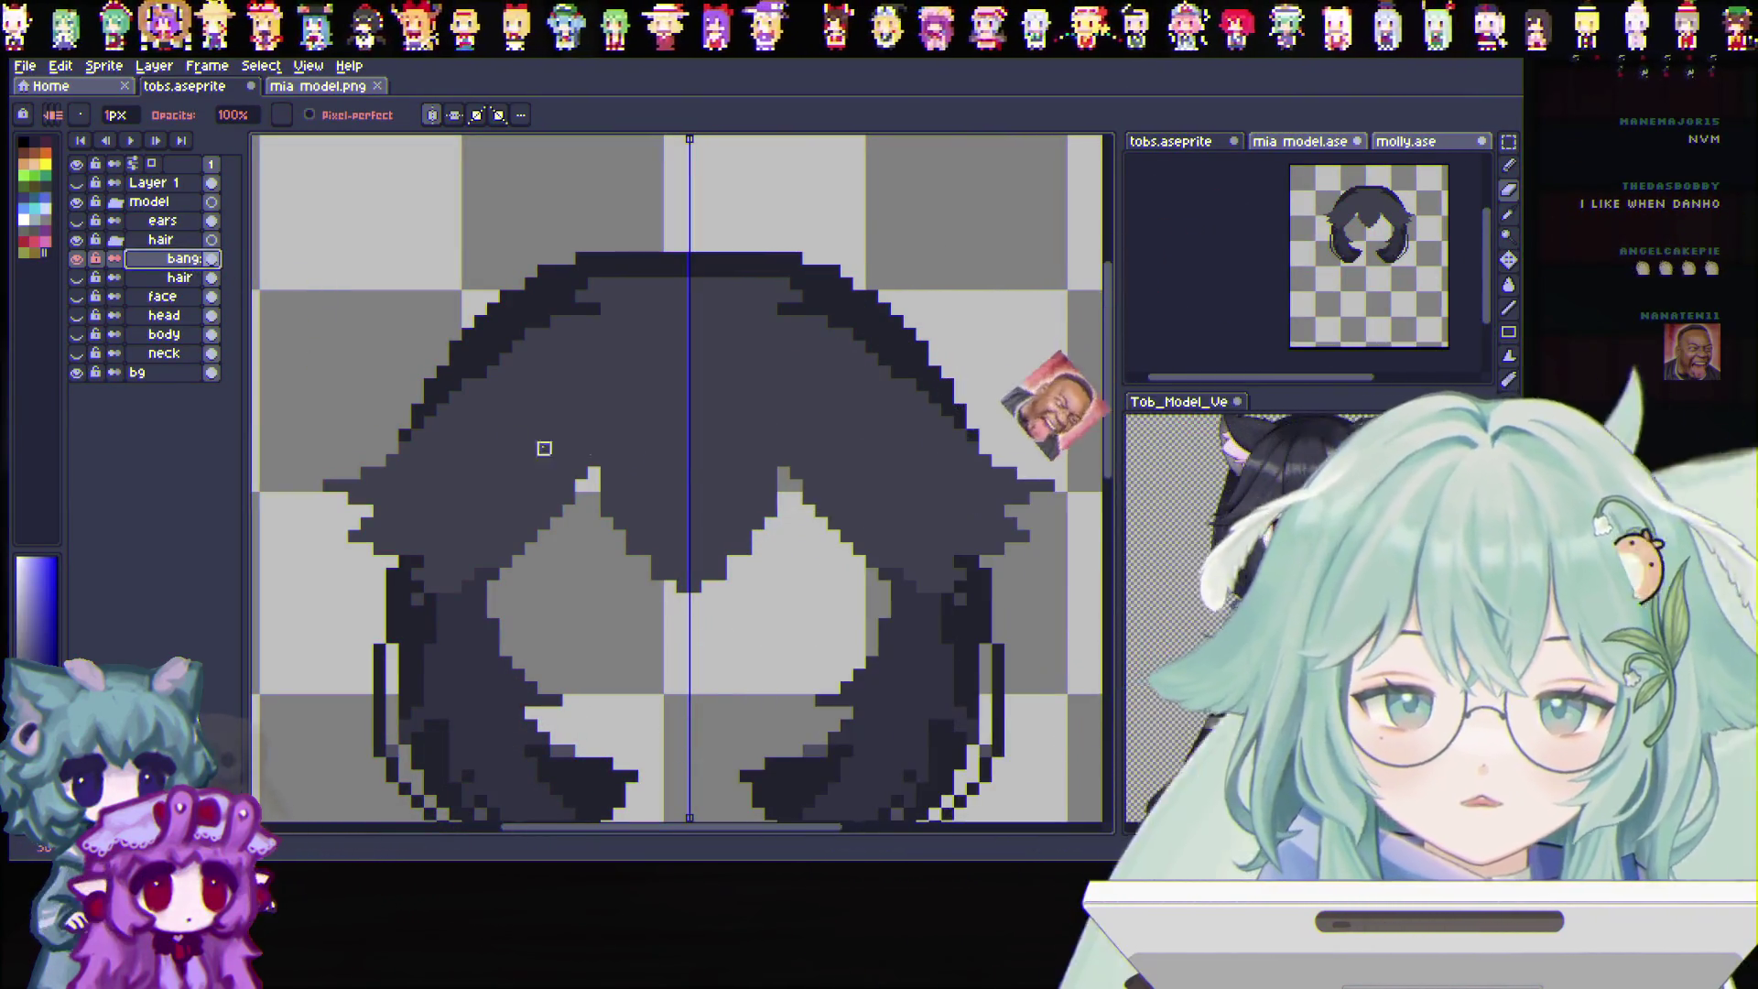
scroll(678, 459, up, 1)
scroll(641, 441, down, 1)
scroll(590, 428, down, 1)
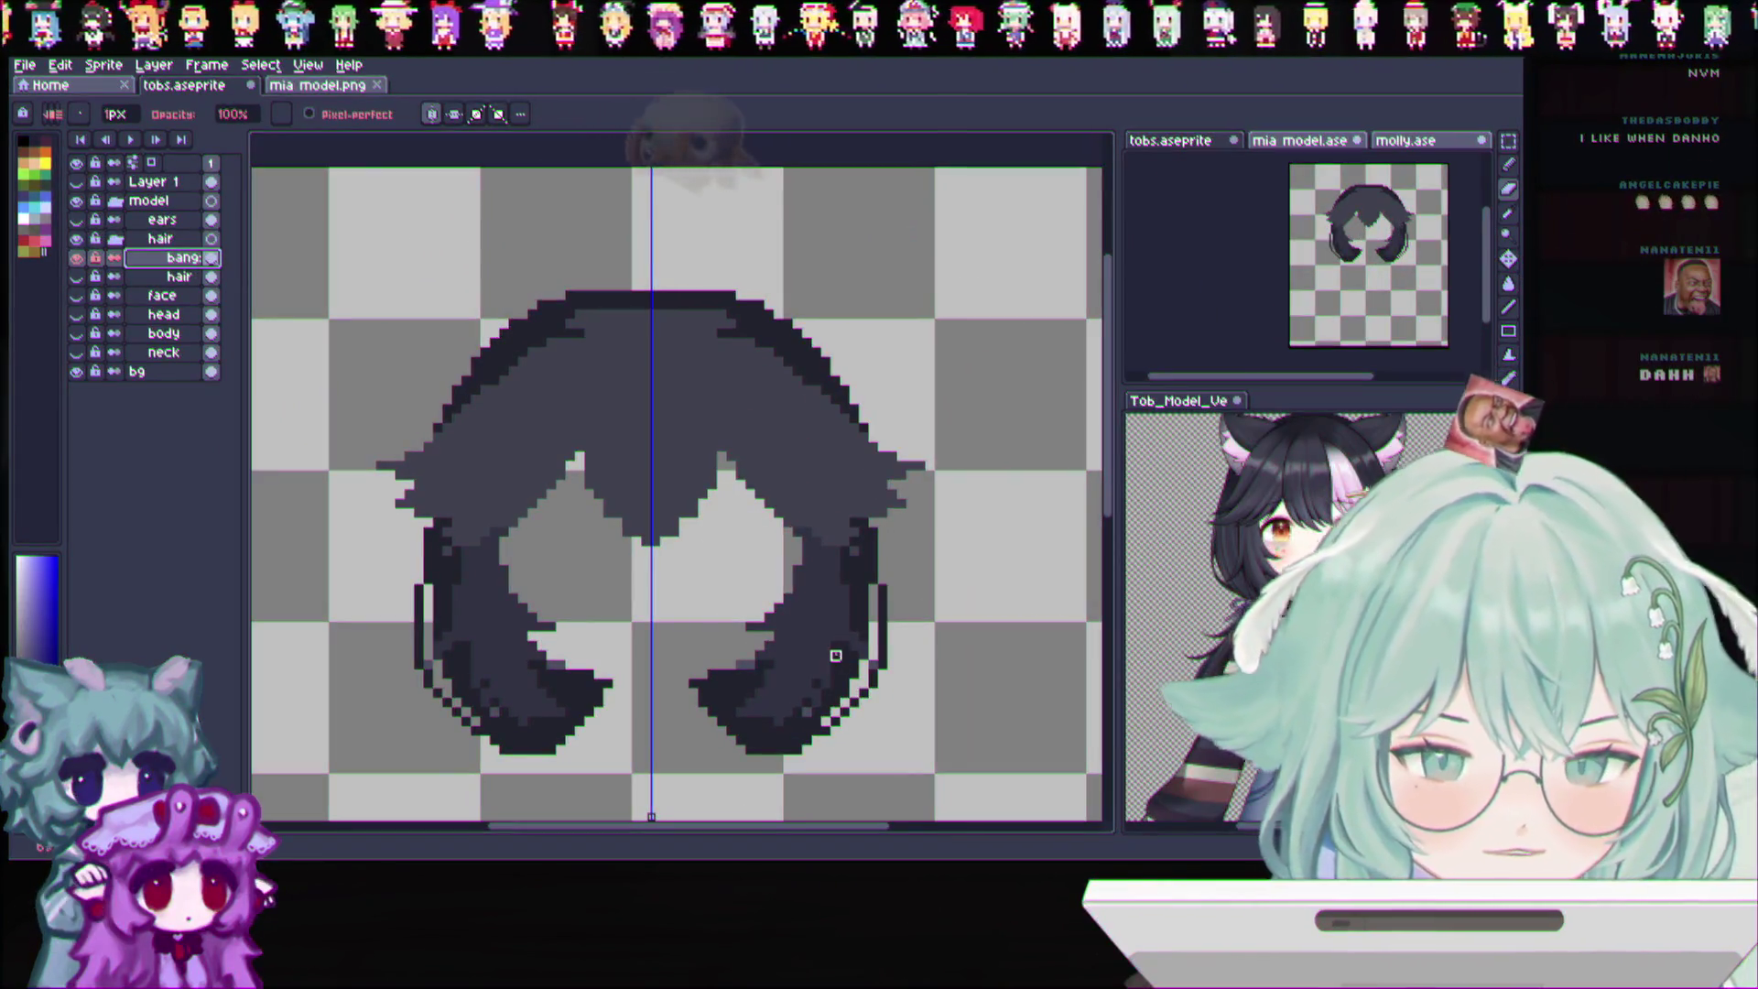
scroll(619, 404, up, 1)
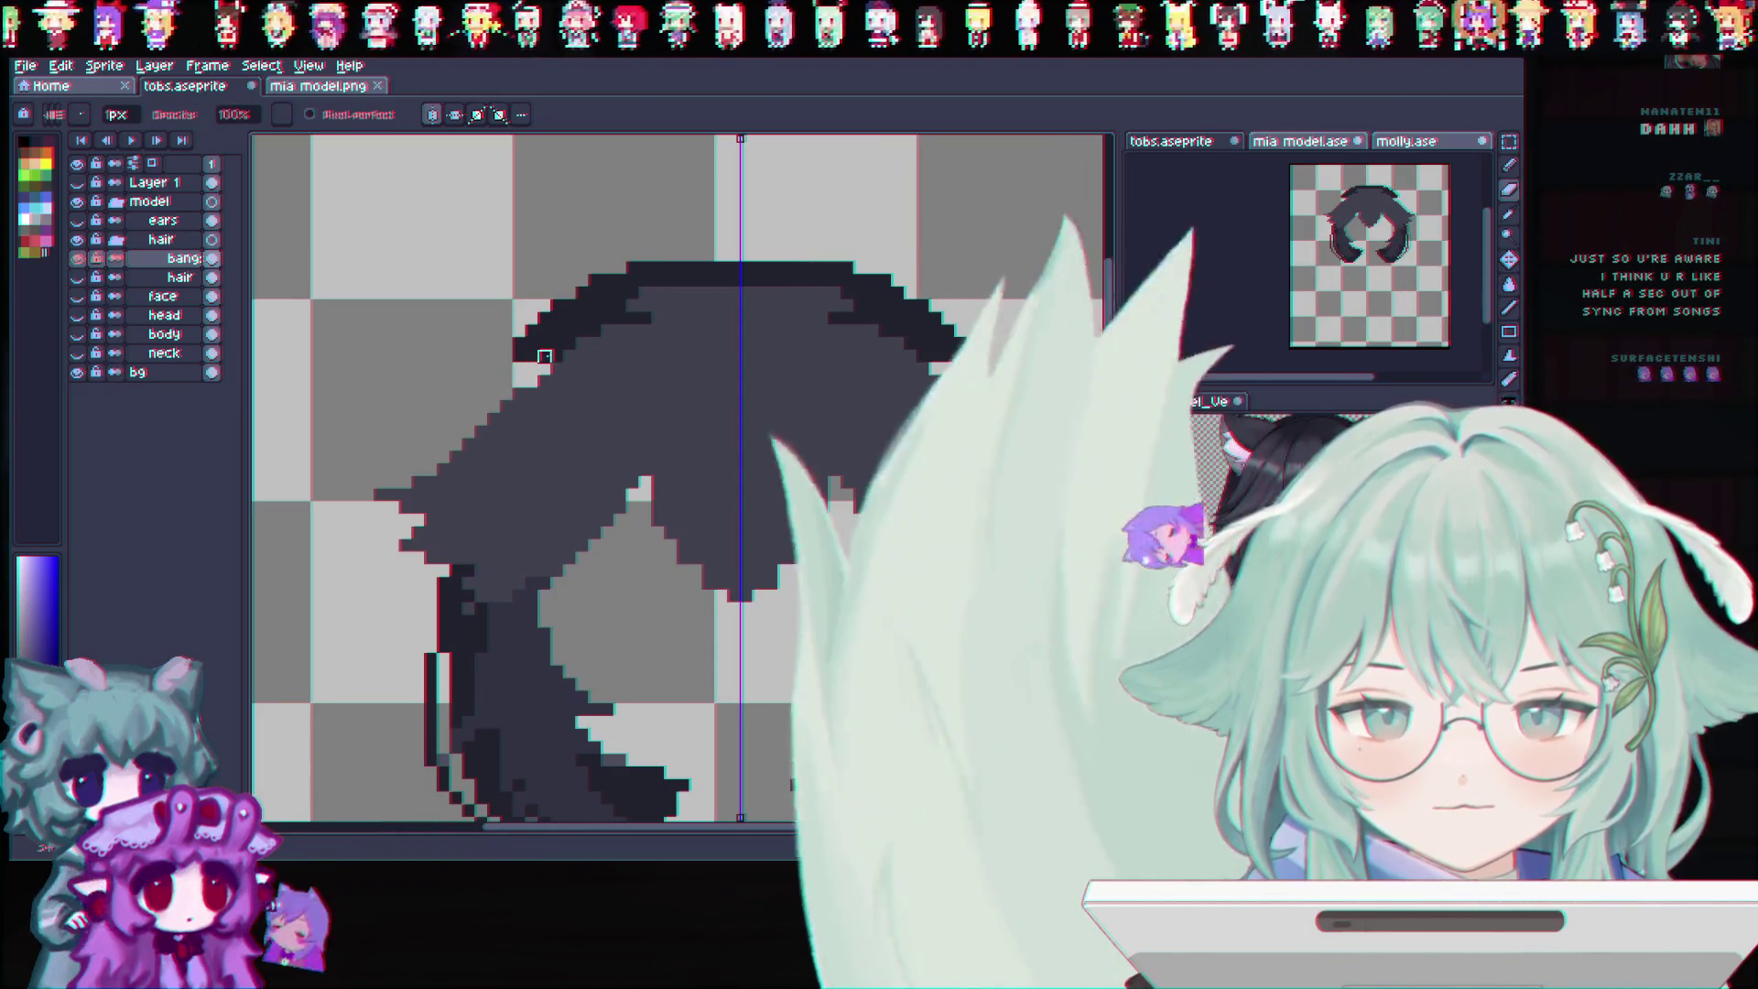
Redraw the bangs' top outline in the hair fill colour, mirrored on both sides
mouse_move(556, 344)
mouse_down()
mouse_move(619, 306)
mouse_move(568, 291)
mouse_move(632, 268)
mouse_up()
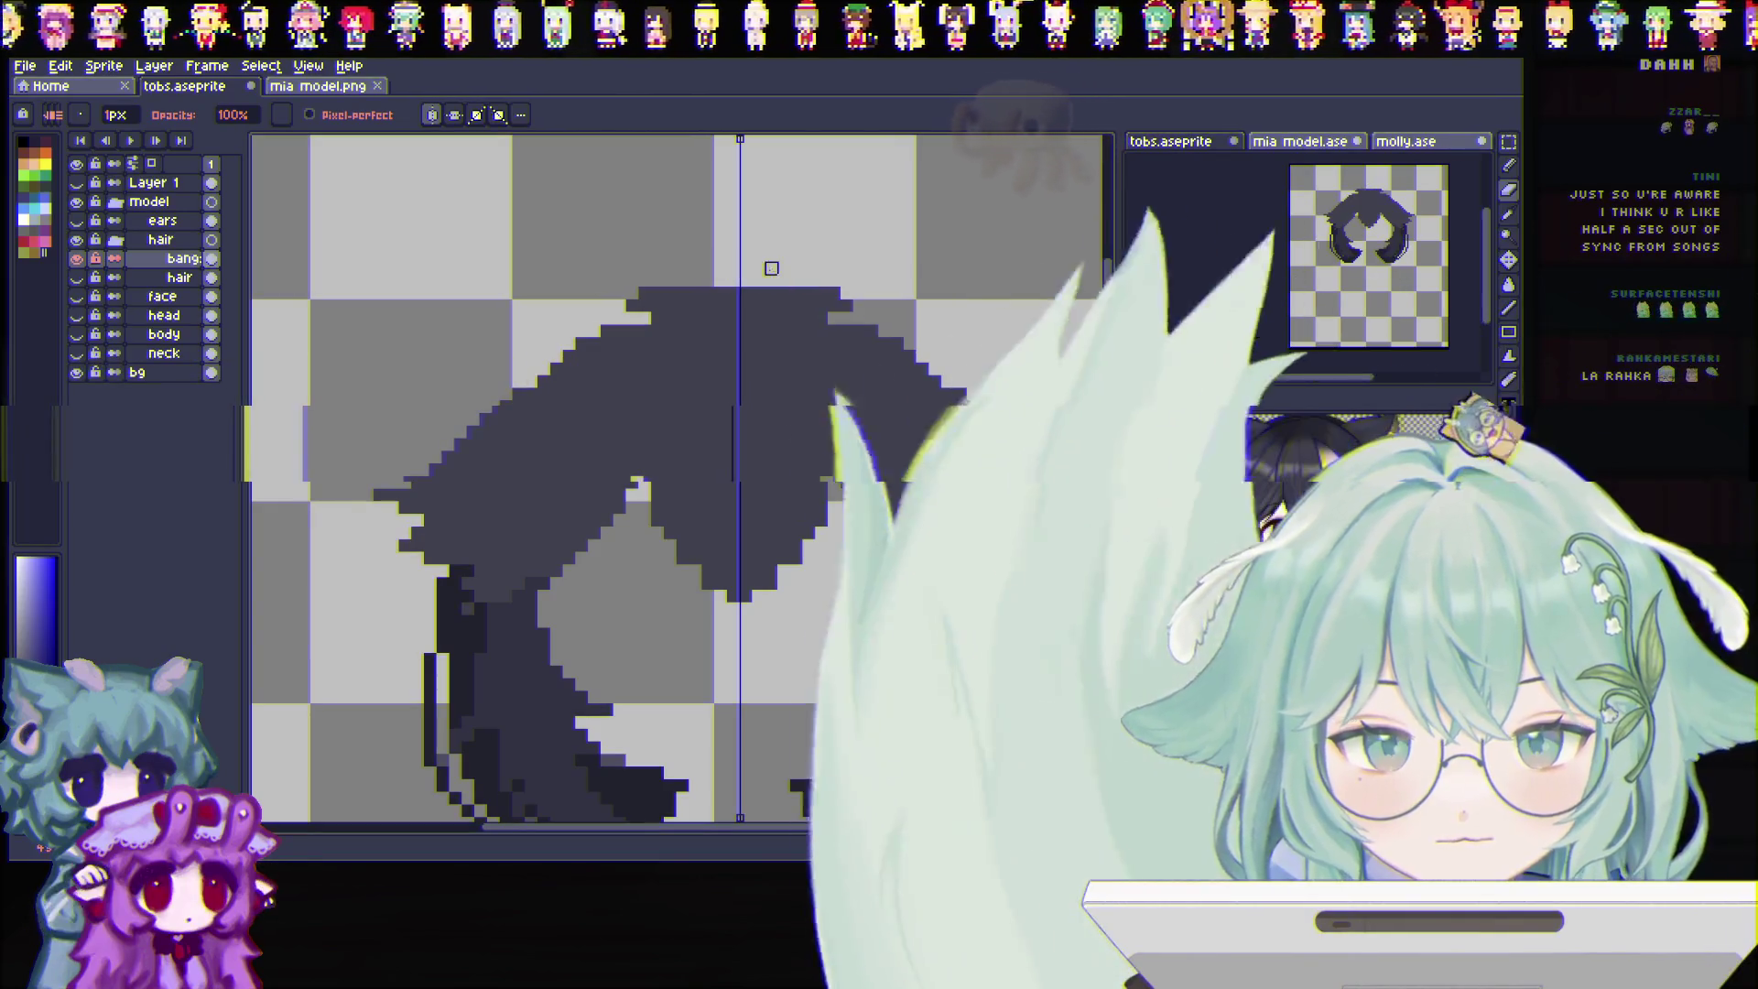
scroll(1044, 341, down, 2)
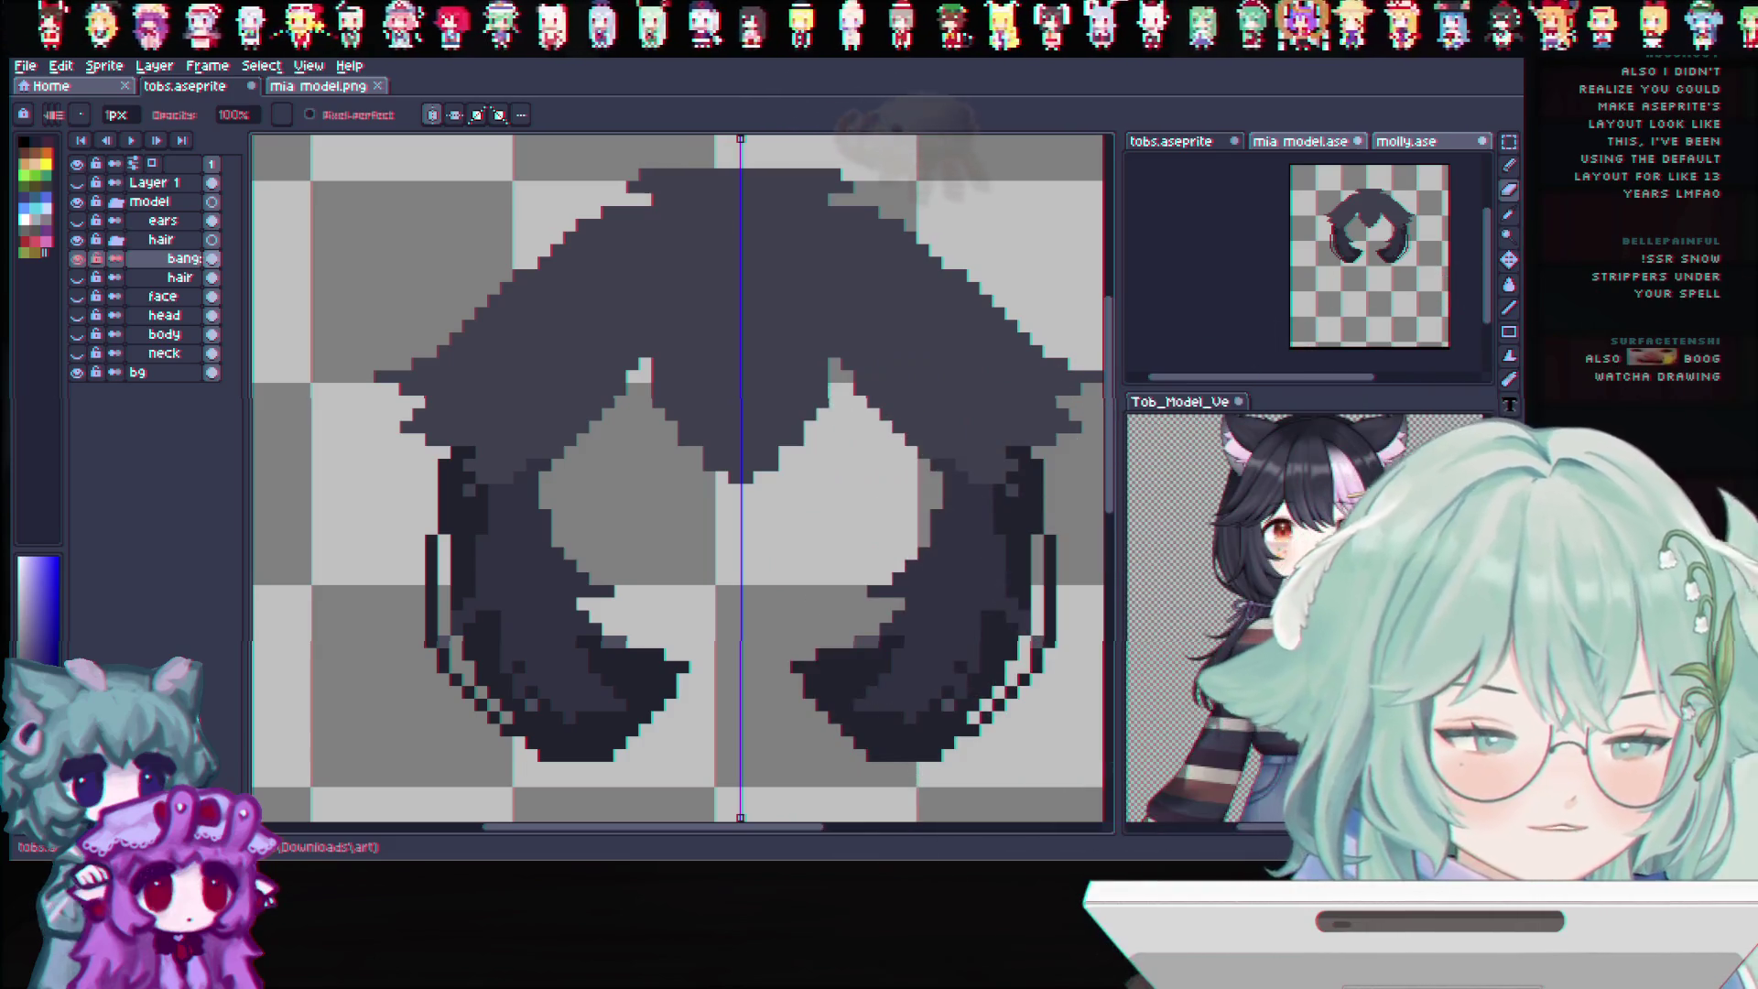
scroll(785, 528, down, 1)
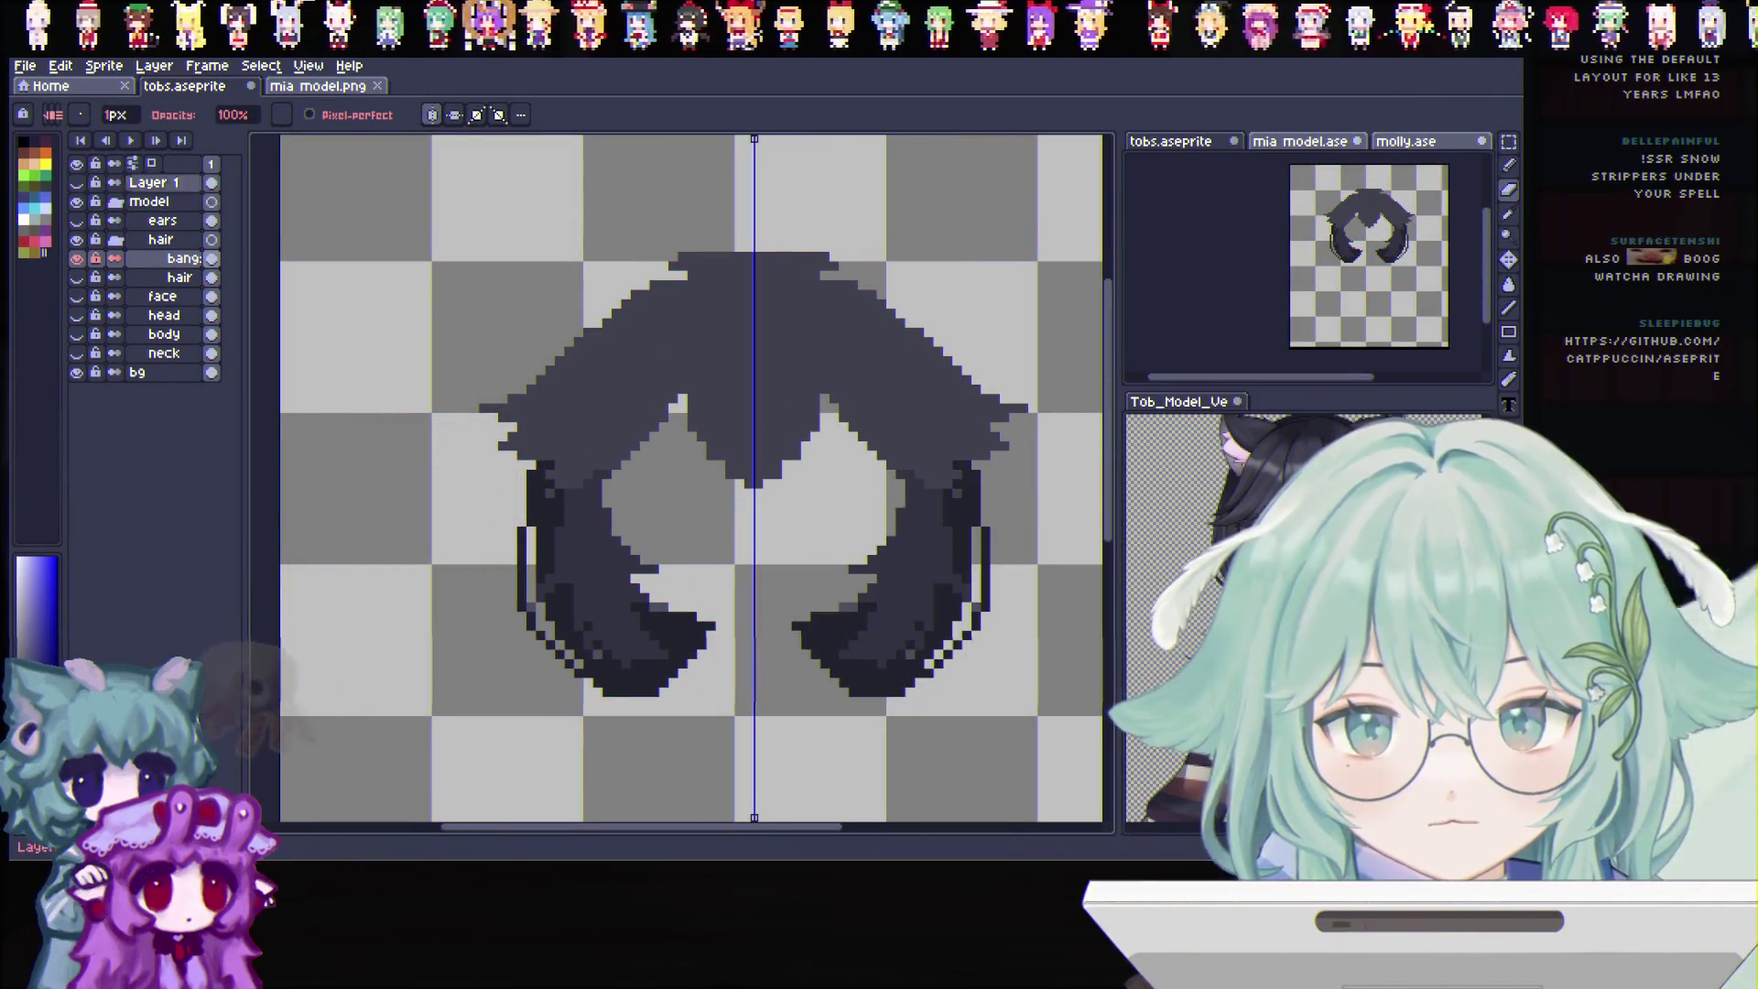
scroll(396, 338, up, 1)
scroll(397, 338, down, 3)
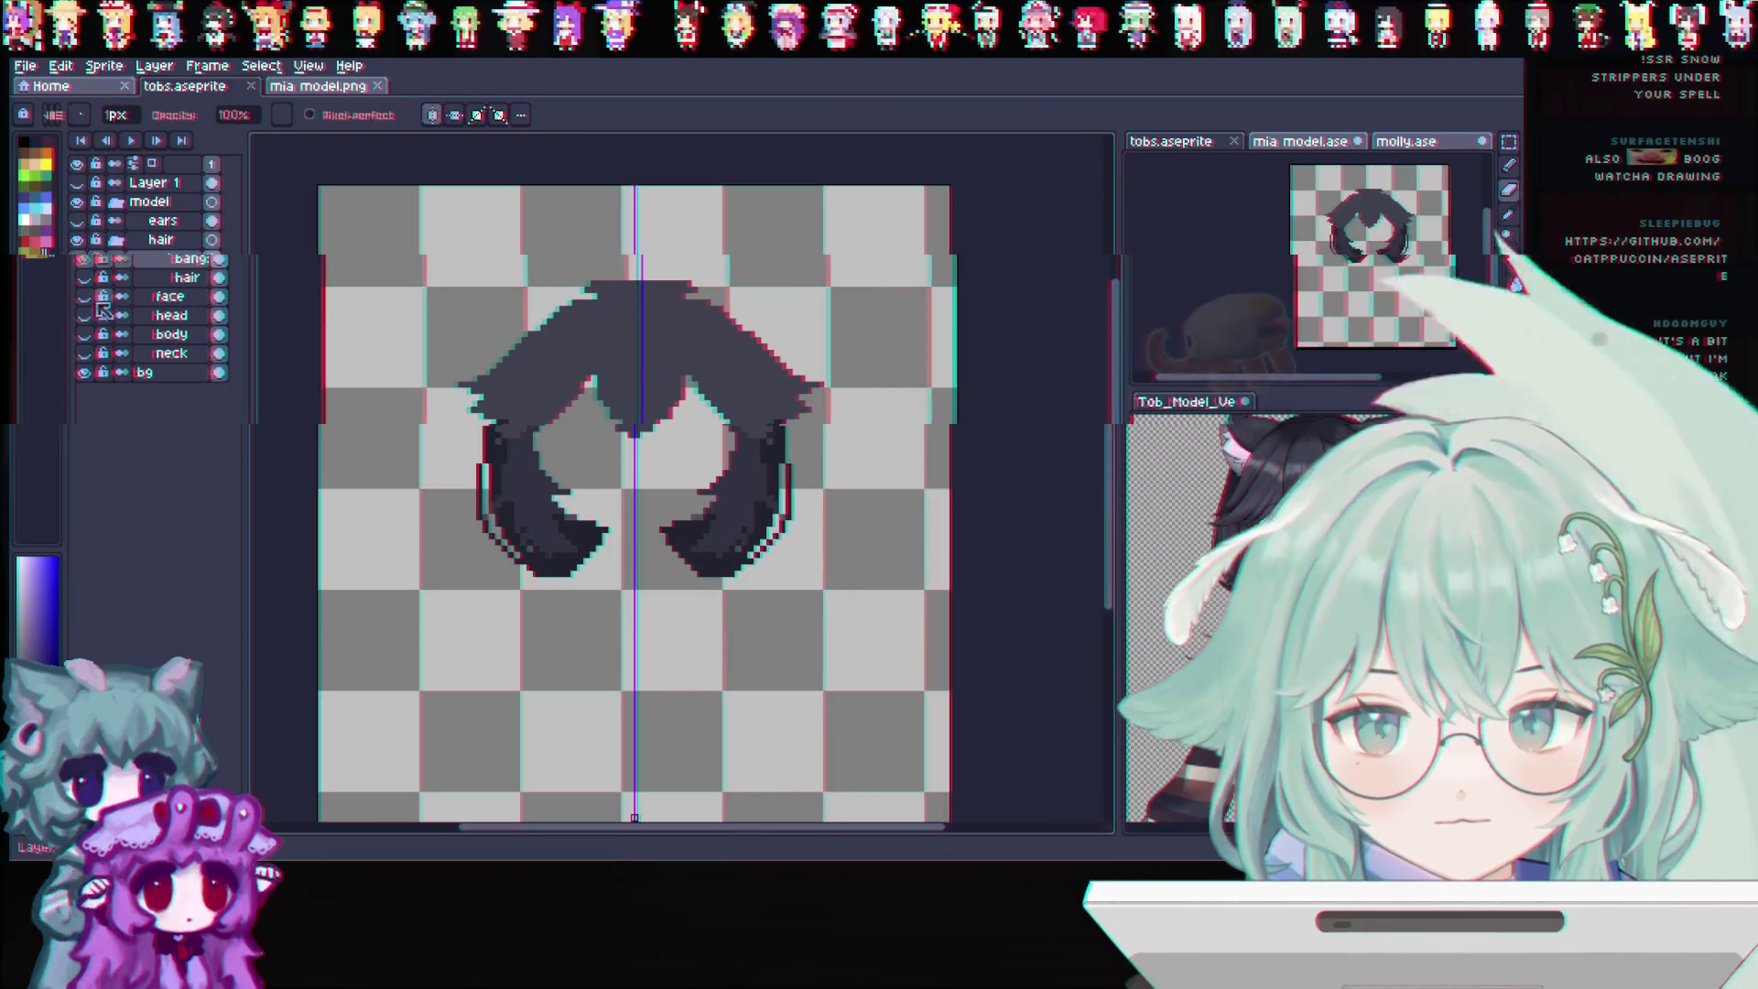
scroll(536, 467, up, 1)
scroll(550, 487, up, 1)
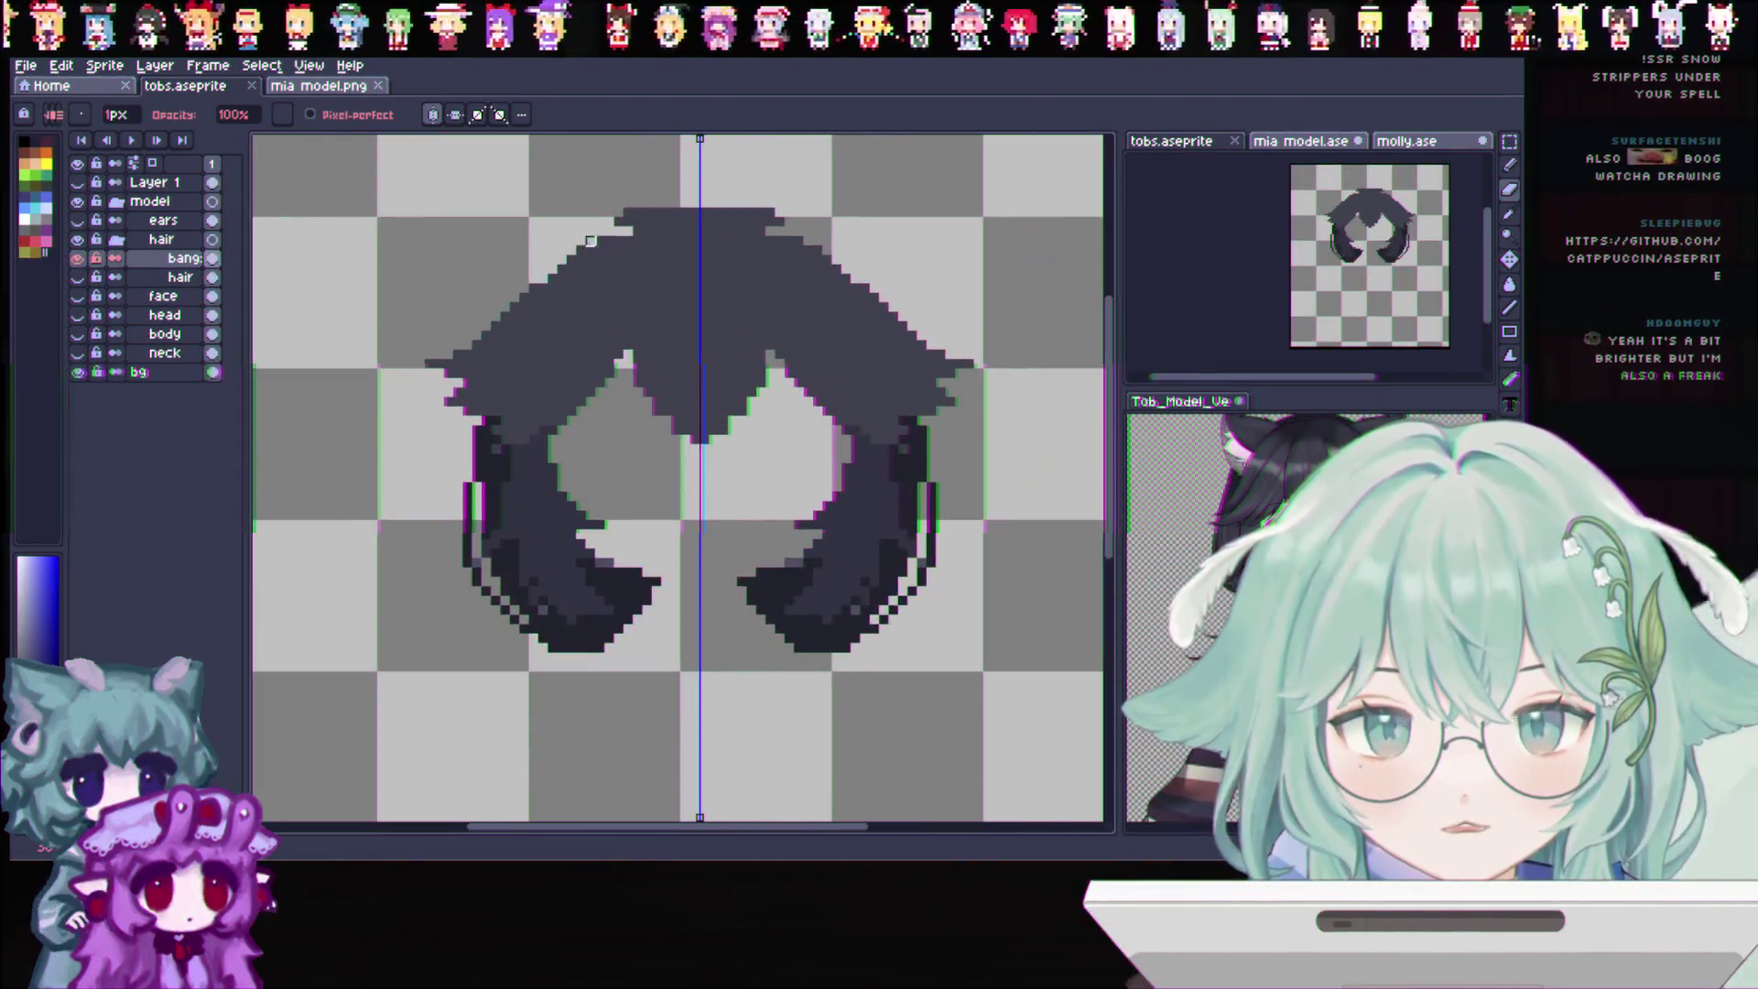
scroll(571, 513, up, 2)
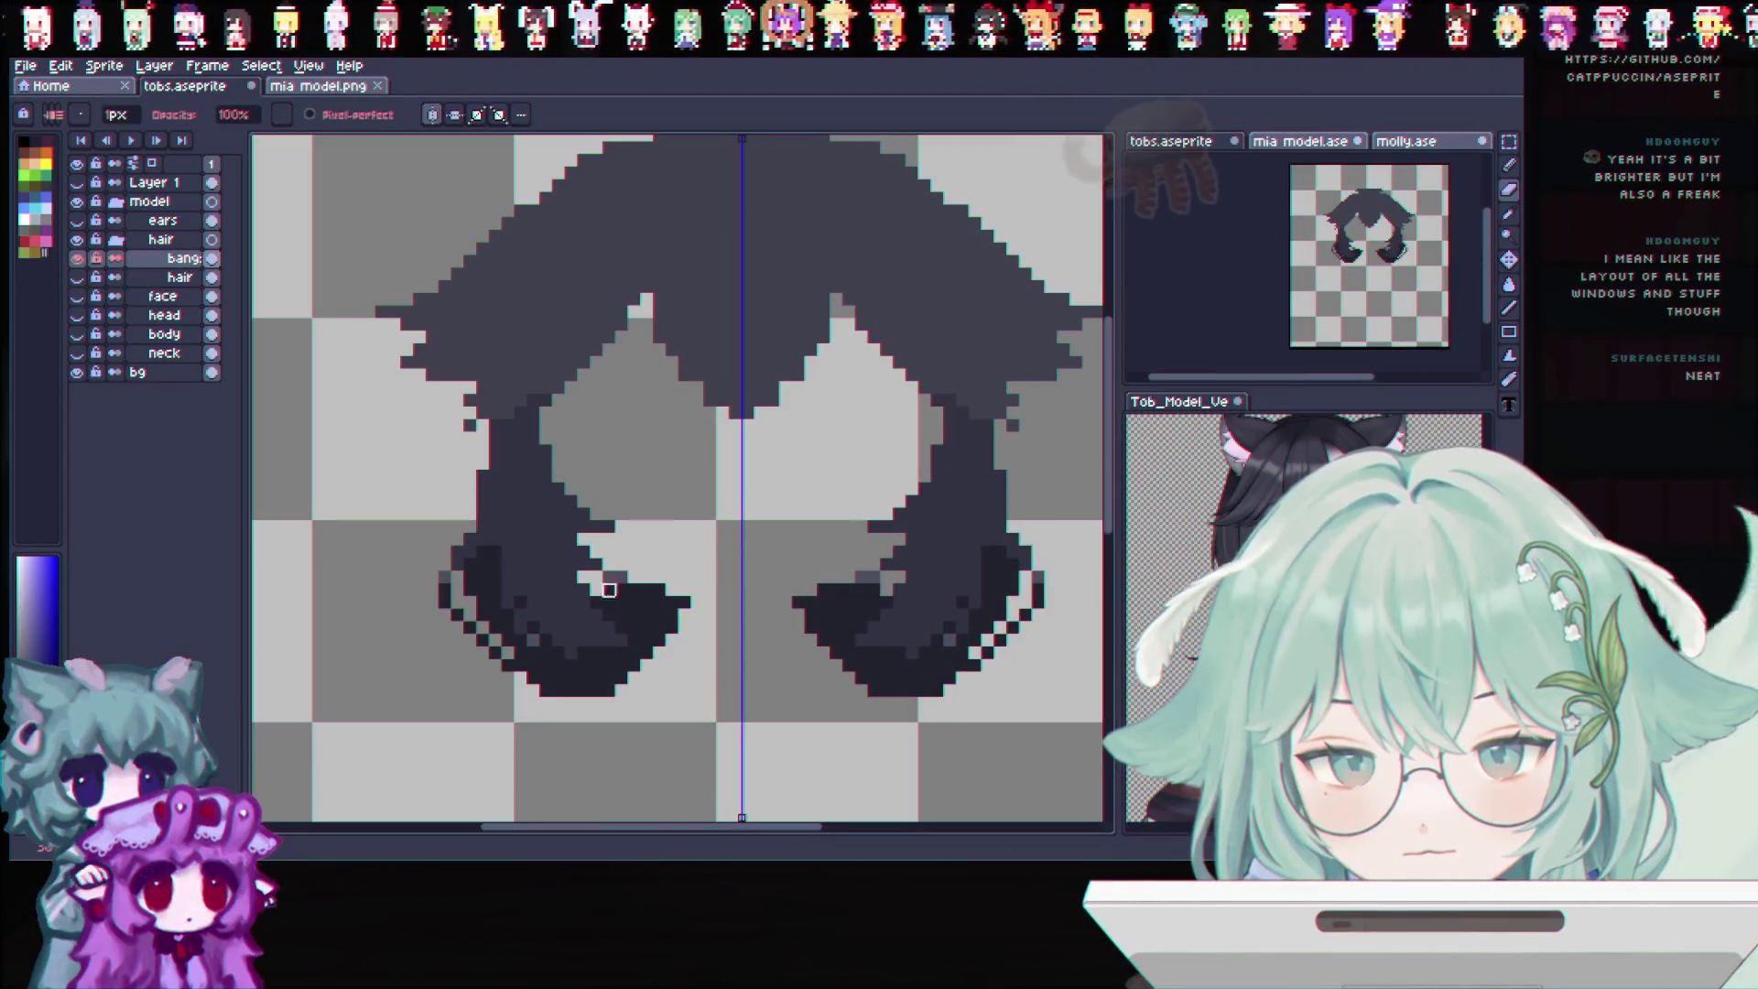
Trim and darken the pixels at the lower strand tips, mirrored on both sides
mouse_move(674, 601)
mouse_down()
mouse_move(697, 602)
mouse_move(647, 690)
mouse_up()
click(672, 628)
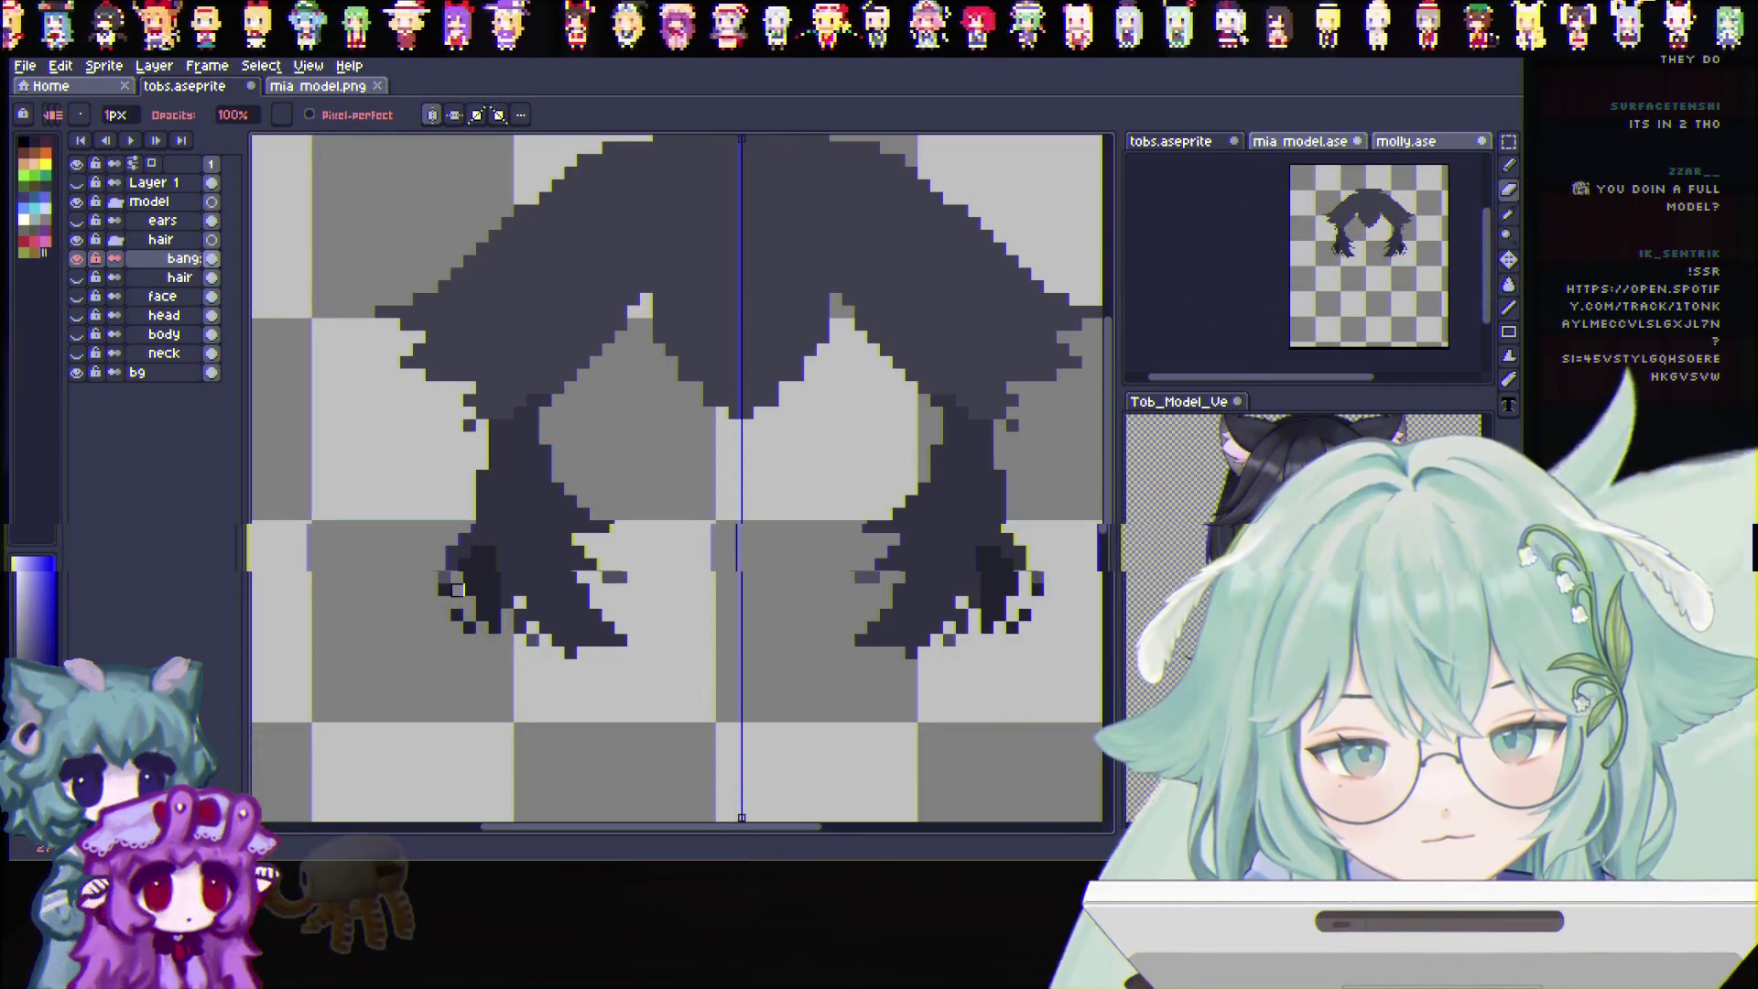
drag(456, 589, 481, 639)
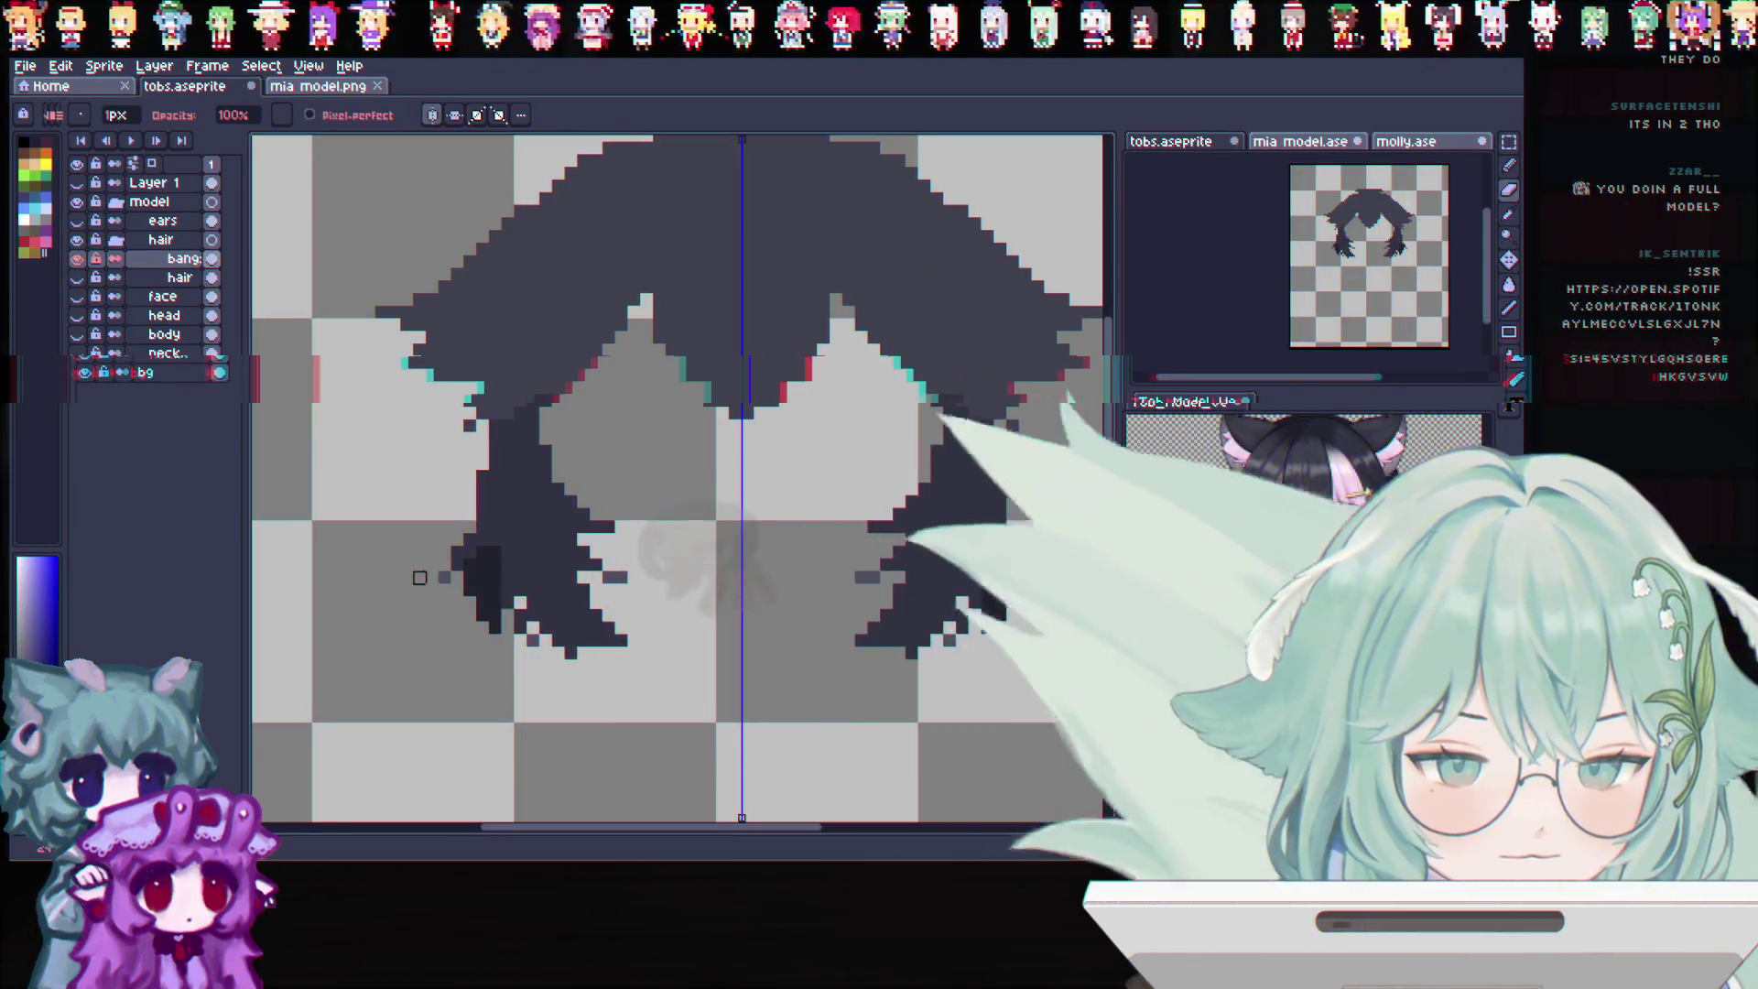
click(469, 579)
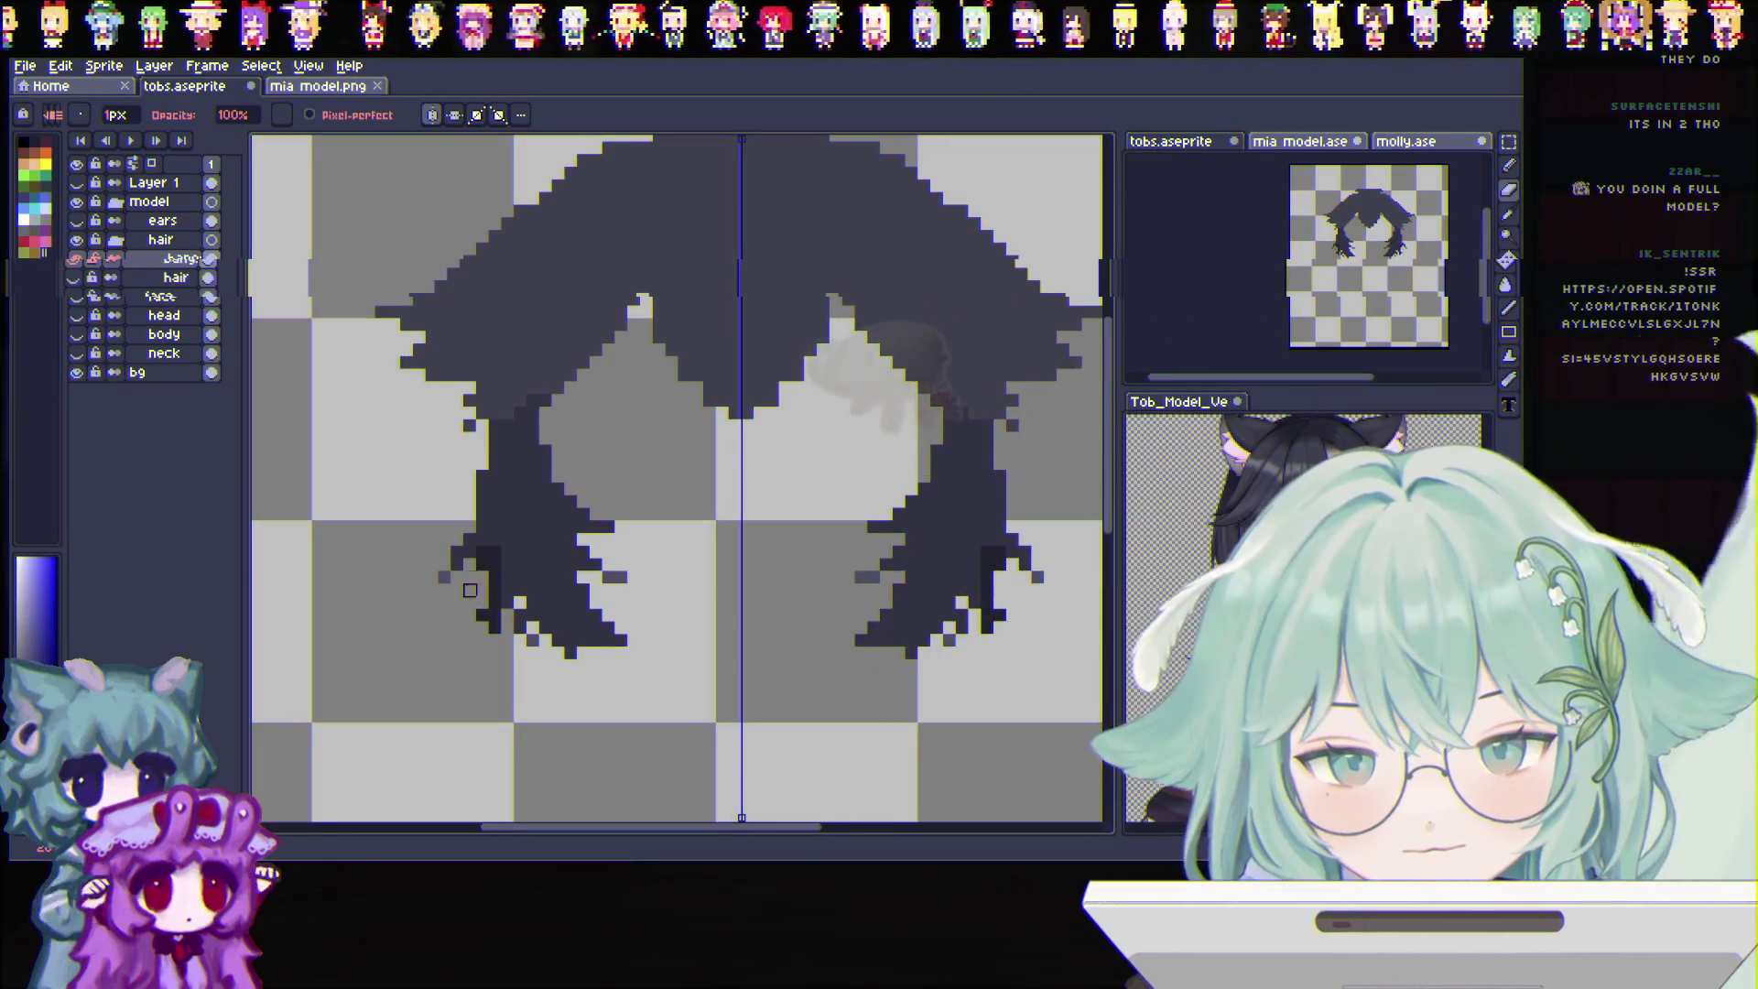
drag(482, 565, 485, 579)
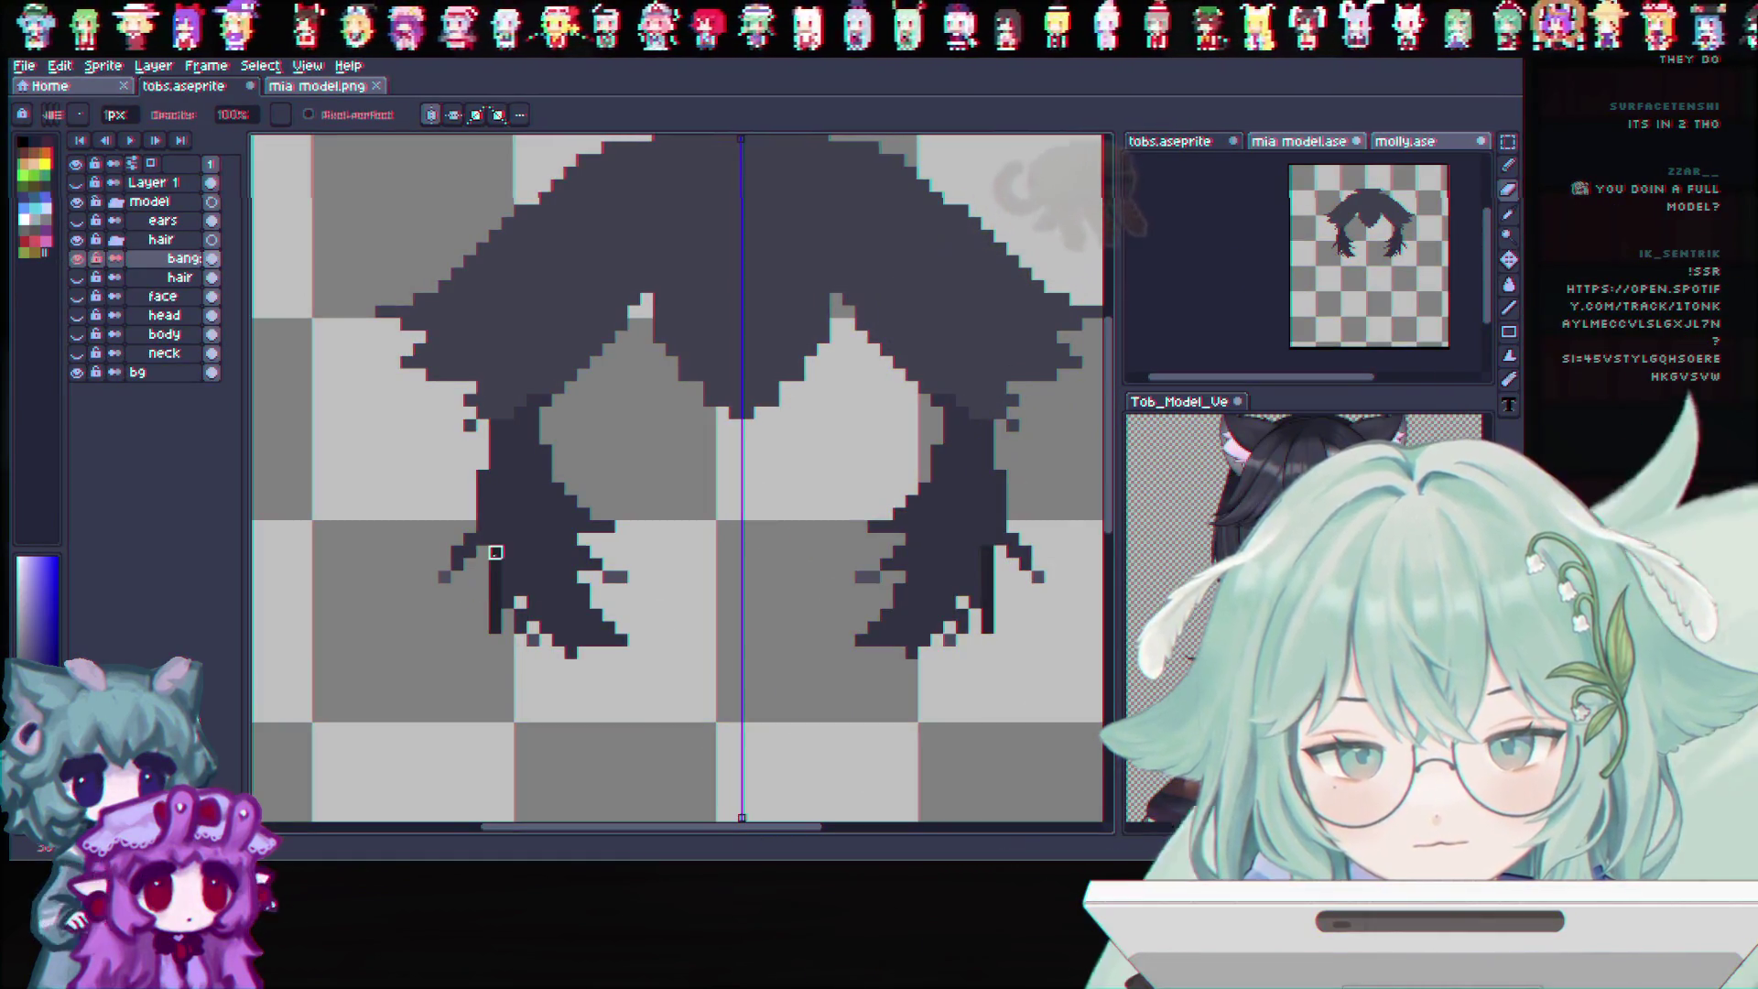
scroll(668, 514, up, 1)
scroll(890, 398, down, 2)
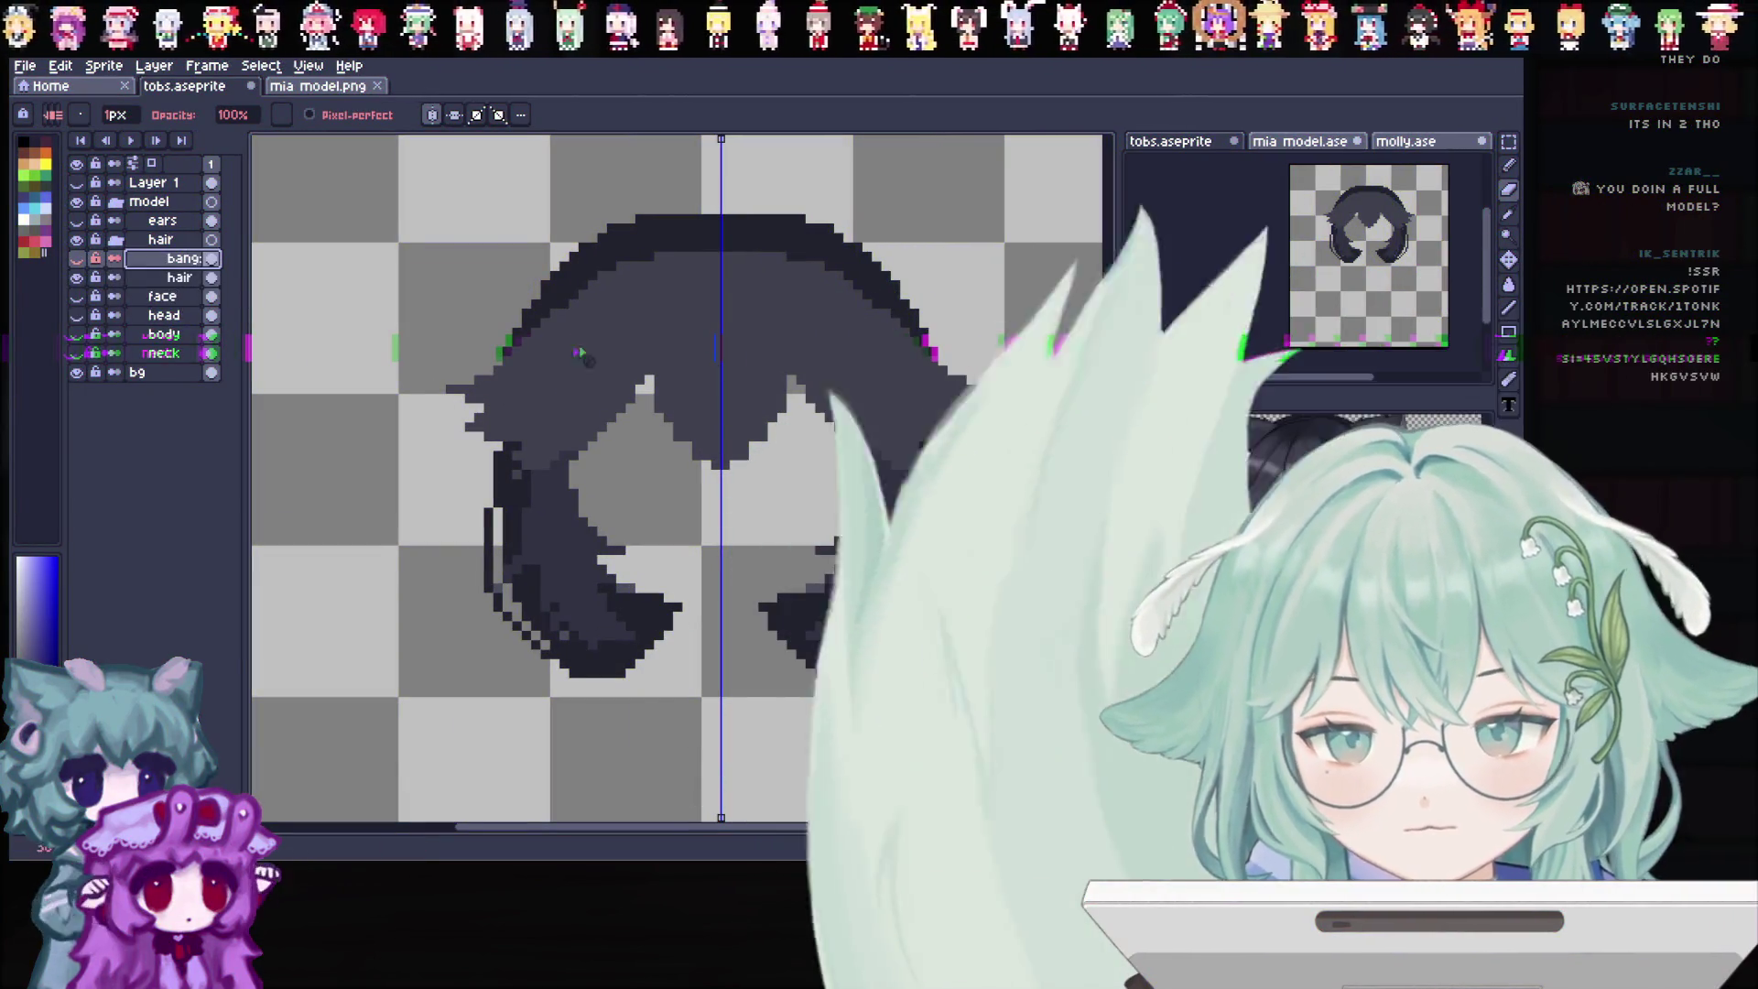
click(1508, 158)
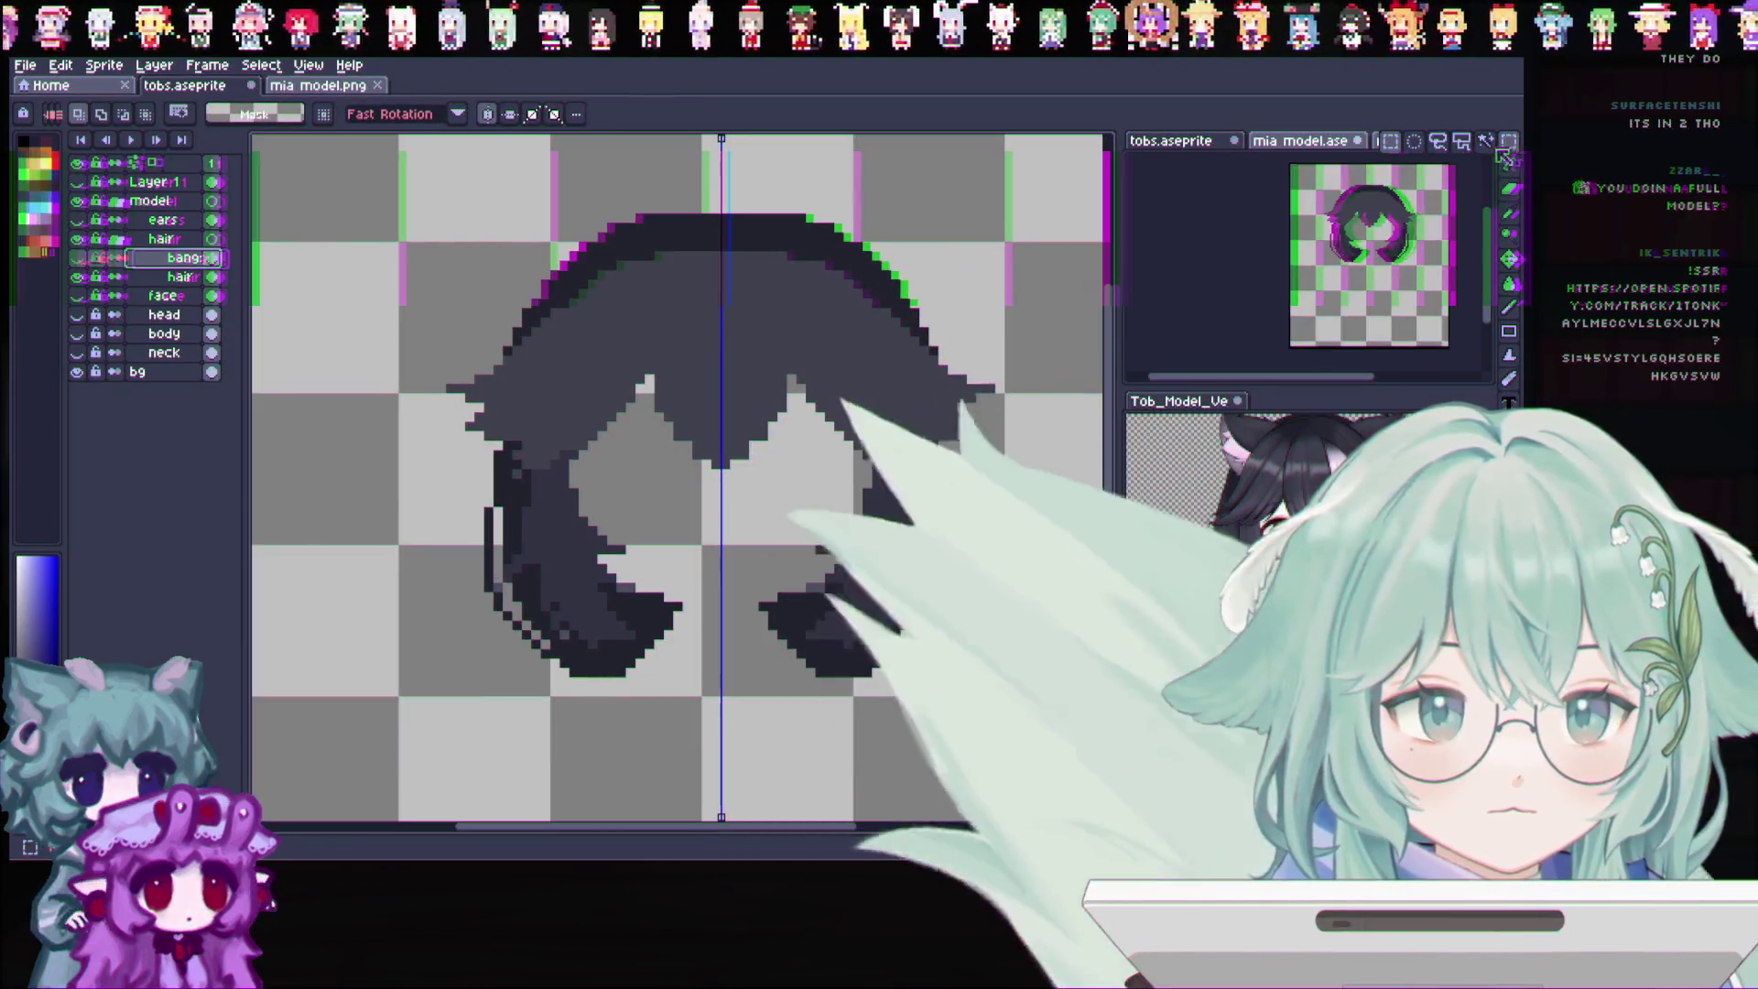
Isolate the hair layer, wand-select its top region and delete it
click(77, 259)
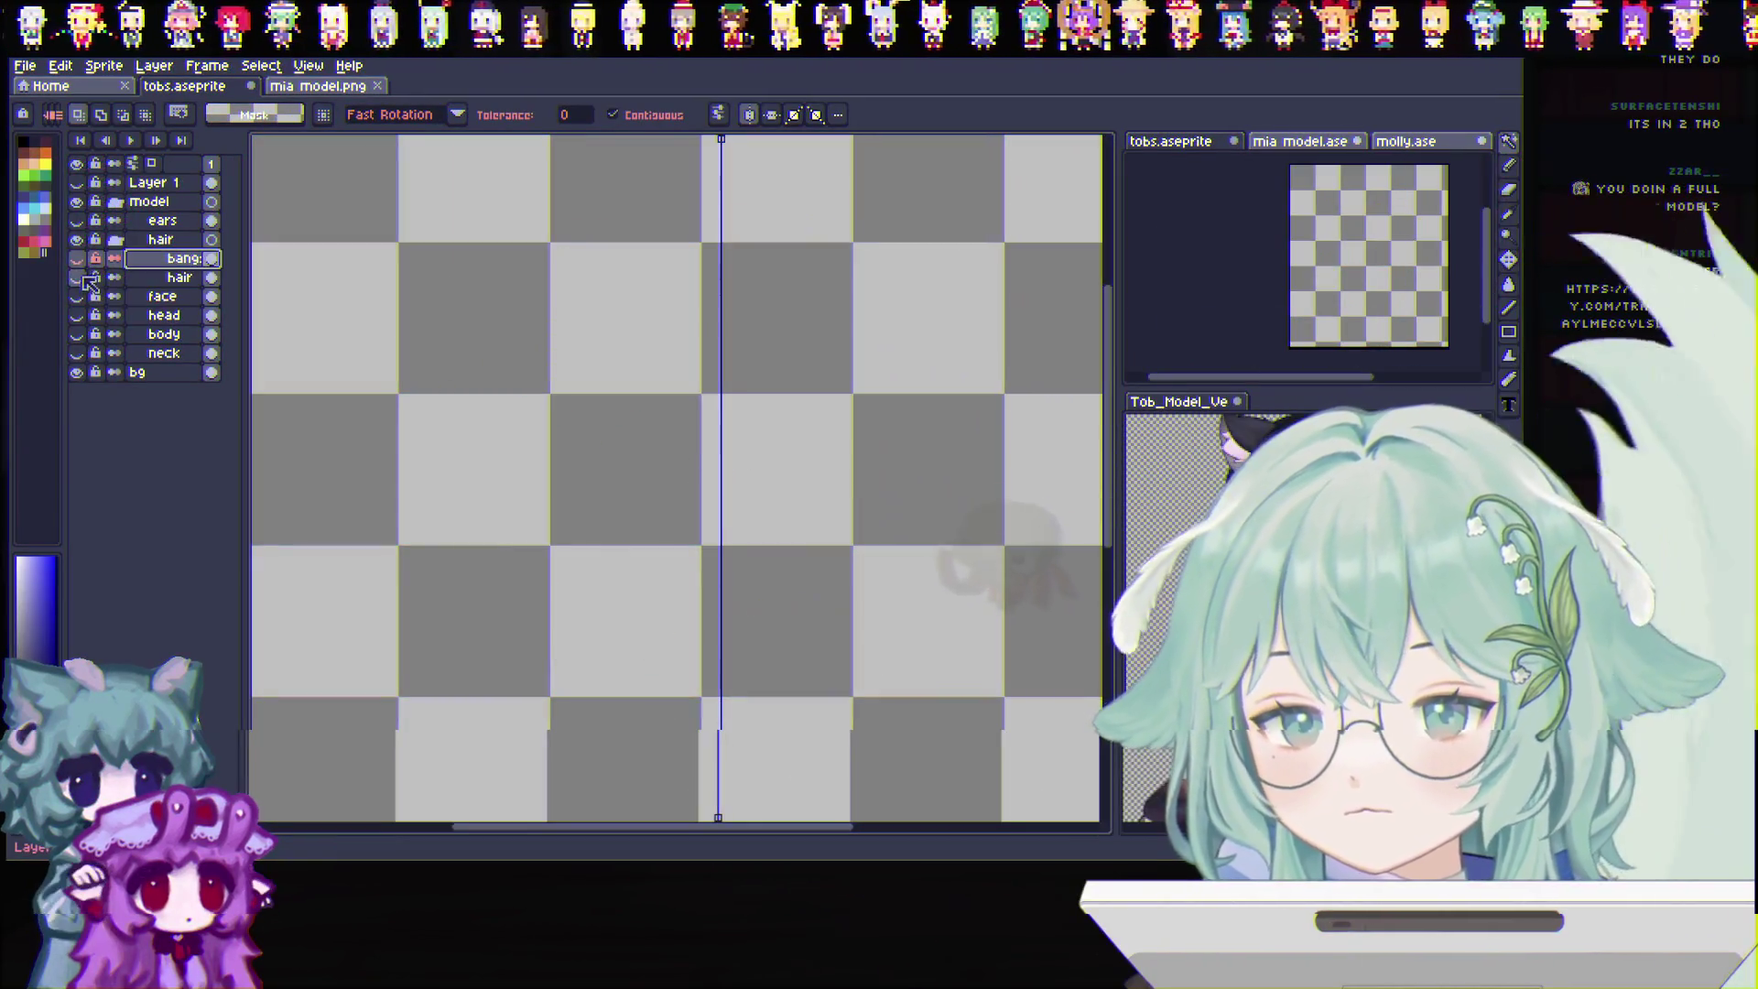
click(77, 278)
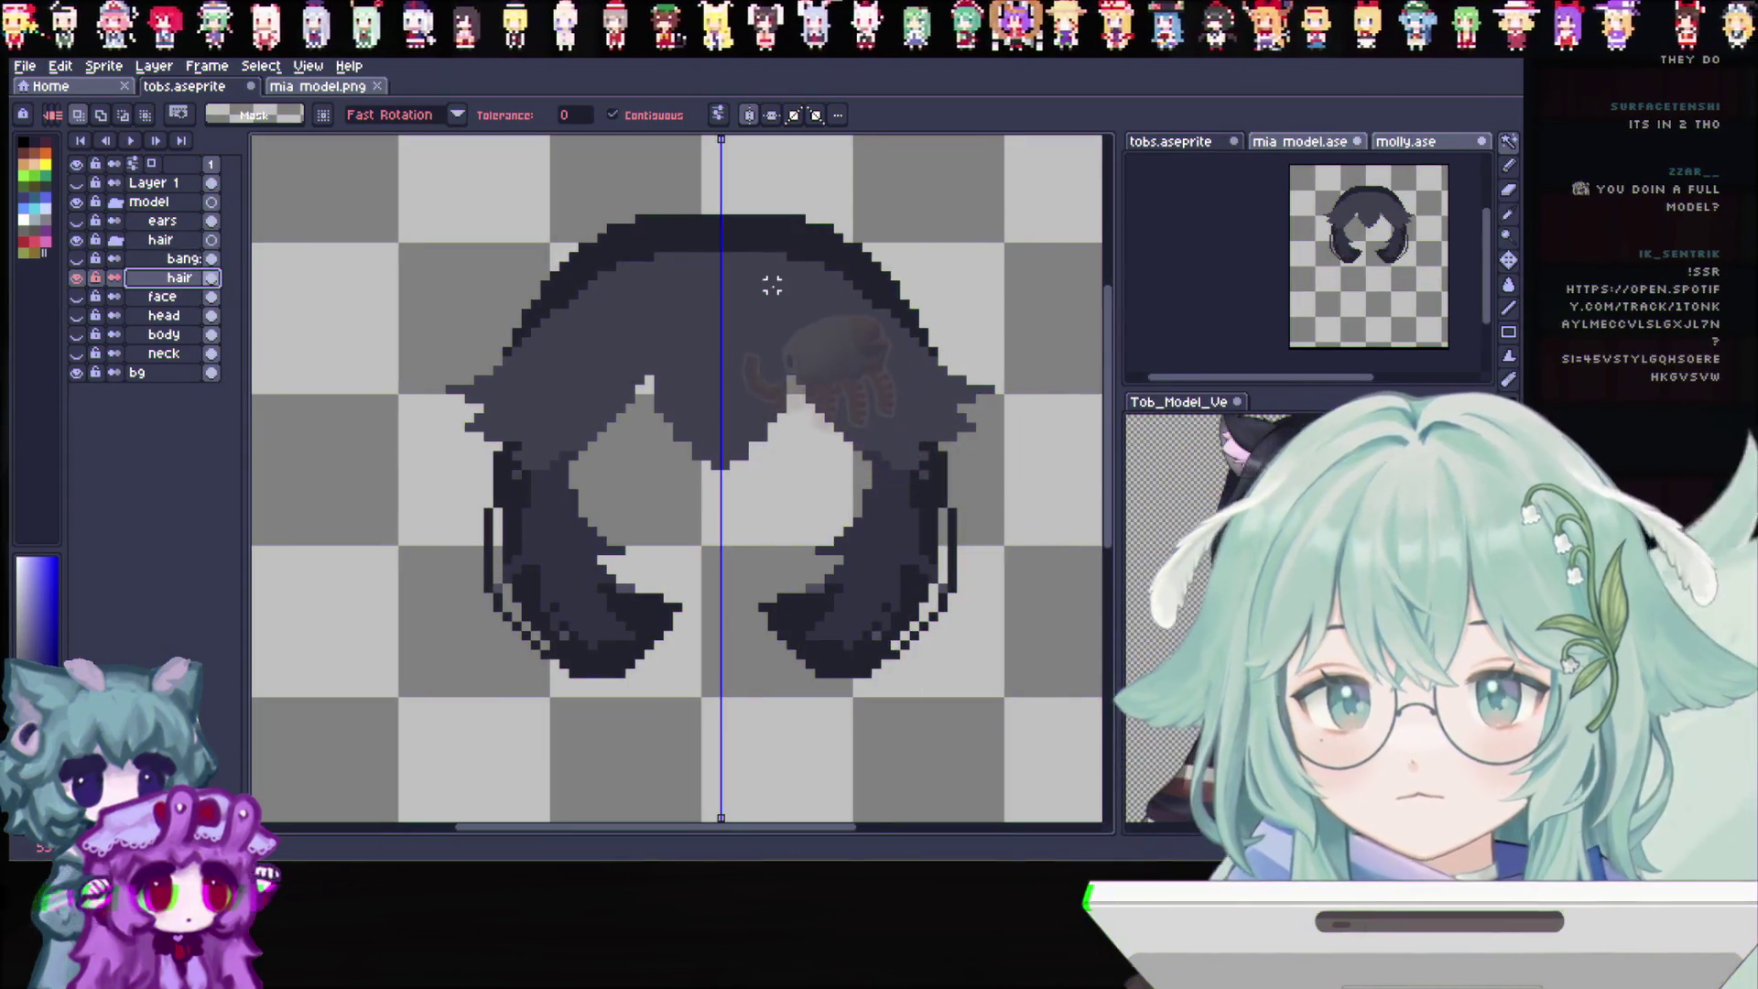
click(772, 283)
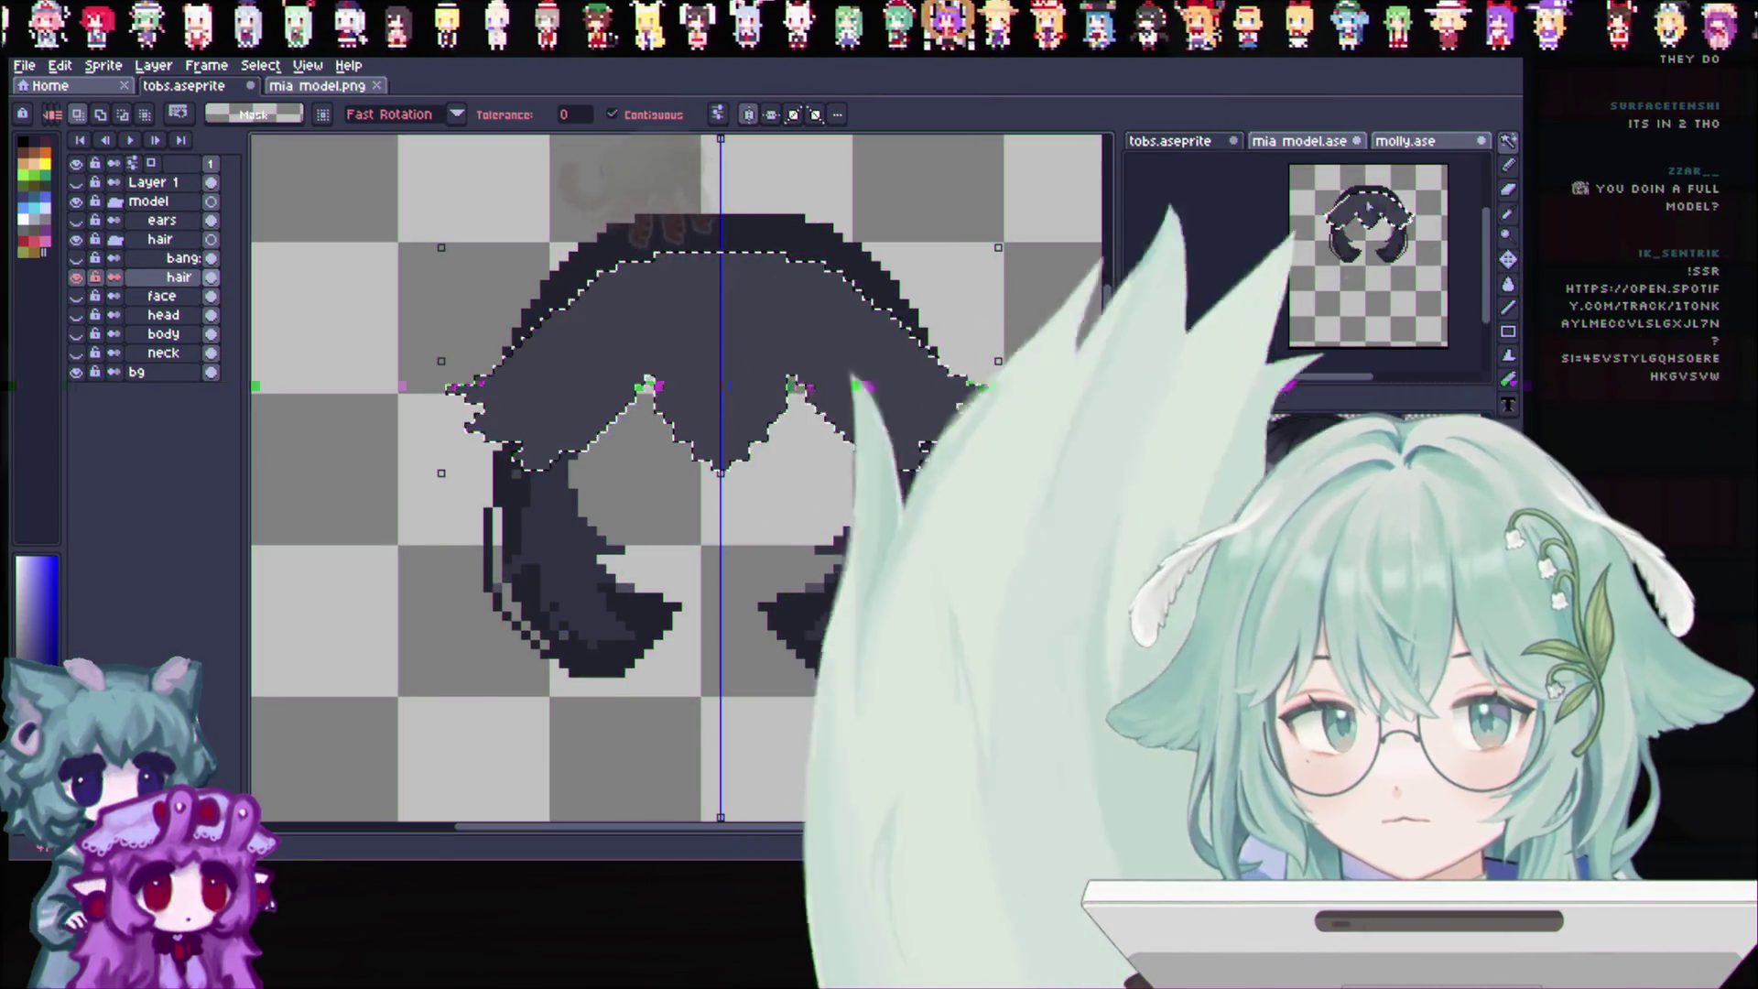
key(Delete)
key(ctrl+d)
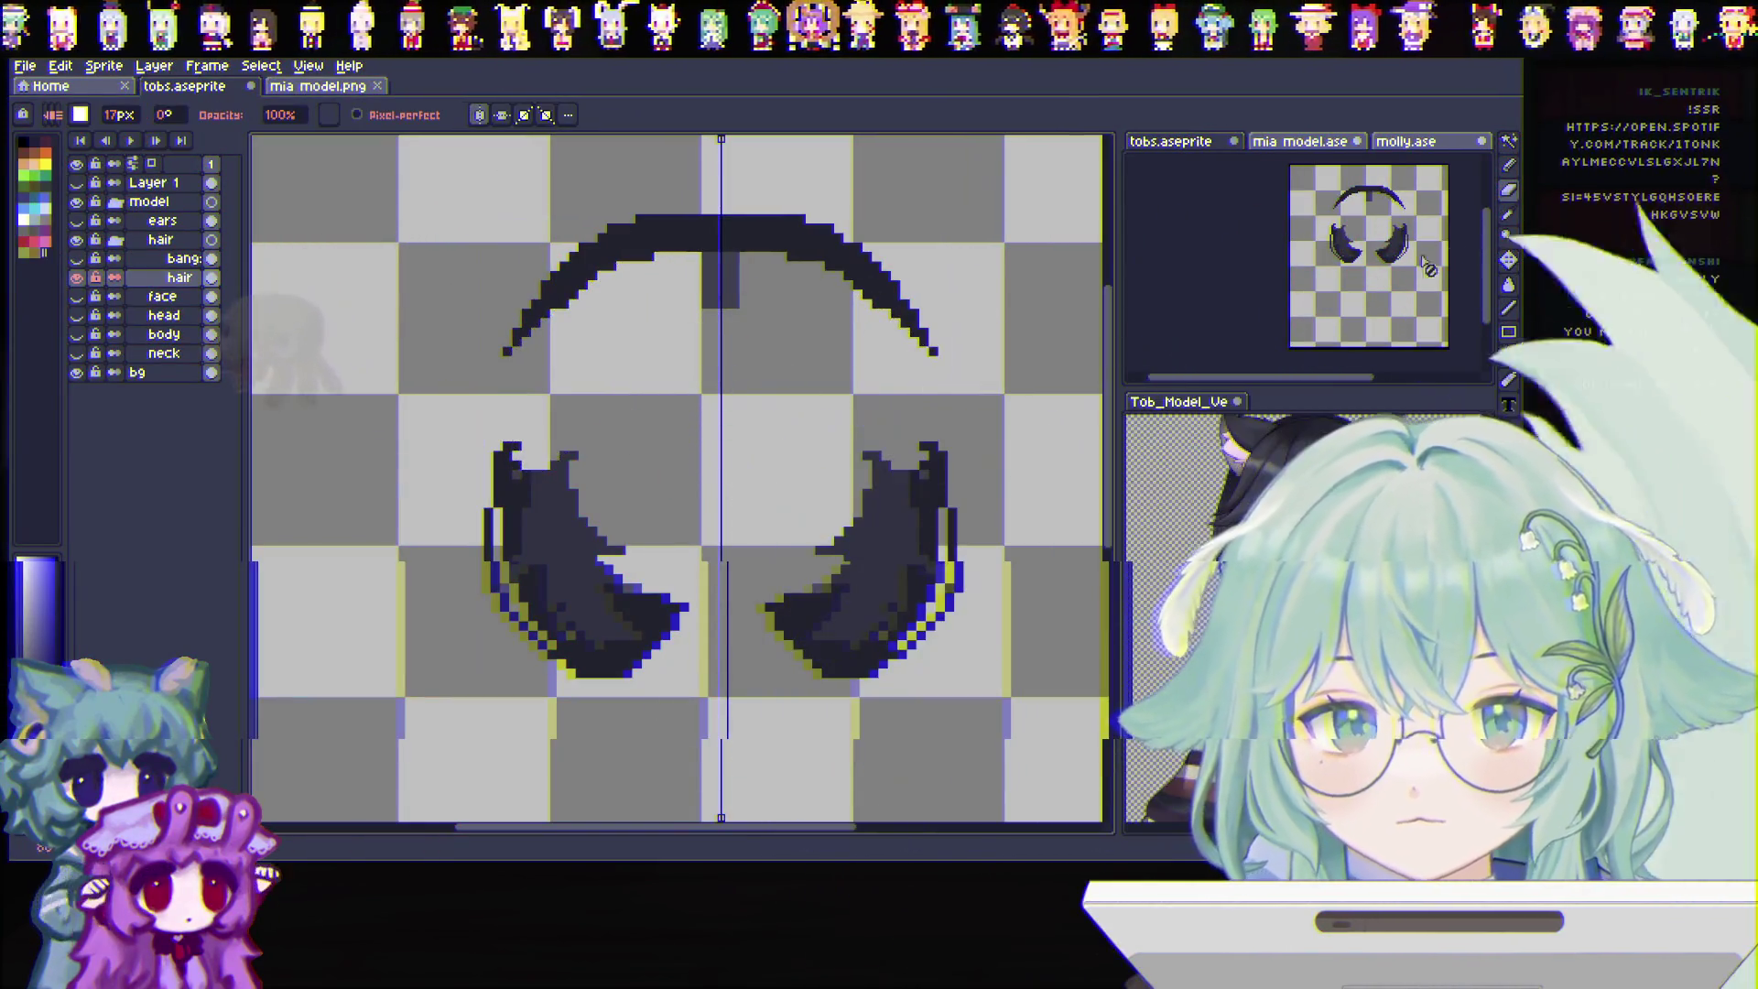
Lasso the inner fill of the side strands and clear it
key(shift+q)
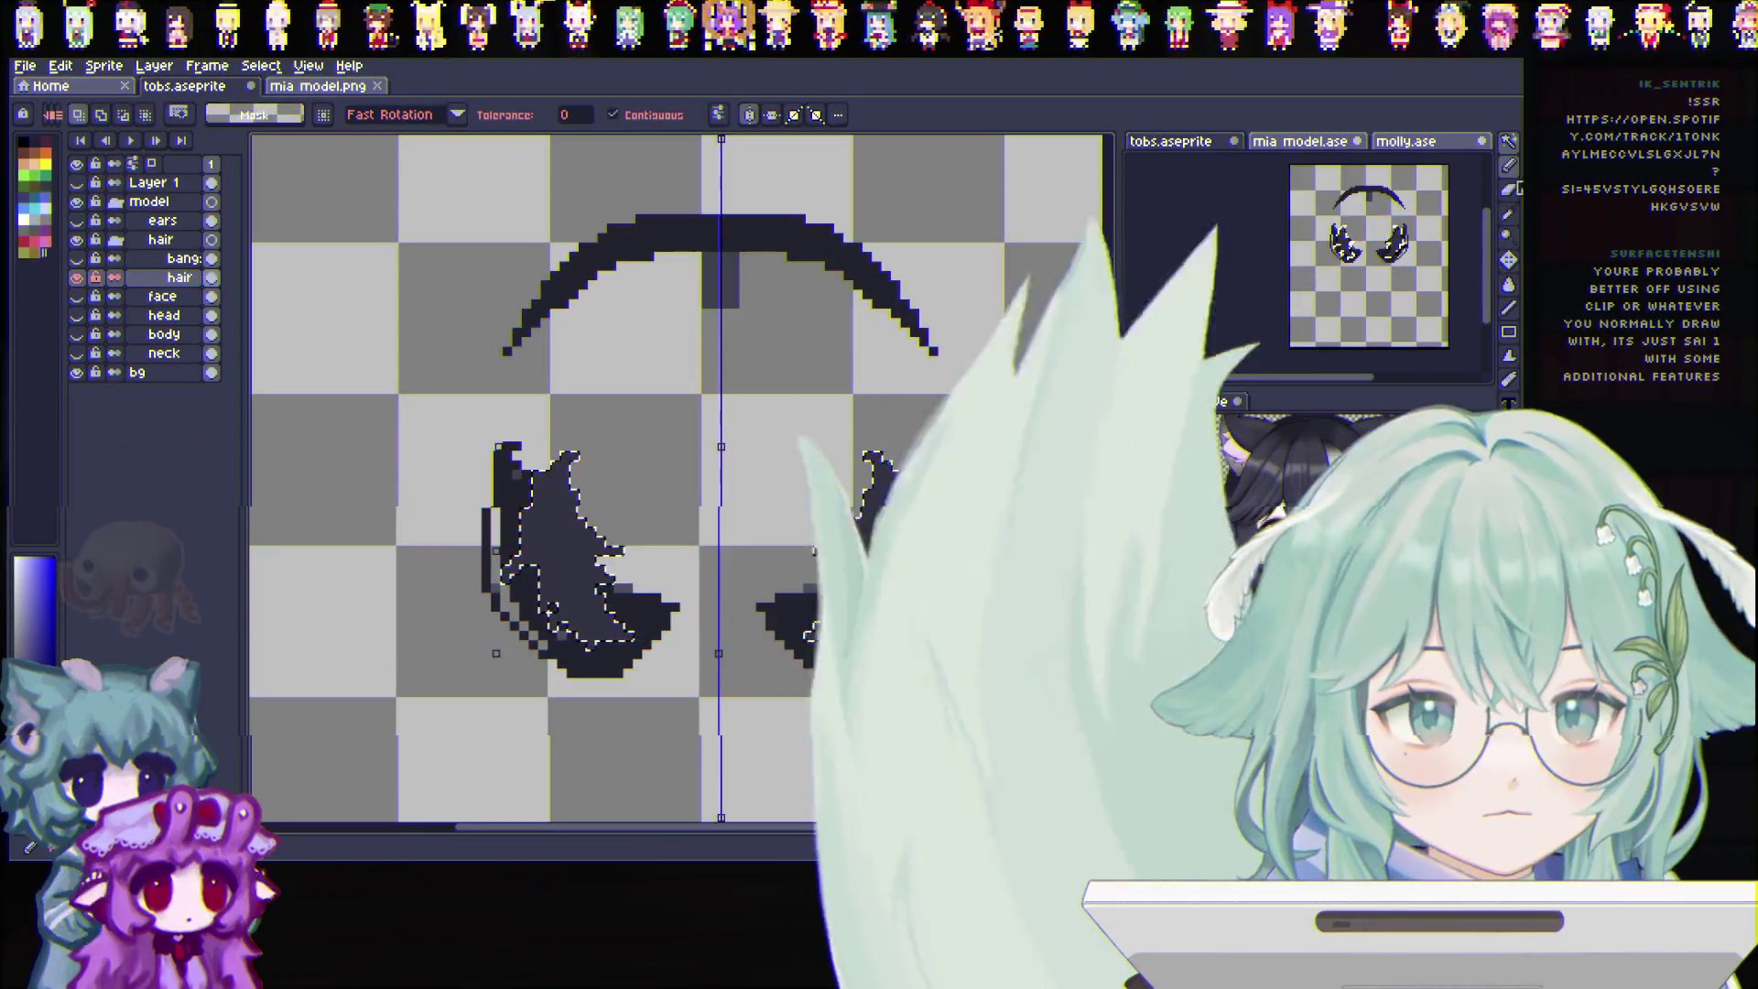
key(e)
drag(549, 502, 546, 446)
scroll(896, 531, down, 2)
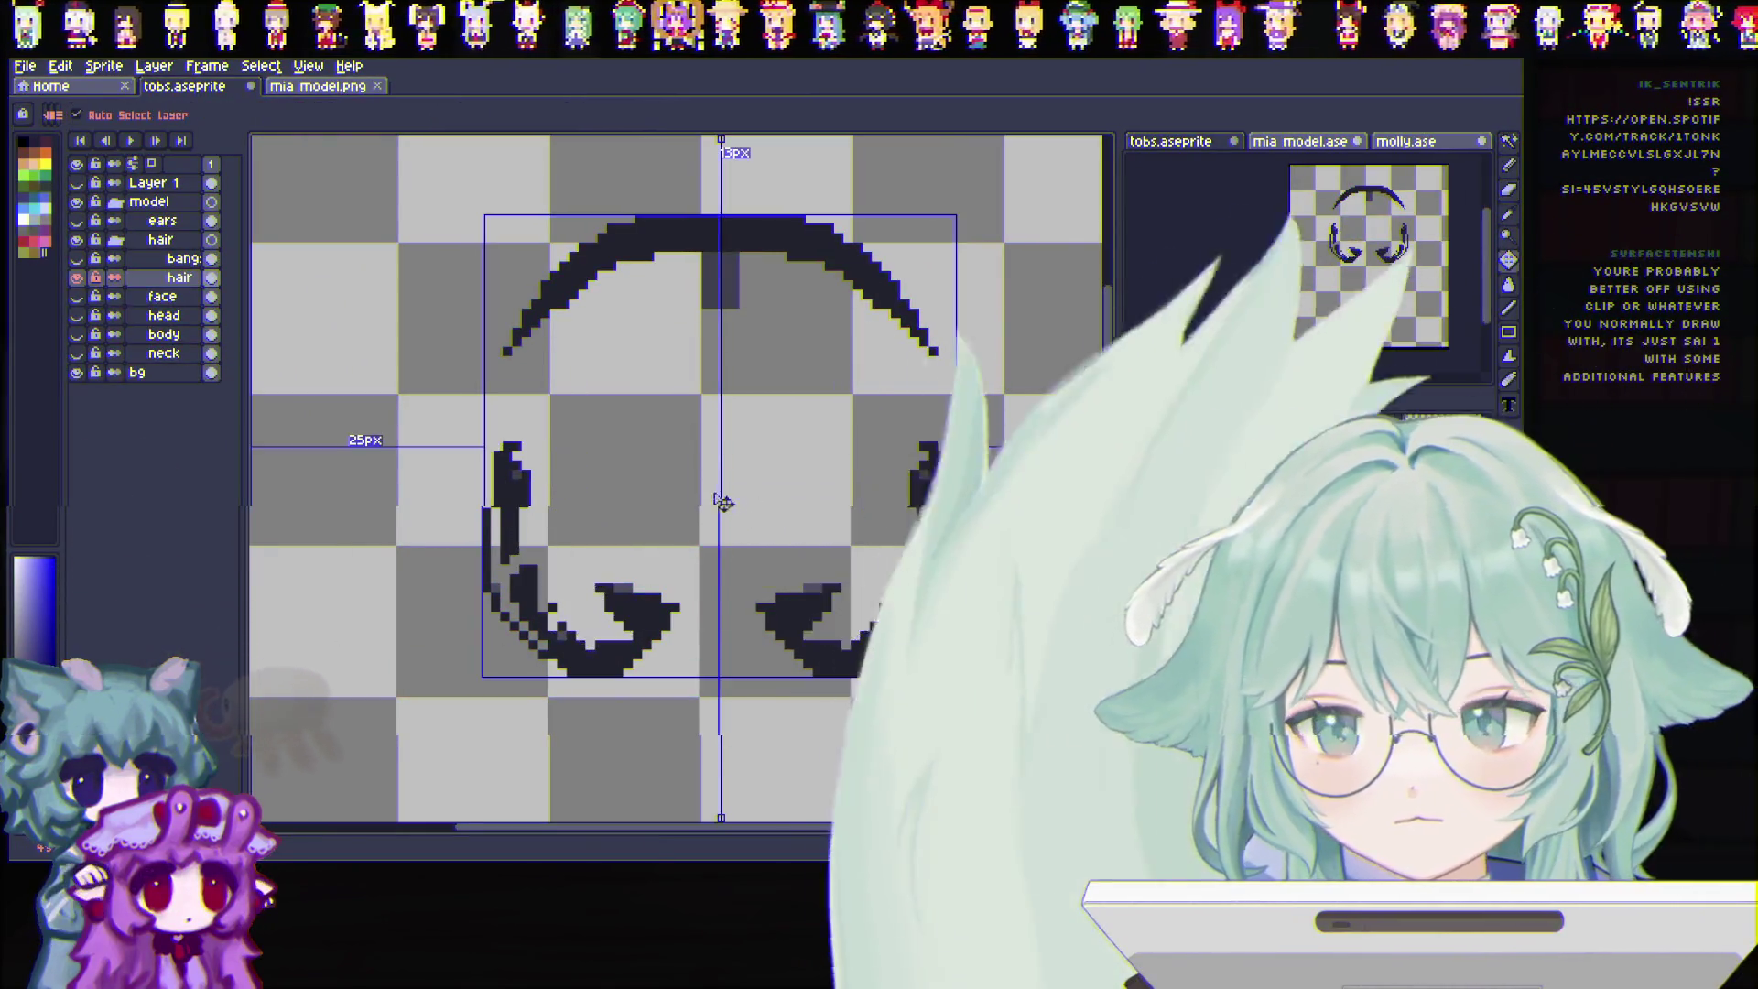
scroll(549, 578, up, 3)
scroll(550, 577, up, 2)
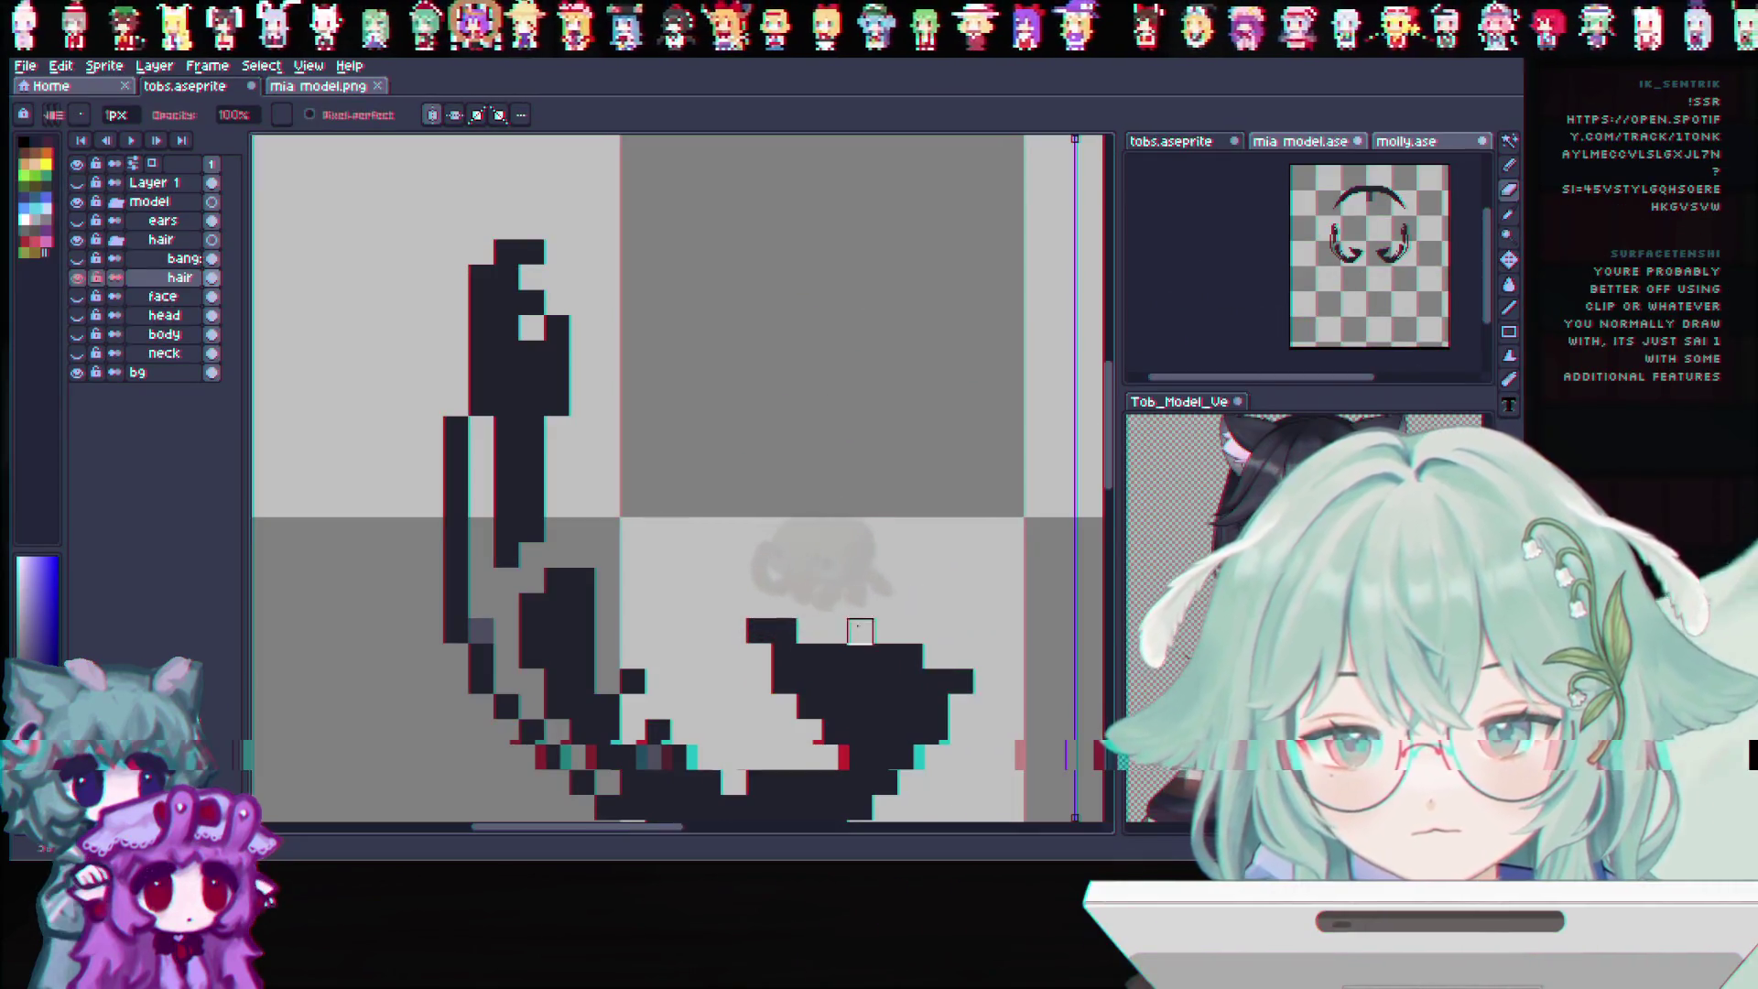
scroll(532, 630, down, 2)
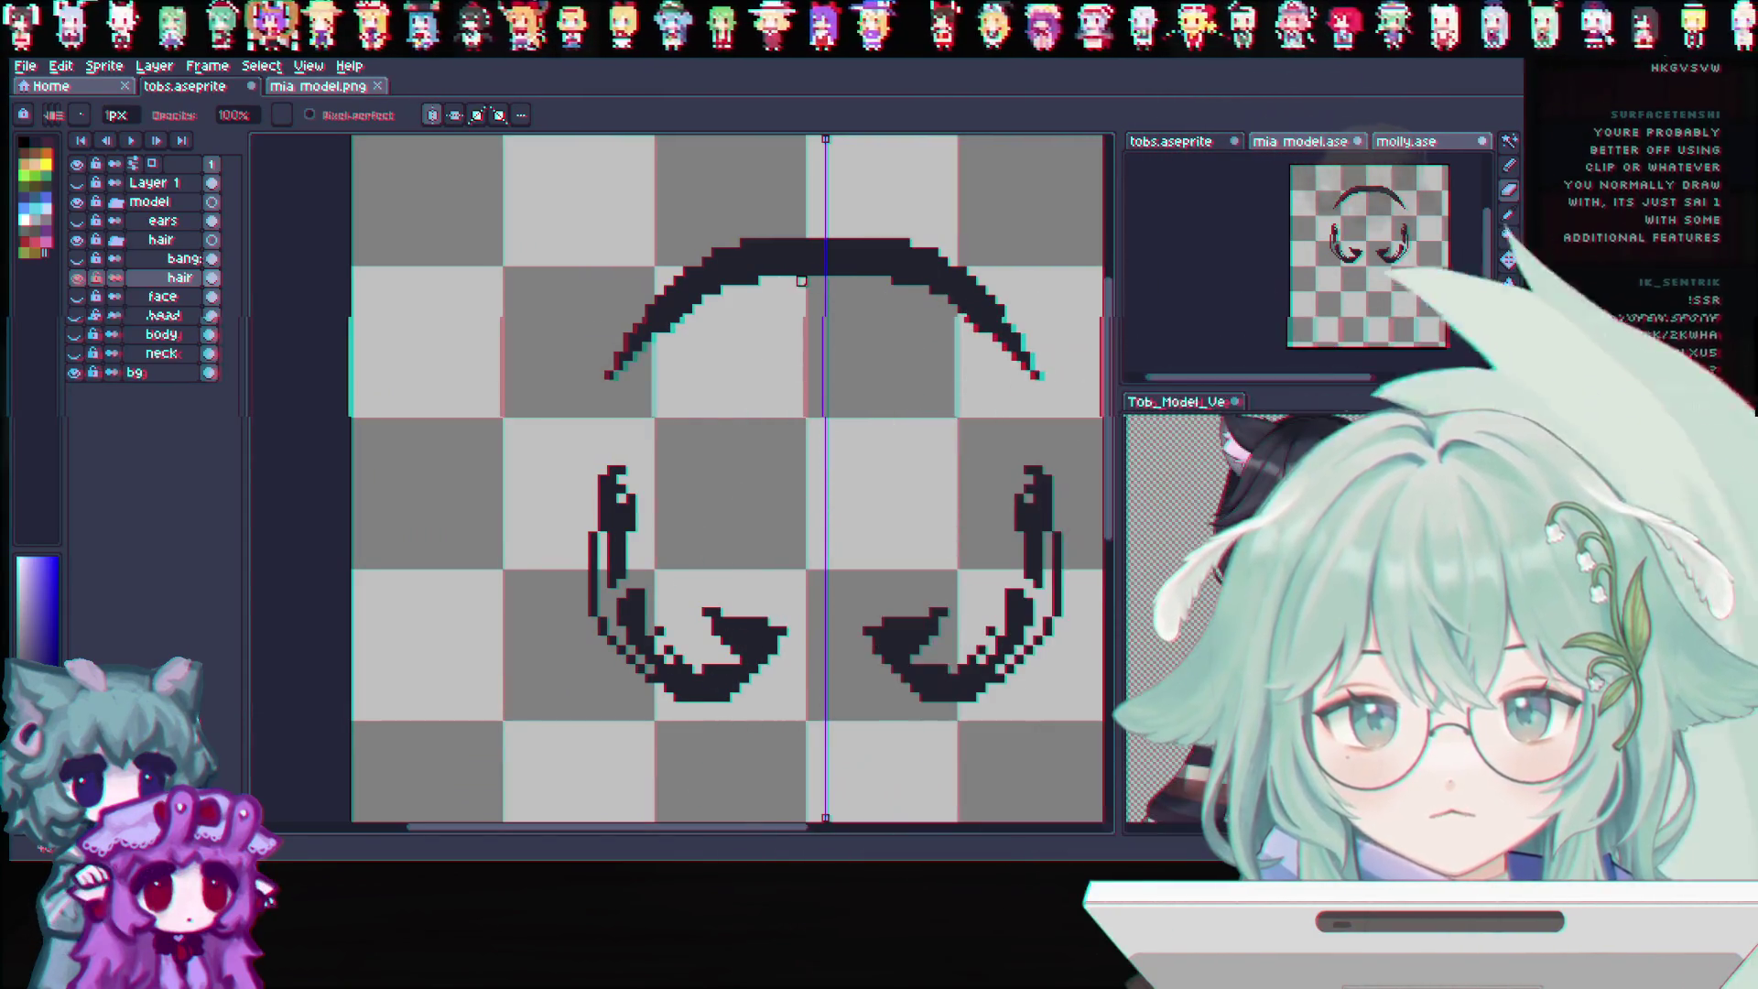
Compare against the filled hair layer by toggling its eye, then start renaming the outline layer
click(77, 277)
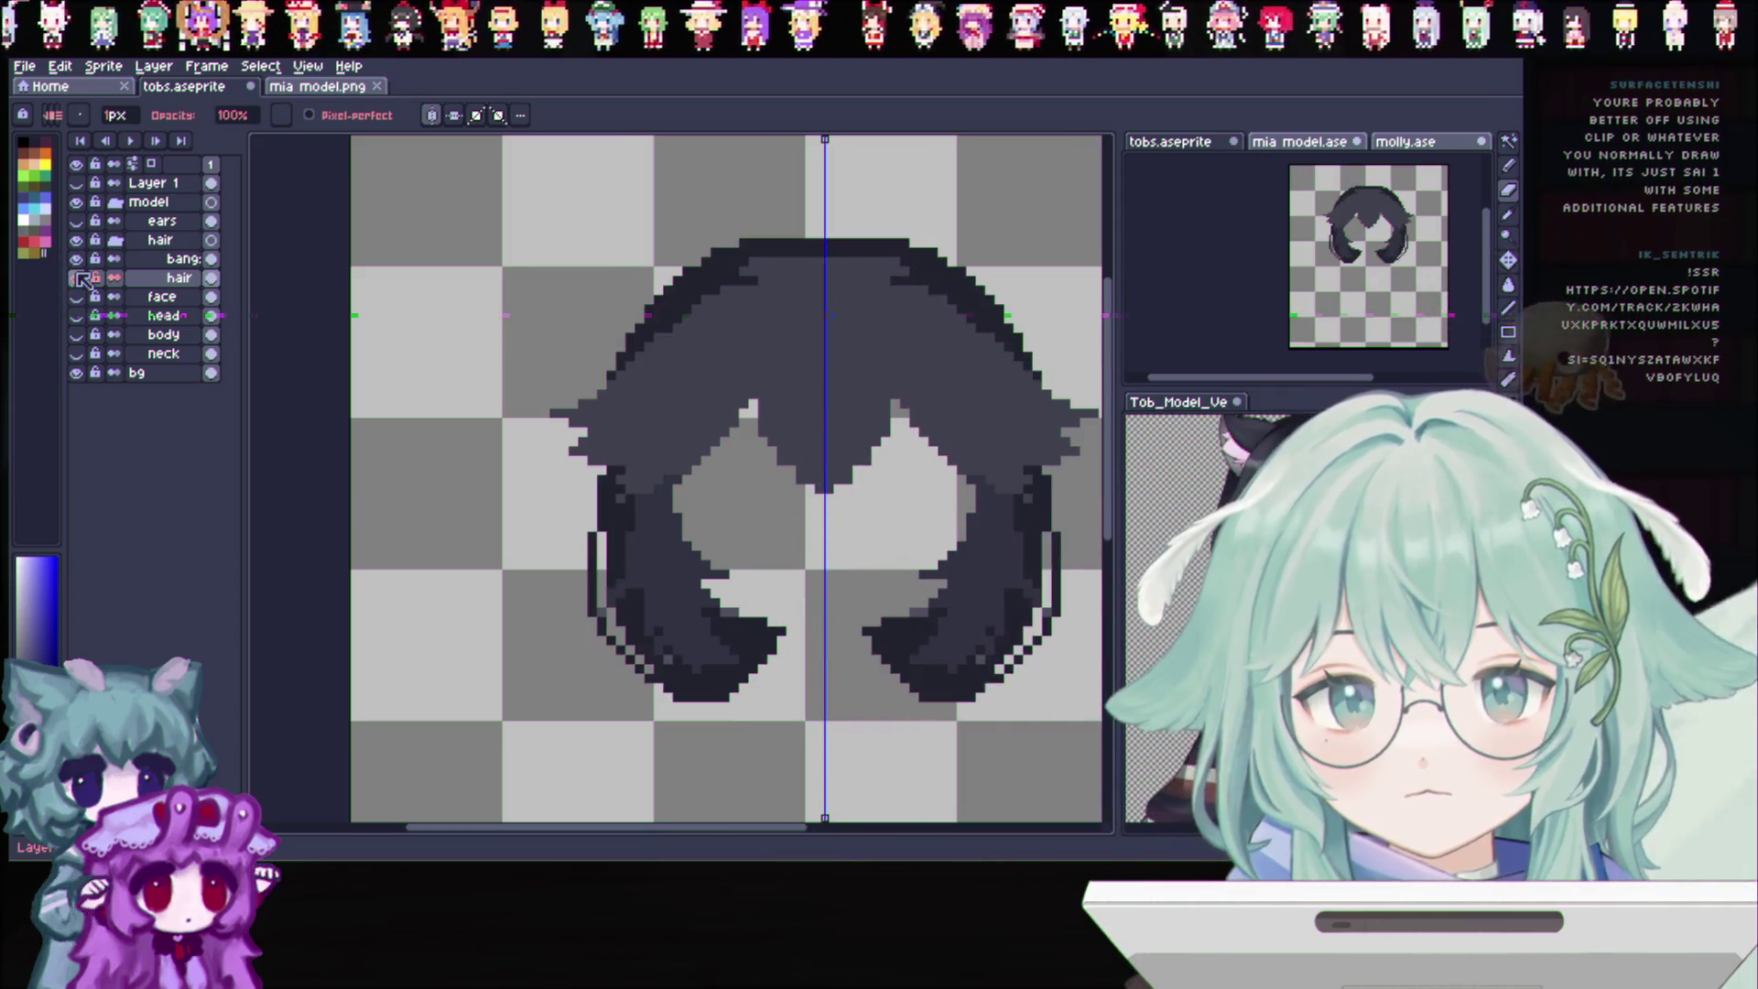
click(78, 259)
click(77, 259)
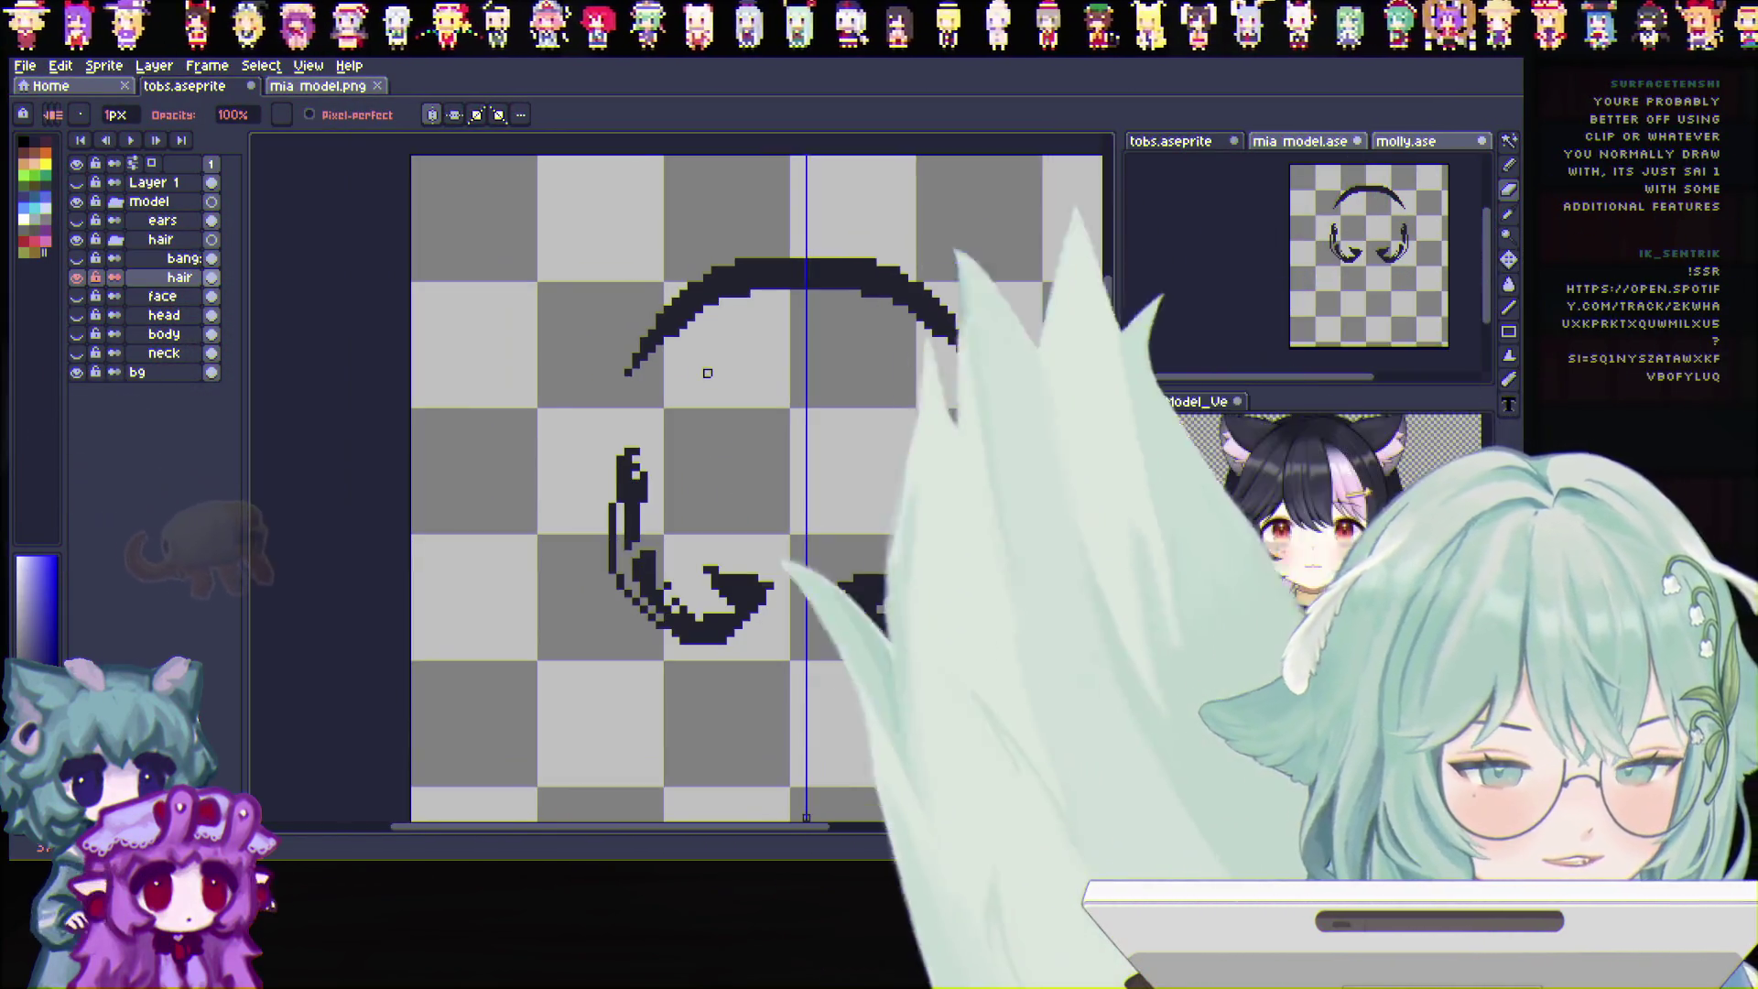
scroll(706, 372, down, 1)
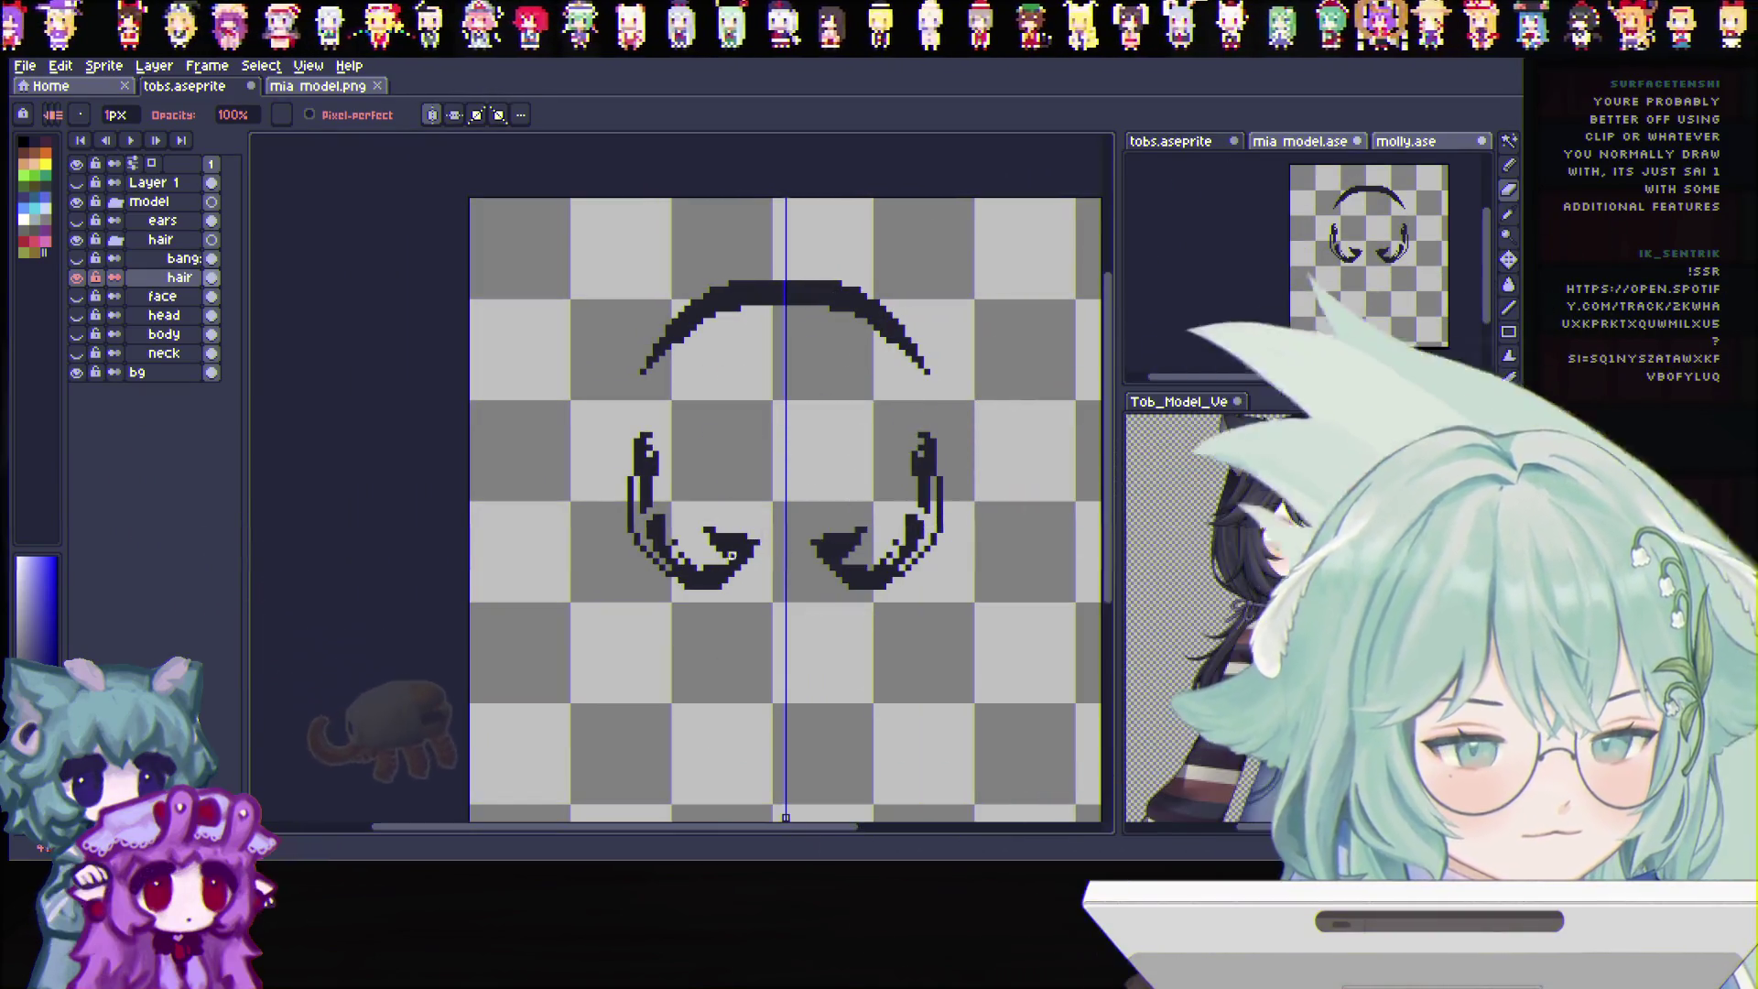
drag(812, 828, 844, 826)
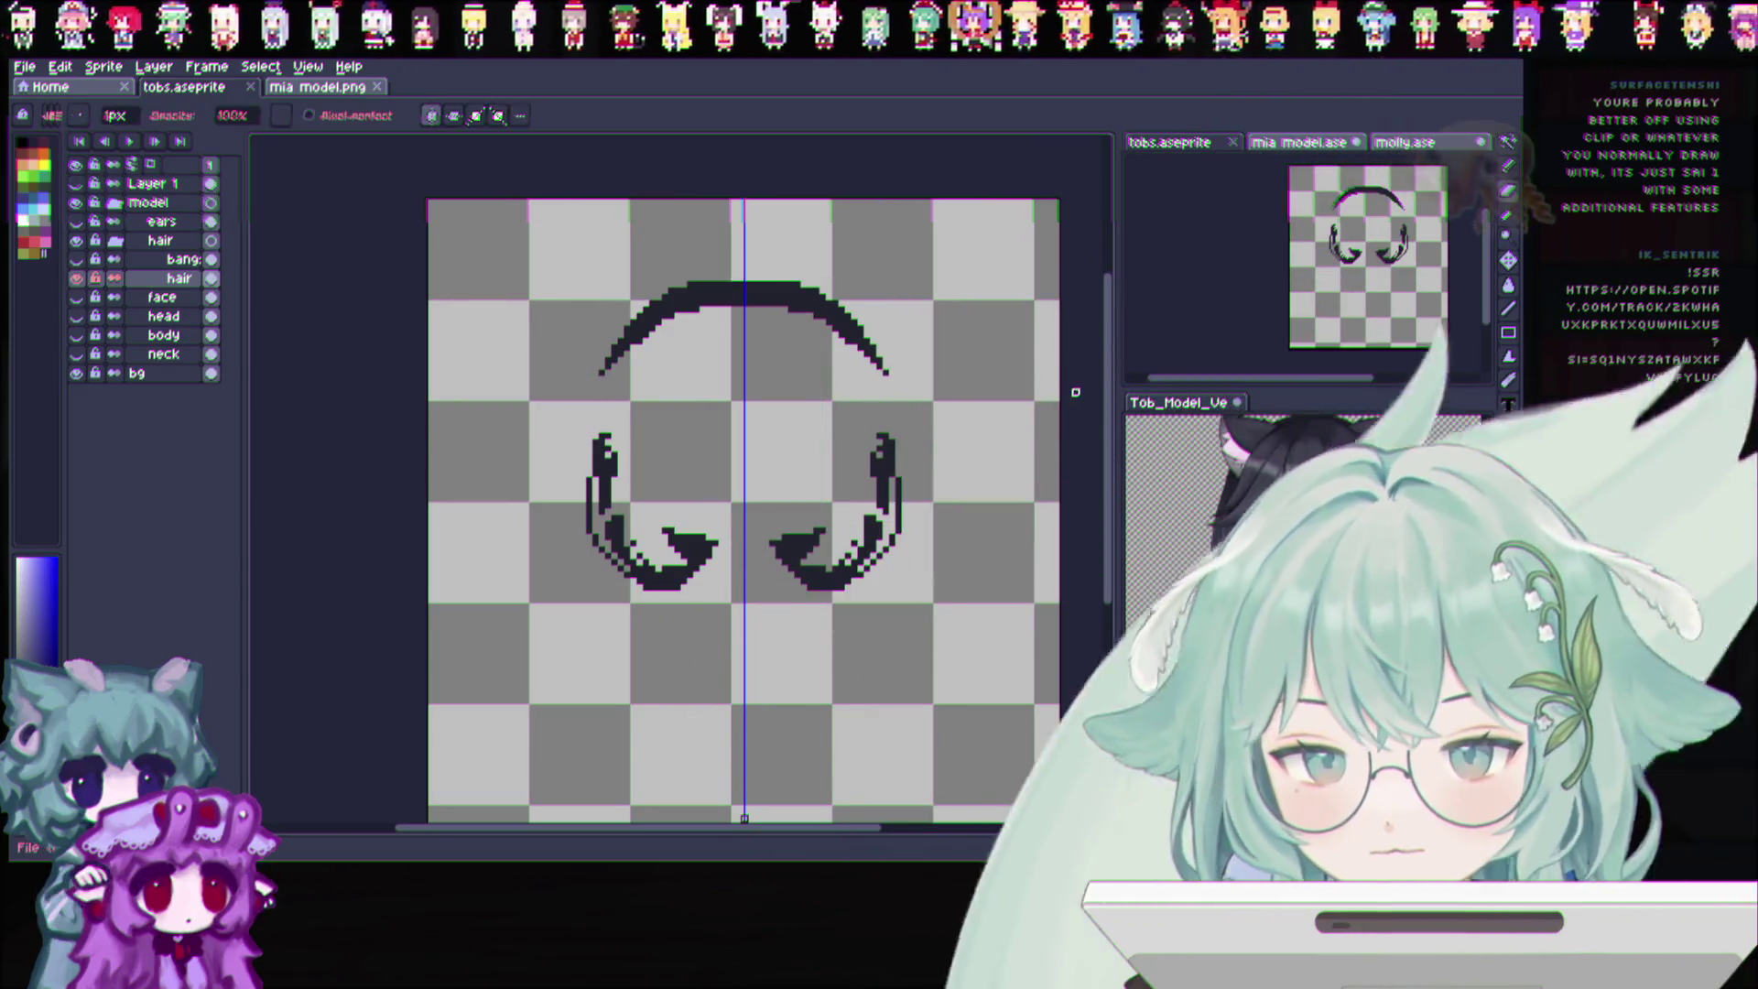
scroll(990, 362, down, 1)
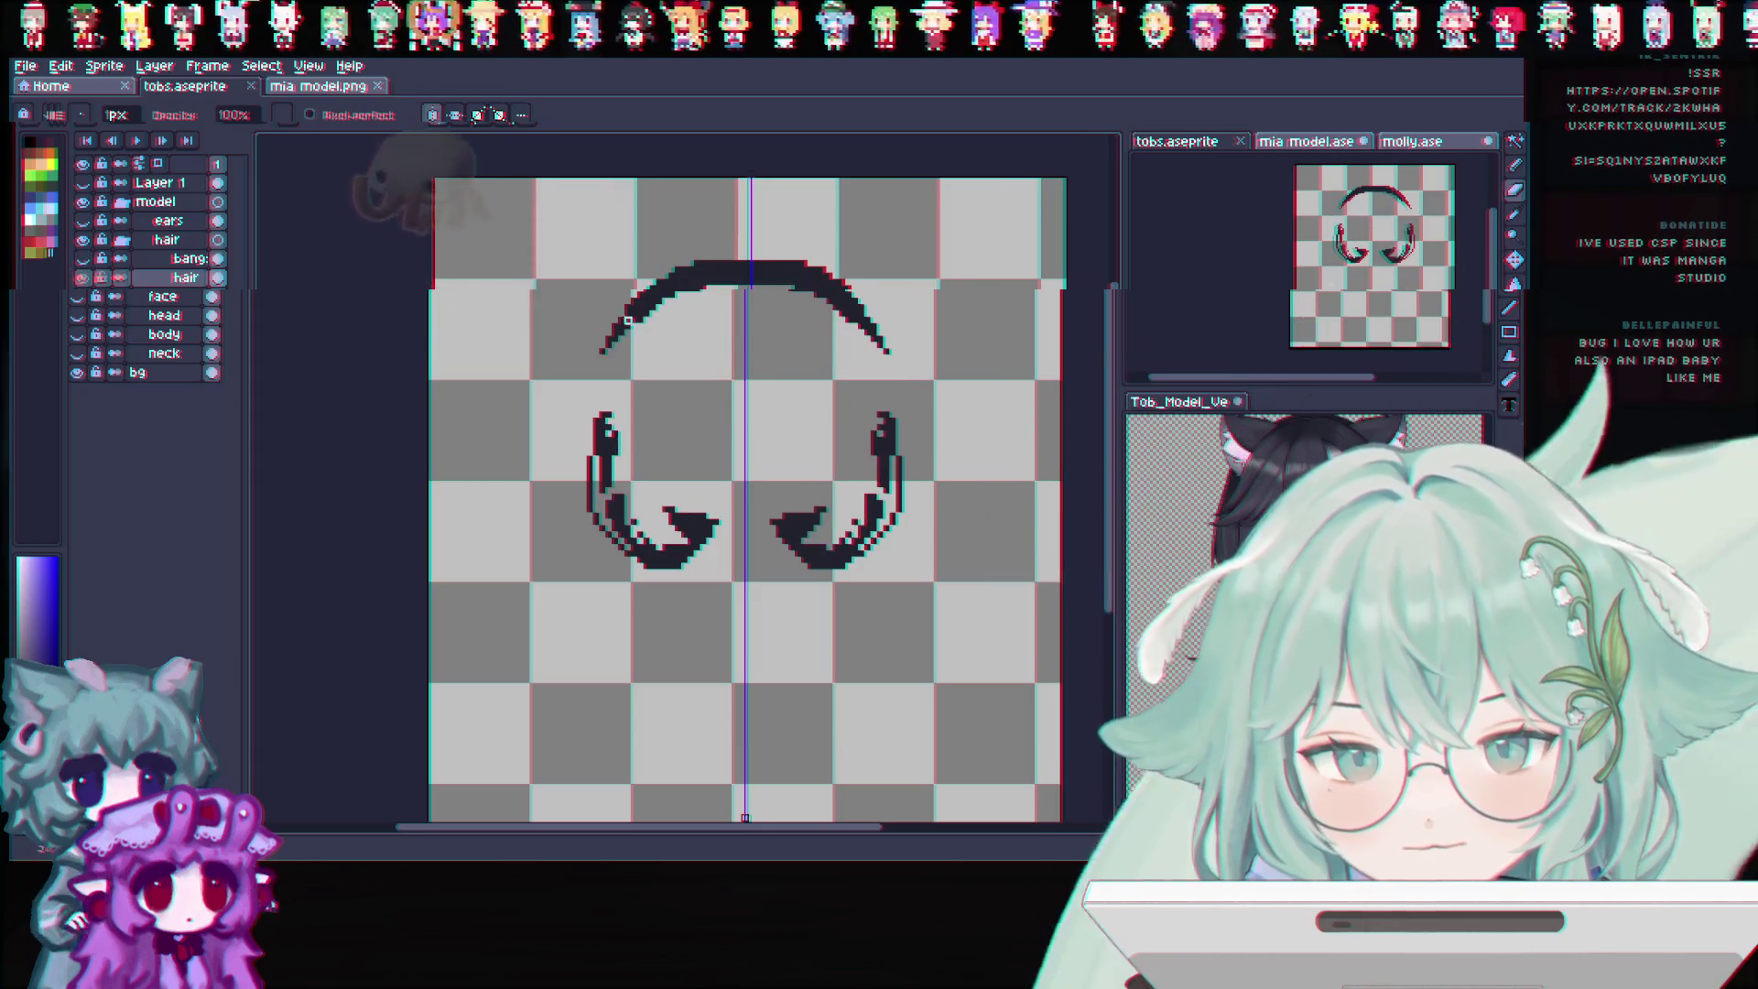
scroll(746, 325, up, 1)
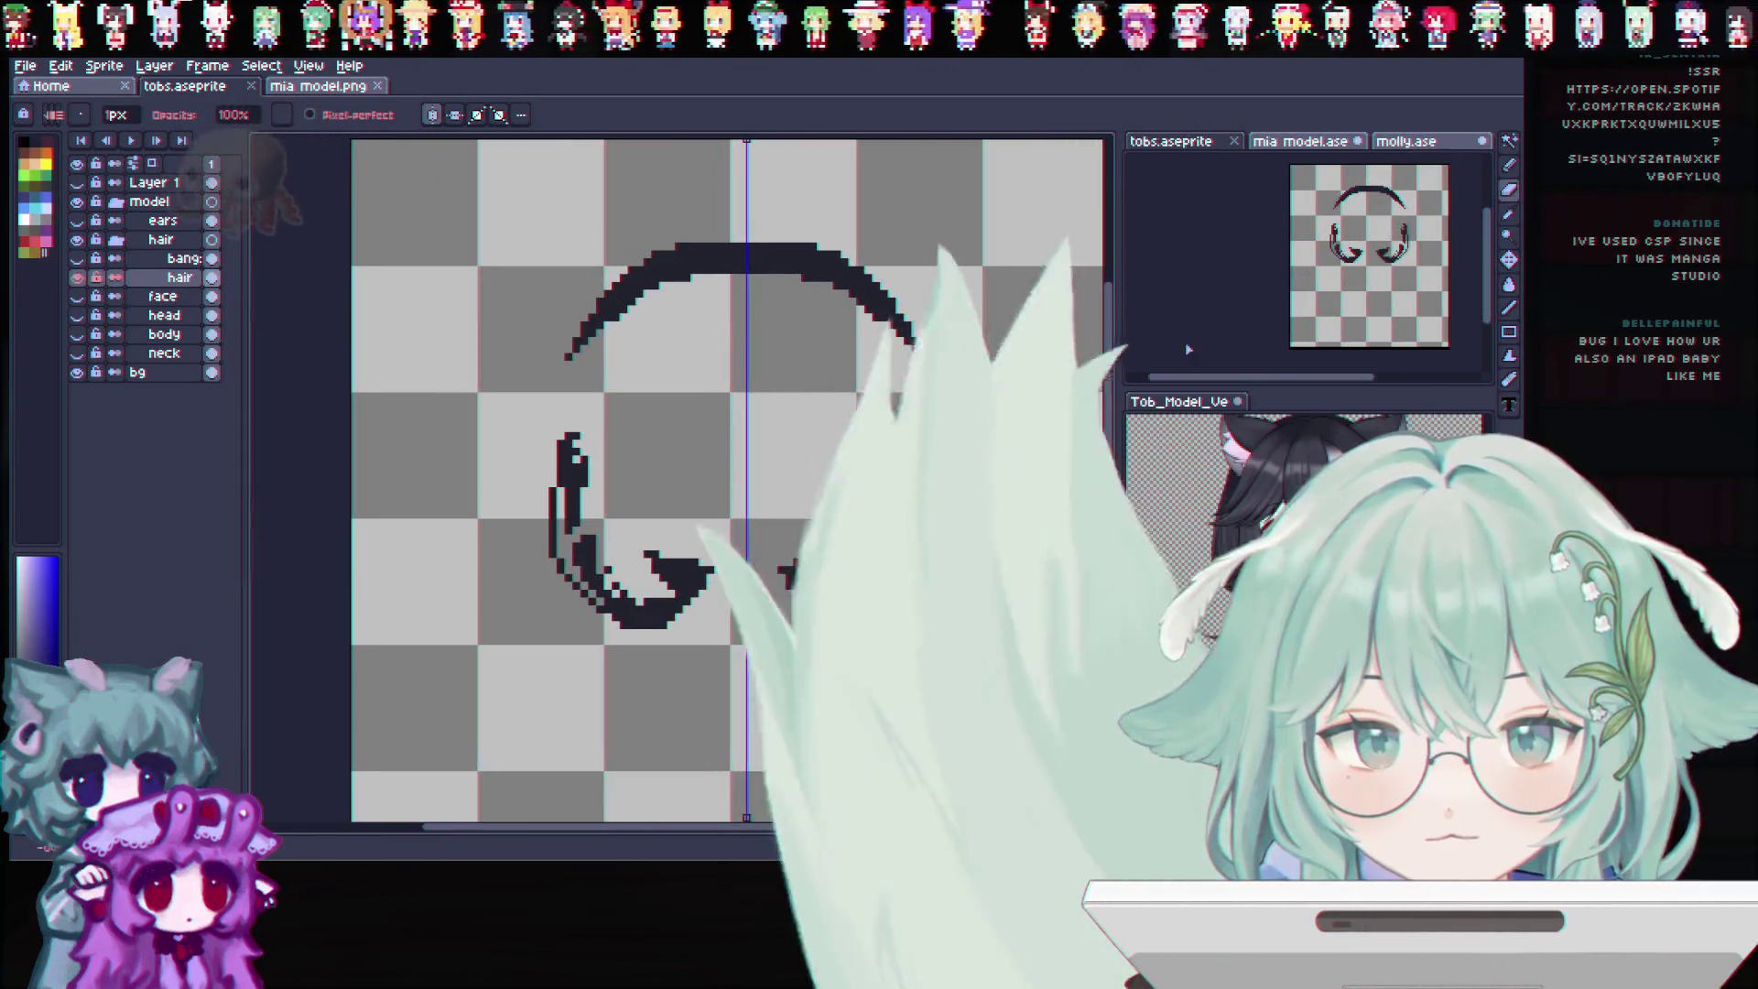
click(79, 259)
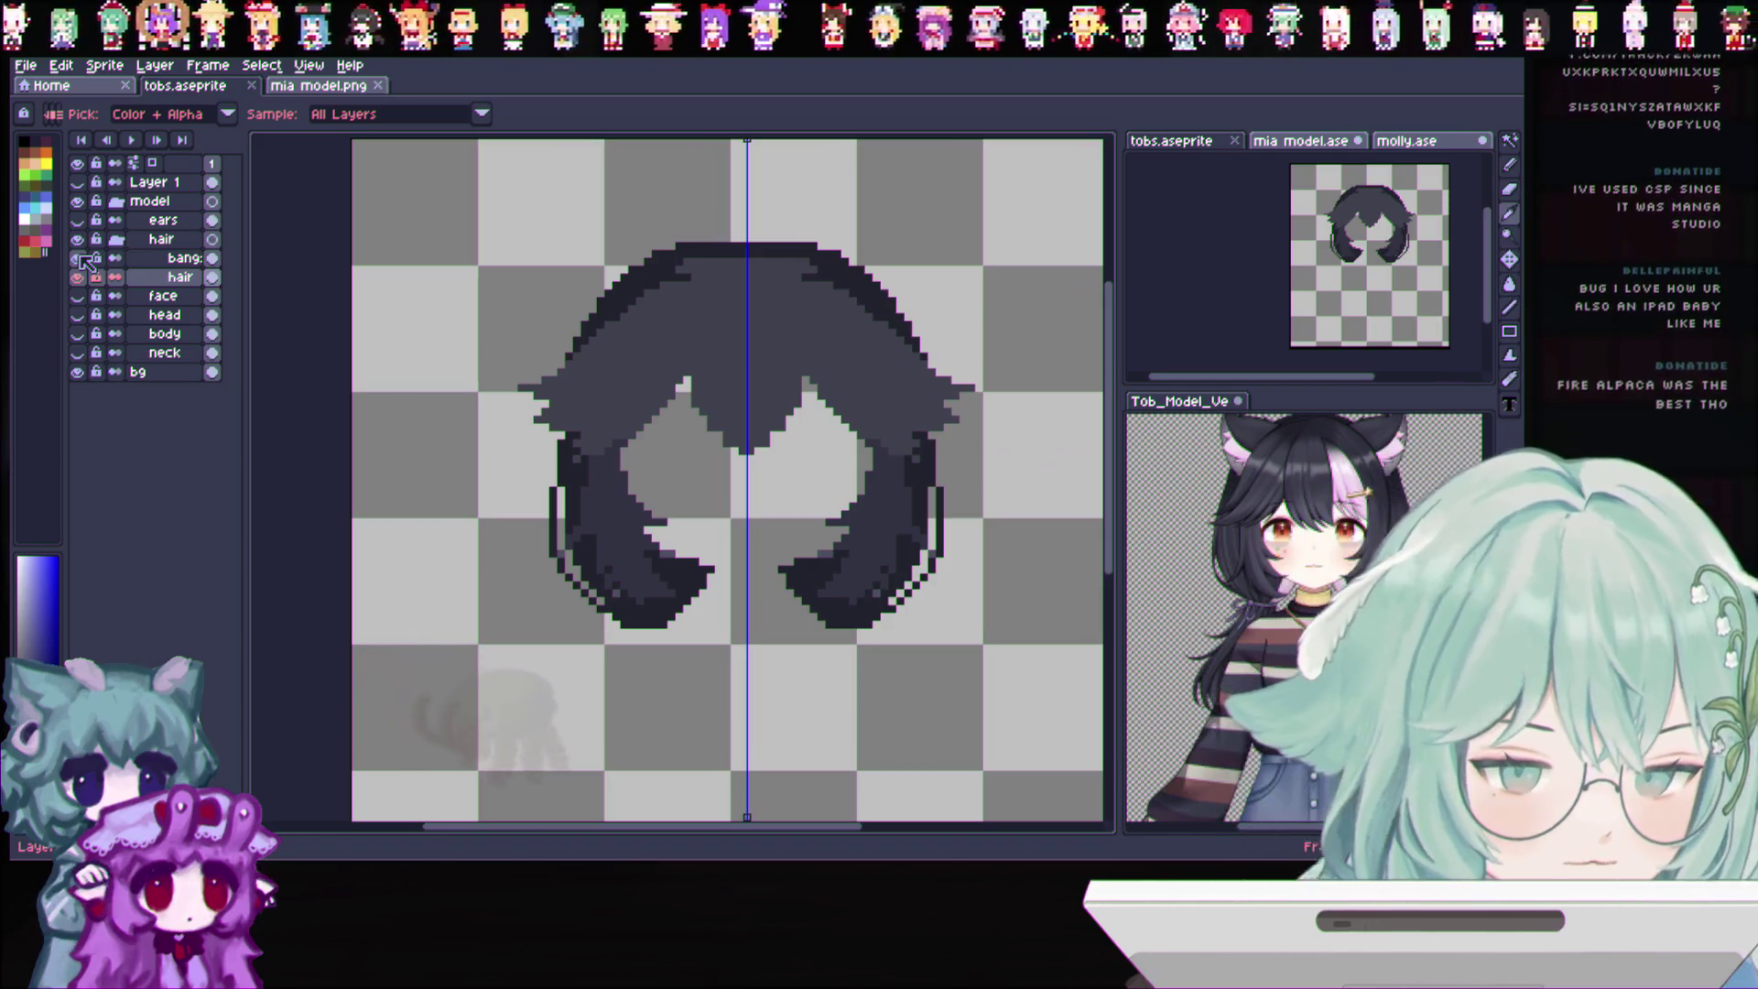
click(79, 258)
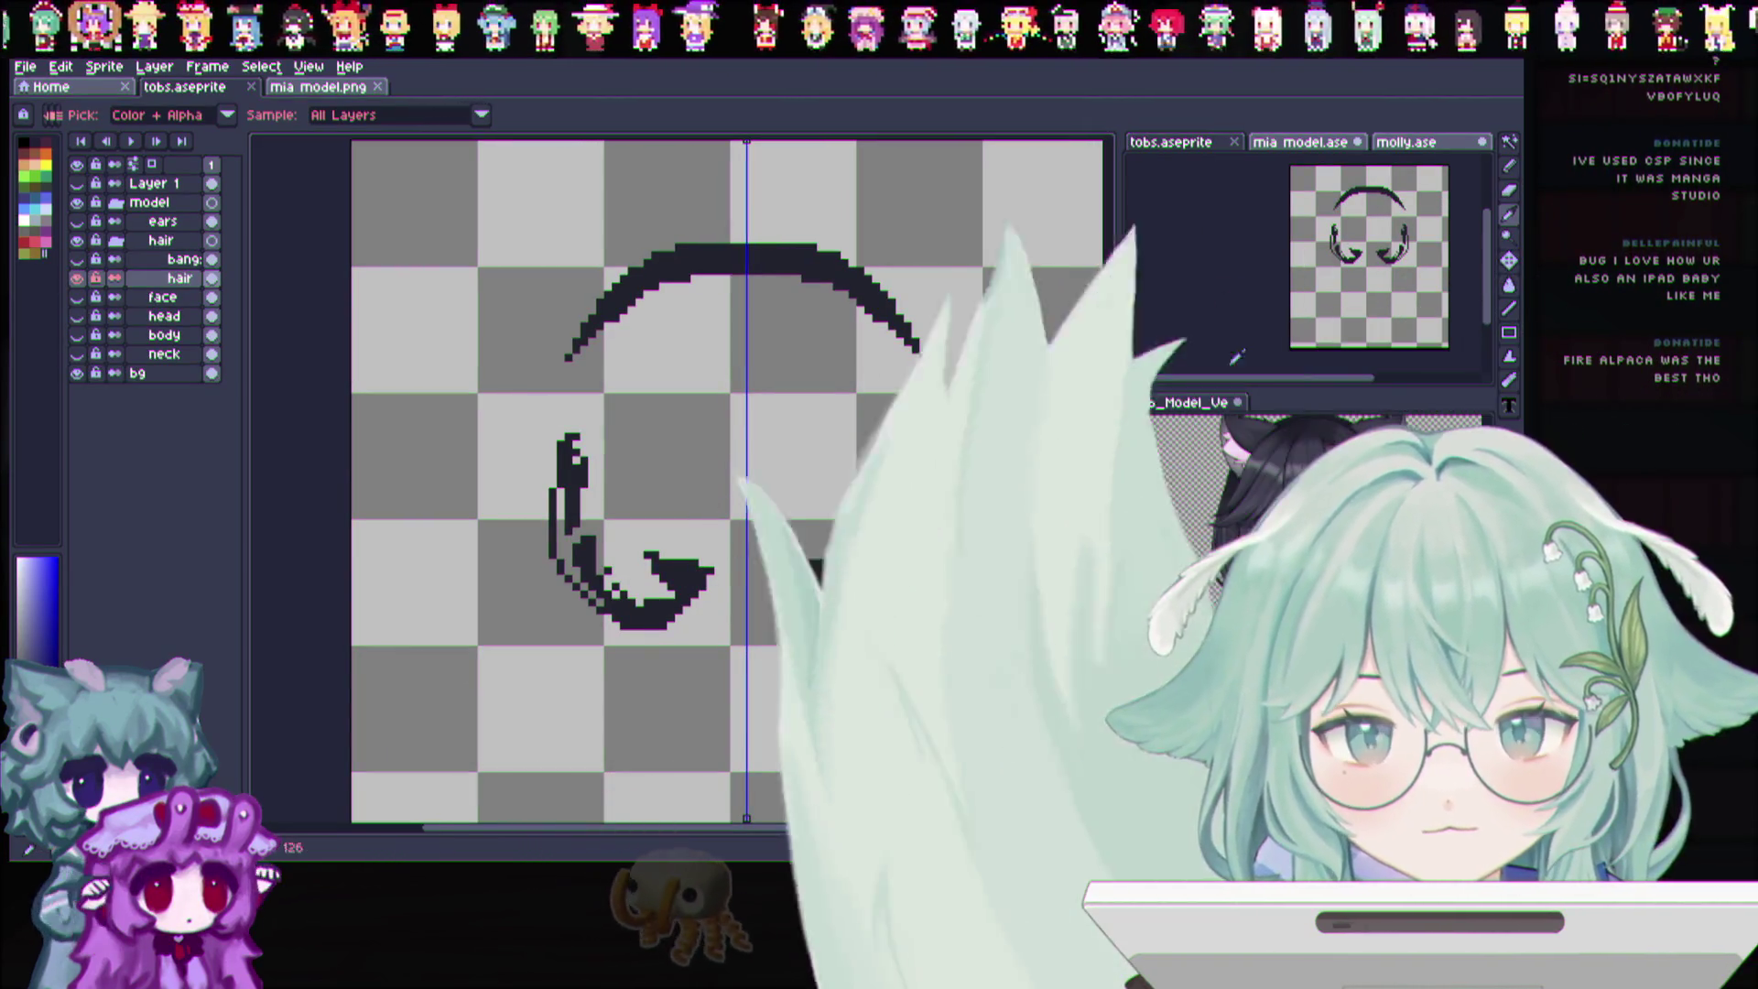
click(1507, 165)
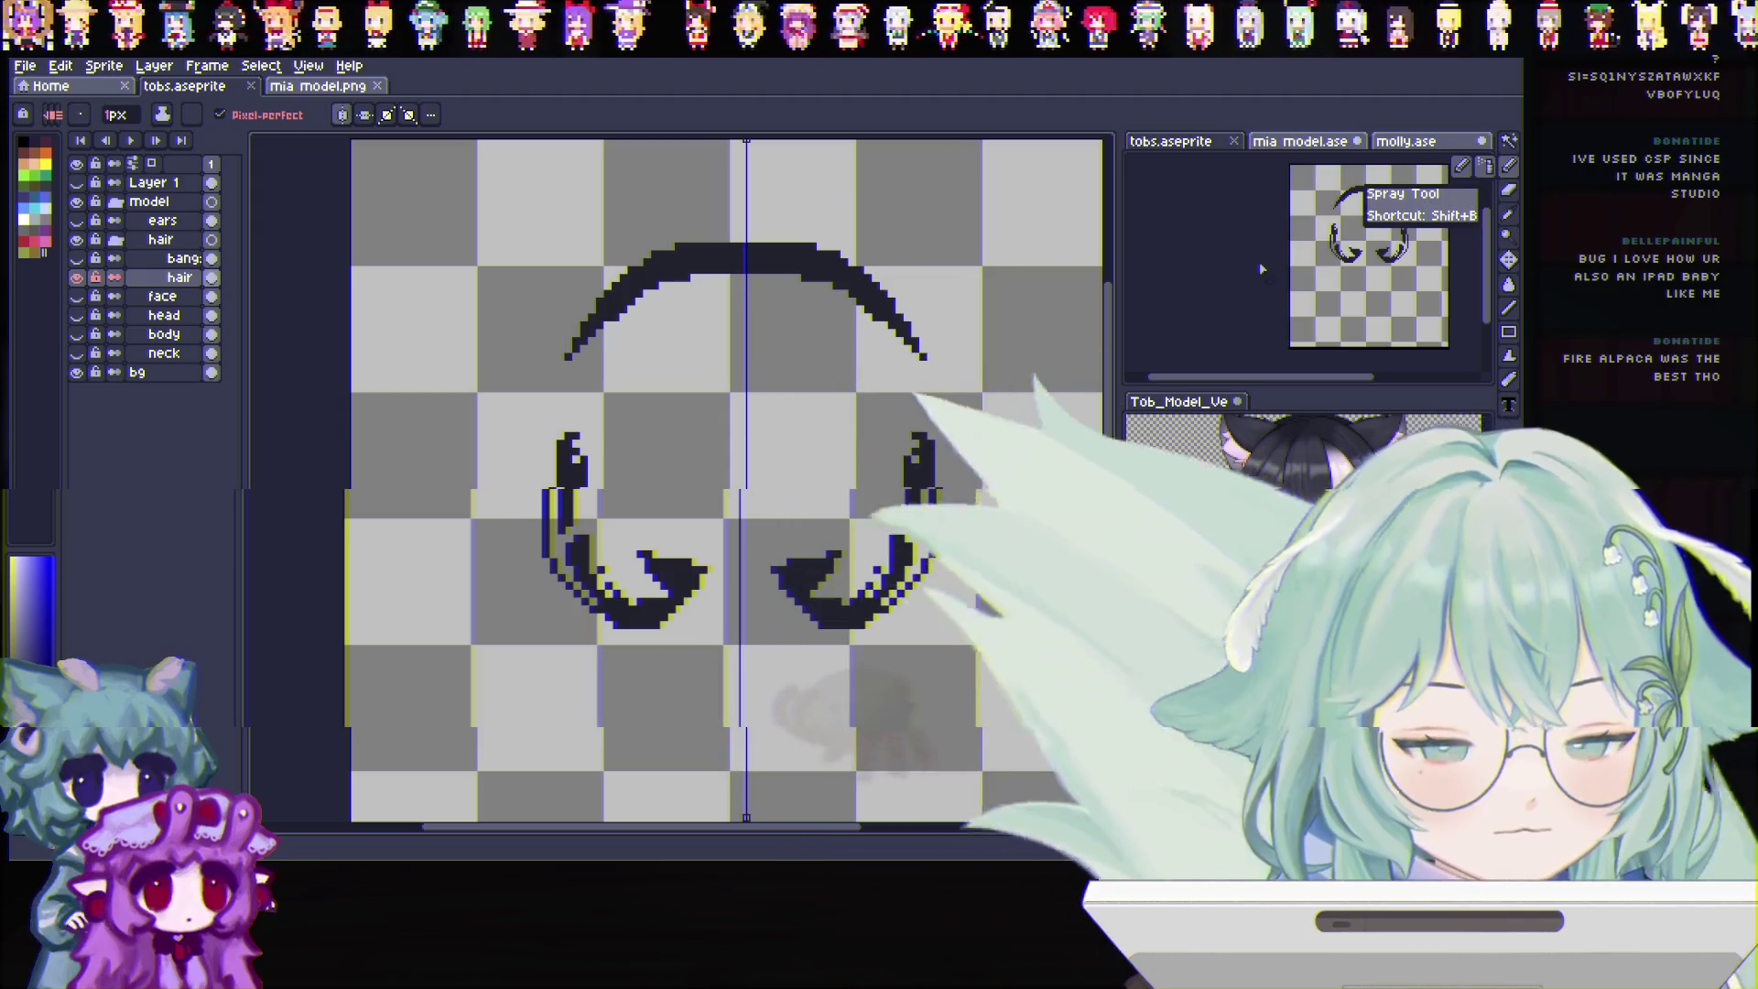
double_click(180, 278)
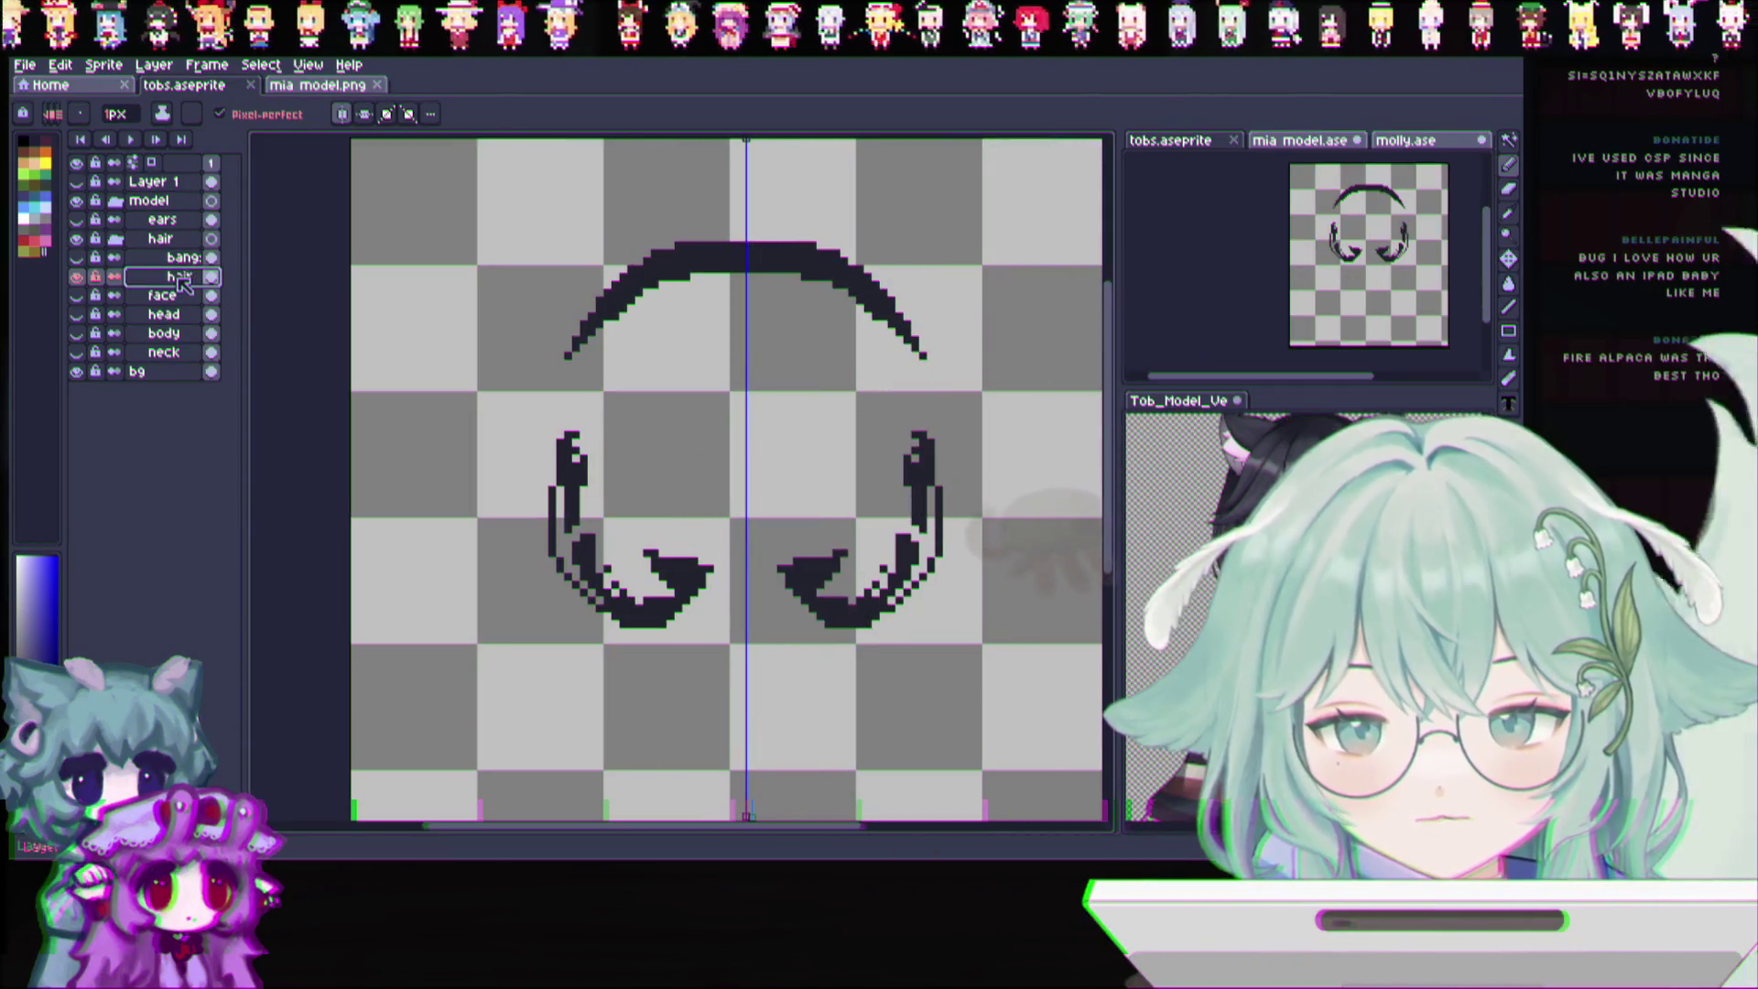
text(ha)
Clear the old name, enter the new hair layer name and confirm it
key(BackSpace)
key(BackSpace)
key(BackSpace)
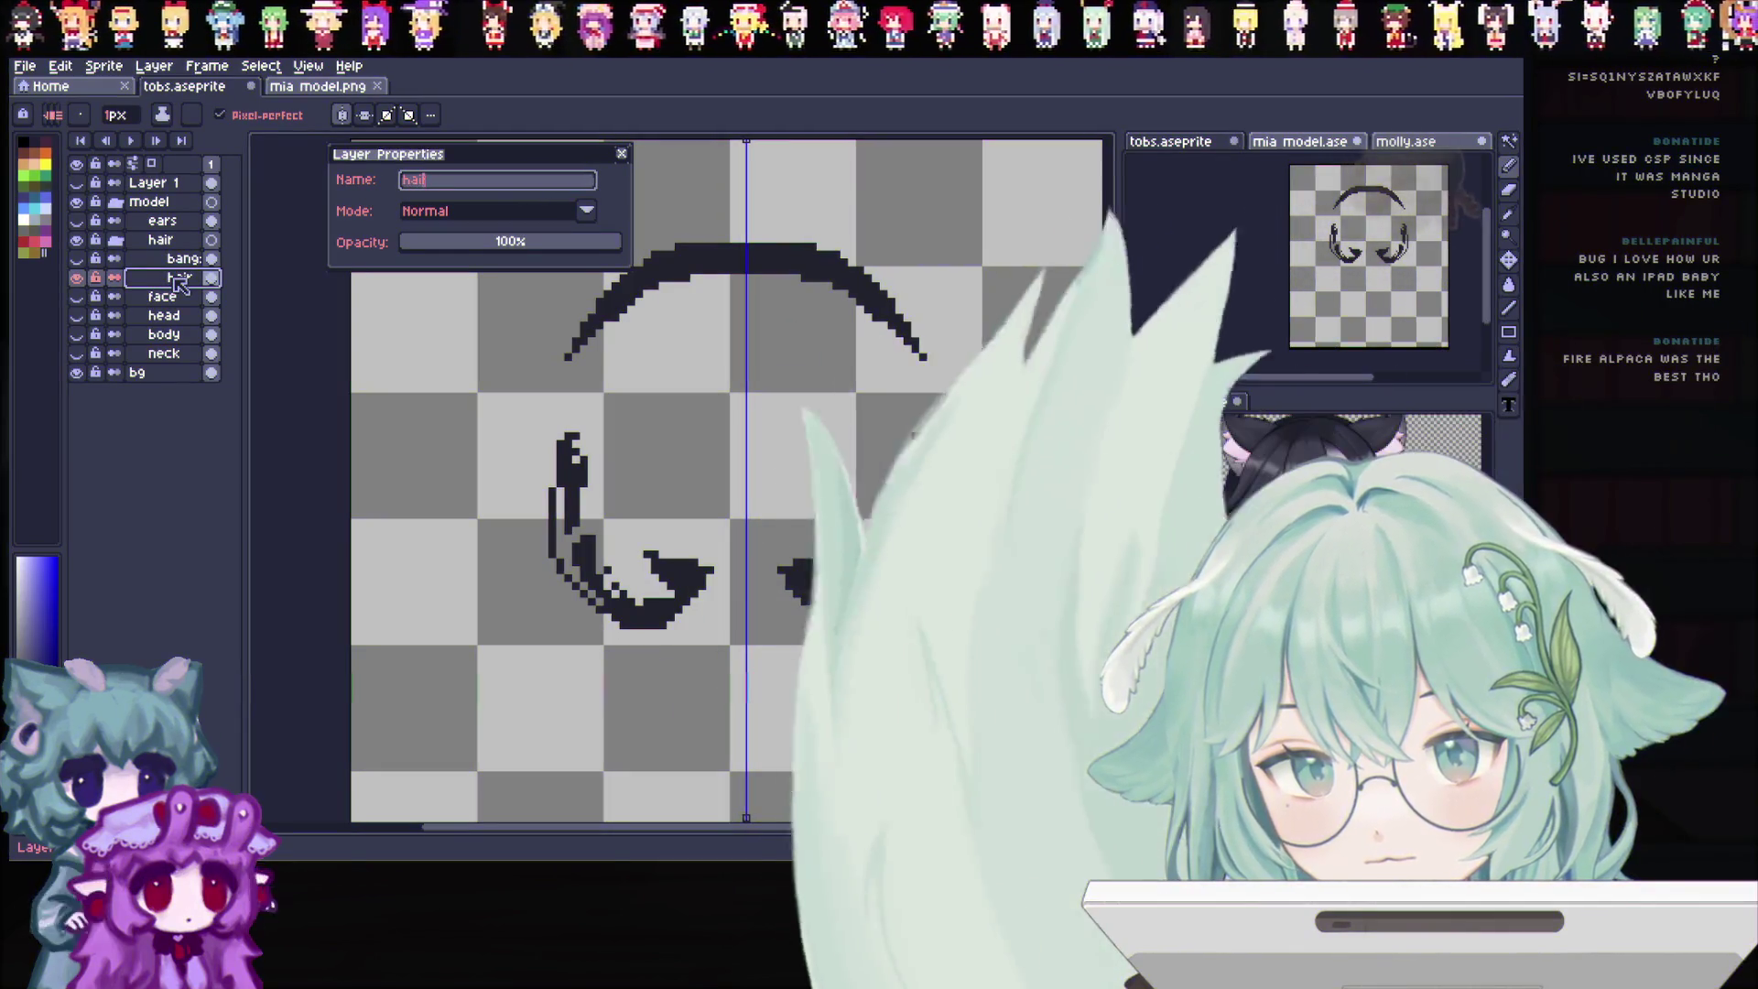
text(bhair)
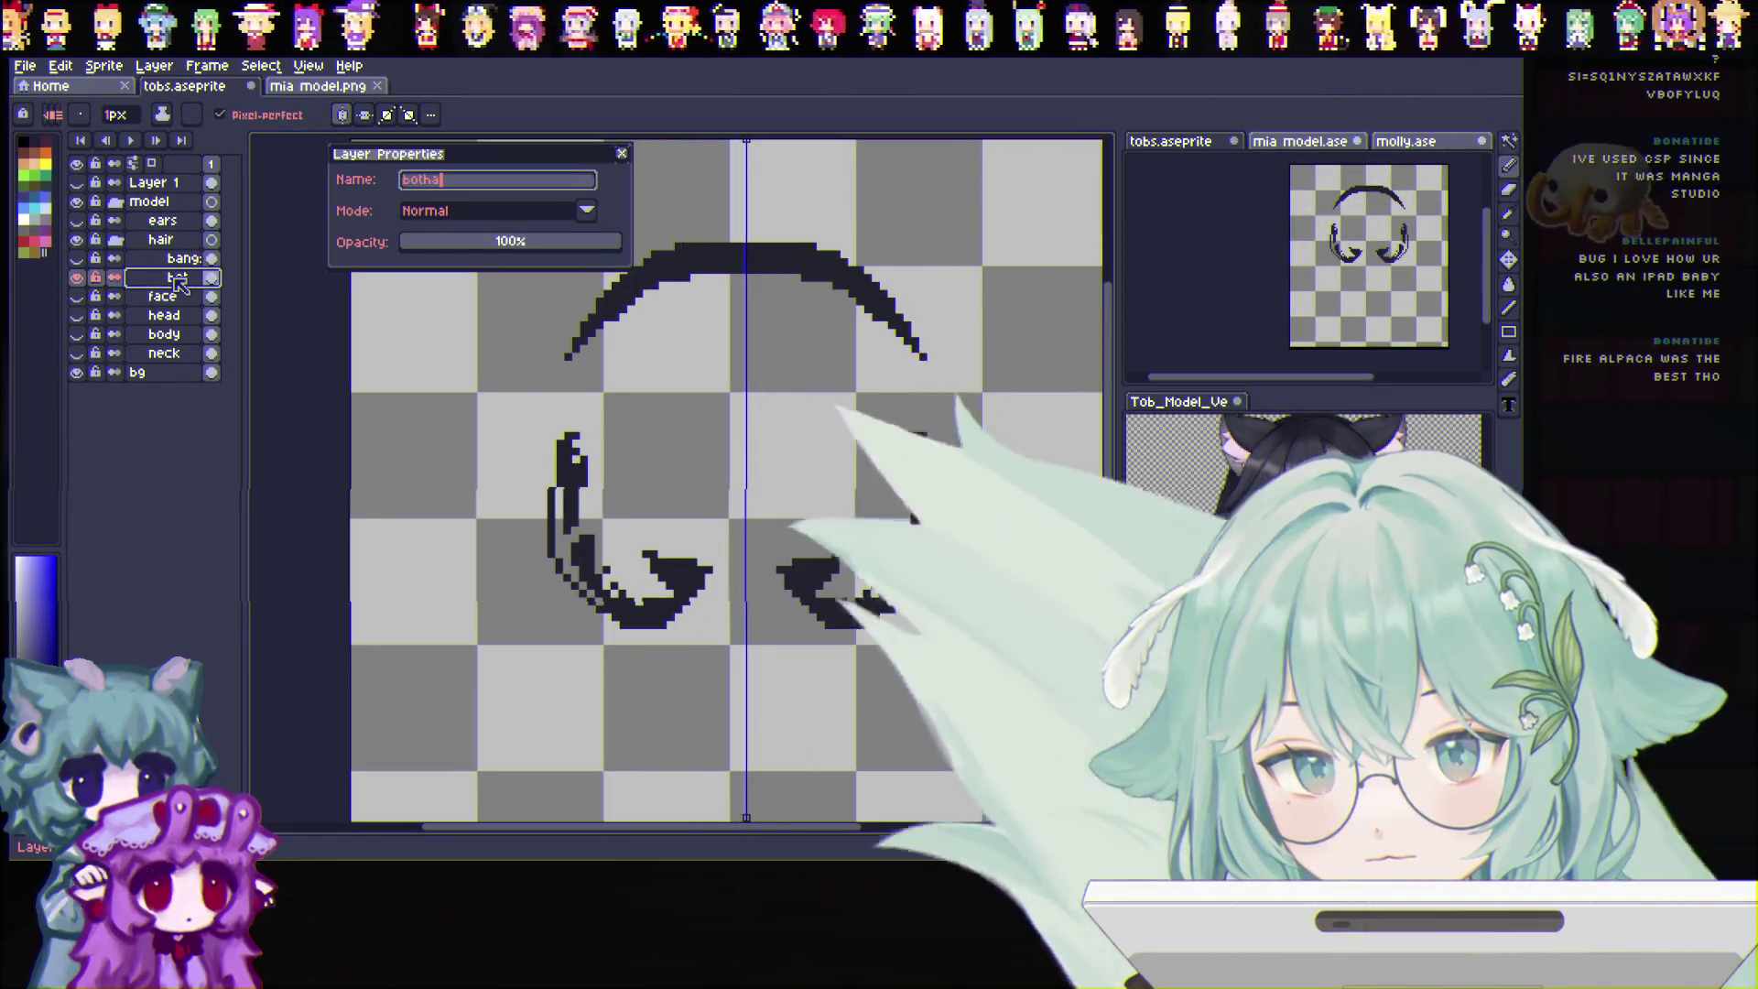
key(Return)
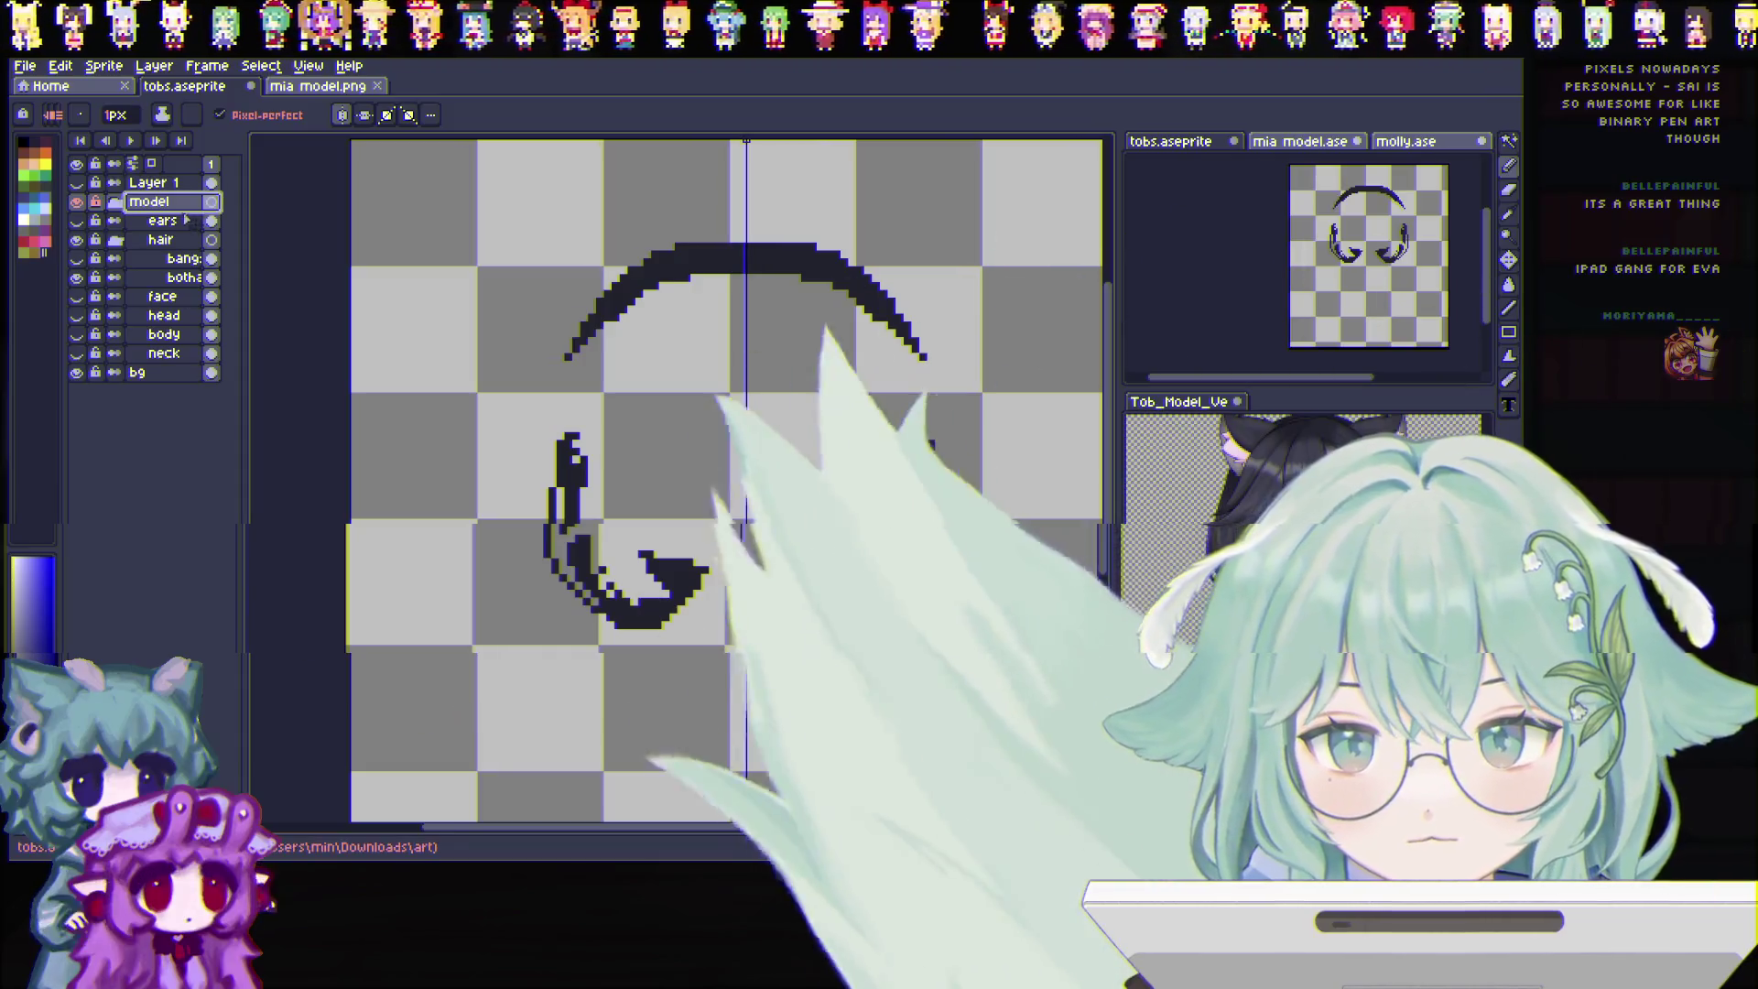
Move the ears layer into the model group and rename the outline hair layer
click(179, 202)
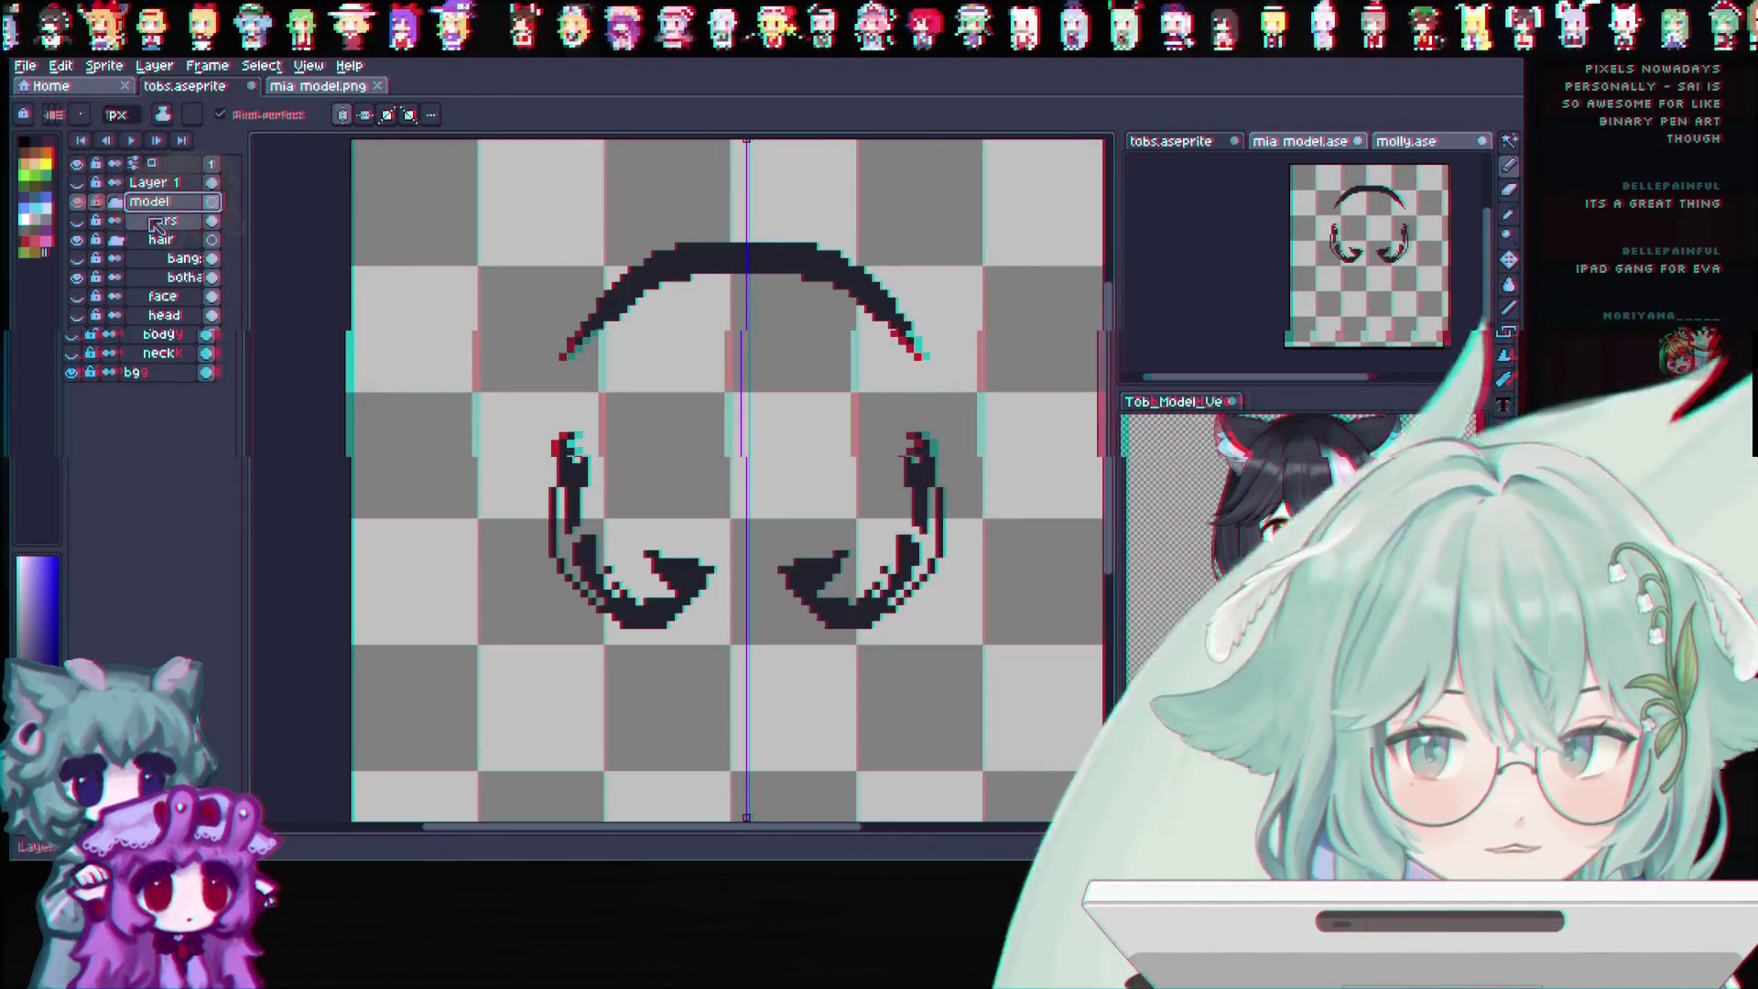
drag(156, 223, 202, 240)
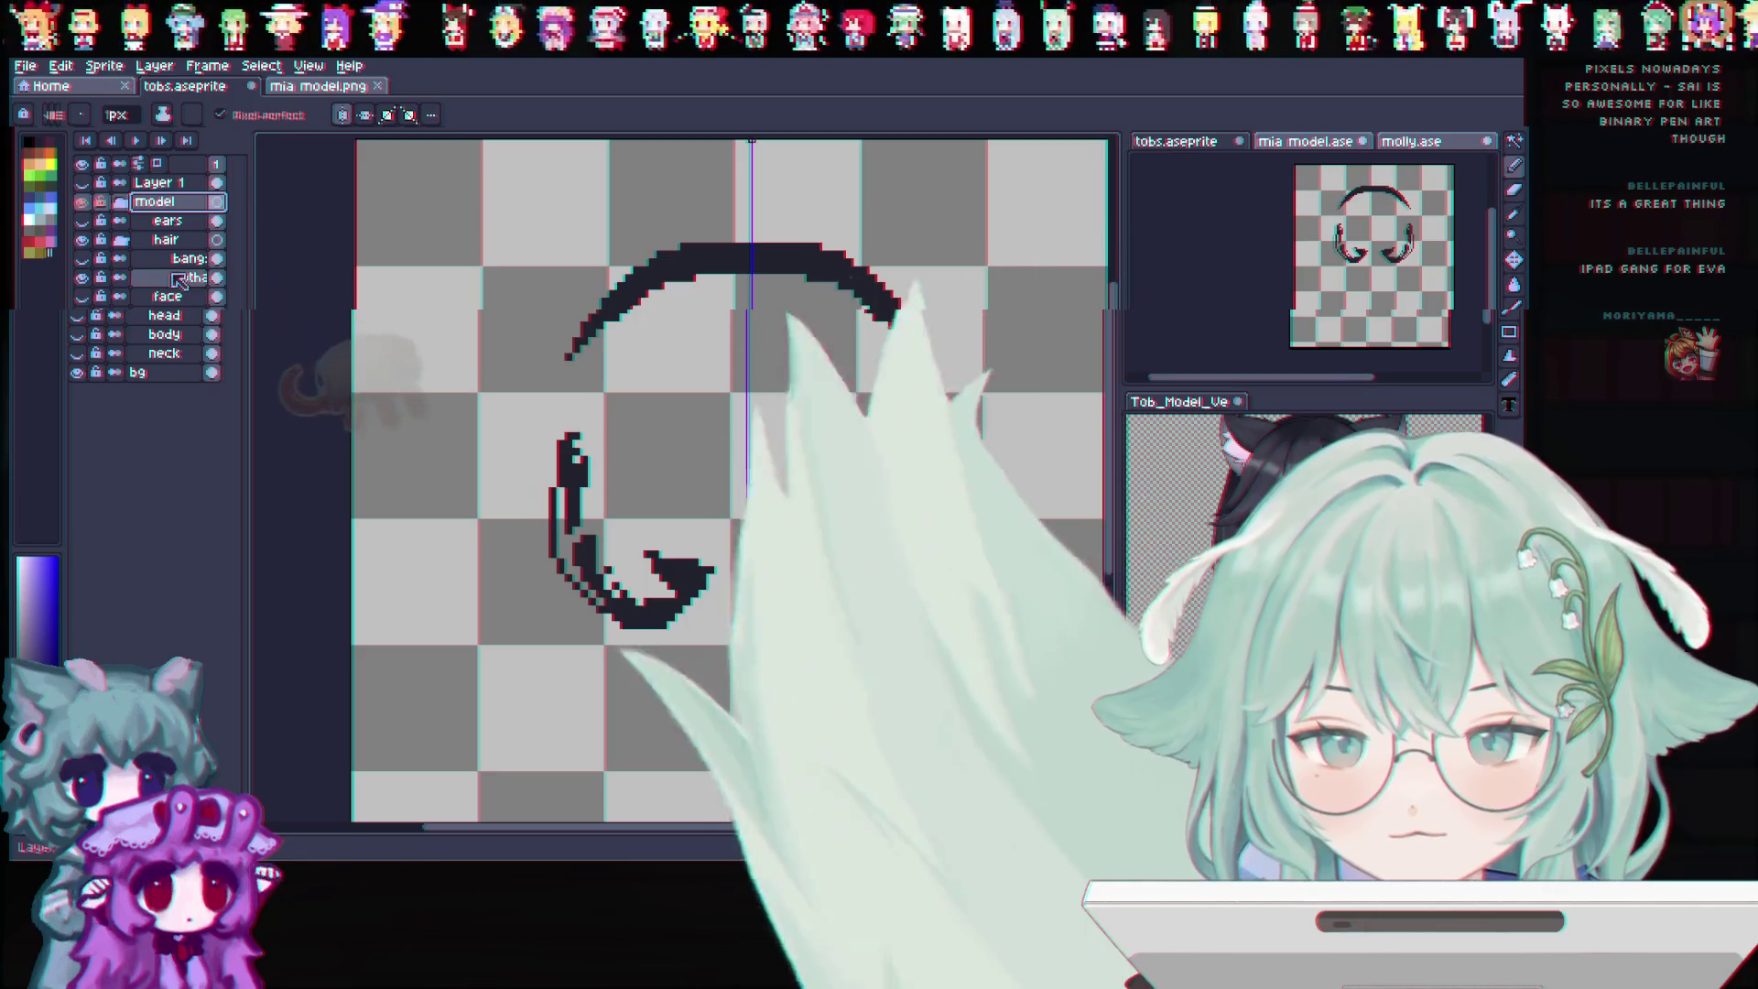
double_click(186, 278)
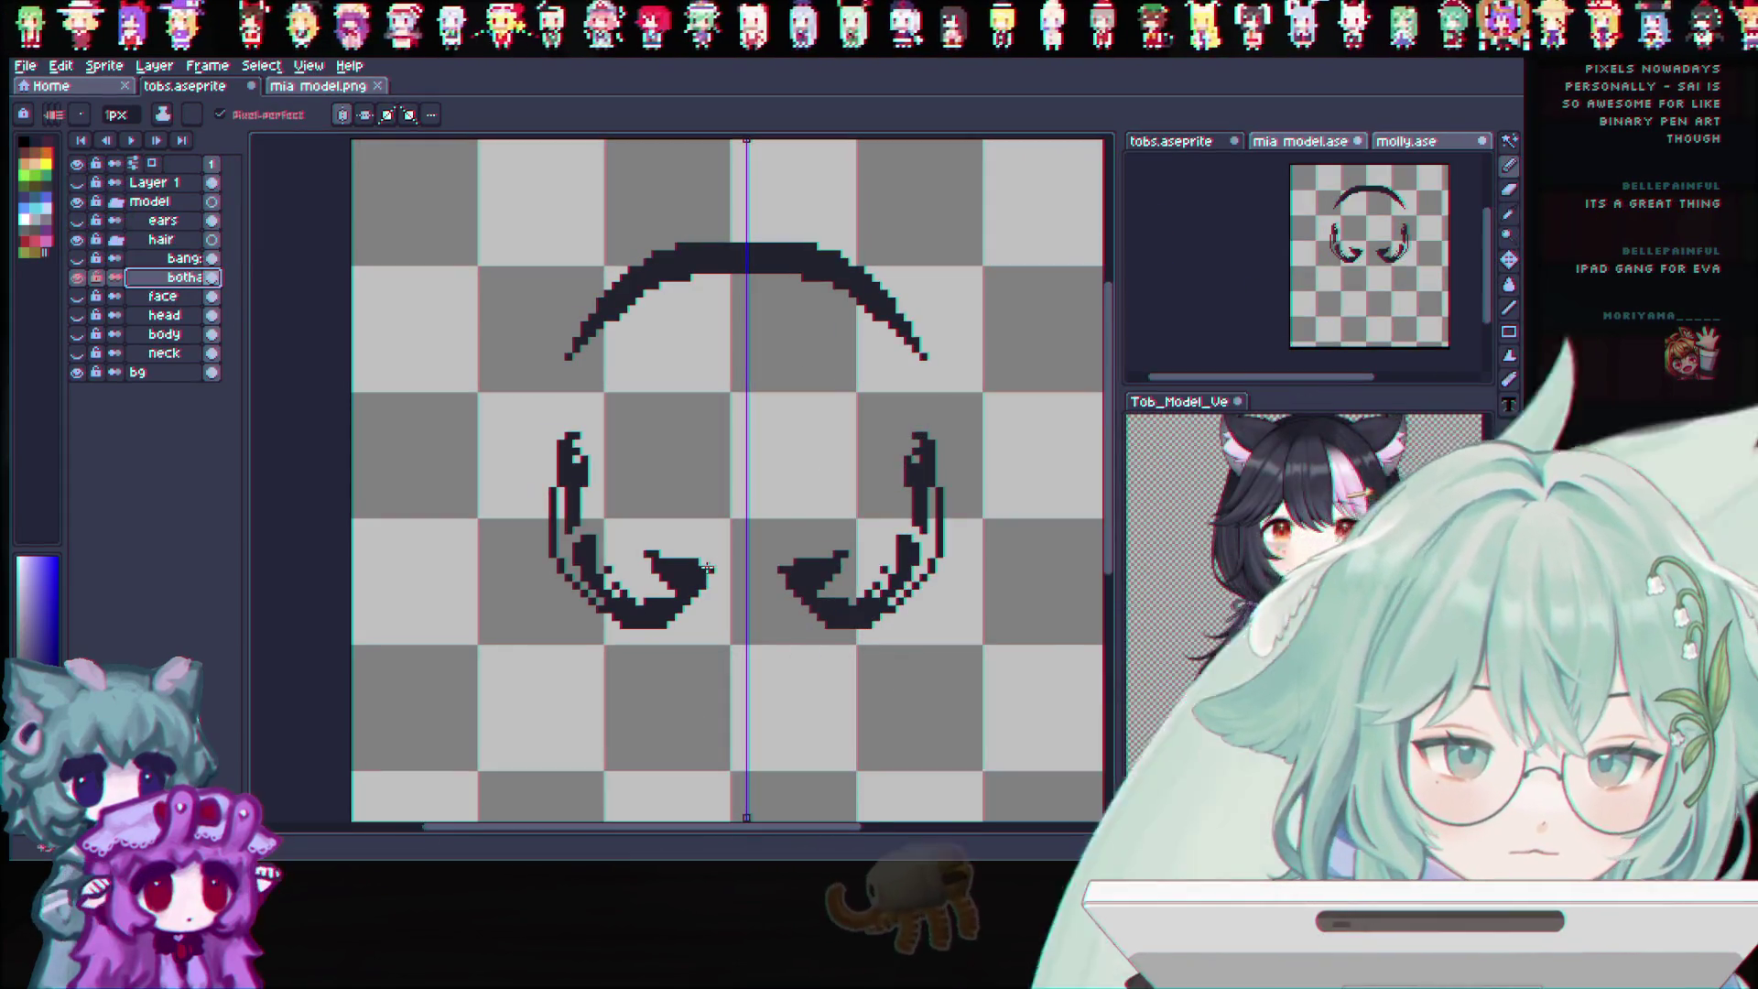
Join the outline halves at the centre and extend both sides down to the lower curls
drag(728, 538, 743, 522)
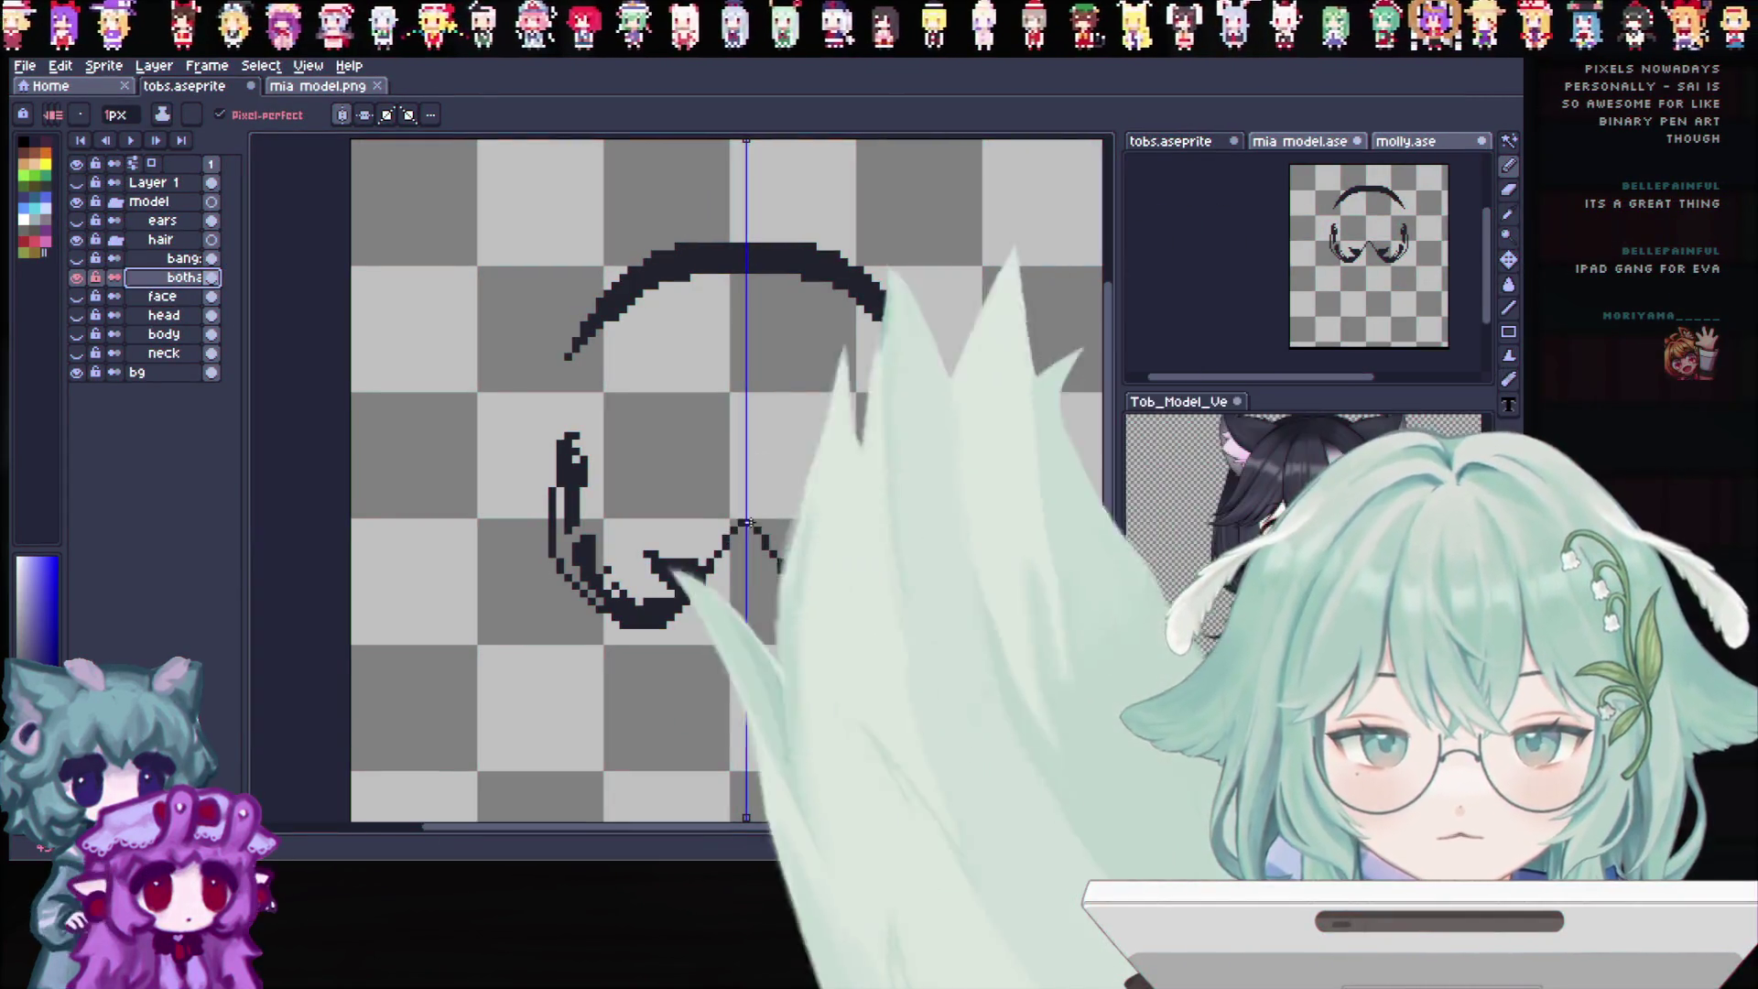
drag(564, 380, 560, 429)
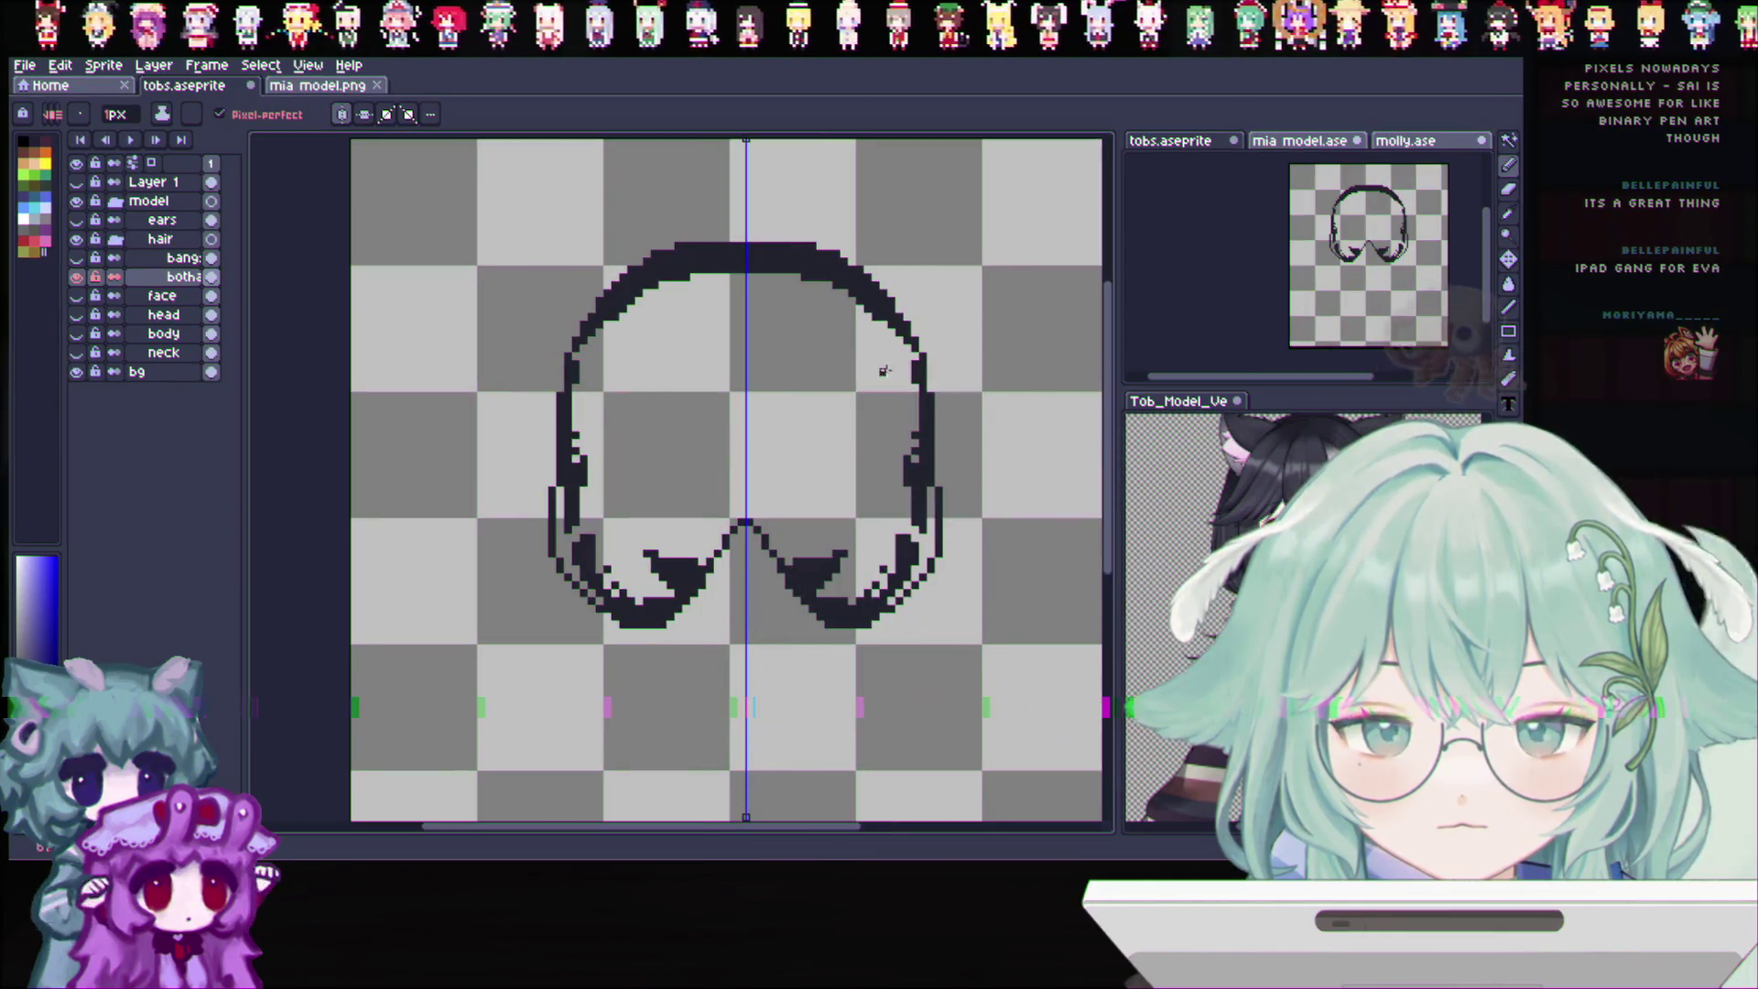
key(w)
click(646, 275)
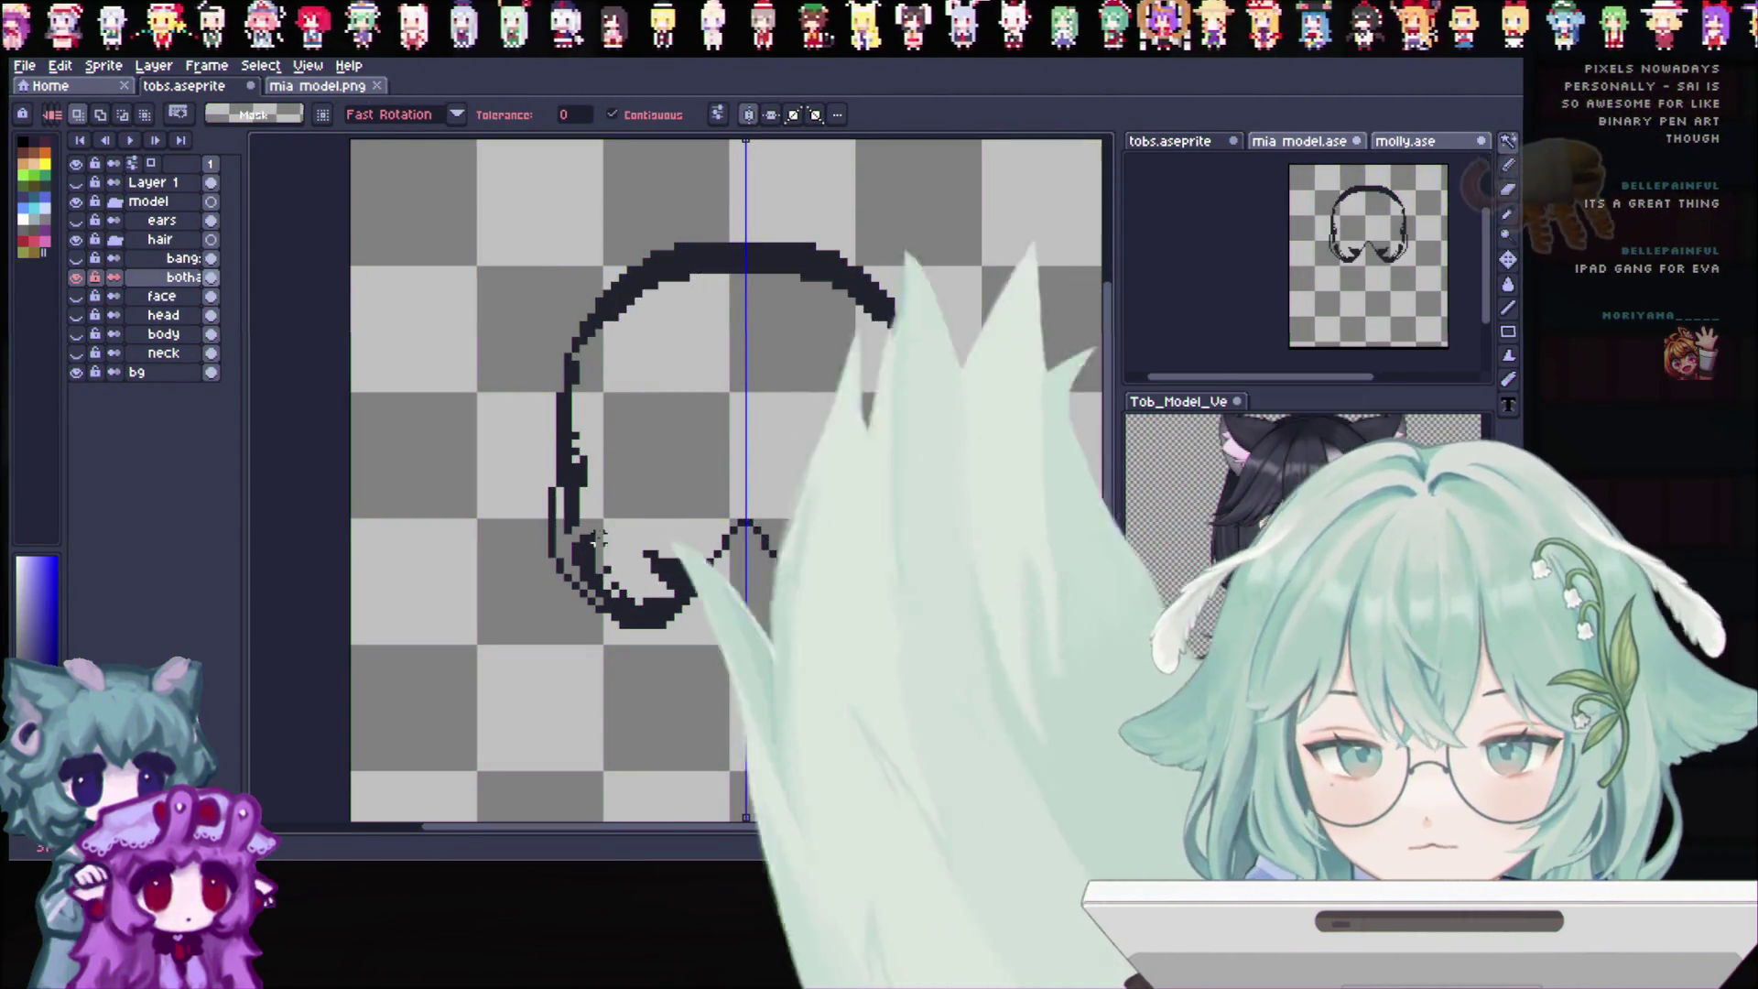
key(b)
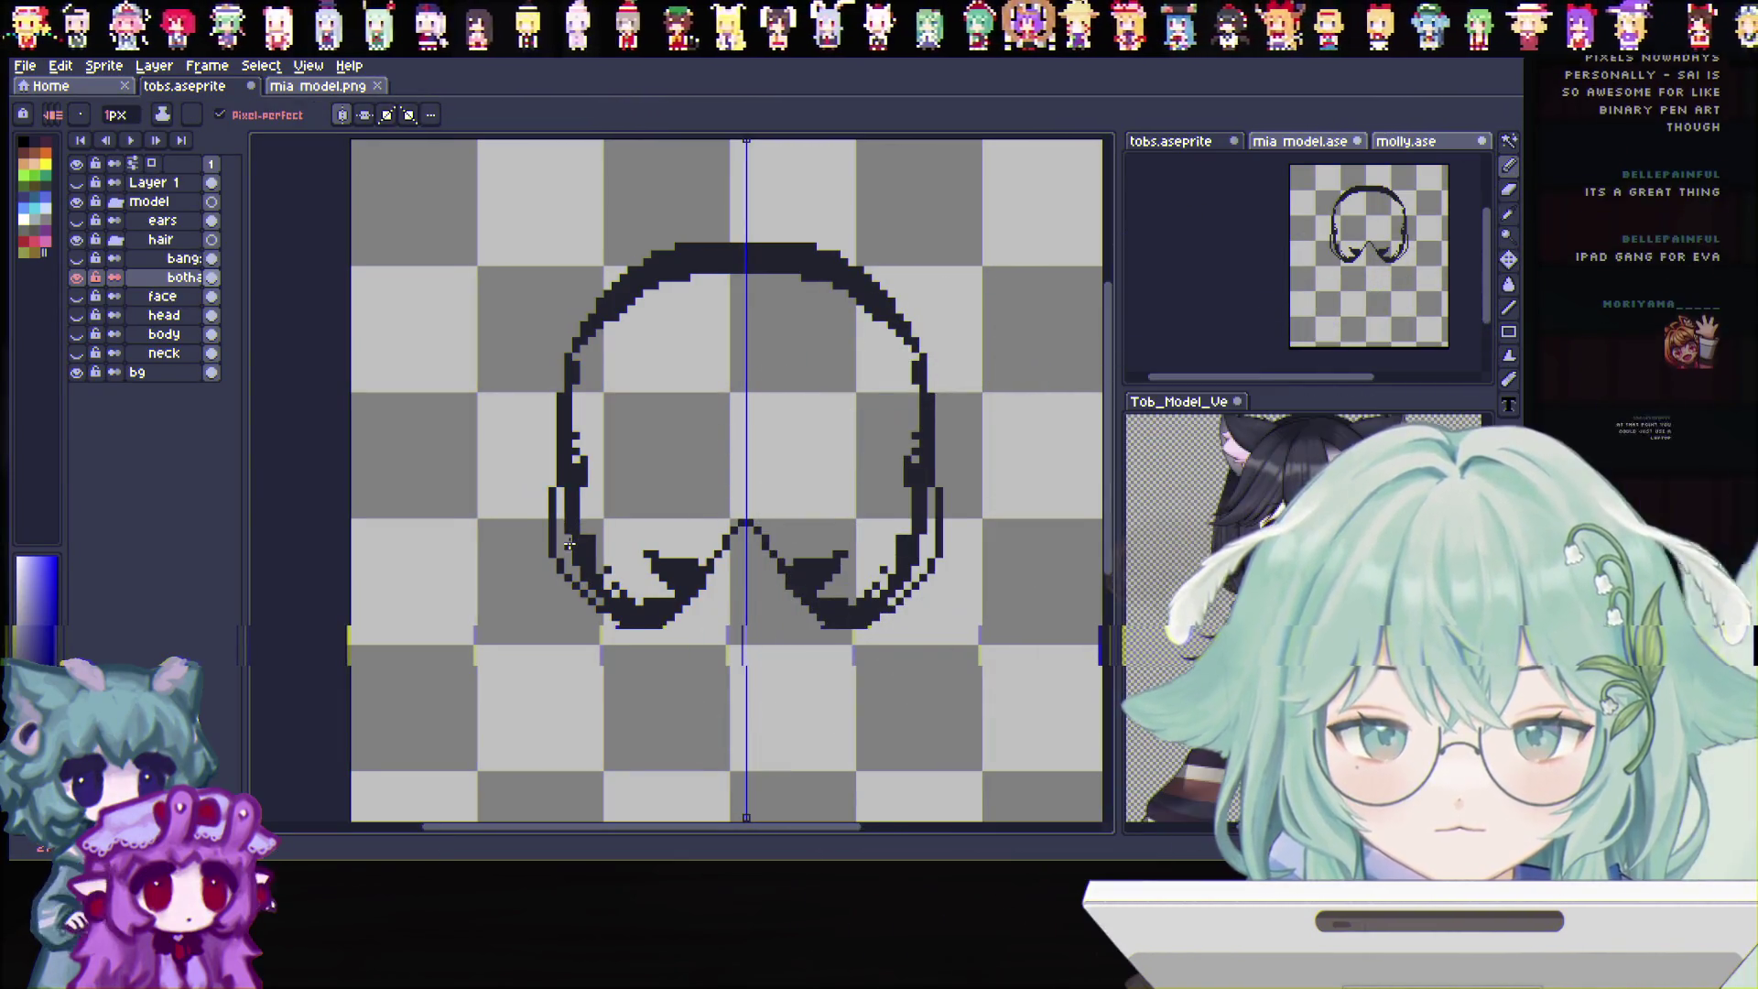
Magic Wand the outline interior and bucket-fill the back hair solid black, then deselect
key(w)
click(746, 528)
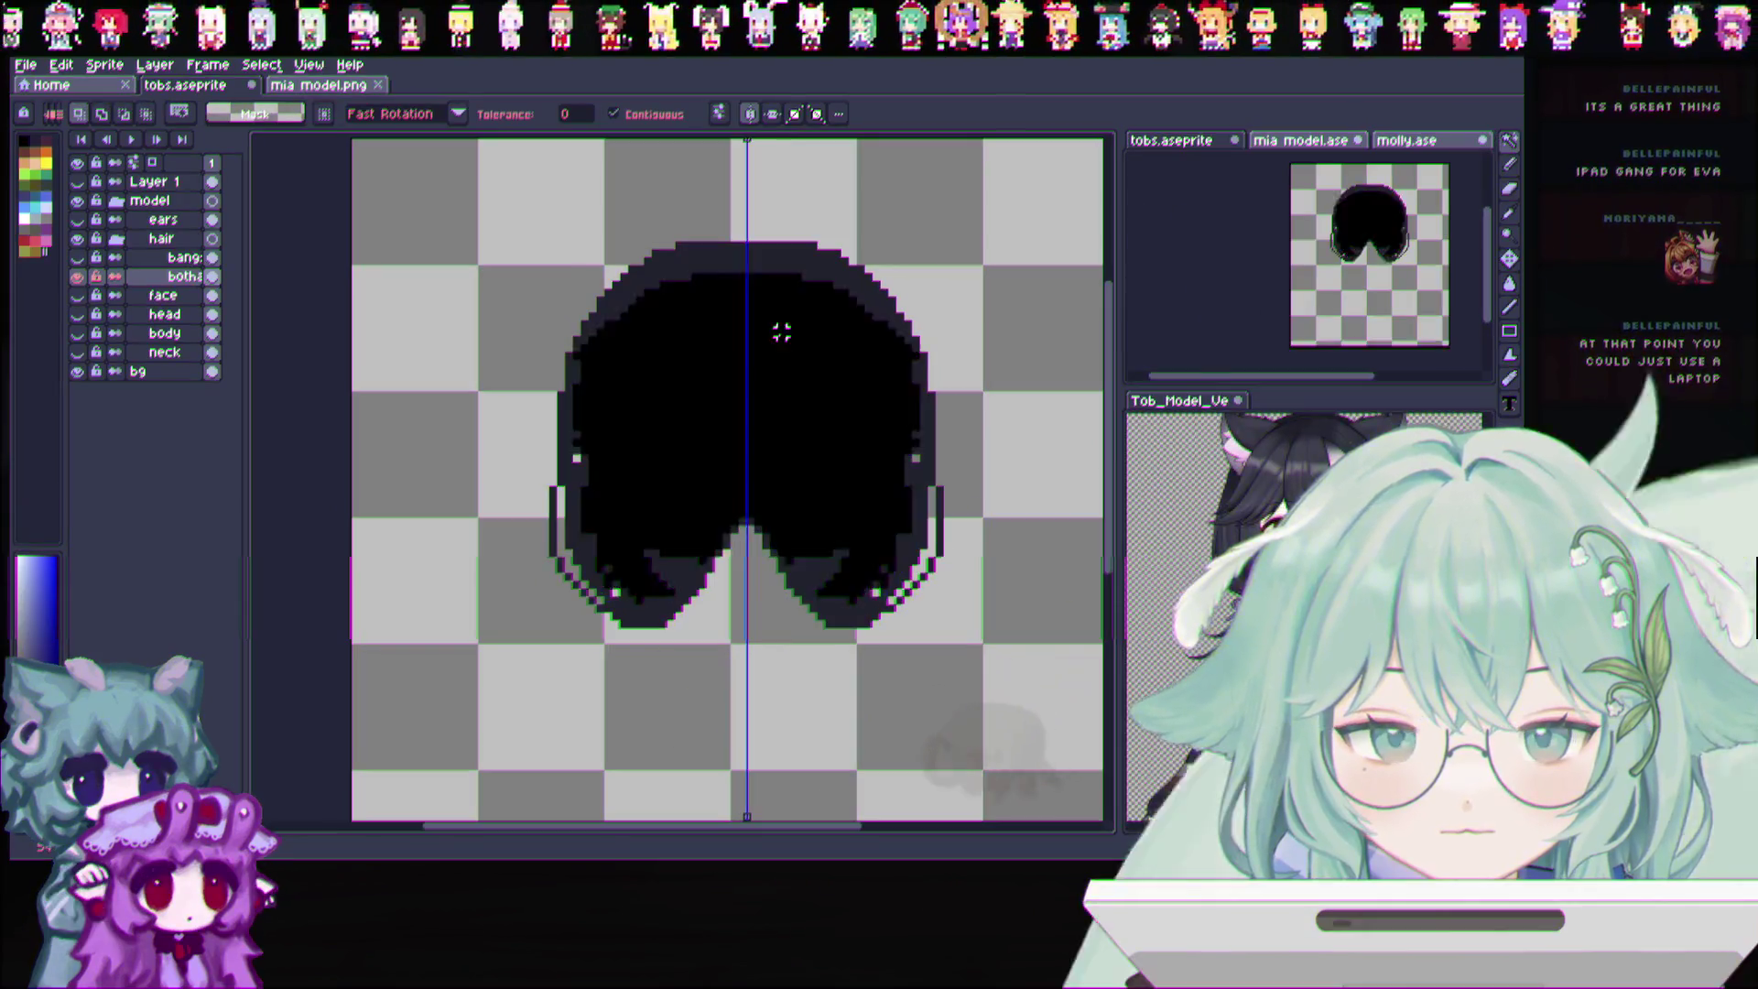
click(1506, 183)
key(g)
click(692, 350)
key(ctrl+d)
key(v)
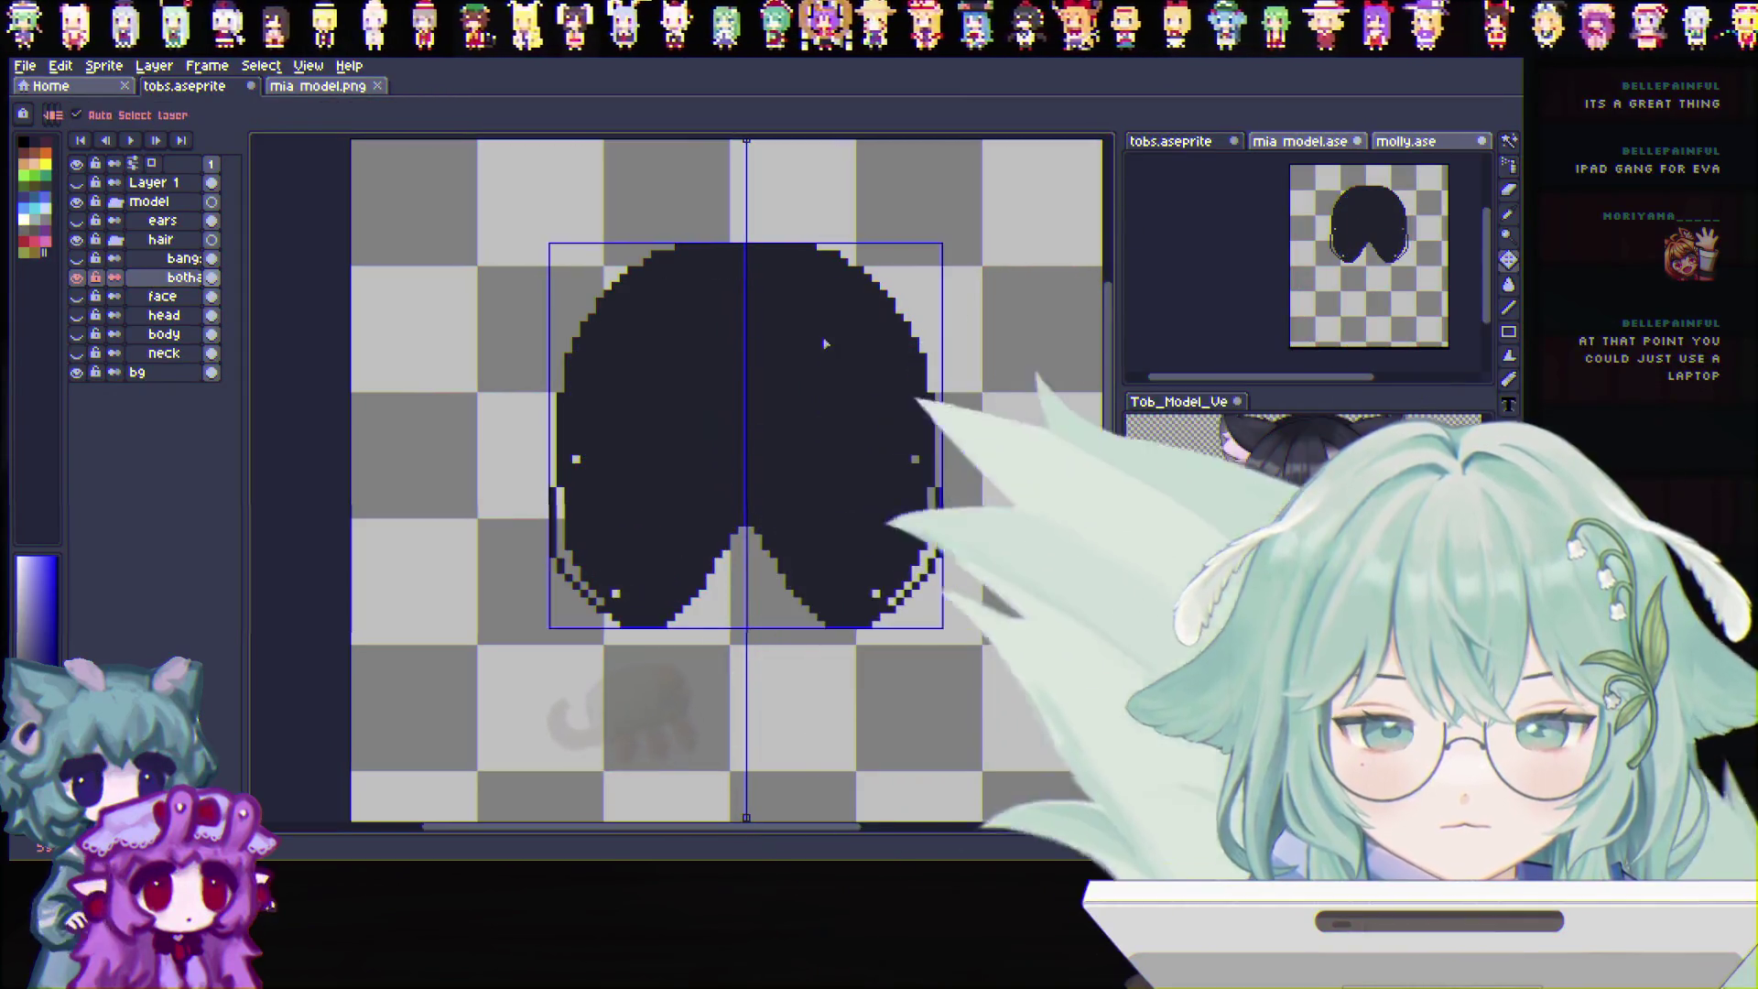
click(654, 384)
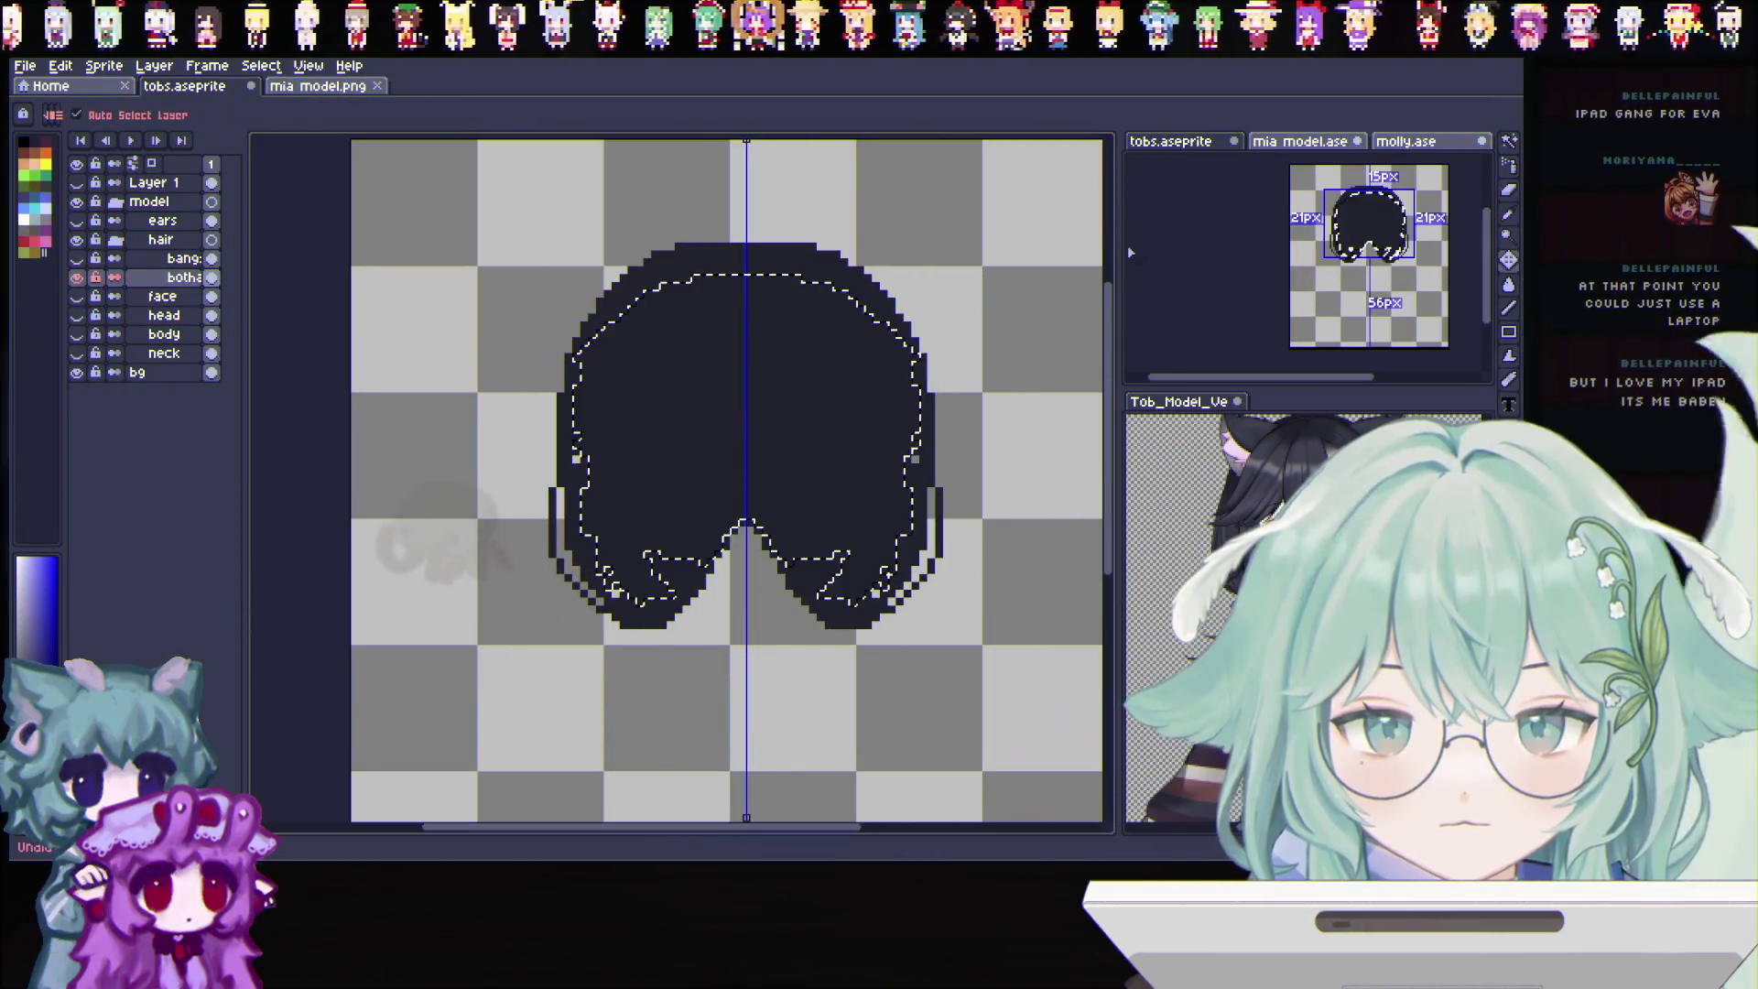
key(ctrl+d)
key(v)
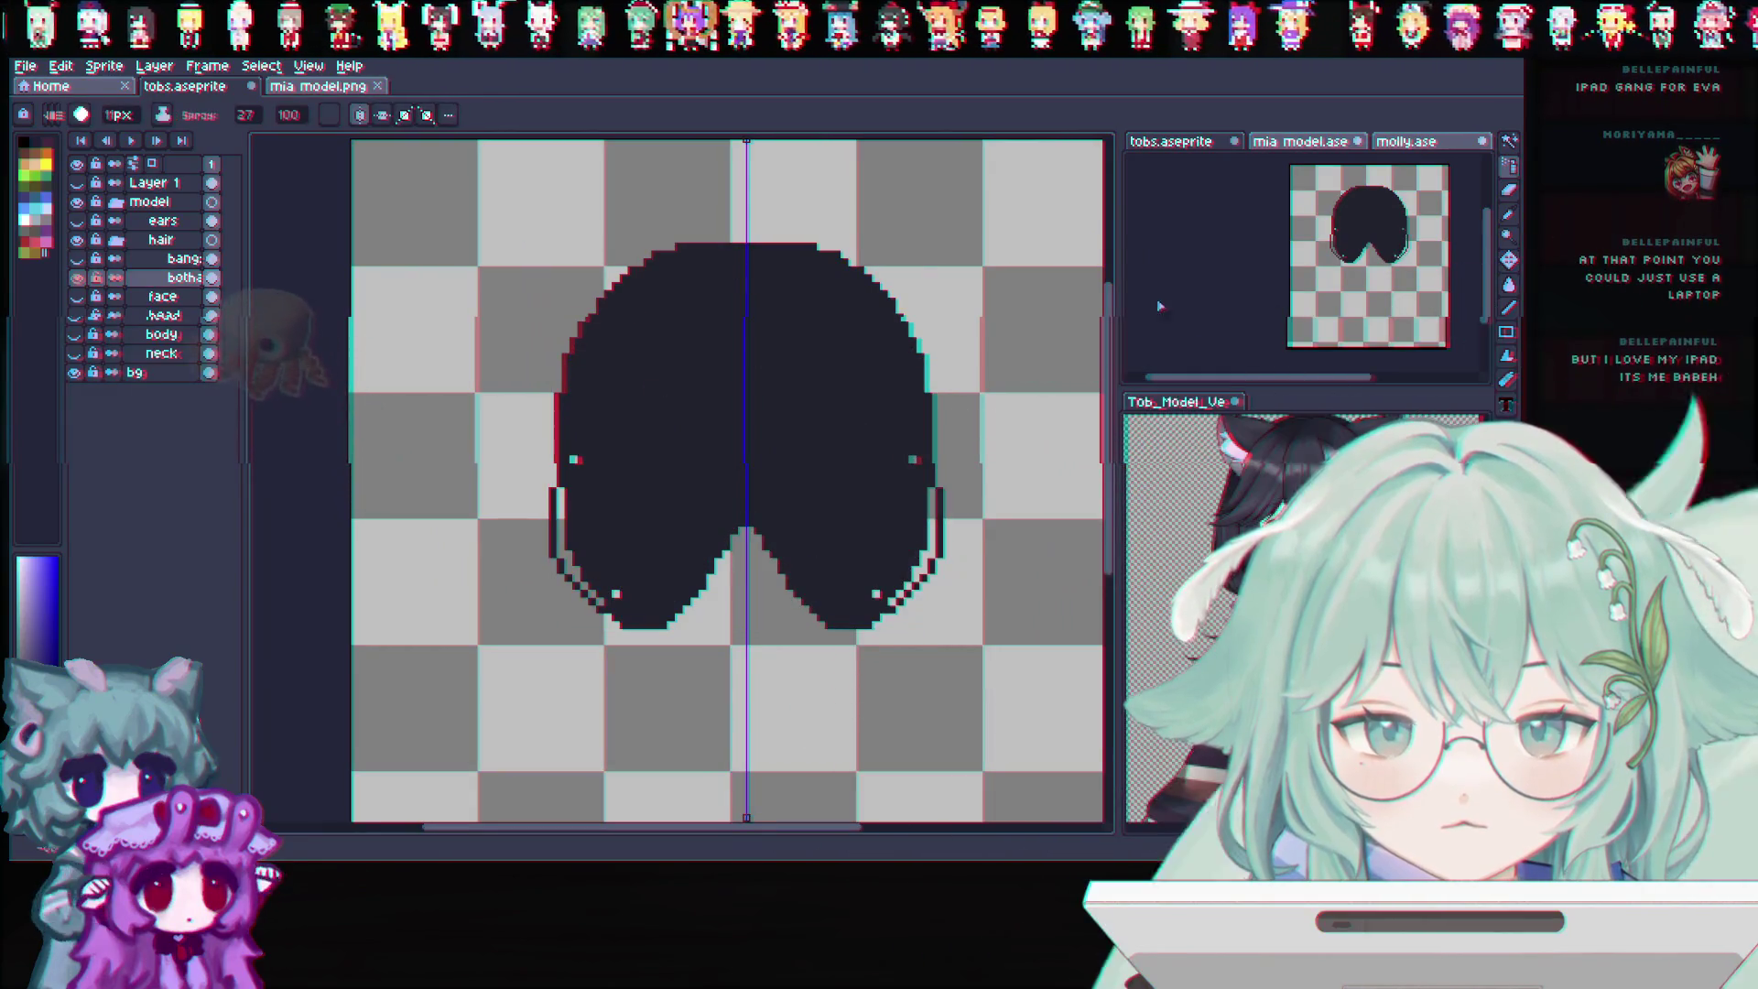
Toggle layer visibility to show the bangs over the back hair plus head, body and neck
click(79, 261)
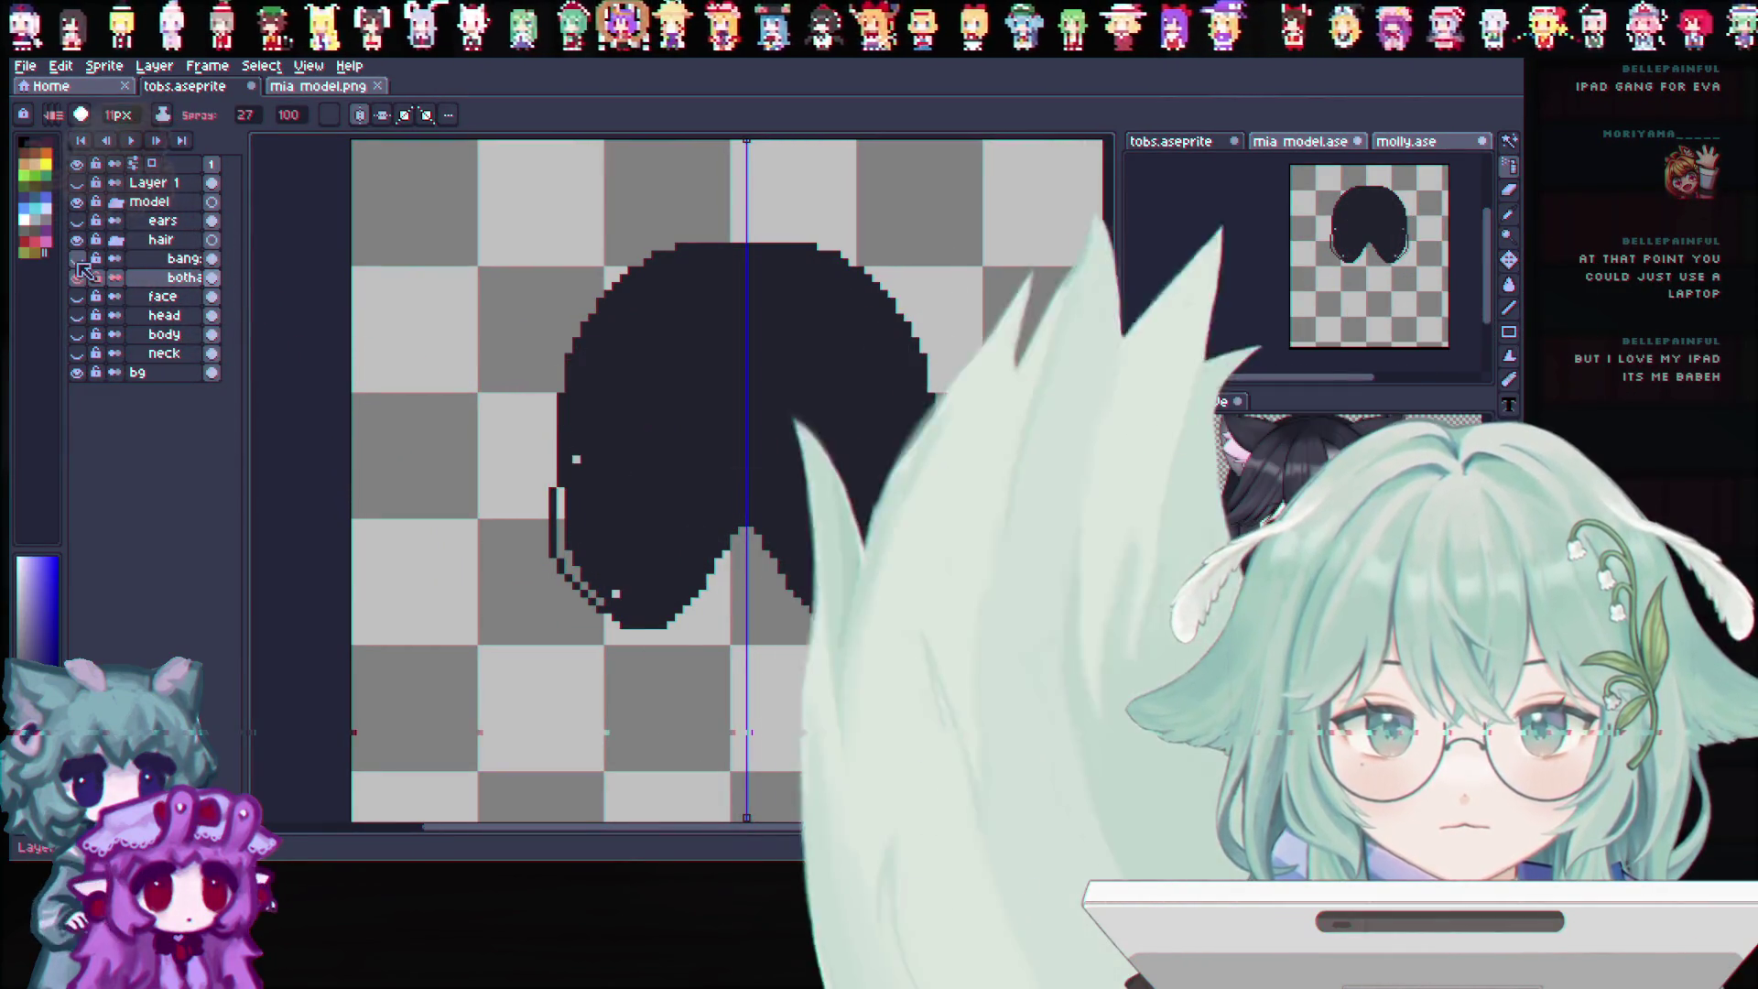
click(79, 259)
click(78, 259)
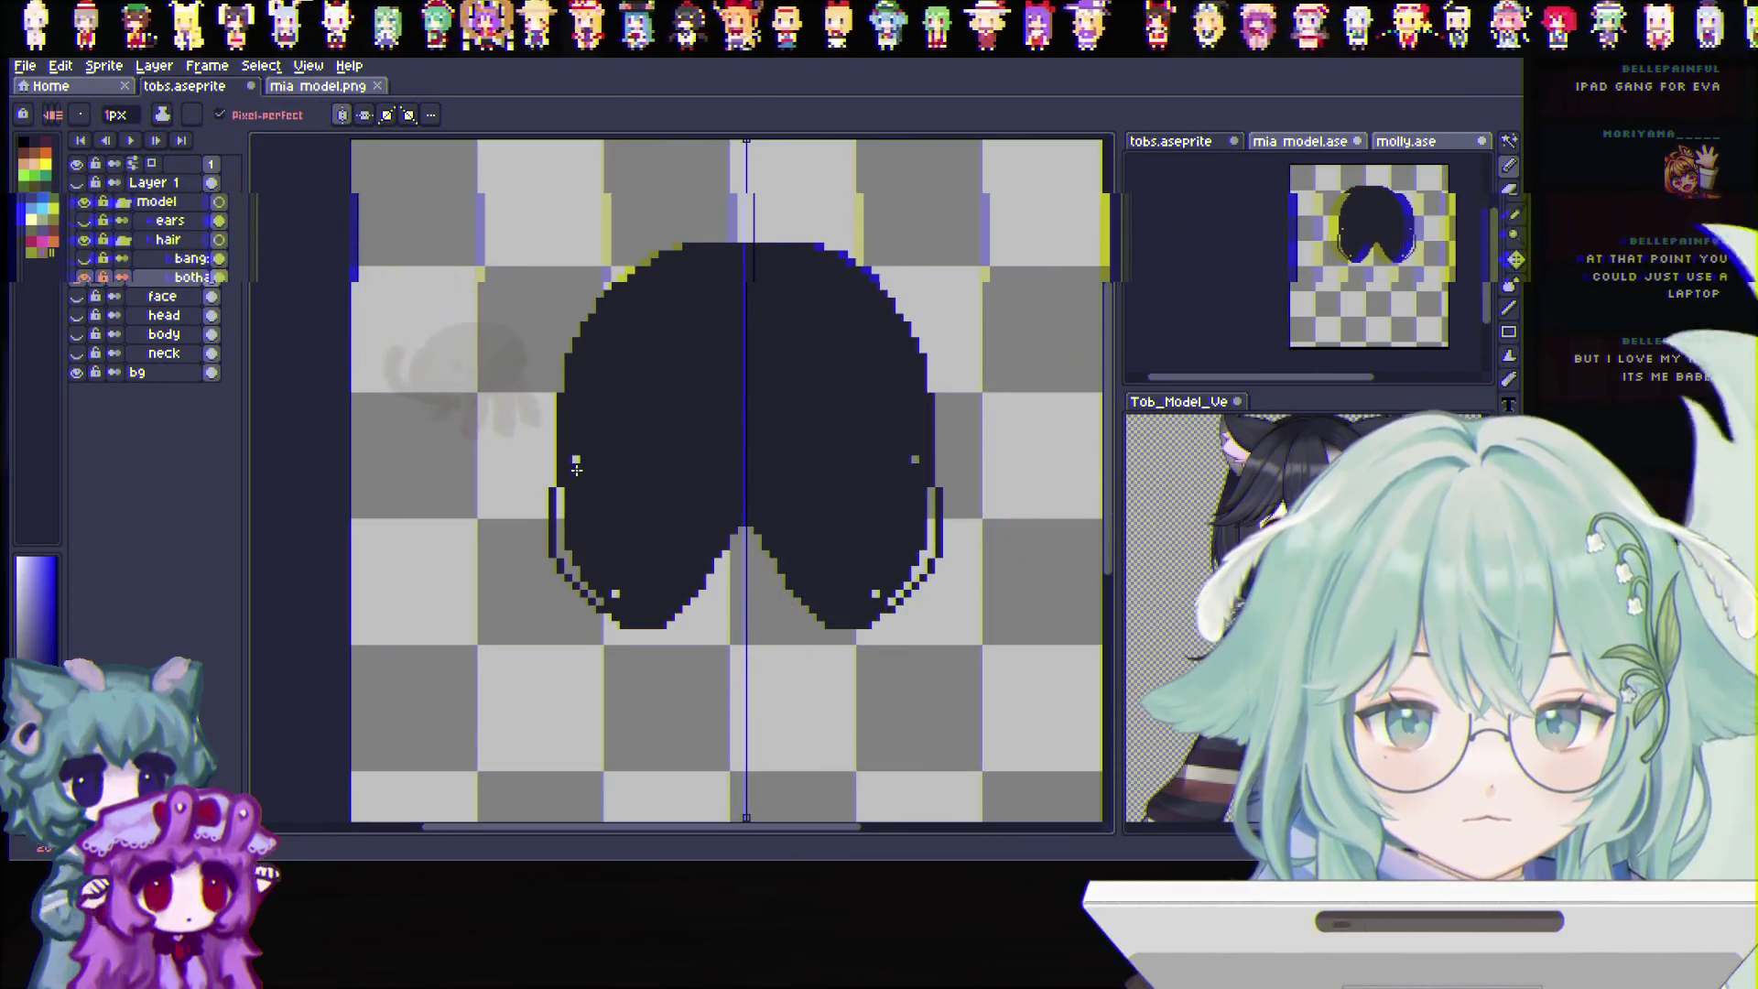
click(76, 276)
click(77, 276)
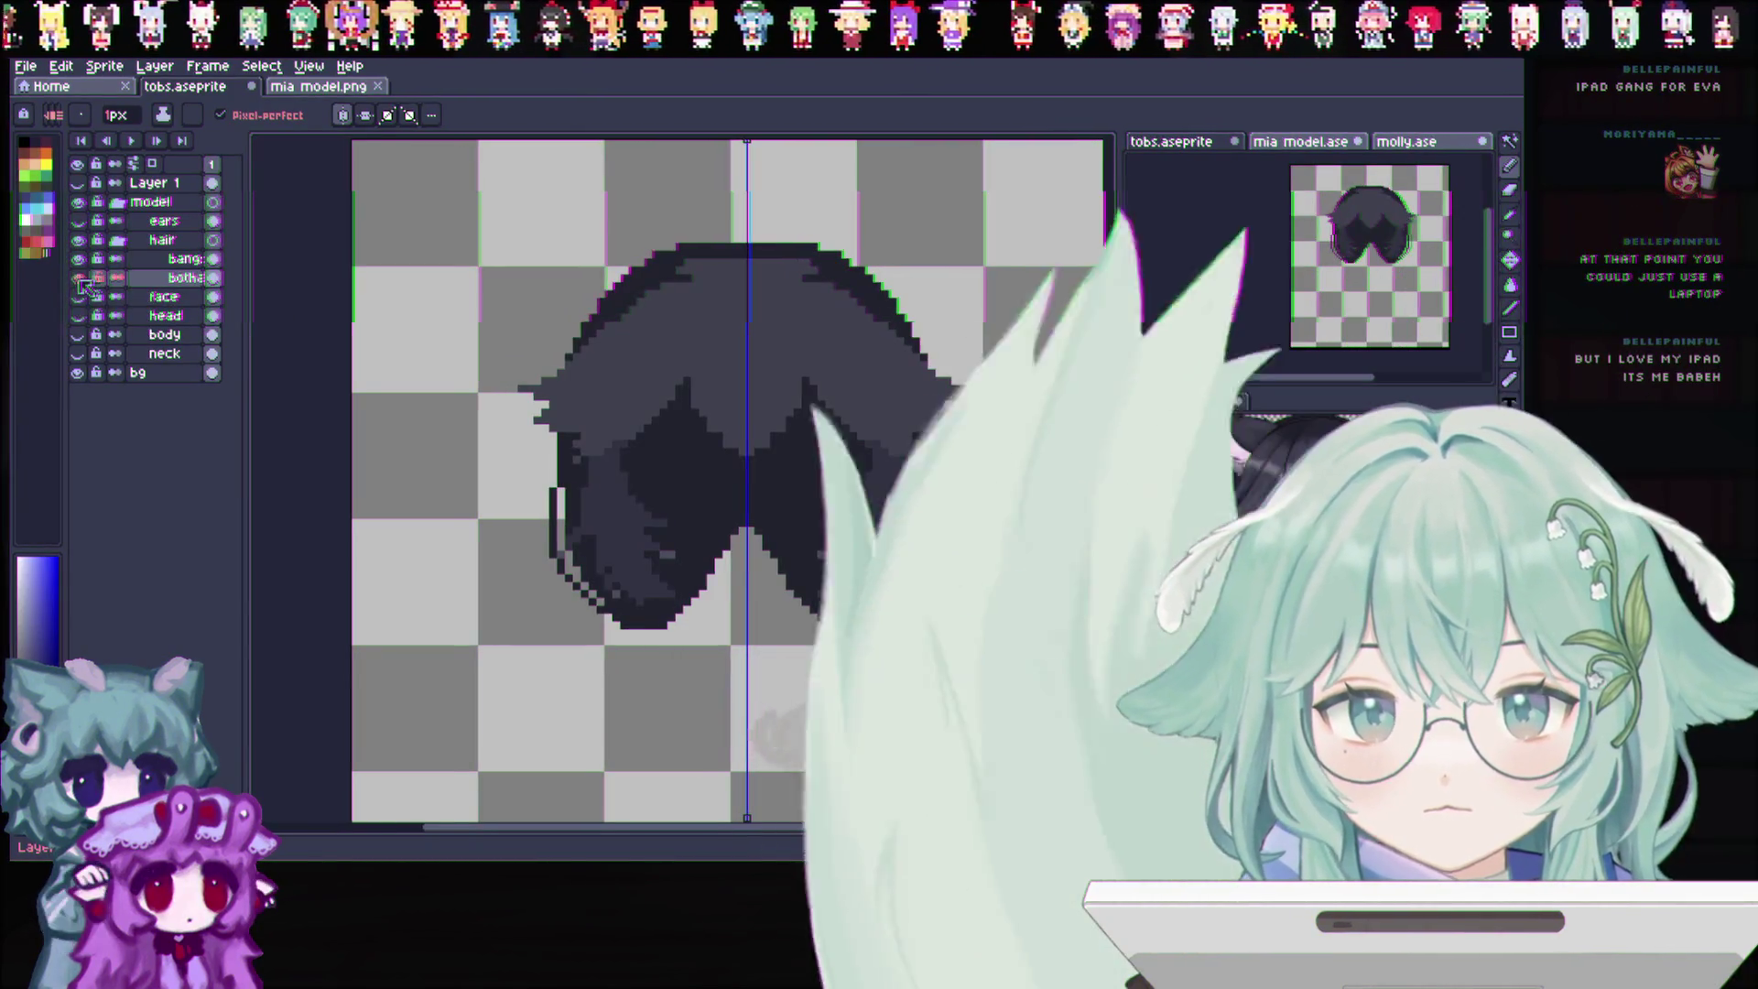
drag(77, 316, 78, 353)
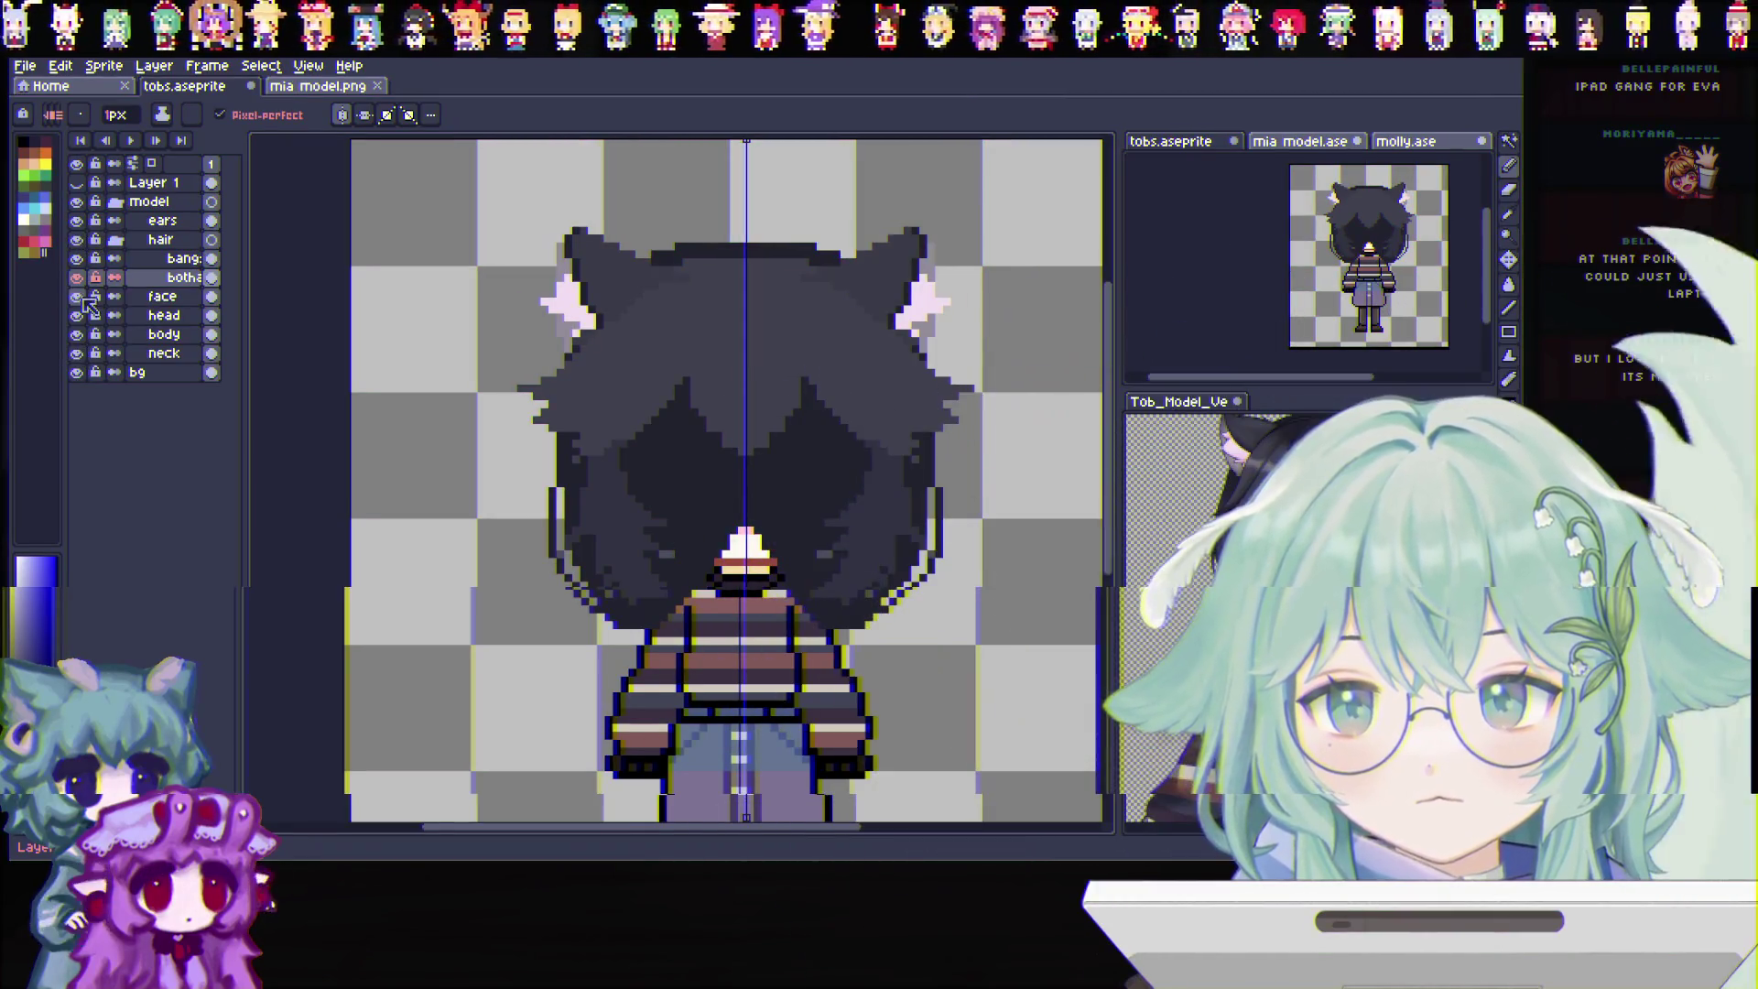
Expand the hair group and move the bothair layer beneath the neck layer
click(118, 241)
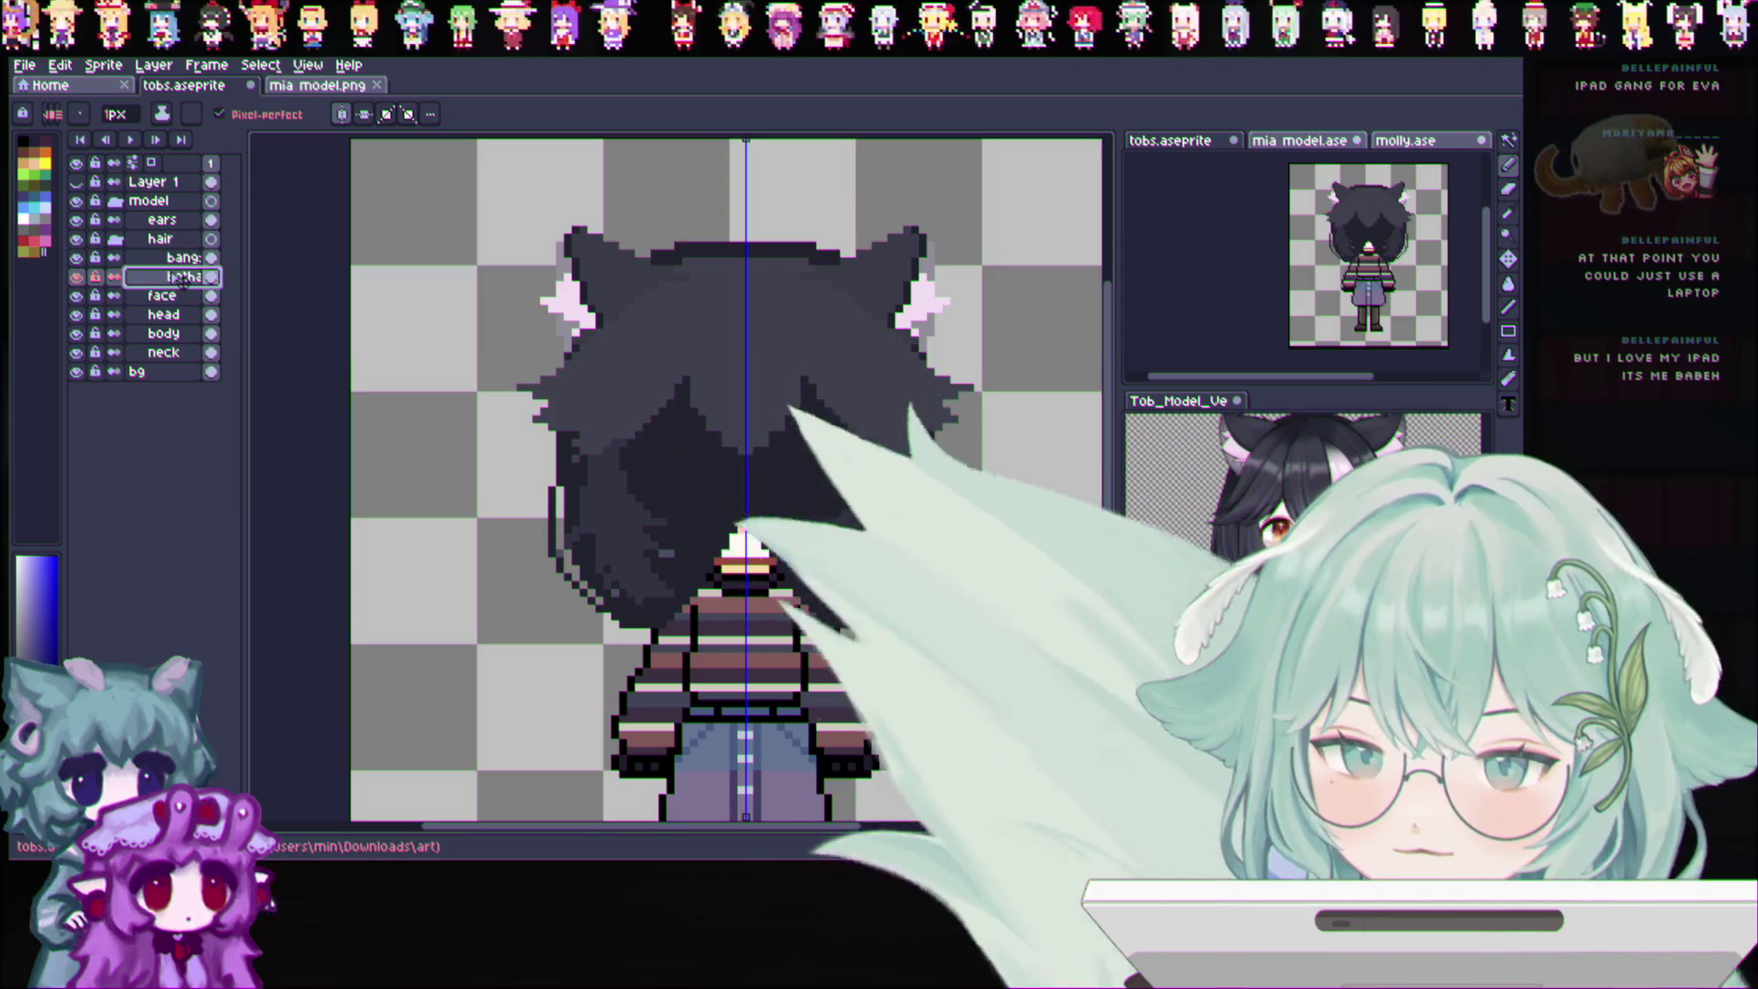
drag(176, 355, 175, 358)
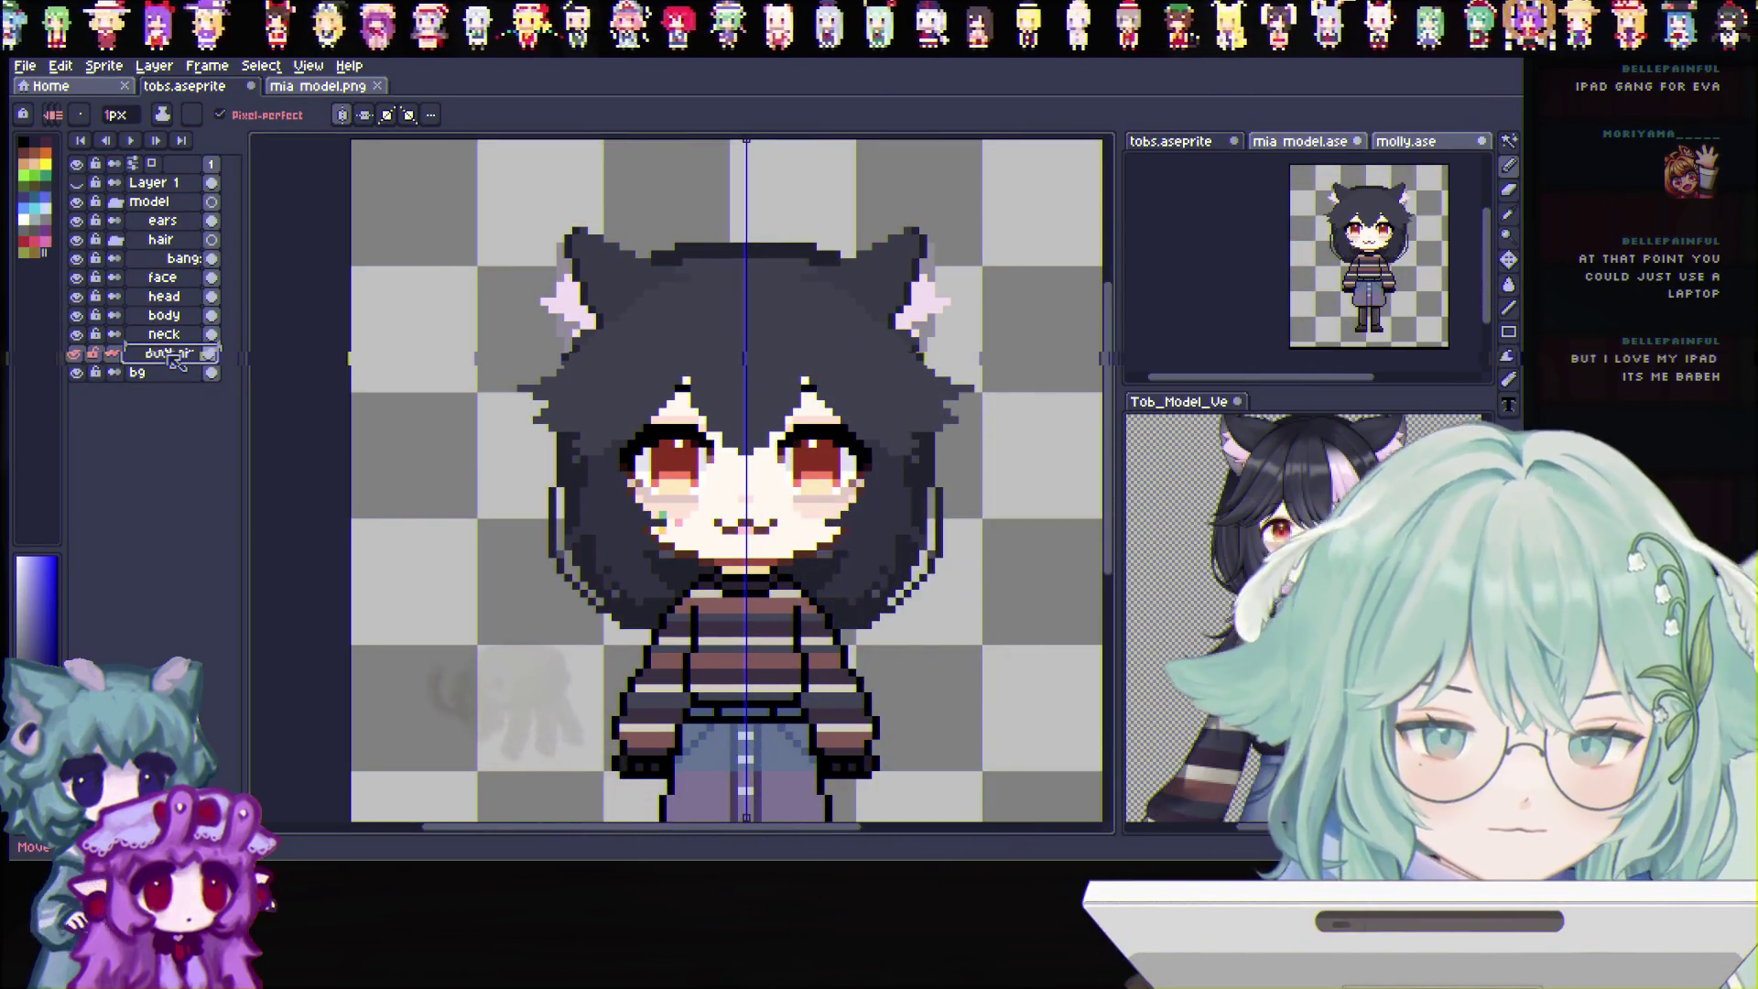
key(Return)
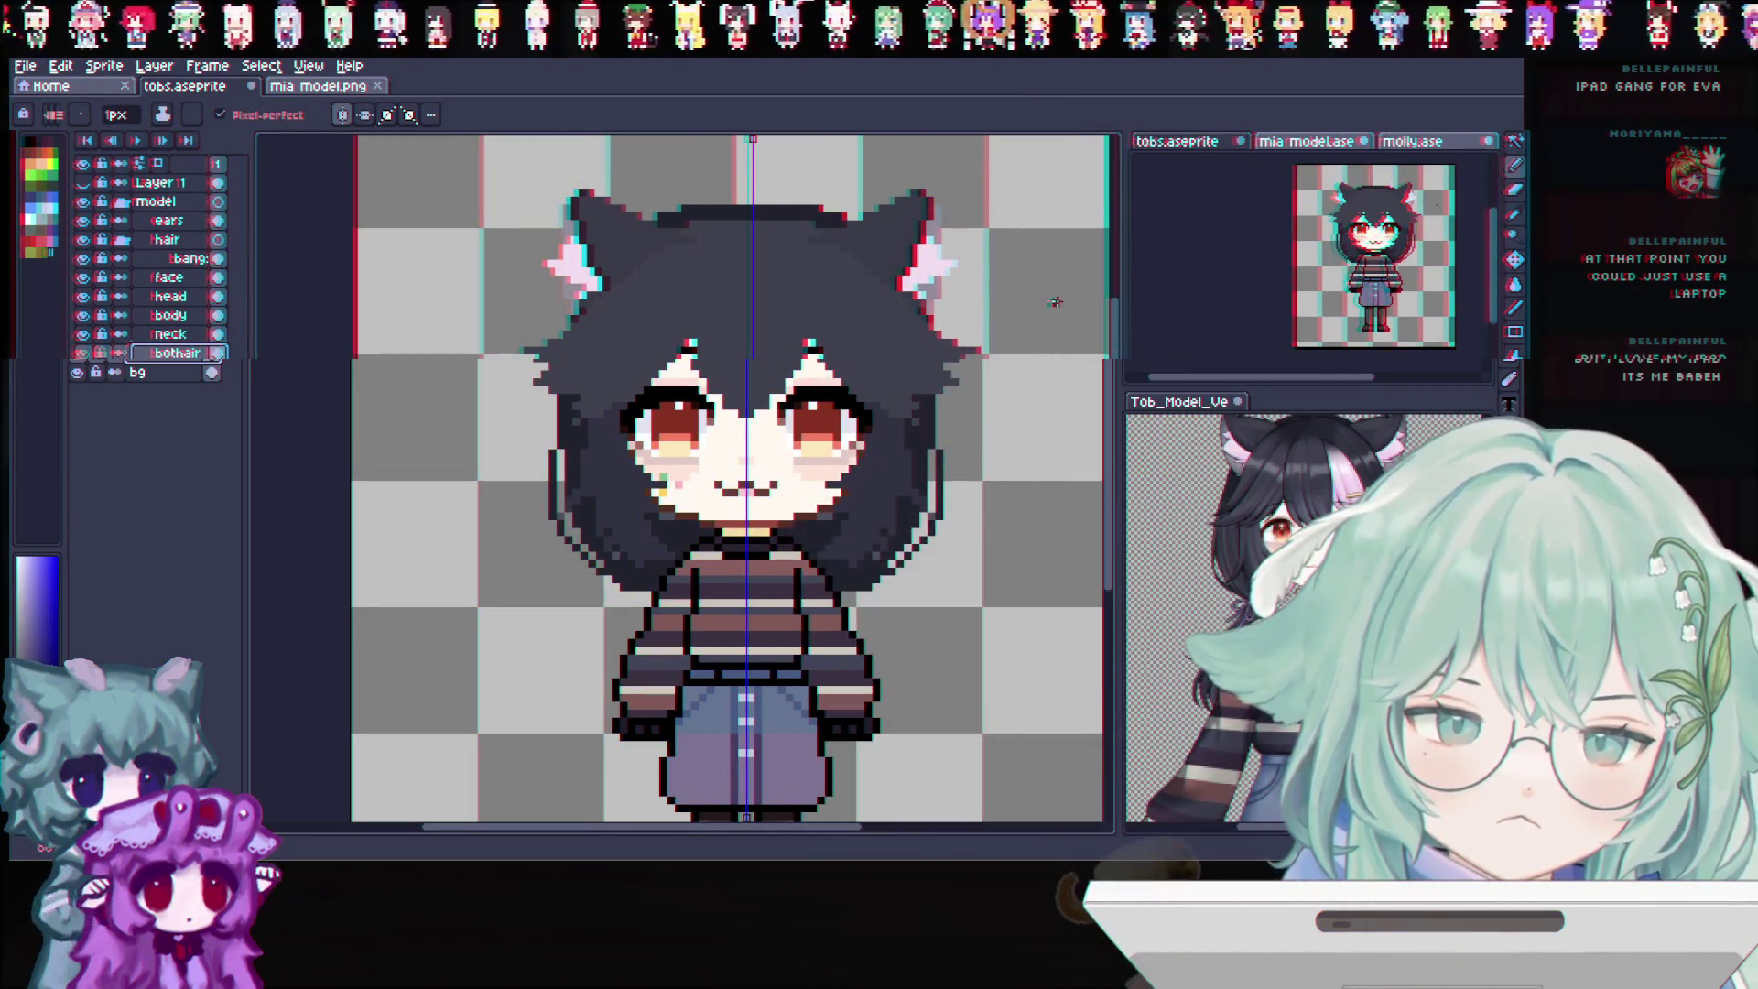
scroll(809, 340, up, 2)
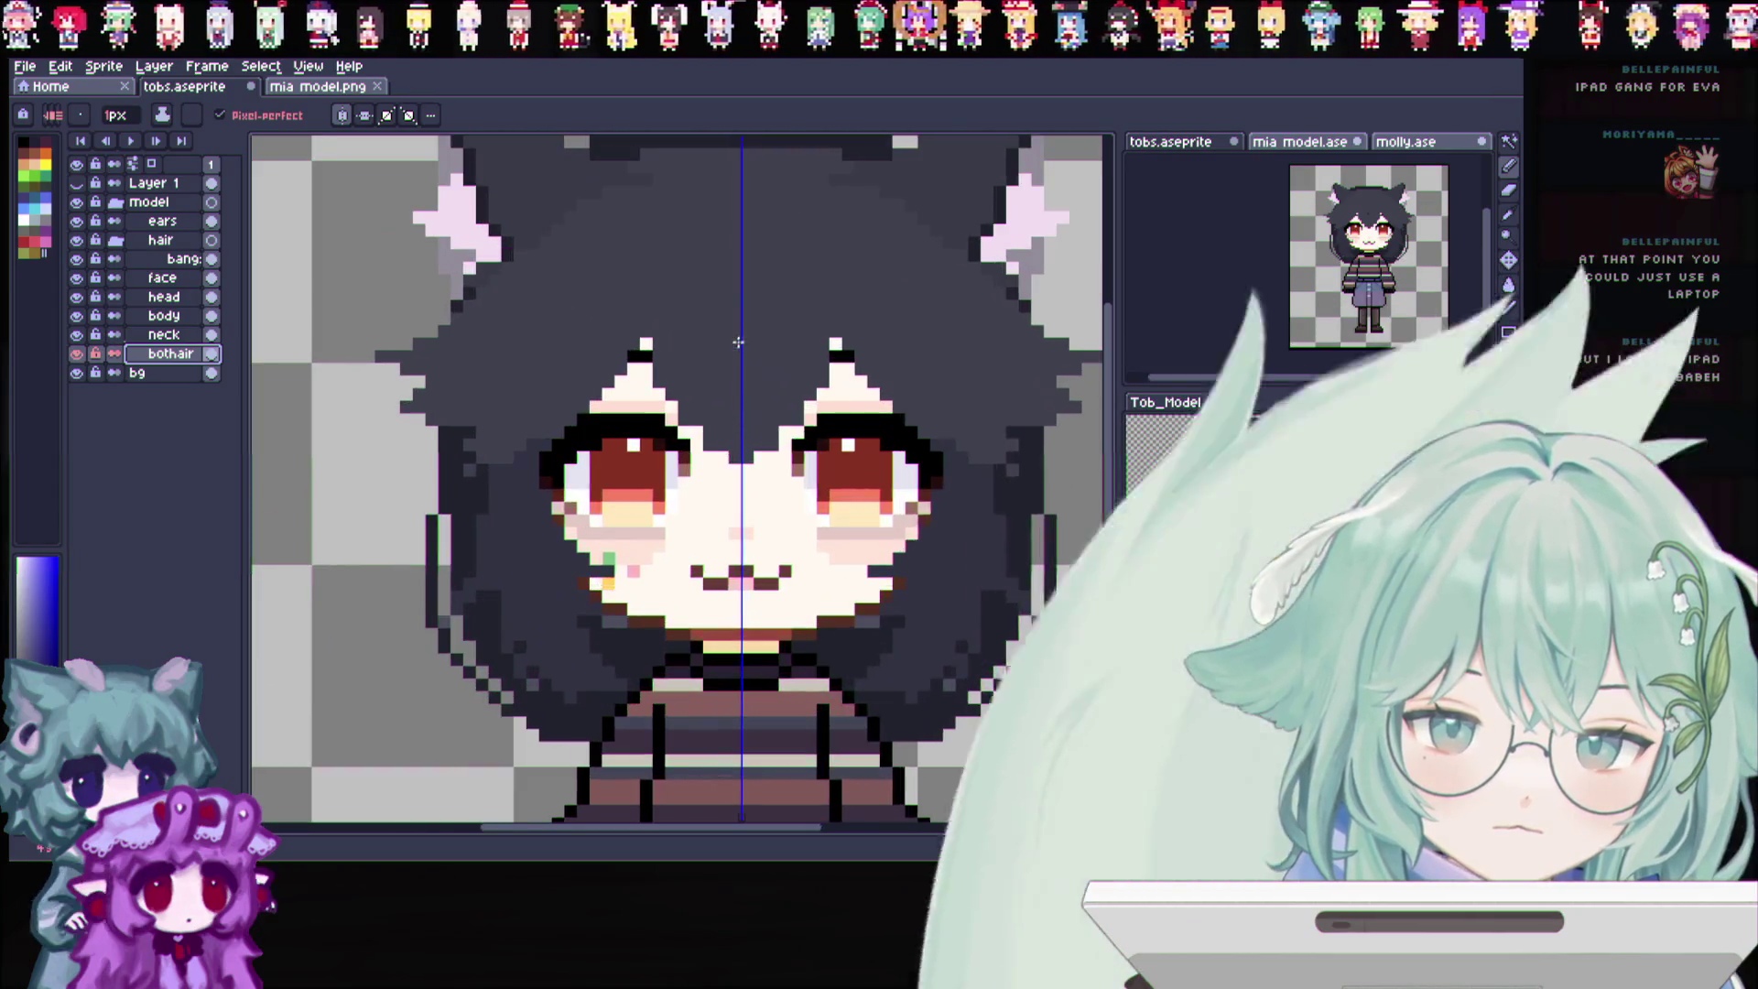
scroll(808, 339, up, 2)
Hide the bangs and add a new layer above the face layer
right_click(162, 281)
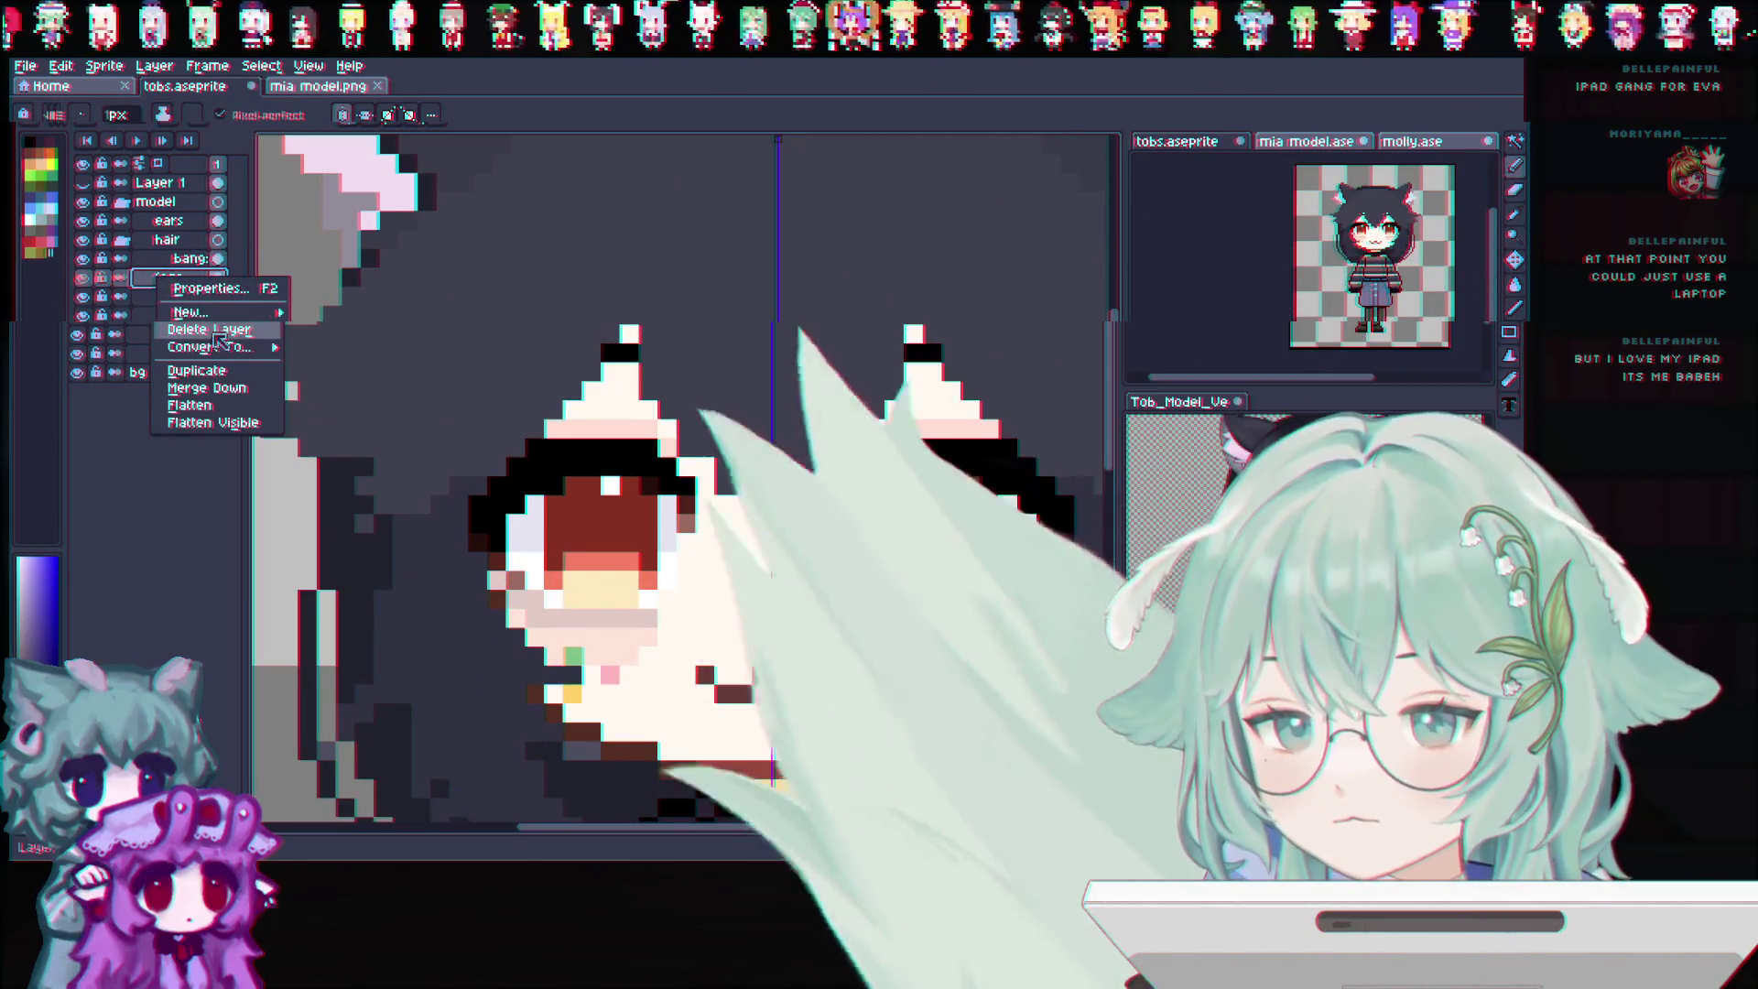
click(79, 264)
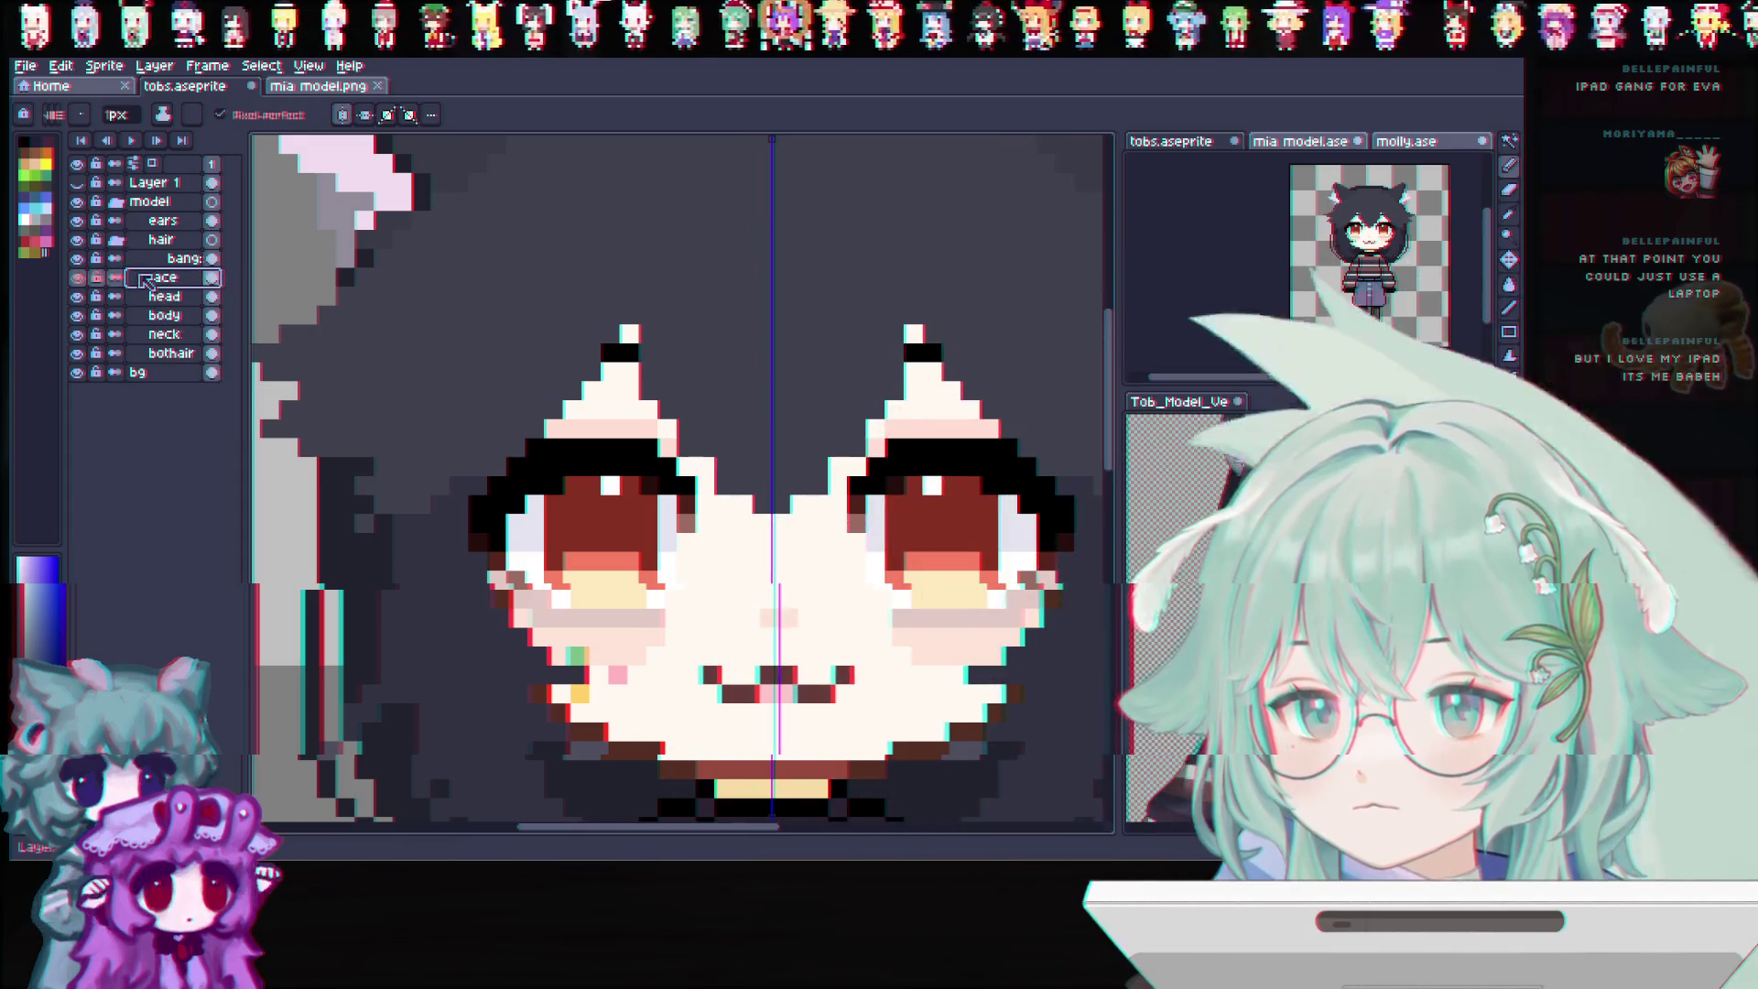
click(79, 259)
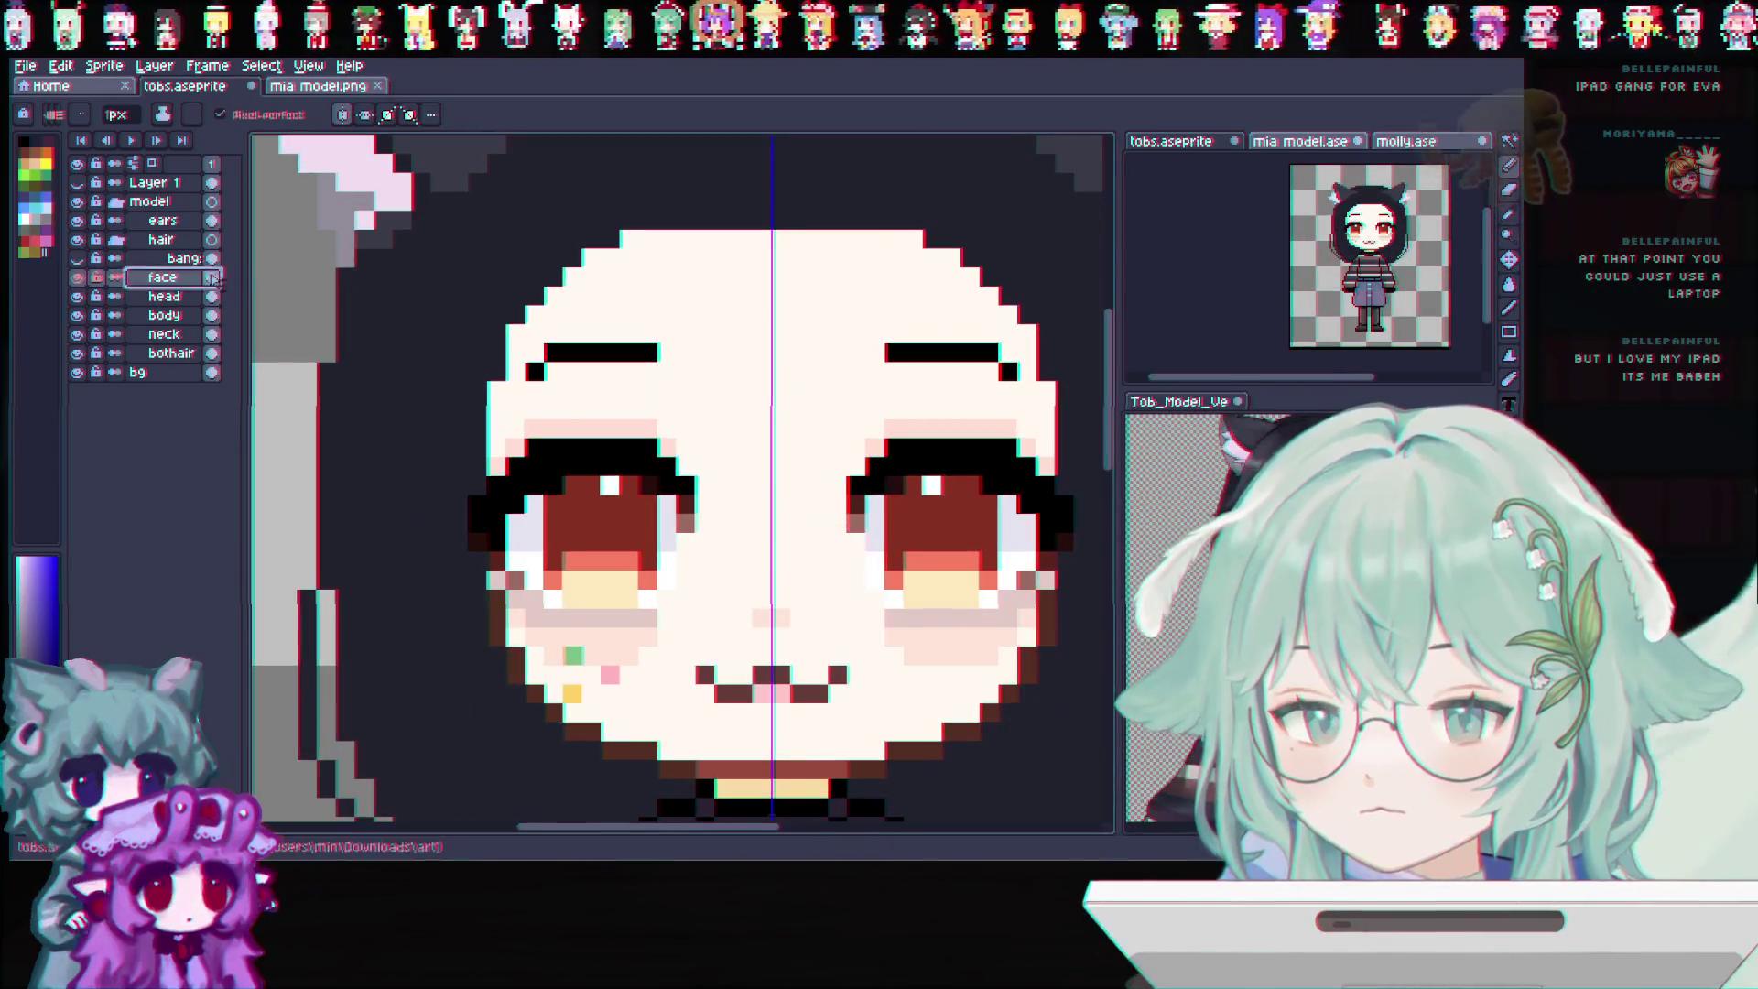
right_click(148, 279)
click(330, 310)
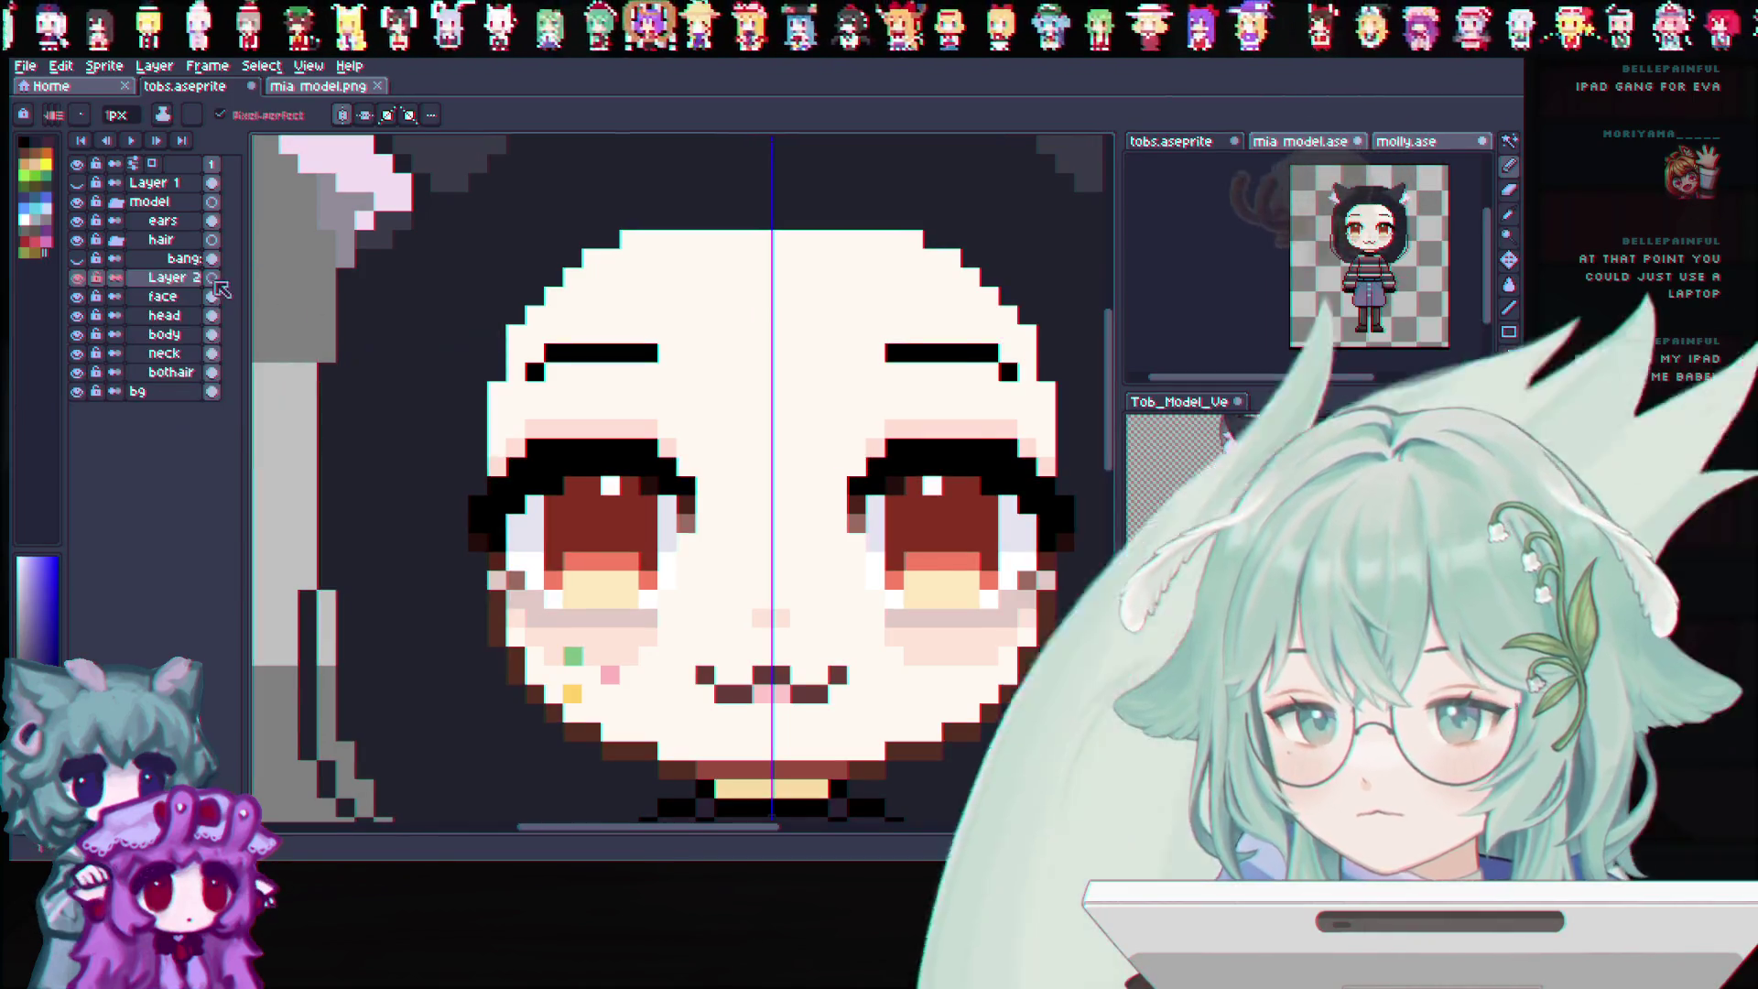
Rename the new layer to brows and pick a red drawing colour
double_click(172, 277)
text(brows)
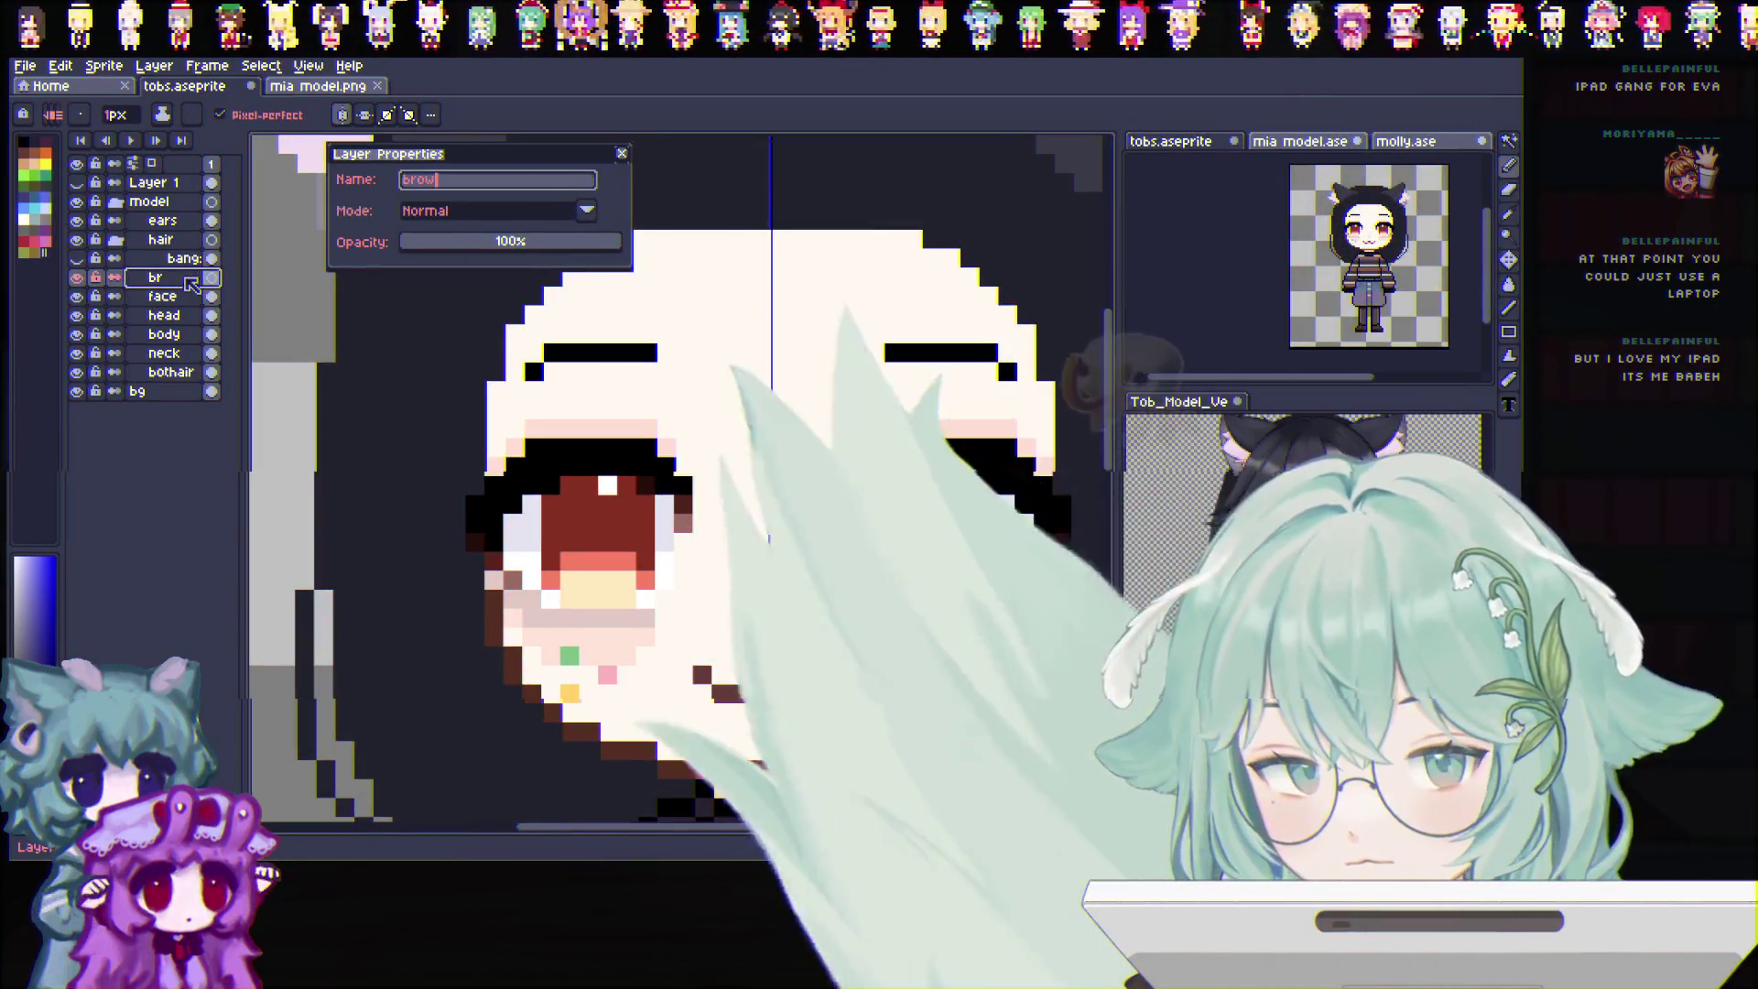
key(Return)
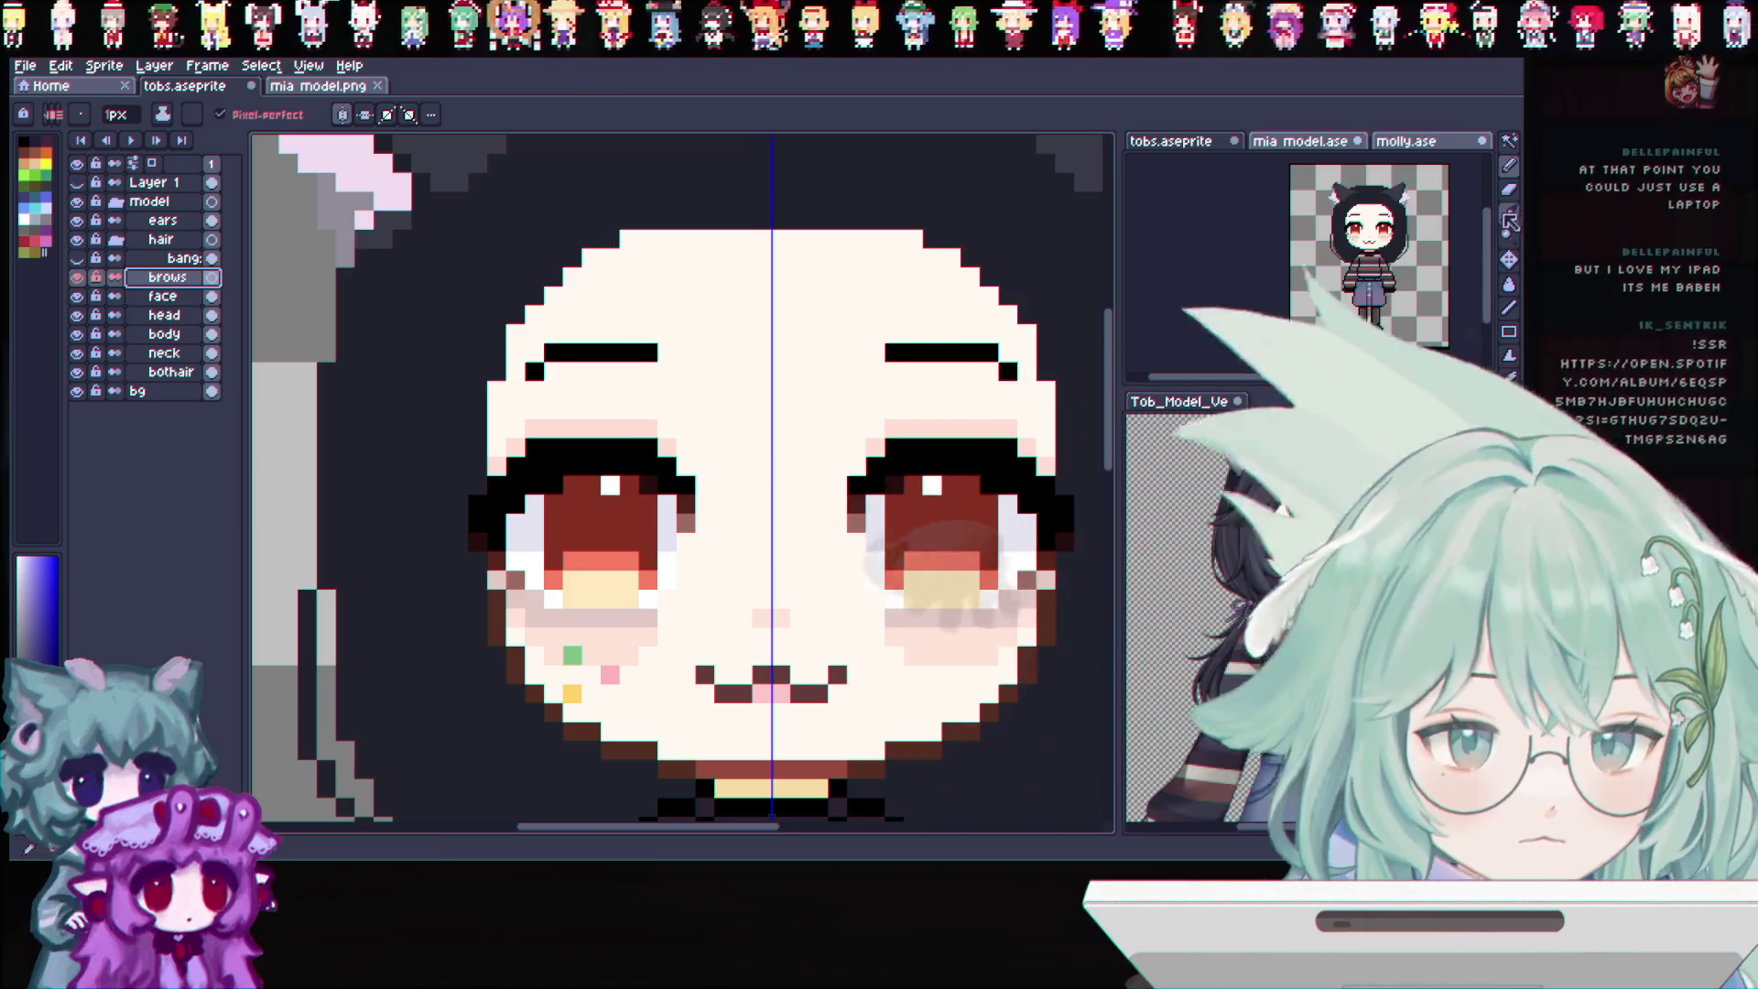
click(778, 330)
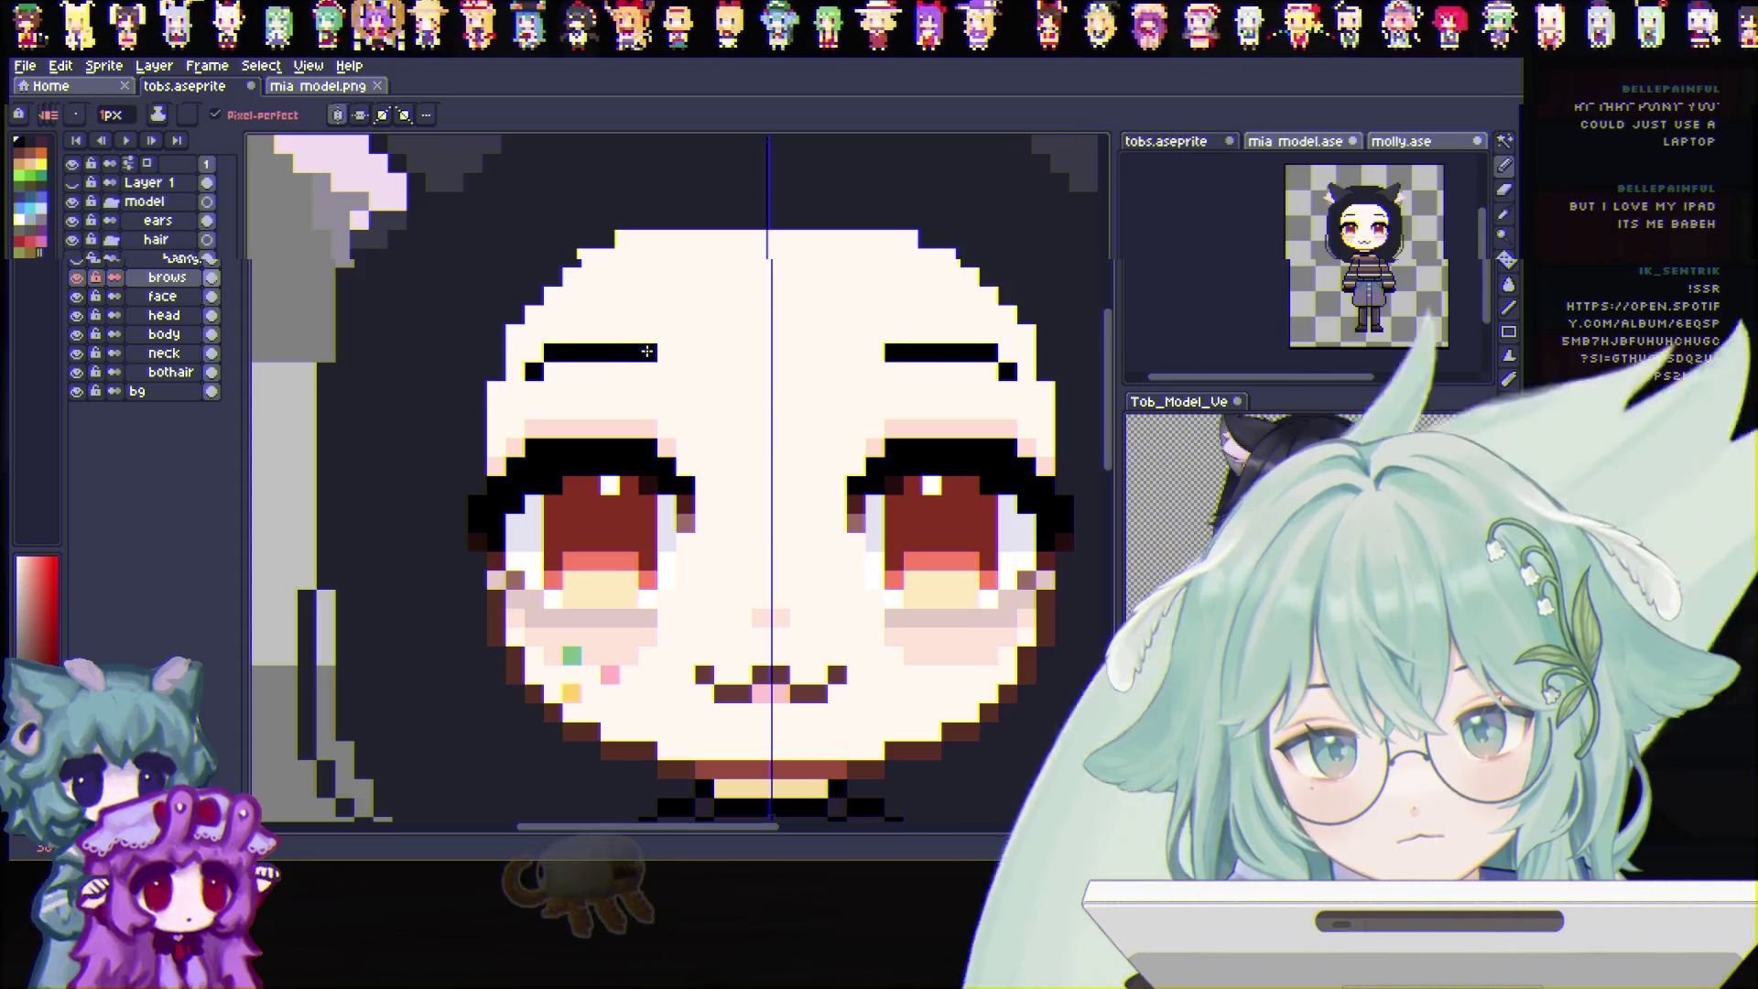
Drag the brows layer above the hair group, under the ears, and view the whole character
click(149, 299)
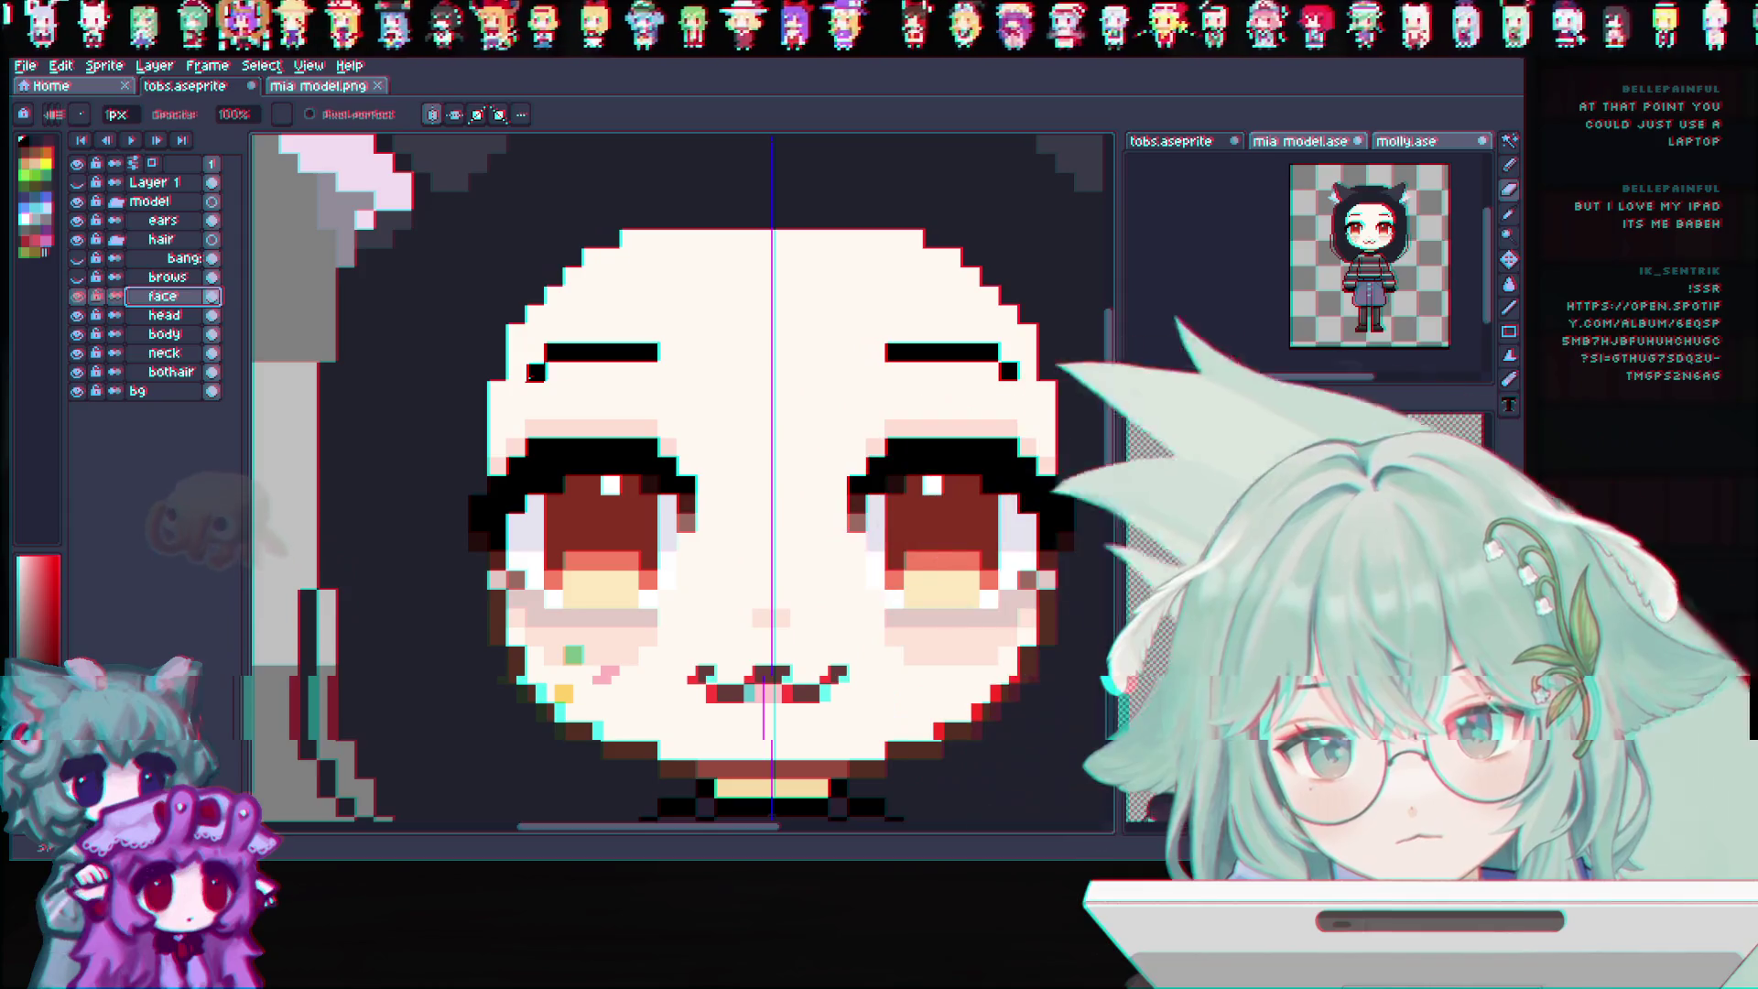
click(78, 276)
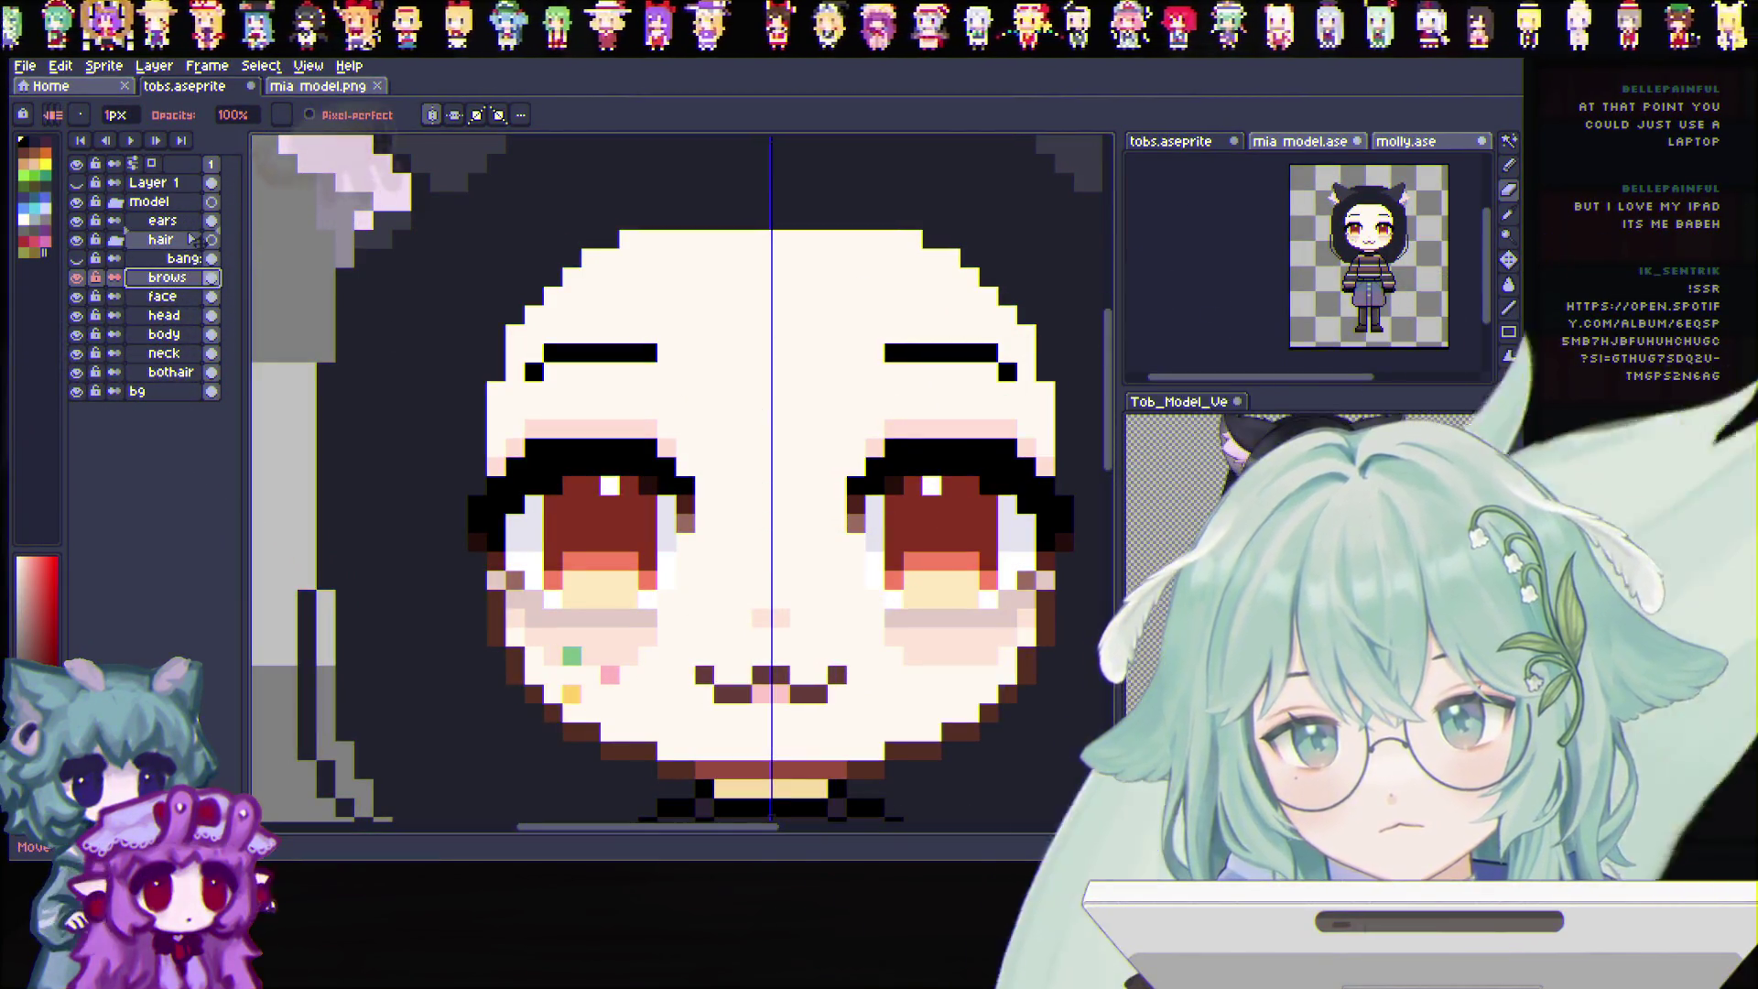
drag(179, 281, 194, 241)
key(v)
key(b)
scroll(588, 333, down, 3)
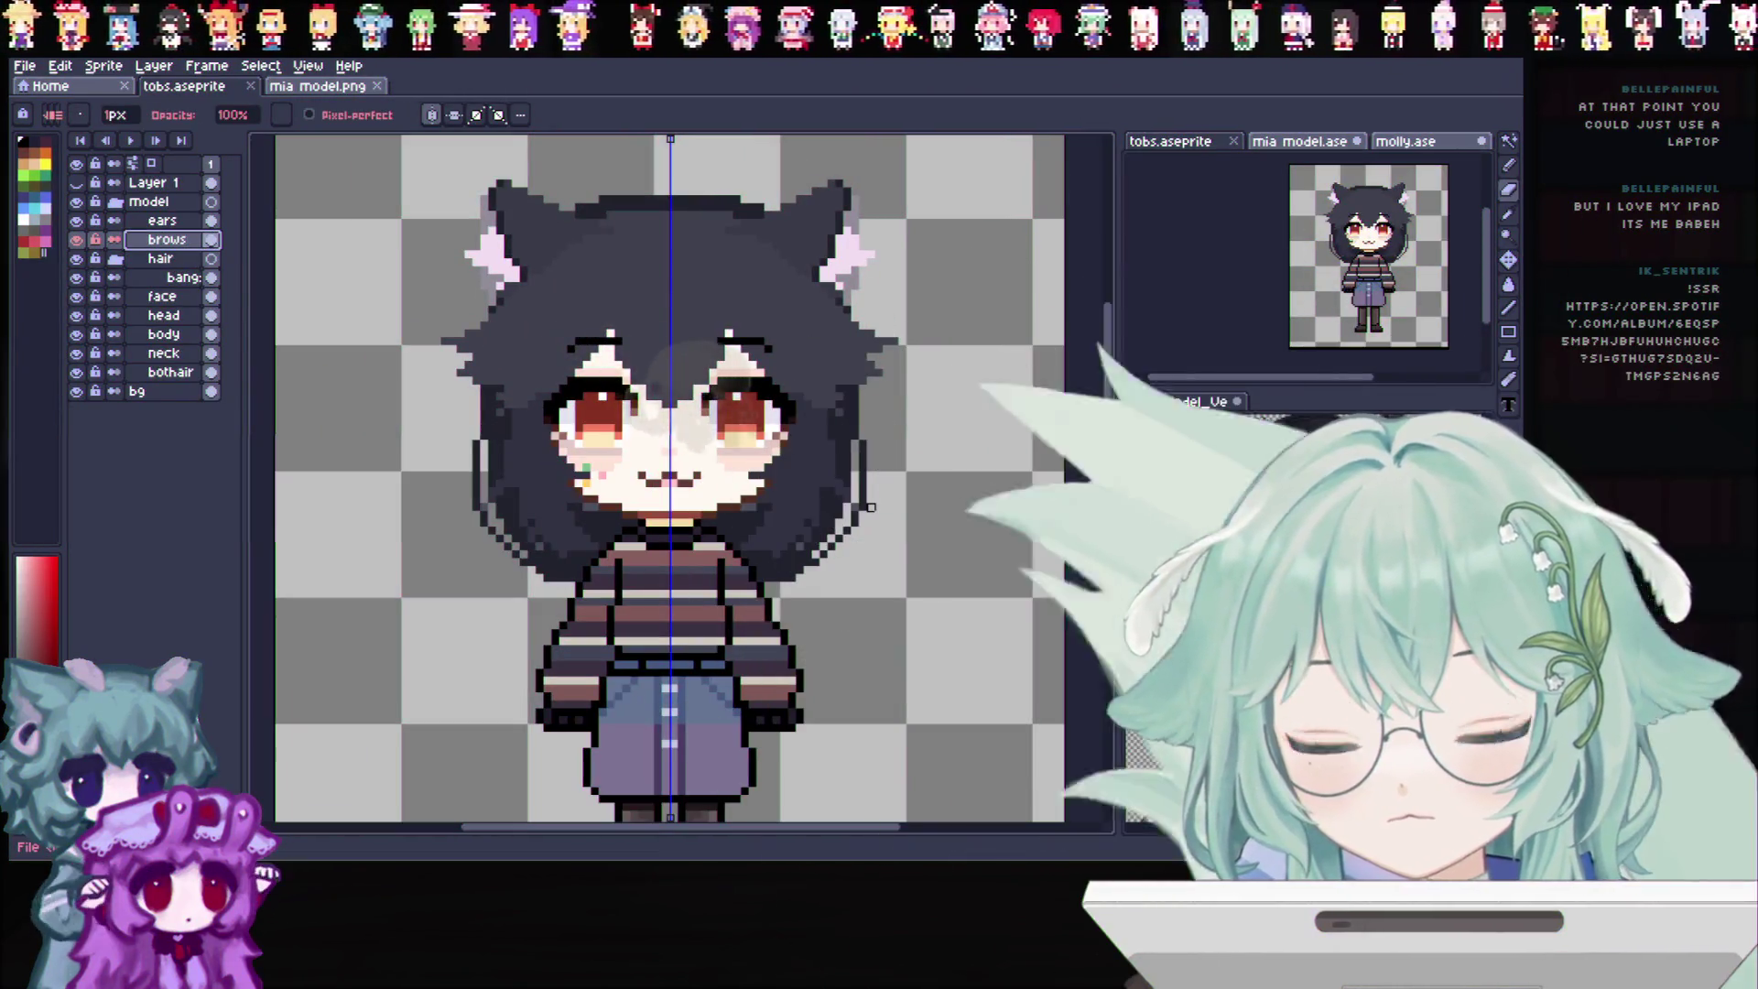
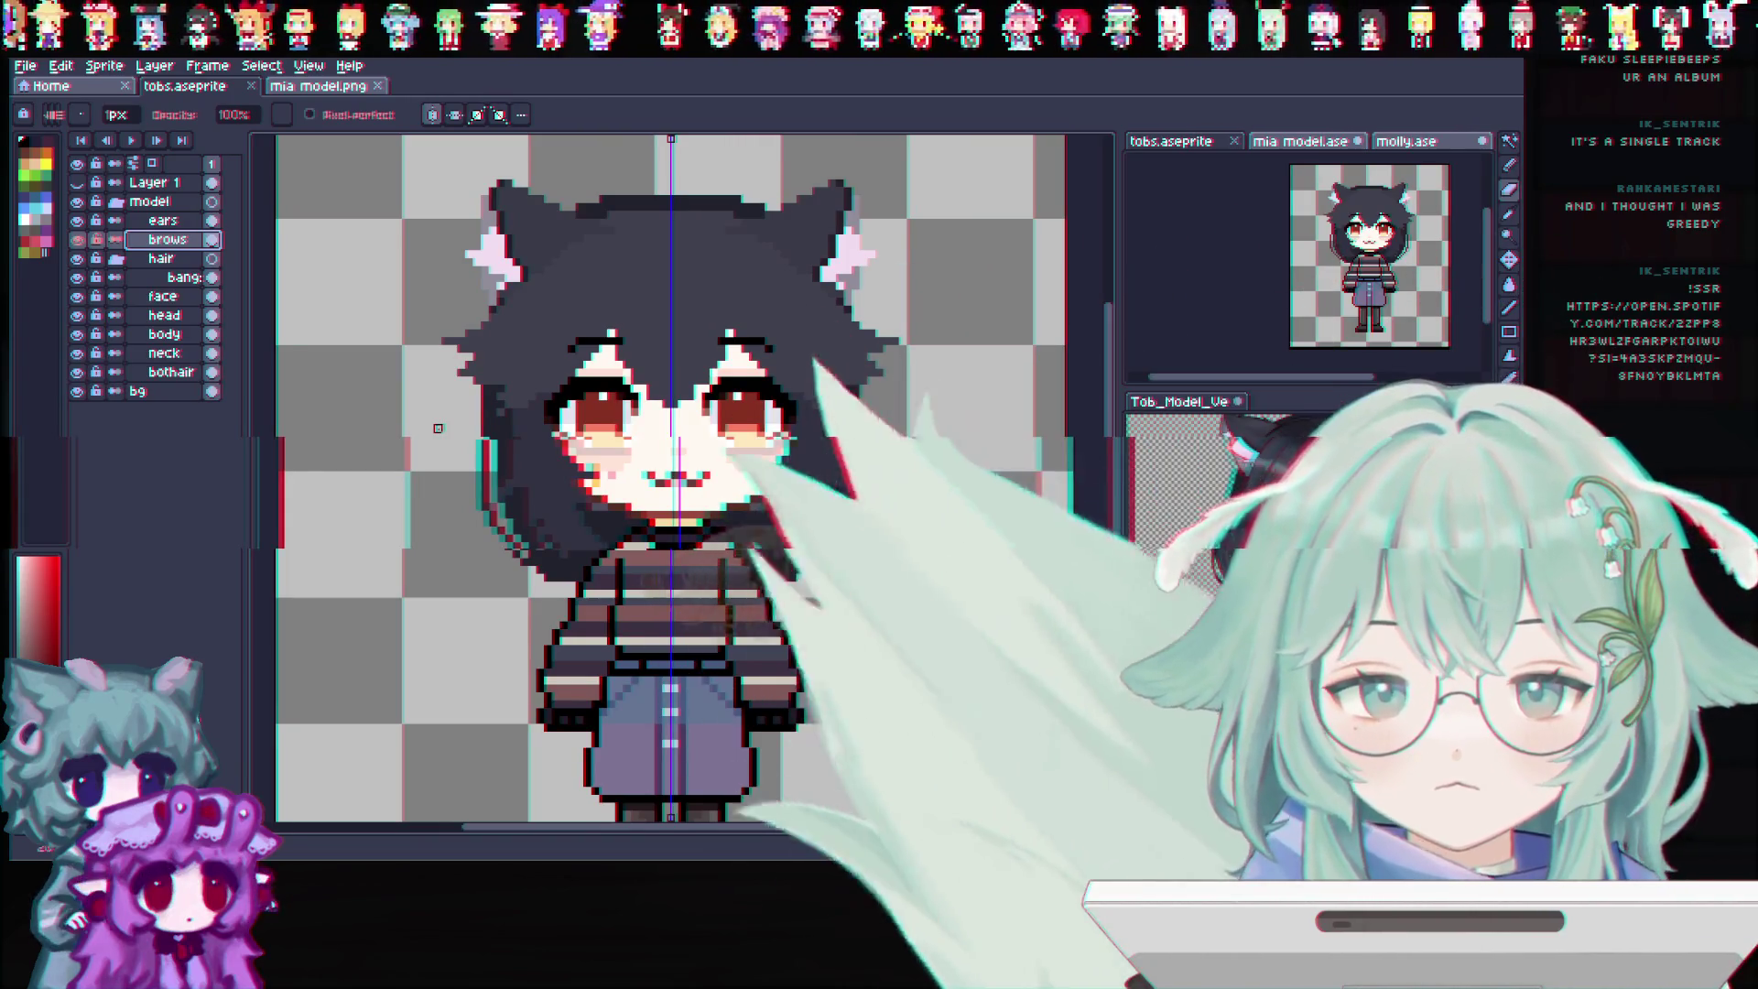
scroll(437, 427, up, 1)
Select the bangs layer, then collapse the model folder in the Layers panel
click(176, 279)
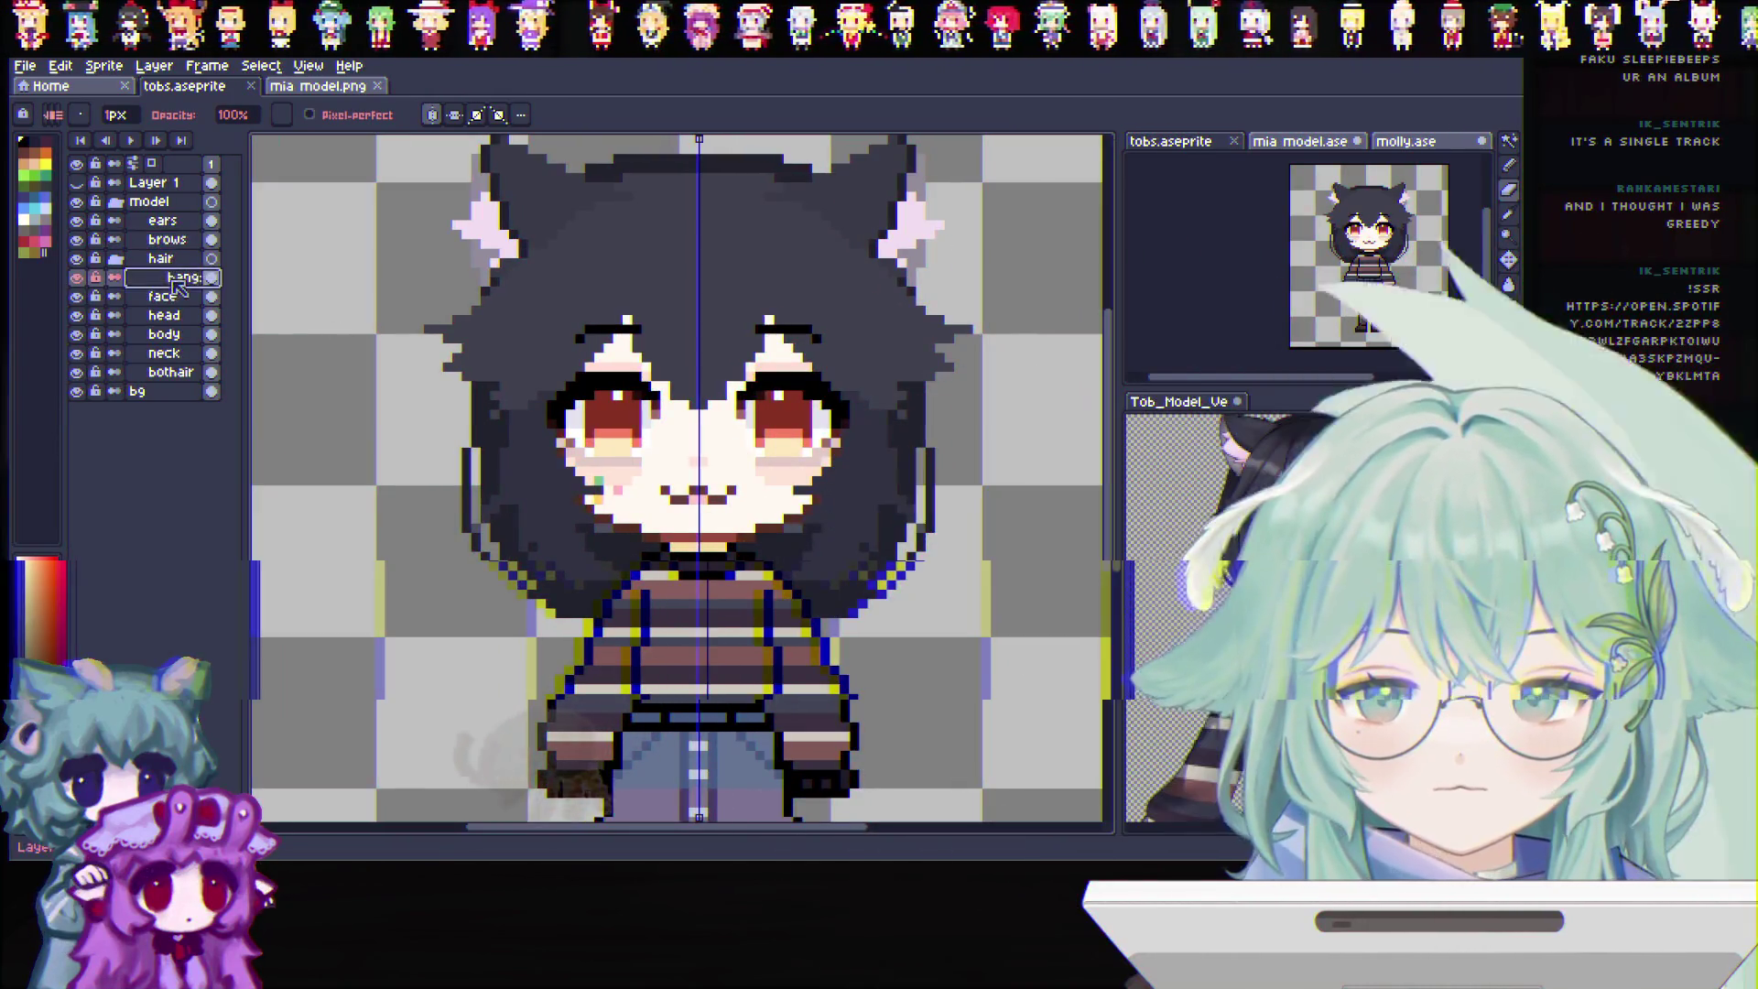
click(1508, 212)
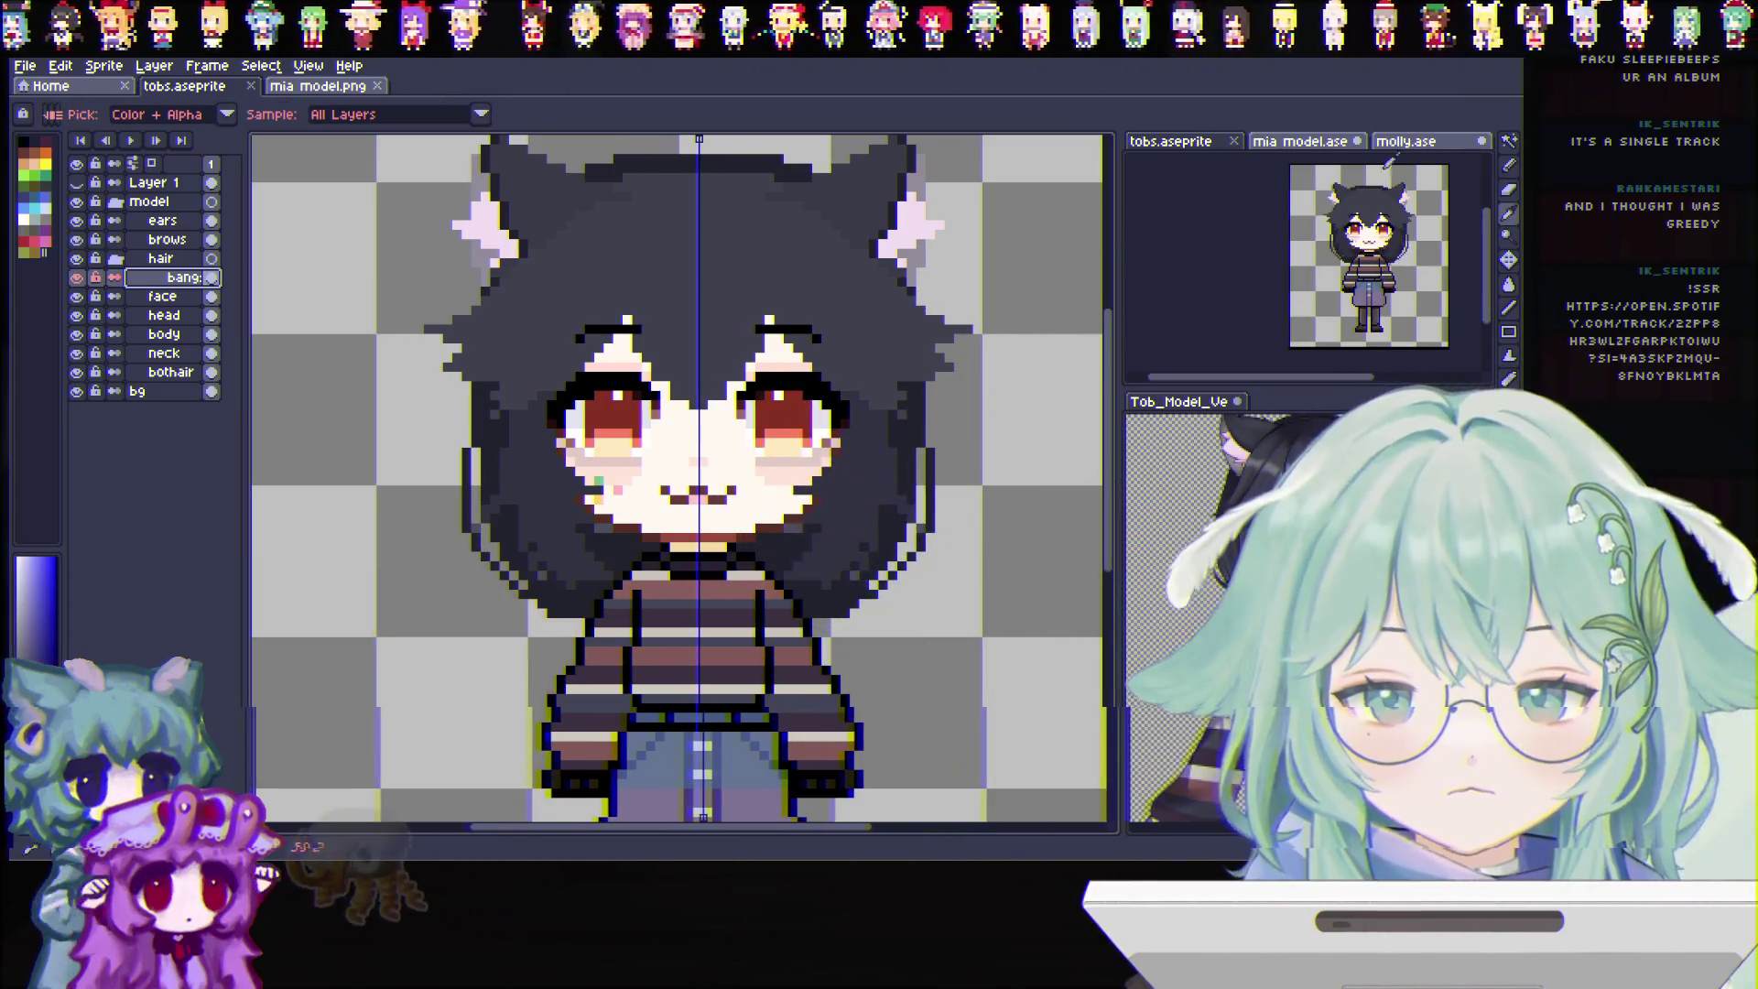
click(1512, 166)
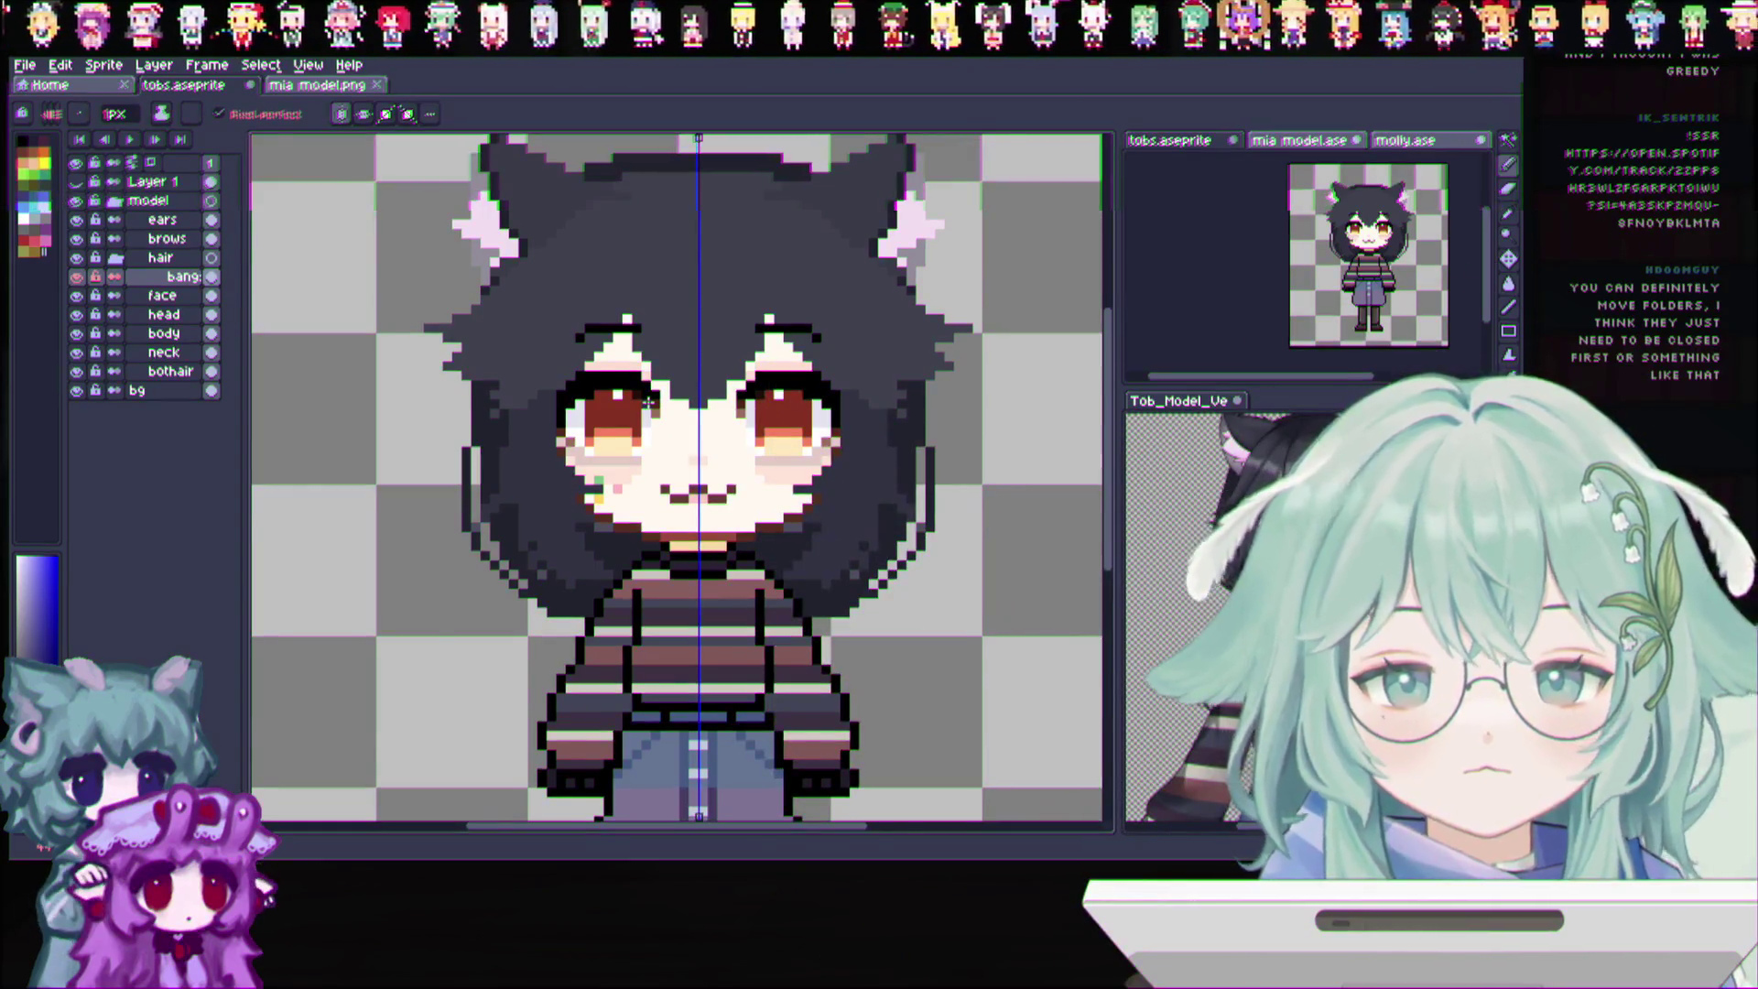
scroll(694, 481, down, 1)
scroll(724, 486, down, 1)
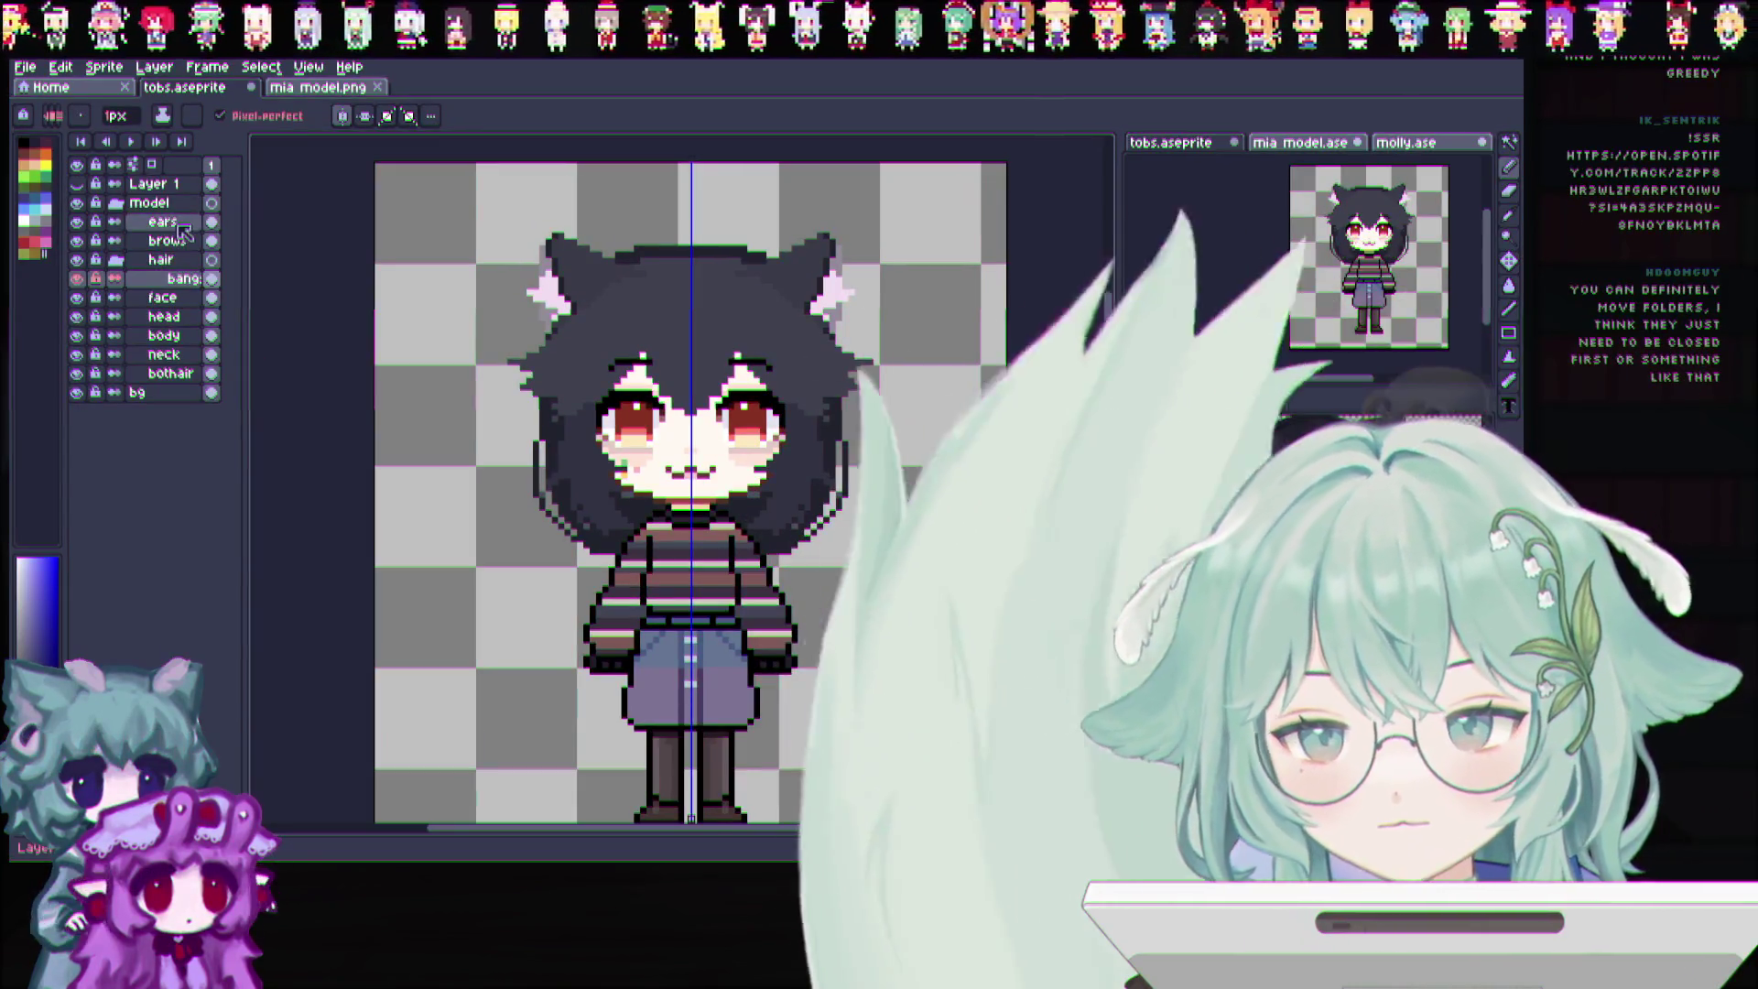
click(118, 202)
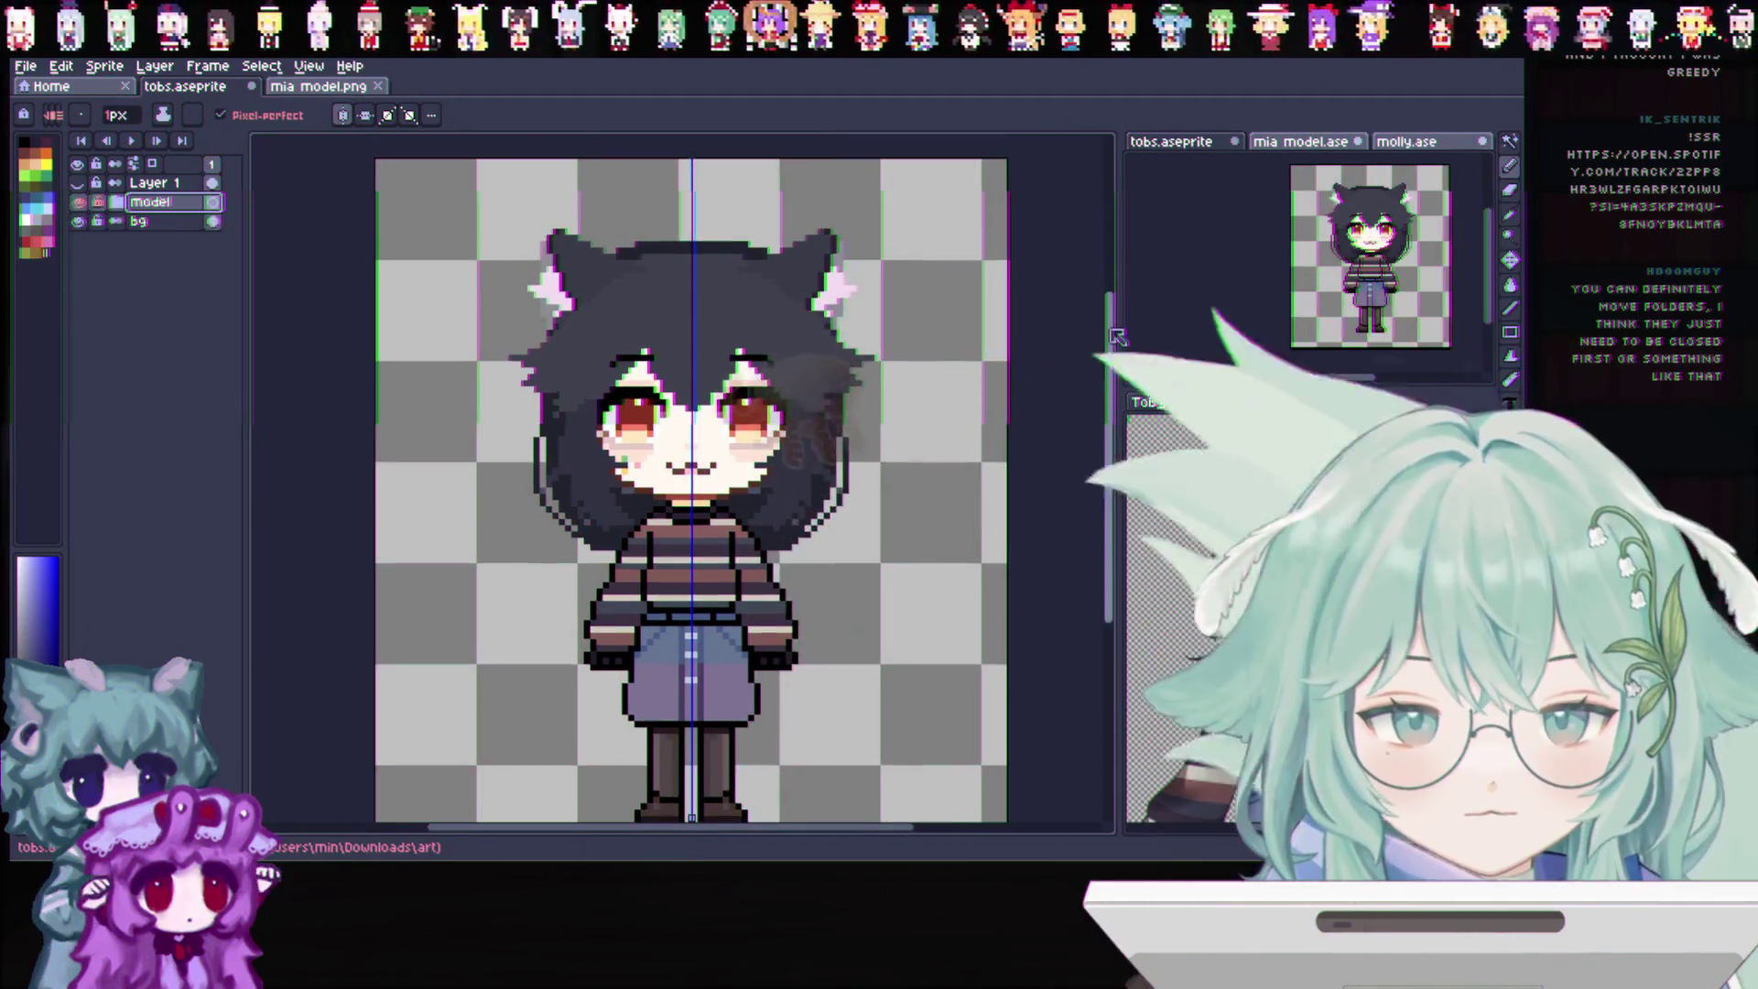
scroll(683, 418, down, 2)
click(1510, 144)
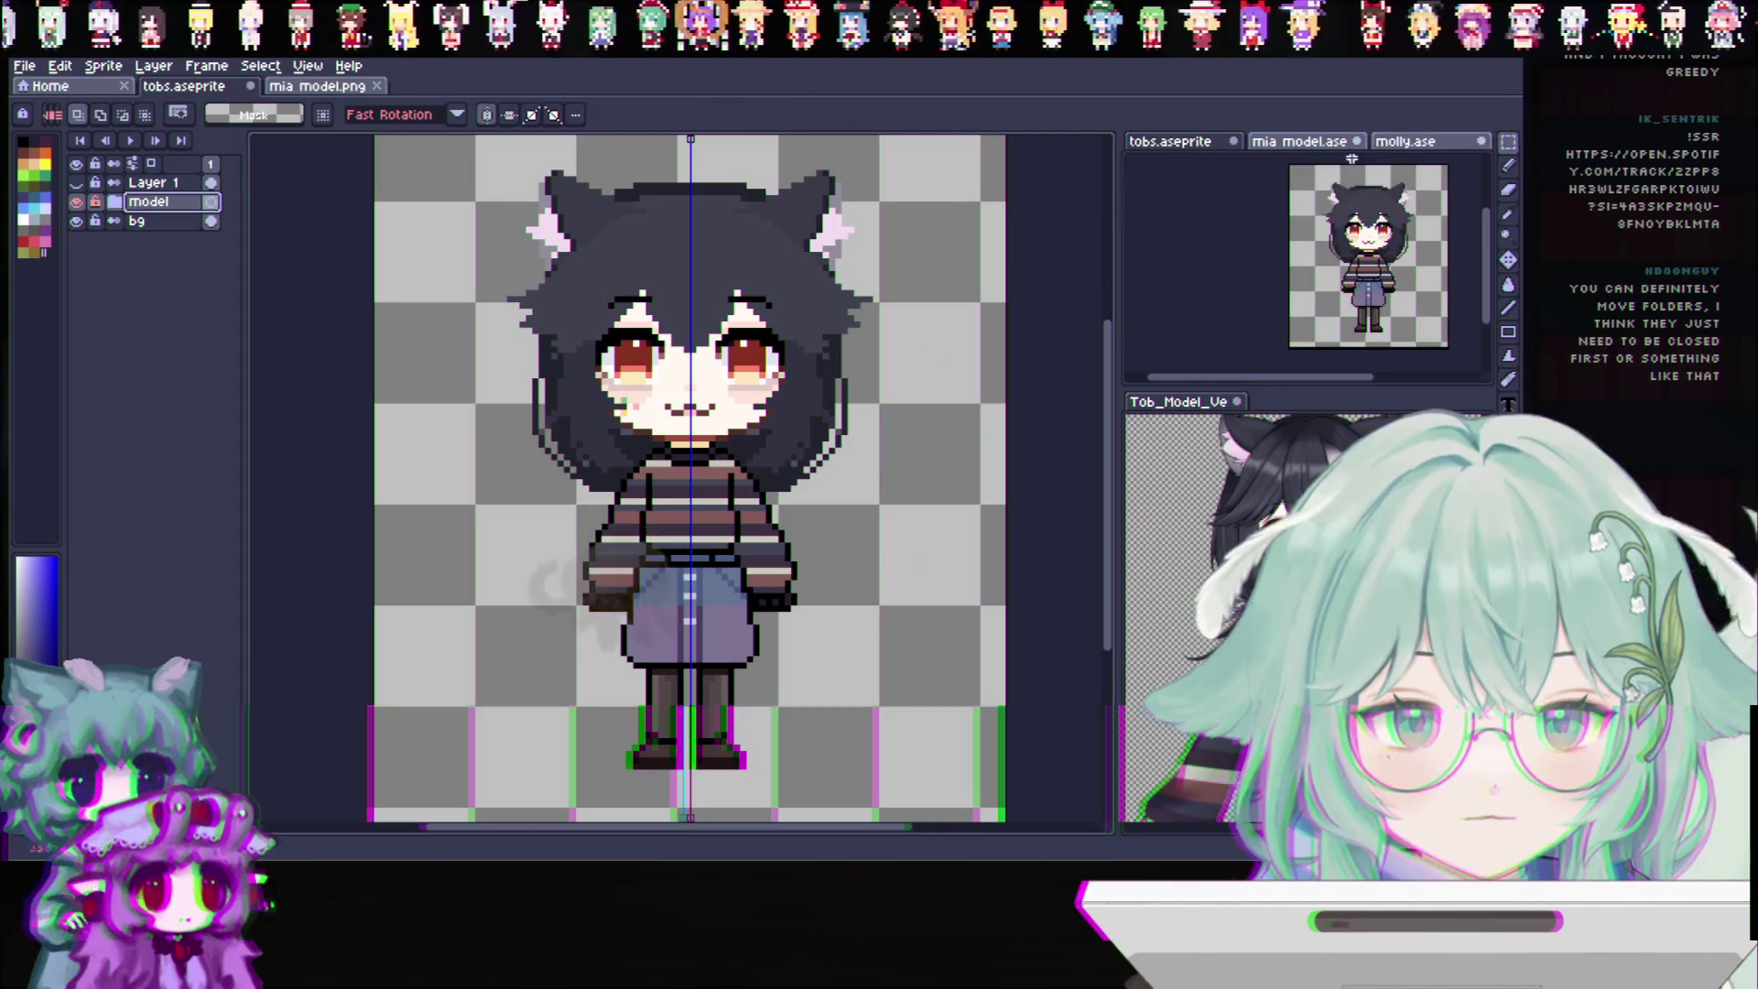
drag(453, 154, 945, 794)
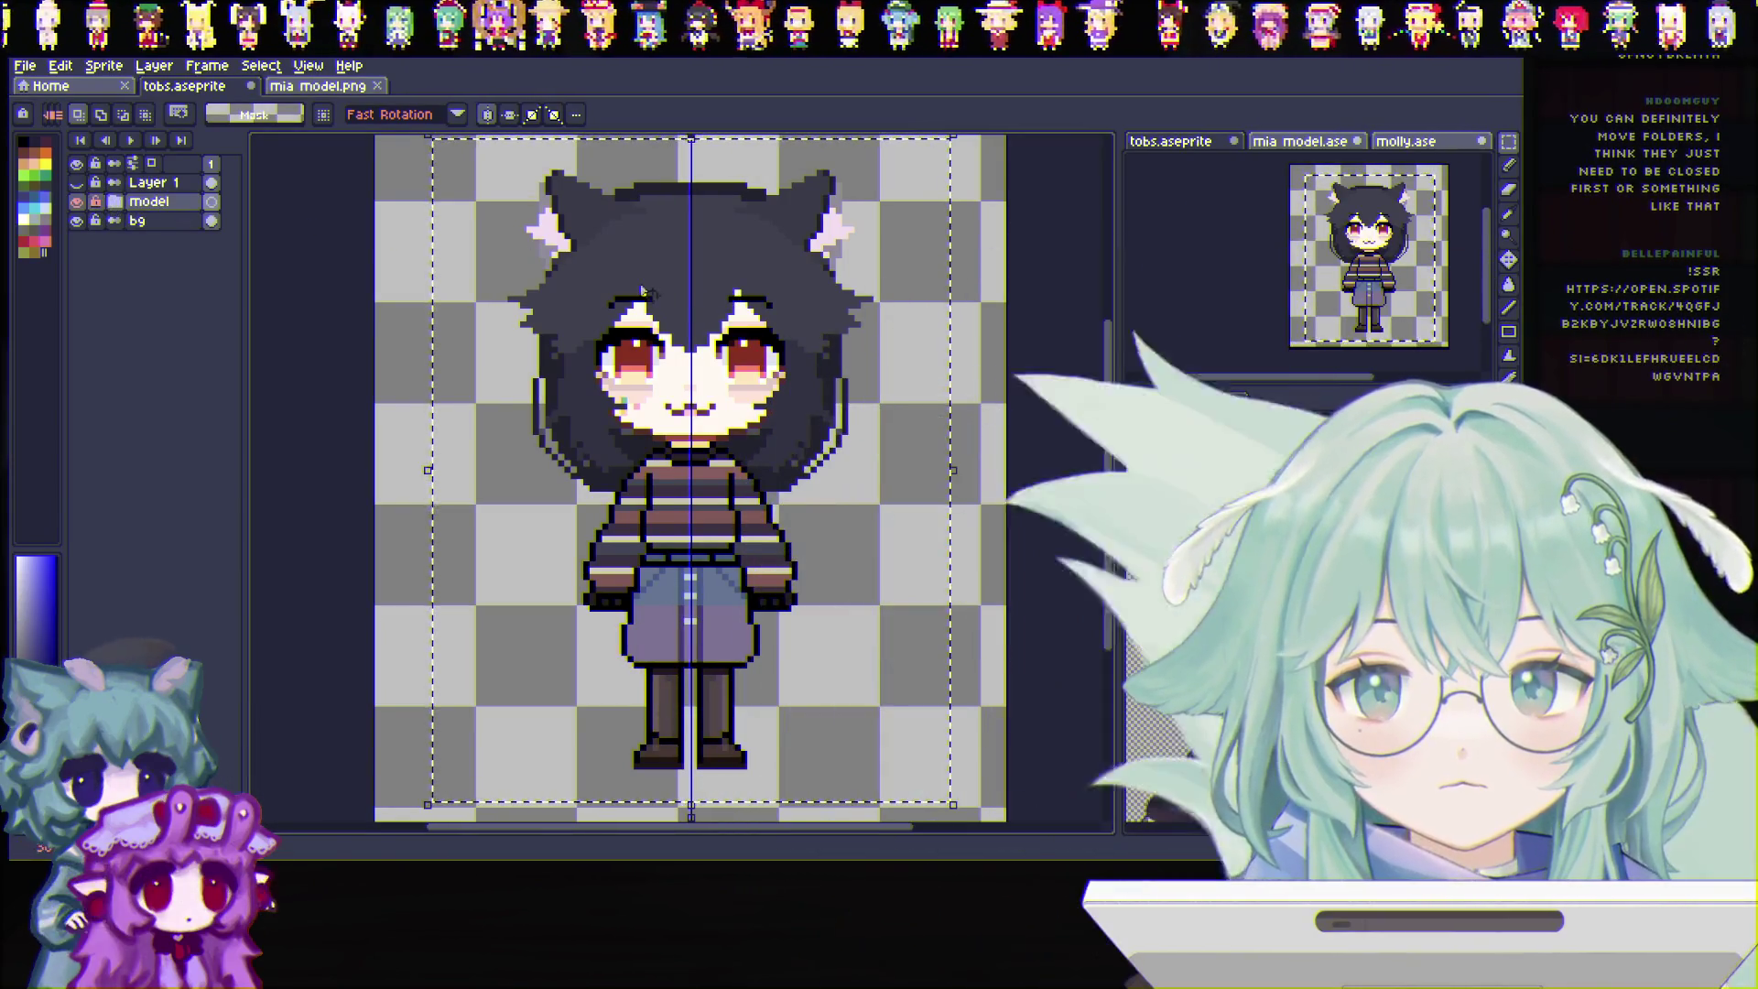
click(732, 319)
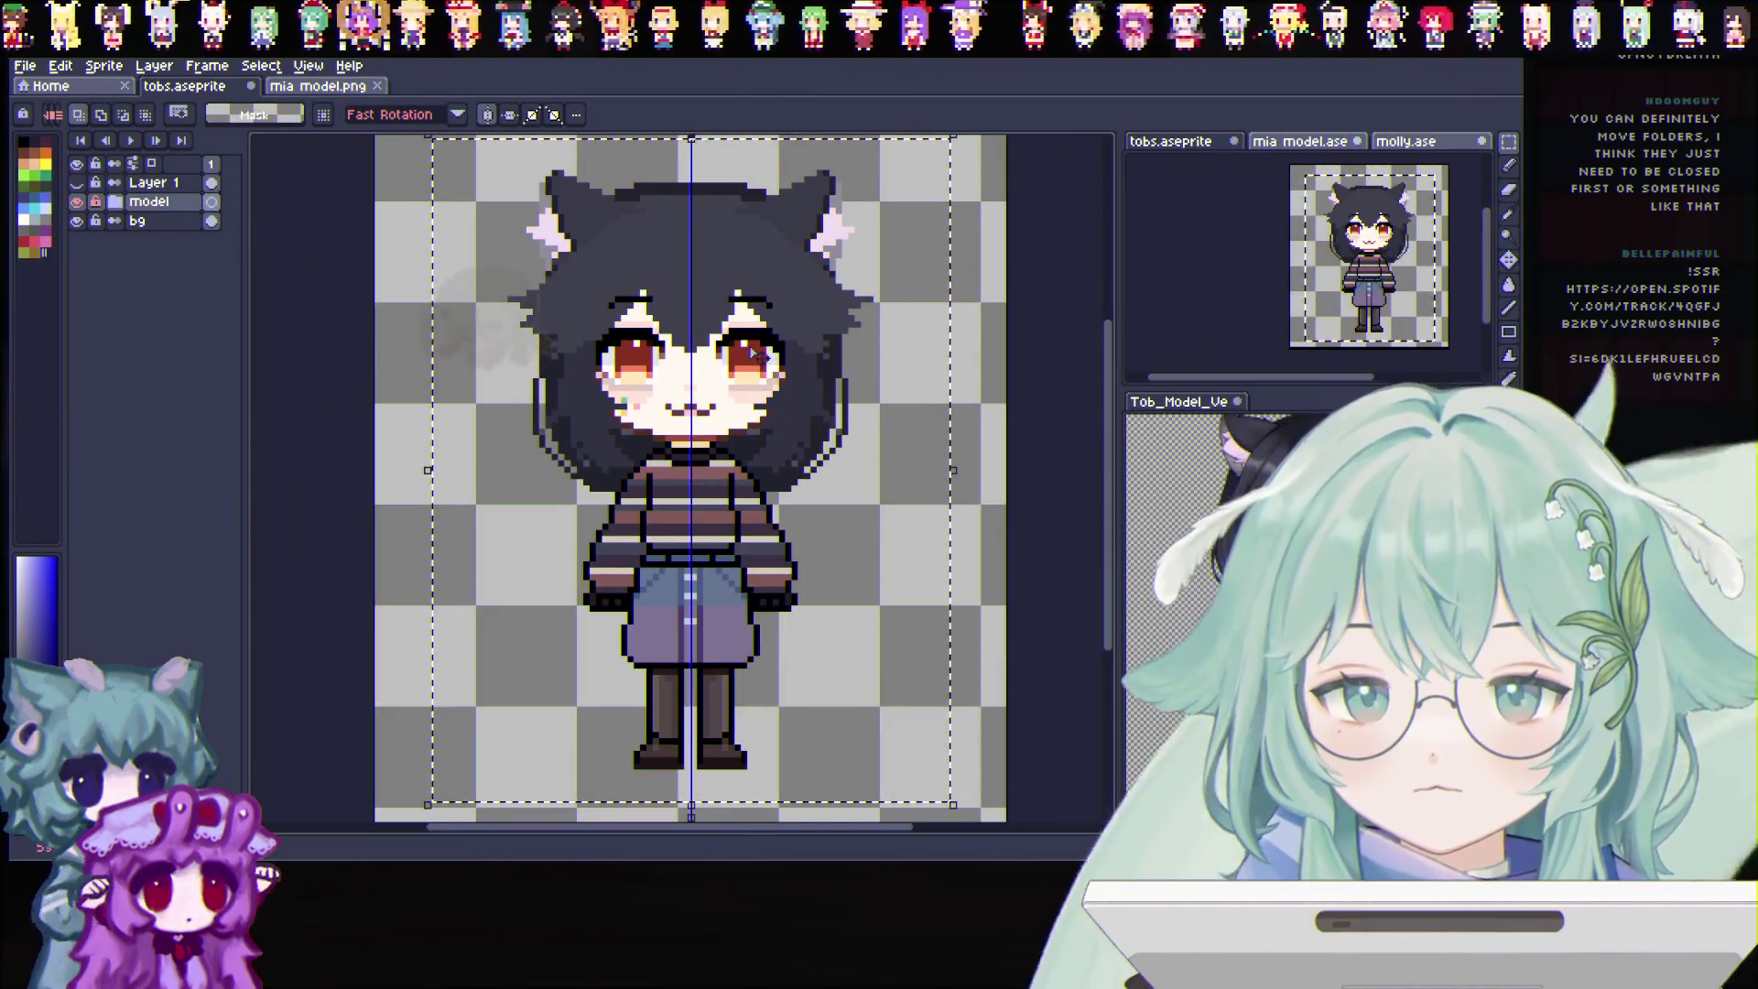
click(116, 202)
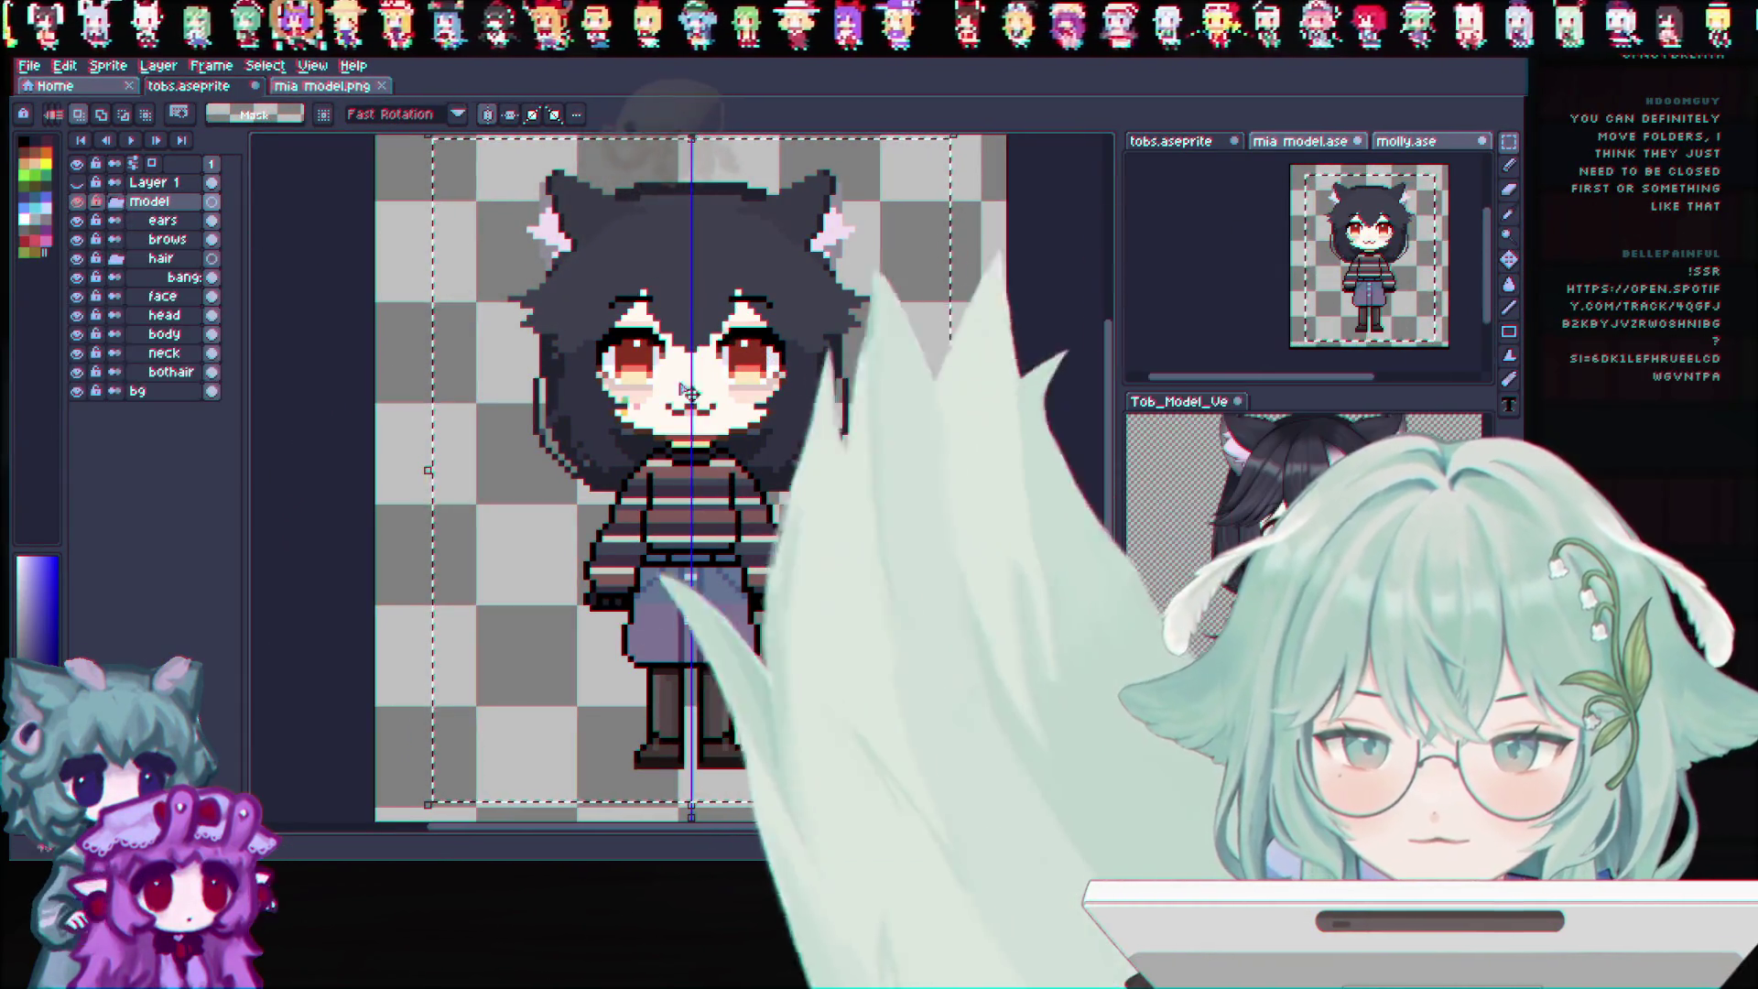
key(Return)
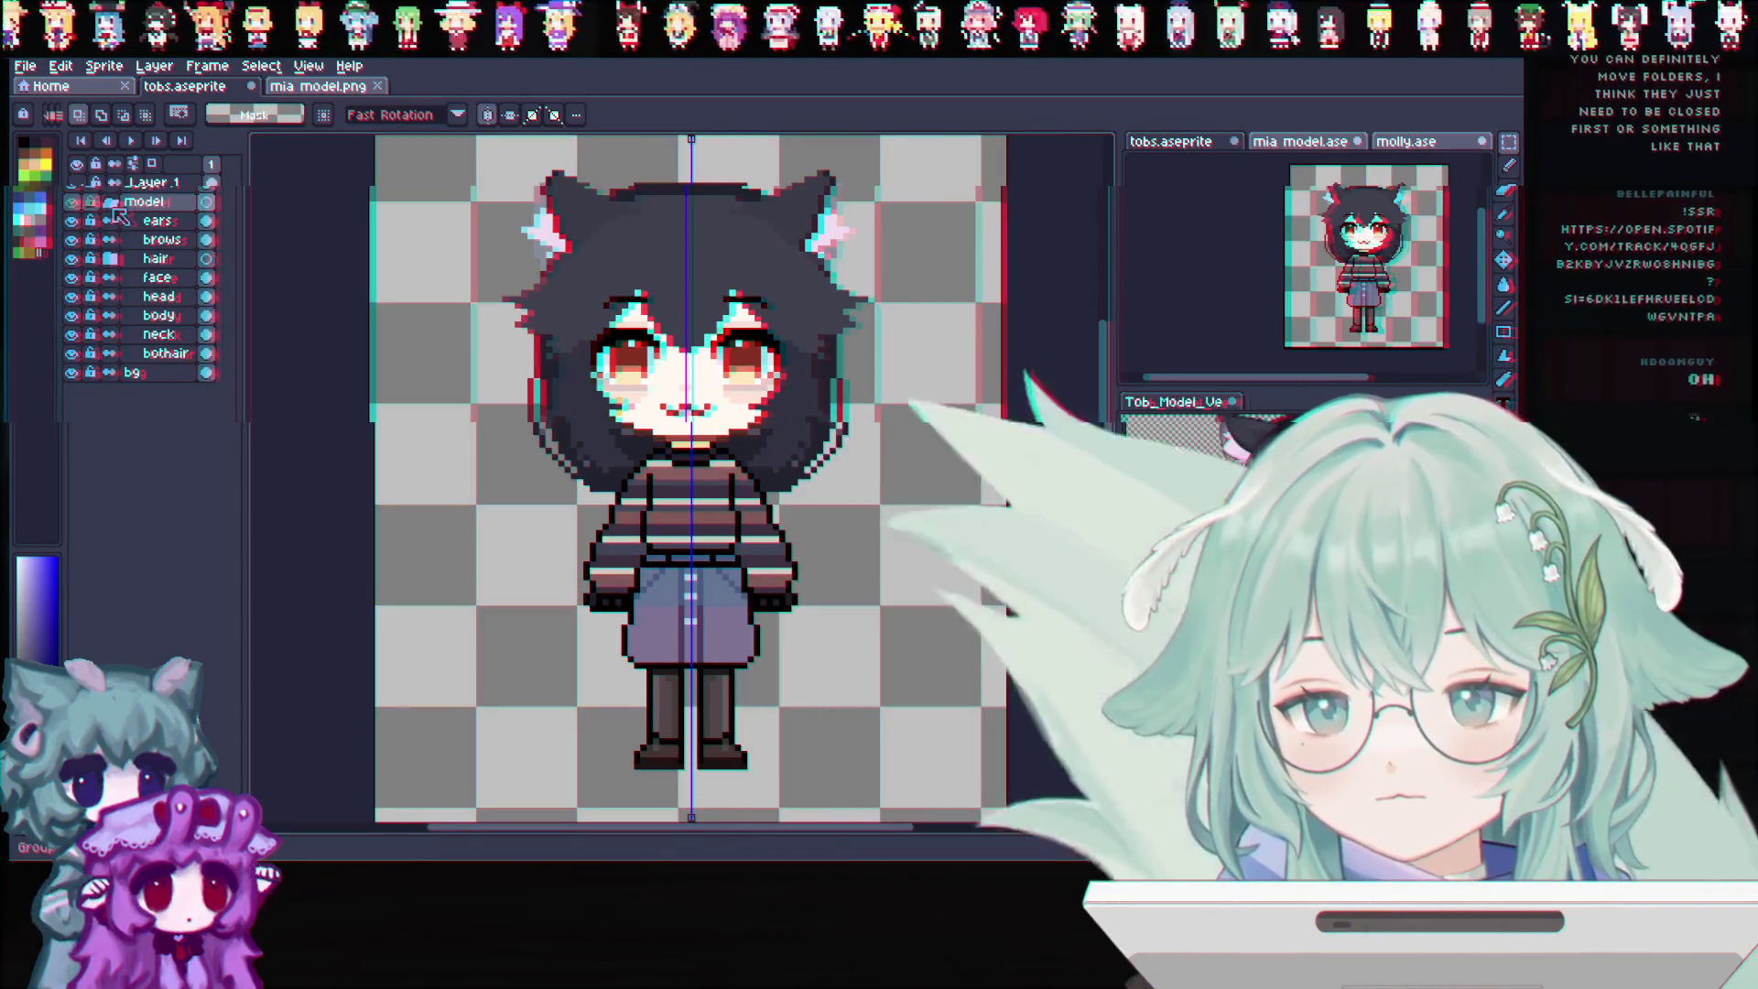
scroll(724, 300, down, 1)
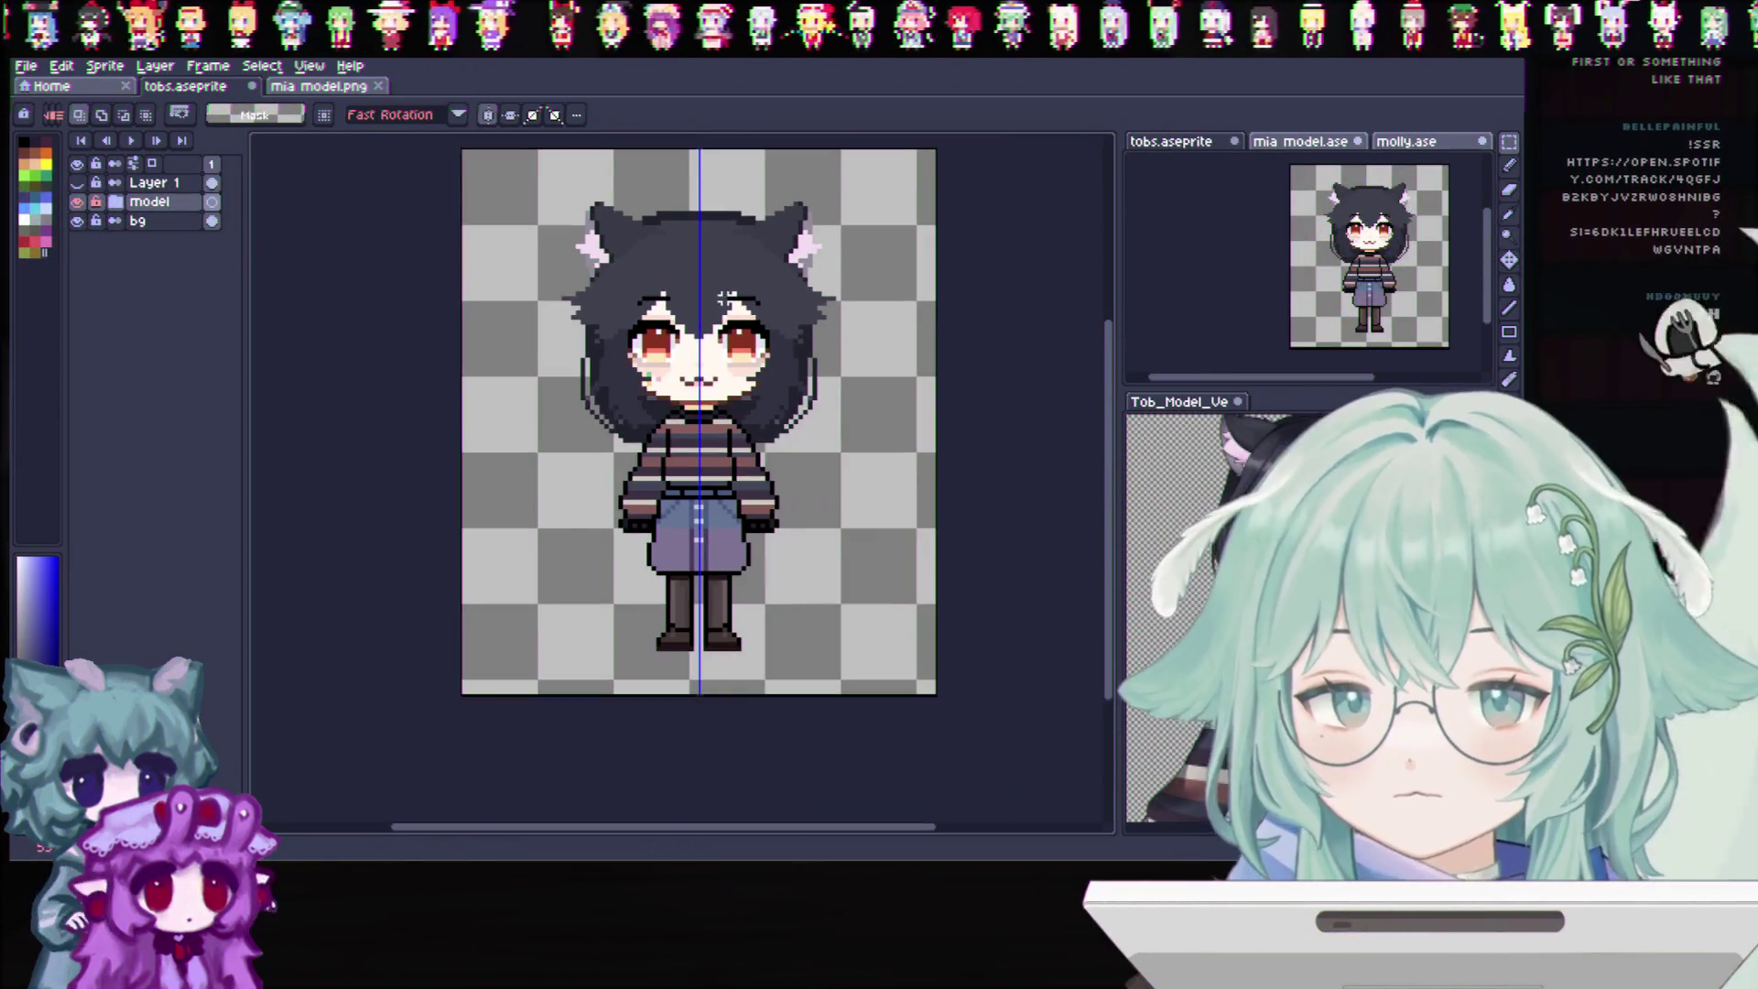
scroll(856, 199, up, 2)
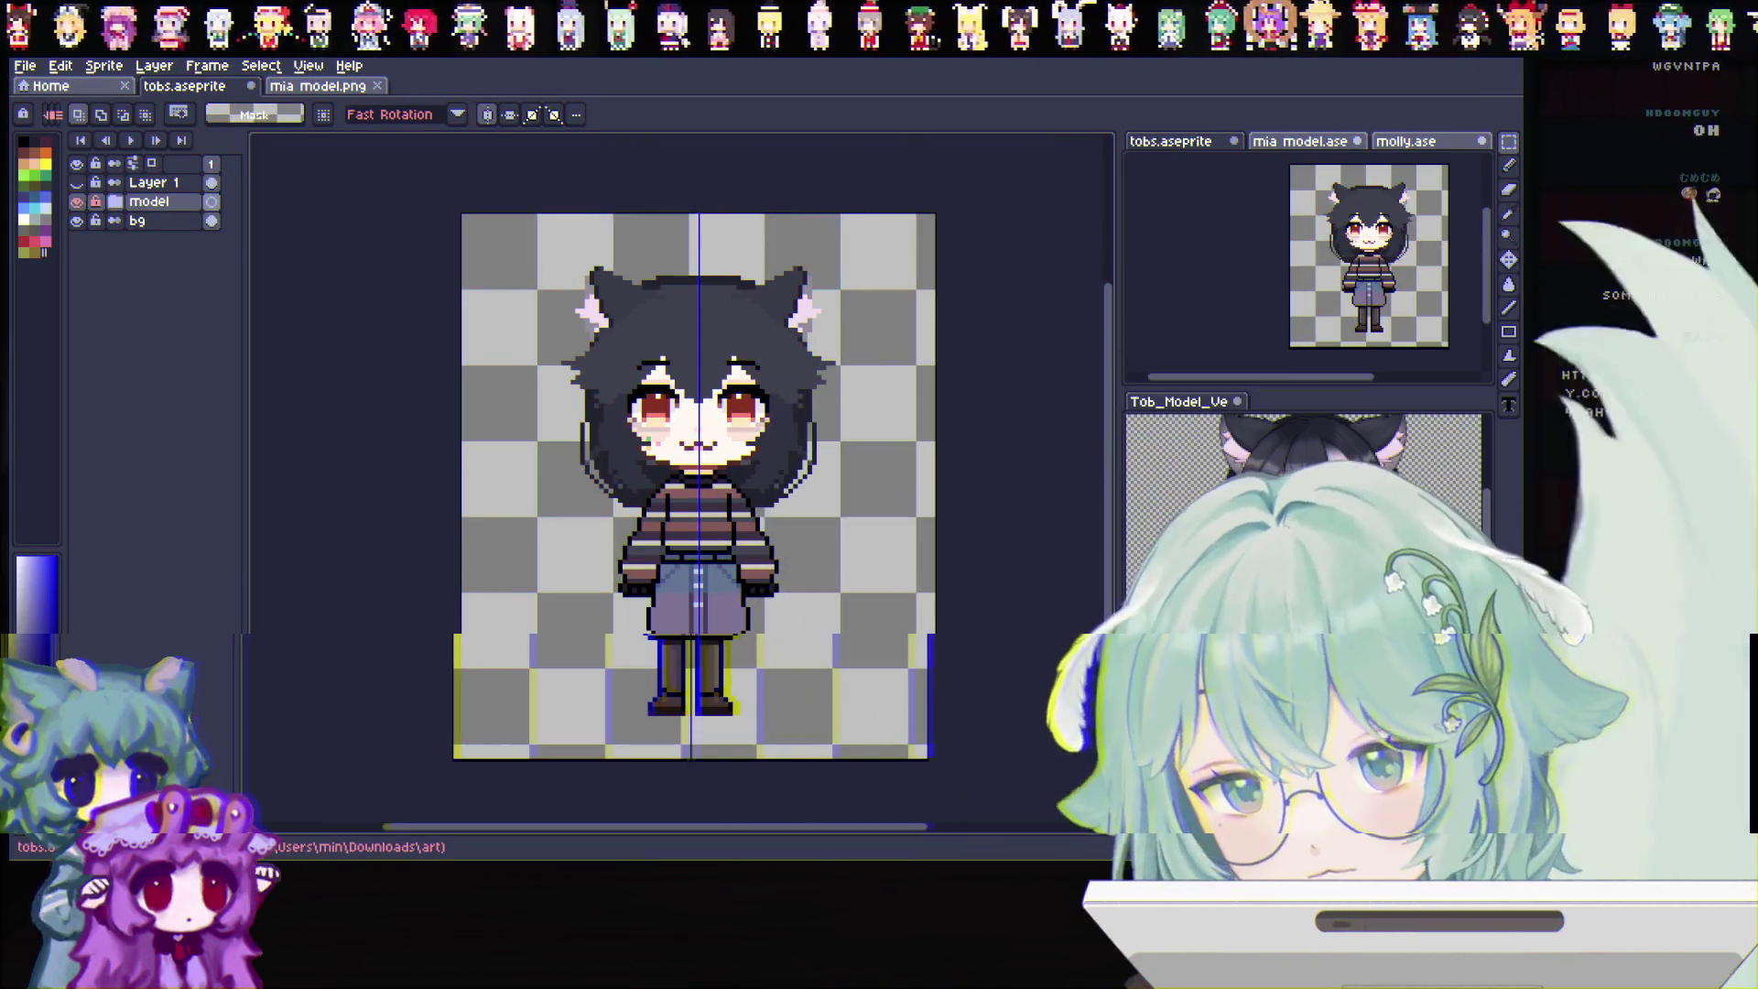
click(115, 201)
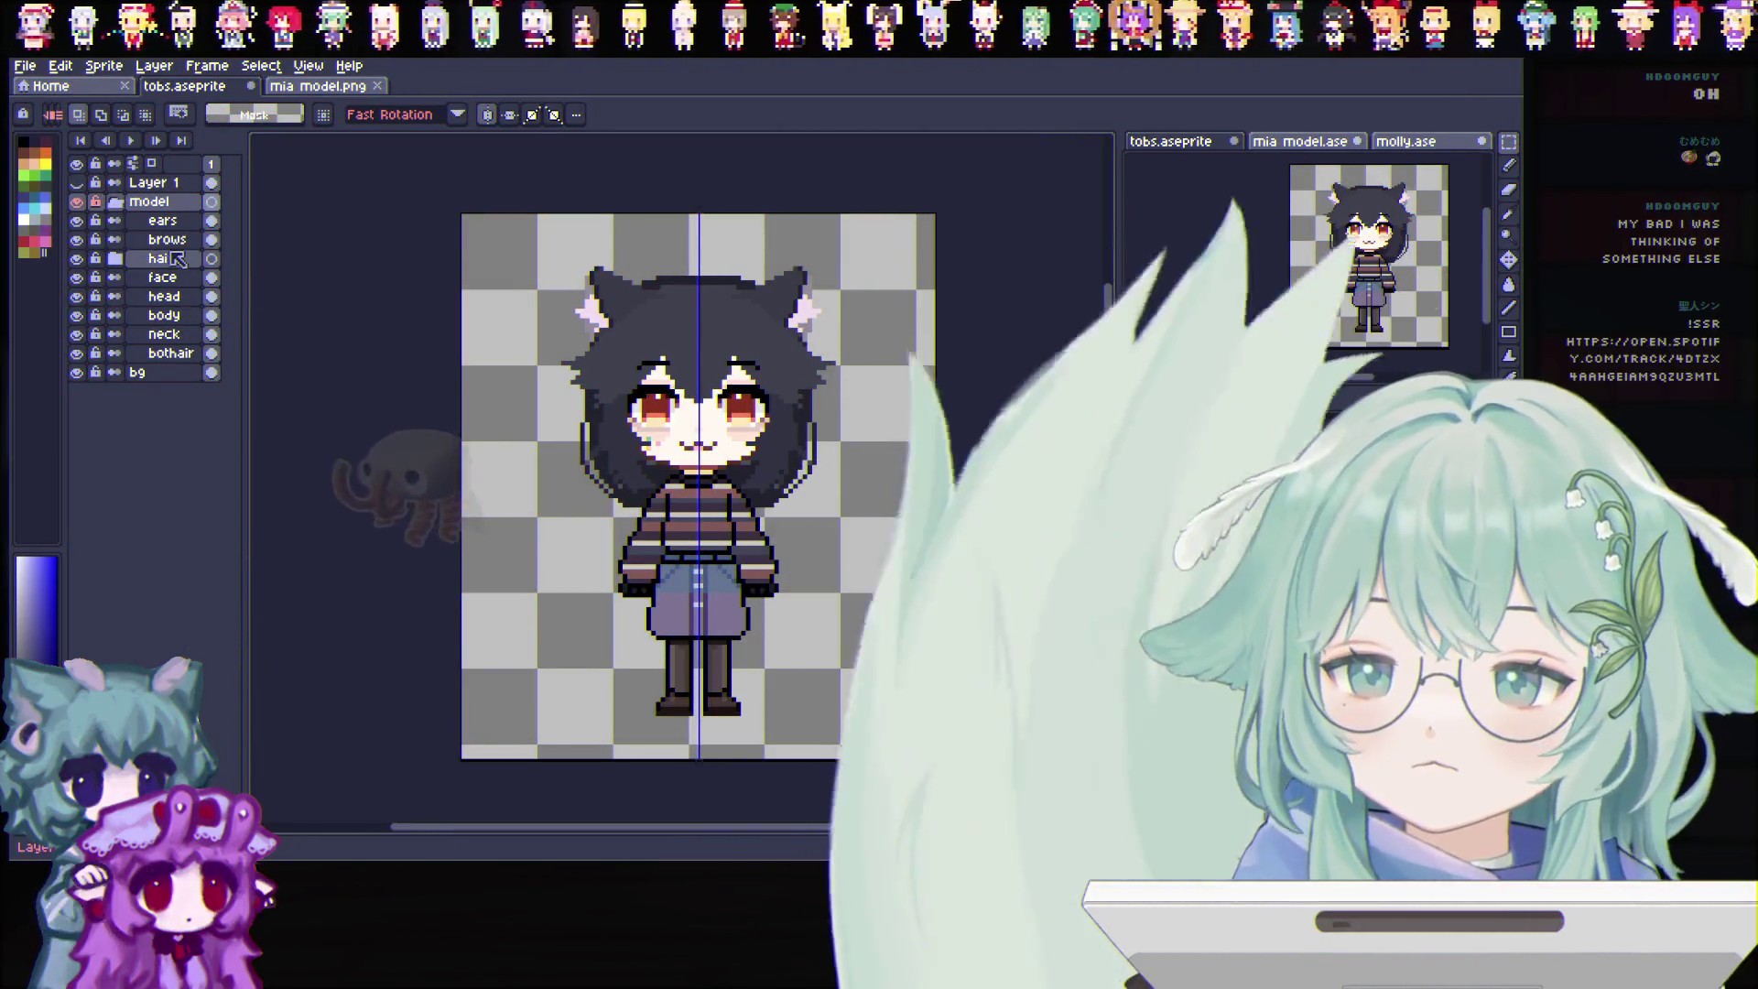
Move the bangs layer above the hair layer in the model folder
click(152, 258)
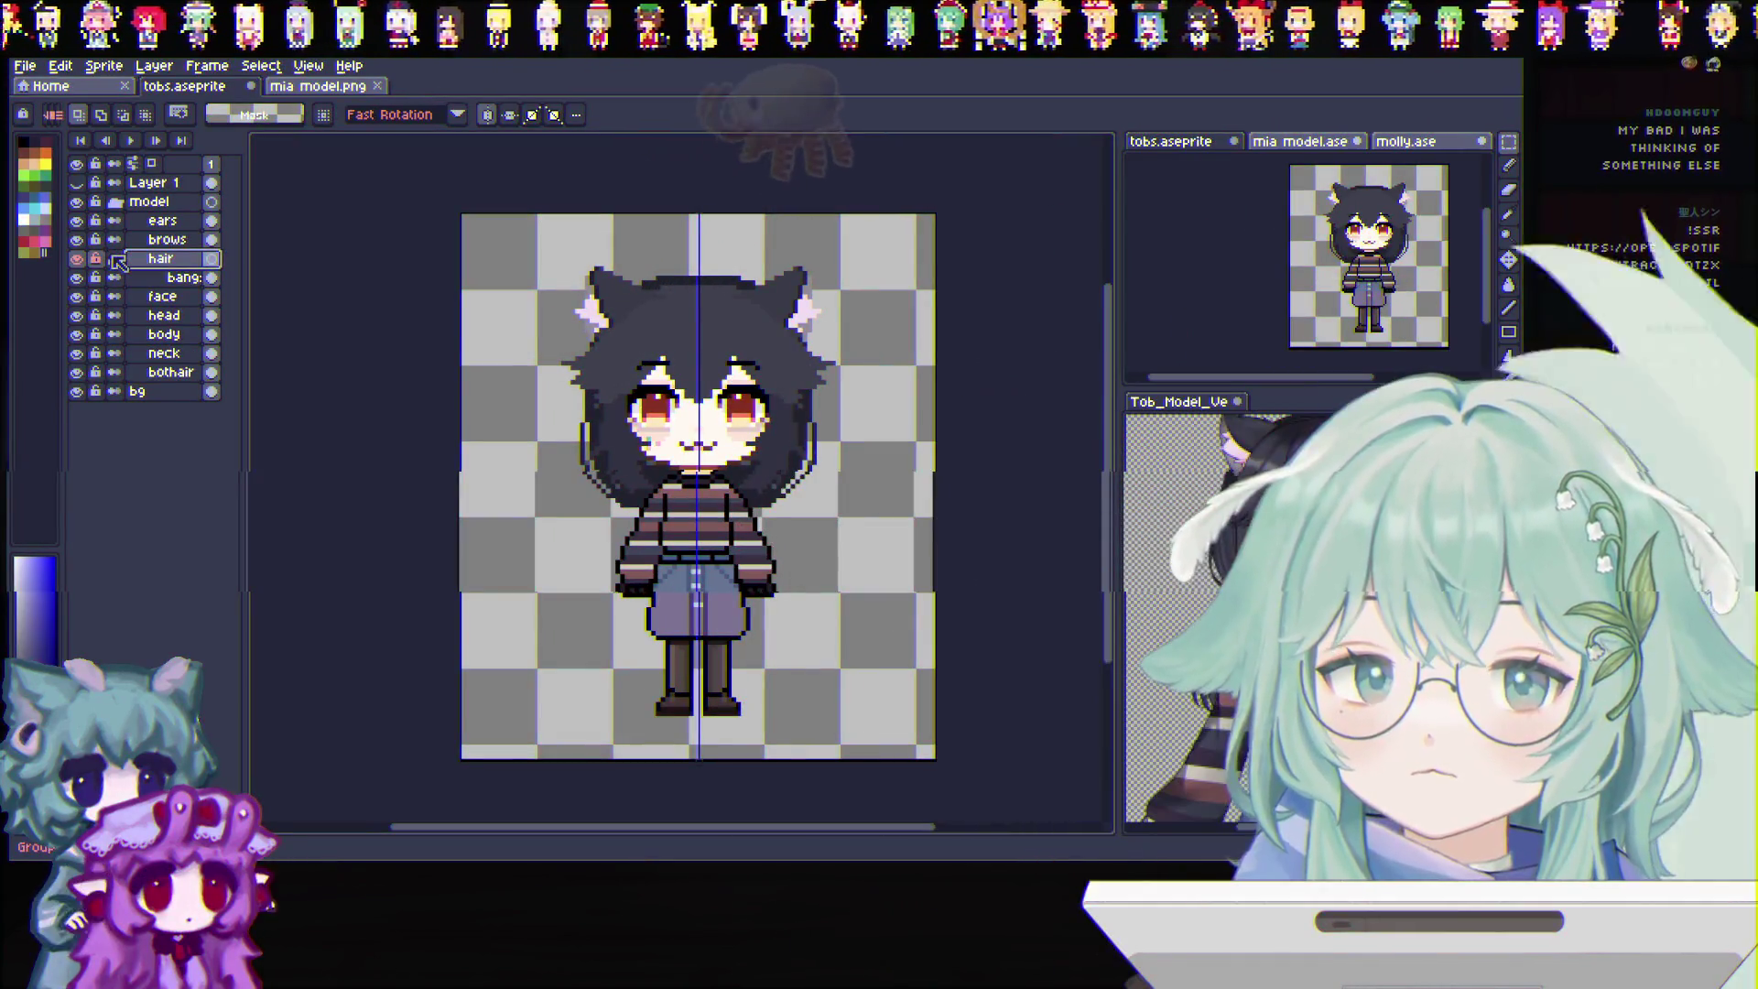
click(179, 278)
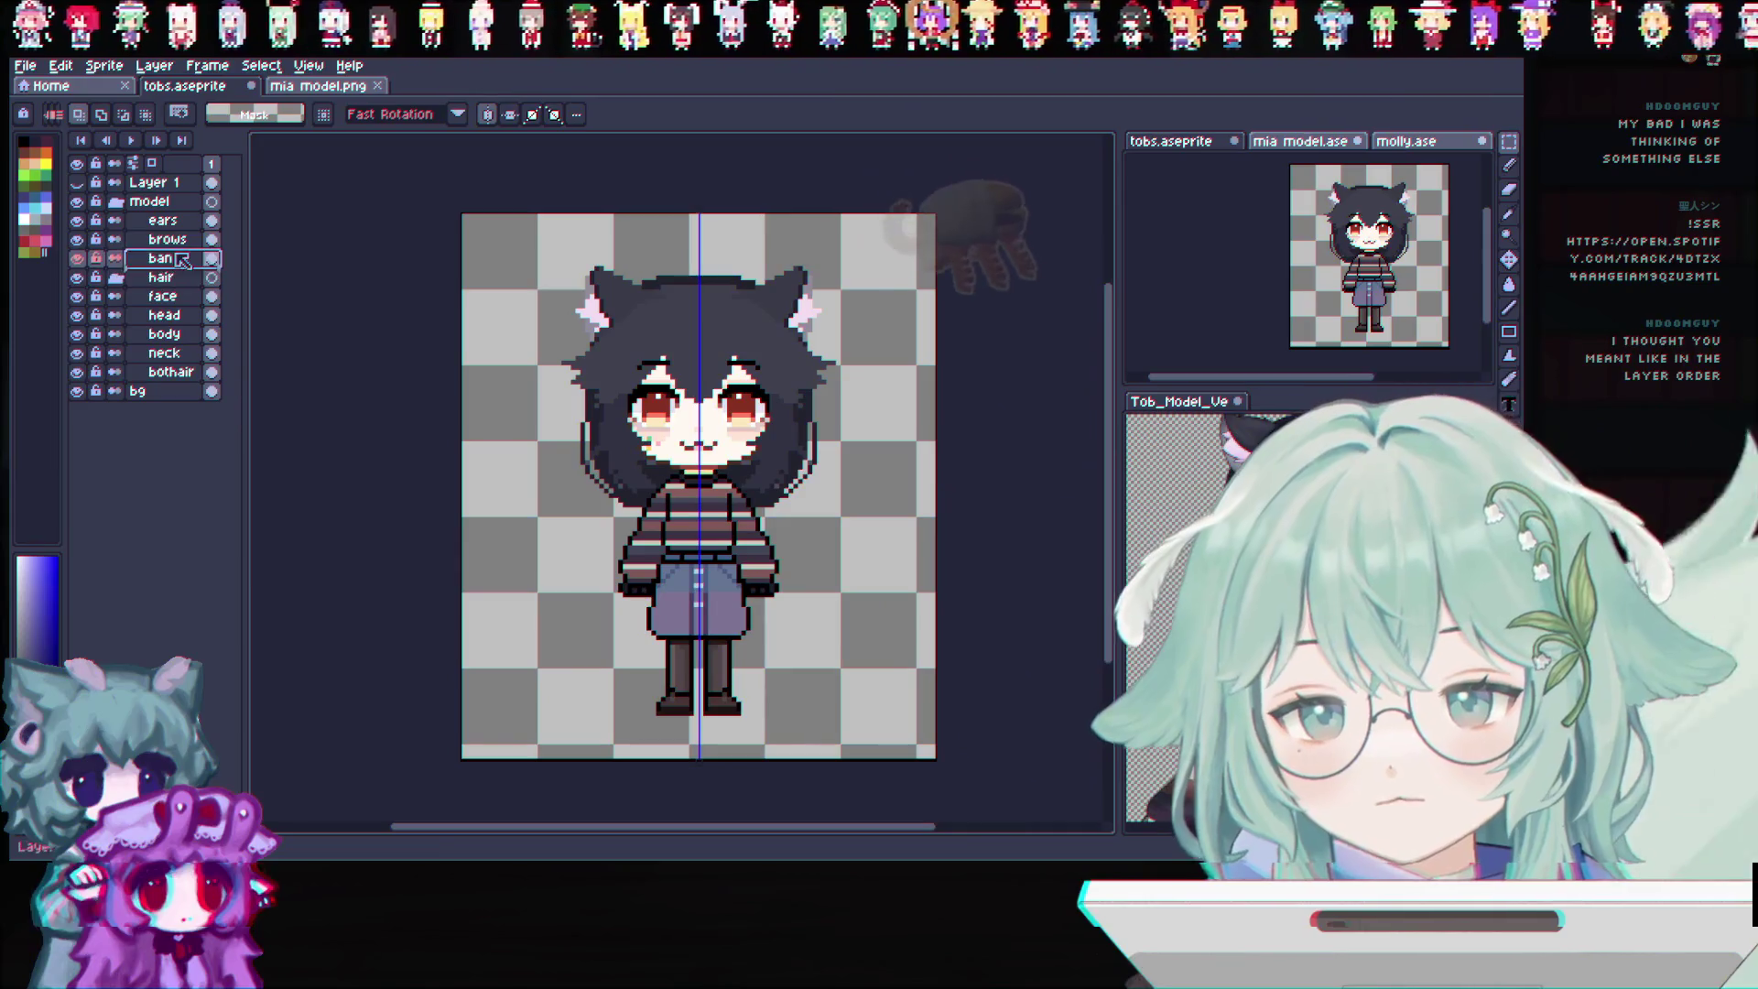
drag(178, 261, 176, 260)
Delete the hair layer so bangs sits directly under brows
right_click(168, 284)
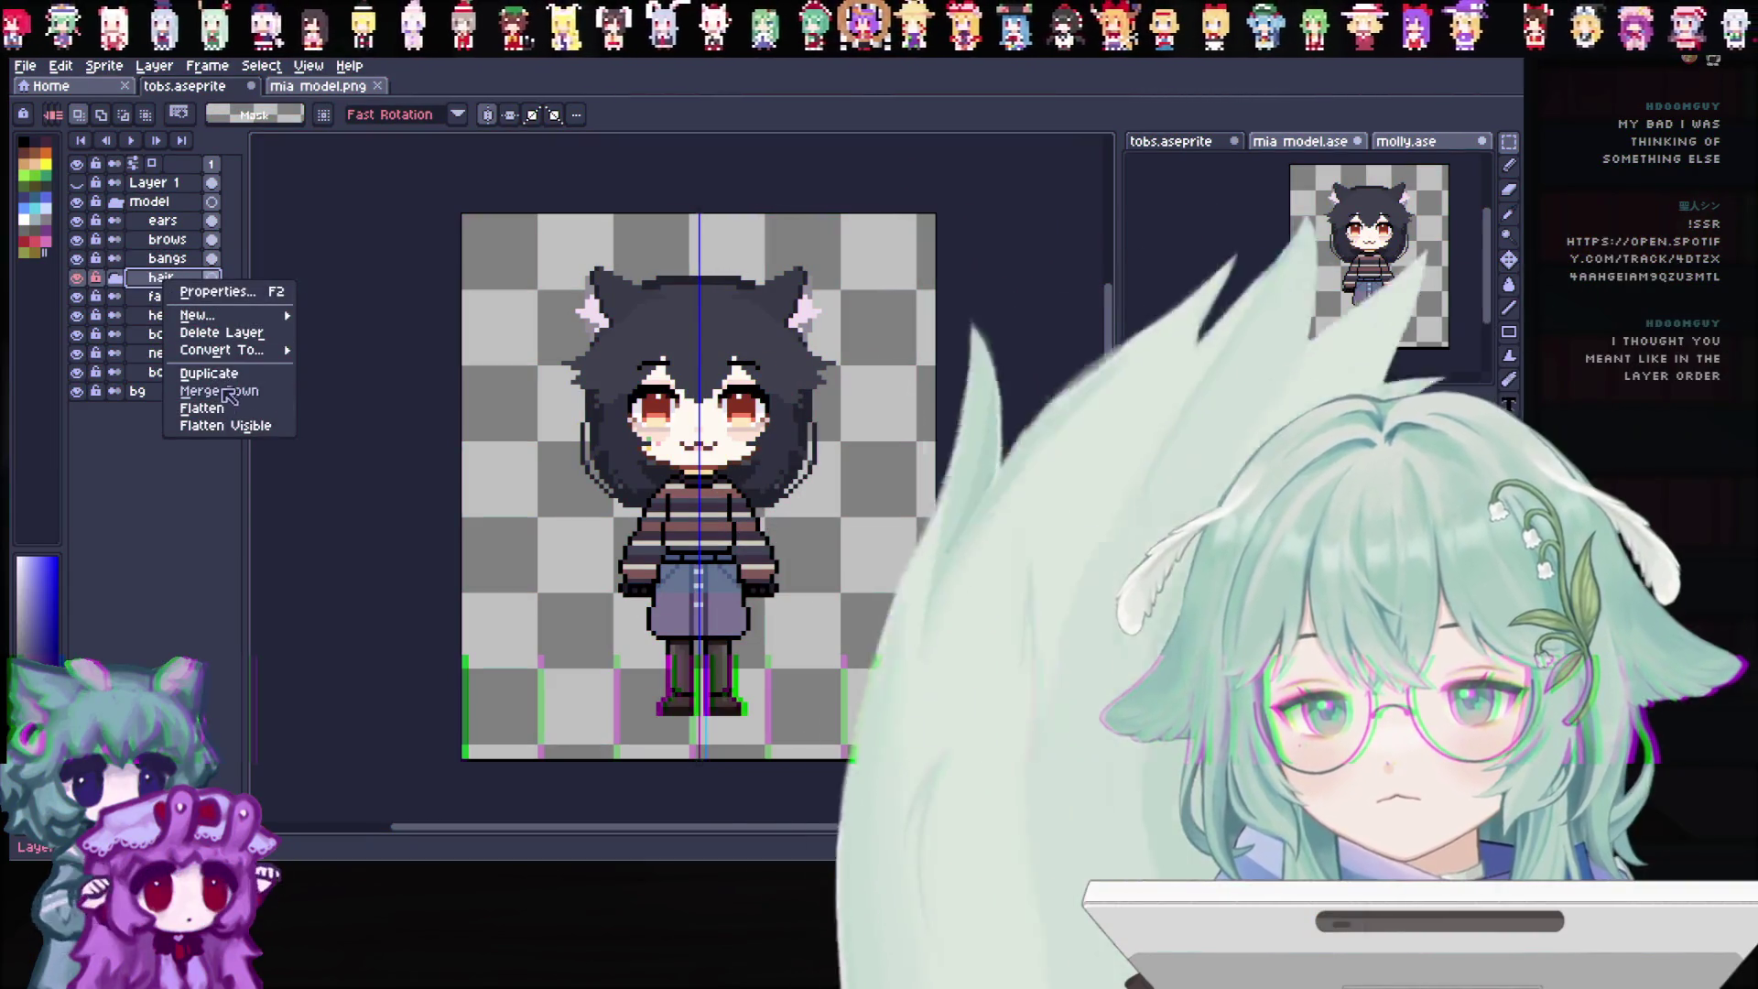
right_click(164, 284)
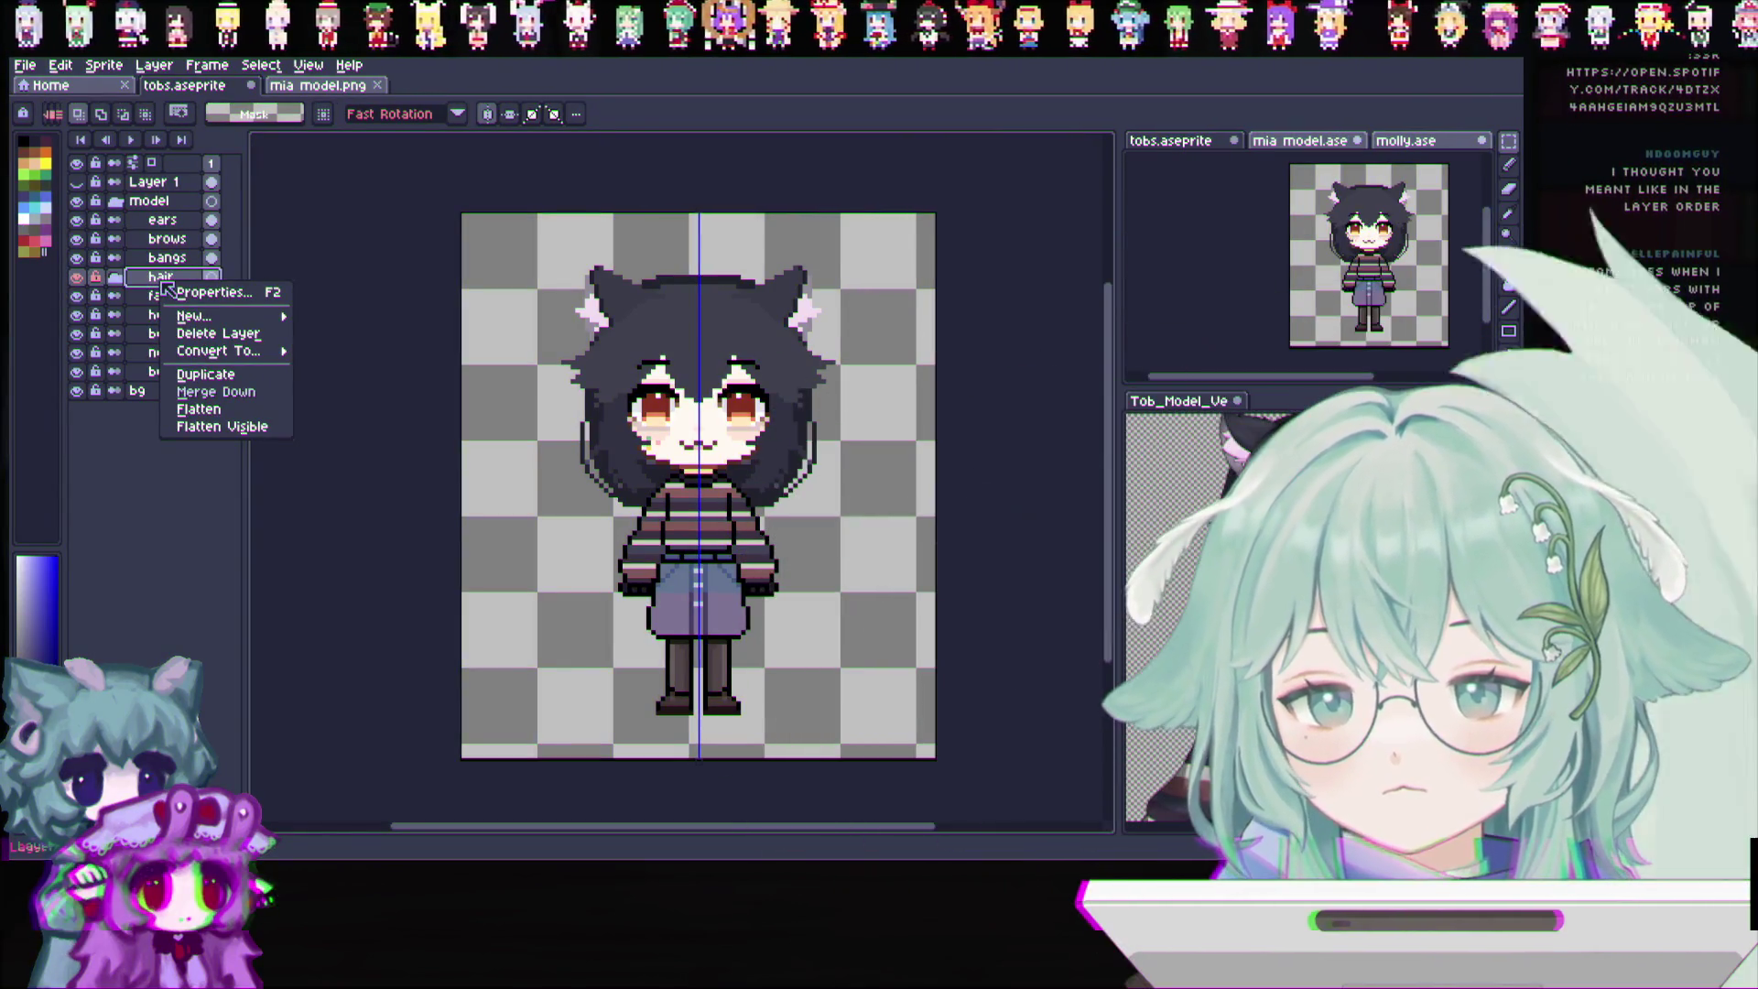
click(357, 257)
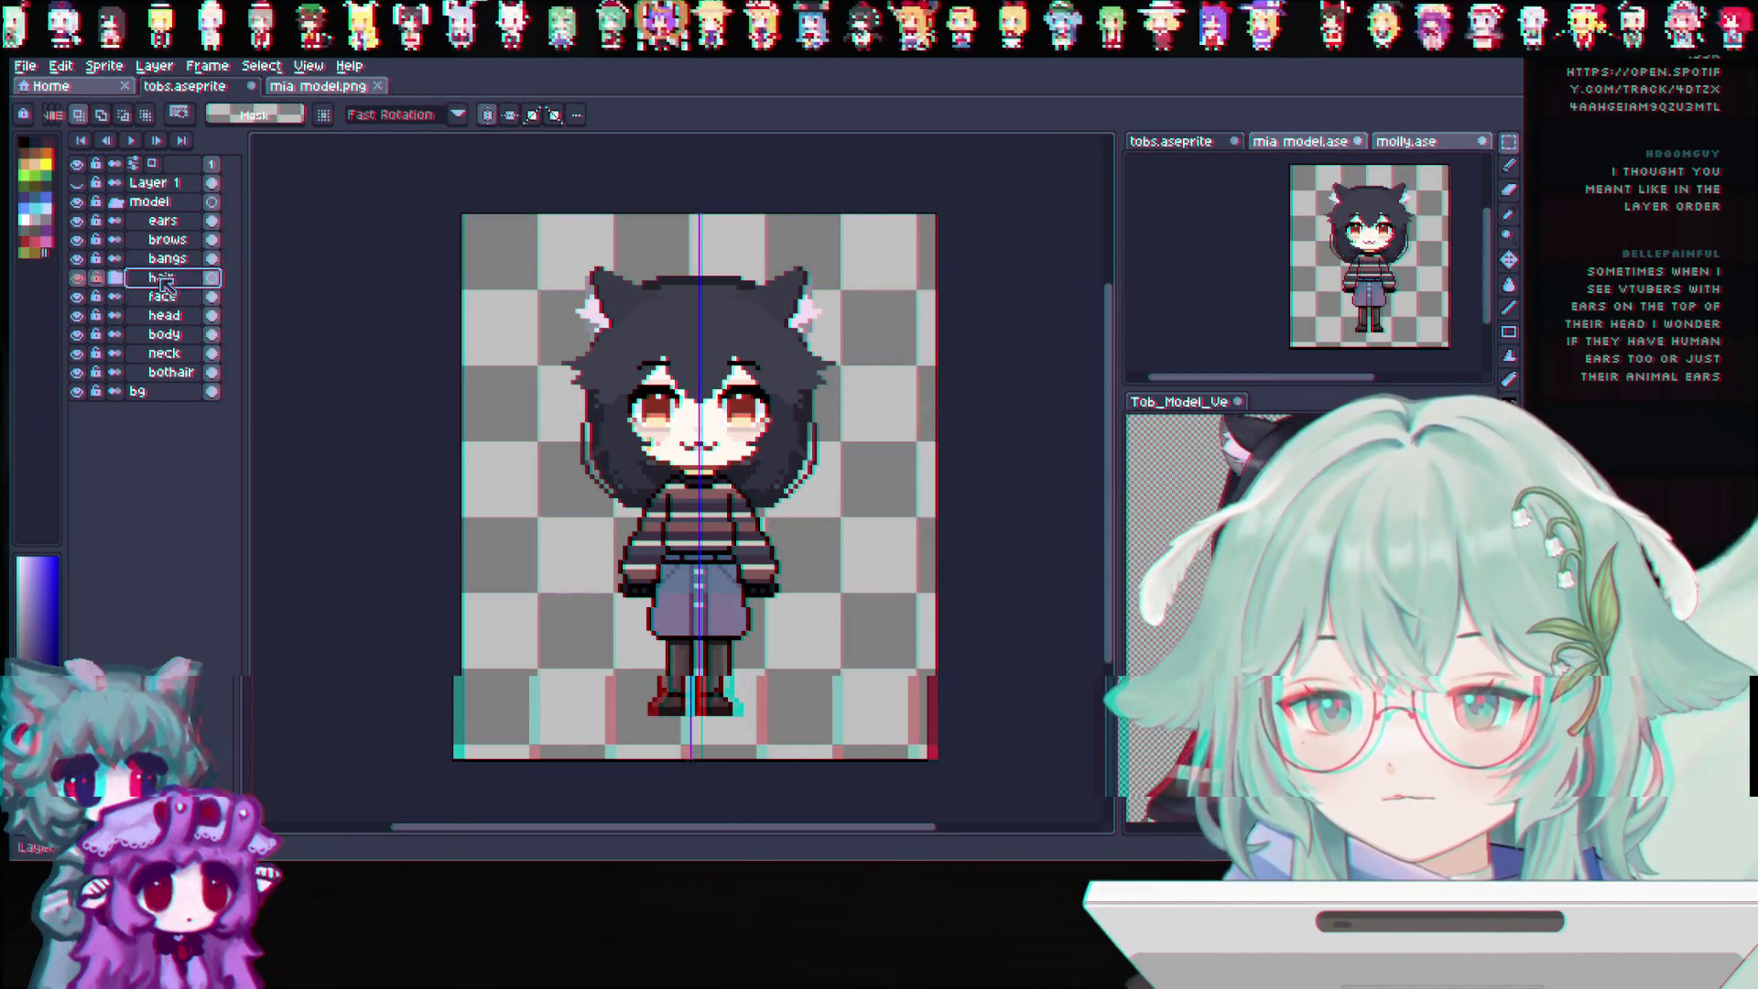
right_click(161, 279)
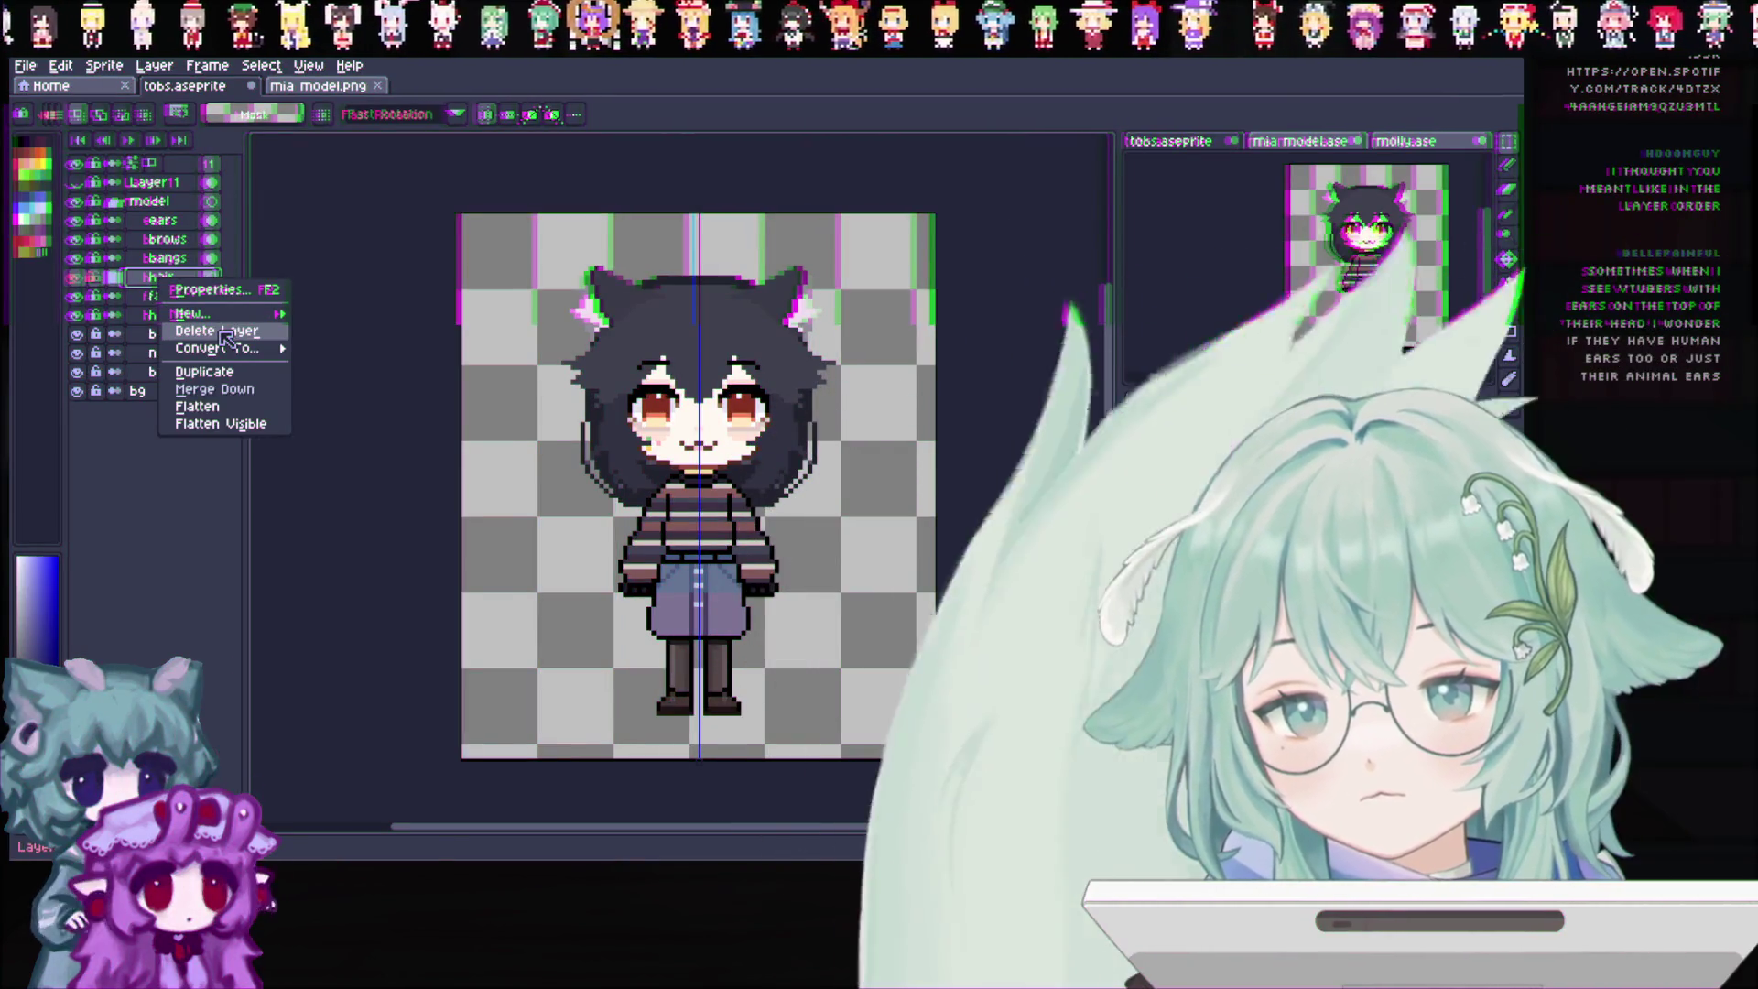
click(224, 333)
scroll(735, 626, up, 1)
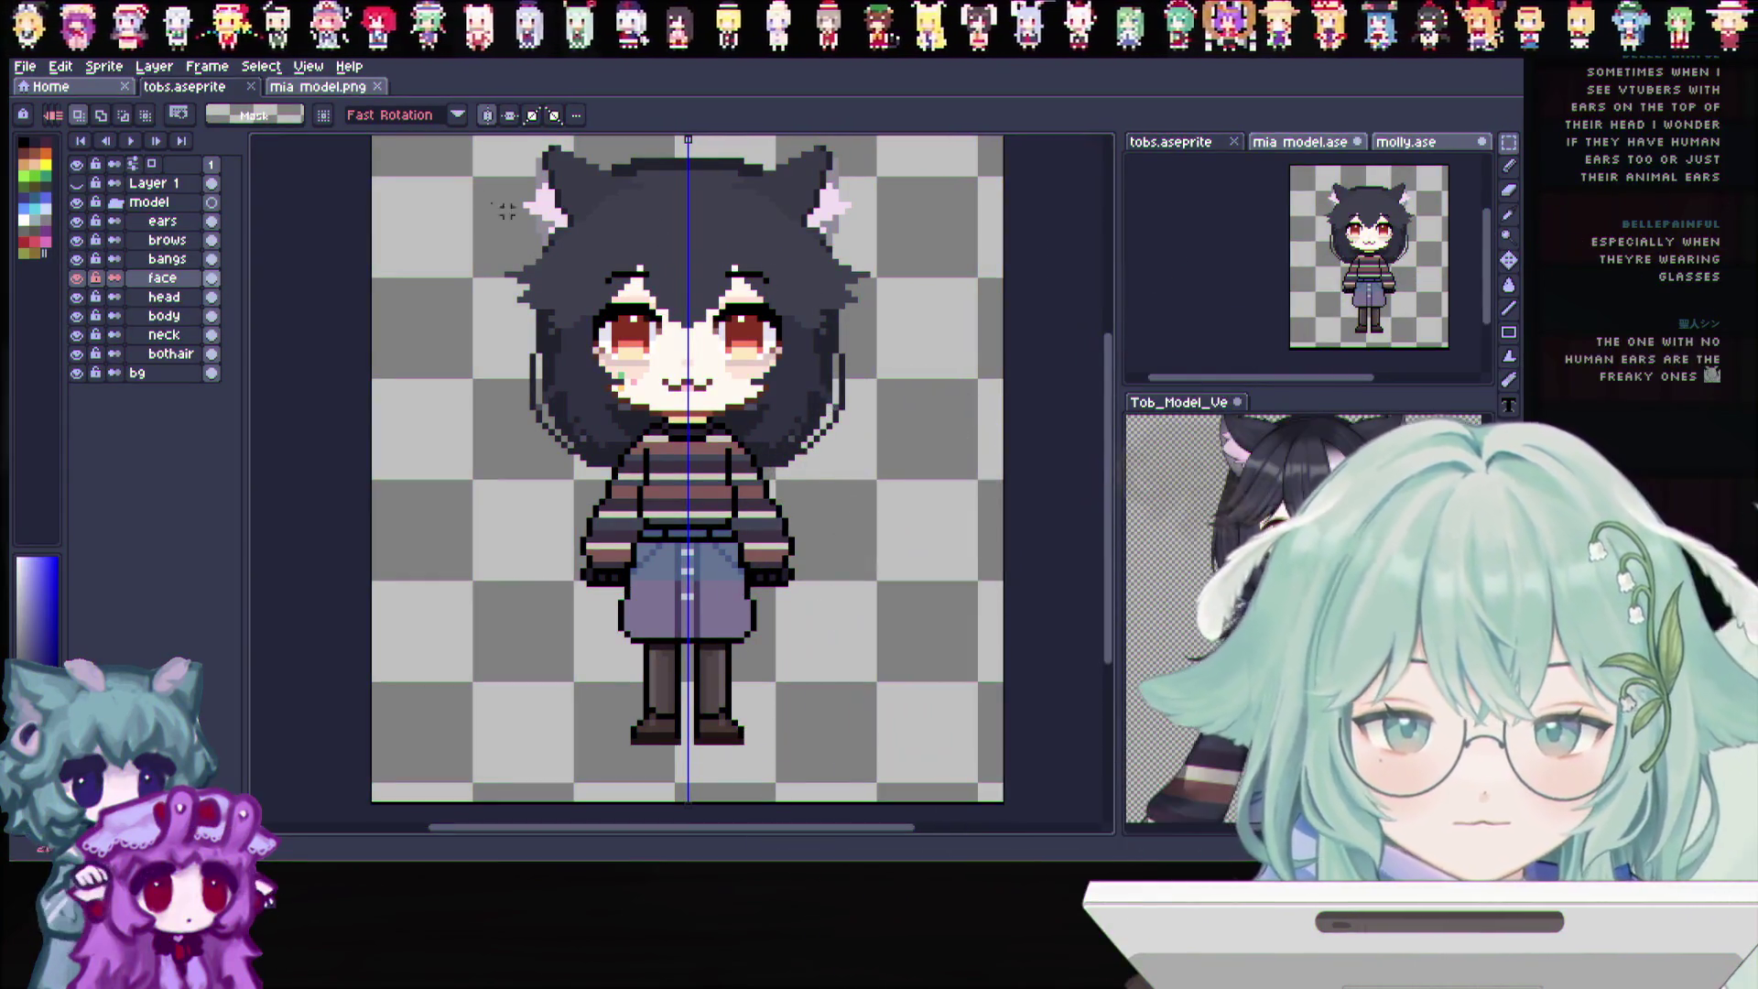
scroll(658, 237, up, 1)
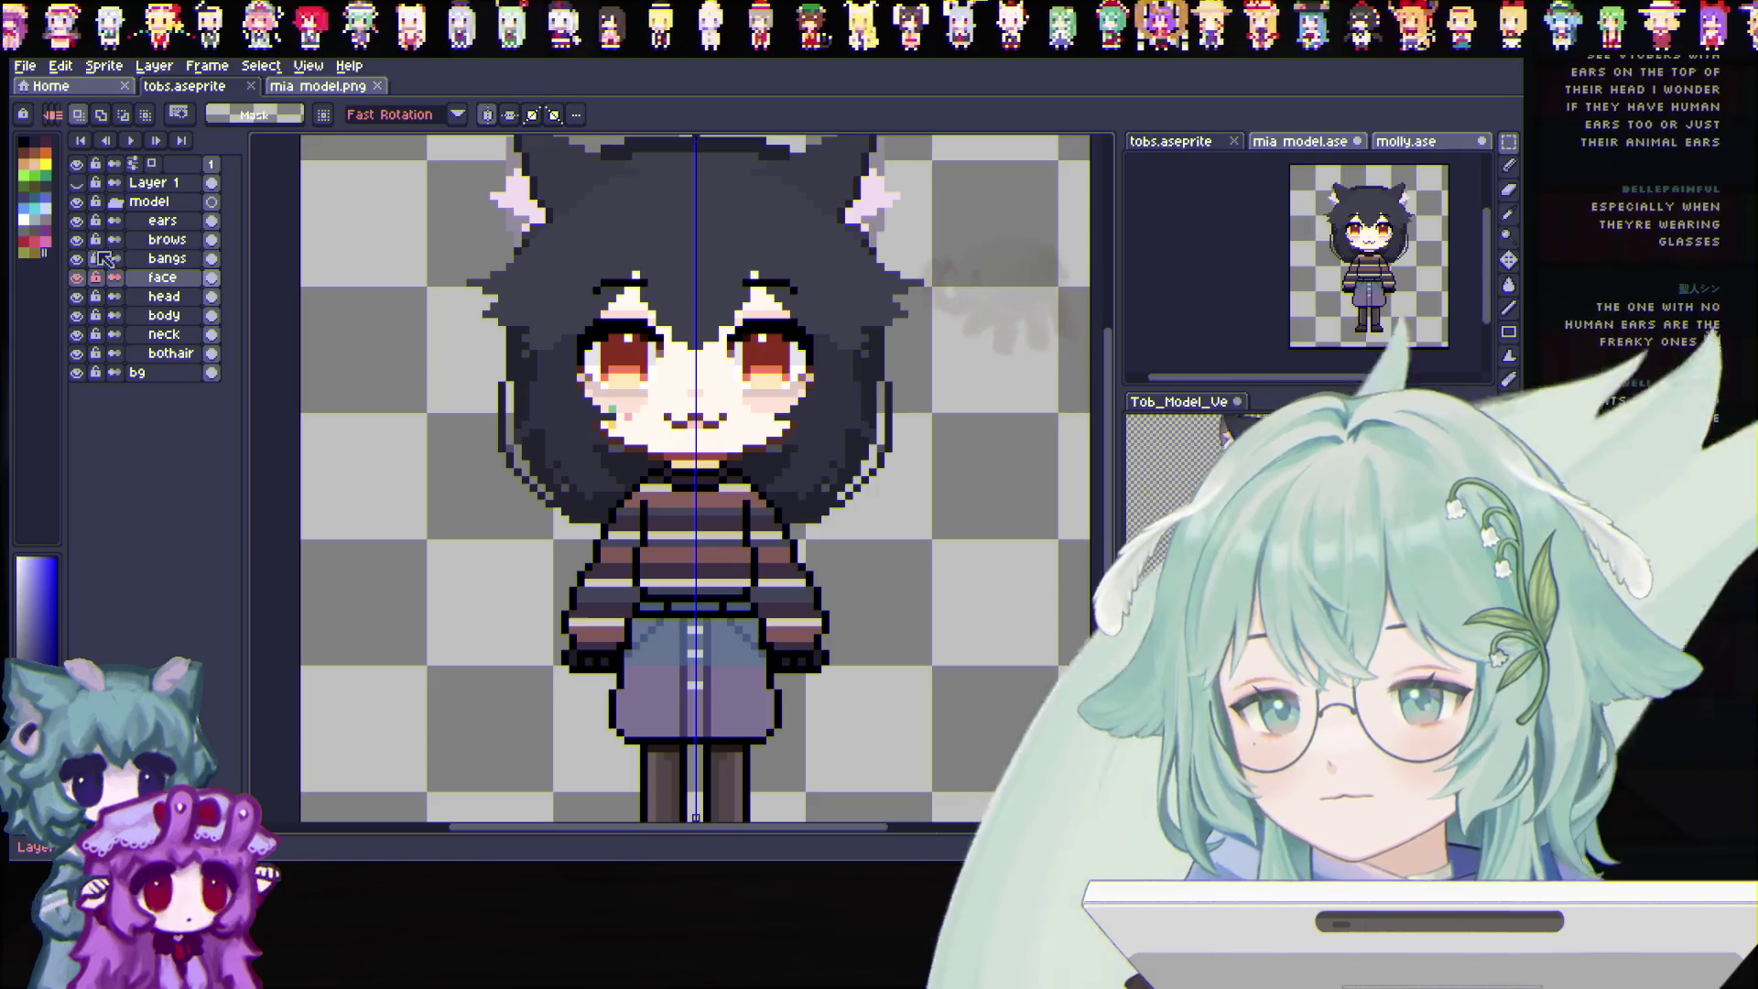
Toggle the bangs layer's visibility a few times to check the face beneath
click(77, 258)
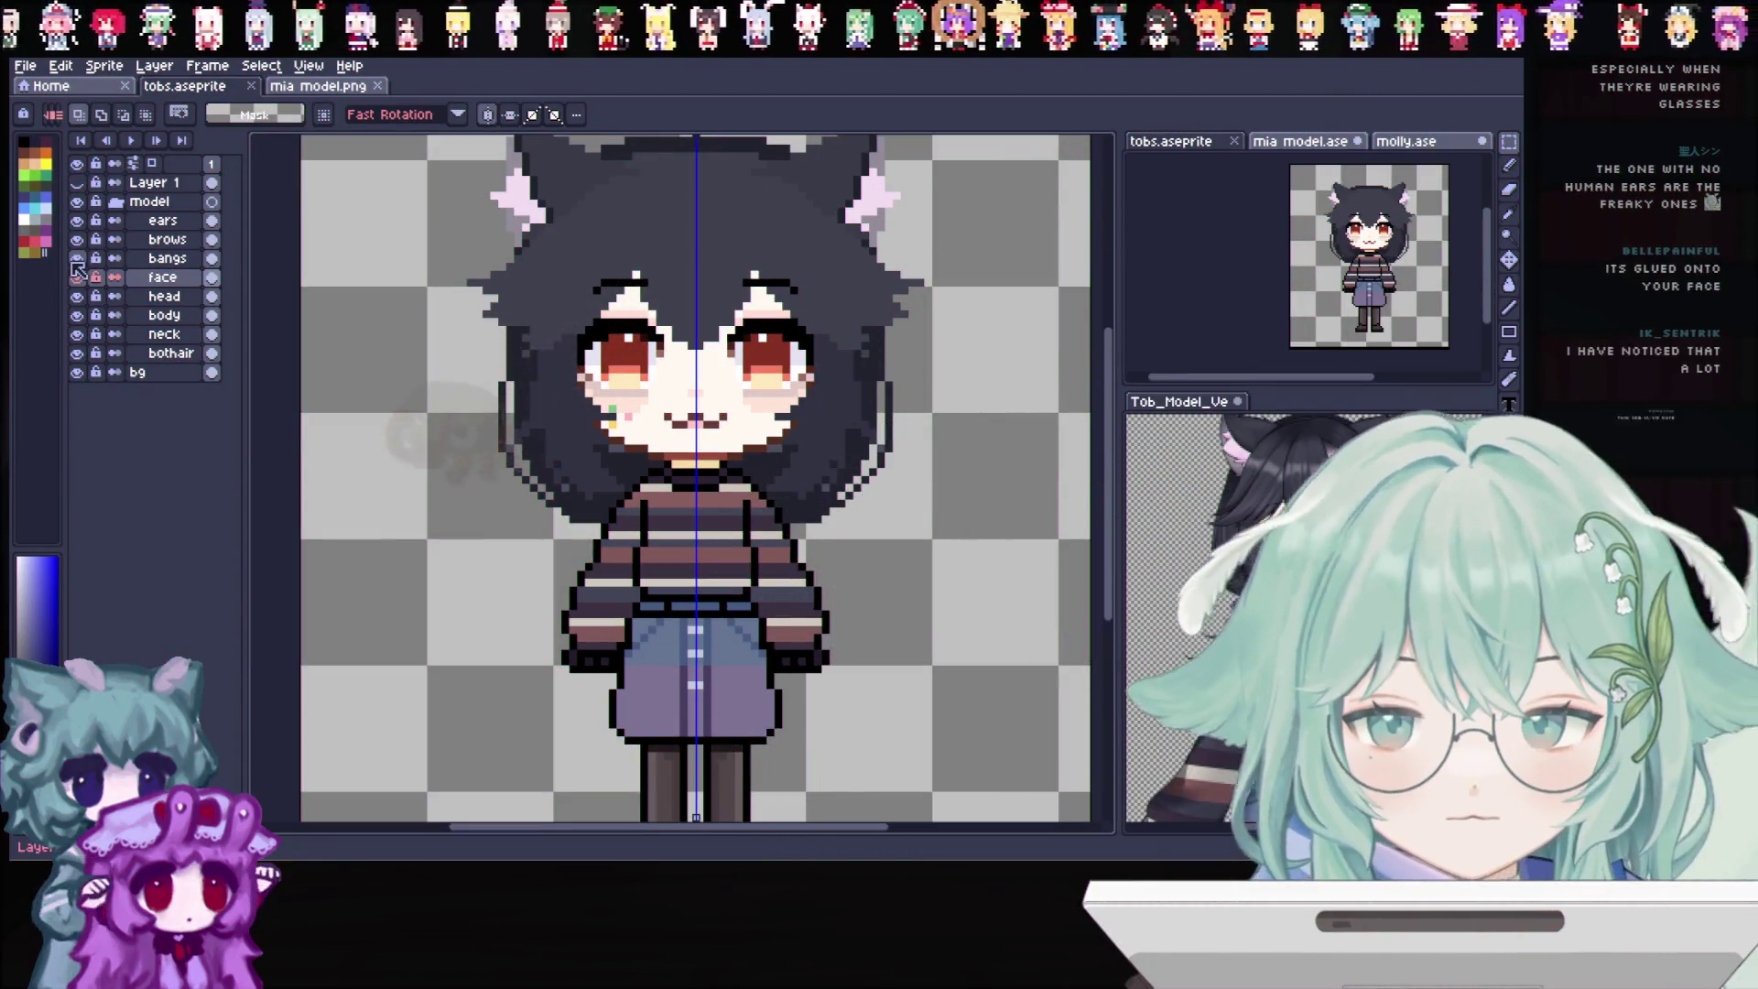
click(77, 259)
click(77, 258)
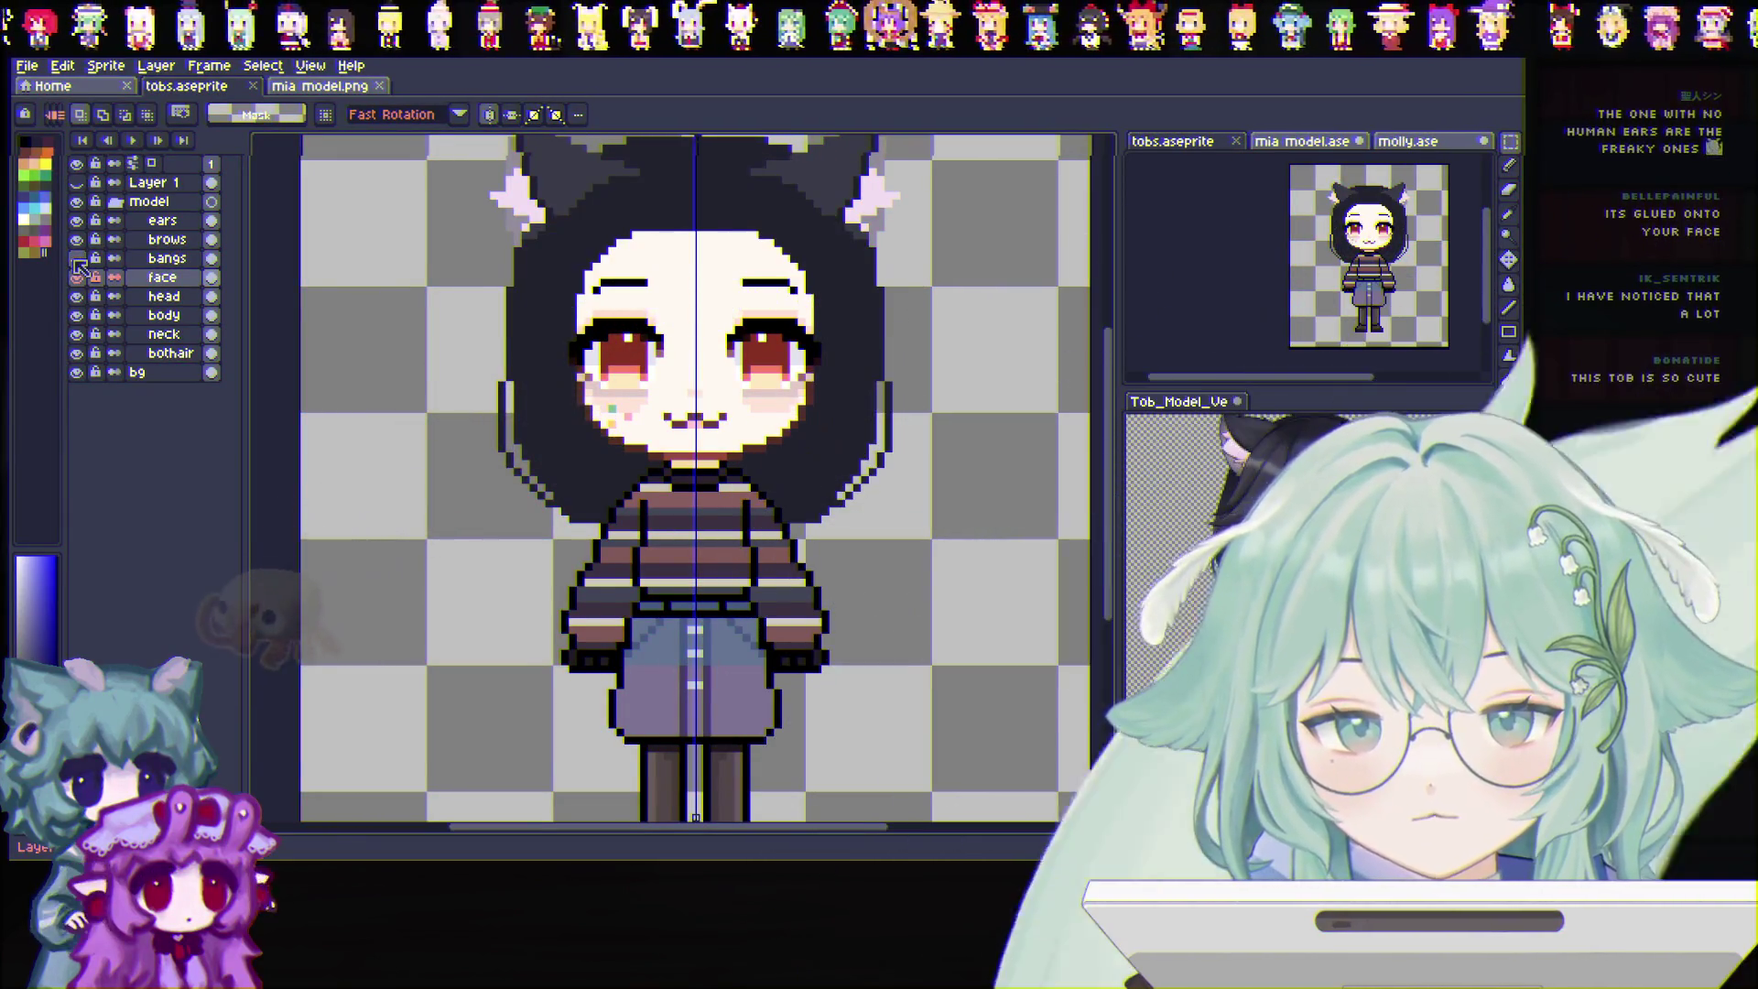
click(77, 258)
click(78, 258)
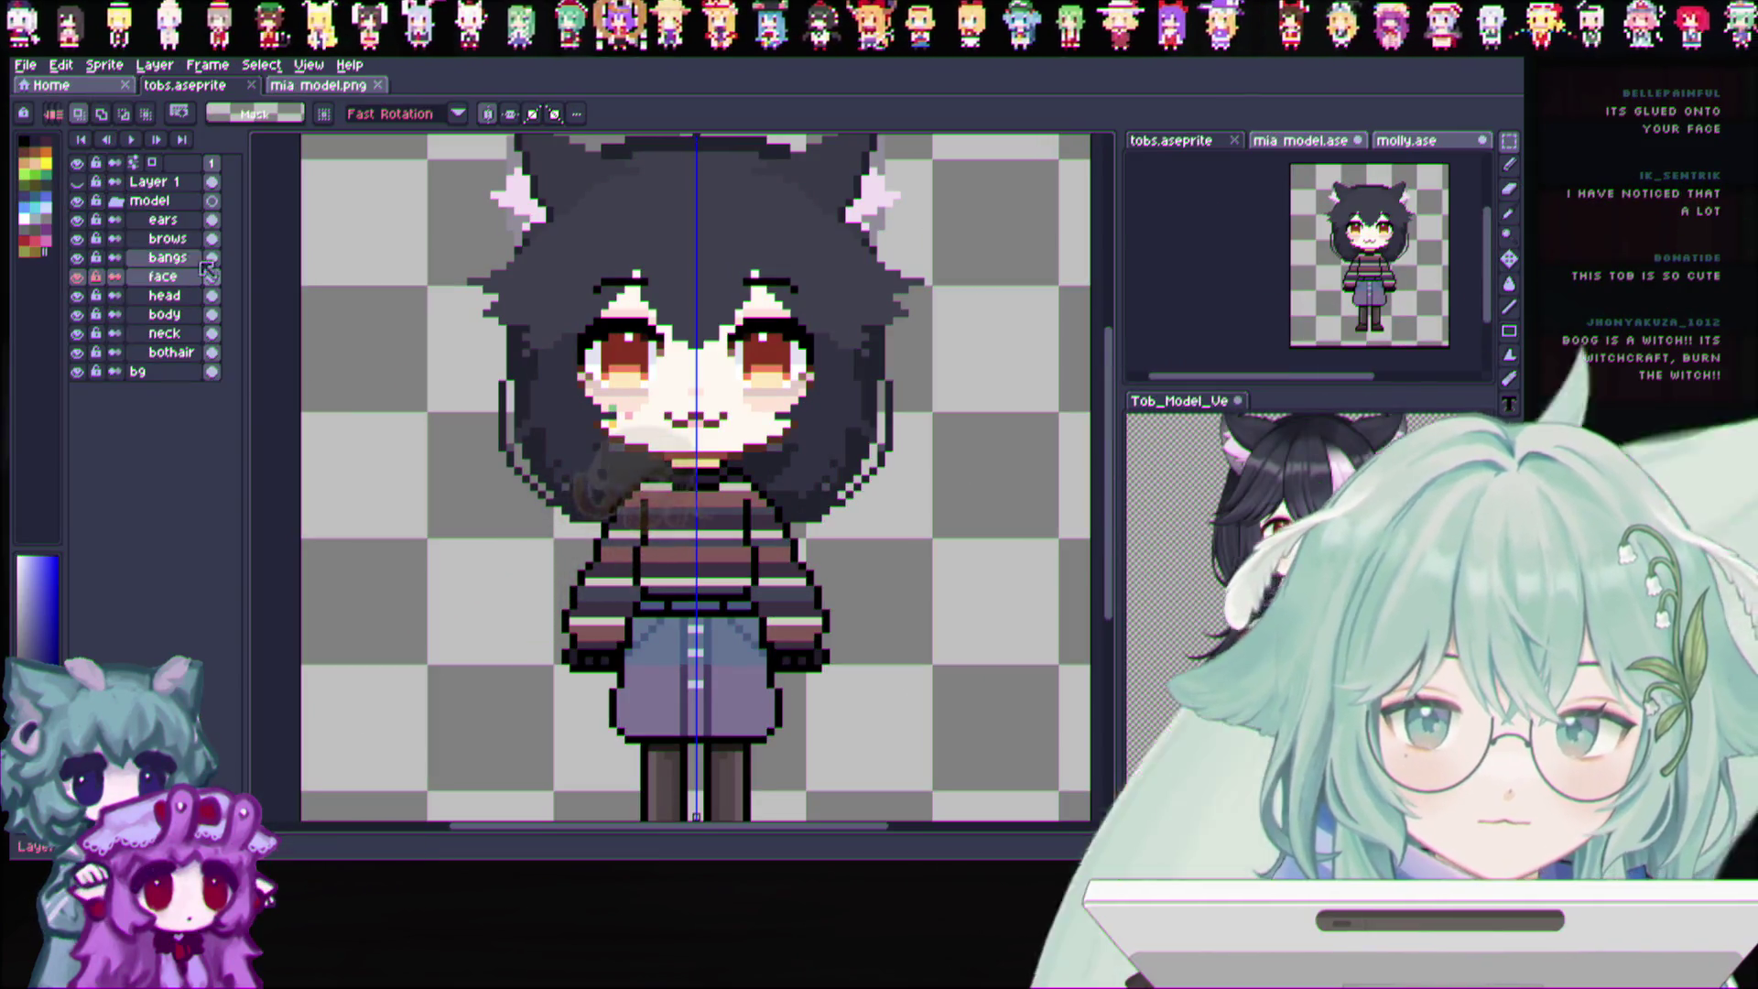
click(1509, 167)
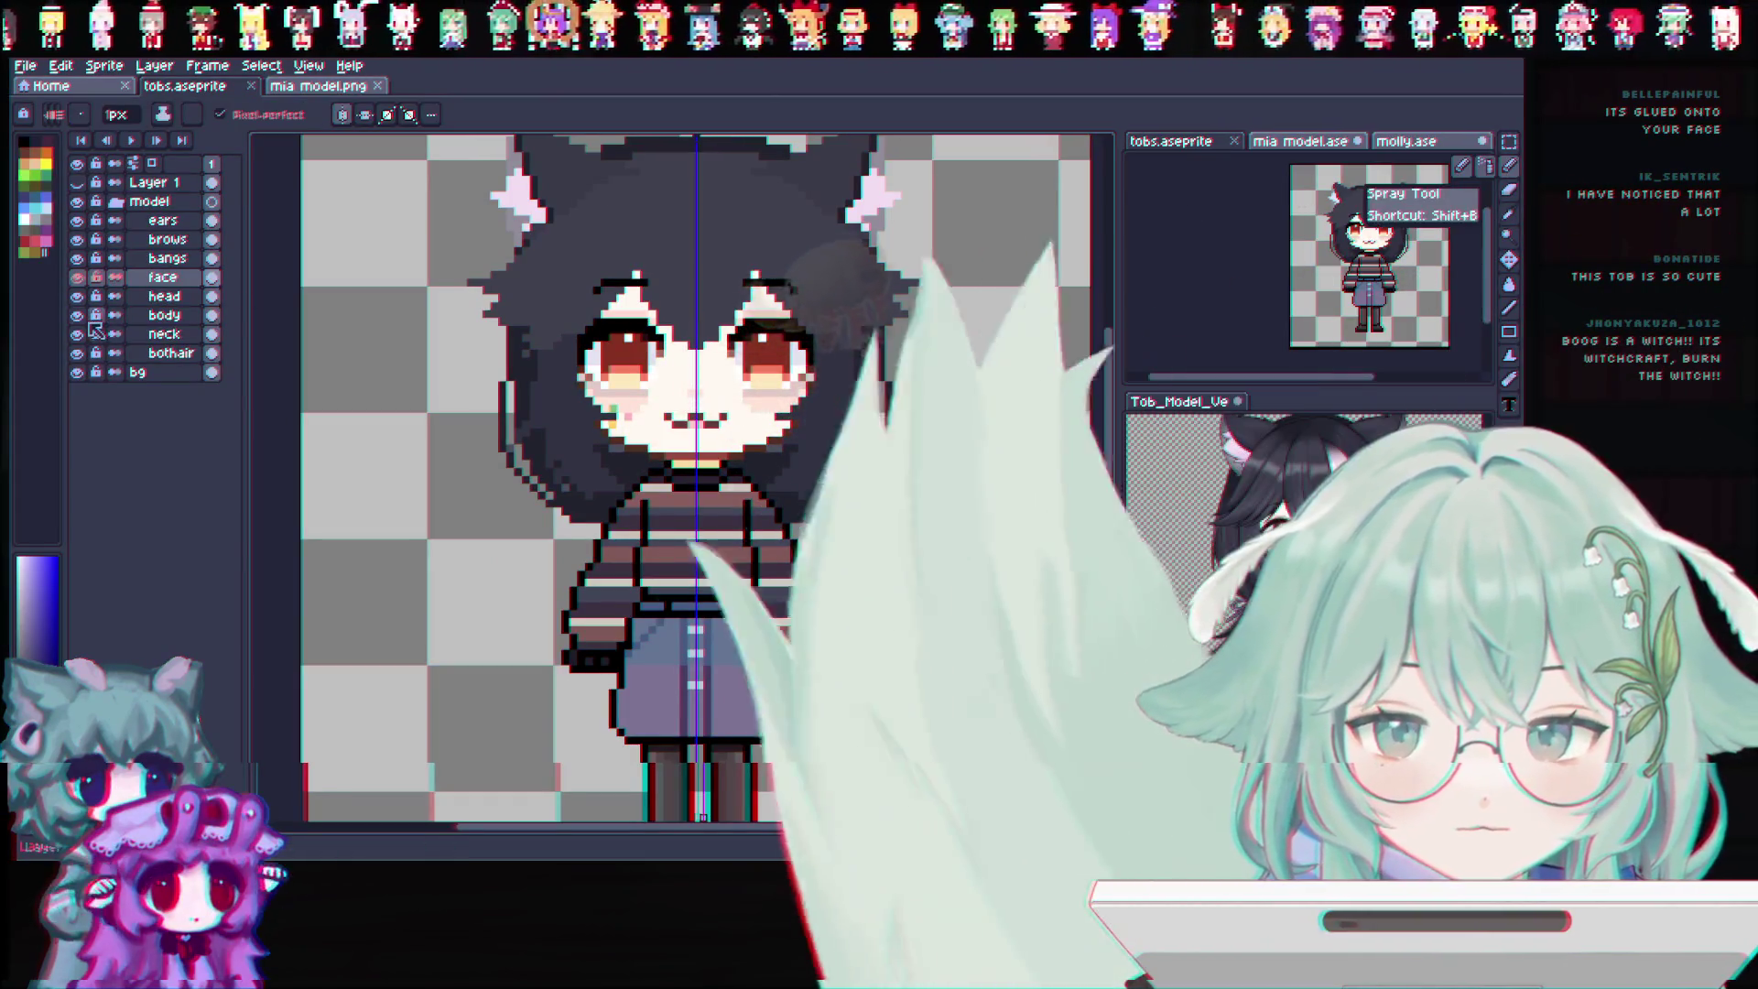
Toggle the body layer's visibility to inspect the head, hair and face alone
click(78, 315)
click(78, 314)
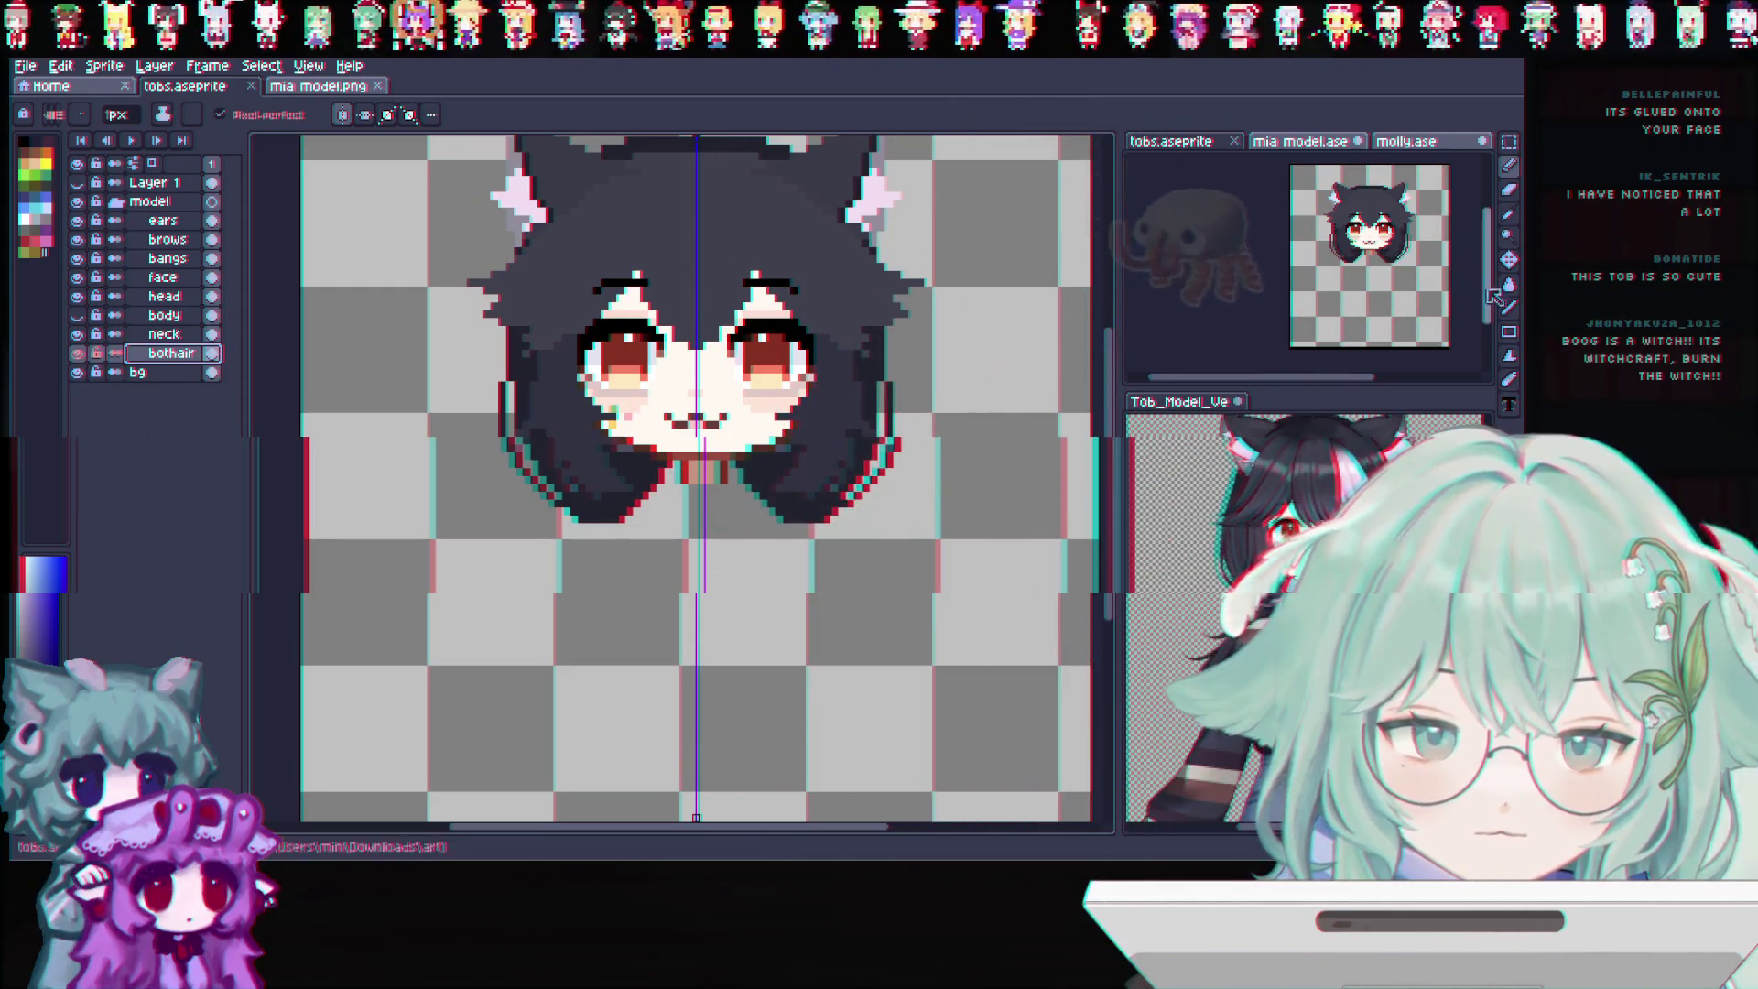
click(1510, 211)
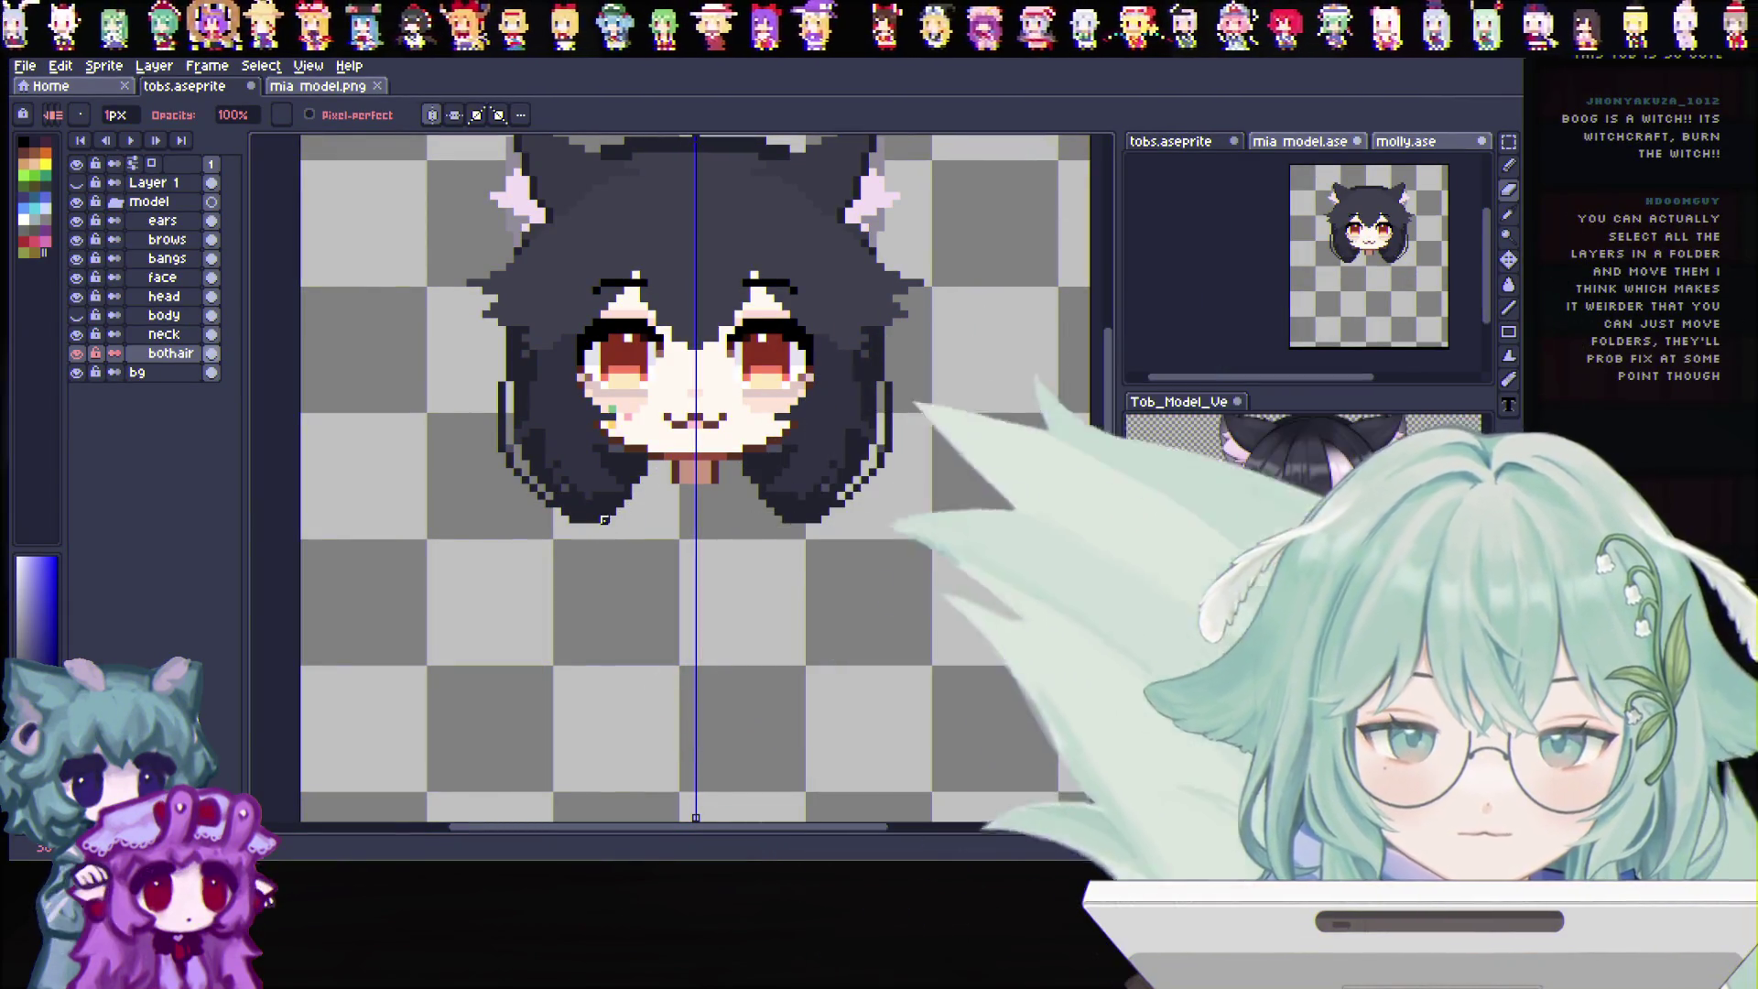
click(78, 315)
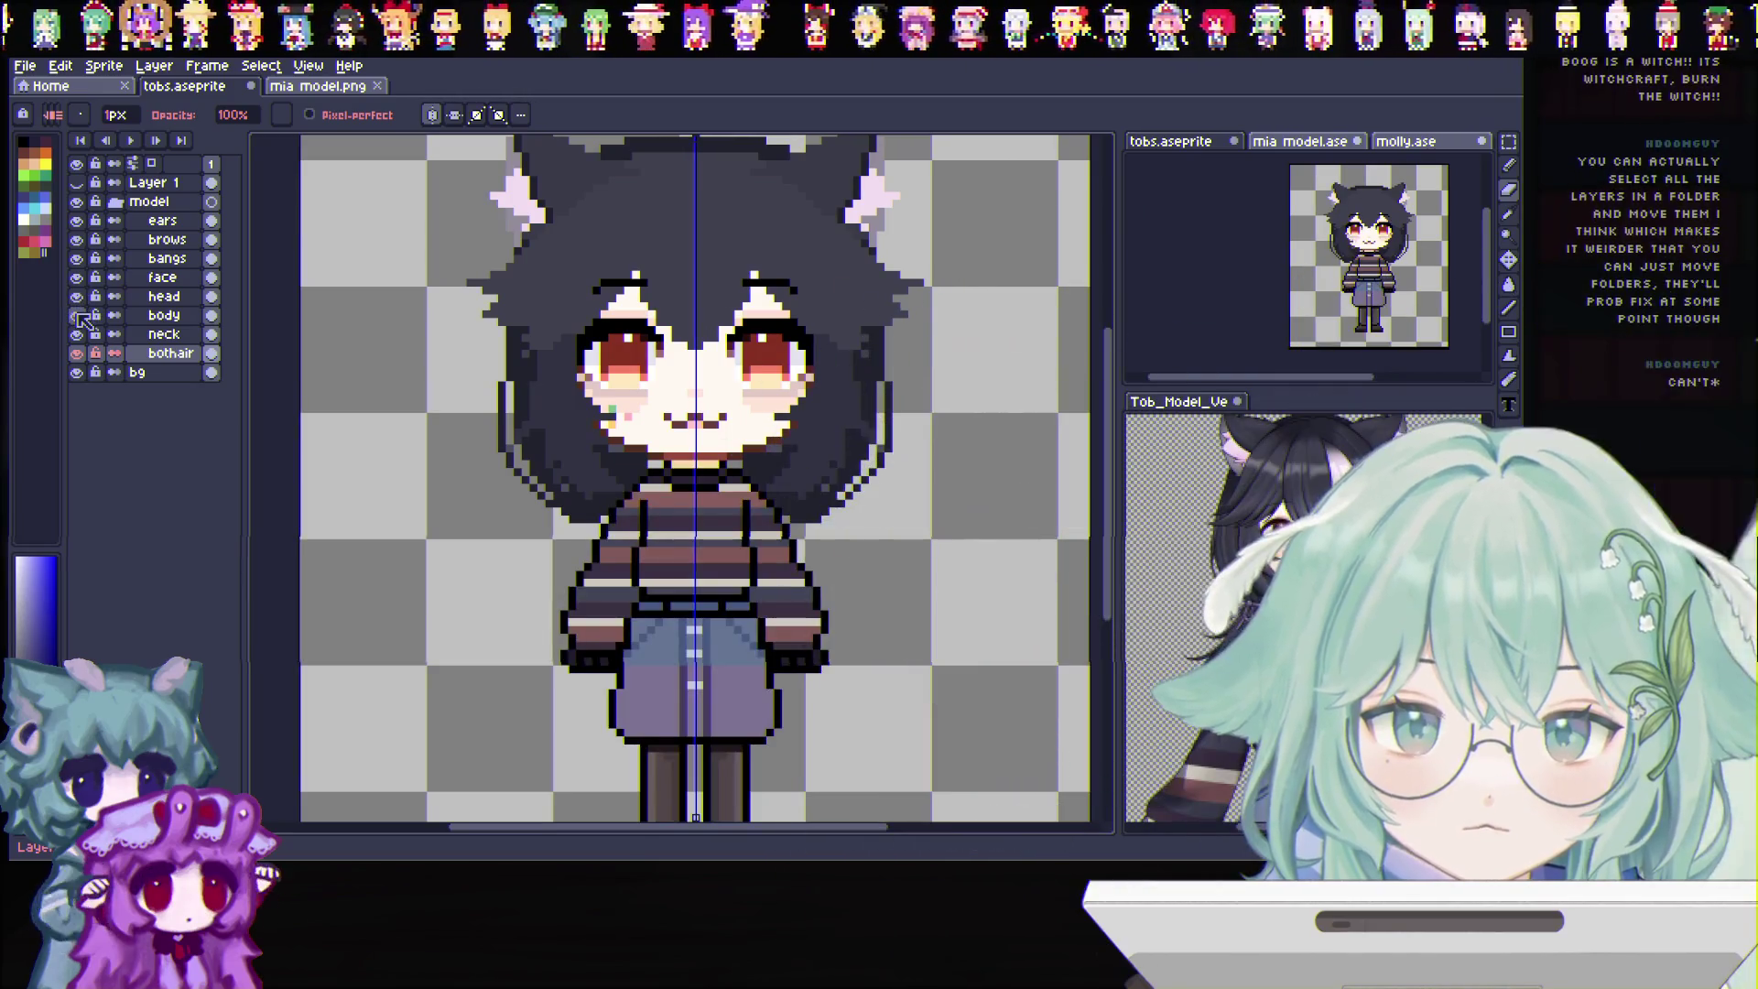
click(79, 315)
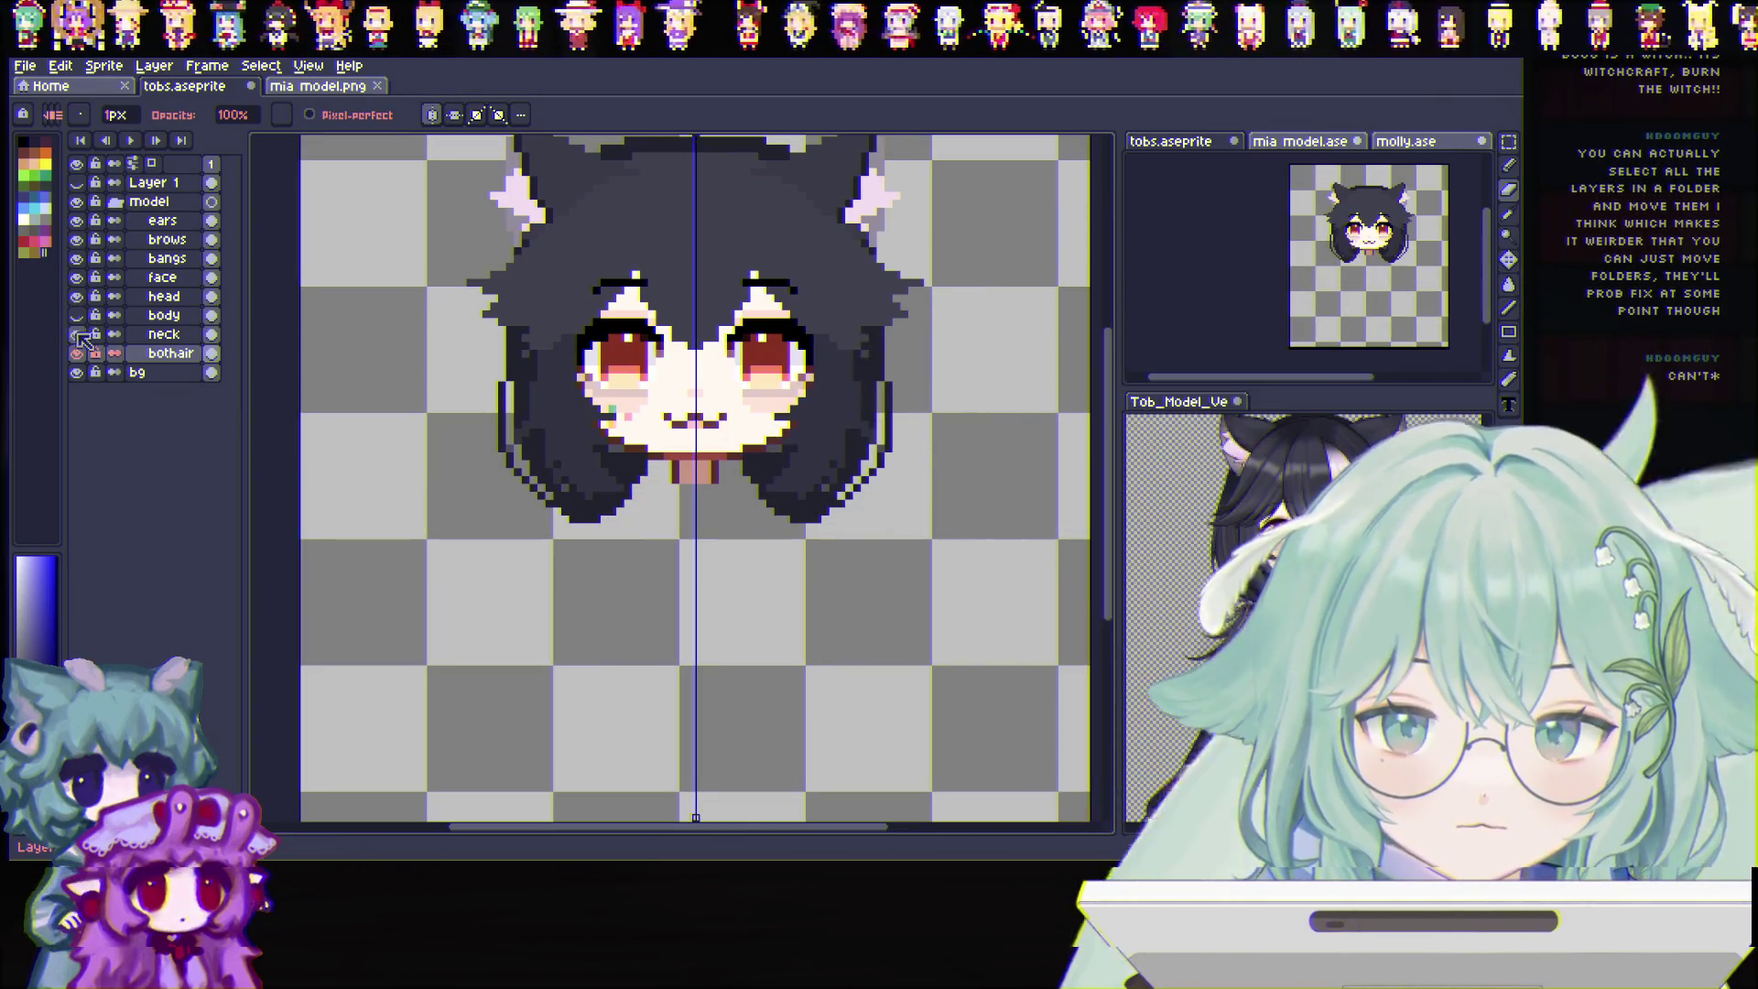
click(79, 315)
click(77, 315)
scroll(742, 508, up, 1)
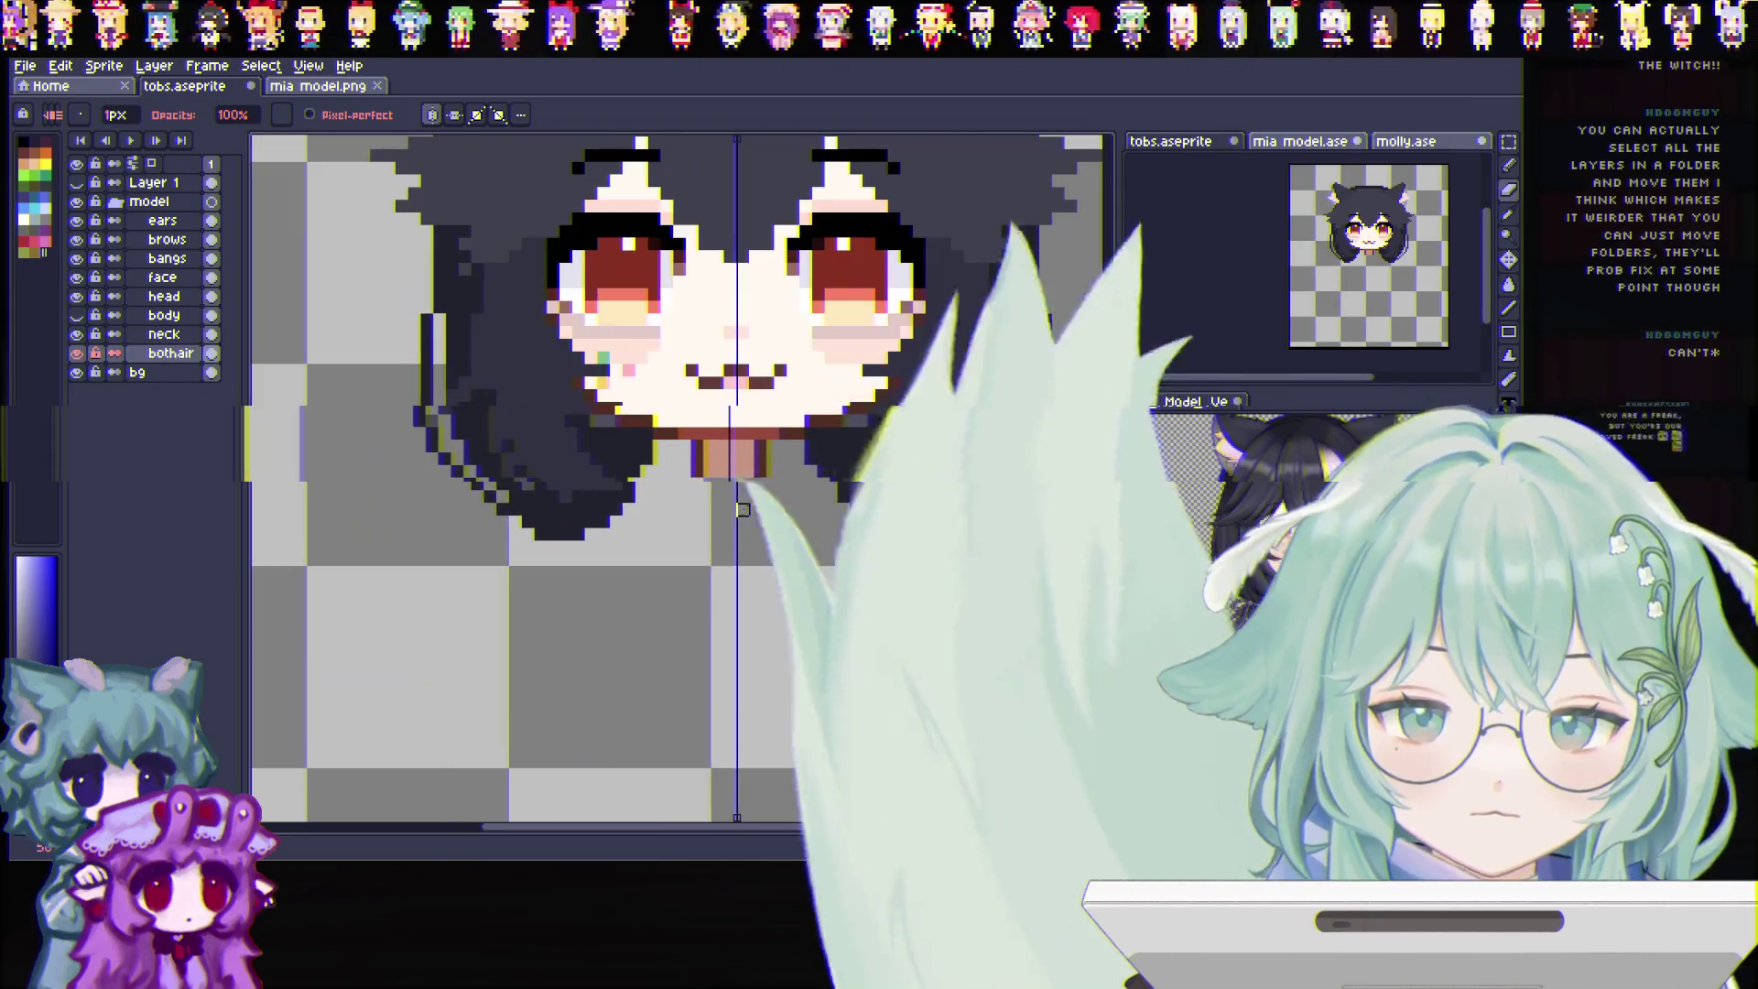
key(i)
key(b)
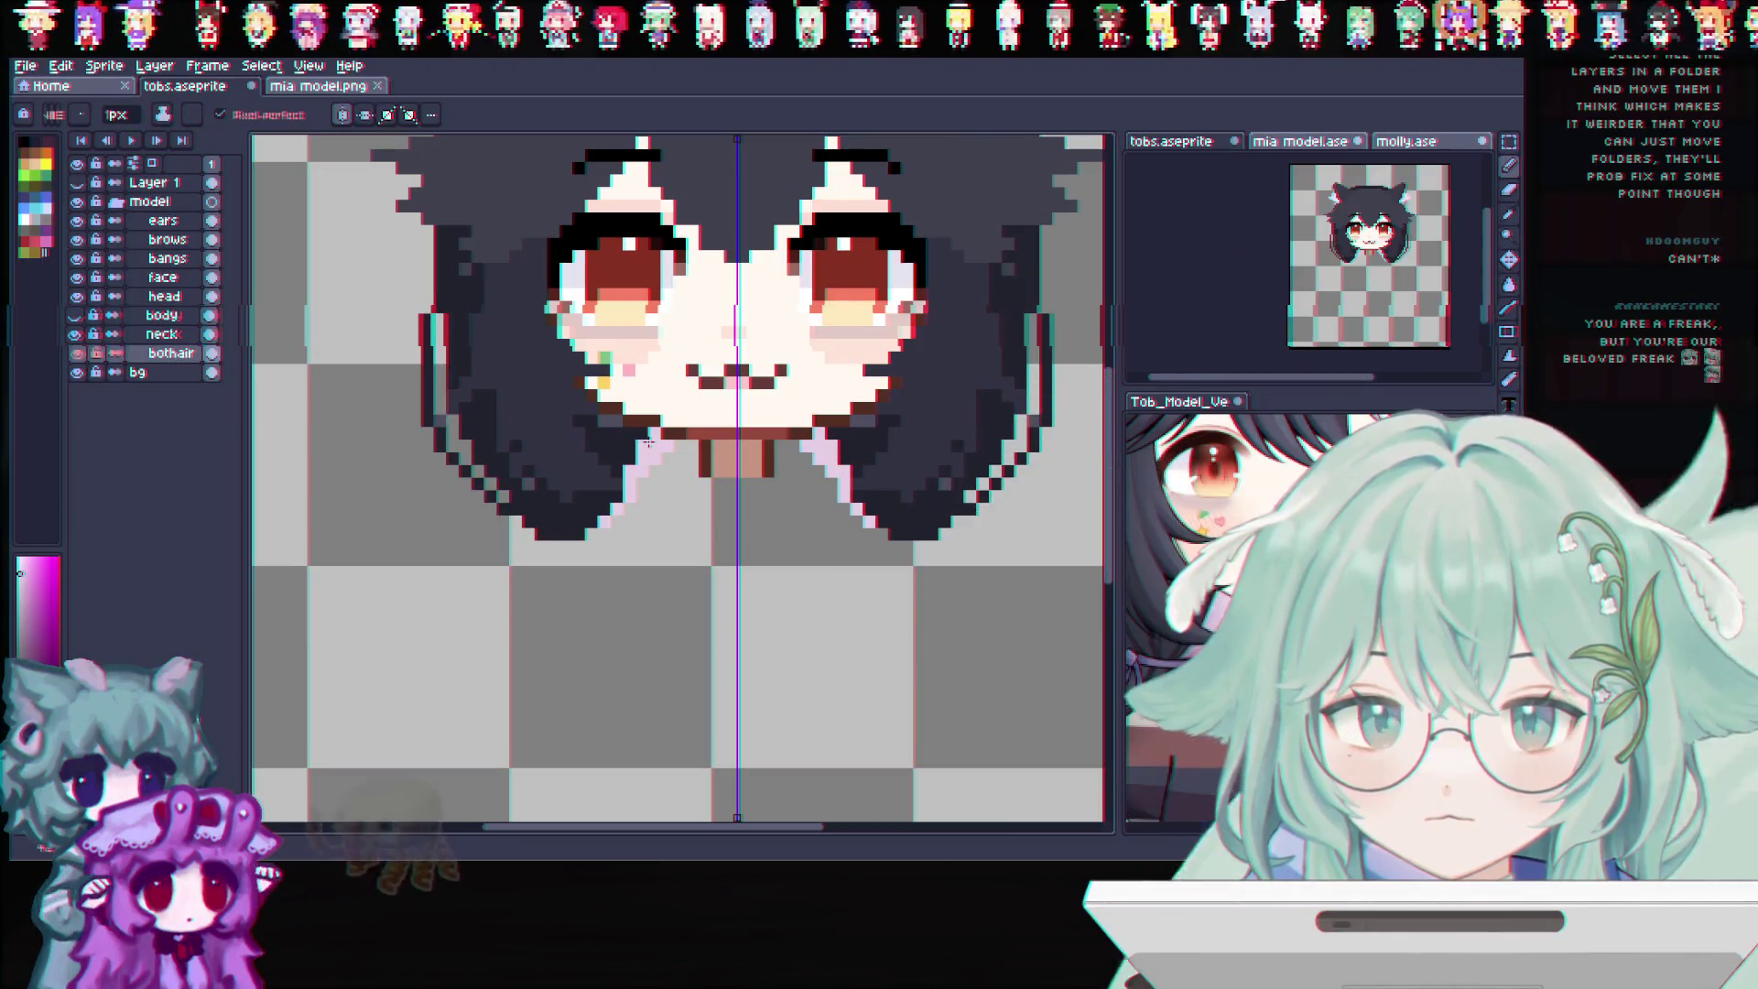
key(ctrl)
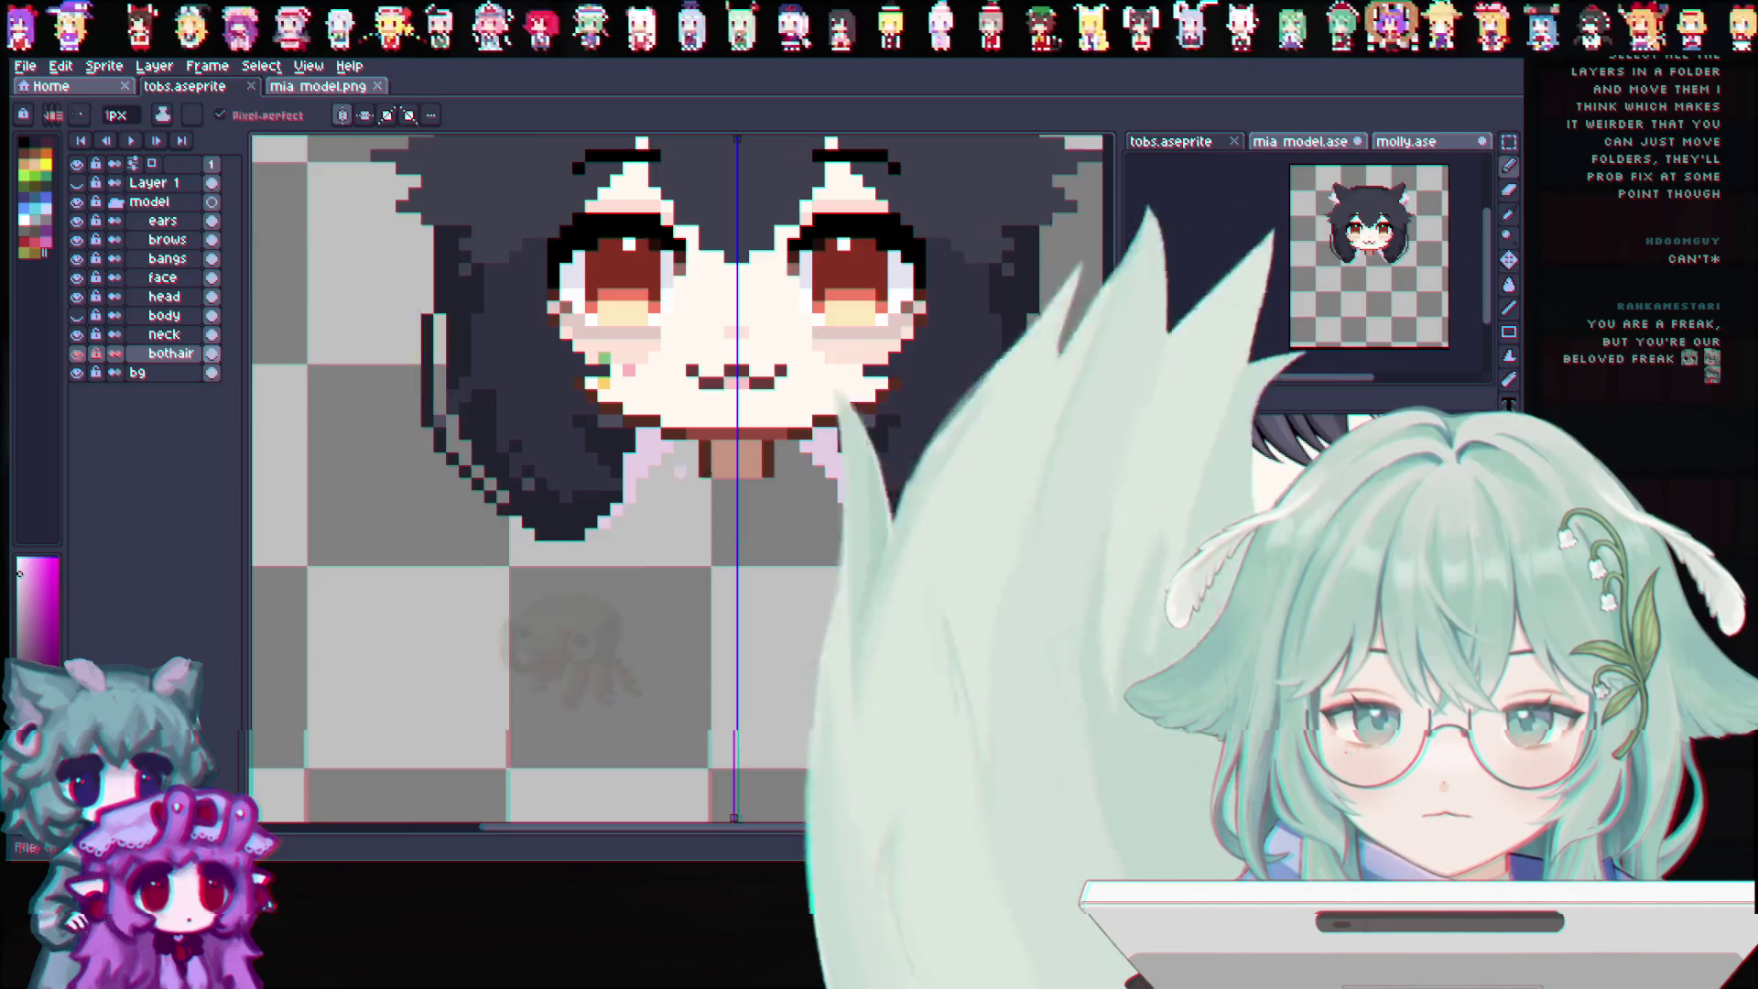
scroll(698, 470, down, 2)
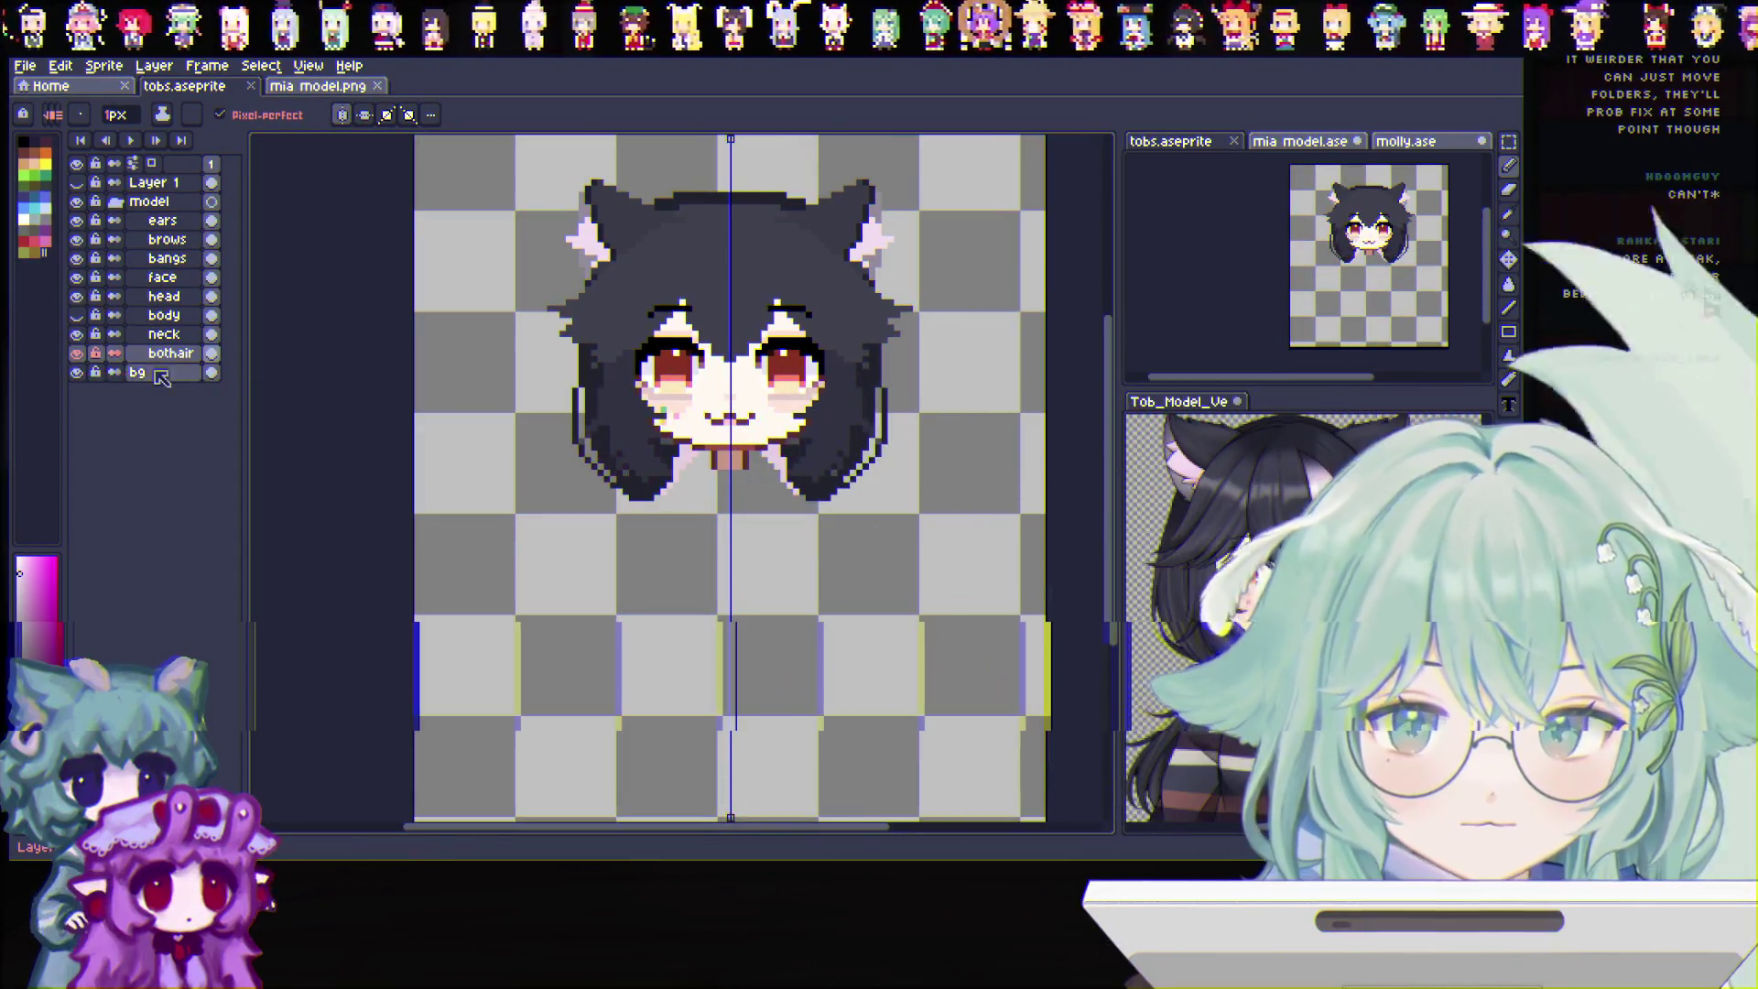
click(77, 316)
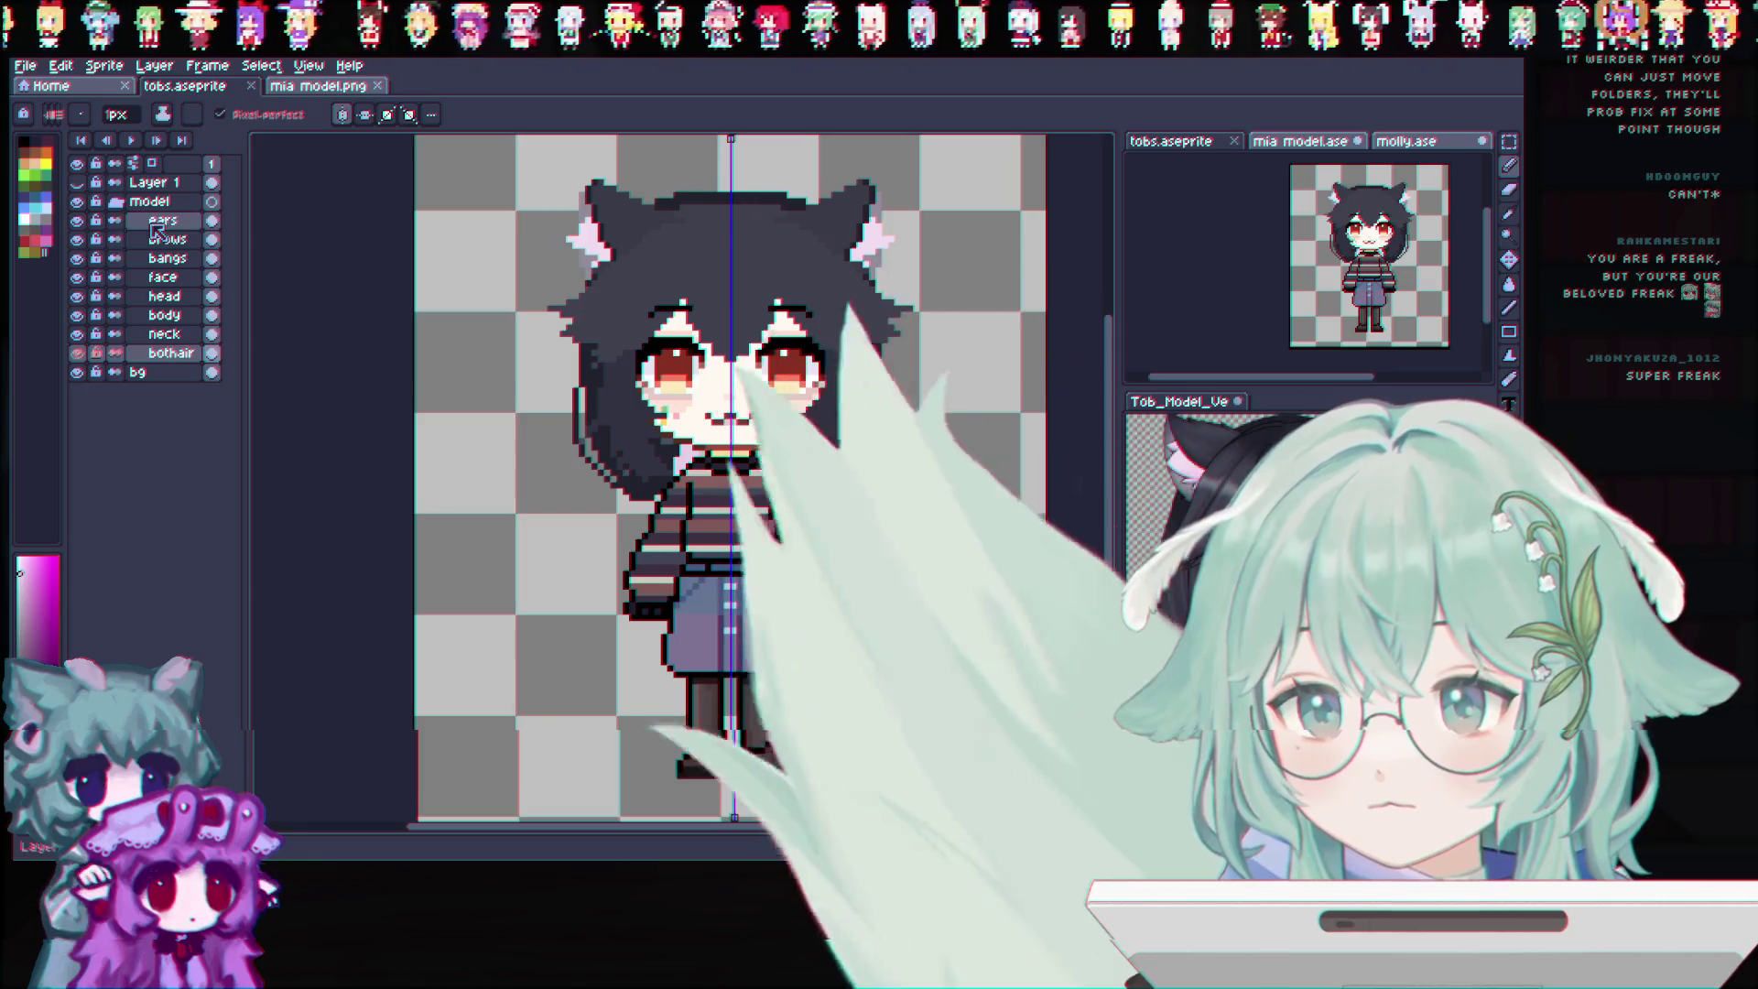
Select all the model folder's layers from ears down to back hair
shift+click(160, 219)
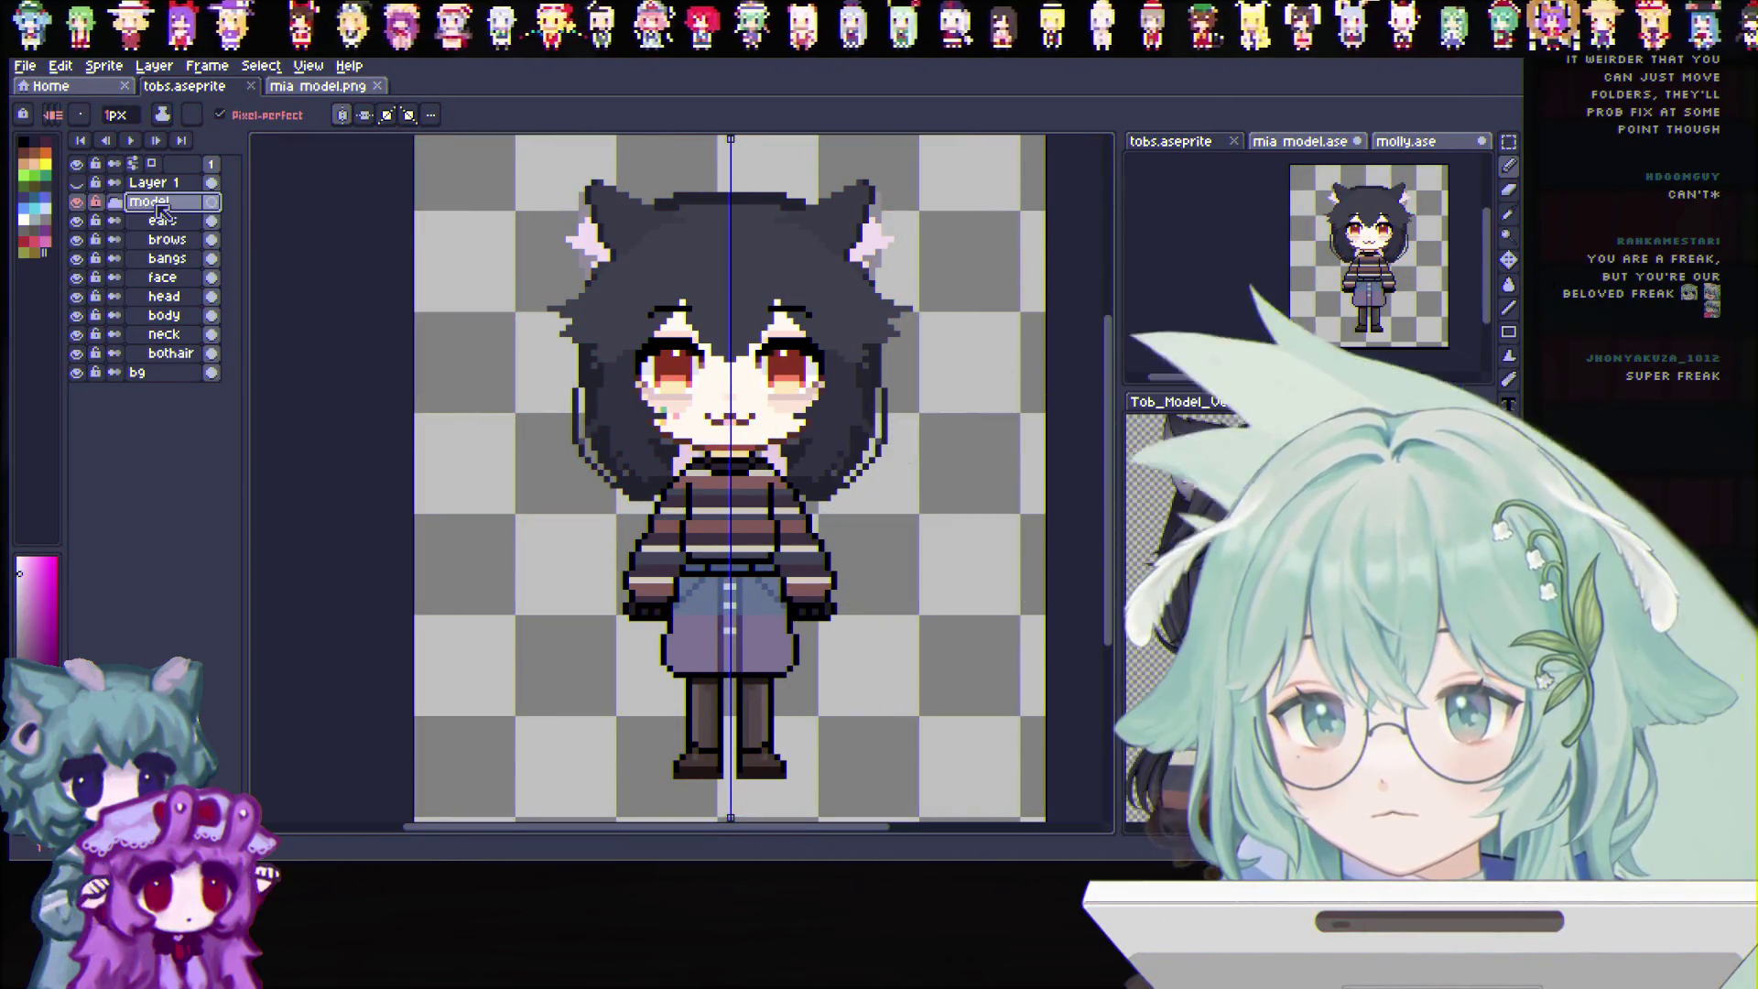
click(162, 220)
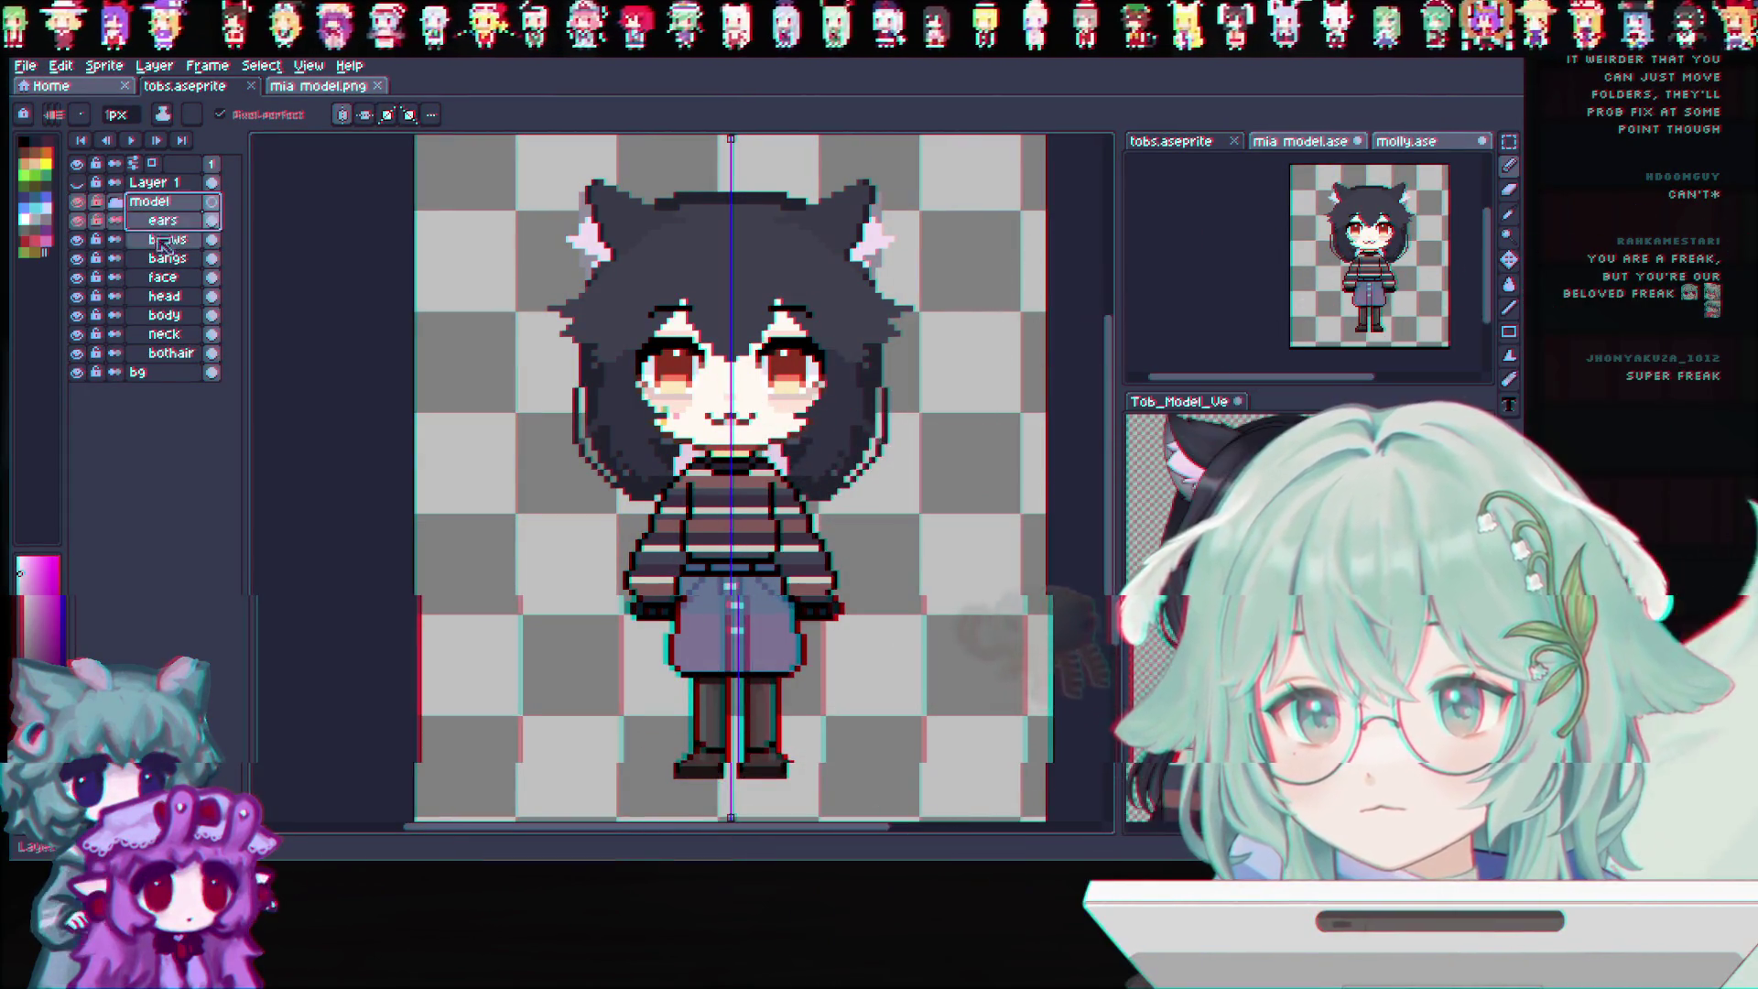
drag(166, 245, 173, 264)
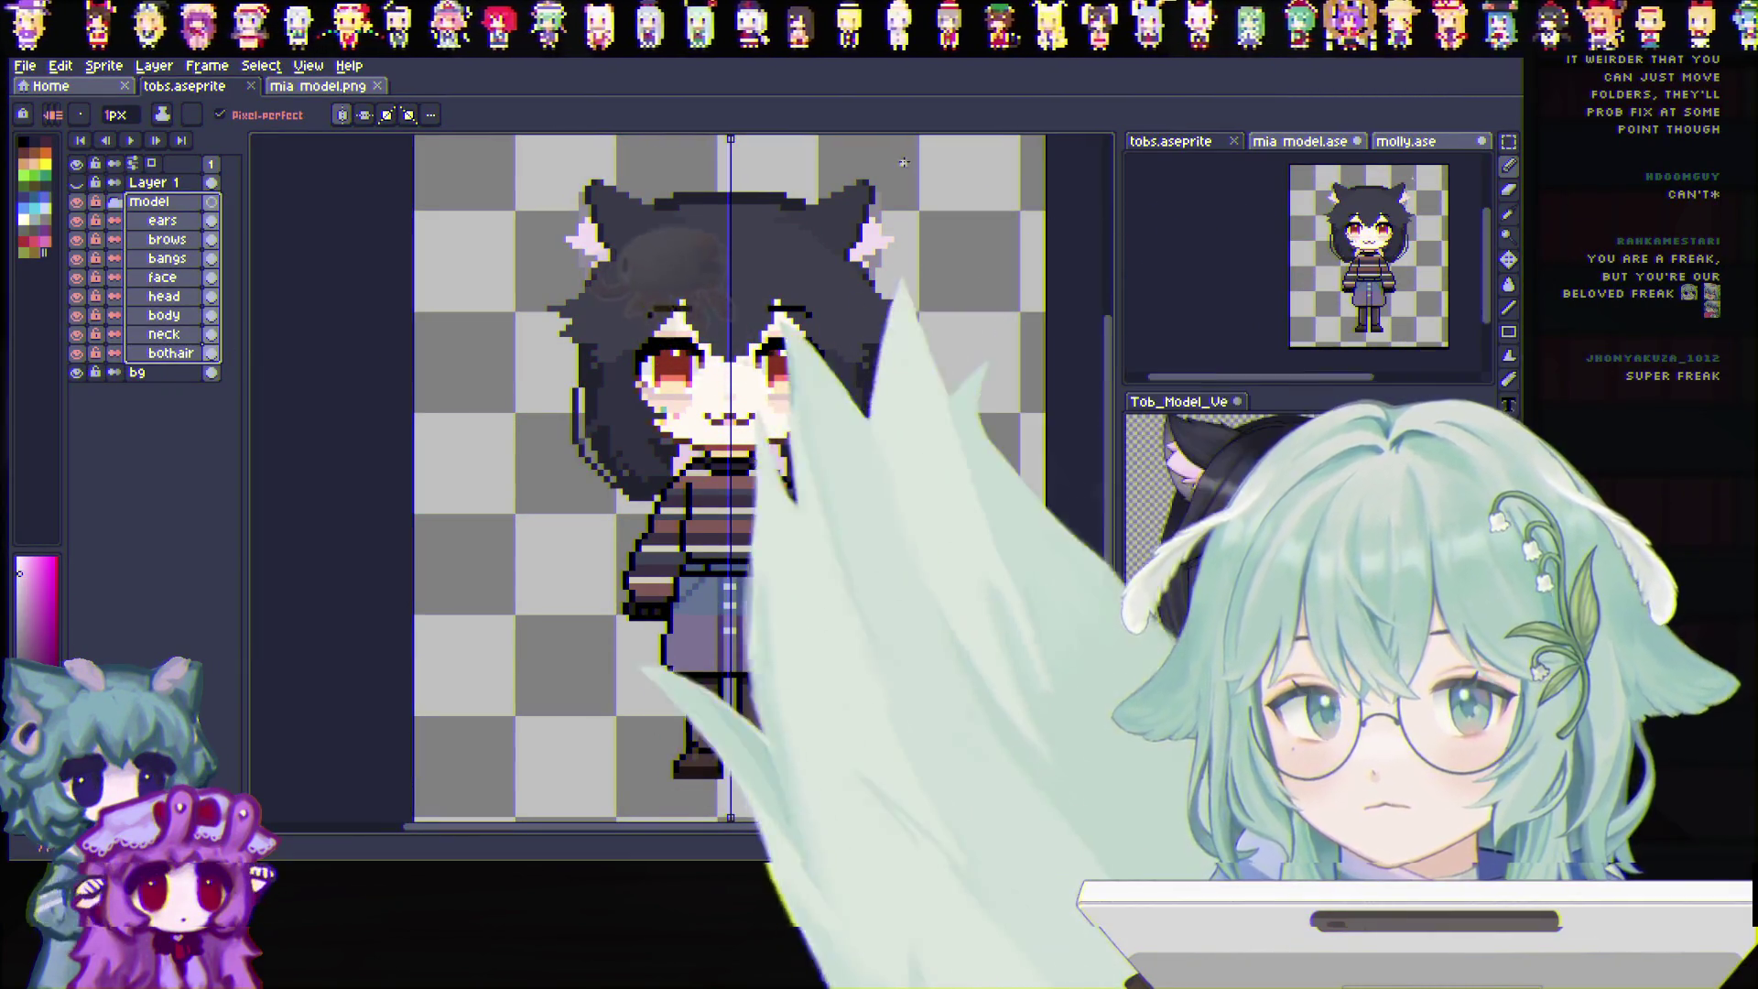
Shift the back hair layer and nudge it right to recentre it behind the head
key(shift+q)
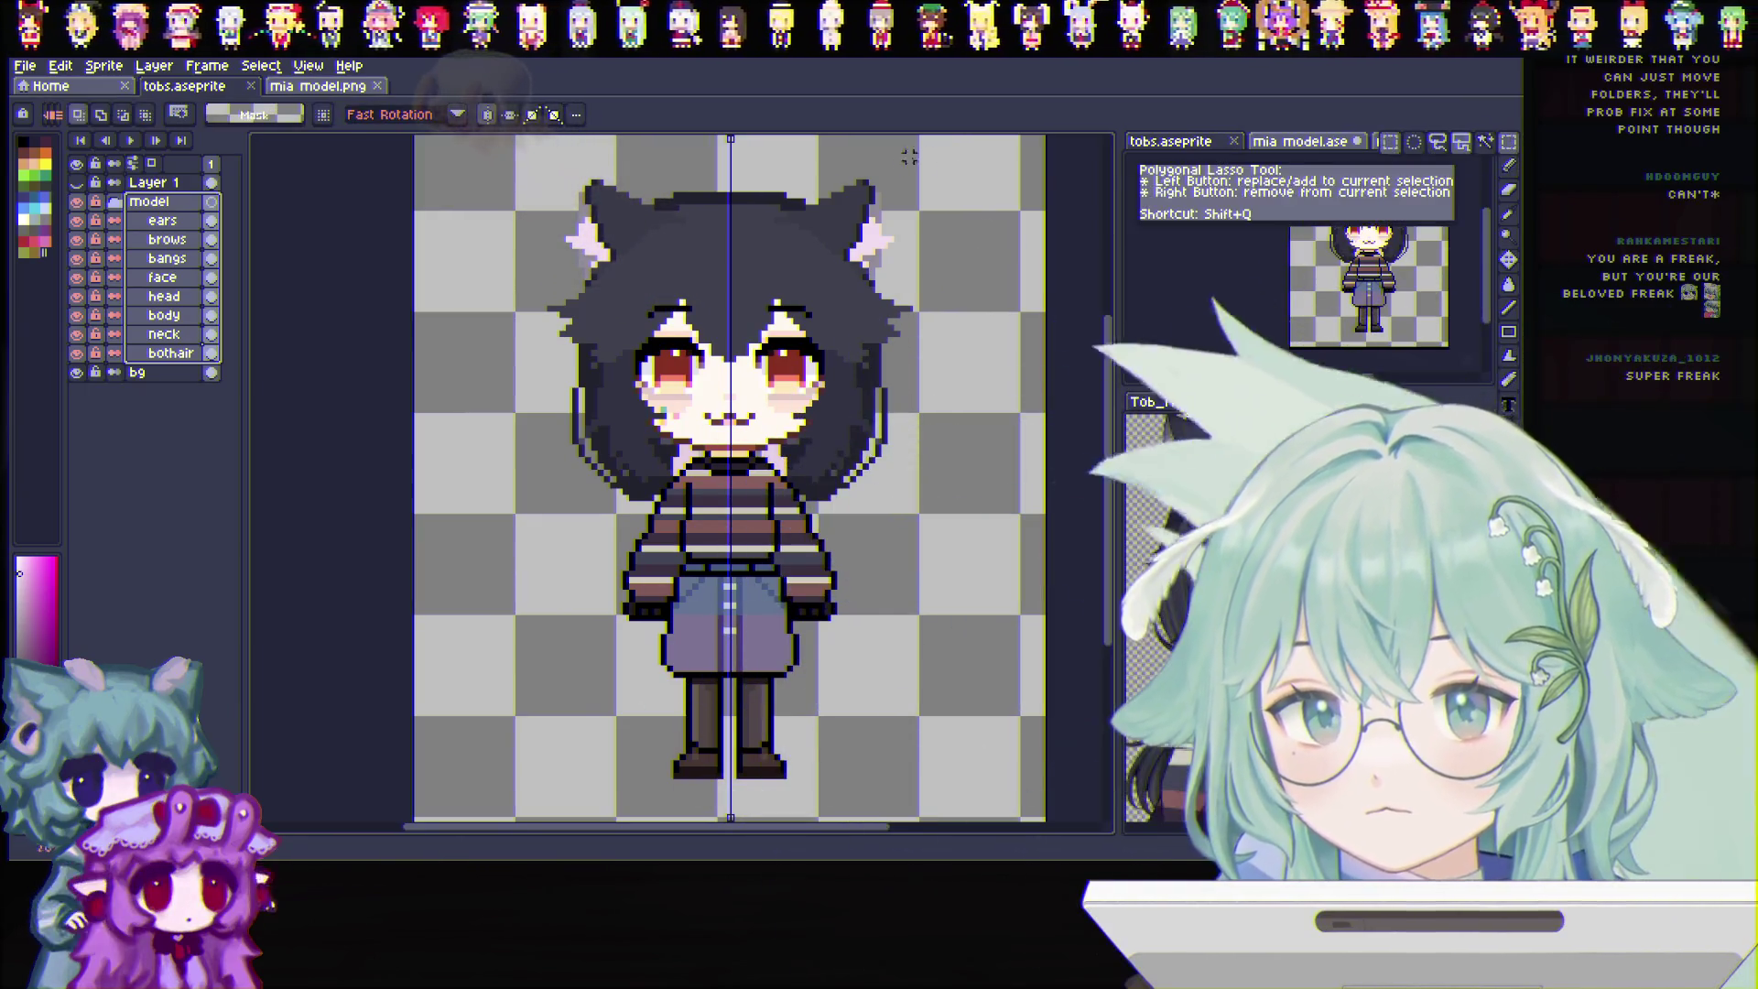
drag(632, 166, 586, 696)
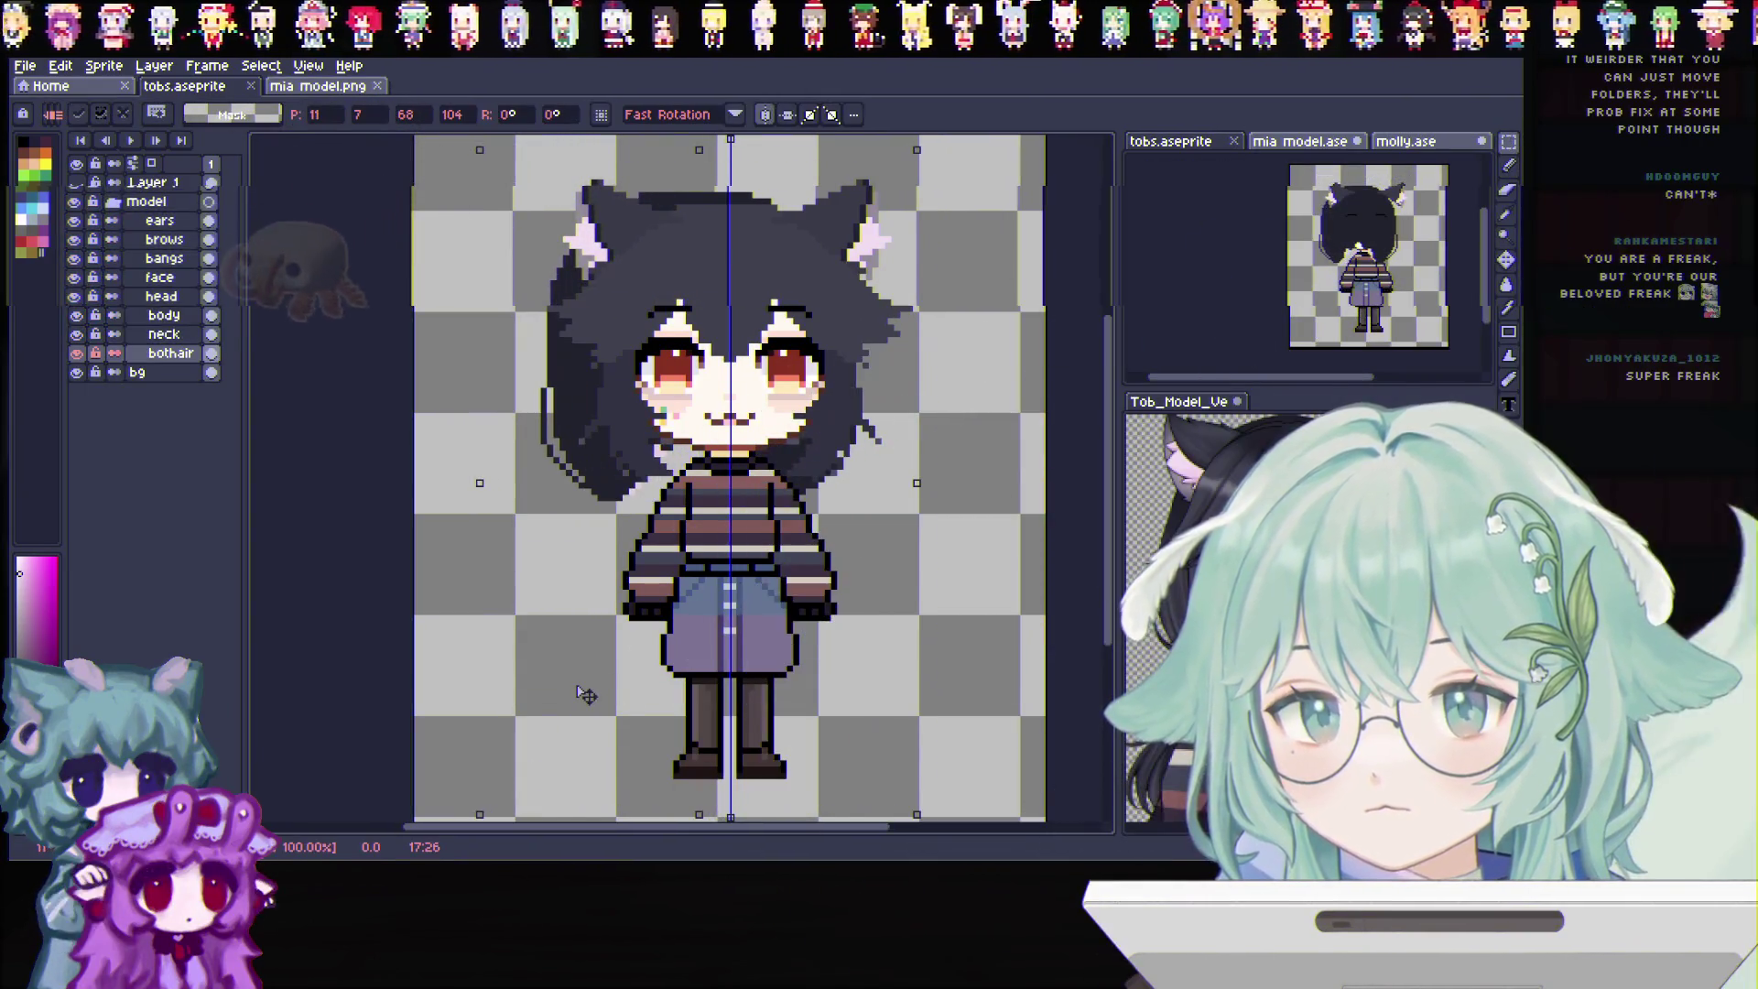
key(Right)
key(Right)
key(Right)
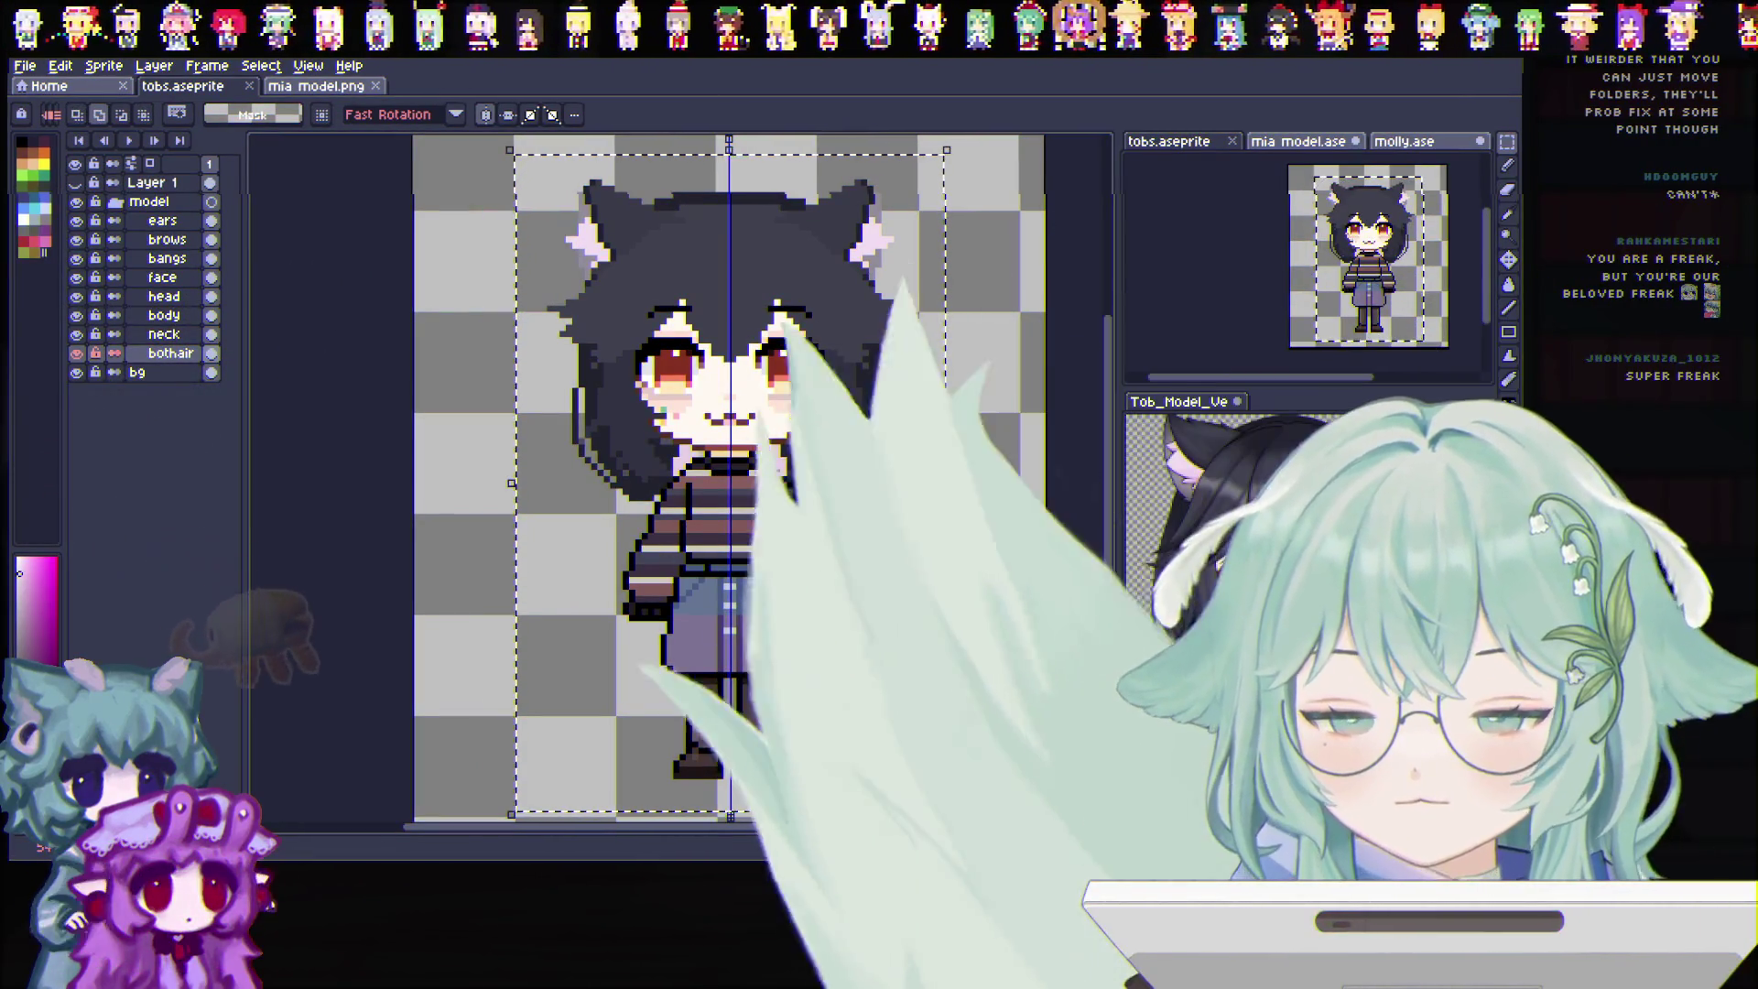
key(b)
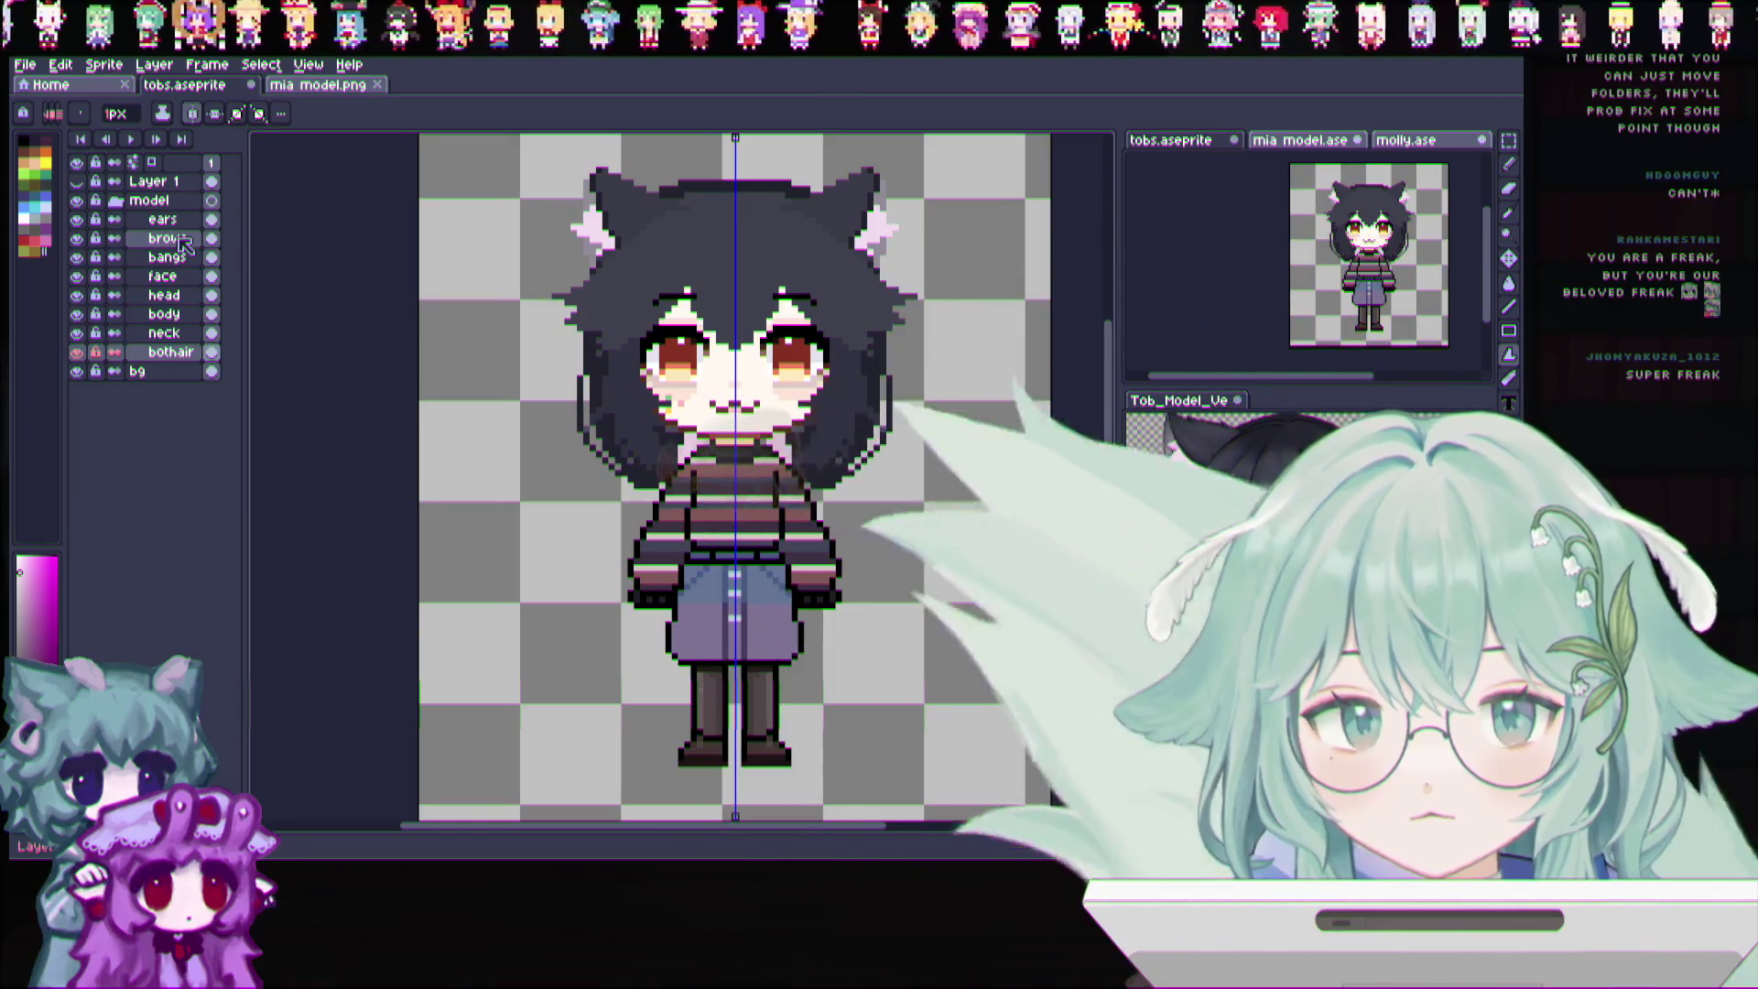
Zoom in on the character and show the head layer with the body hidden
key(plus)
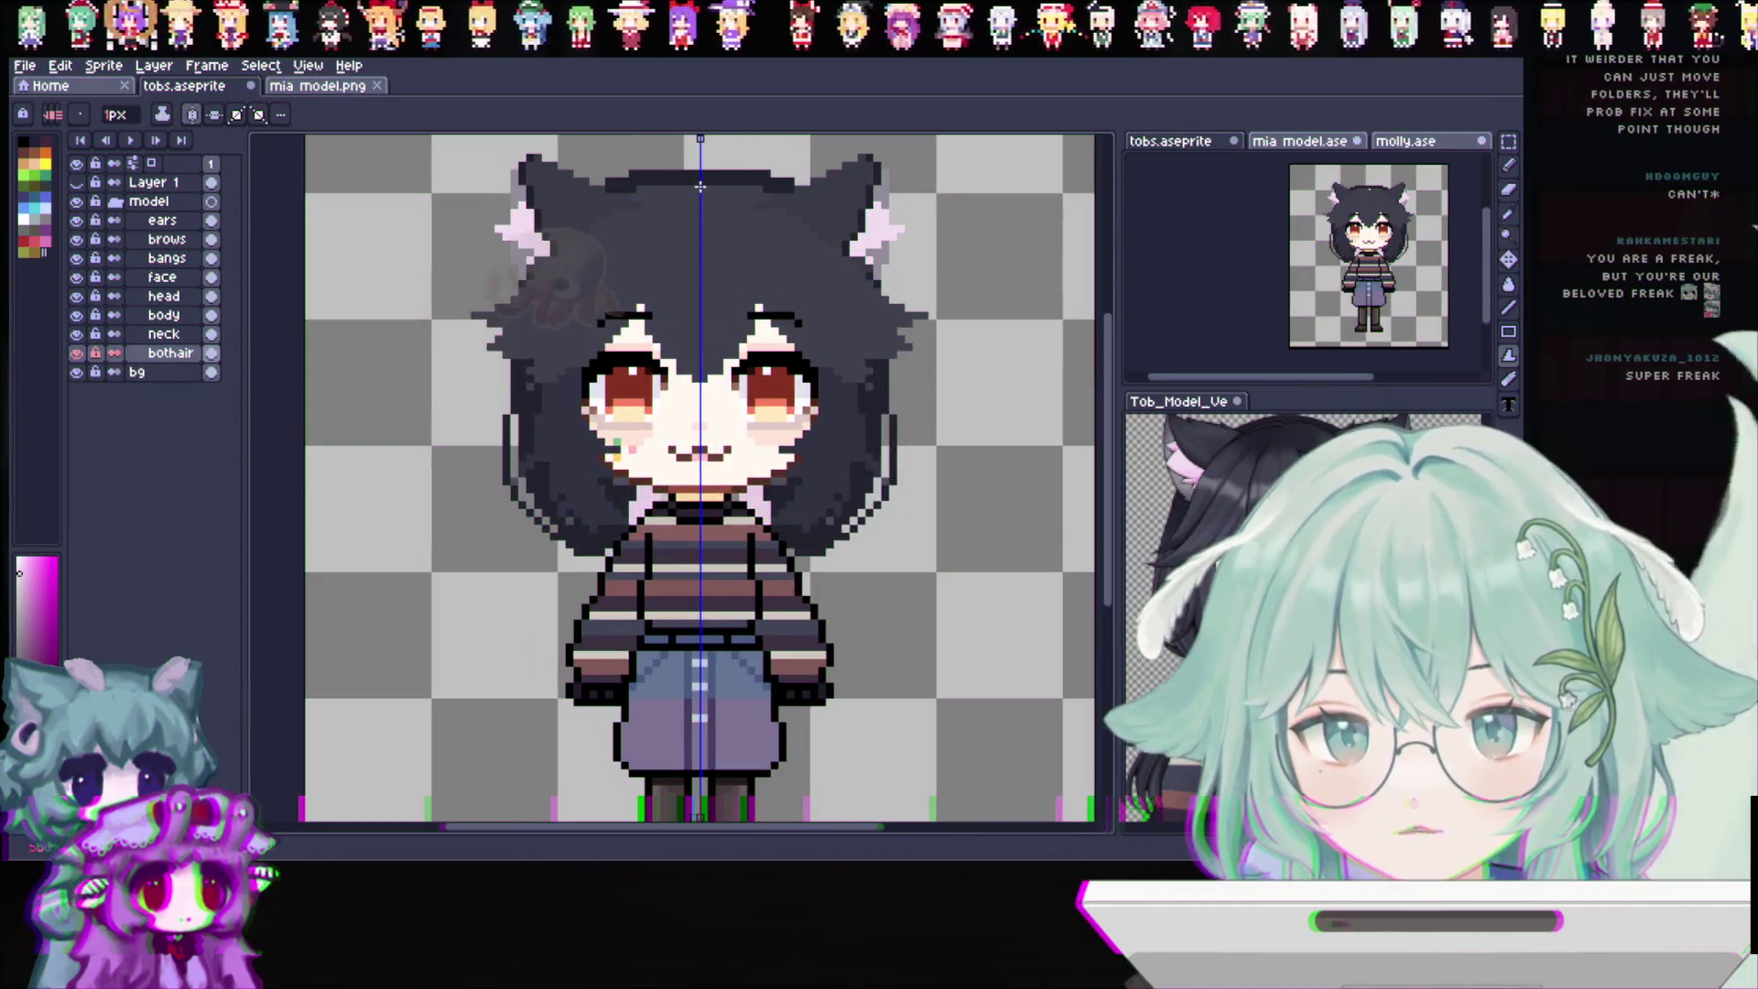
key(plus)
key(plus)
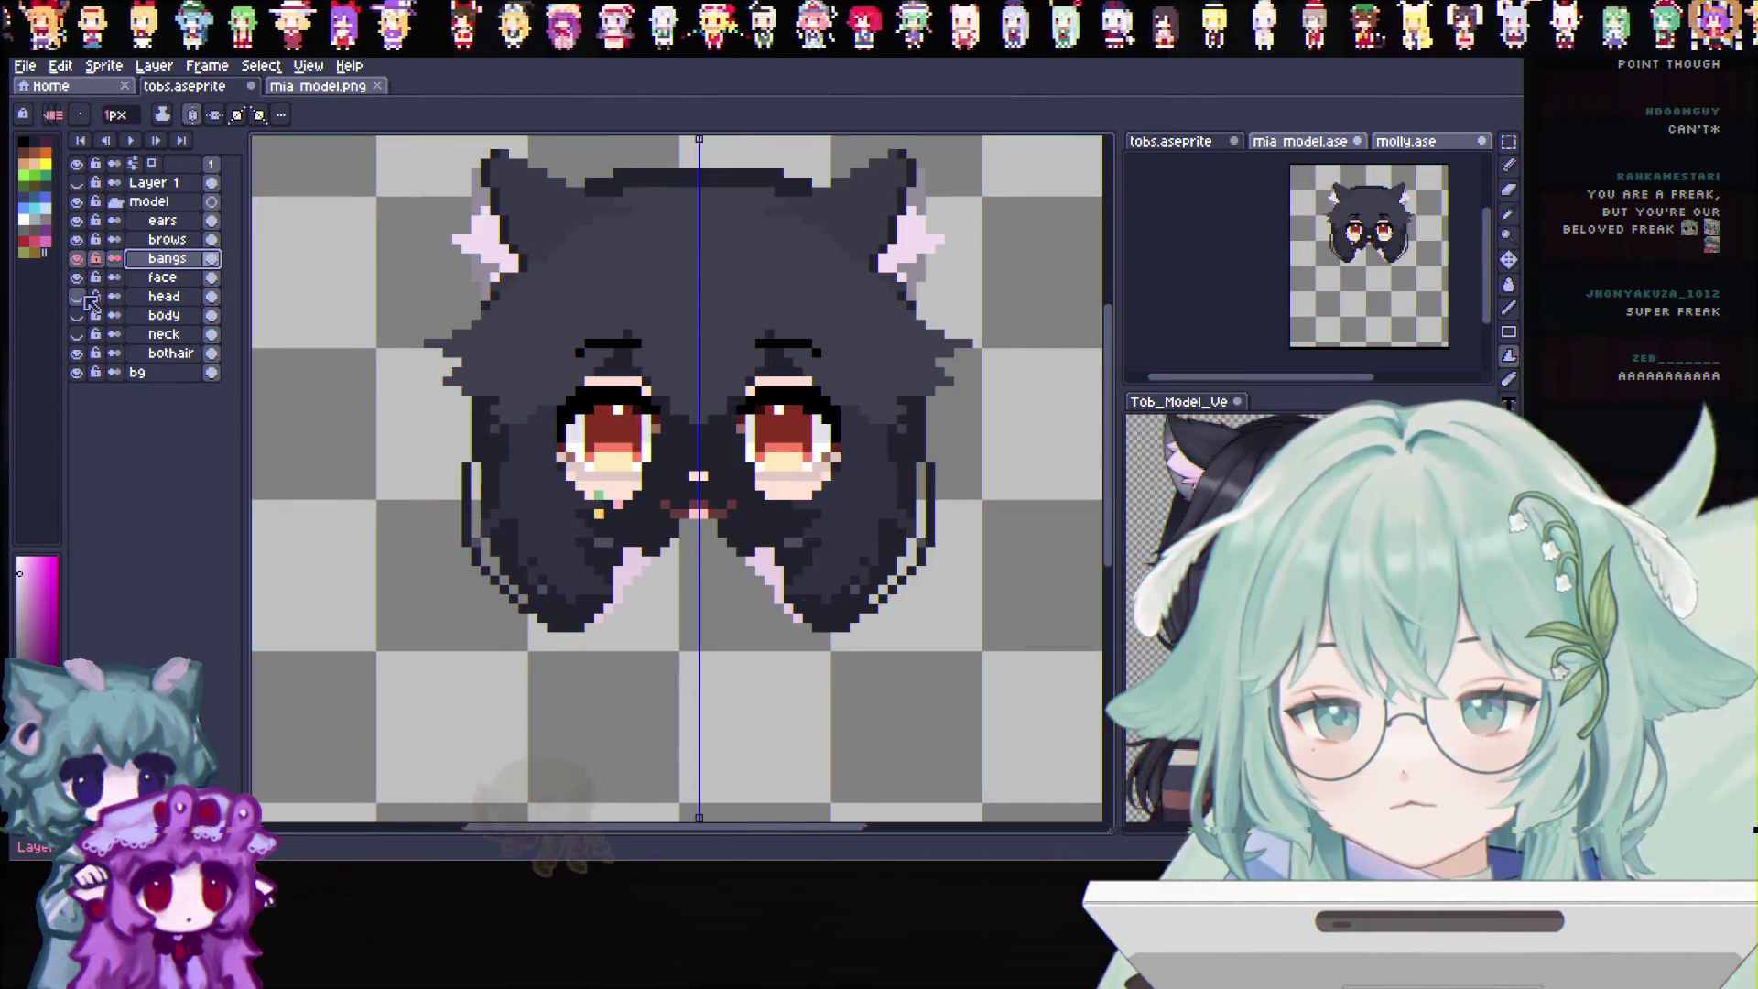
click(79, 296)
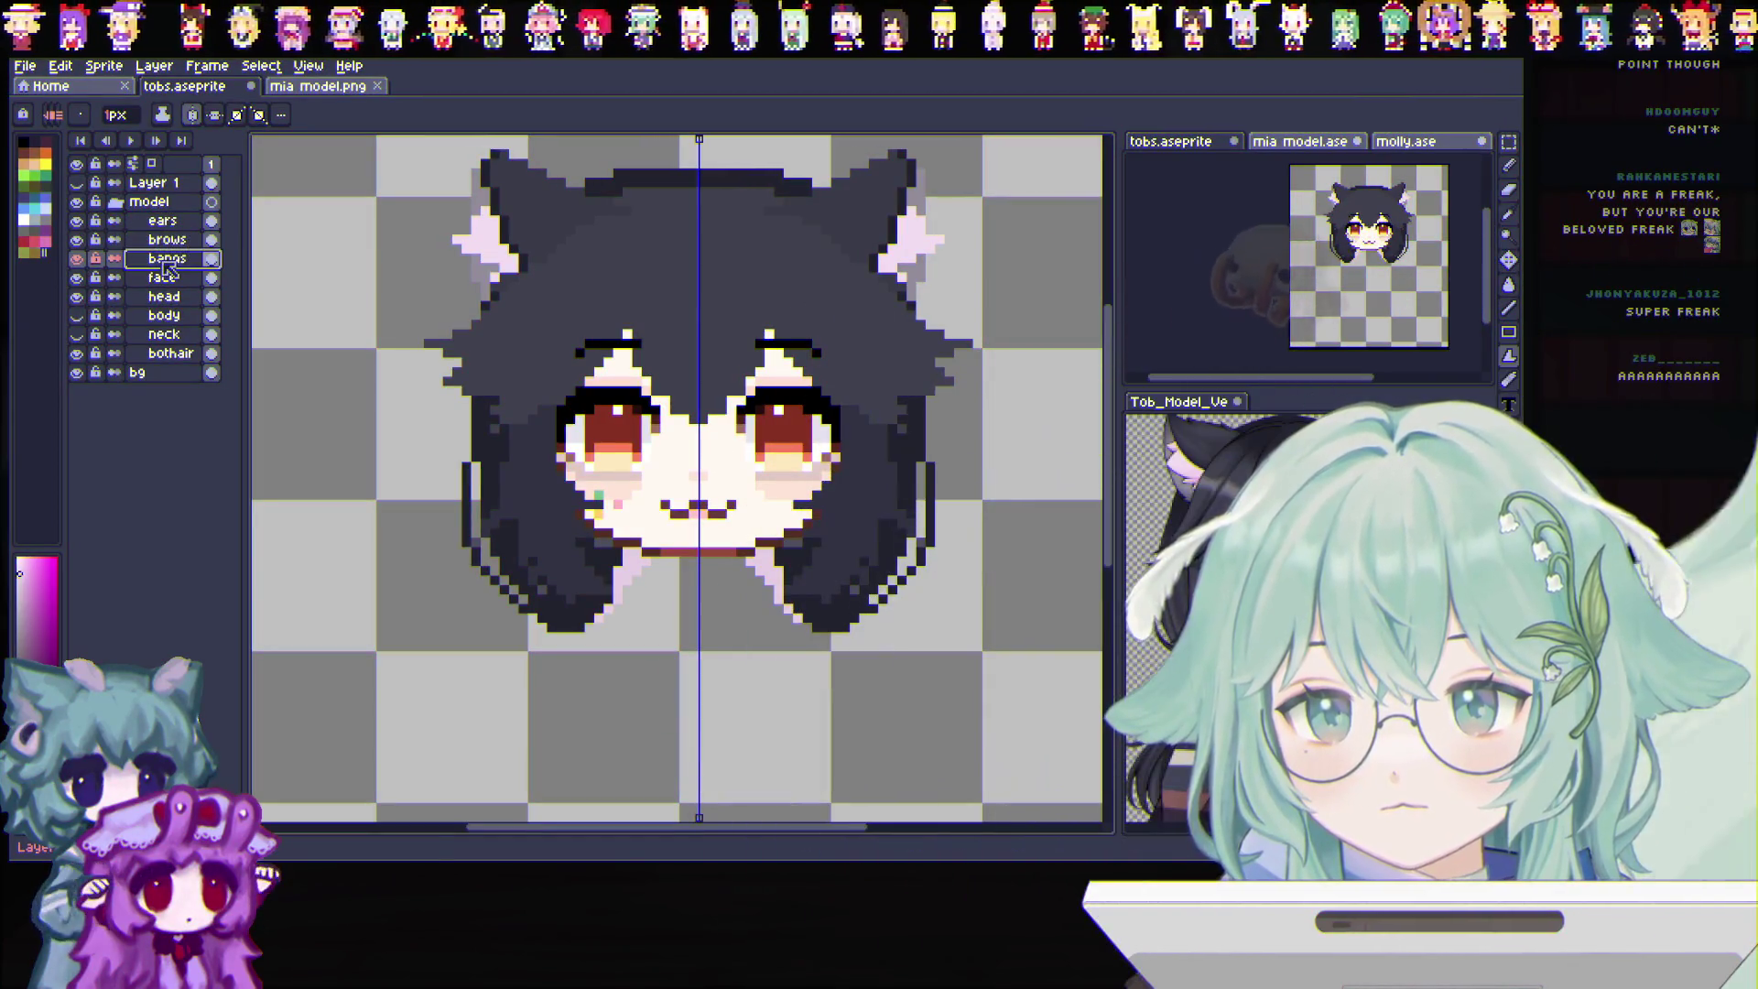
scroll(777, 348, up, 1)
key(i)
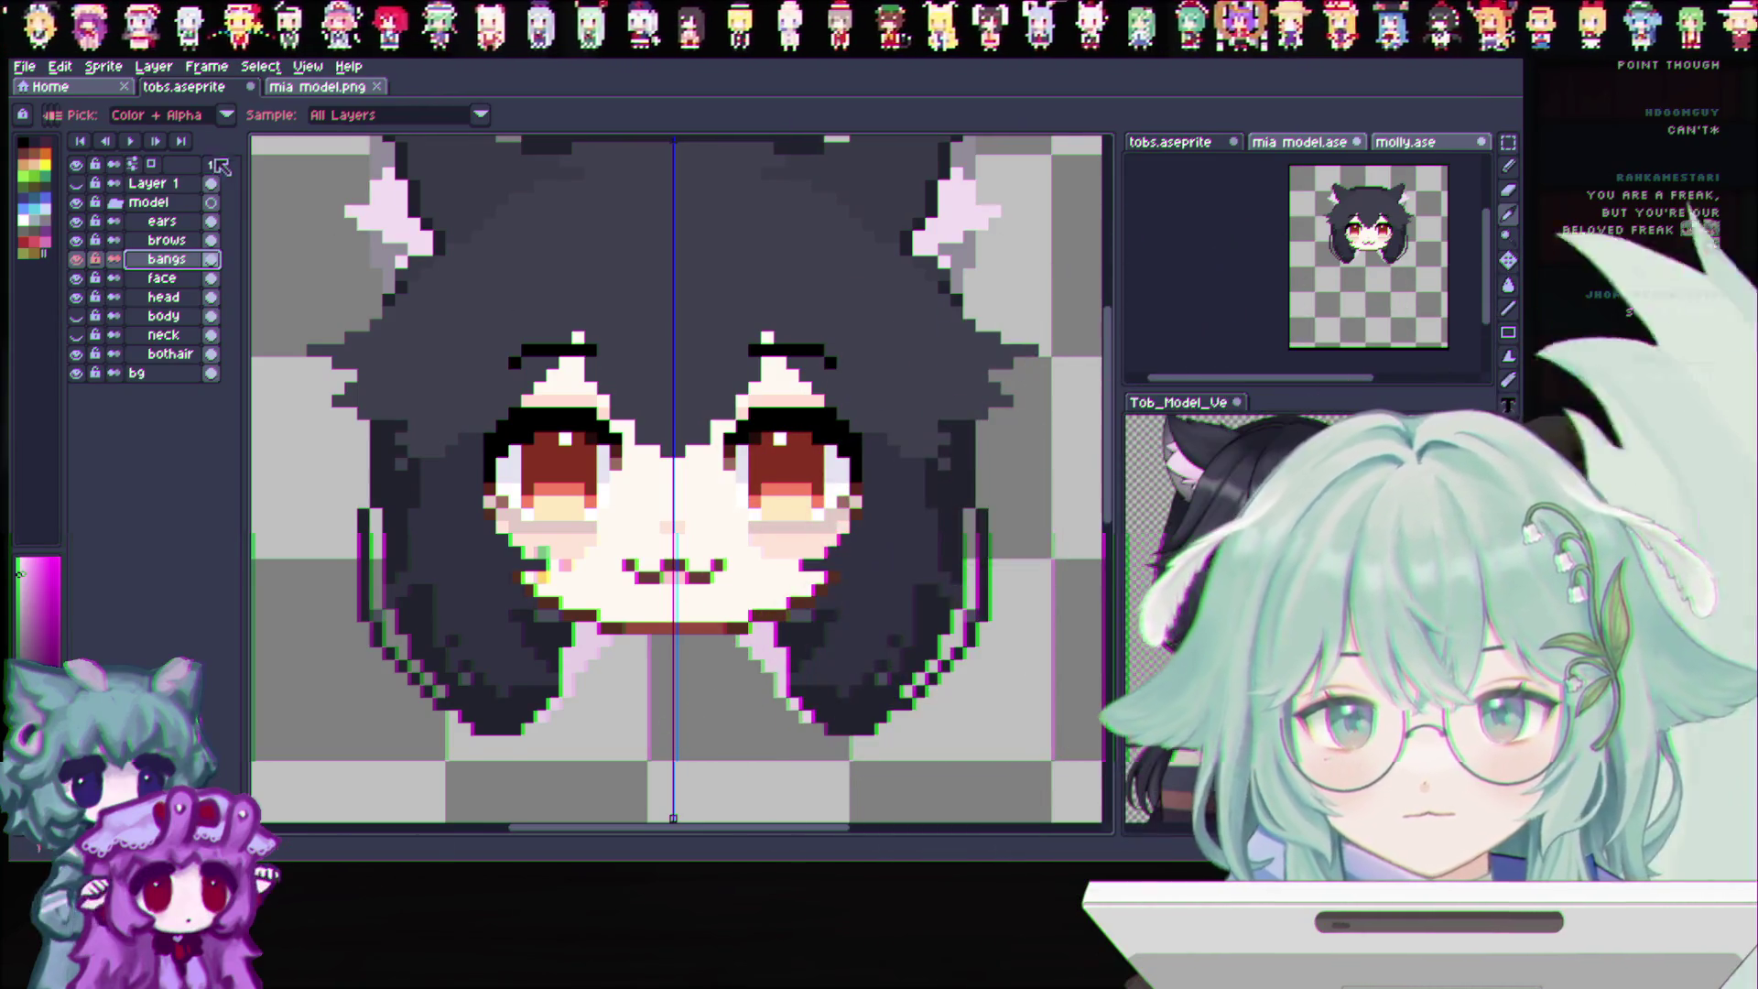
scroll(893, 325, down, 1)
scroll(824, 331, down, 1)
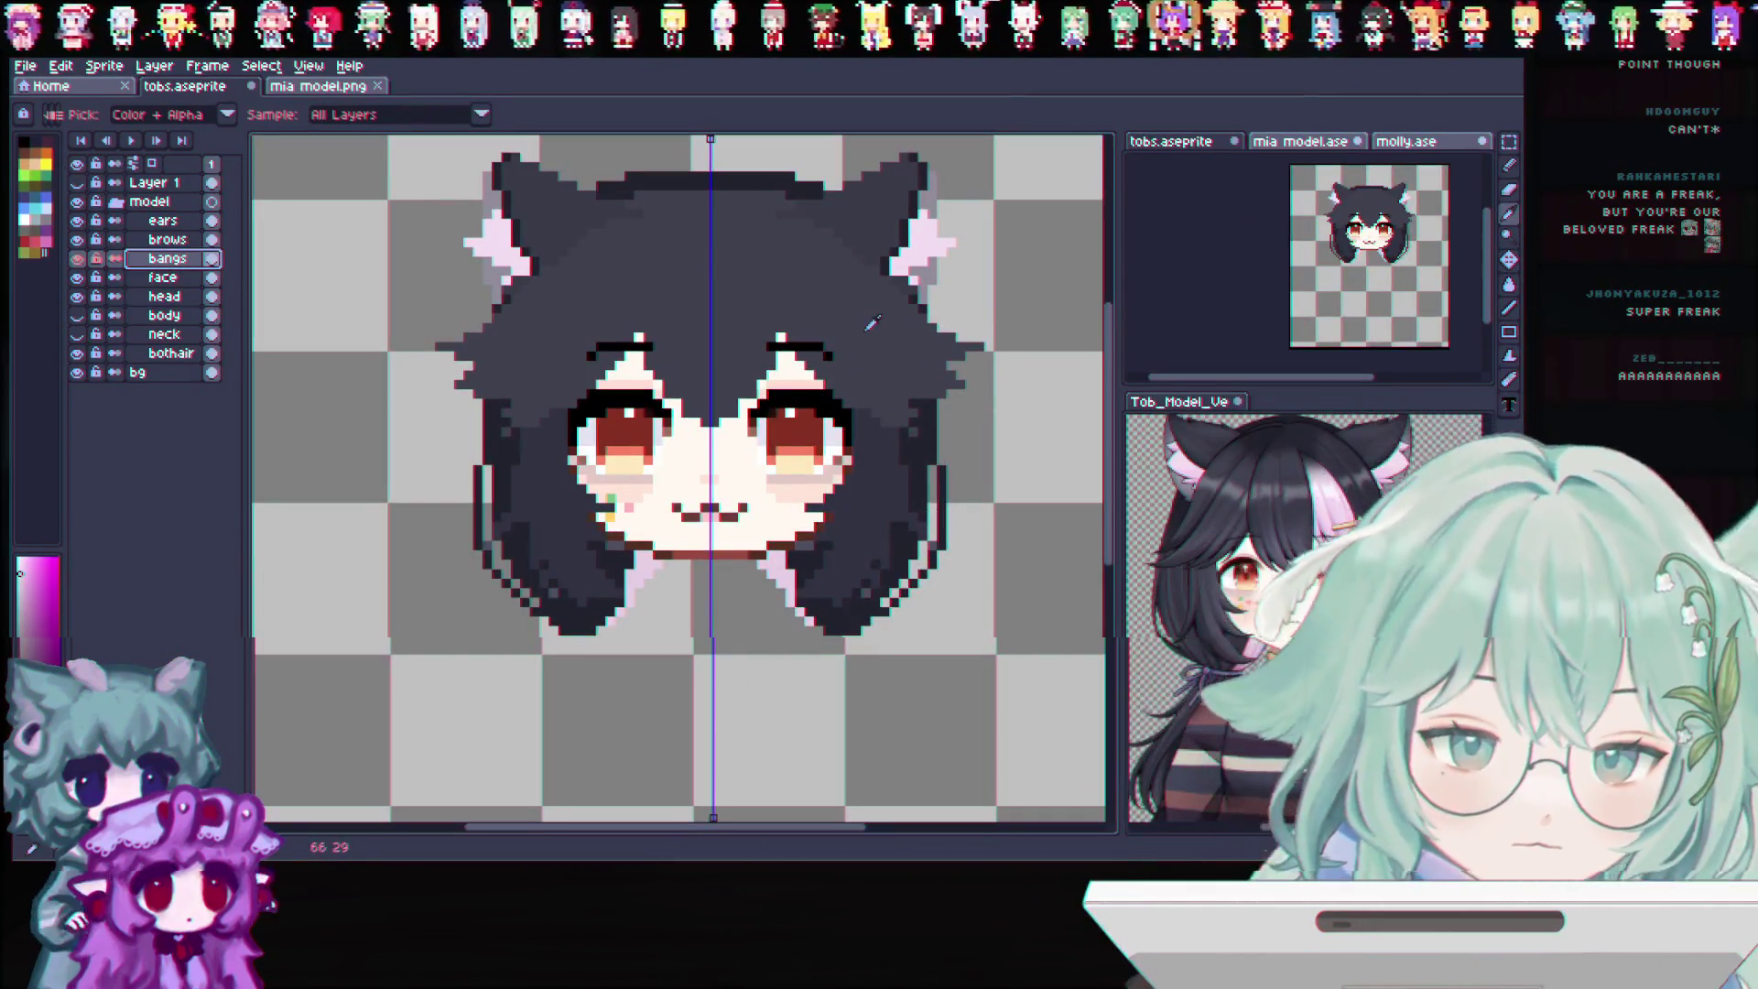